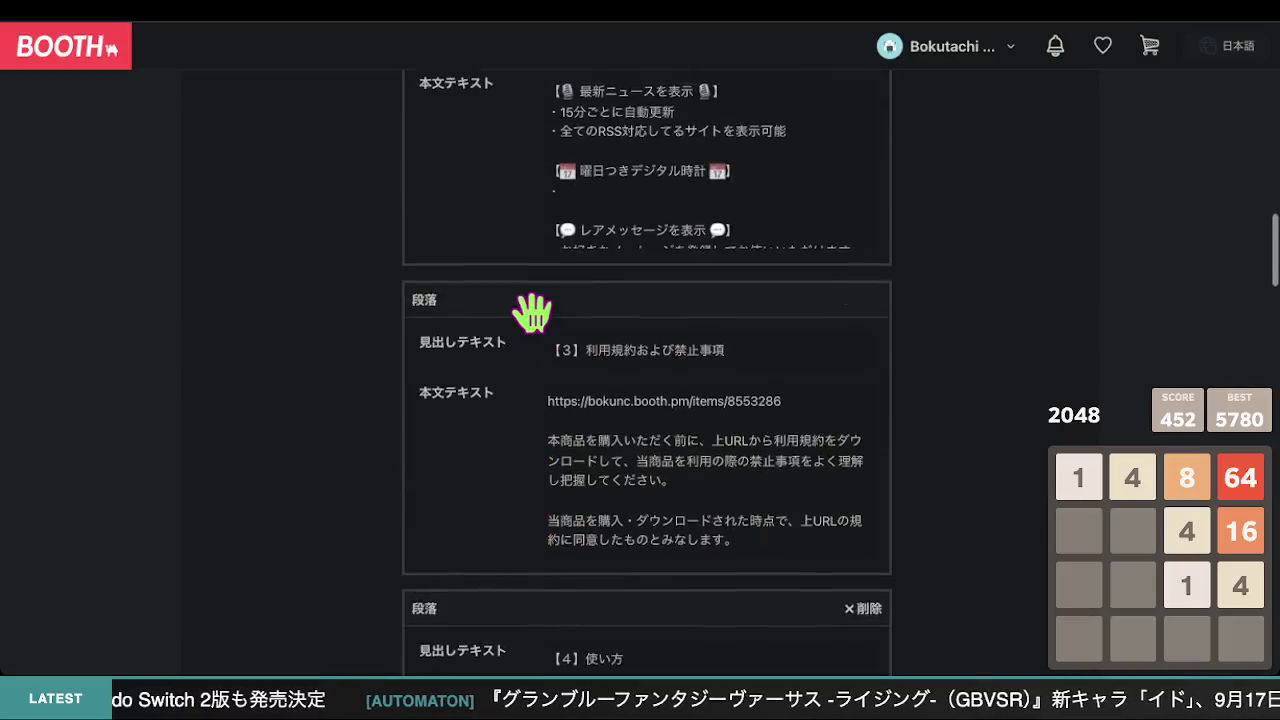
- Place the cursor on the empty bullet under 曜日つきデジタル時計 in the 【2】仕様 body text
scroll(780, 395, down, 1)
click(740, 350)
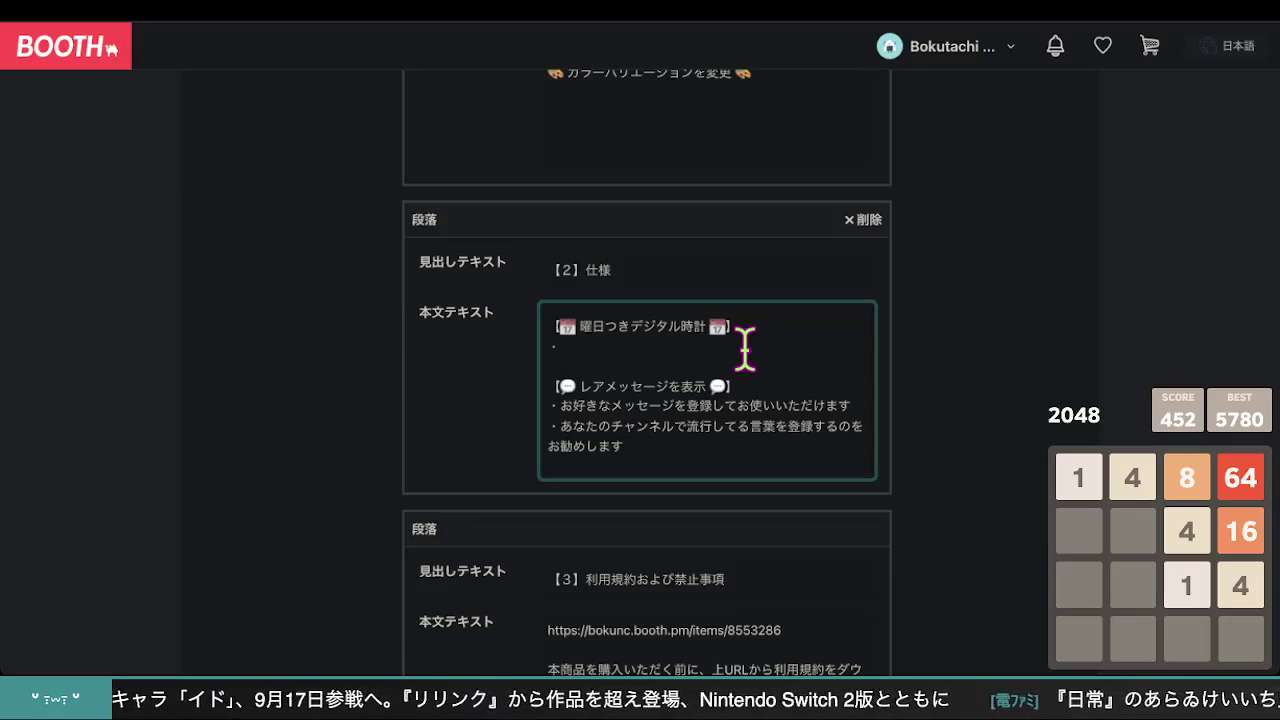
- Try the opening wording たまに表示される in the clock bullet, then erase it
text(たま)
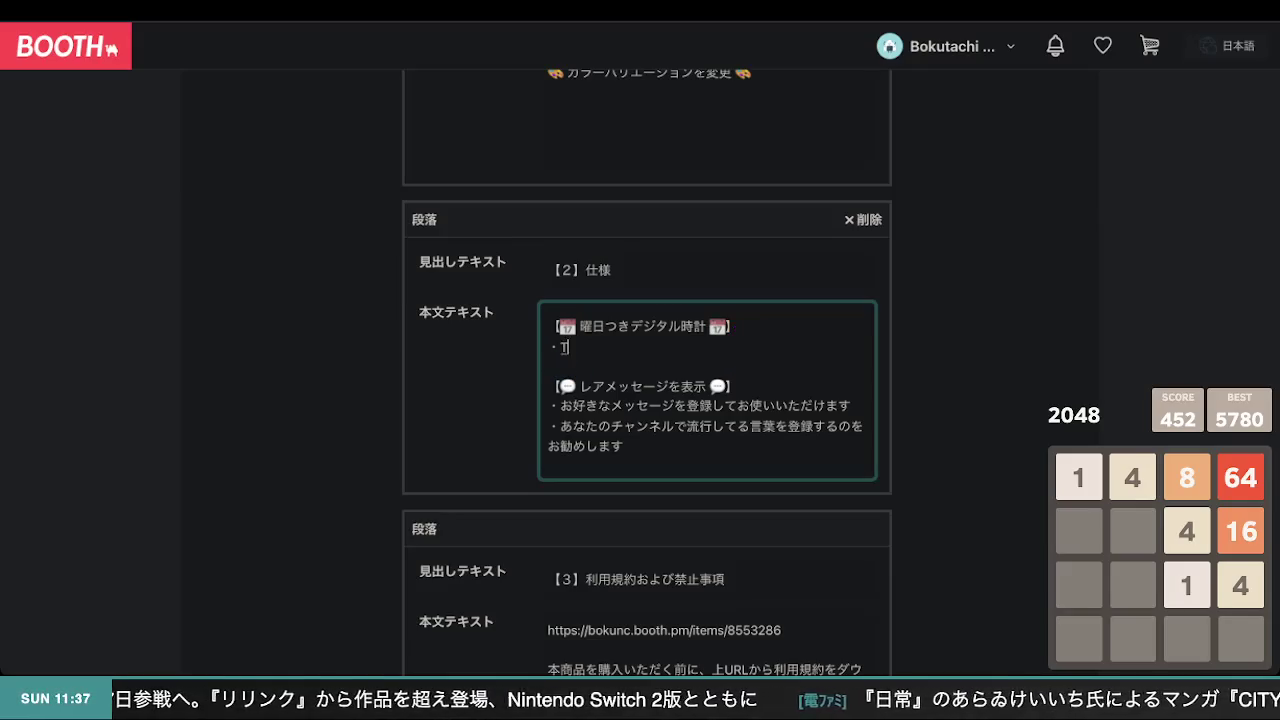
key(BackSpace)
key(BackSpace)
key(Caps_Lock)
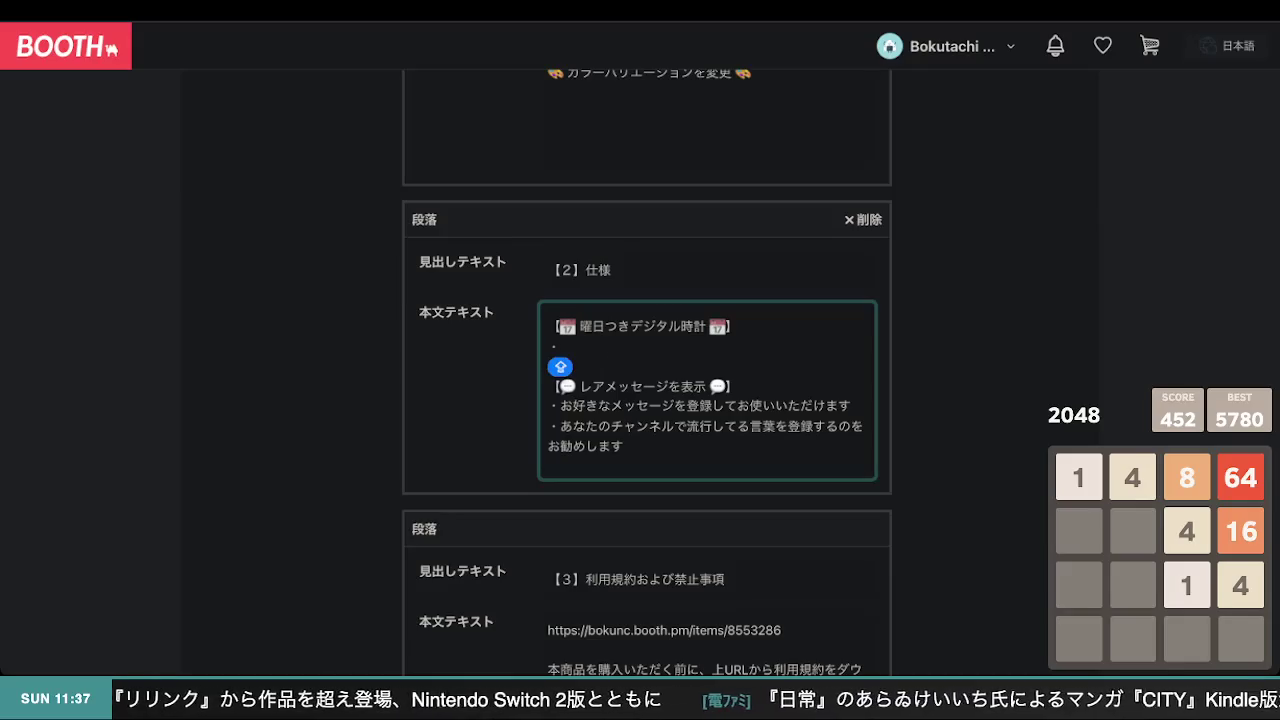
key(Caps_Lock)
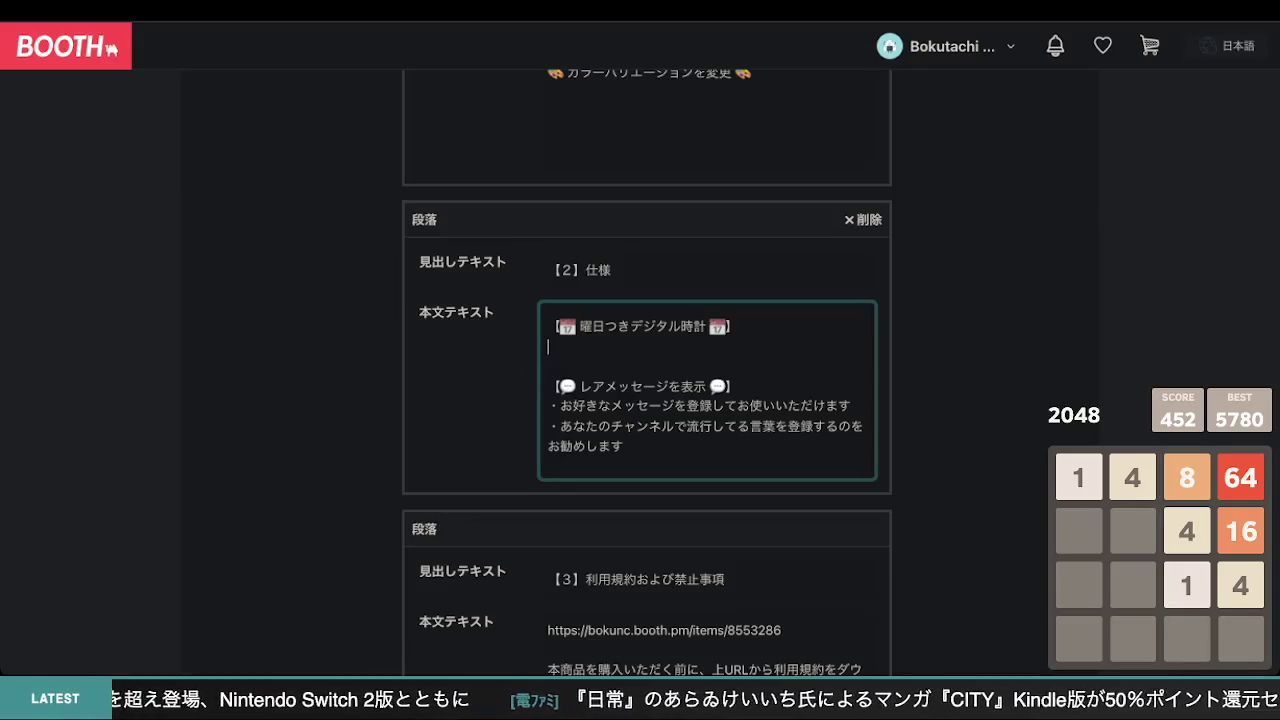
text(たまに)
key(Return)
key(BackSpace)
key(BackSpace)
key(BackSpace)
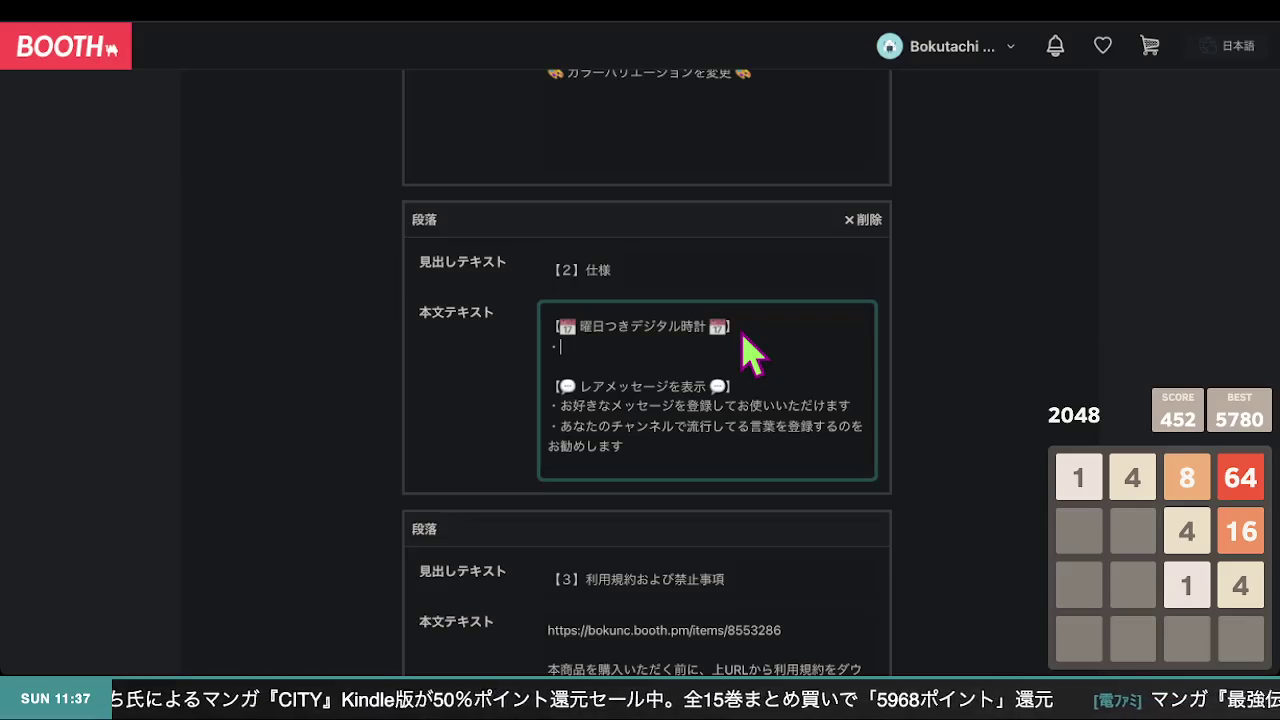
text(たまに)
key(Return)
text(表示される)
key(Return)
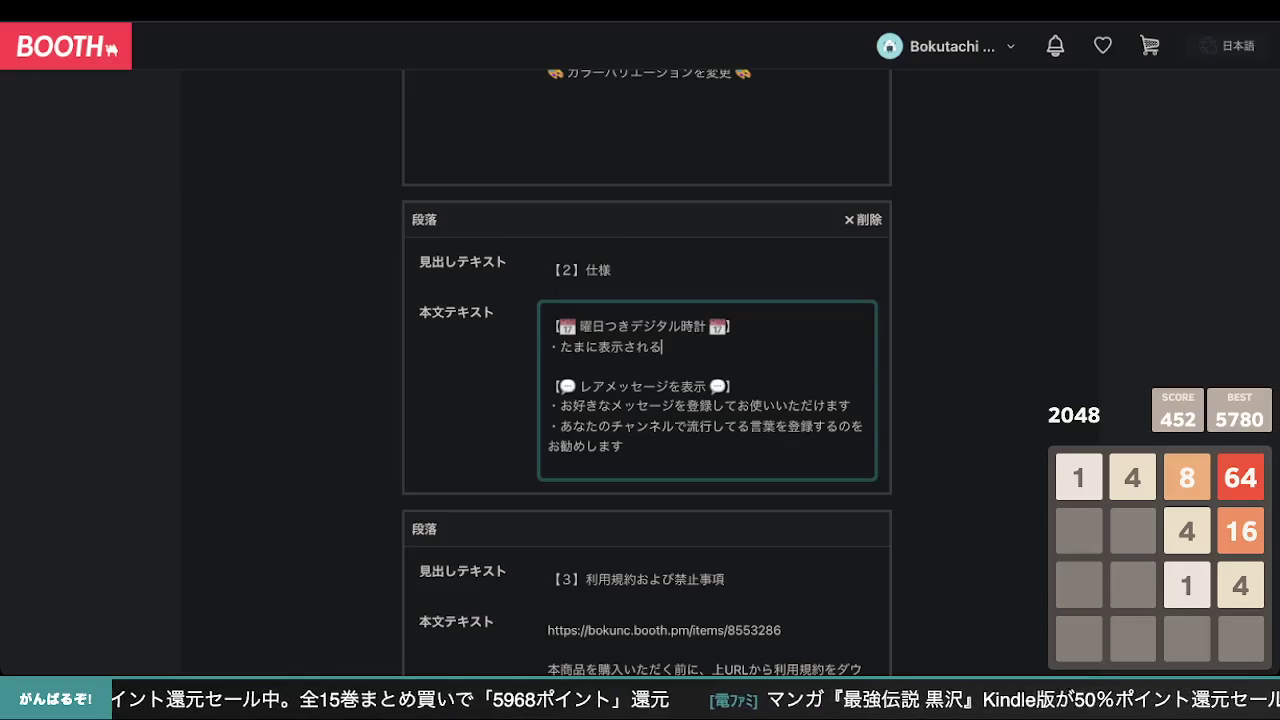
key(BackSpace)
key(BackSpace)
key(BackSpace)
- Start the clock bullet with 時計がついているので、
text(時計が)
key(Return)
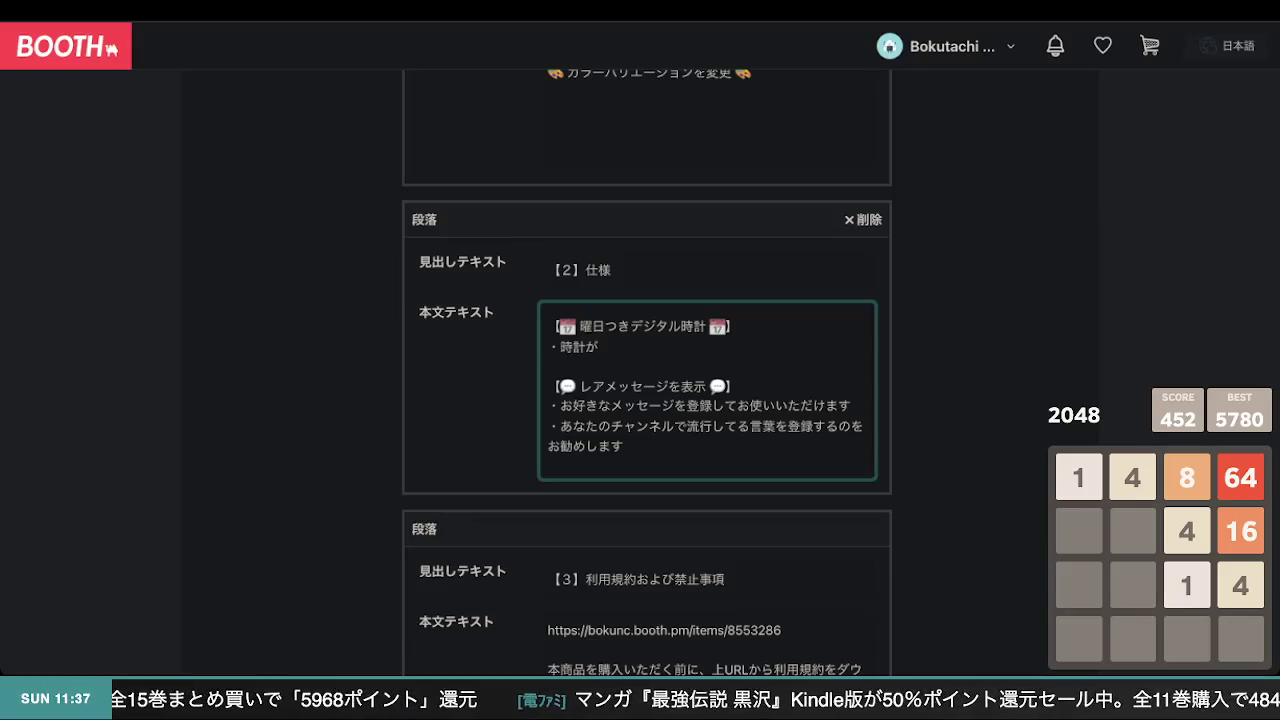
text(付いていて、)
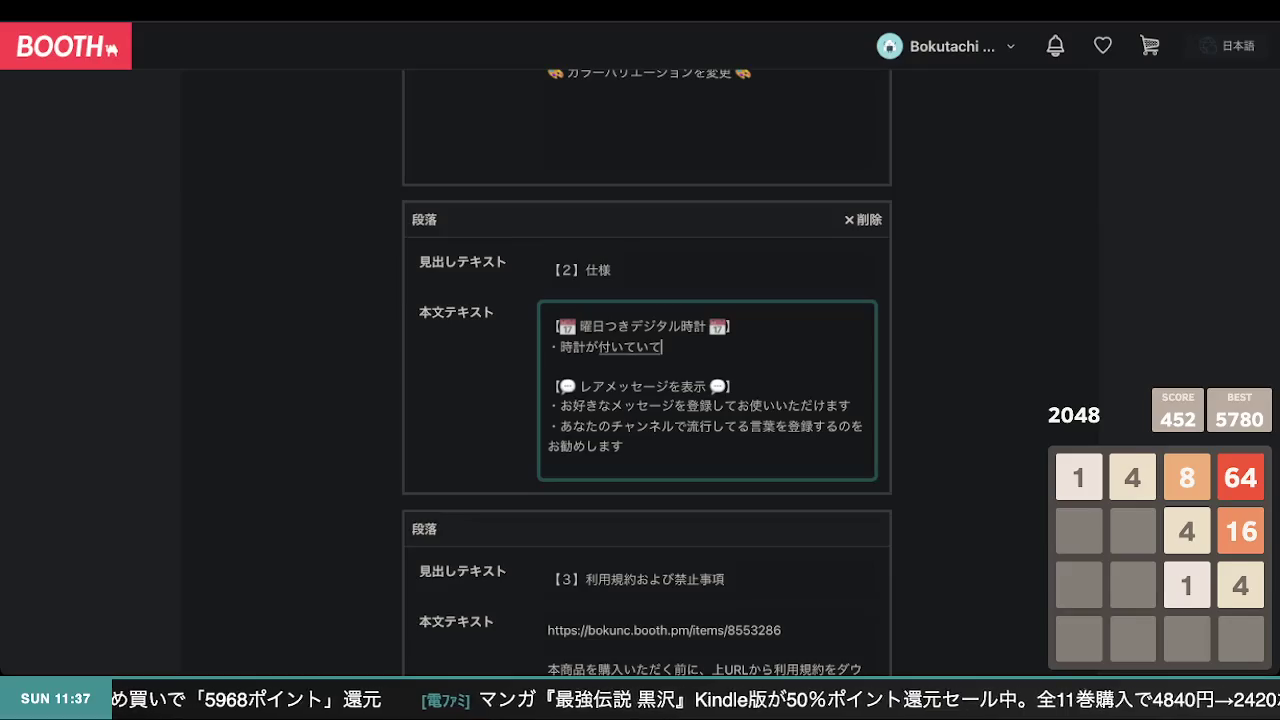
key(BackSpace)
key(BackSpace)
text(るので、)
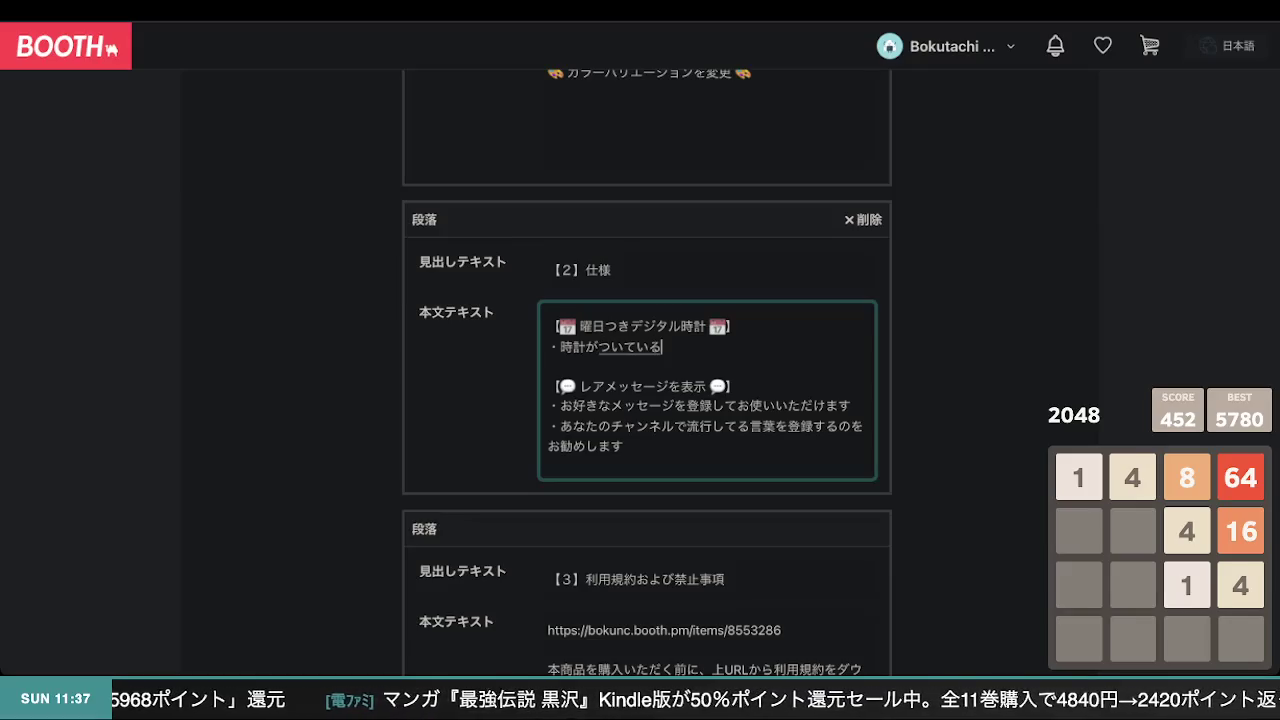
key(Return)
- Prefix 小さな and finish the line with 常に大きな時計を表示する必要がなくなります
text(常に)
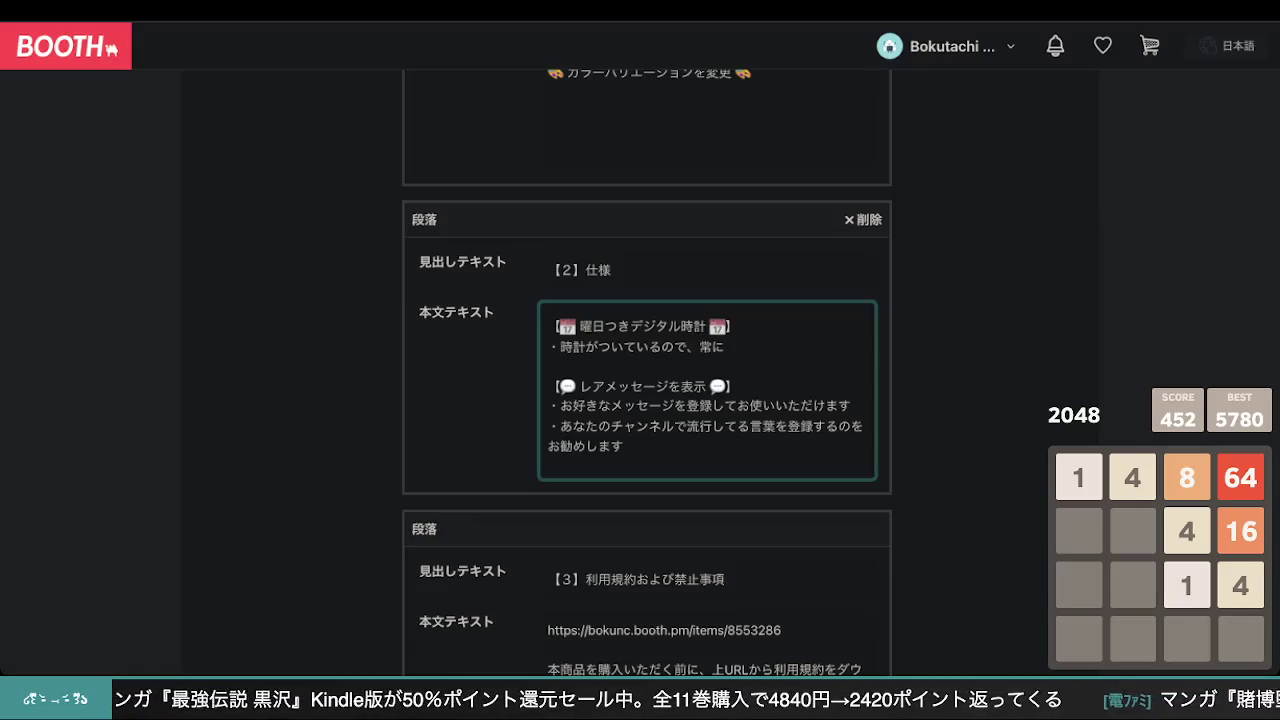
text(大きな)
key(Right)
text(小さな)
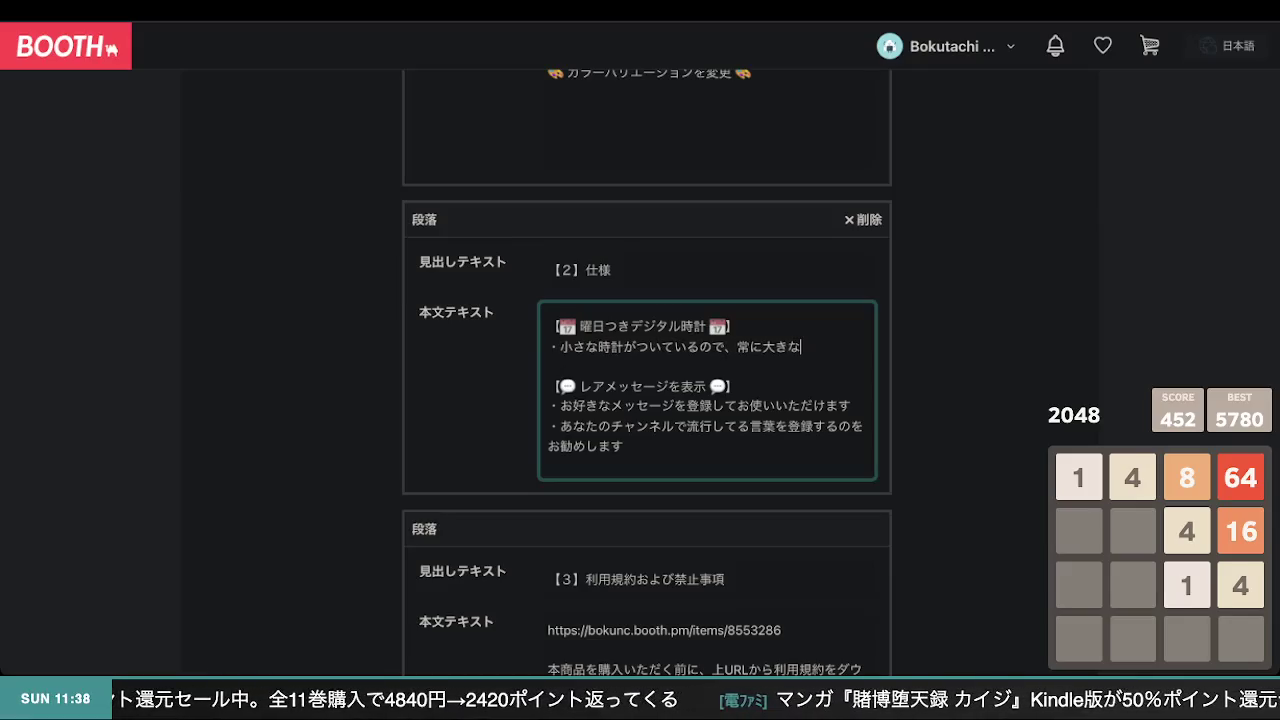
text(表示)
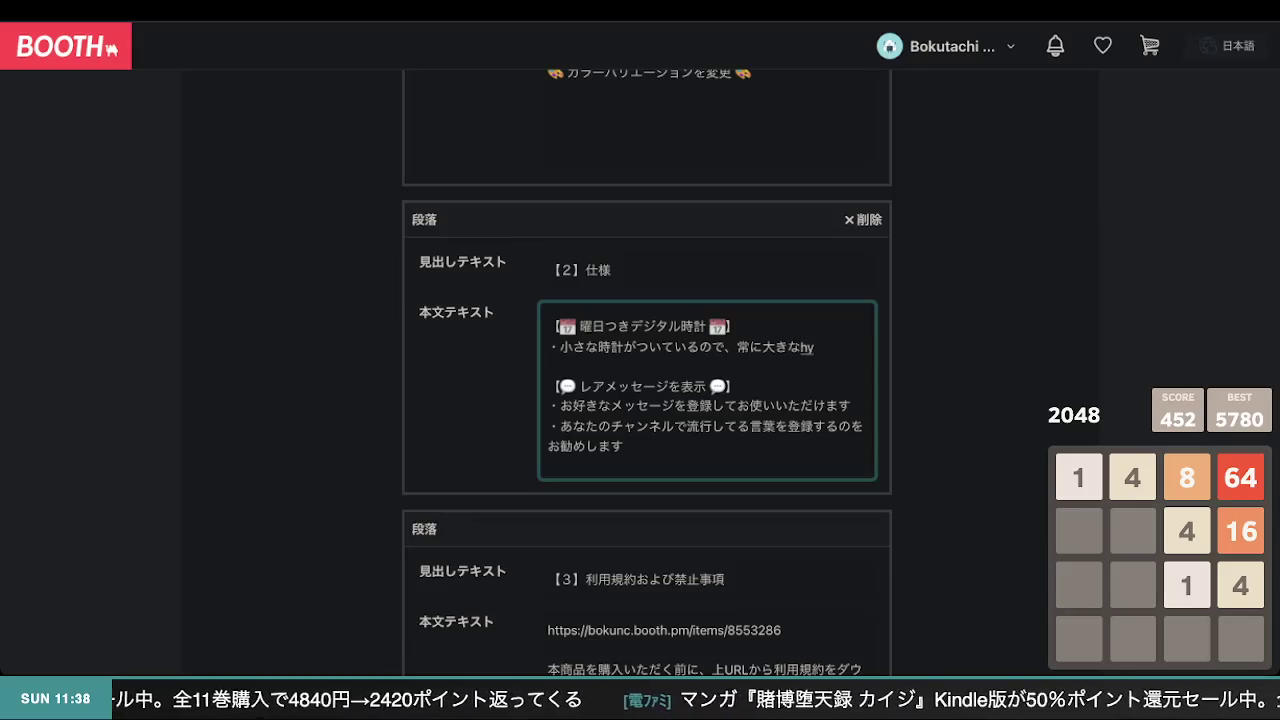
key(BackSpace)
key(BackSpace)
text(お)
key(BackSpace)
text(時計をh)
text(表示する)
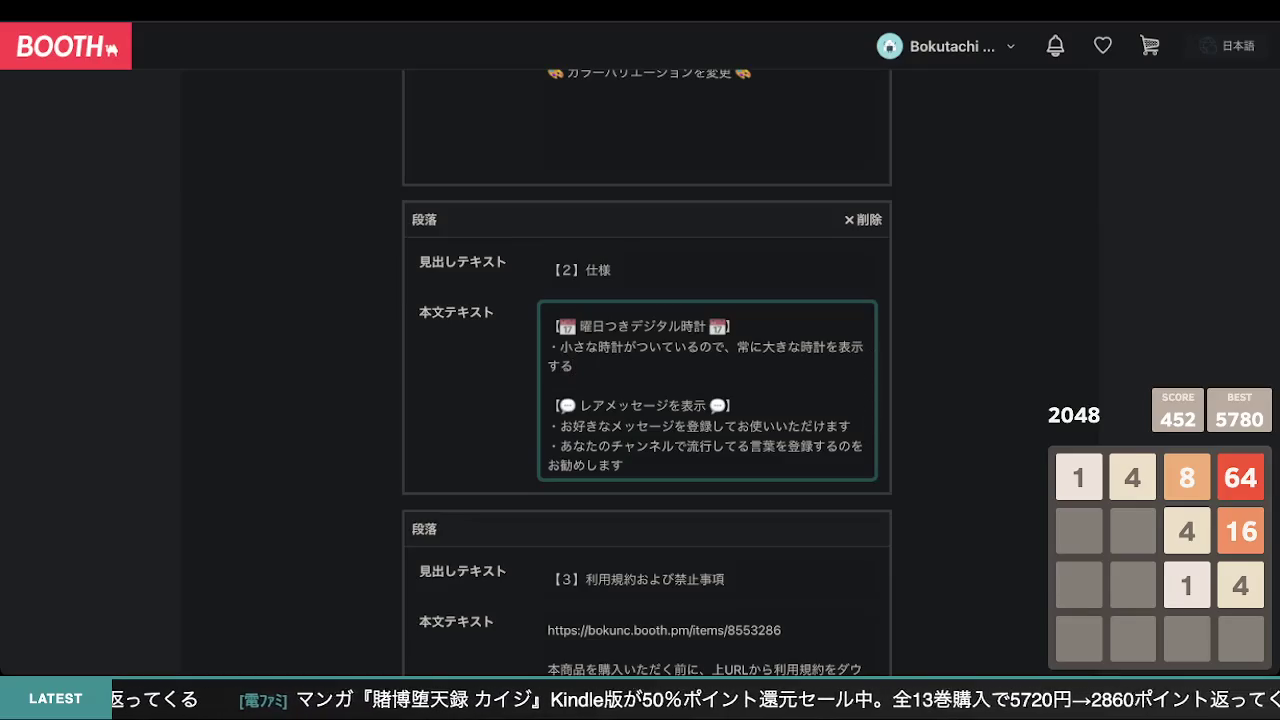
text(ひ)
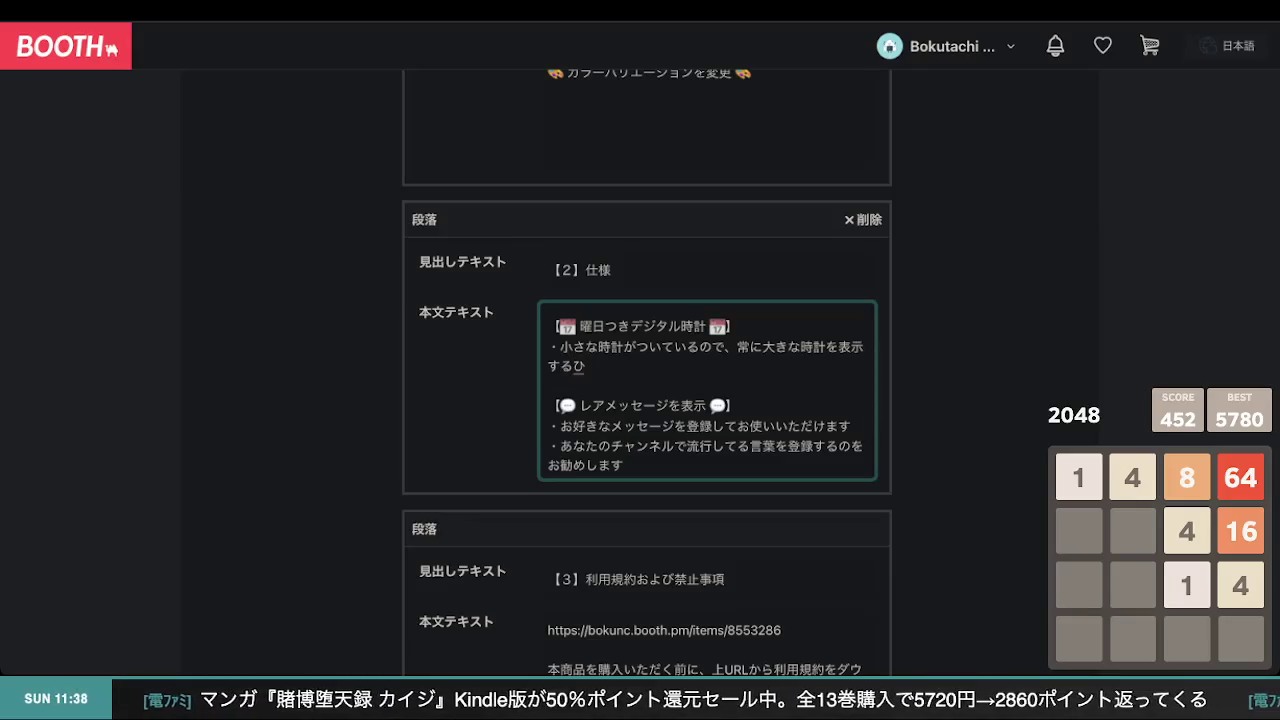
text(つy必要が)
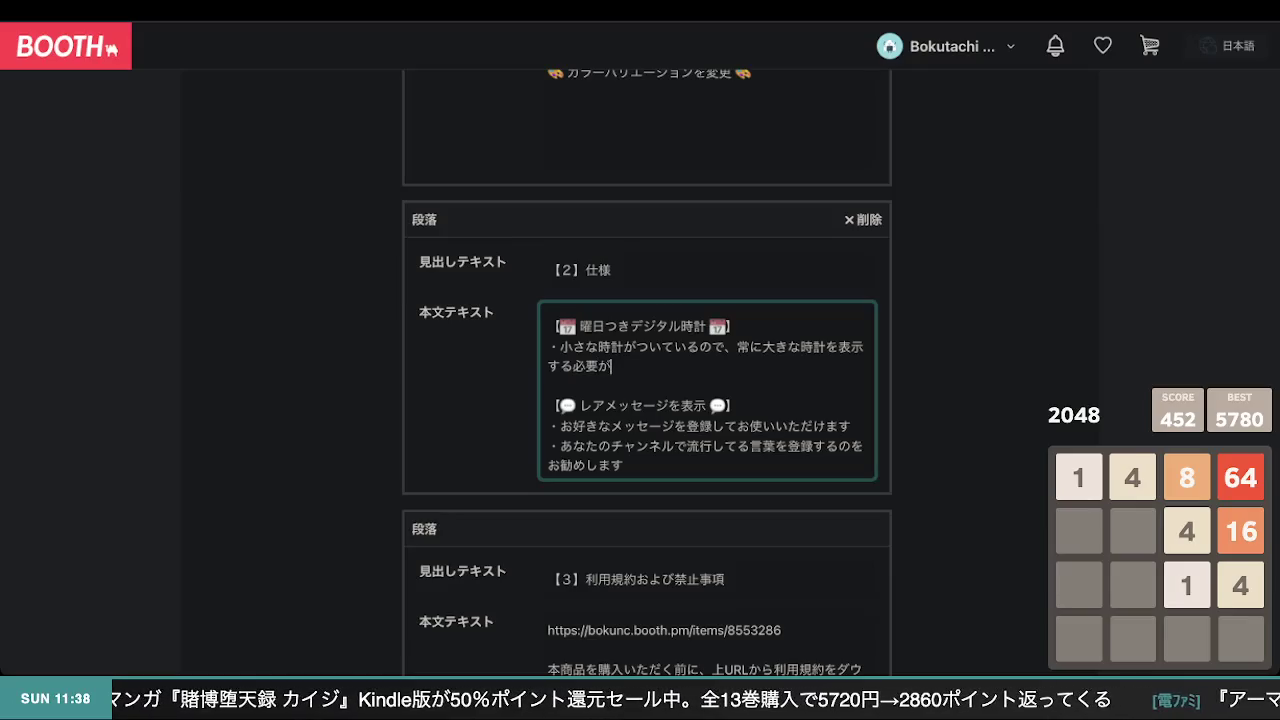
text(なkくなります)
key(Return)
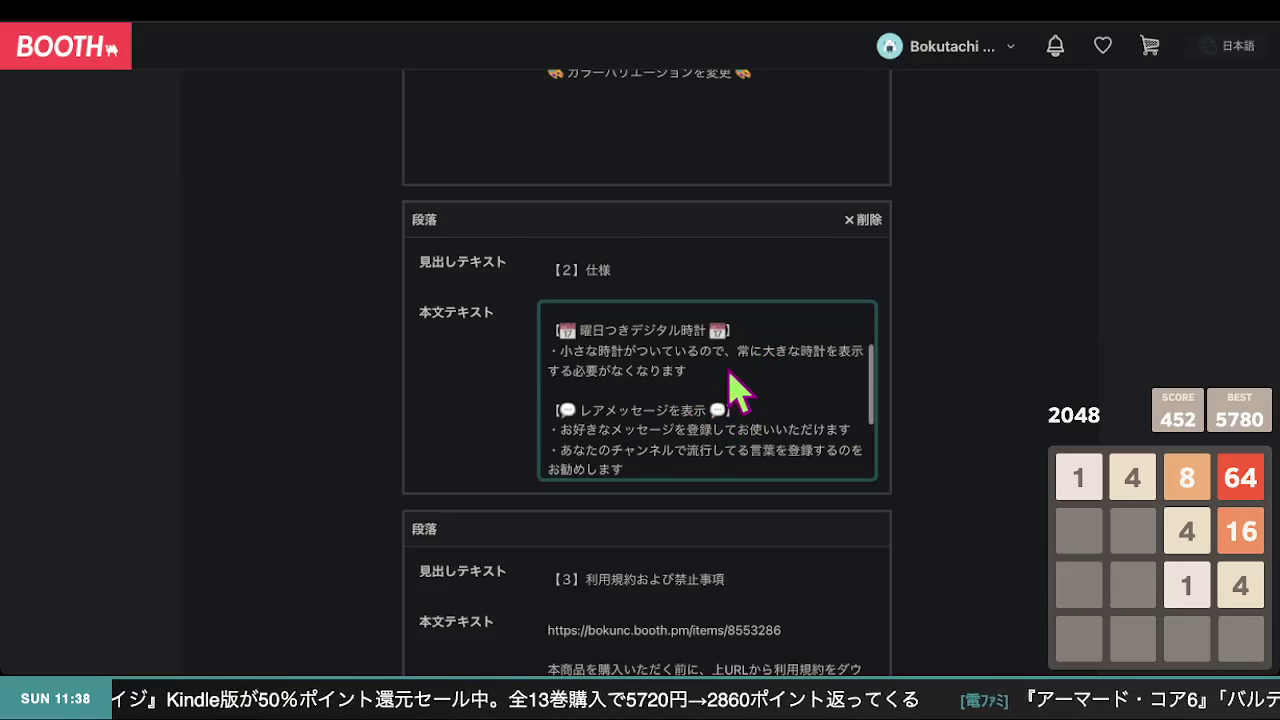
- Change いるので to いて in the clock bullet
scroll(737, 391, up, 1)
drag(660, 418, 562, 418)
click(711, 416)
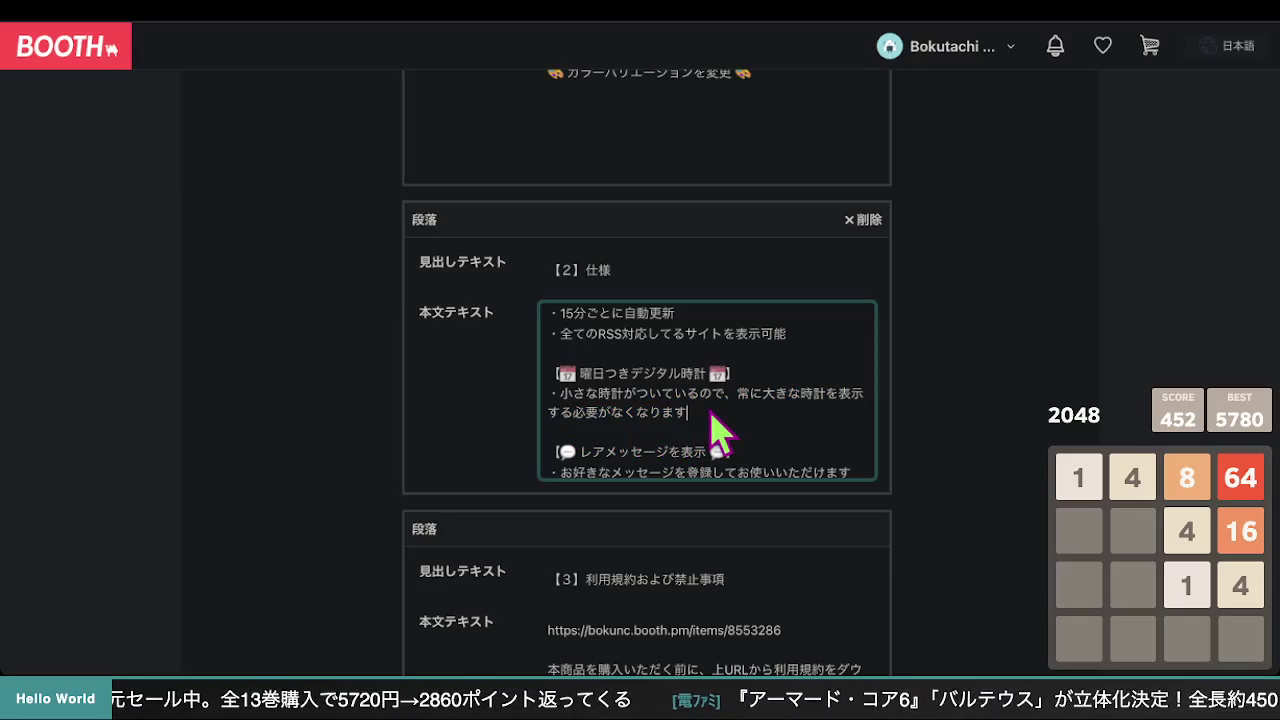
scroll(716, 430, up, 1)
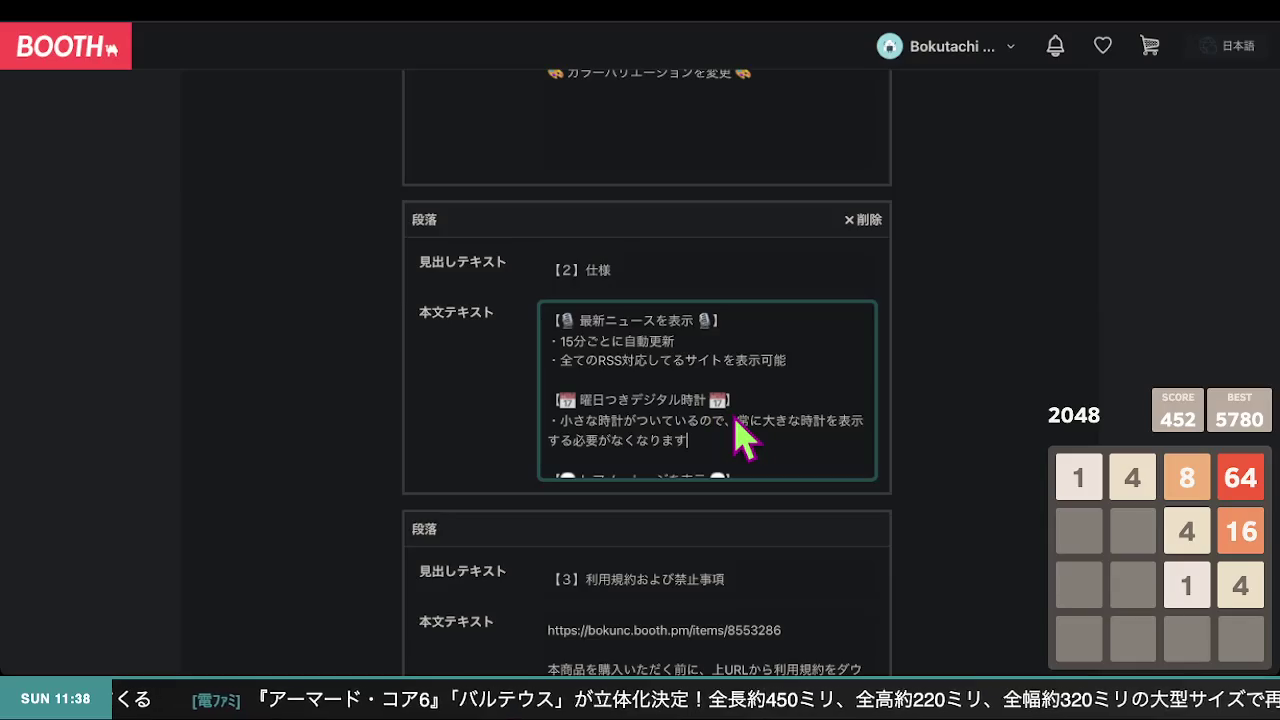
scroll(712, 428, down, 1)
click(684, 436)
click(600, 408)
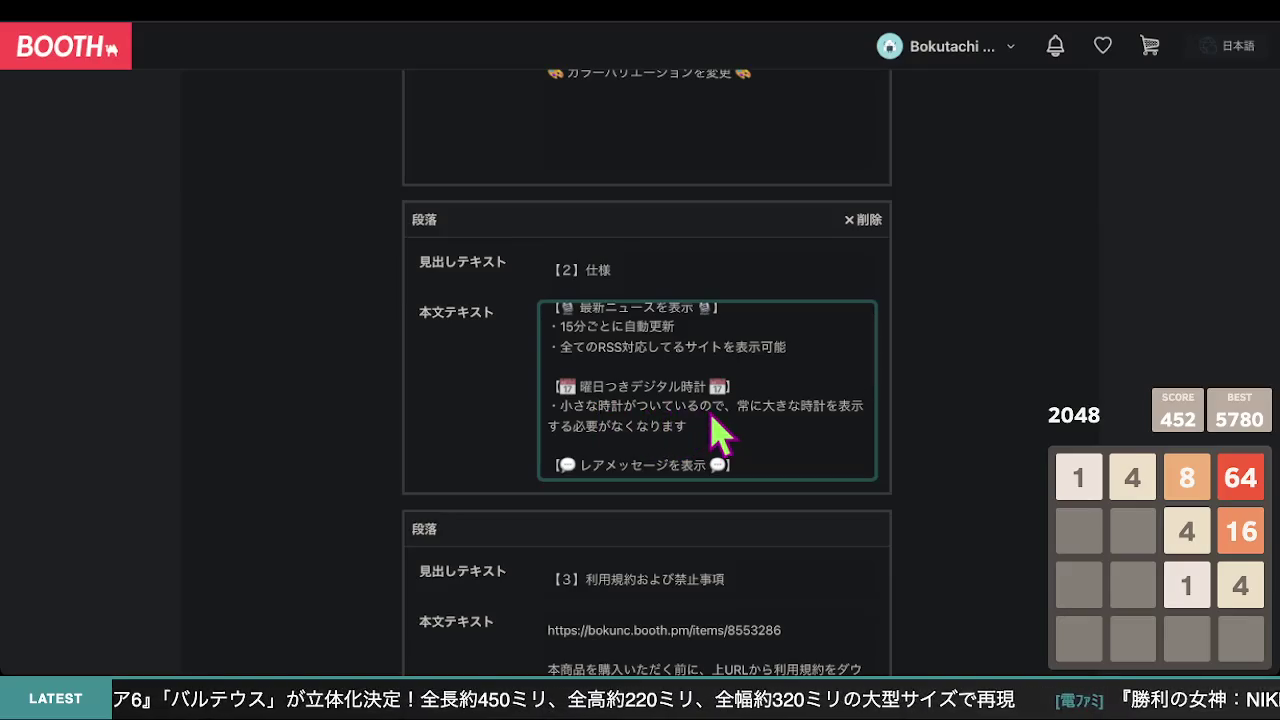
mouse_move(726, 410)
mouse_down()
mouse_move(586, 422)
mouse_move(616, 419)
mouse_up()
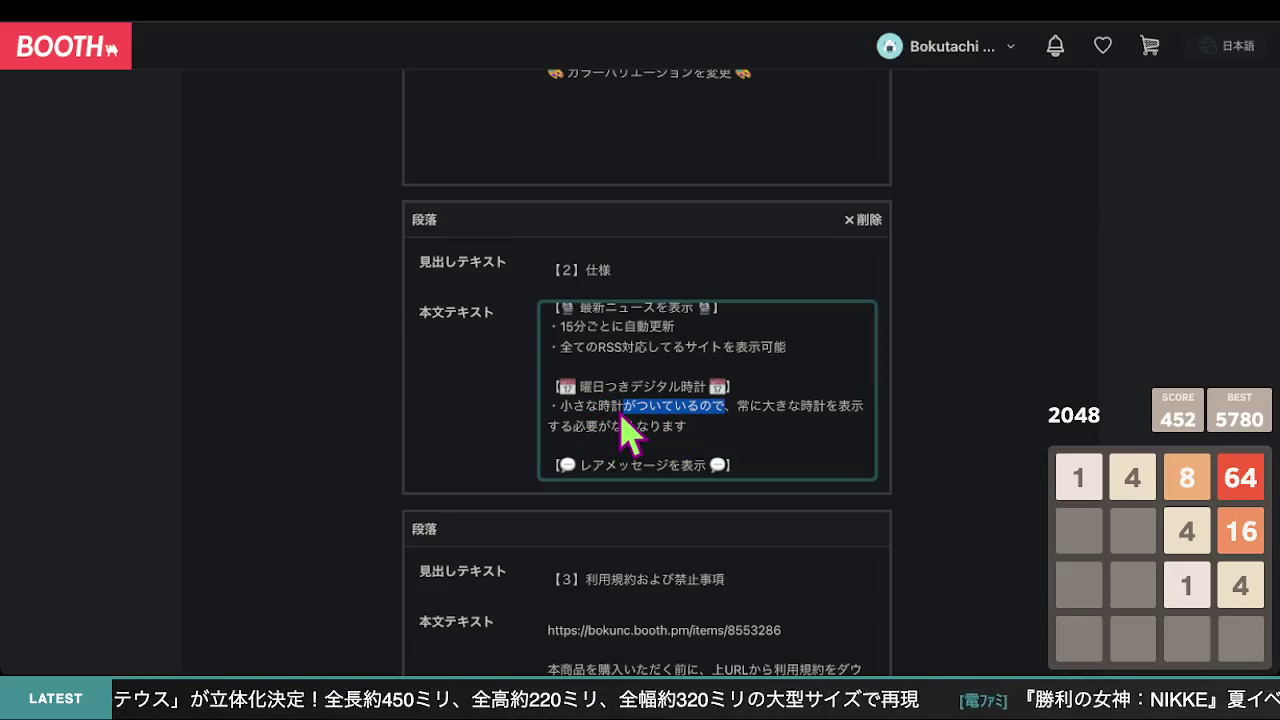
click(729, 410)
drag(724, 410, 674, 410)
text(いて)
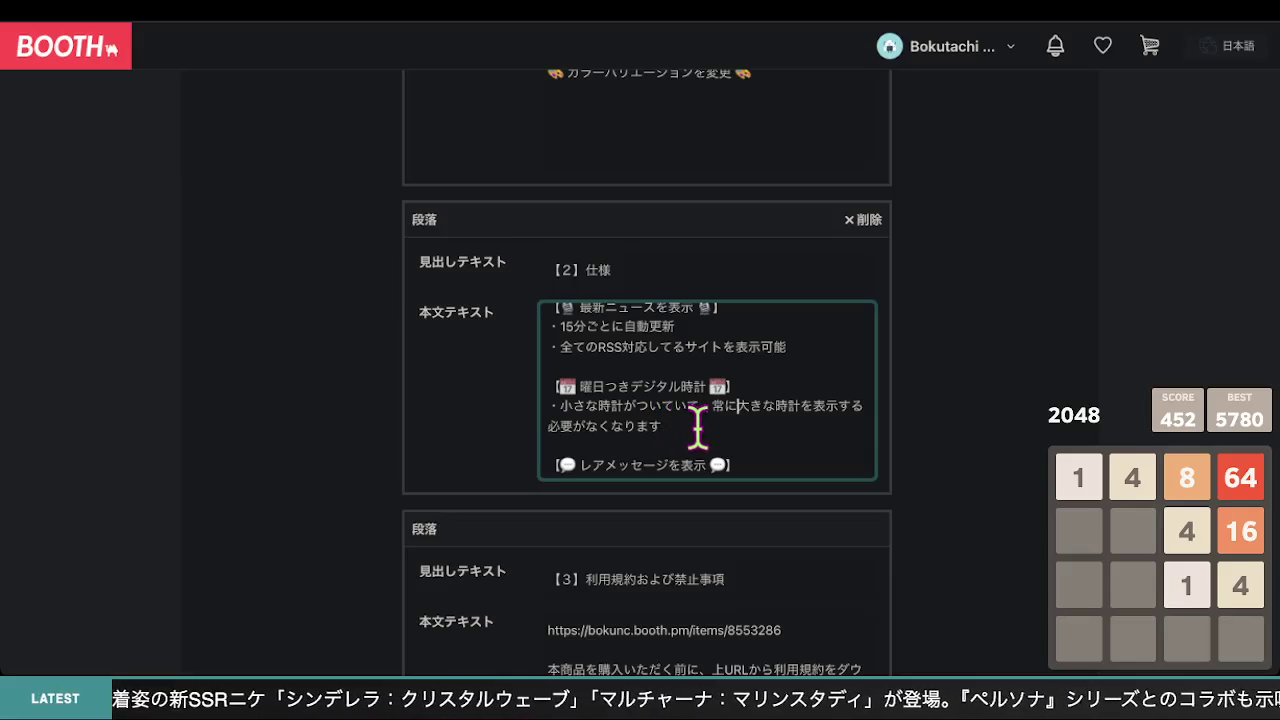
- Replace the rest of the sentence with 省スペース and finish editing the body text
drag(655, 425, 560, 405)
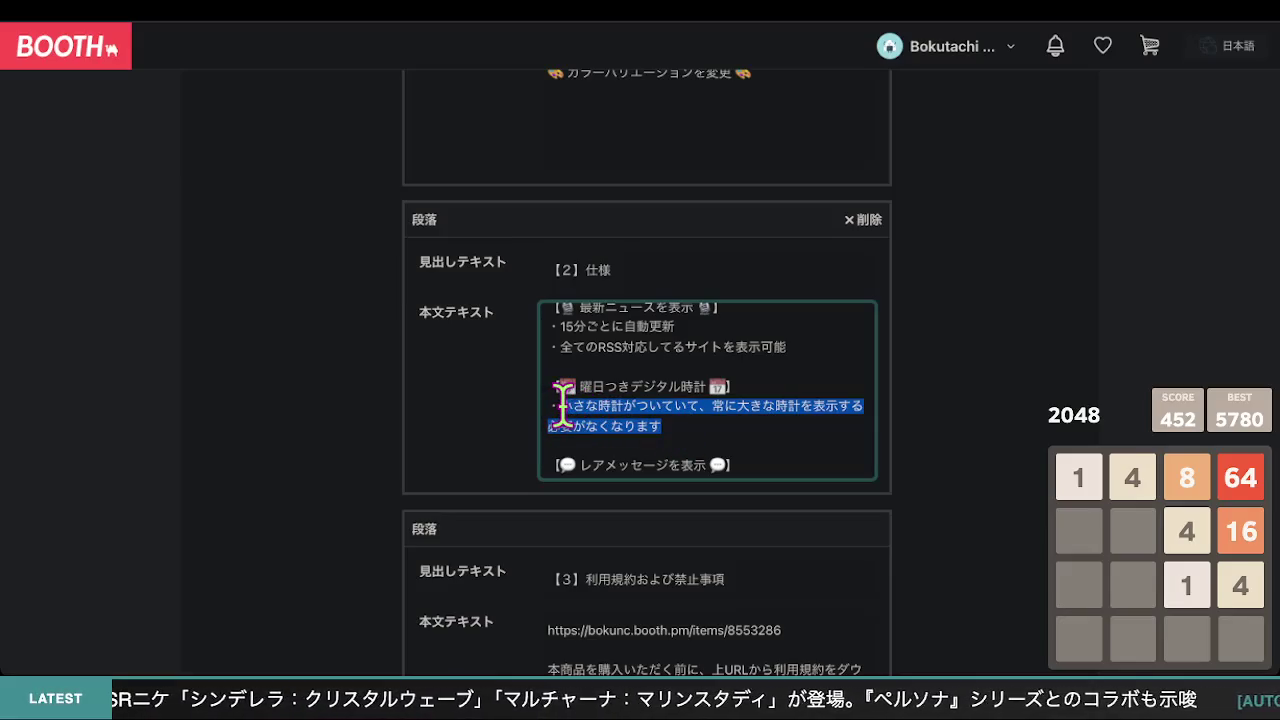
click(686, 428)
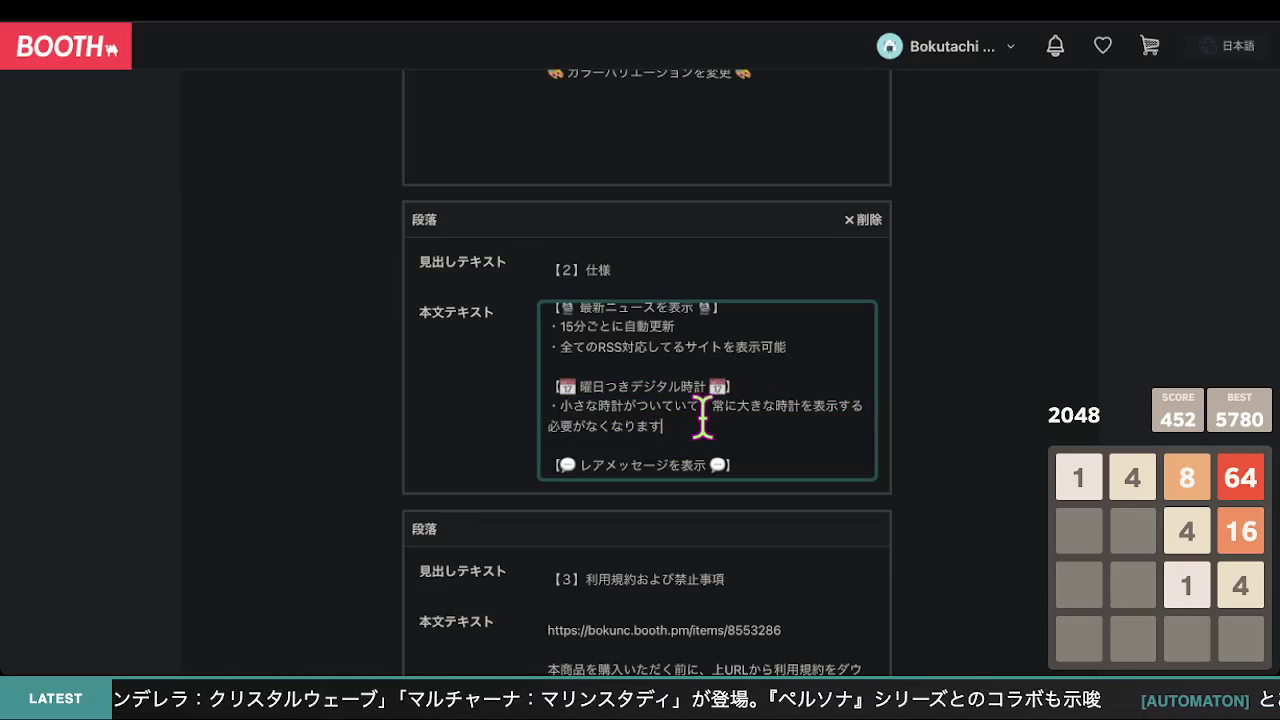
drag(702, 418, 710, 405)
key(BackSpace)
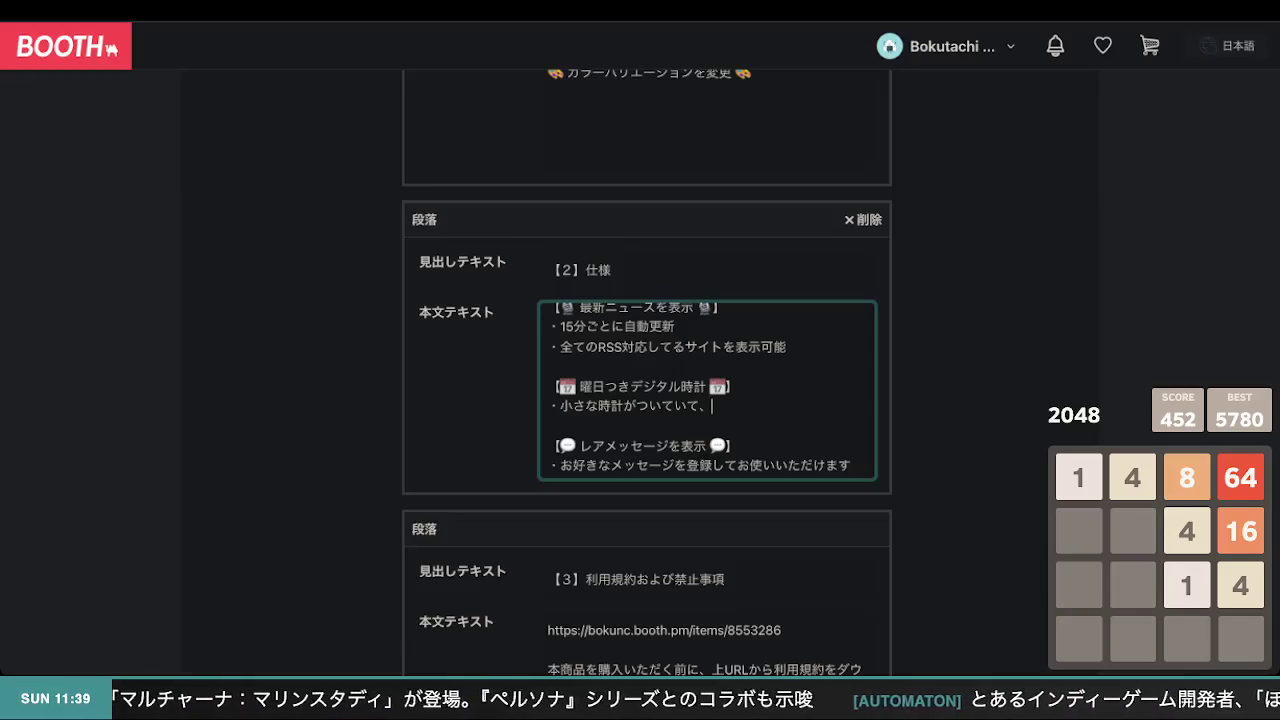
text(画面)
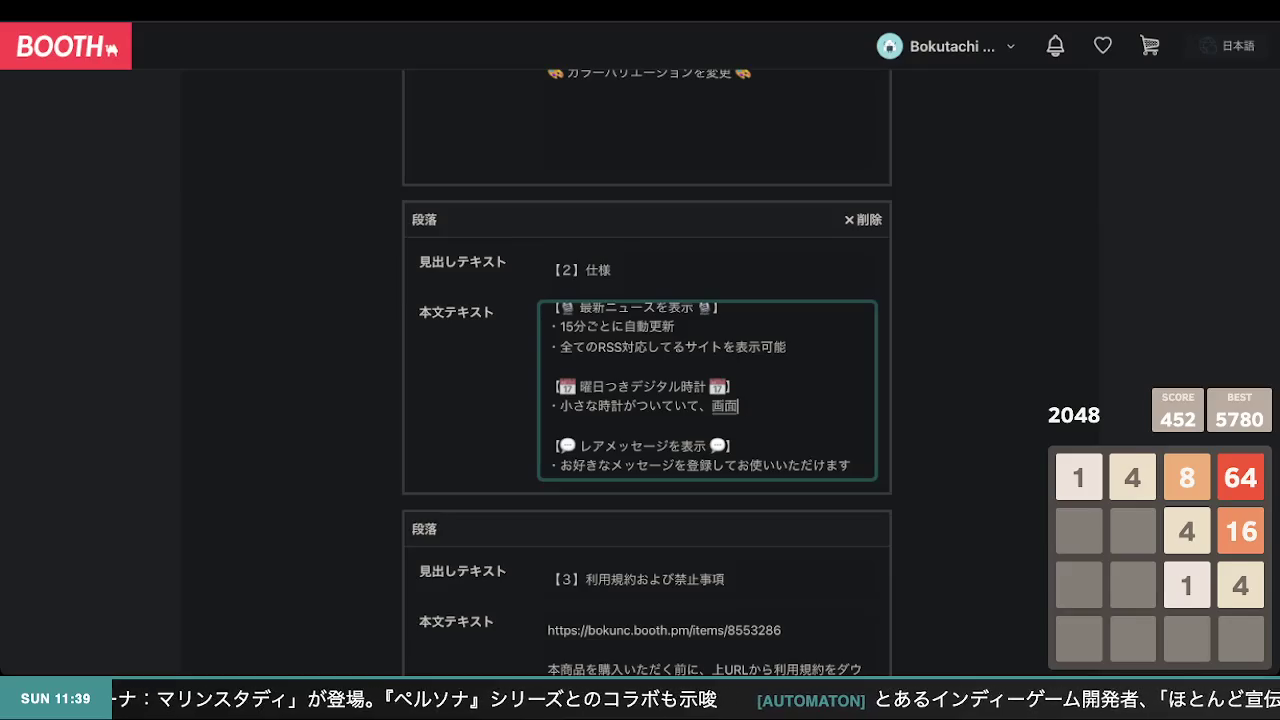
text(を)
key(BackSpace)
key(BackSpace)
key(BackSpace)
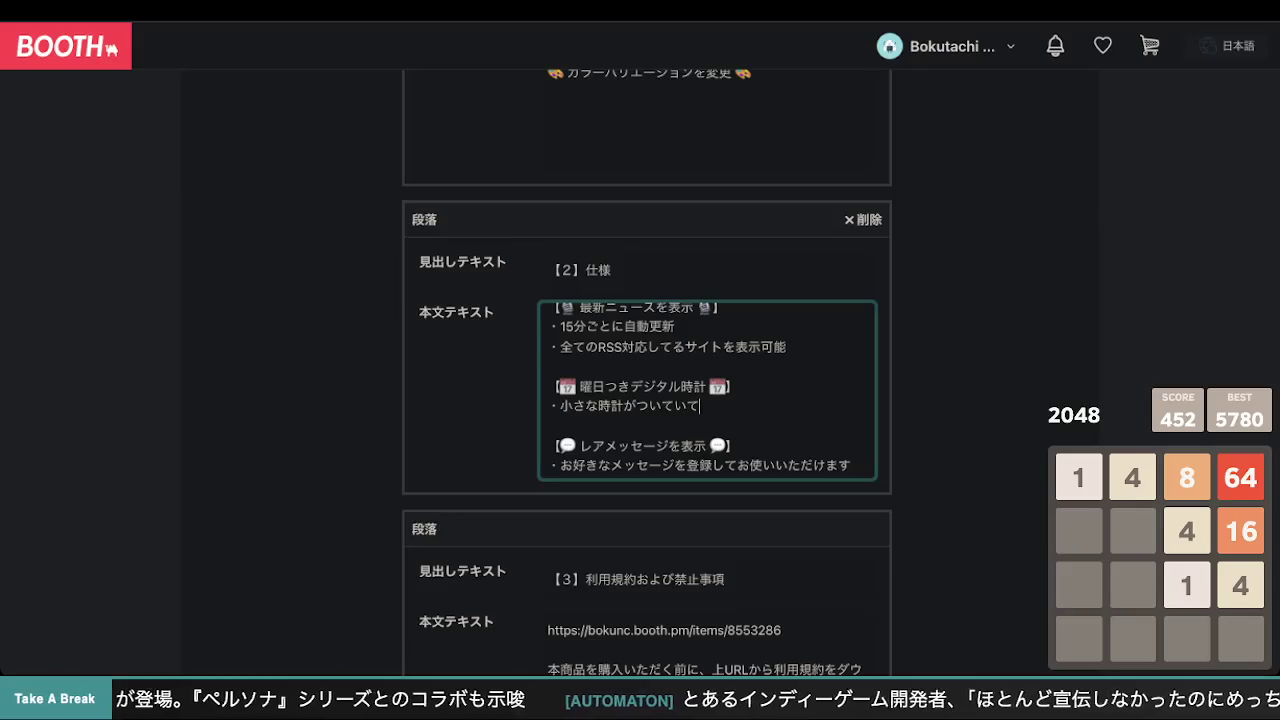
text(省スペー)
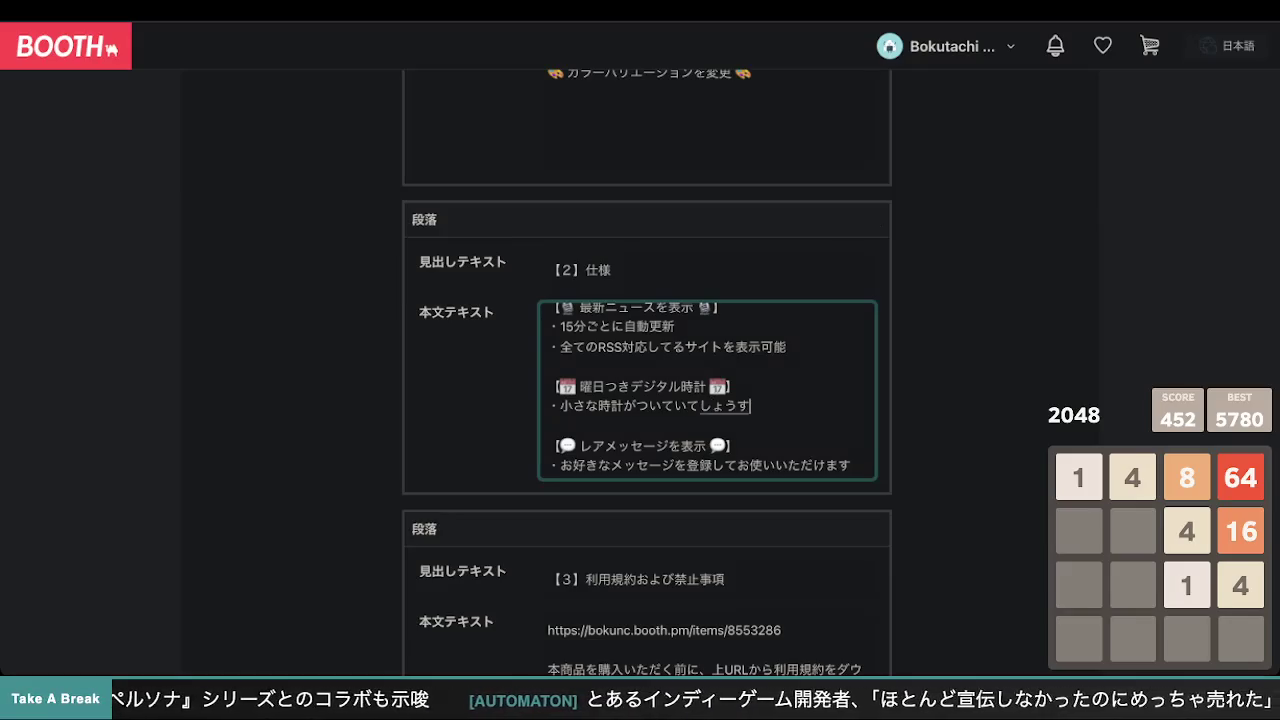
text(ス)
key(Return)
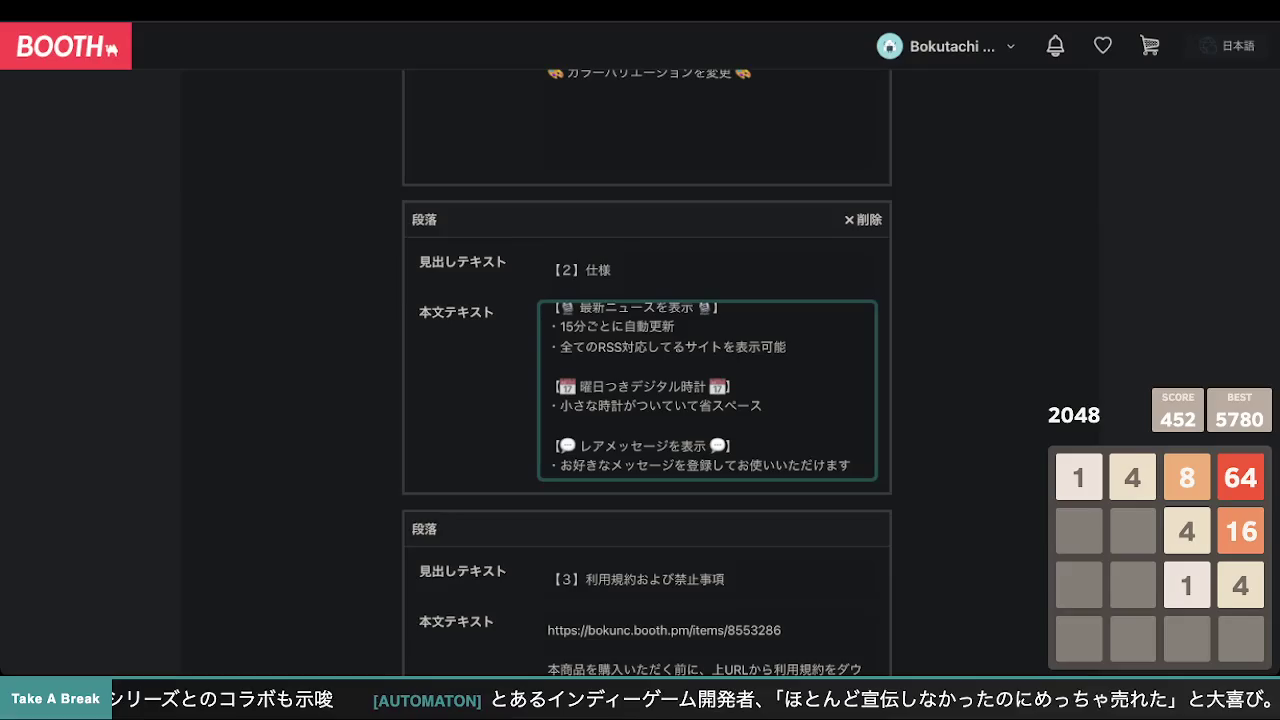
key(Left)
key(Left)
key(Left)
key(Right)
key(Right)
key(Right)
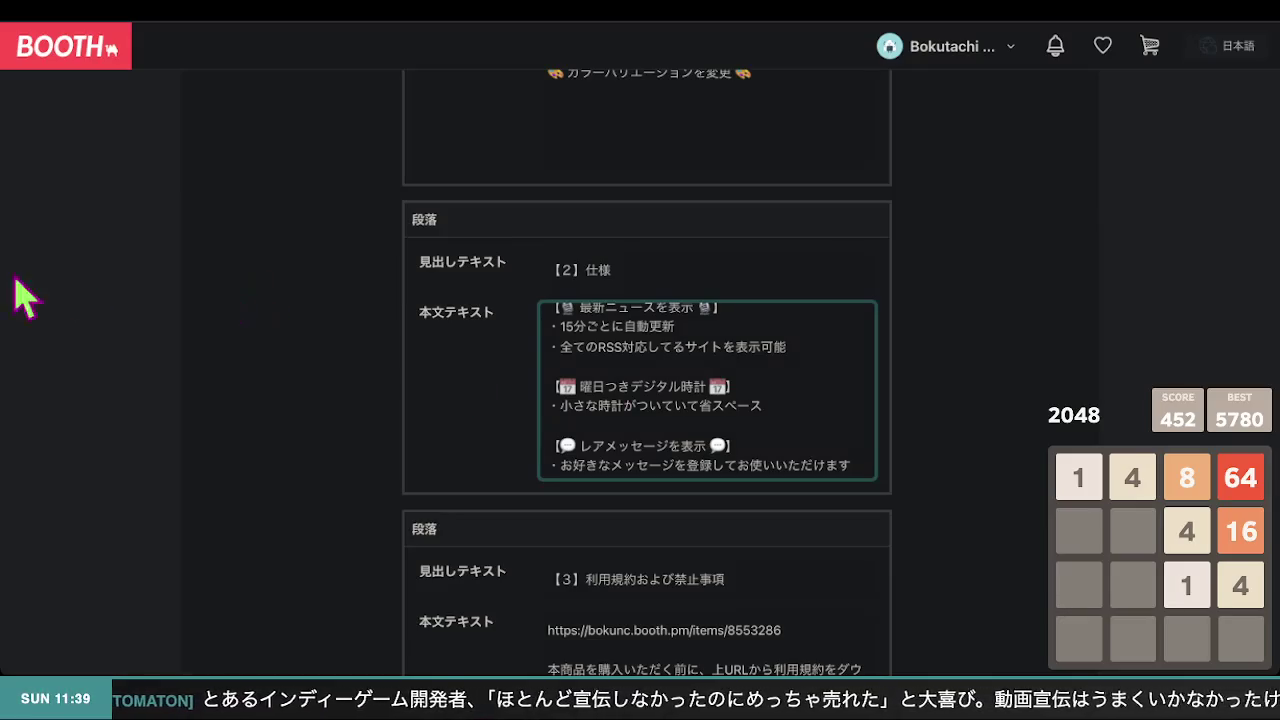
click(168, 289)
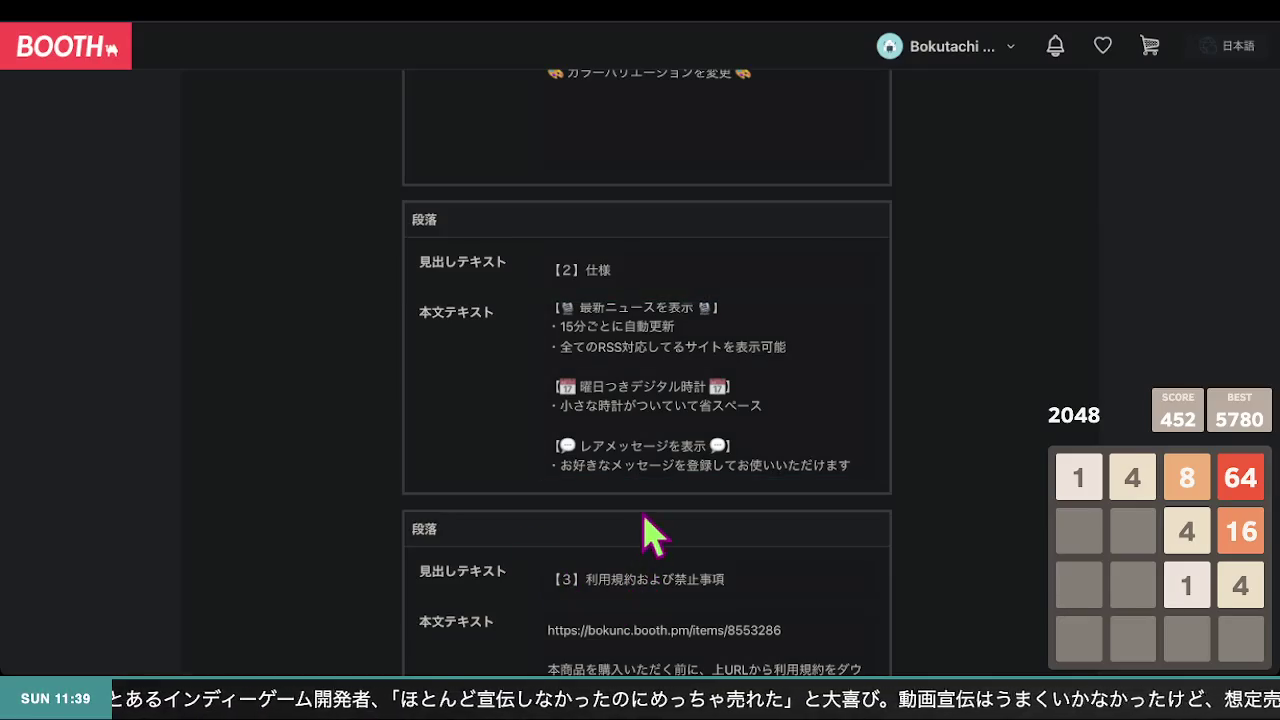
- Replace the clock bullet's text with コンパクトな時計で、
drag(762, 405, 559, 407)
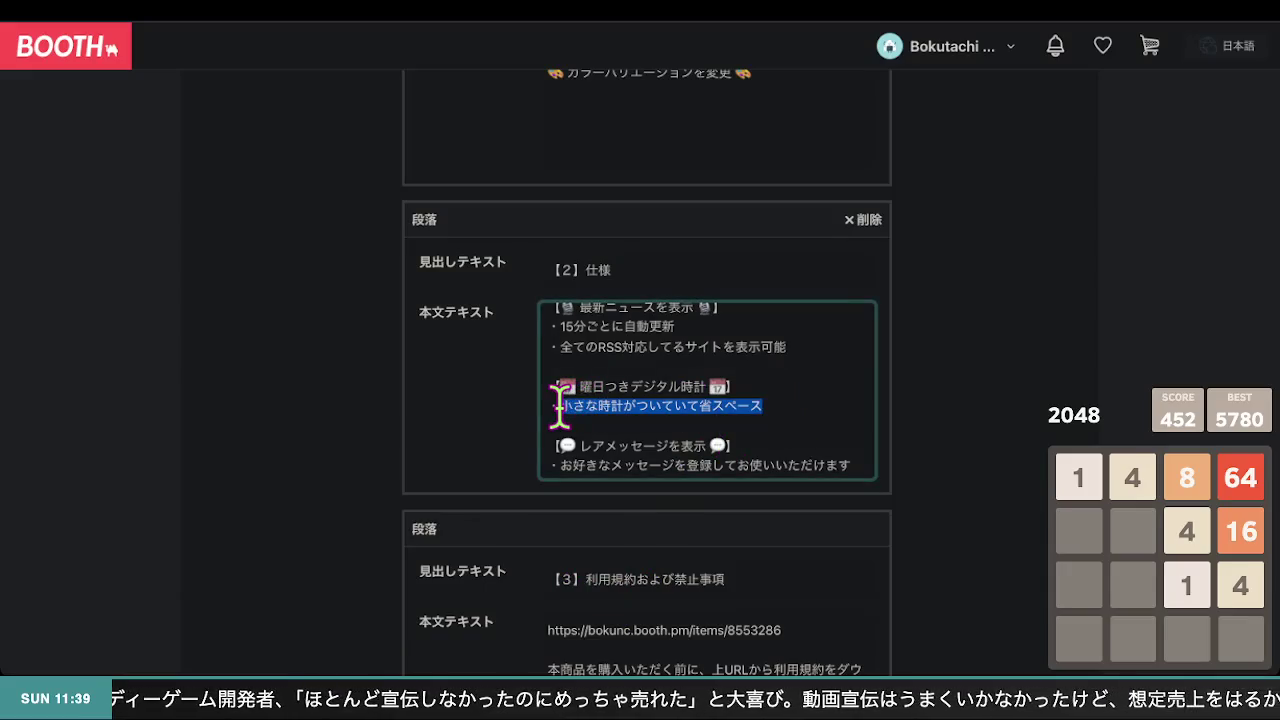
text(kおん)
key(BackSpace)
key(BackSpace)
key(BackSpace)
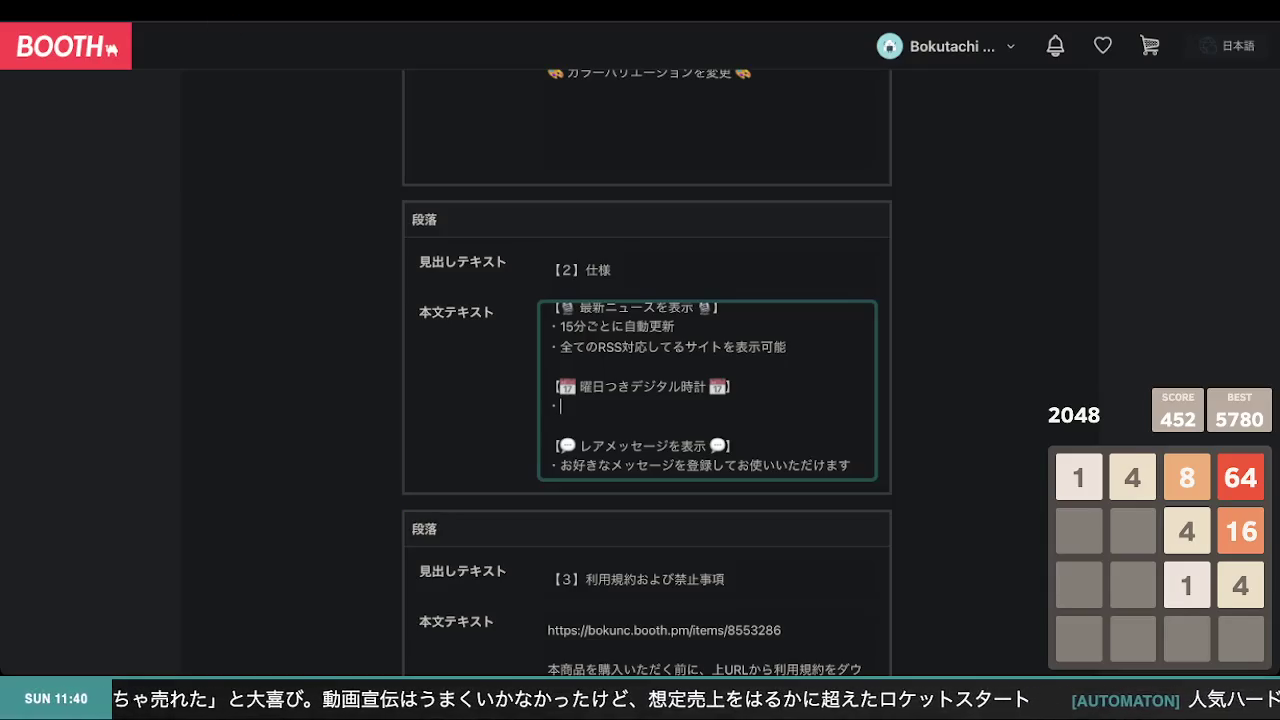
text(コンパクト)
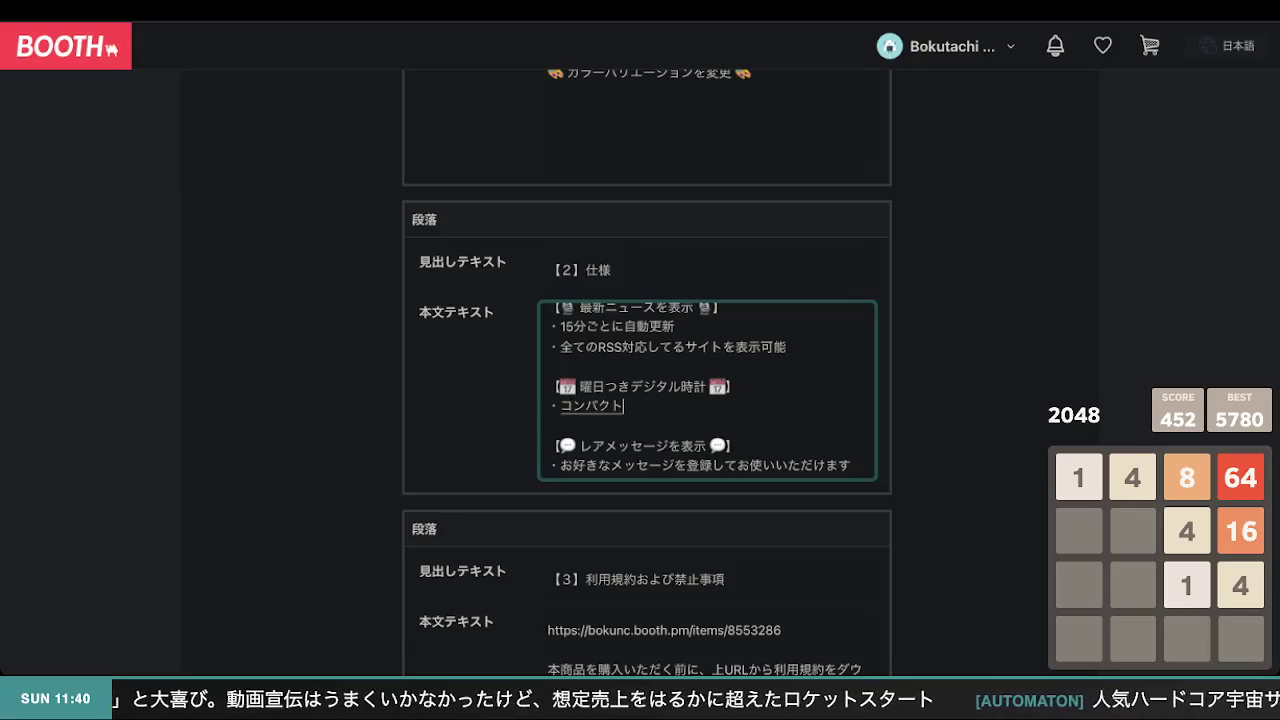
text(な時計を)
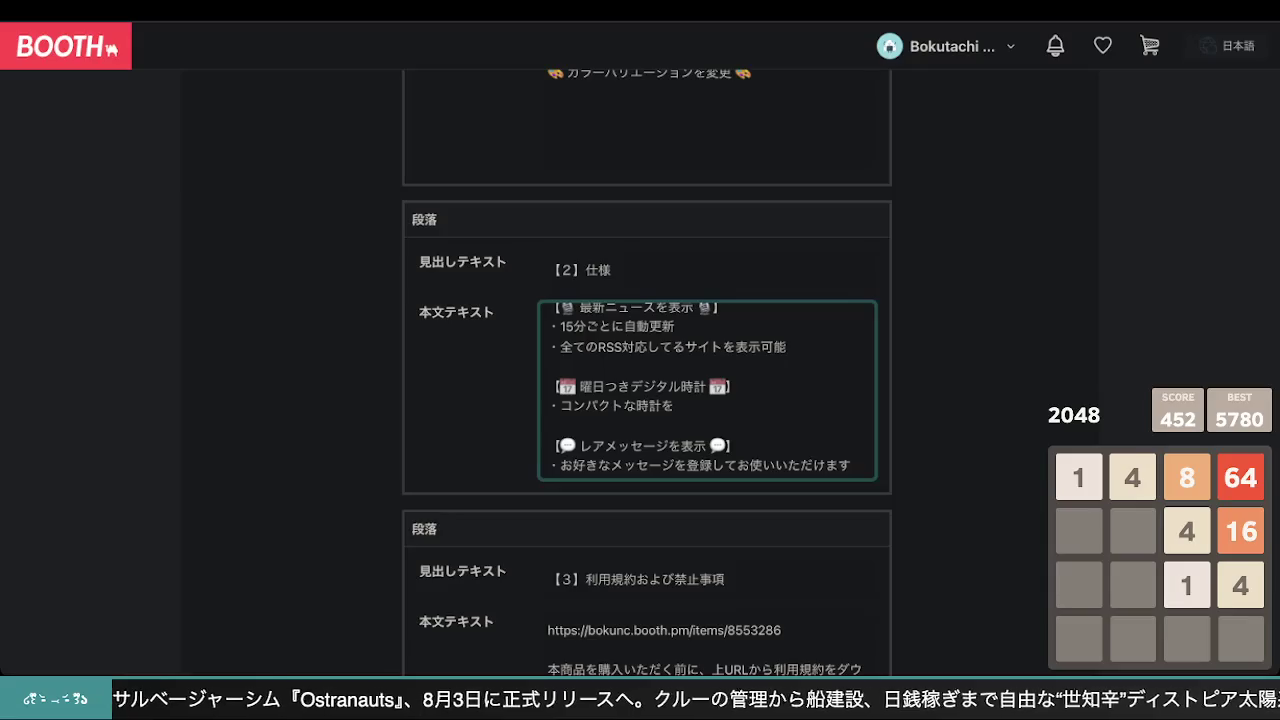
key(BackSpace)
text(で、)
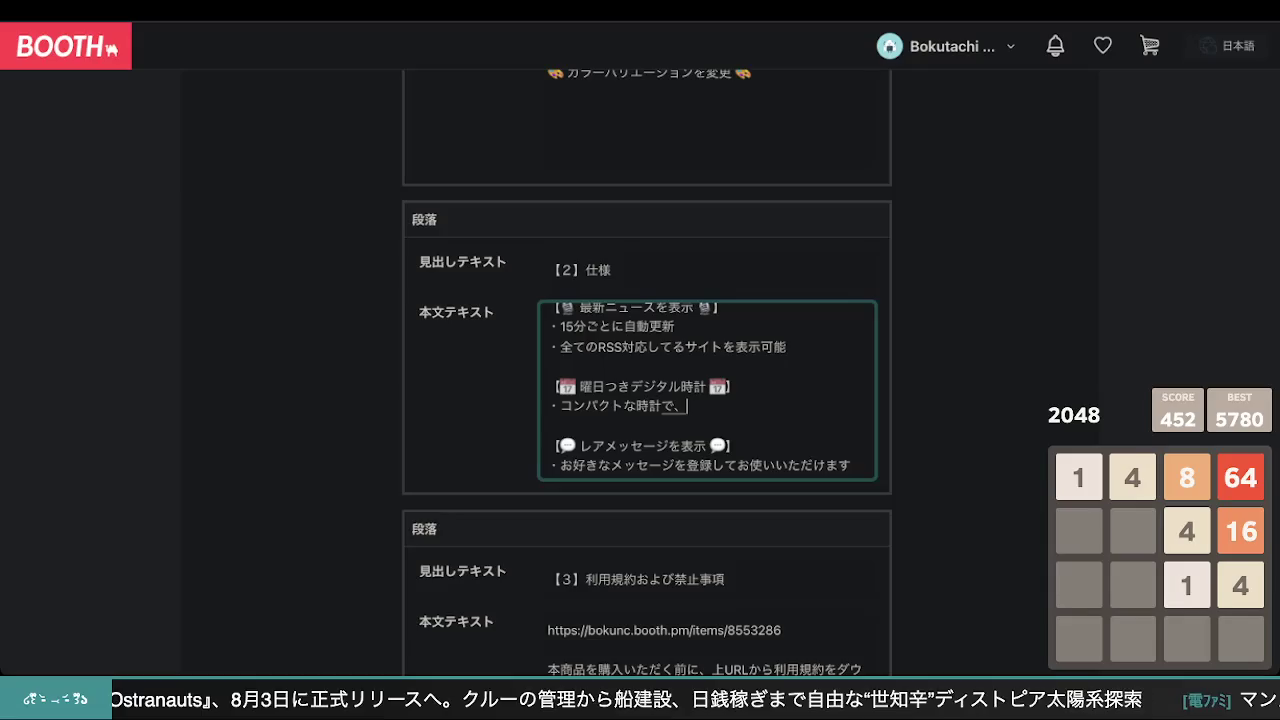
key(Return)
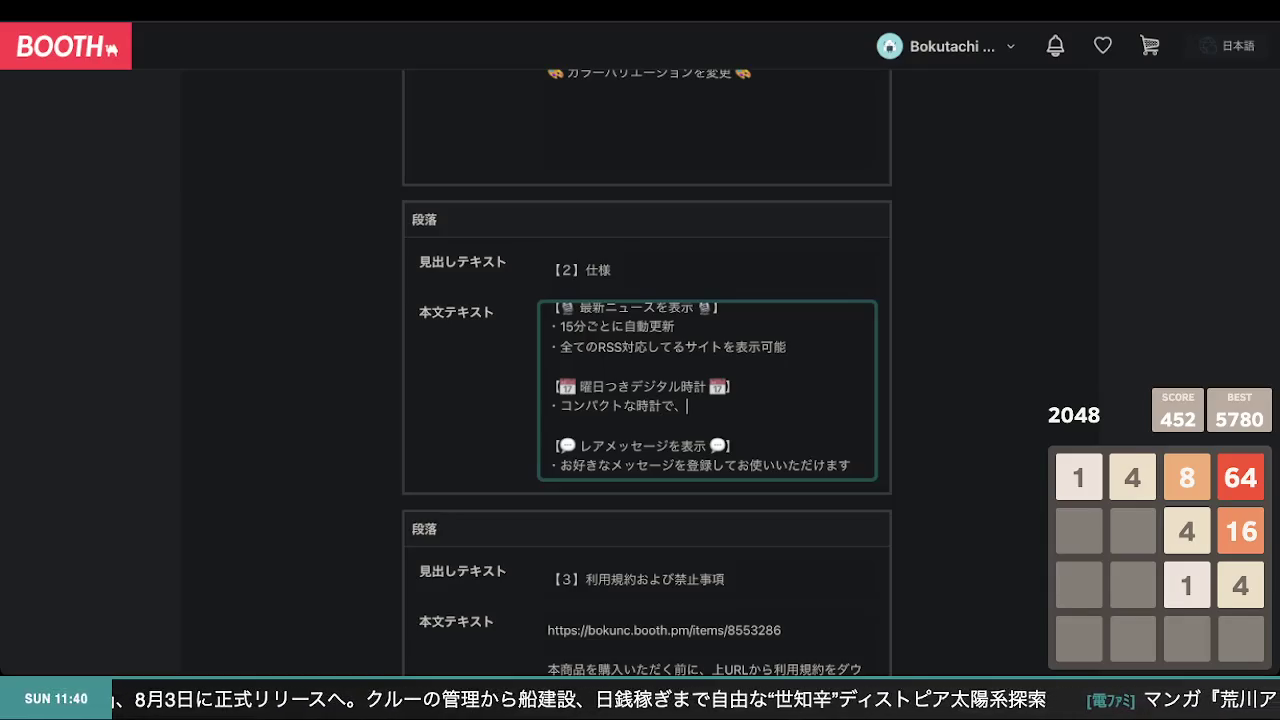
- Append 常に大きい時計を表示する to the clock bullet
text(常におお)
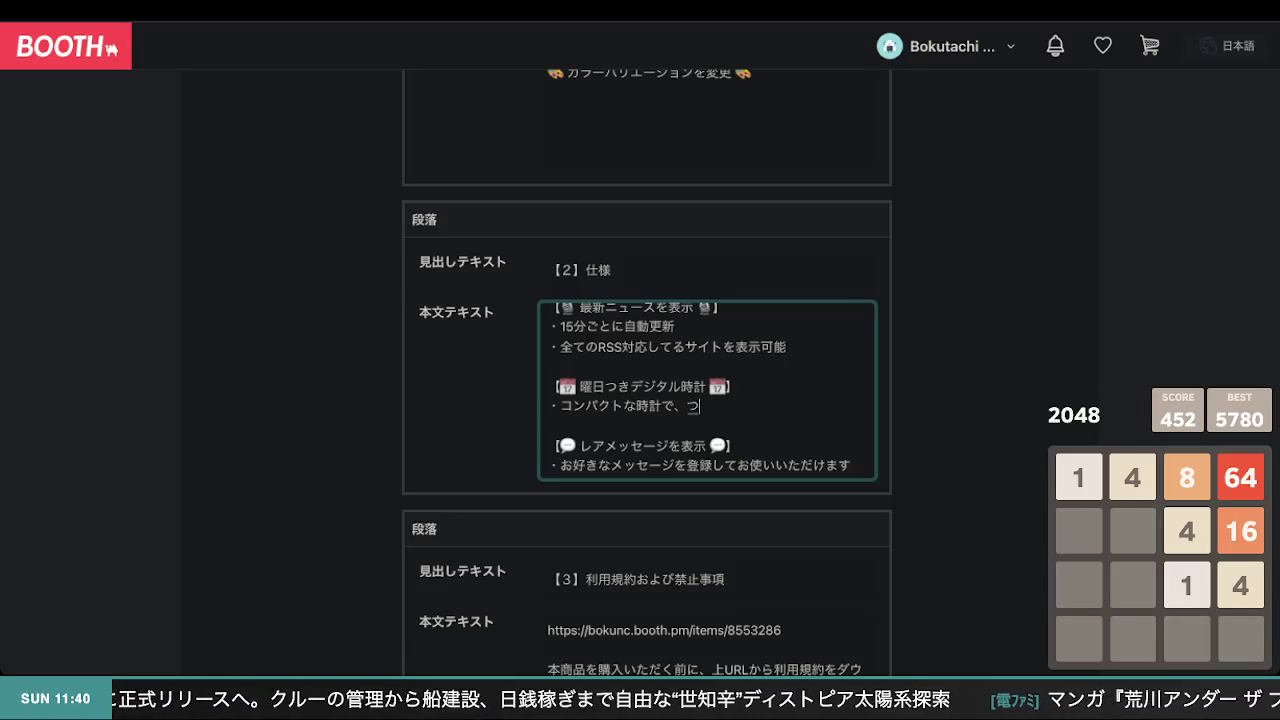
text(きな)
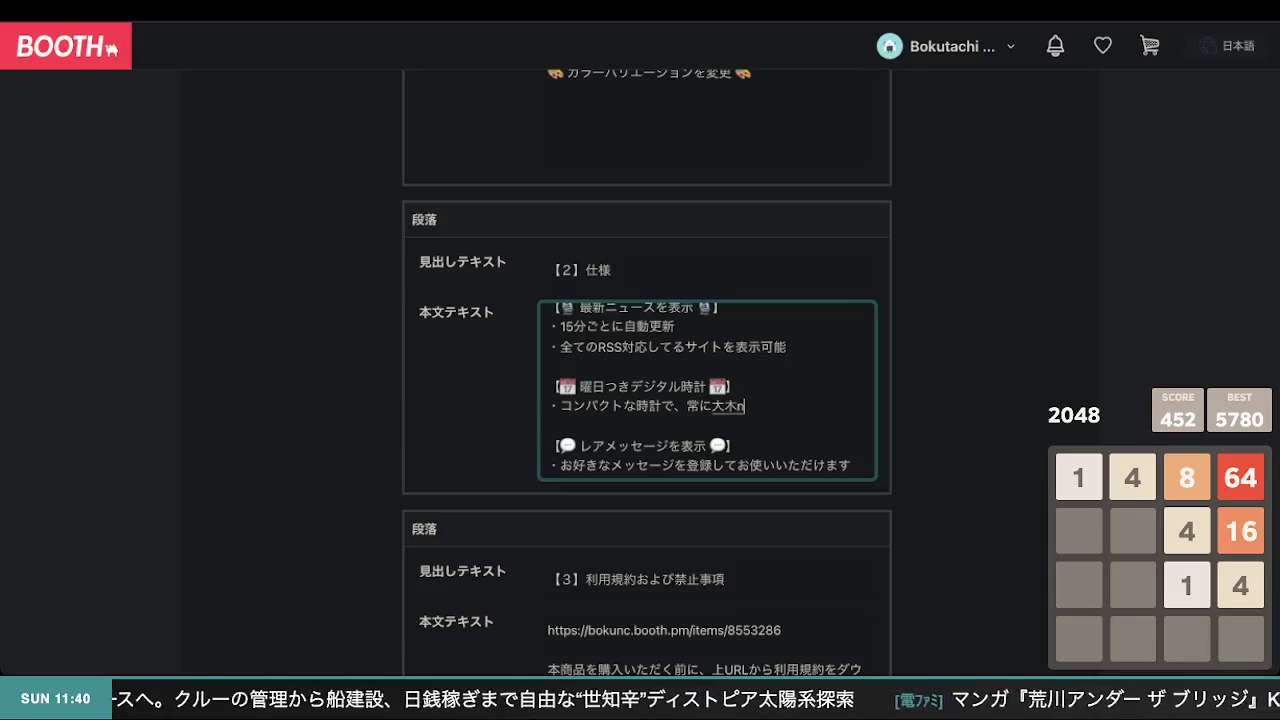
key(BackSpace)
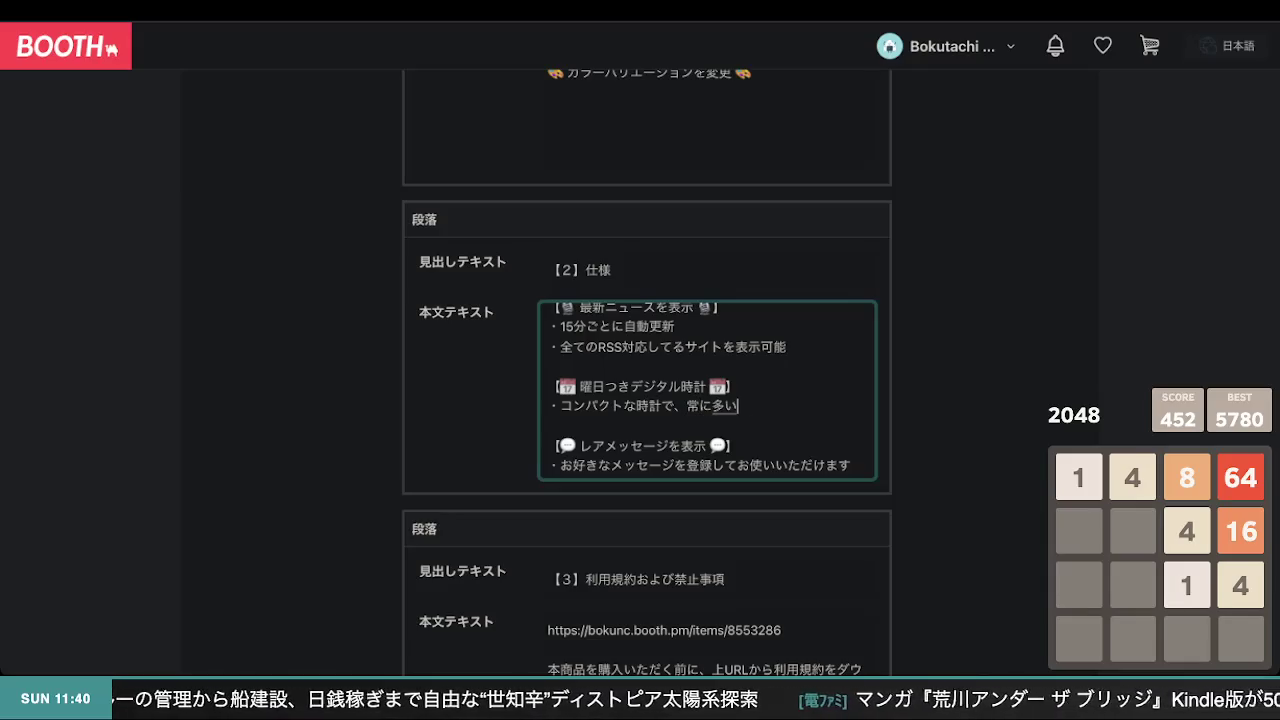
text(い)
key(Return)
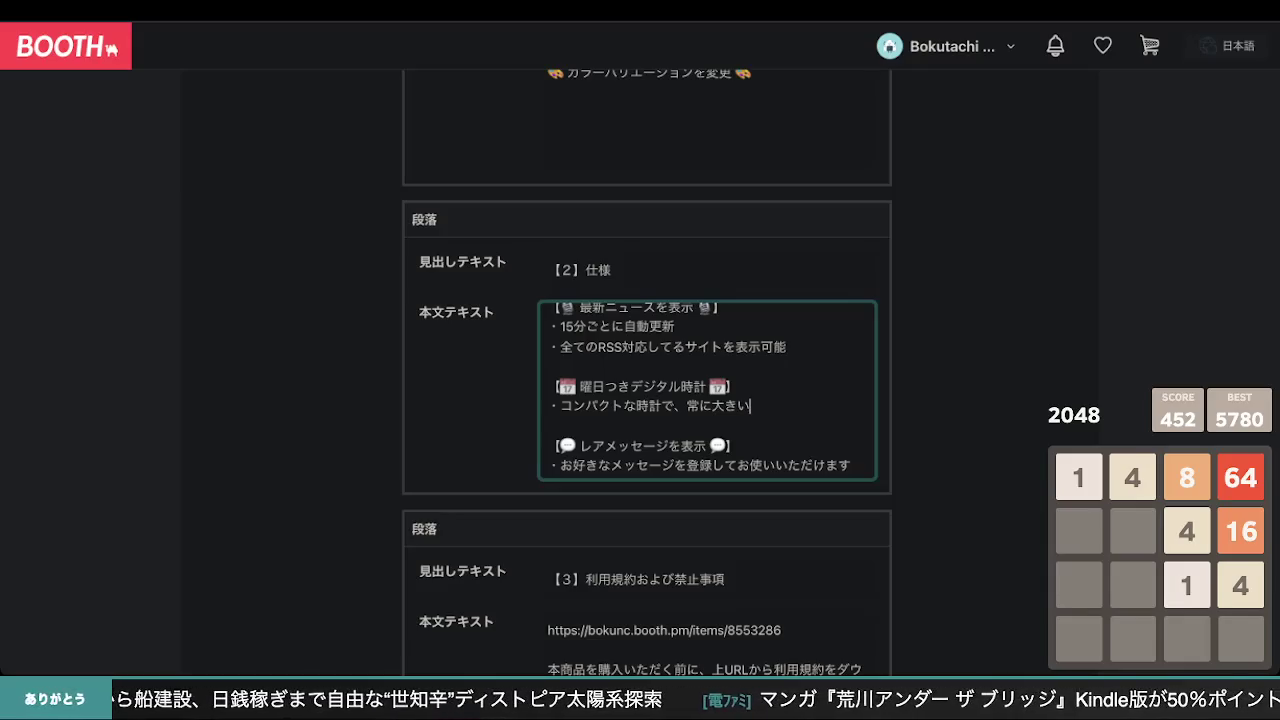
key(BackSpace)
text(な)
key(BackSpace)
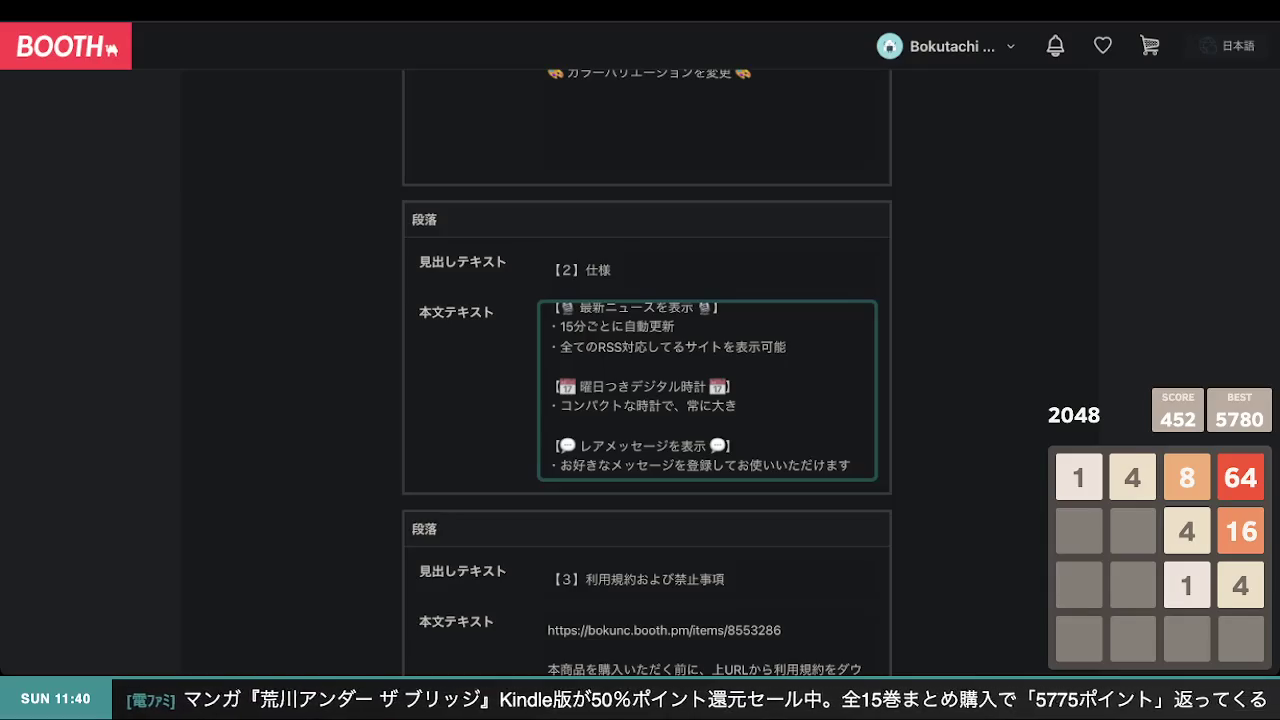
text(い時計)
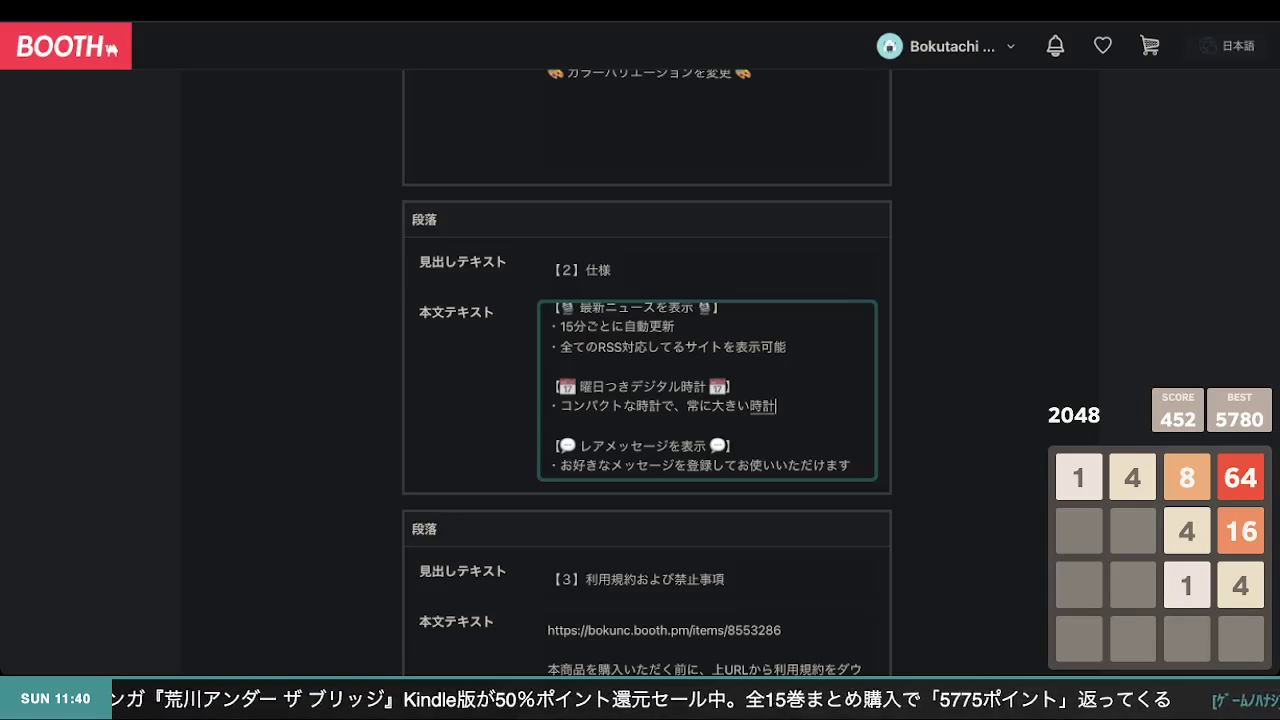
text(を表示する)
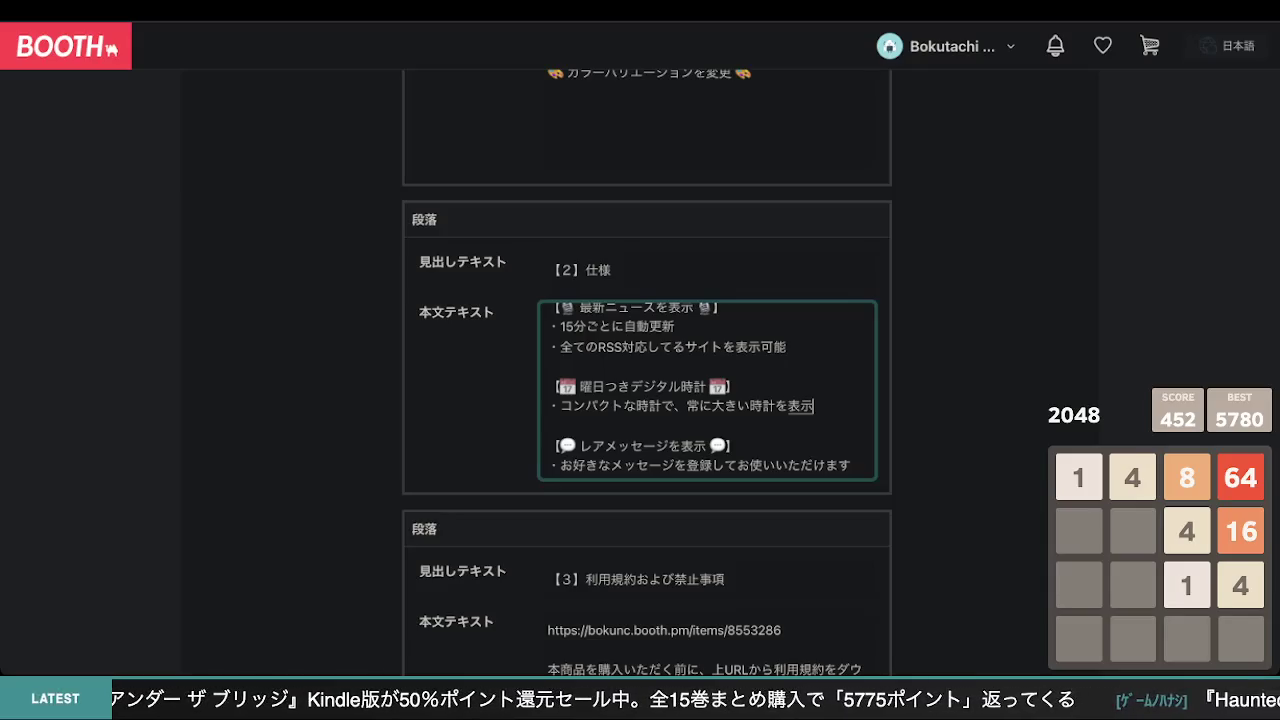
key(Return)
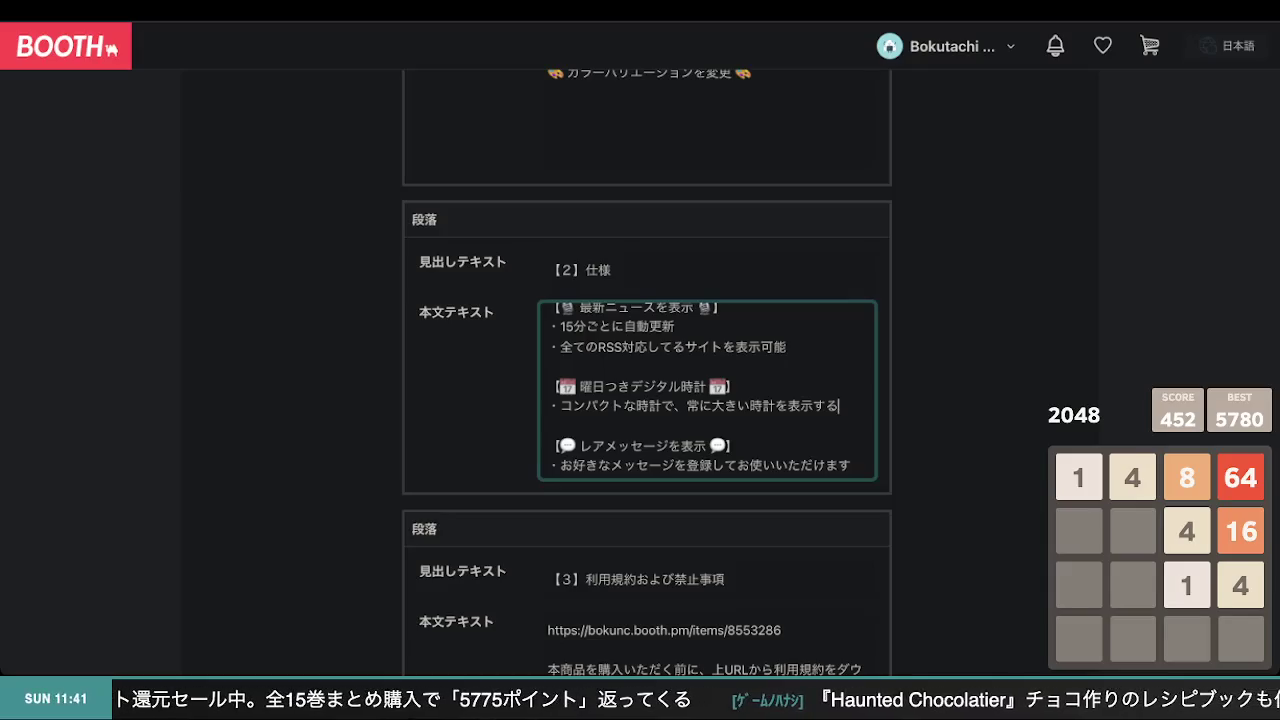
- Add 必要なし, then trim the ending back to 時計を
text(必要なし)
key(Return)
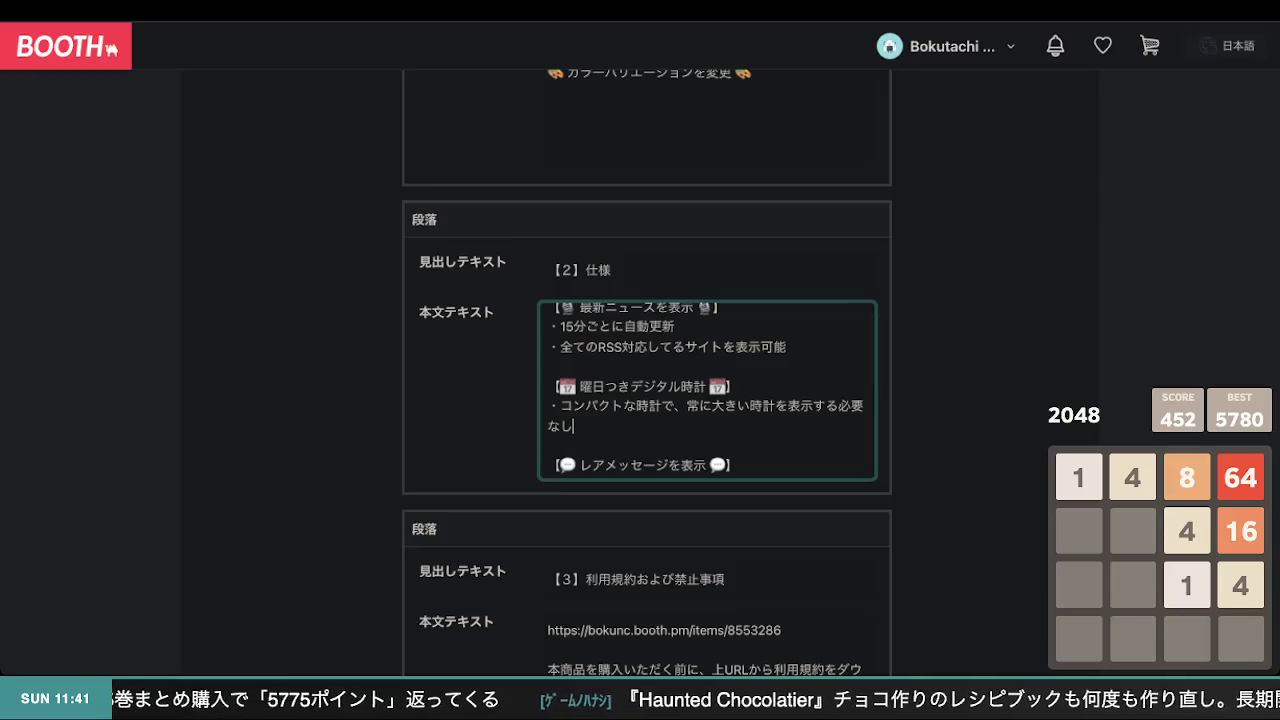
key(BackSpace)
key(BackSpace)
key(BackSpace)
key(BackSpace)
key(BackSpace)
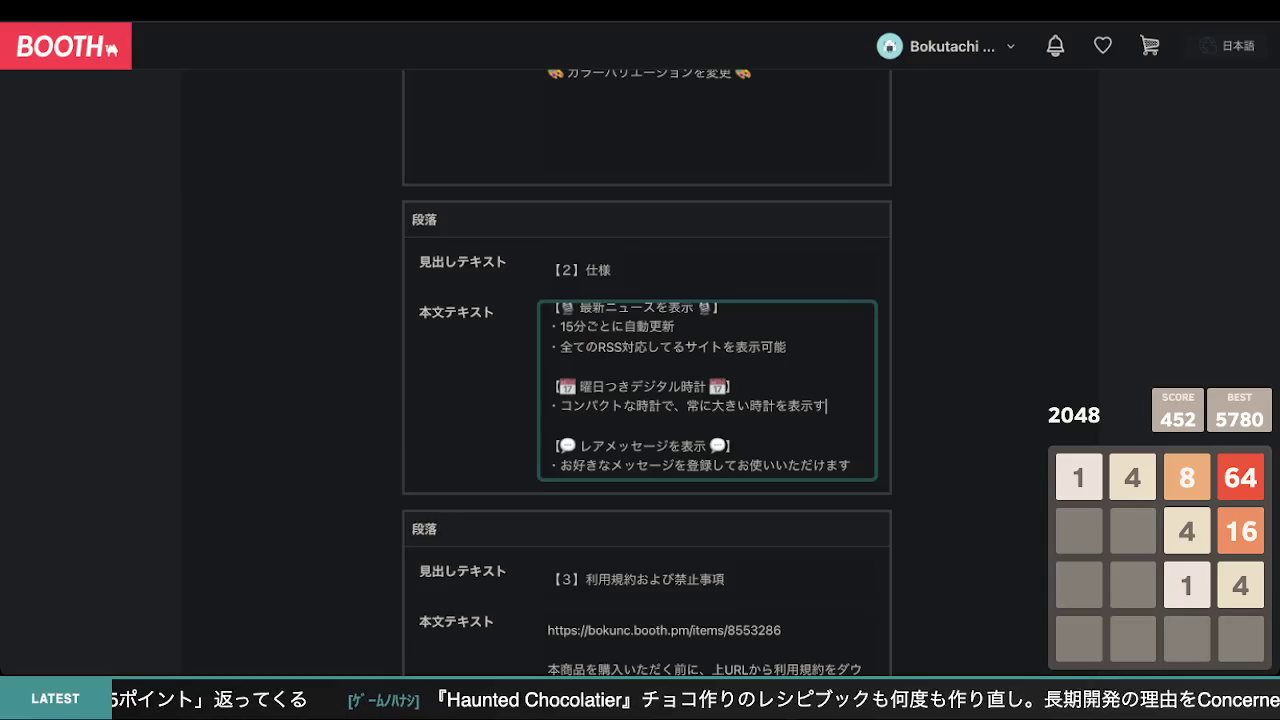
key(BackSpace)
key(BackSpace)
key(BackSpace)
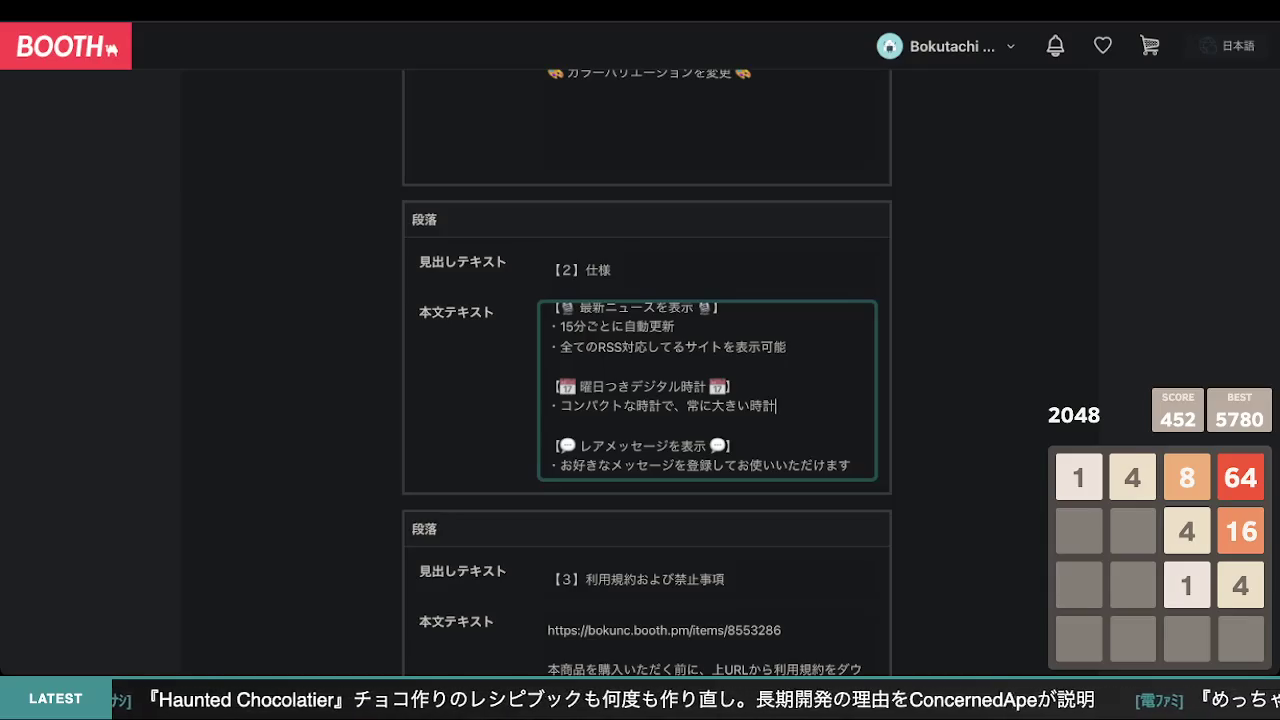
text(を)
key(Return)
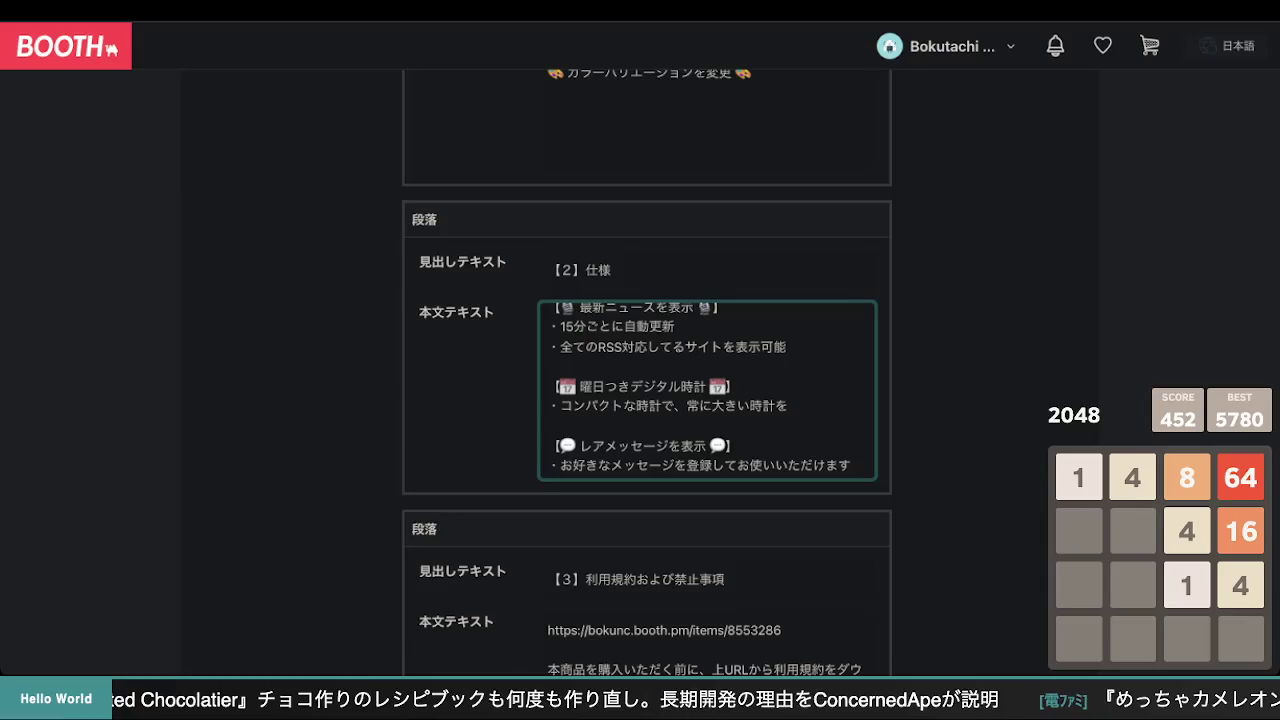
- Rework the ending so the bullet reads コンパクトな時計がついていて
key(BackSpace)
key(BackSpace)
key(BackSpace)
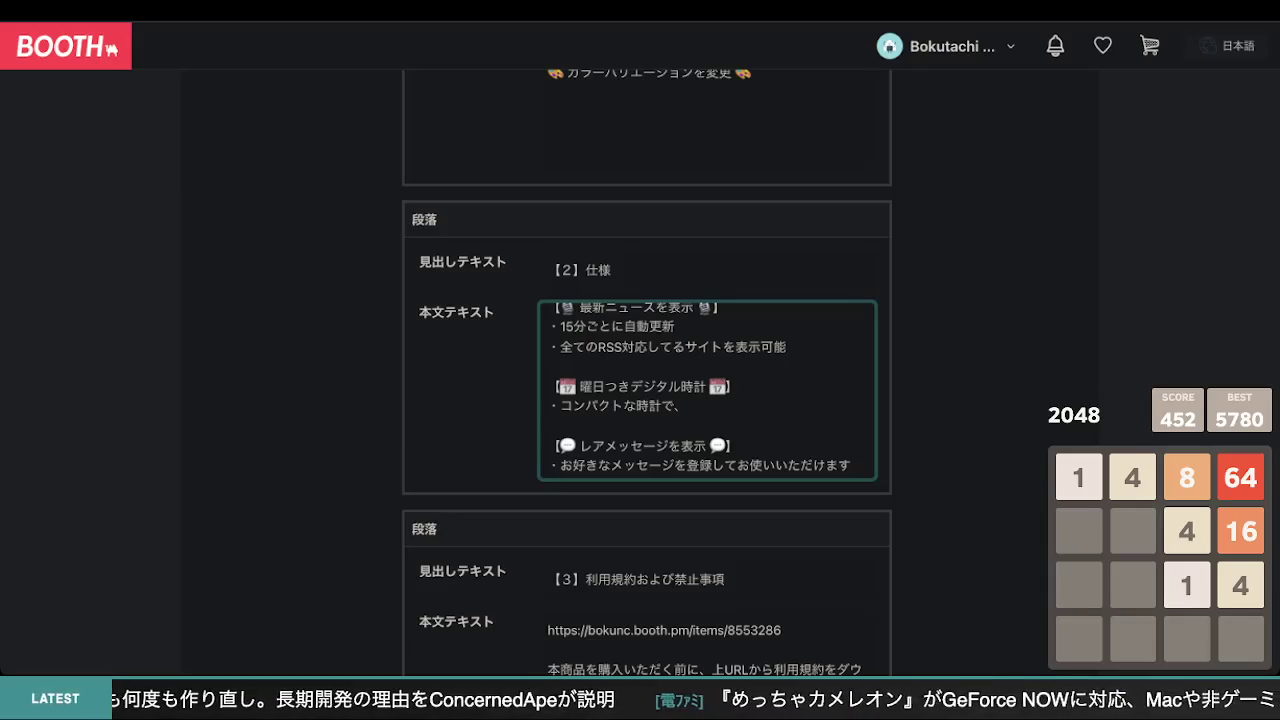
key(BackSpace)
text(邪魔に)
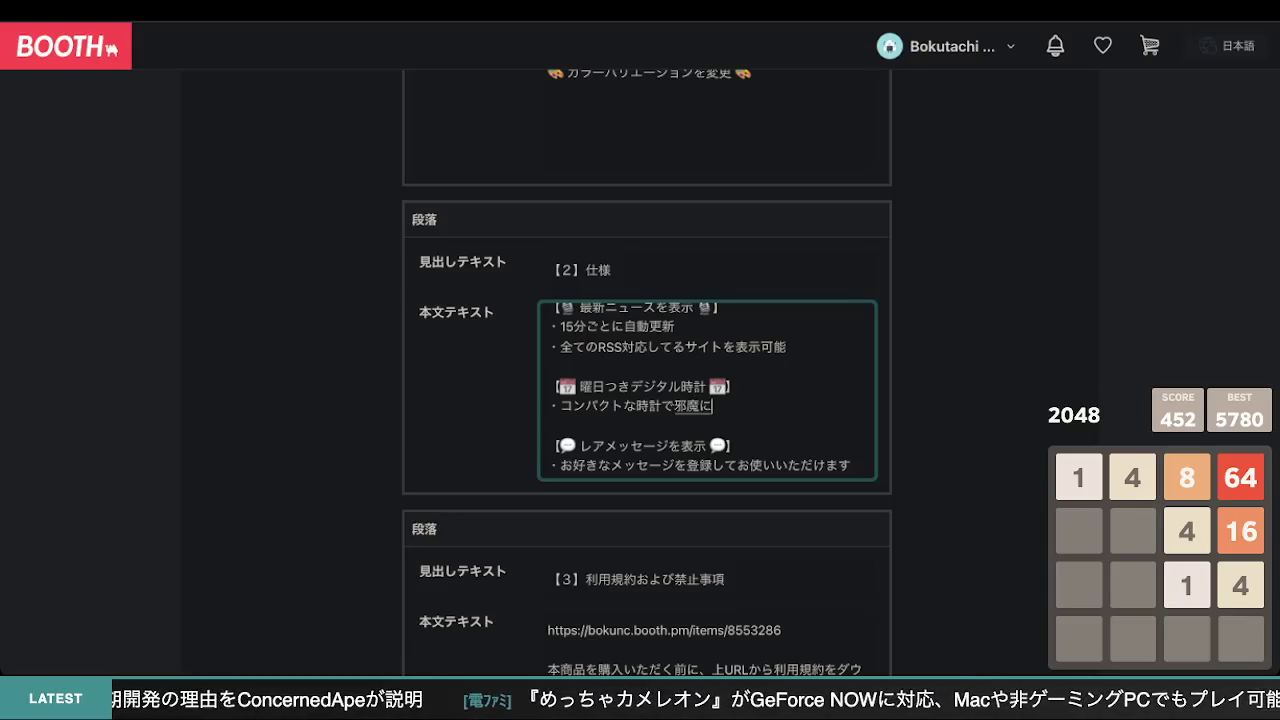
key(Return)
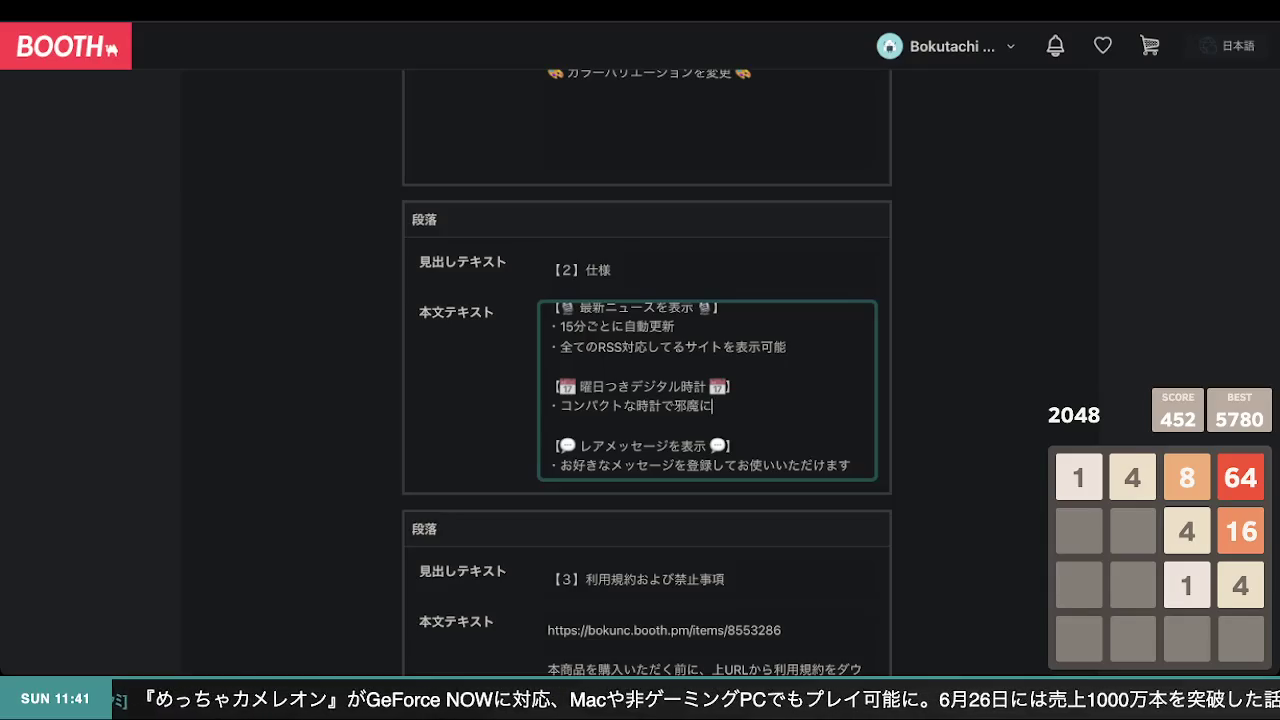
key(BackSpace)
key(BackSpace)
key(BackSpace)
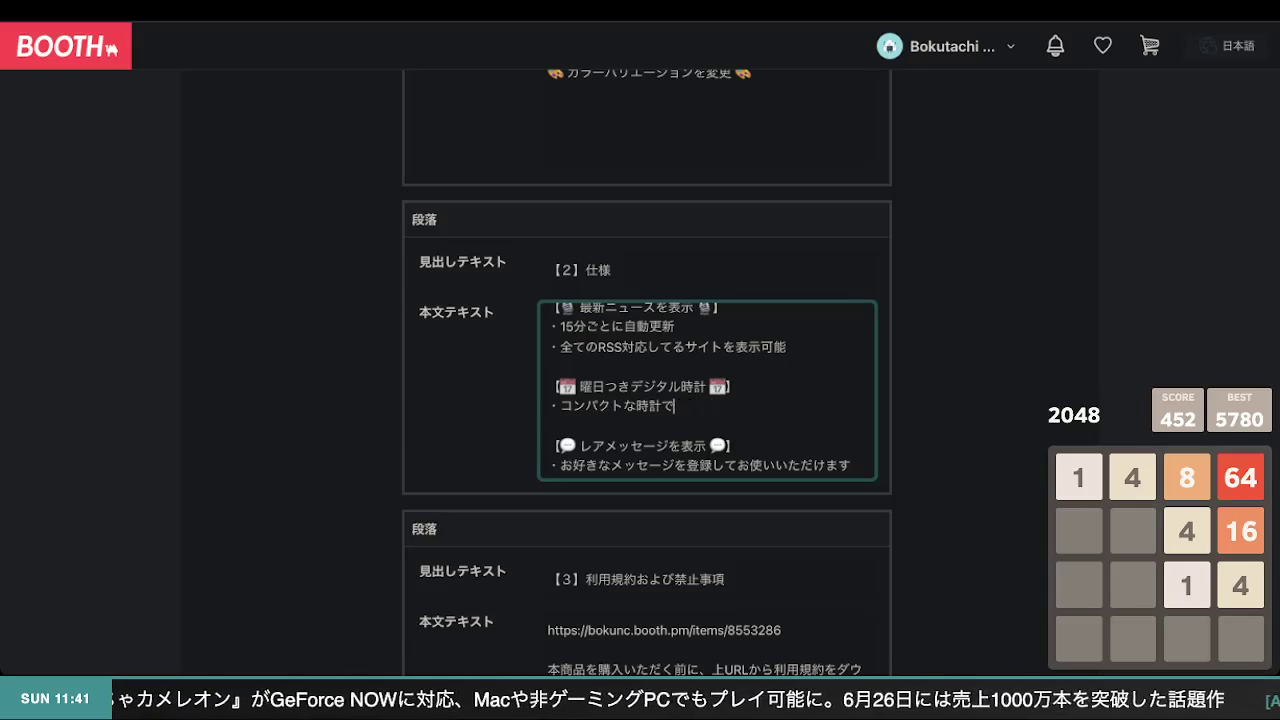
text(がついていて、)
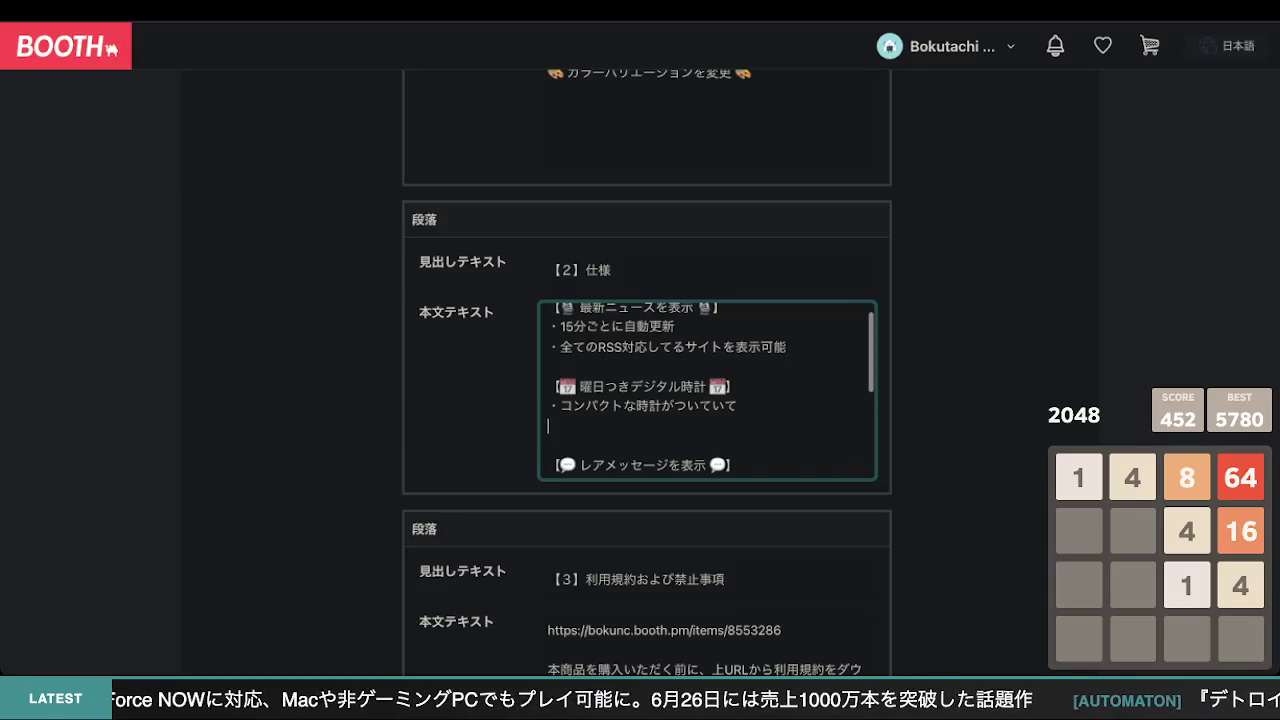
key(BackSpace)
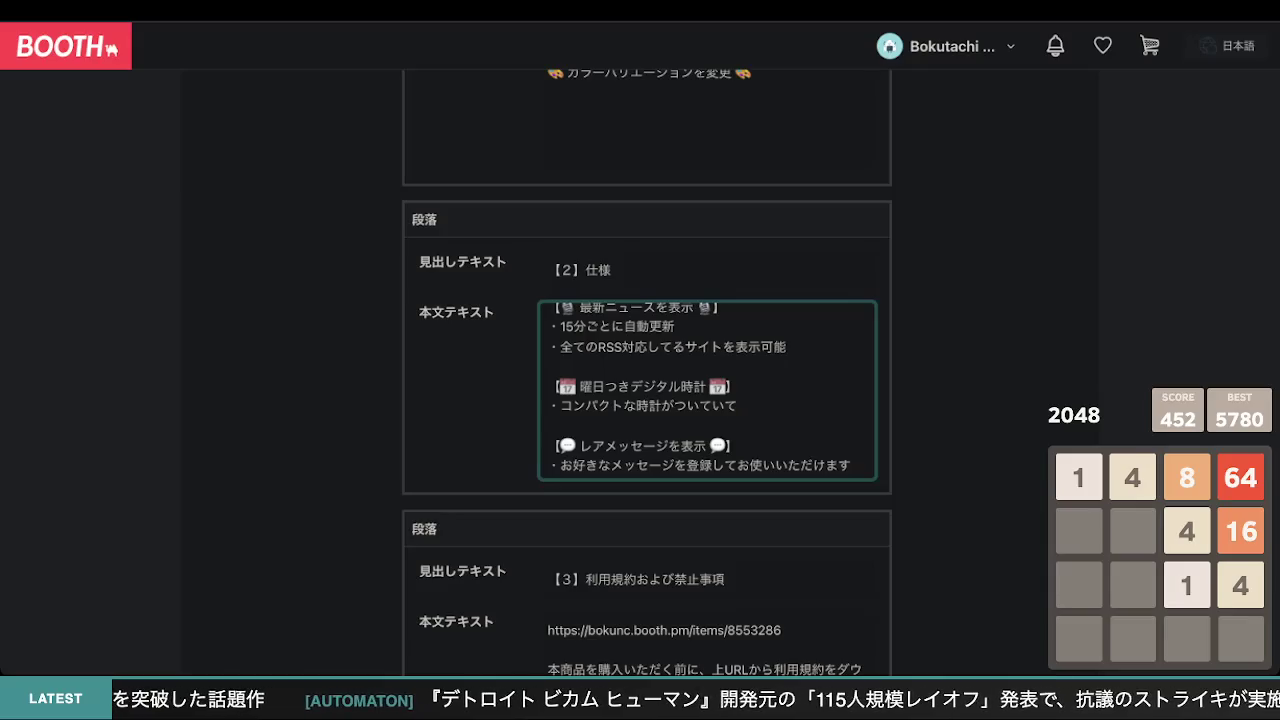
scroll(434, 57, up, 1)
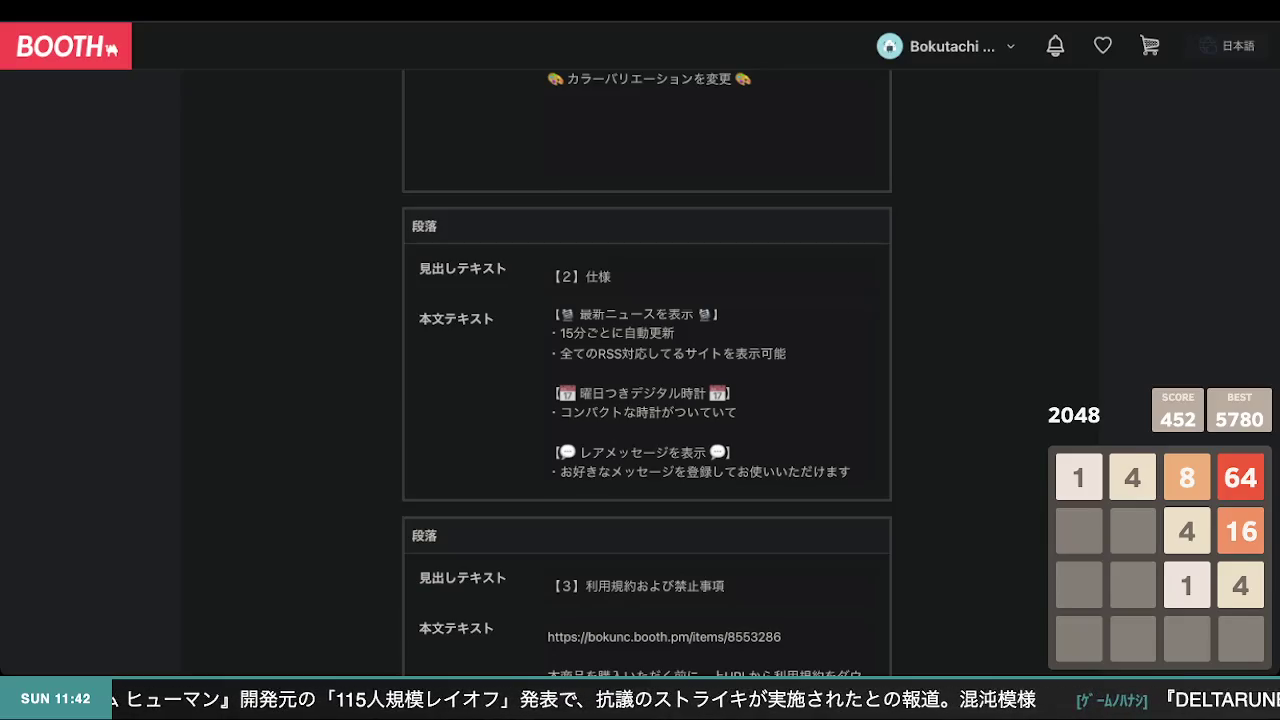
click(836, 420)
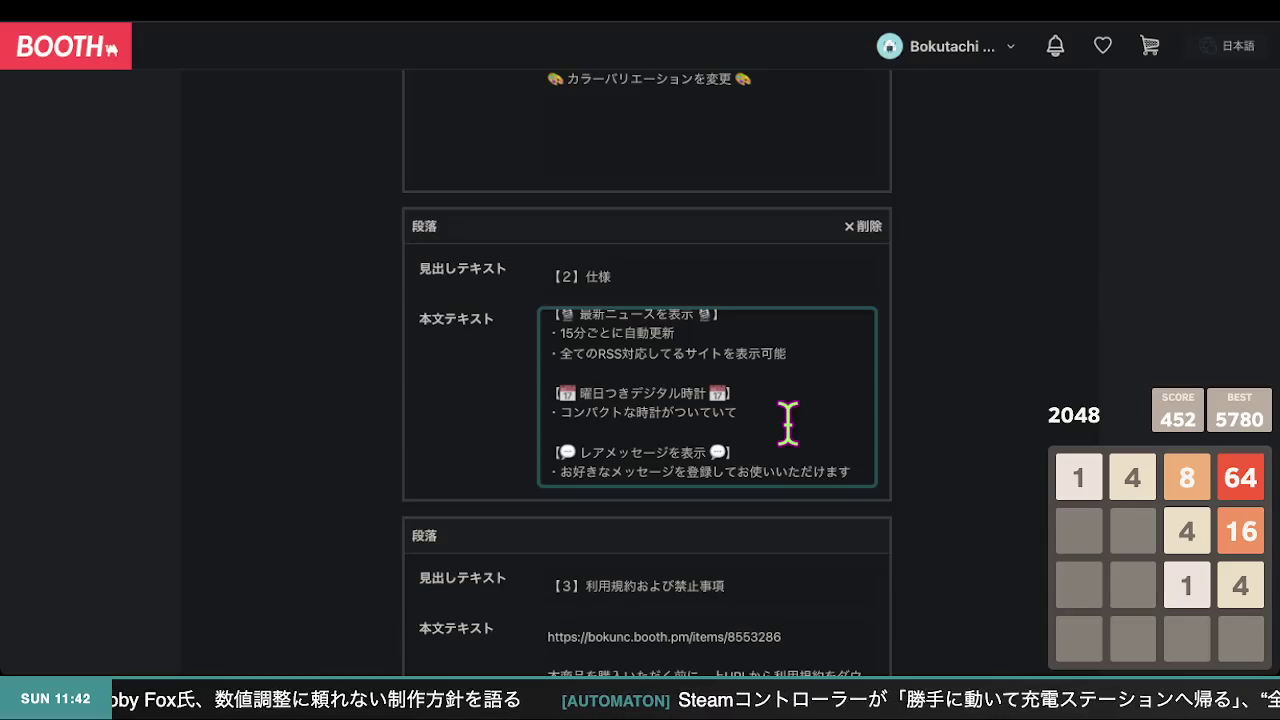
- Clear the clock bullet and type 時計の機能もあり
key(BackSpace)
key(BackSpace)
key(BackSpace)
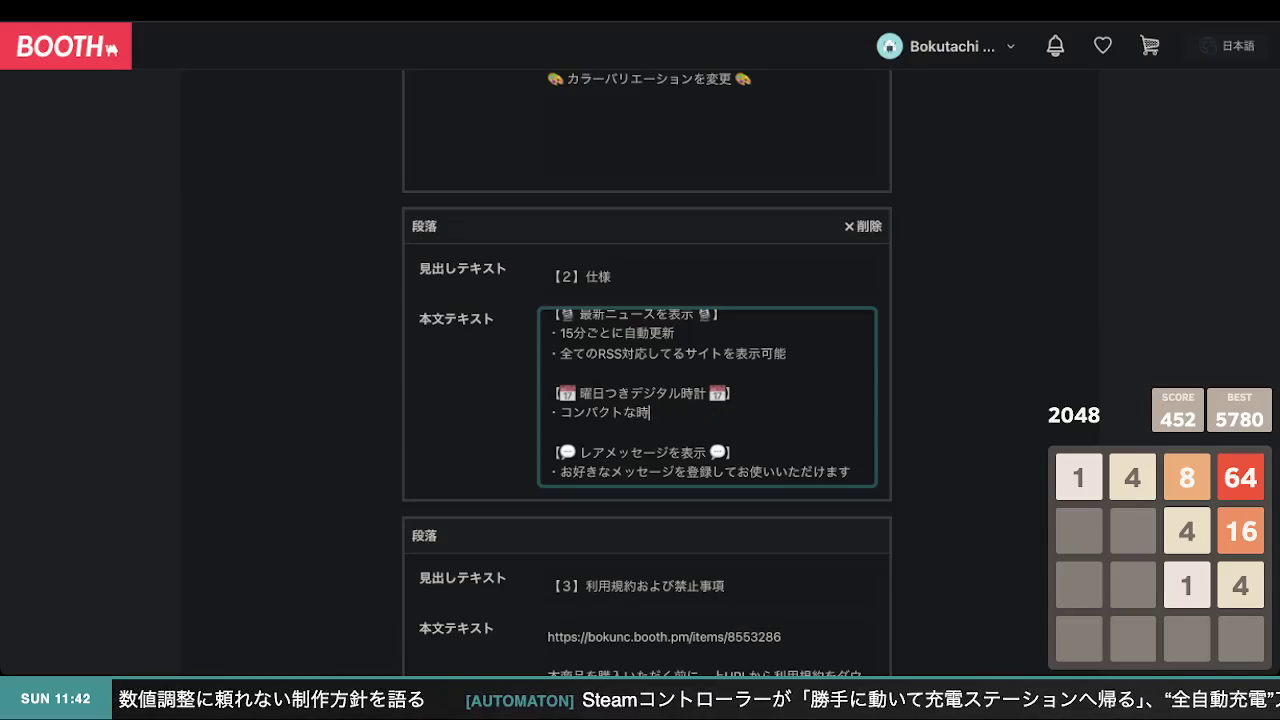
key(BackSpace)
key(BackSpace)
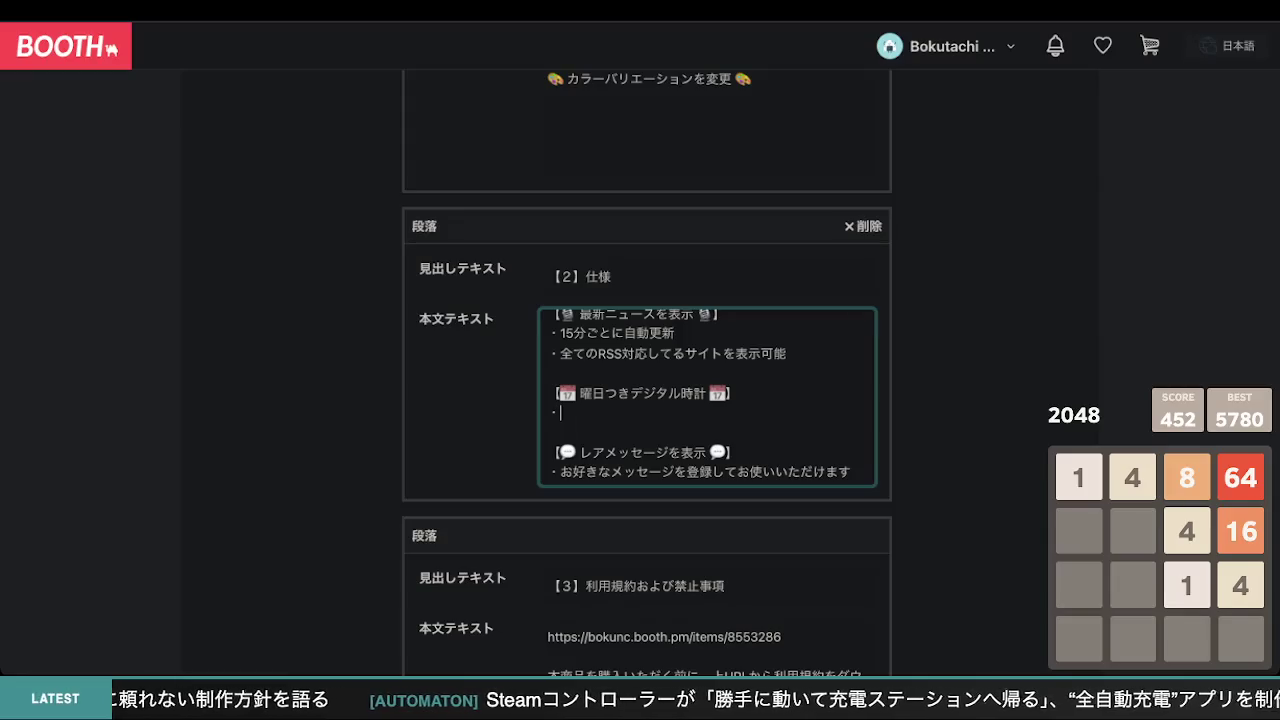
text(時計の)
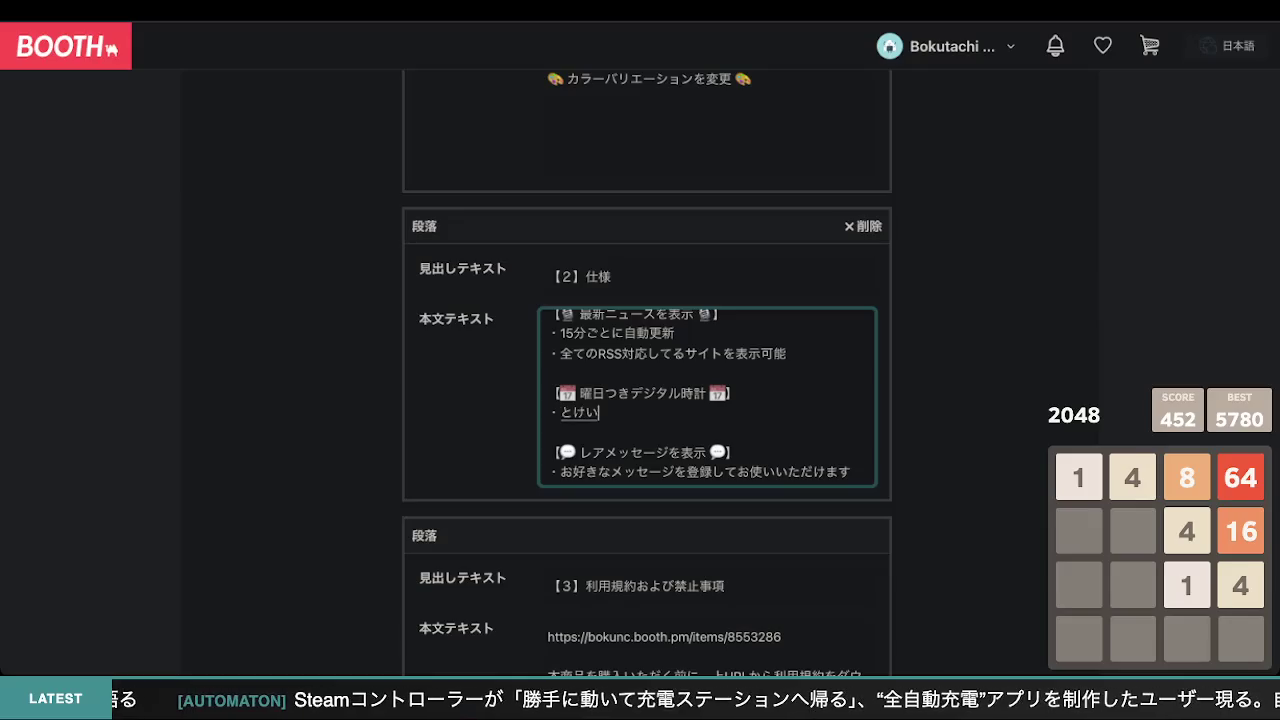
key(Return)
text(機能も)
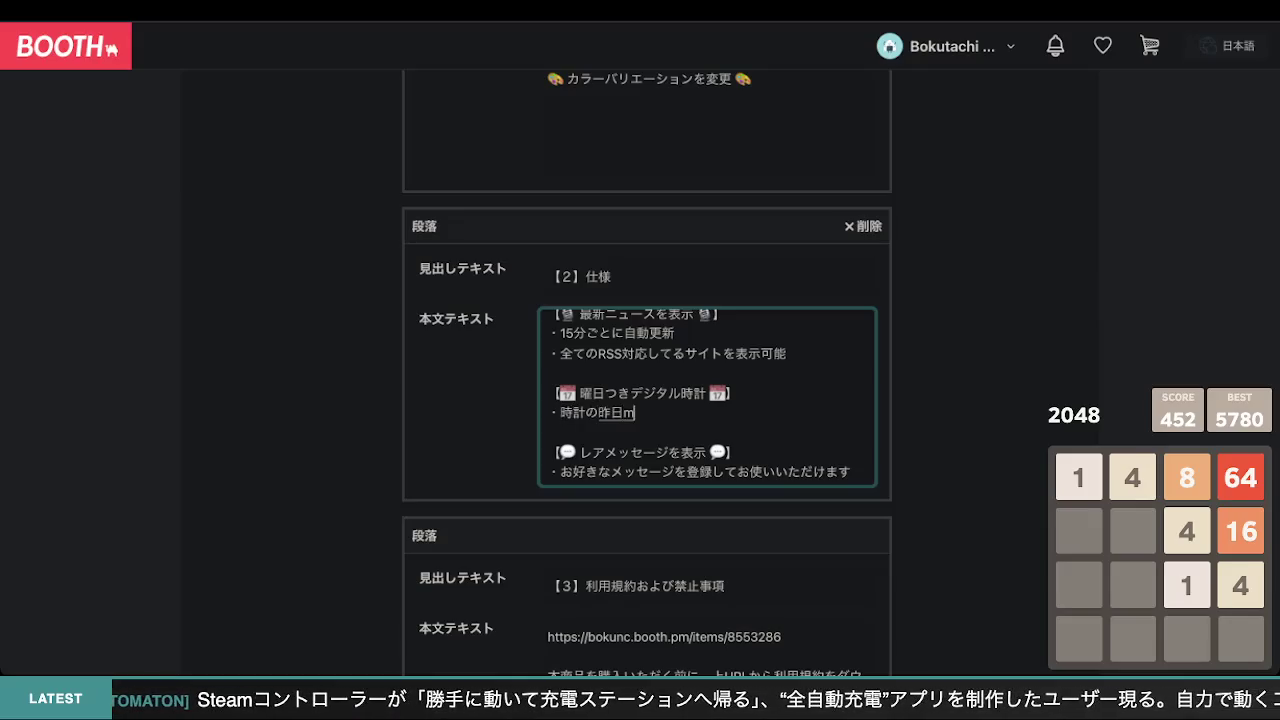
key(Return)
text(あり)
key(Return)
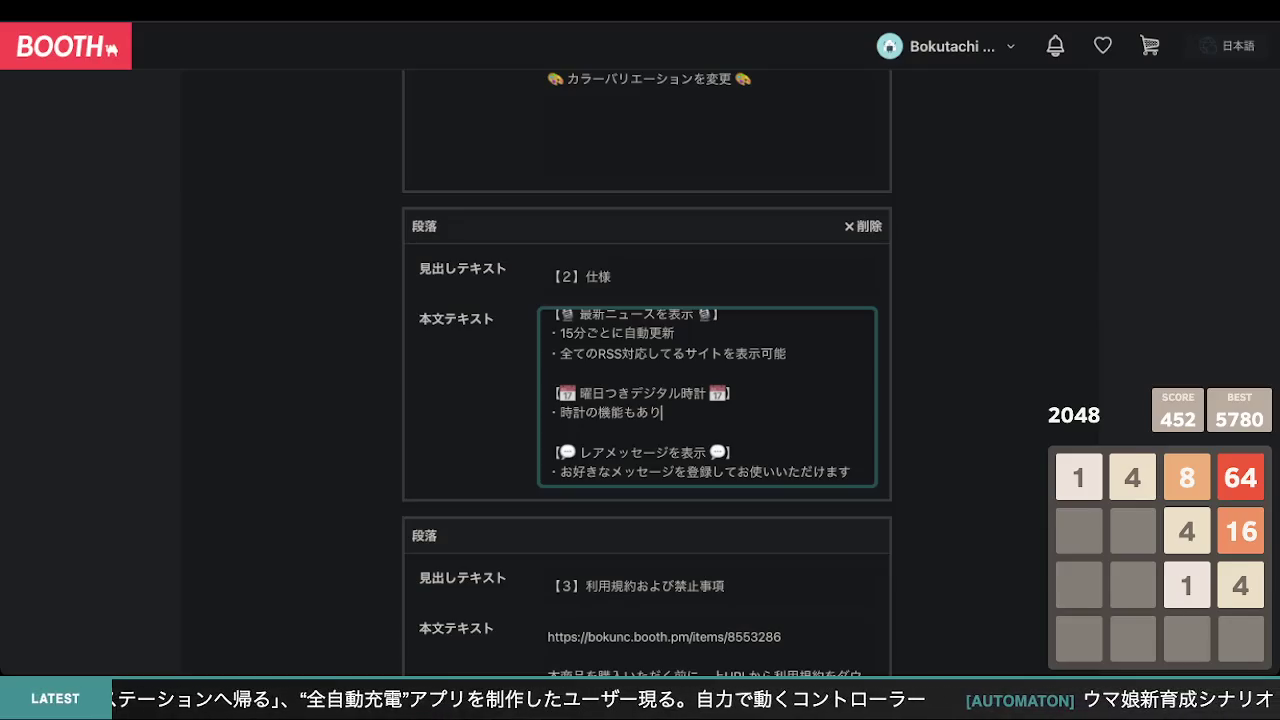
- Type 他のウィジェットよりコンパクト and delete the old 時計の機能もあり phrase
text(他の)
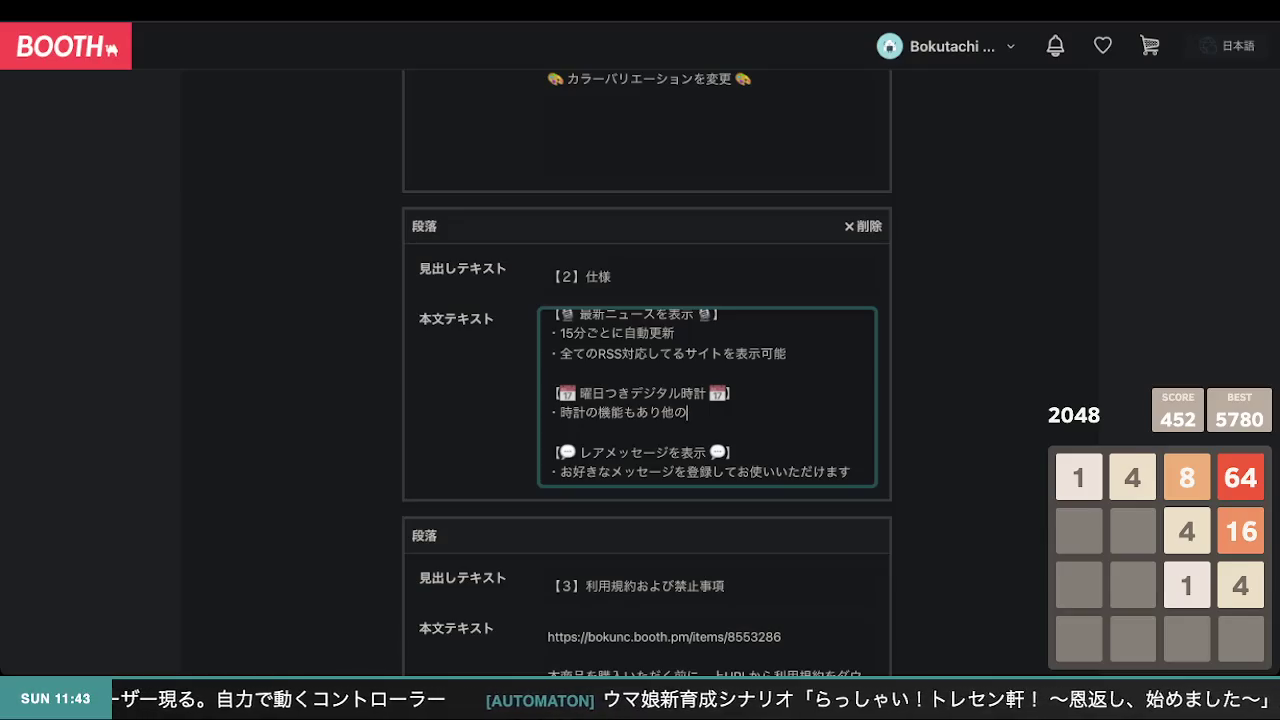
text(ウィ)
key(BackSpace)
key(BackSpace)
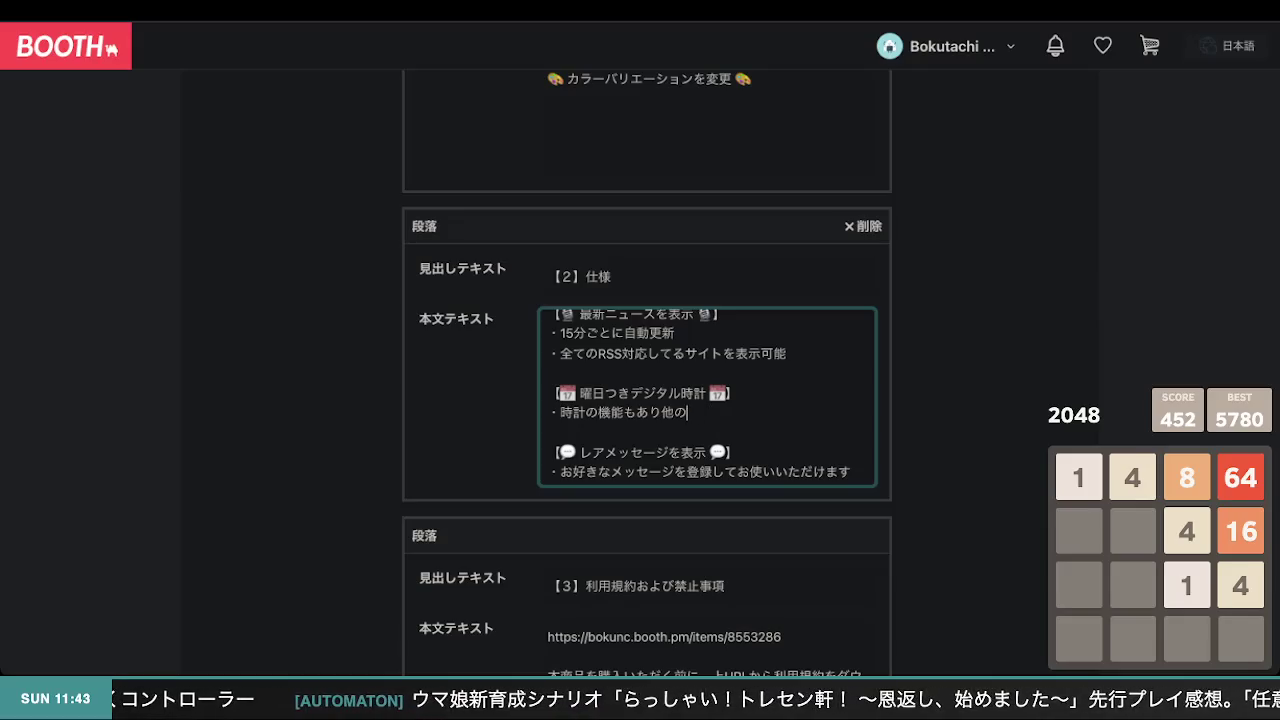
text(ウィ)
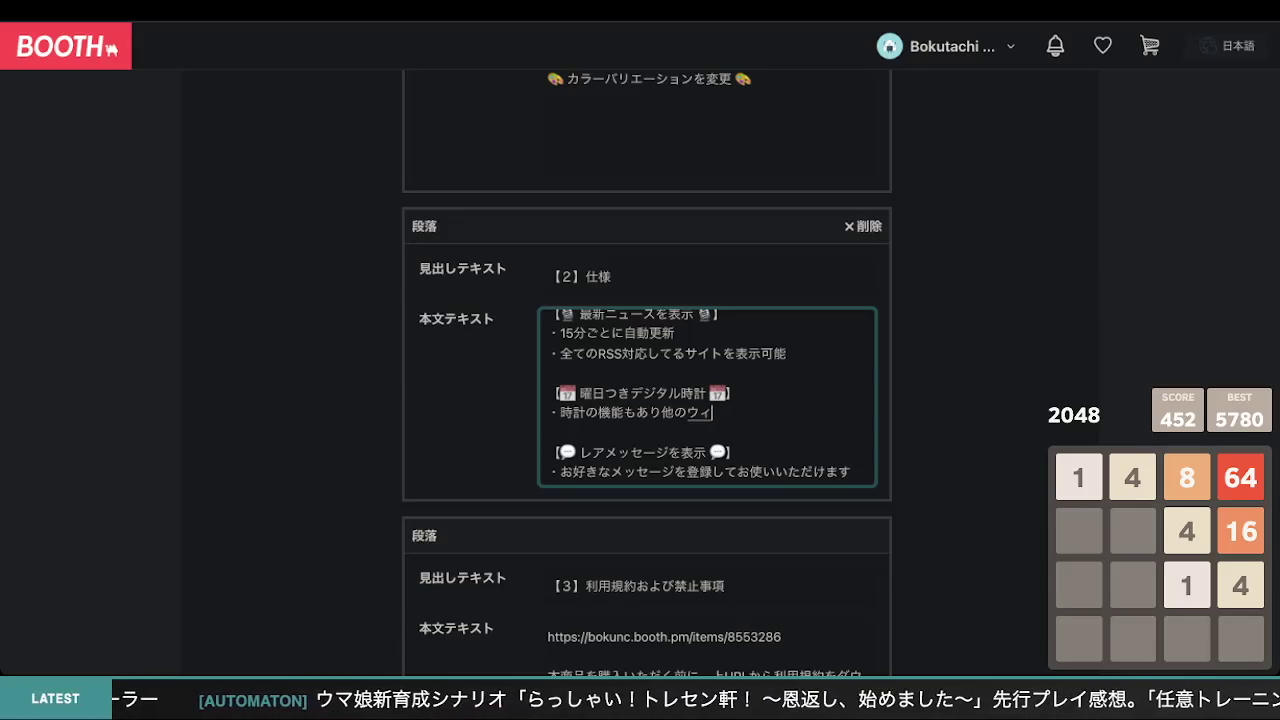
text(ジェtto)
key(Return)
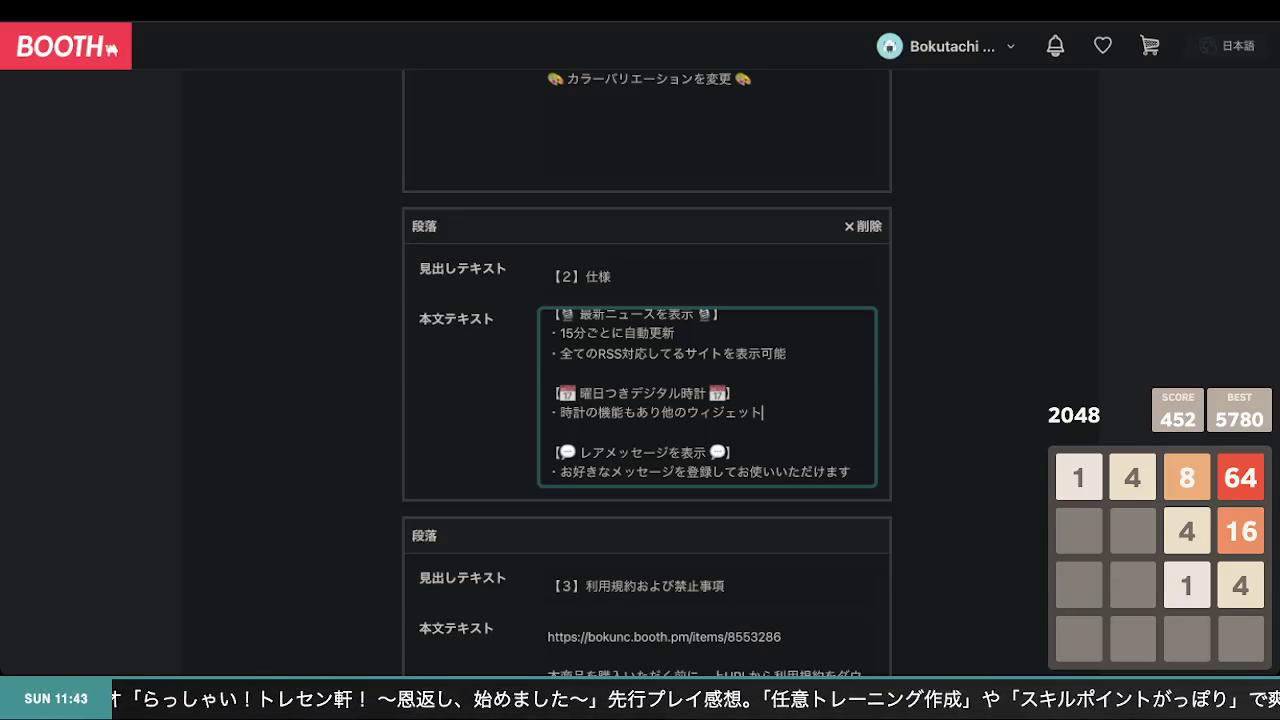
text(yori)
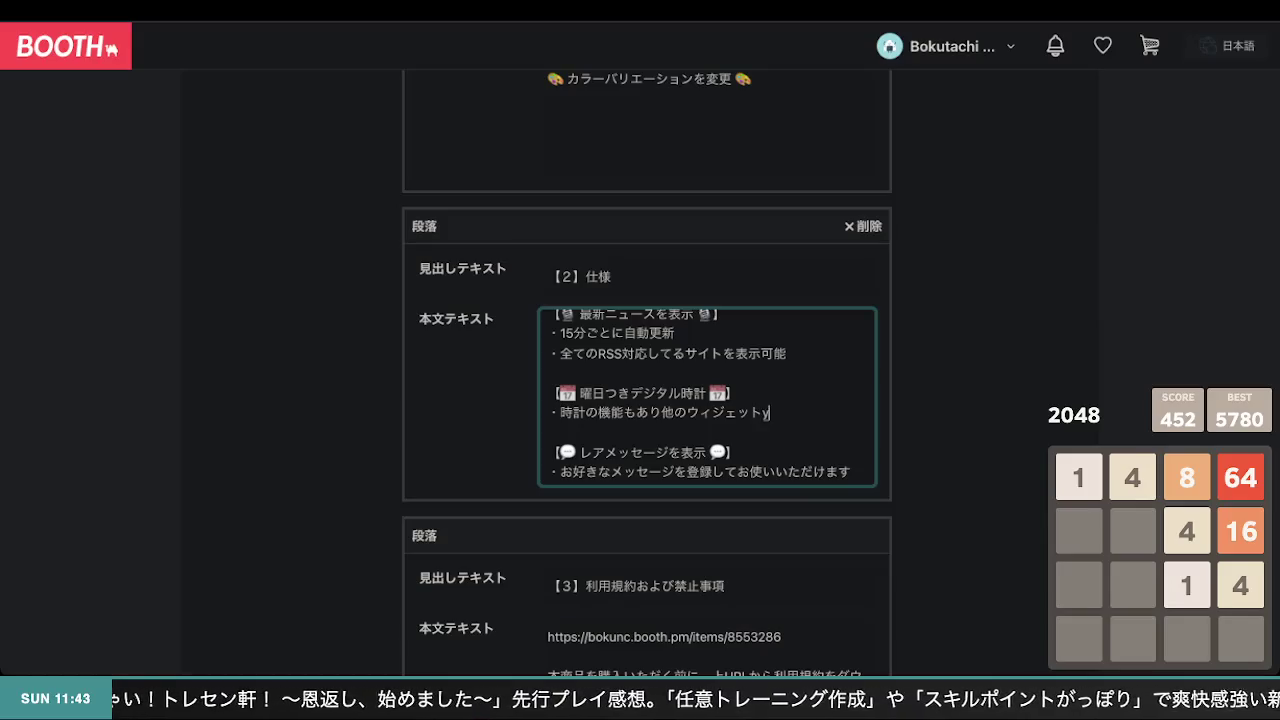
key(Return)
text(konpakuto)
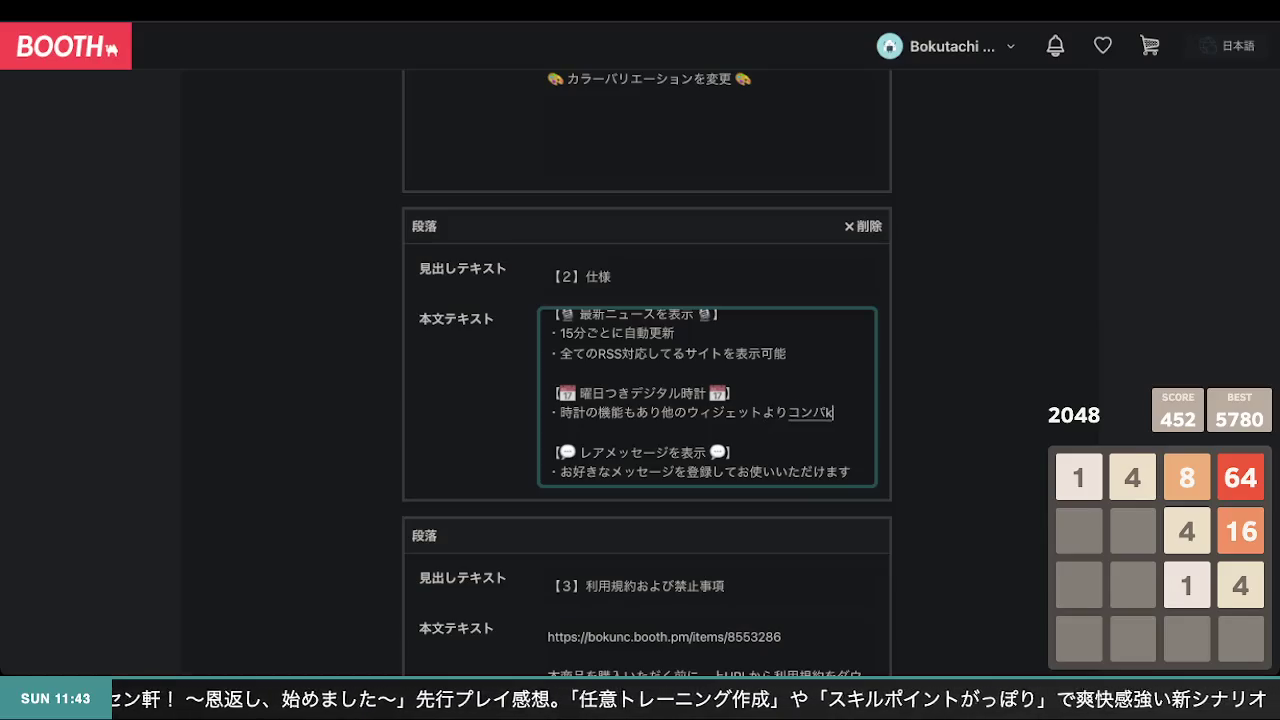
key(Return)
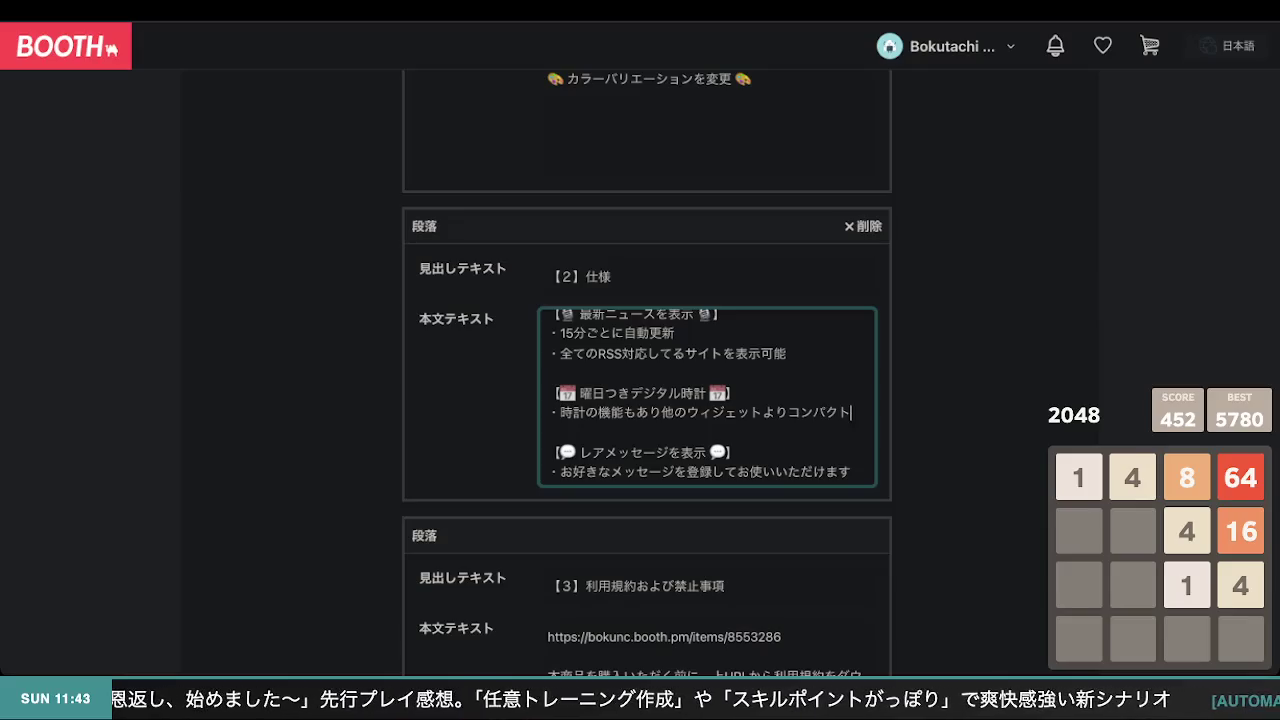
key(Left)
key(Left)
key(Left)
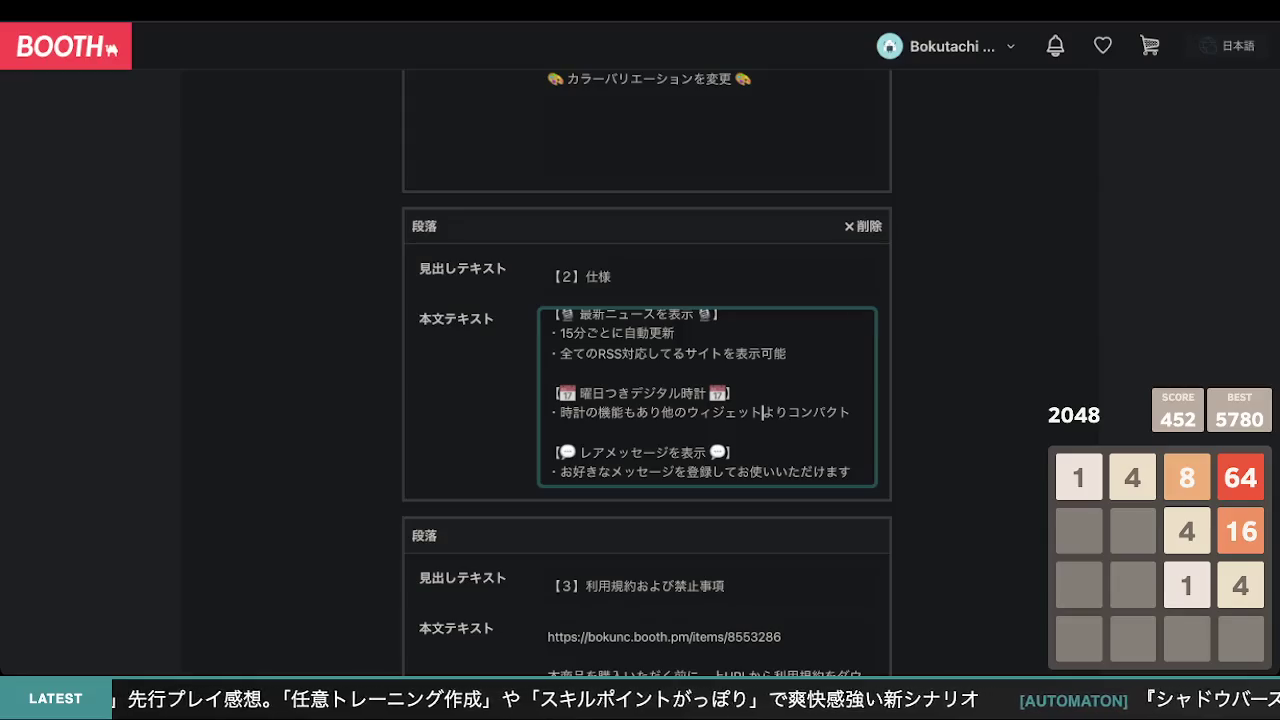
key(Left)
key(Left)
key(Left)
key(Left)
key(Left)
key(Left)
key(BackSpace)
key(BackSpace)
key(BackSpace)
key(BackSpace)
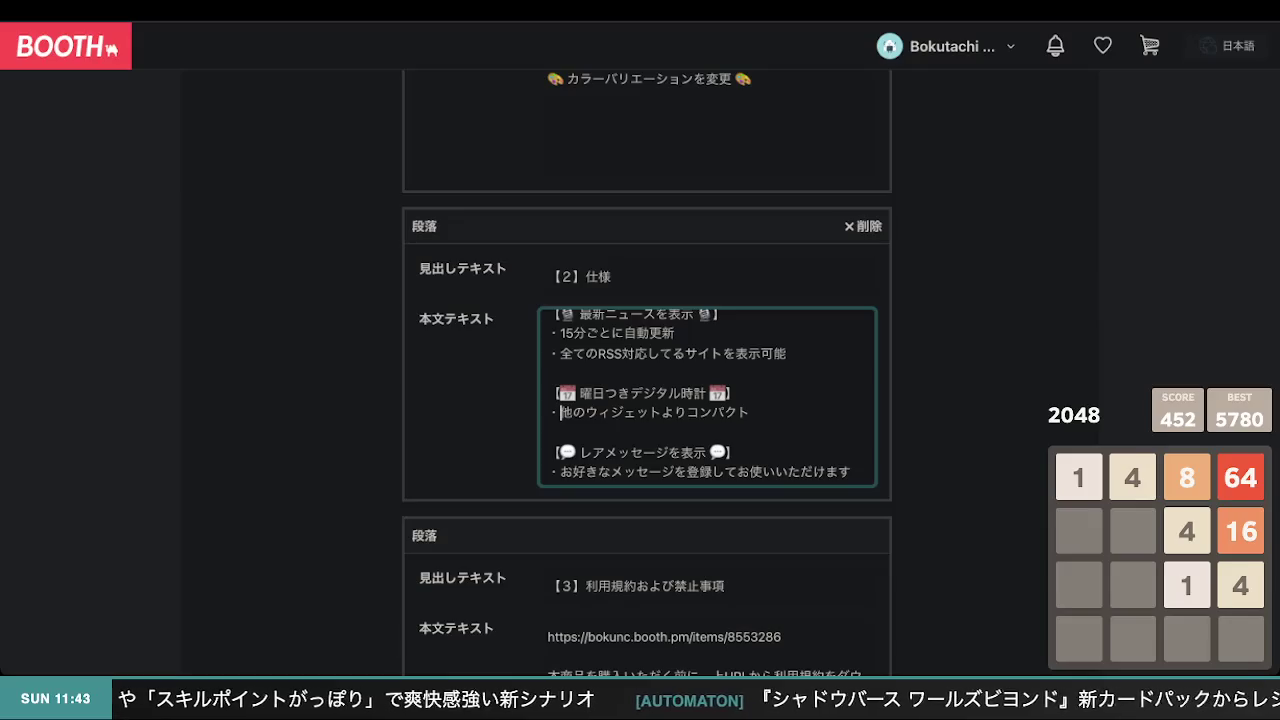
- Change 他のウィジェットより to 他の時計よりも in the clock bullet
click(586, 412)
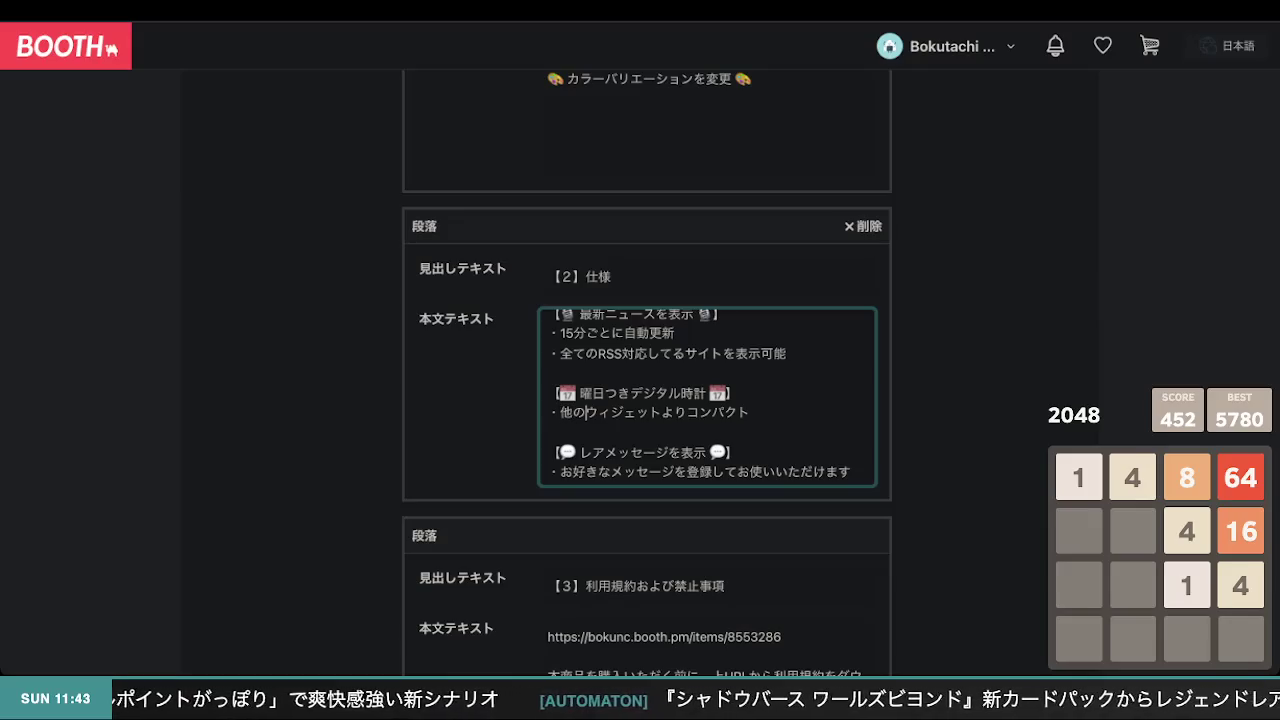
text(時計)
key(Right)
key(Right)
key(Right)
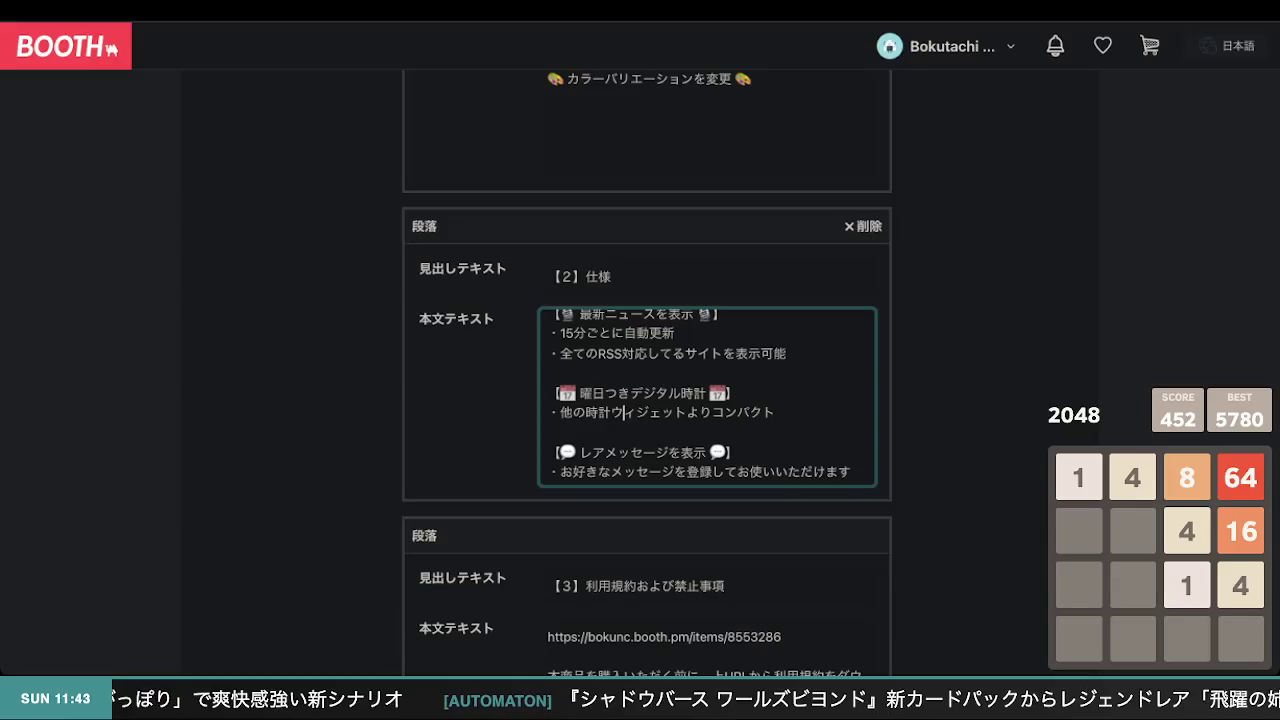
key(Right)
key(BackSpace)
key(BackSpace)
key(BackSpace)
key(Right)
key(Right)
key(Right)
key(Left)
text(も)
key(Return)
- Append で省スペース to the clock line, removing the extra な時計
key(End)
text(でしょうす)
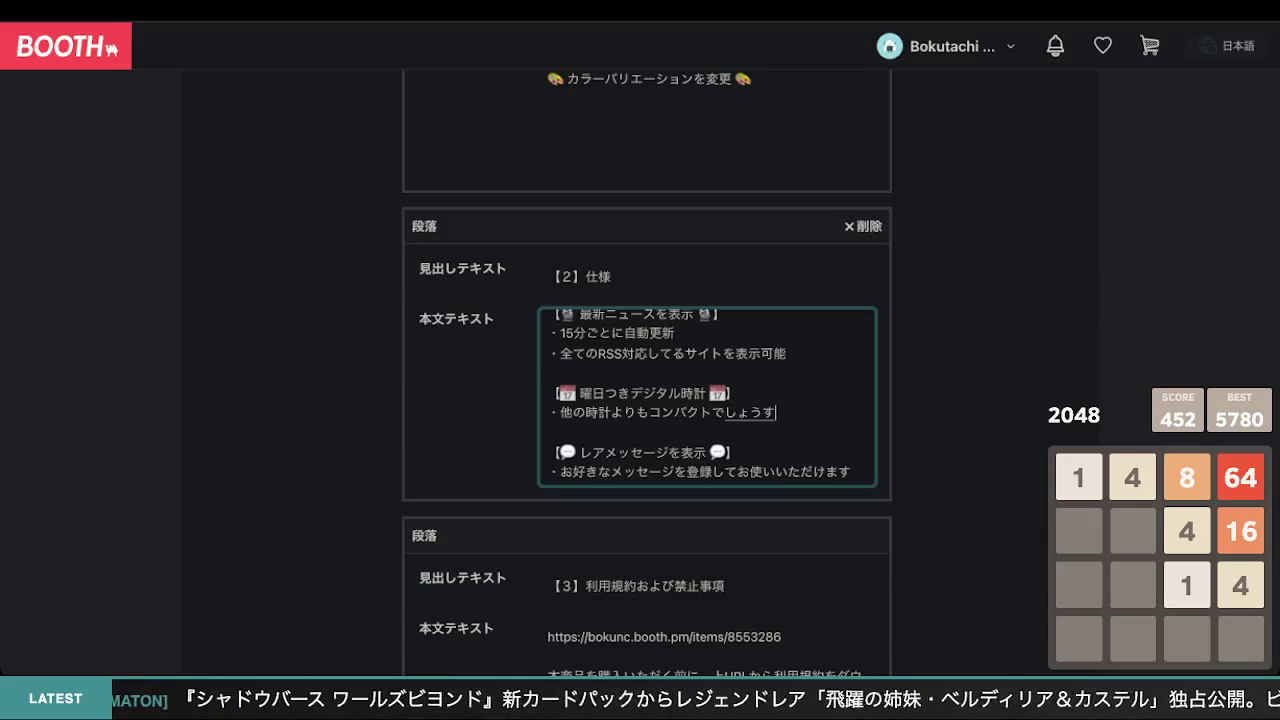
text(ぺーす)
key(Return)
text(n)
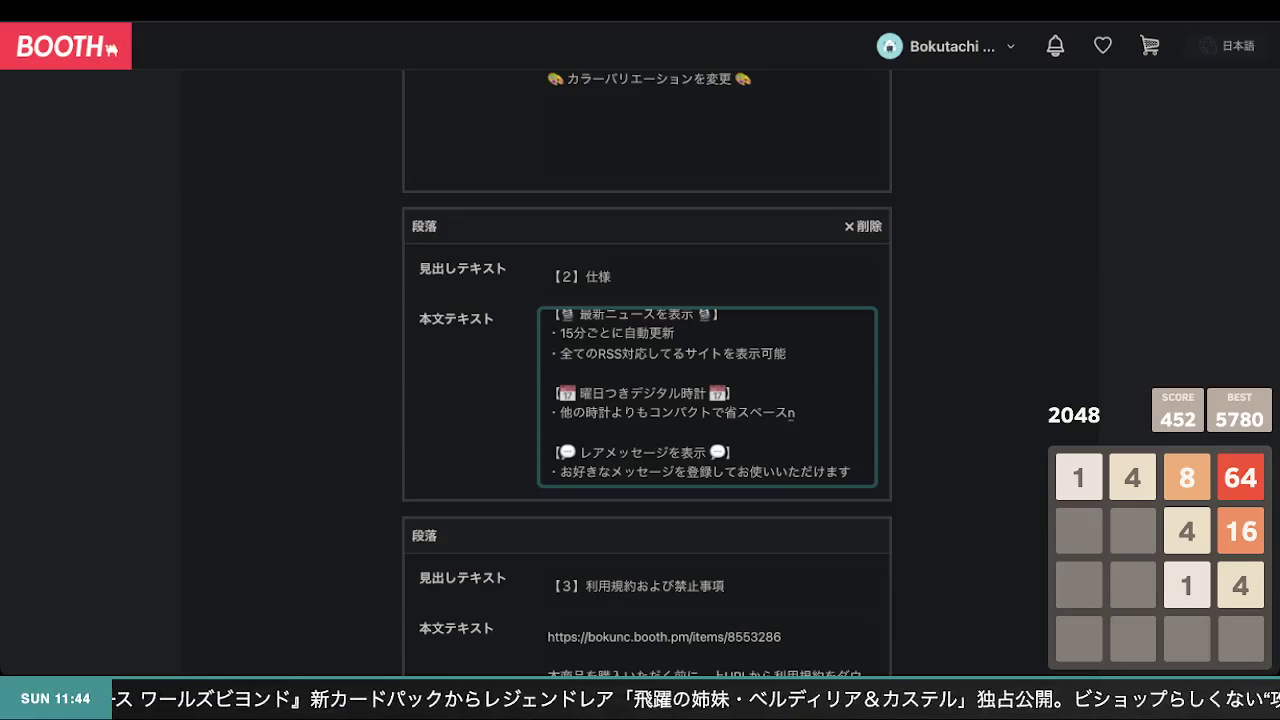
text(a)
text(時計)
key(Return)
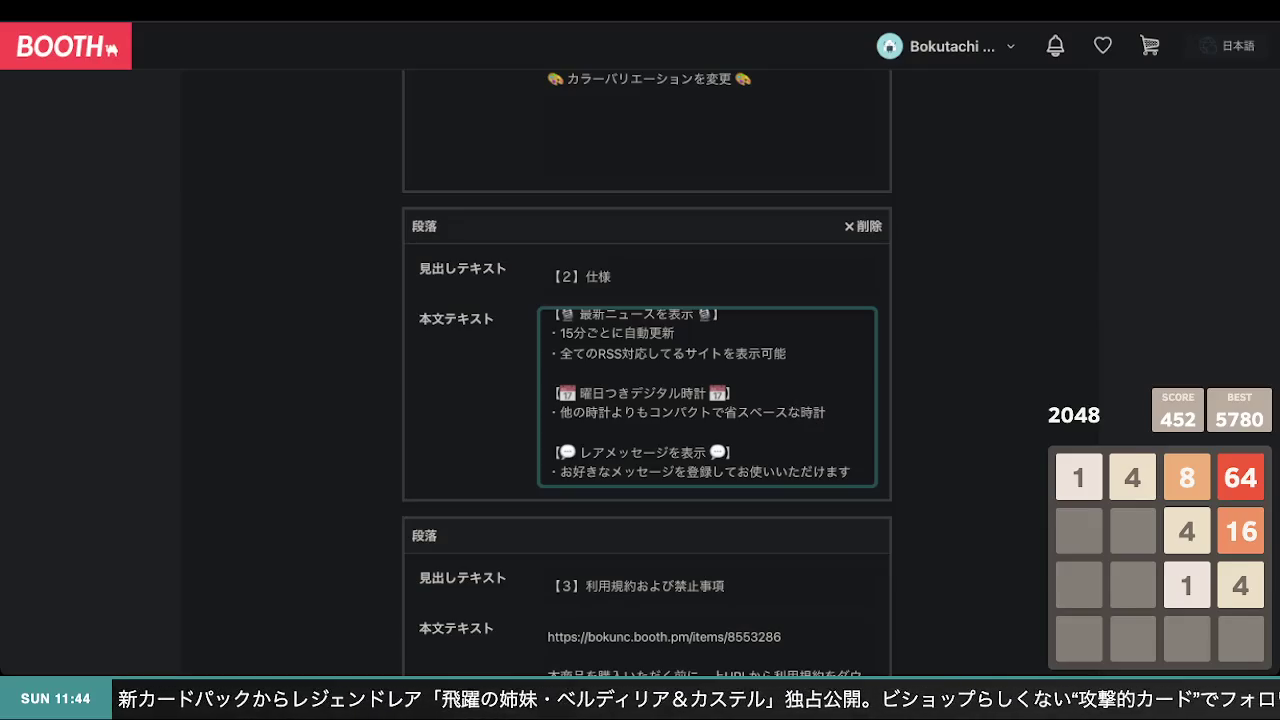
click(548, 432)
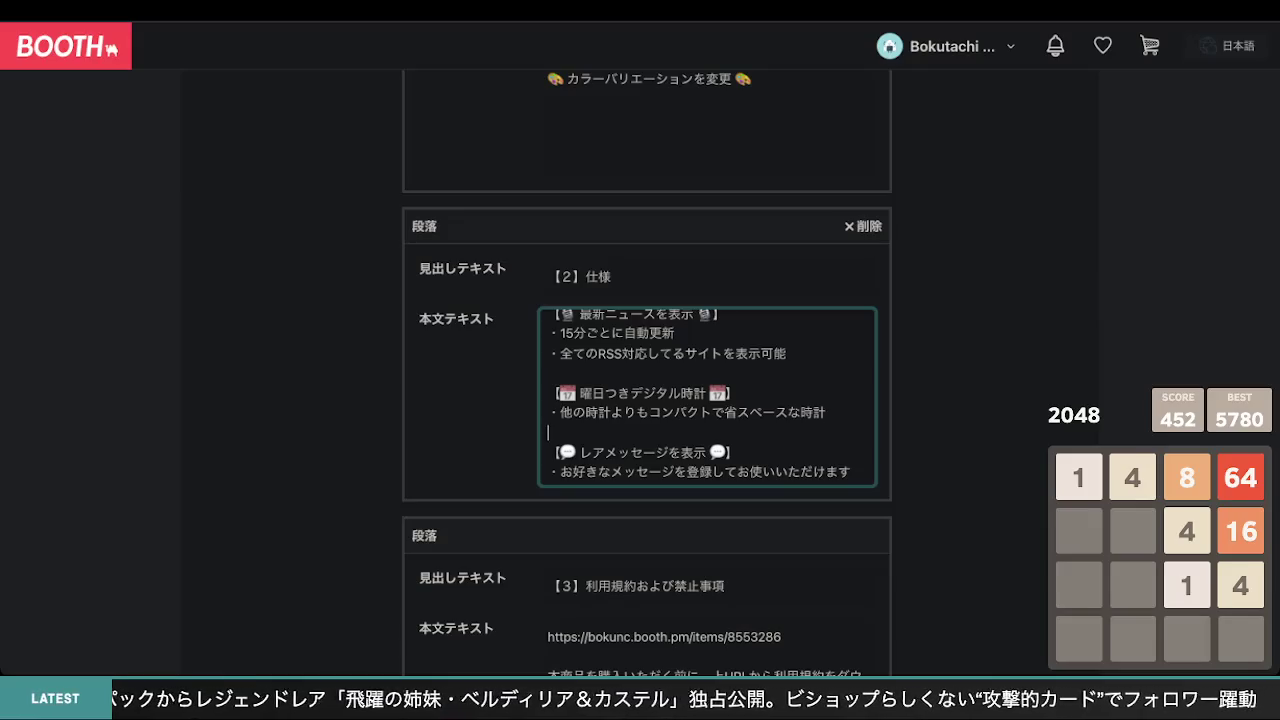
key(Left)
key(Left)
key(Left)
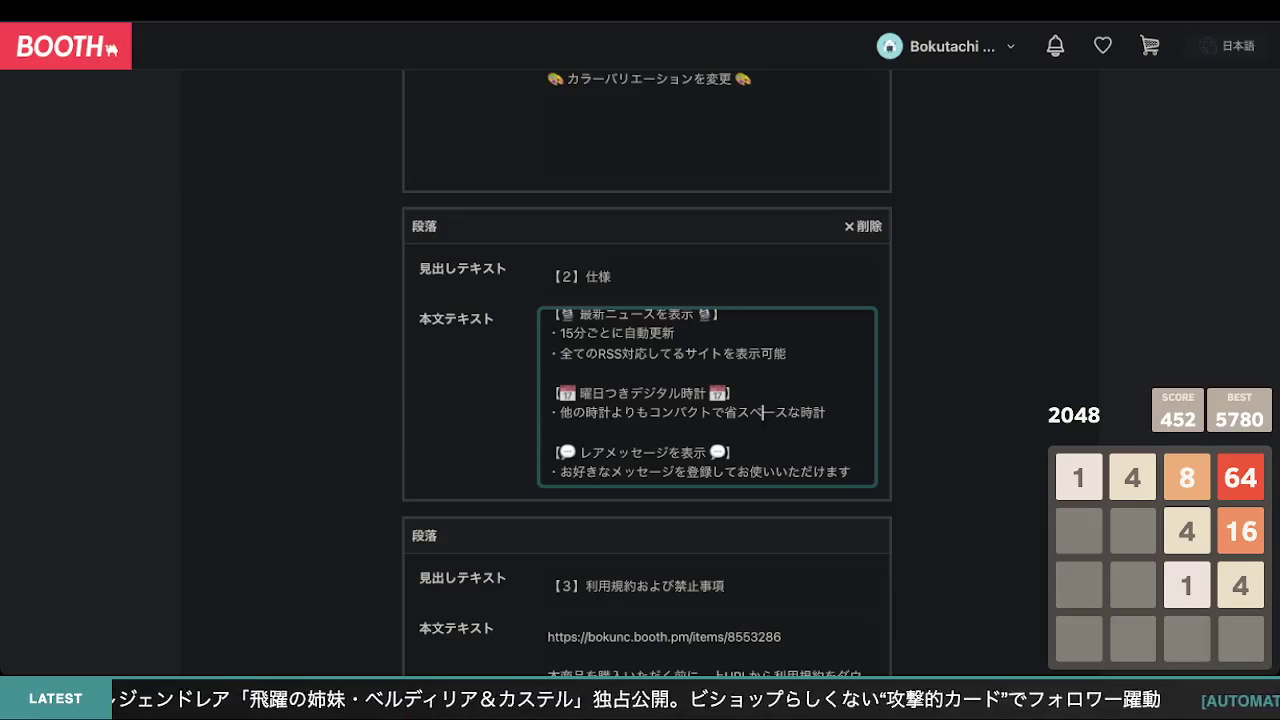
click(650, 412)
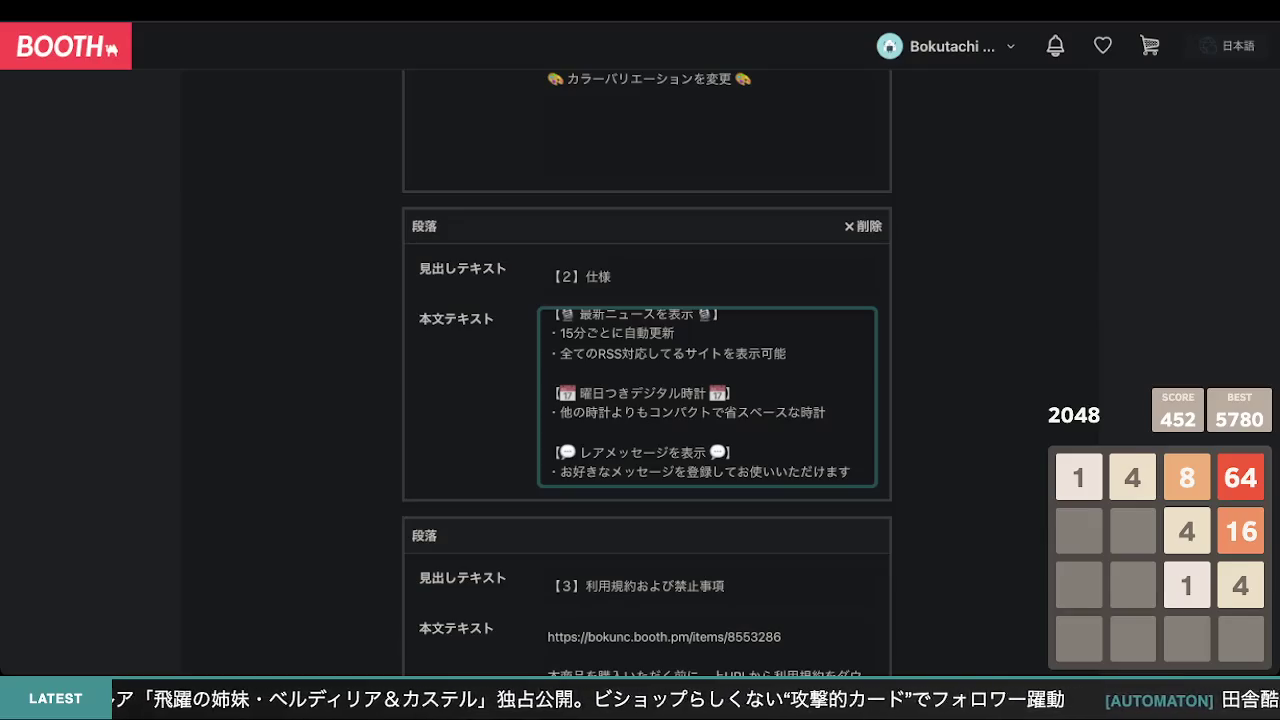
key(BackSpace)
key(BackSpace)
key(BackSpace)
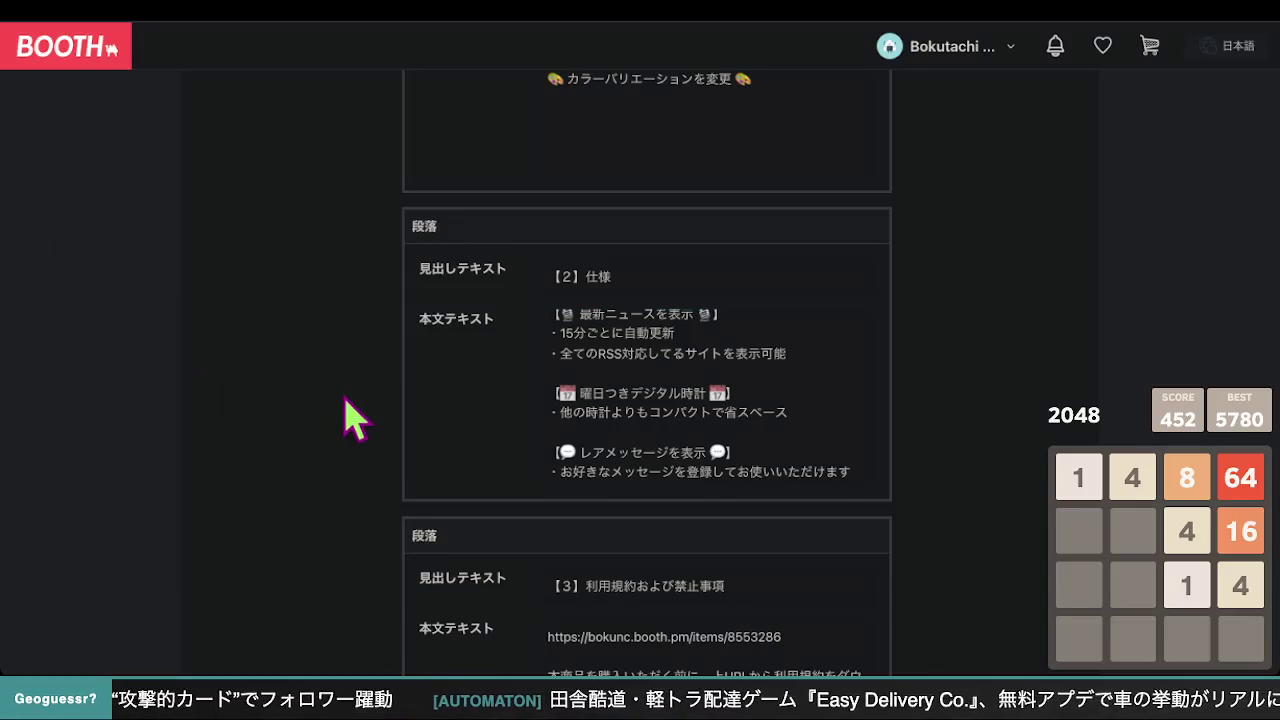
- Select the word コンパクト in the clock bullet
click(775, 440)
scroll(775, 440, down, 2)
scroll(775, 440, up, 1)
scroll(775, 440, up, 1)
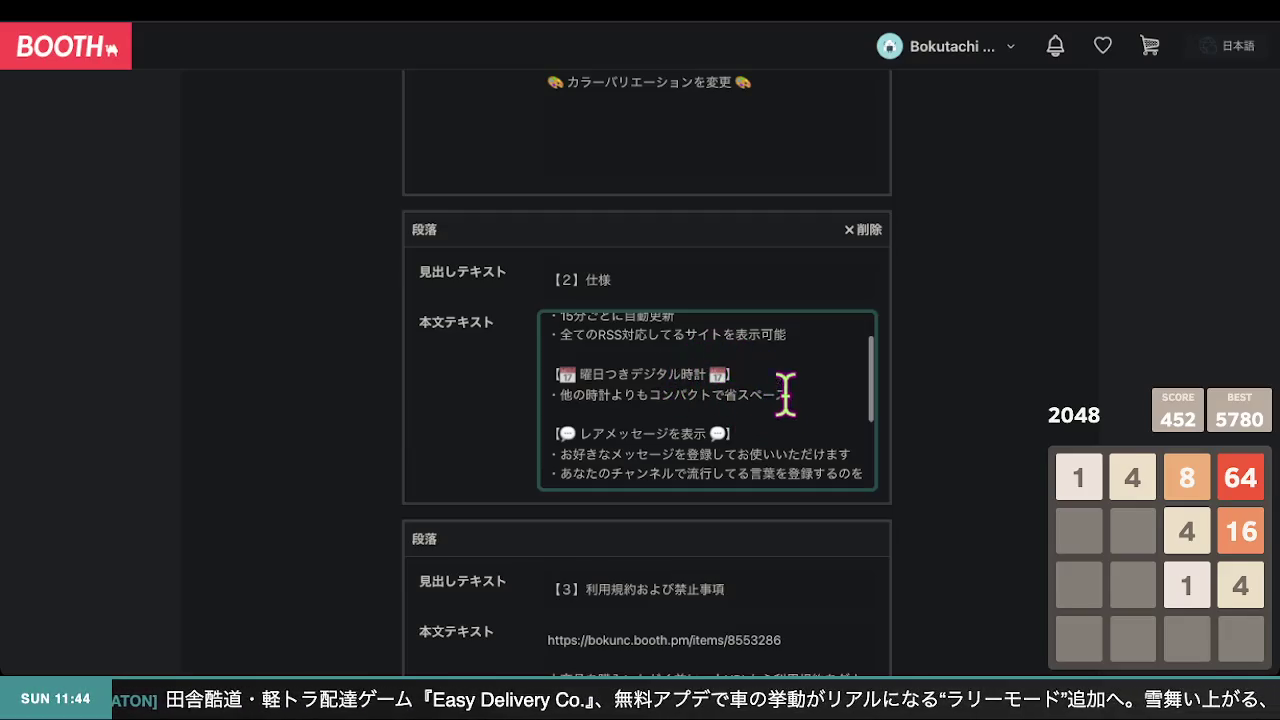
click(832, 388)
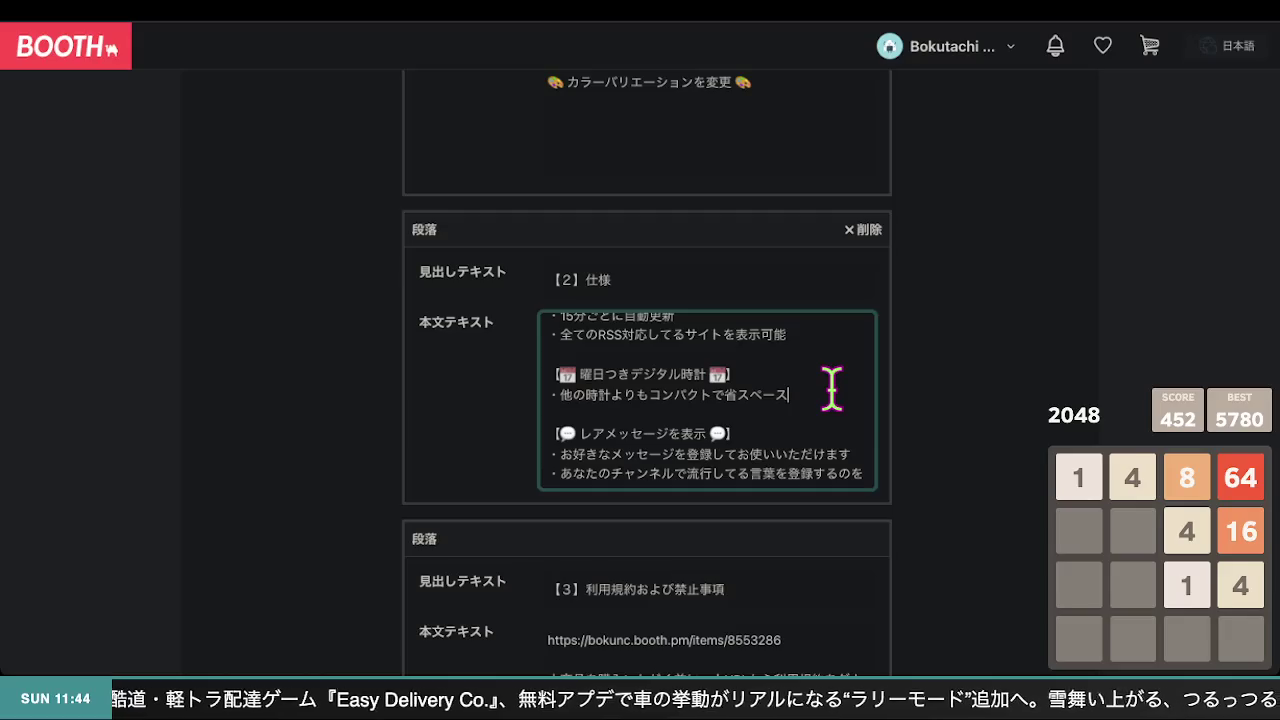
scroll(832, 388, up, 1)
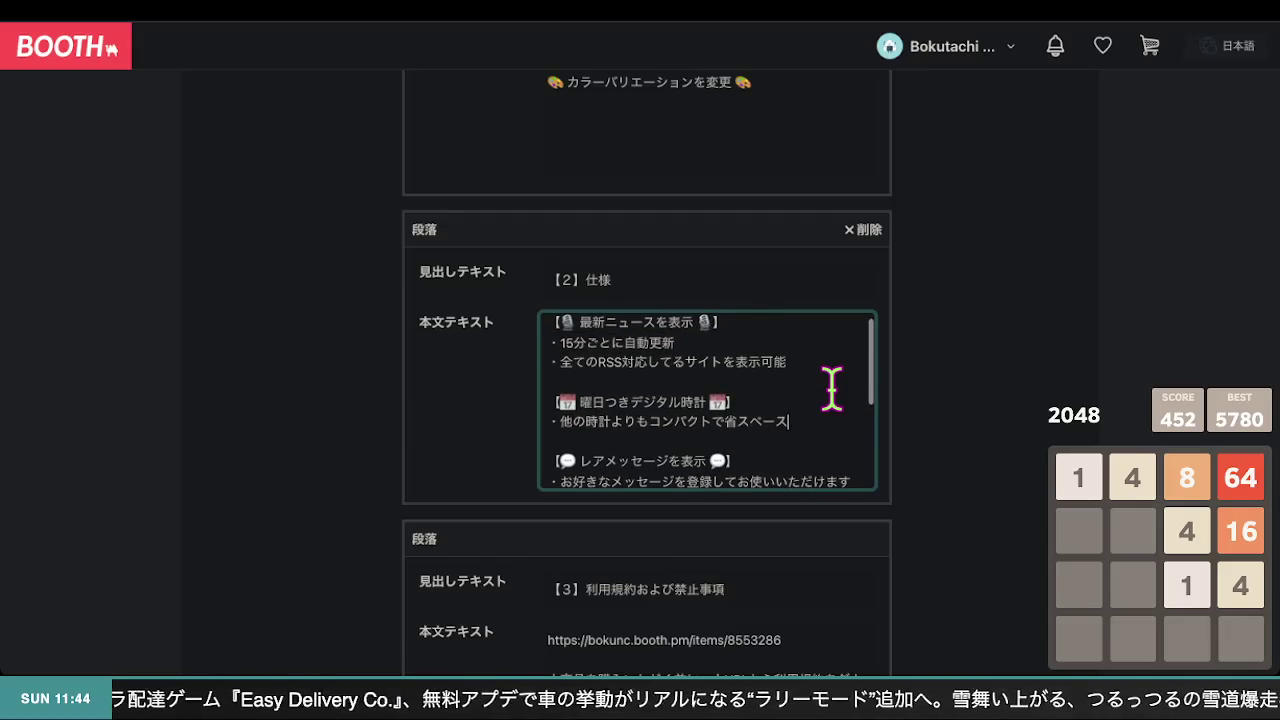
drag(710, 421, 650, 421)
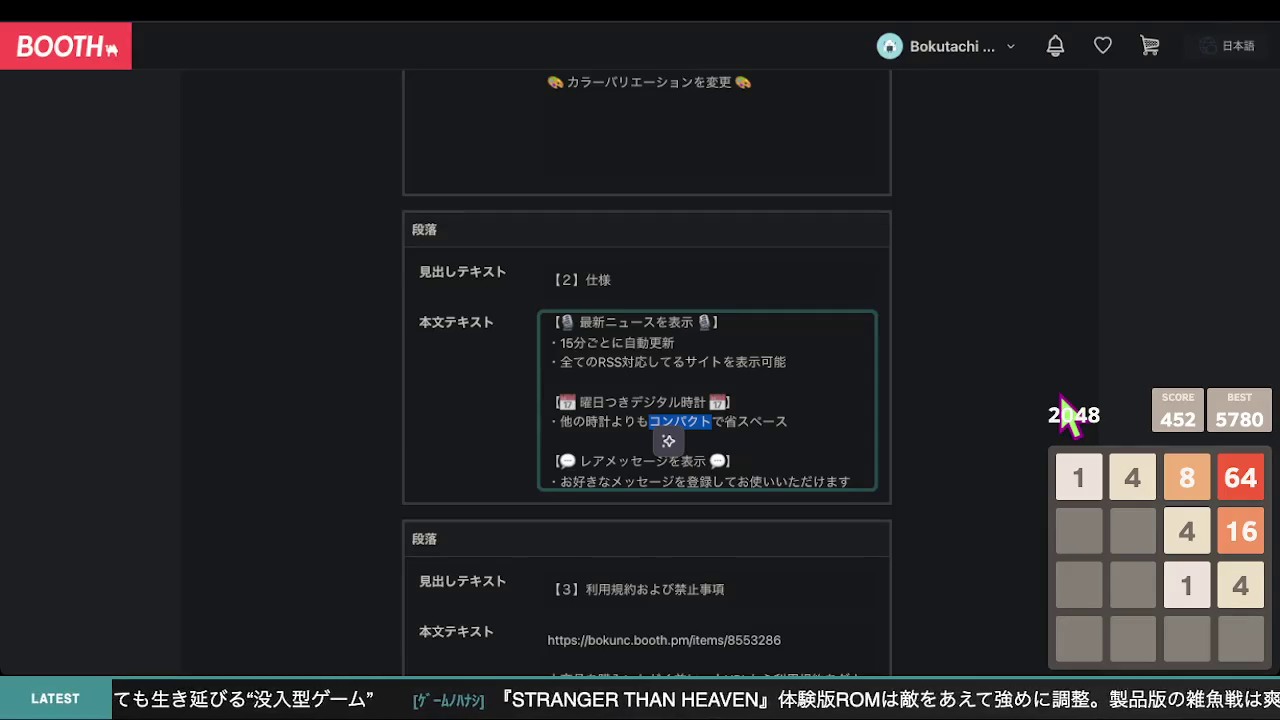
- Insert さりげなく into the clock bullet and replace 省スペース with コンパクト
text(さりげなく)
key(Return)
click(548, 441)
click(700, 421)
key(Right)
key(BackSpace)
text(て)
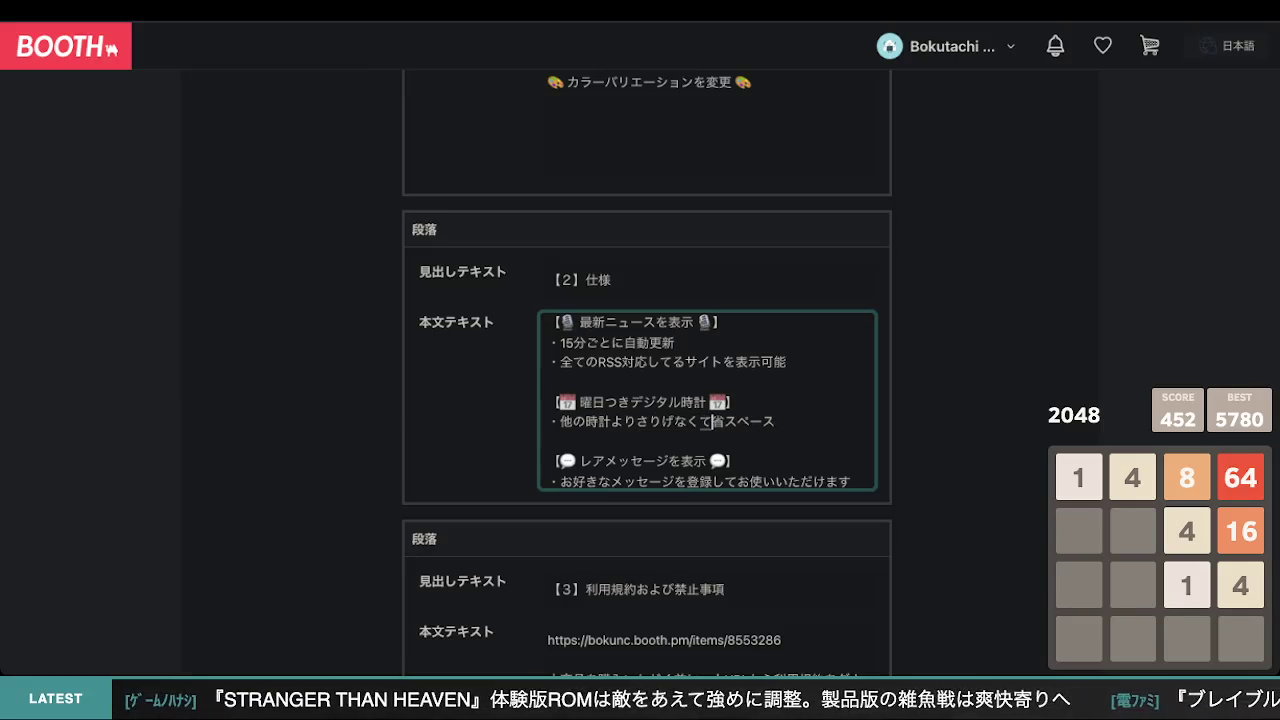
click(700, 421)
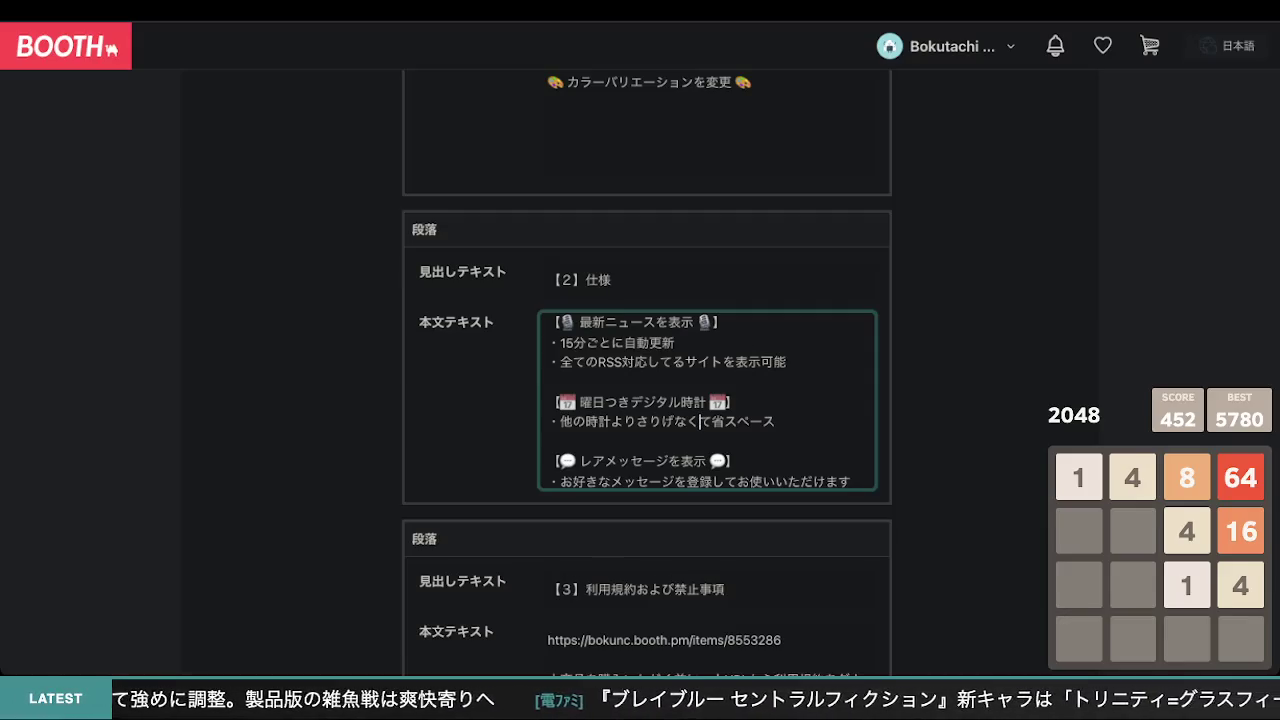
key(Left)
key(Left)
key(Left)
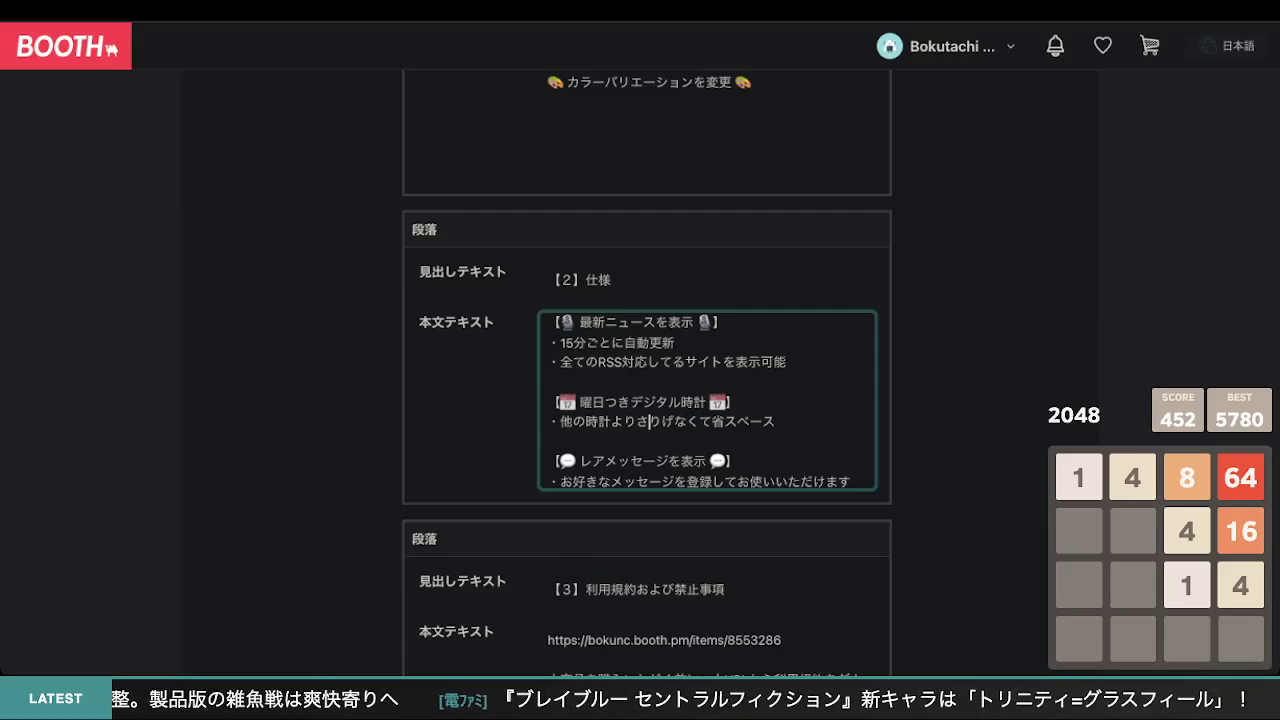
text(、)
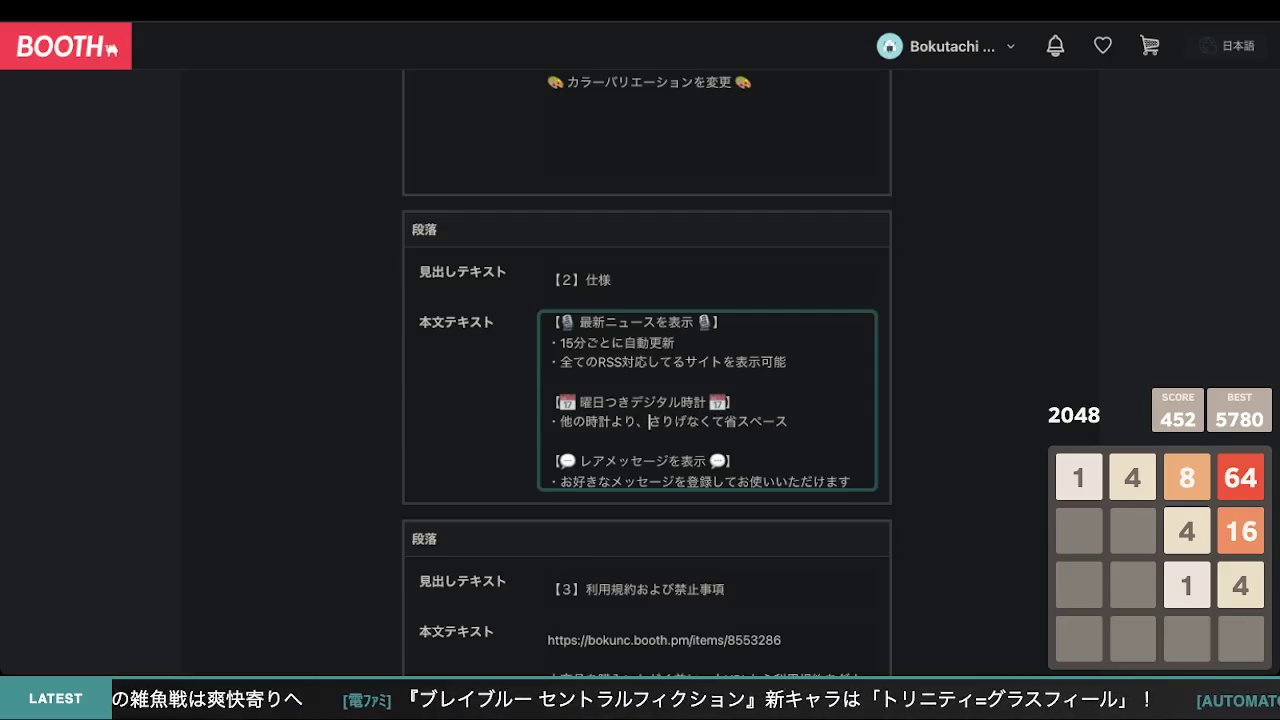
key(Right)
key(Right)
key(Right)
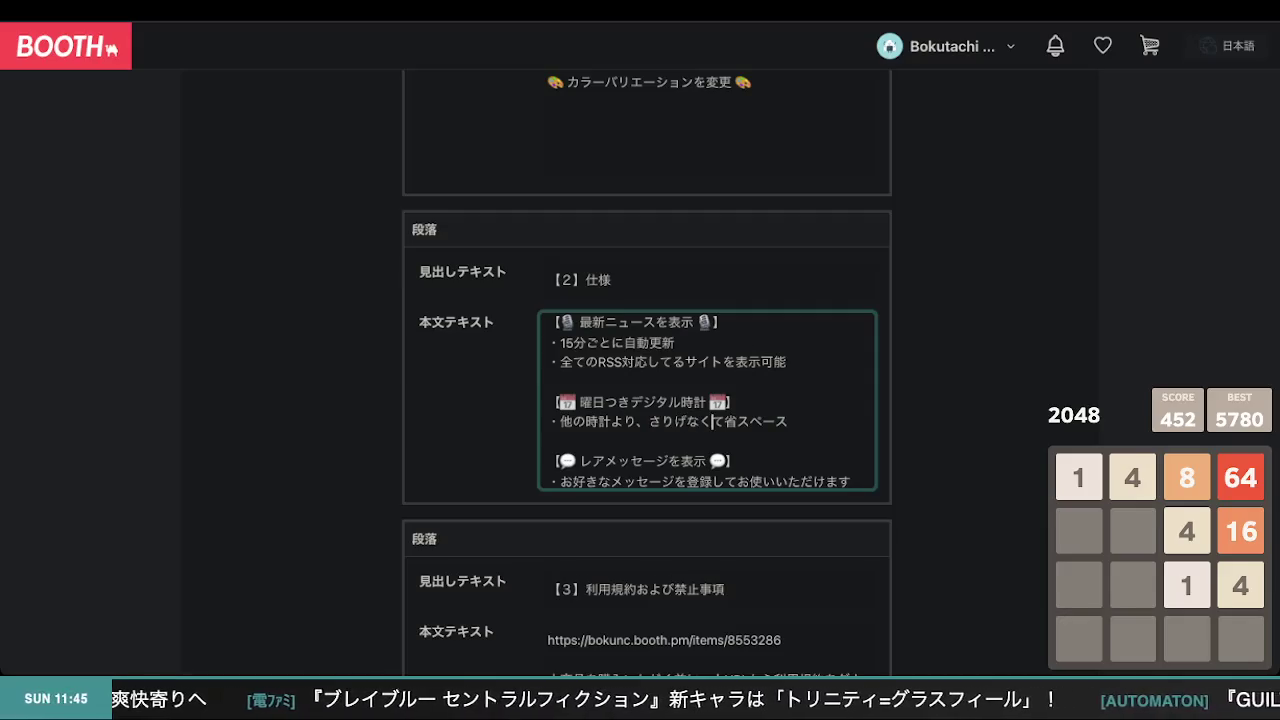
key(Right)
key(Right)
key(Right)
key(BackSpace)
key(BackSpace)
key(BackSpace)
key(BackSpace)
text(コンパ)
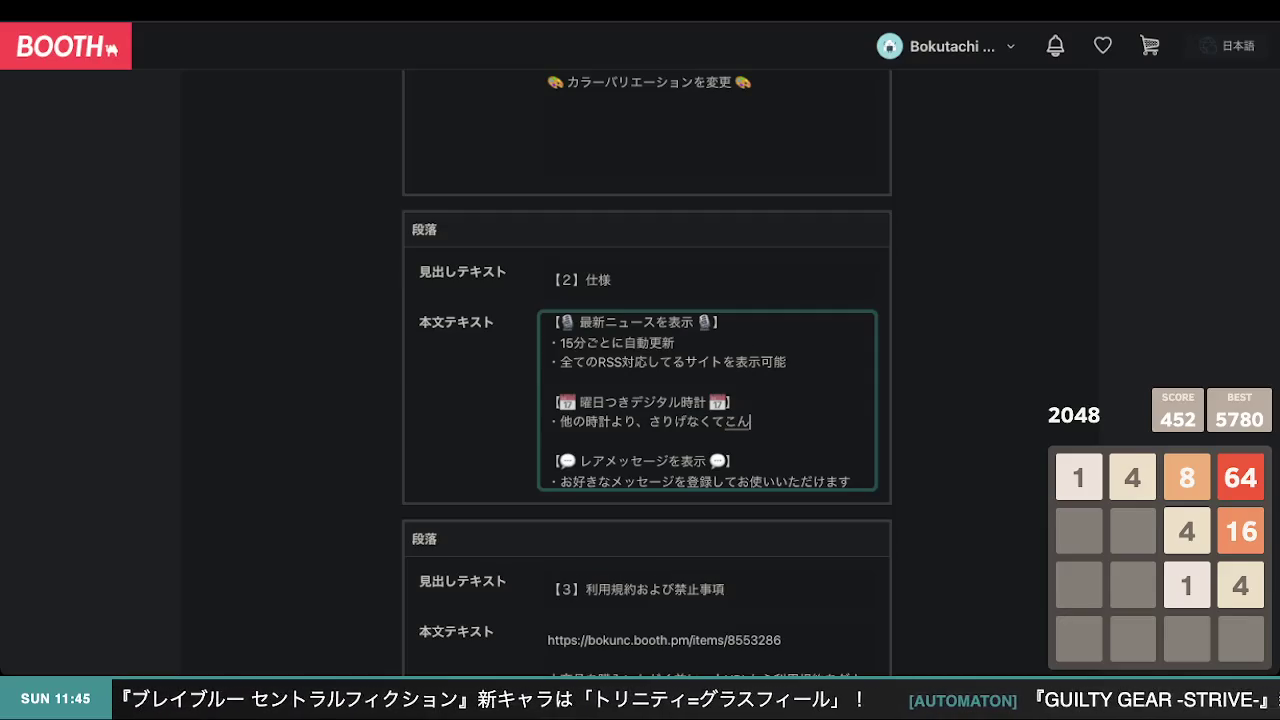
text(クト)
key(Return)
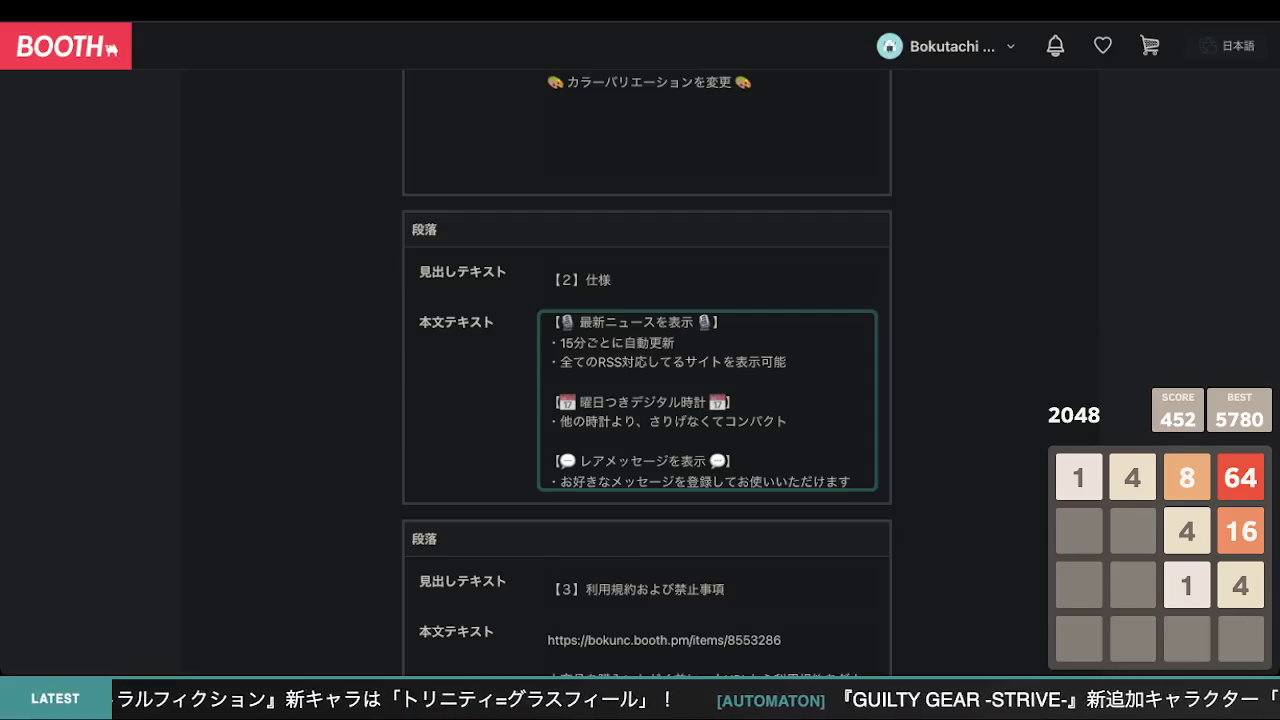
- Reorder the clock bullet so it reads 他の時計よりコンパクトでさりげない
key(shift+Left)
key(shift+Left)
key(shift+Left)
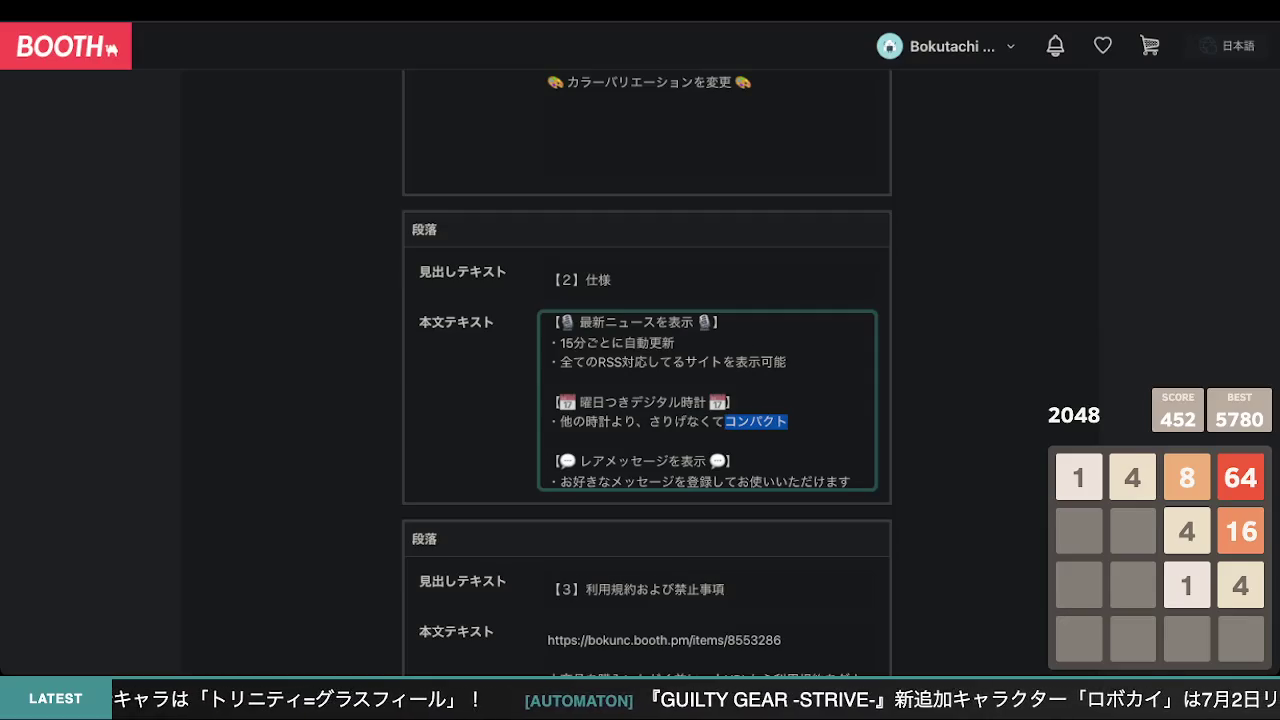
key(ctrl+x)
key(BackSpace)
key(Left)
key(Left)
key(Left)
key(ctrl+v)
key(Left)
key(Left)
key(Left)
key(BackSpace)
key(Right)
key(Right)
key(Right)
key(Right)
key(Right)
text(で、)
key(End)
key(BackSpace)
text(い)
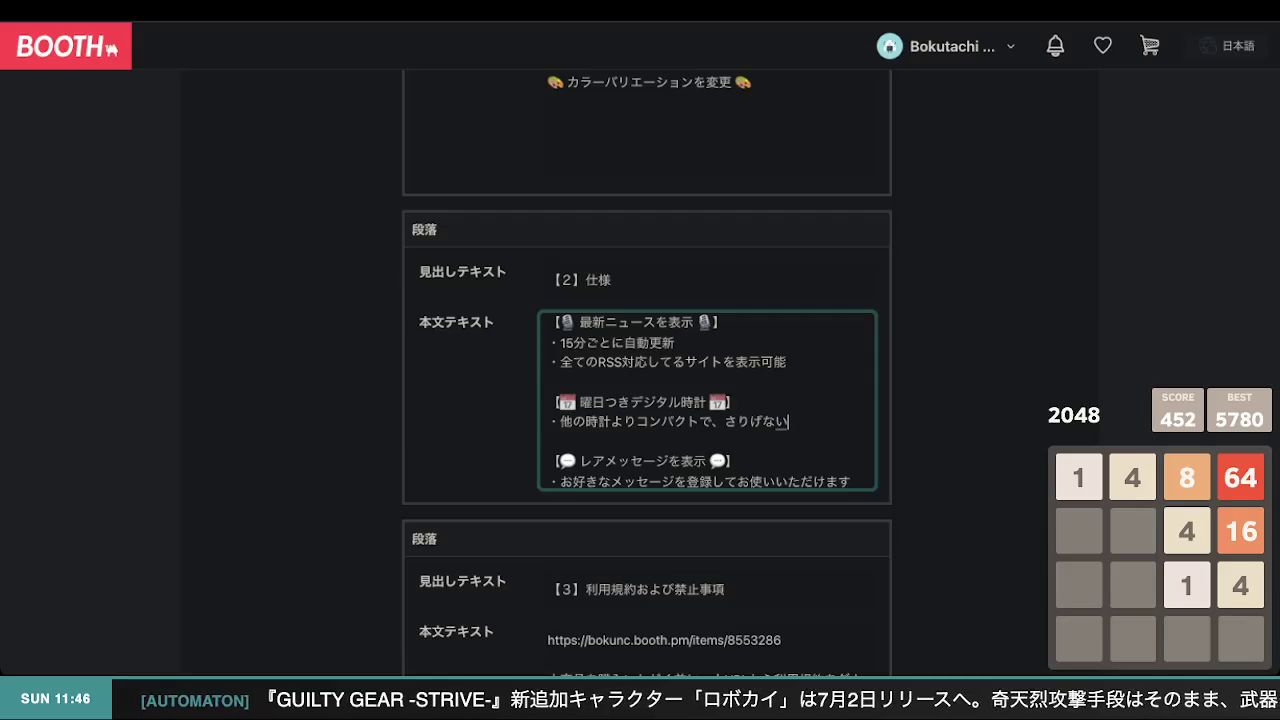
key(Left)
key(Left)
key(Left)
key(BackSpace)
key(End)
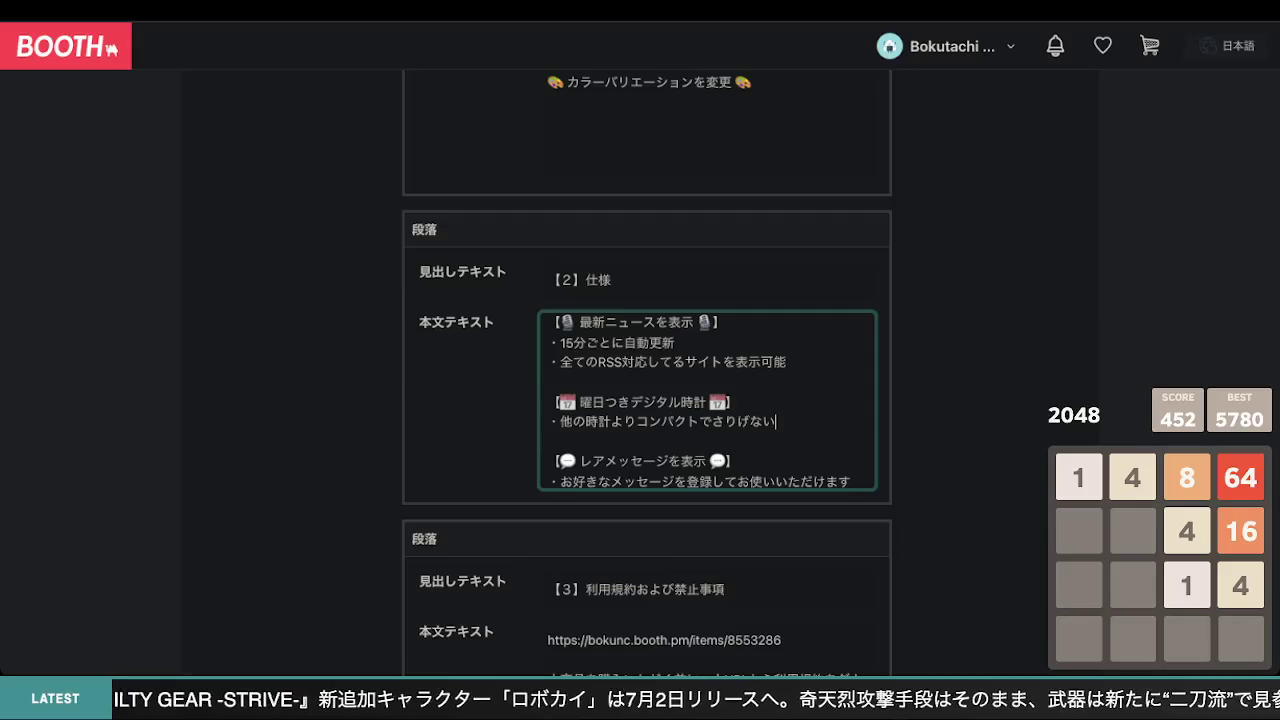
- Add the final bullet ・あなたのチャンネルで流行してる言葉を登録するのをお勧めします
key(ctrl+End)
key(Return)
text(・あなたのチャンネルで流行してる言葉を登録するのをお勧めします)
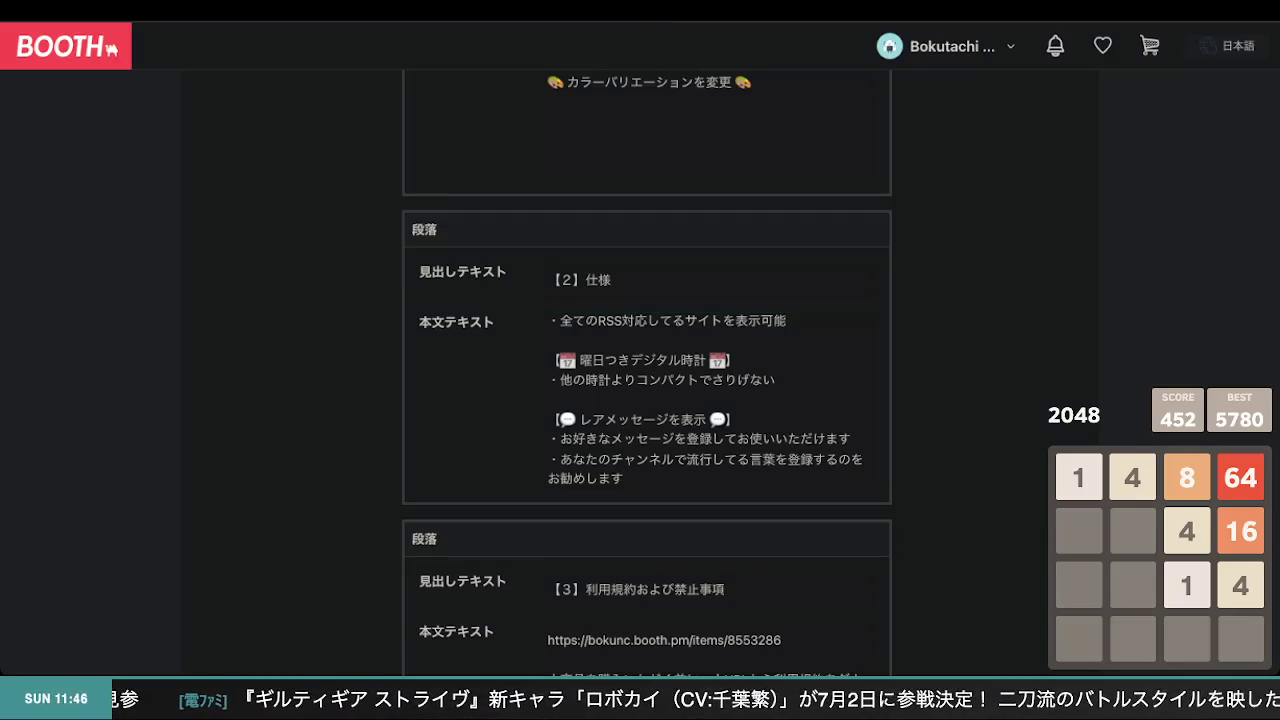
scroll(560, 400, down, 1)
click(699, 450)
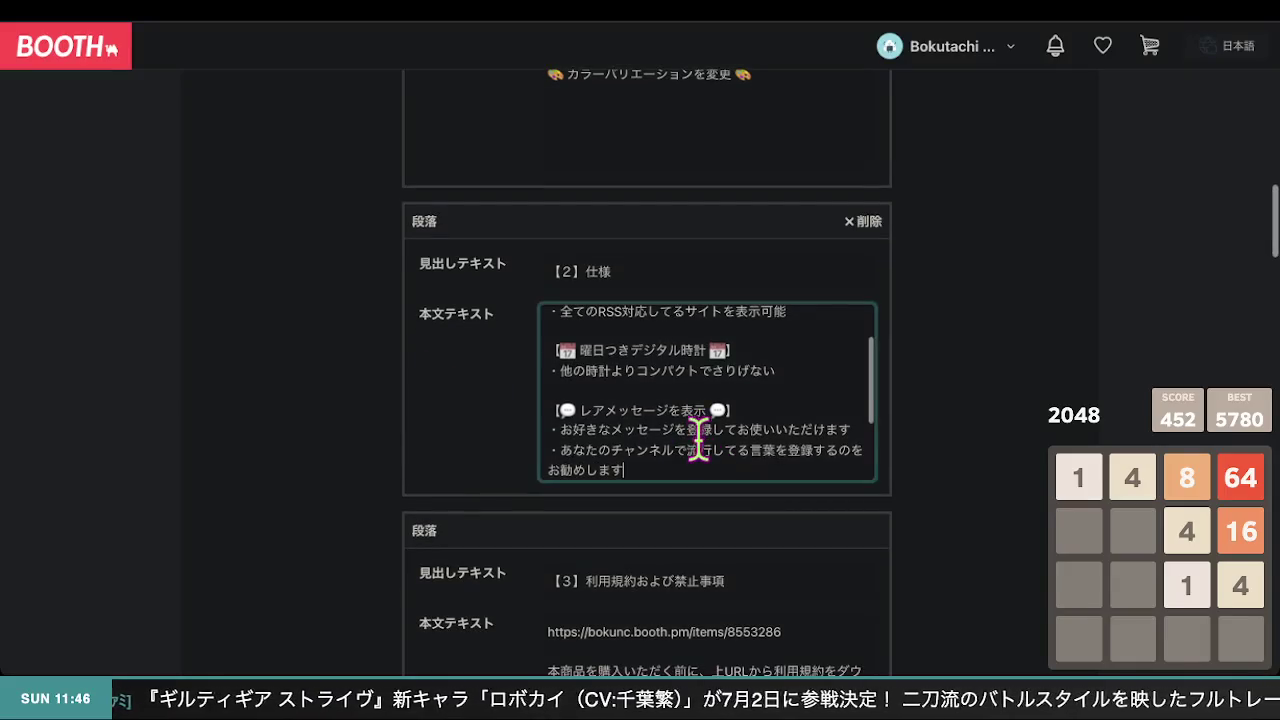
key(Down)
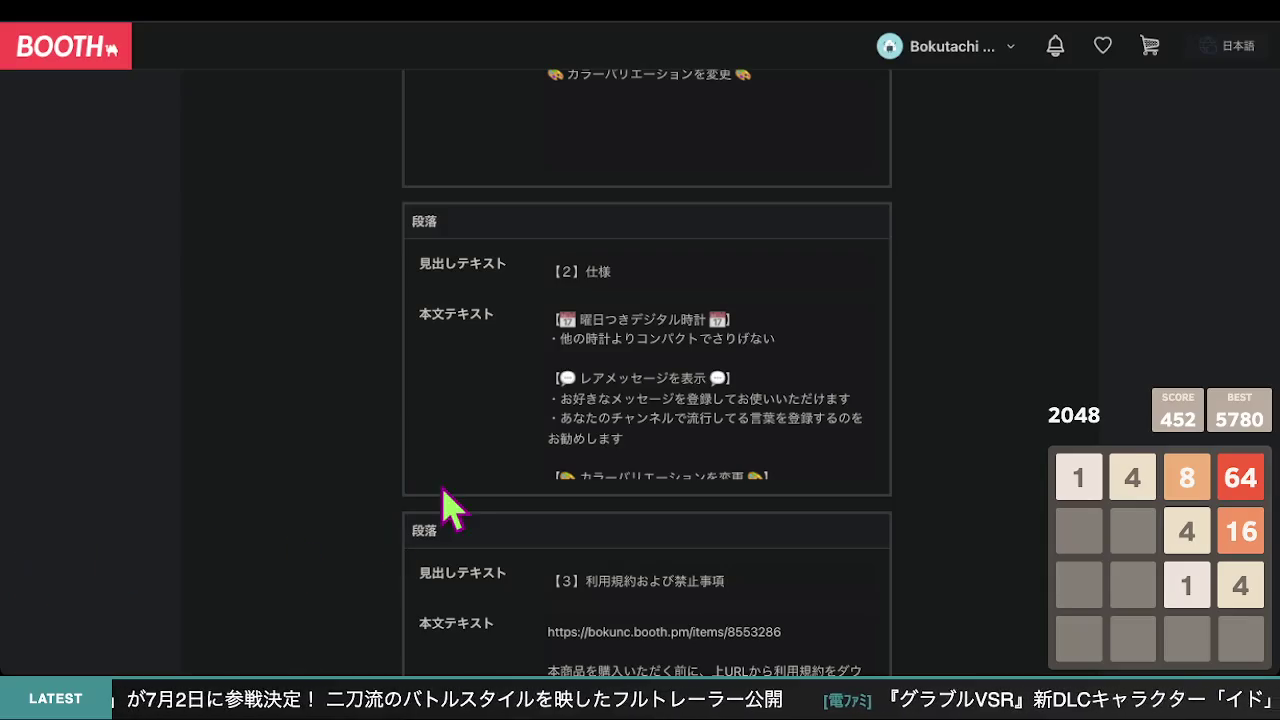
click(634, 436)
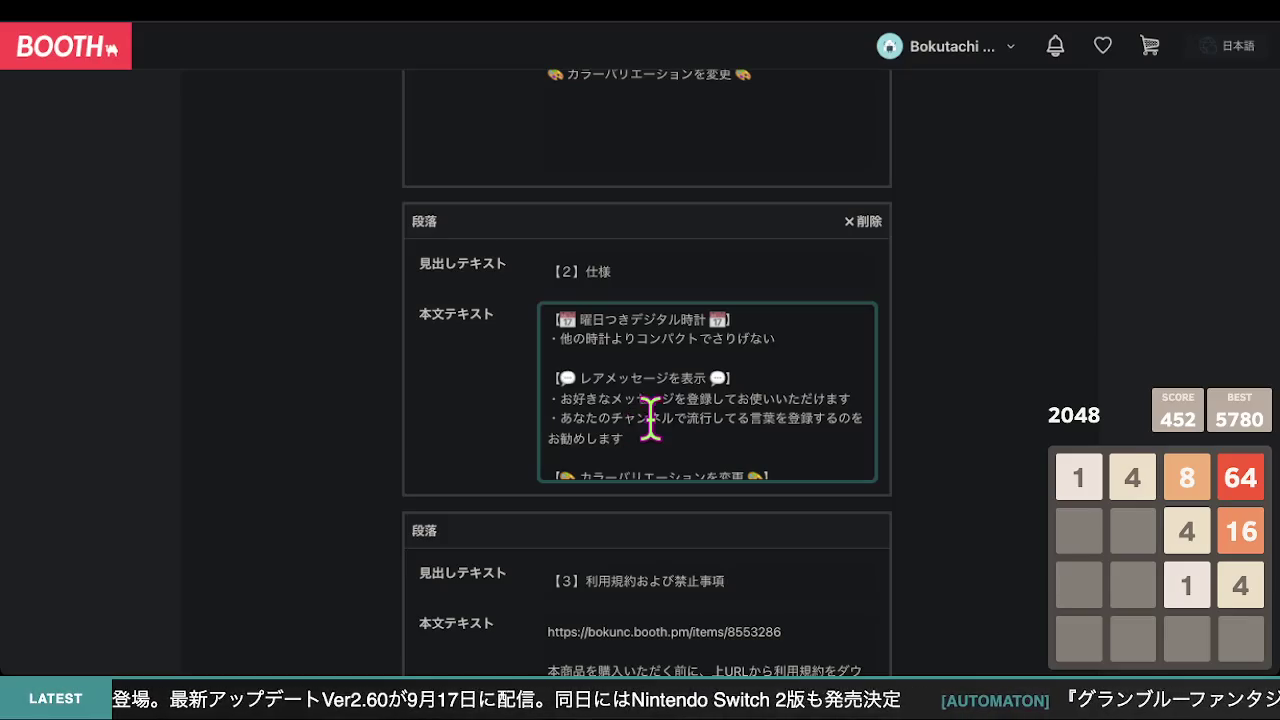
scroll(734, 445, up, 1)
scroll(734, 440, up, 2)
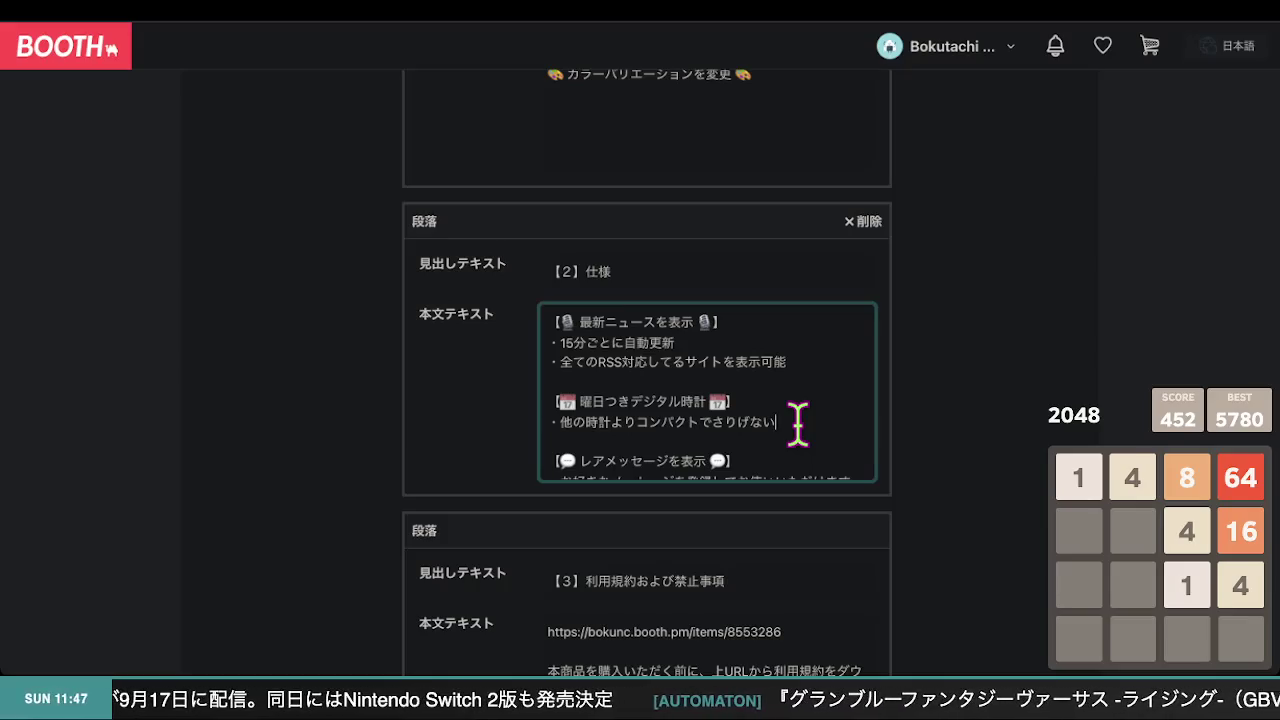
drag(797, 424, 560, 416)
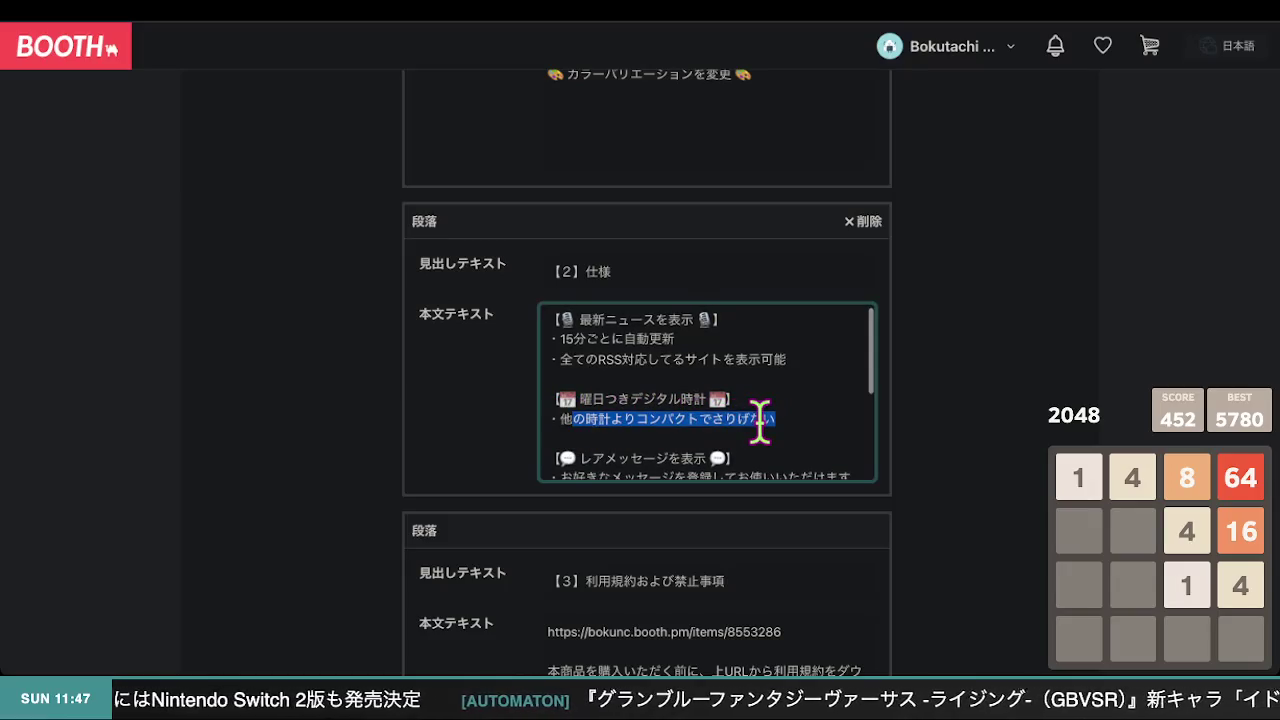
- Select the wording 他の時計よりコンパクトでさりげない in the clock bullet
click(757, 420)
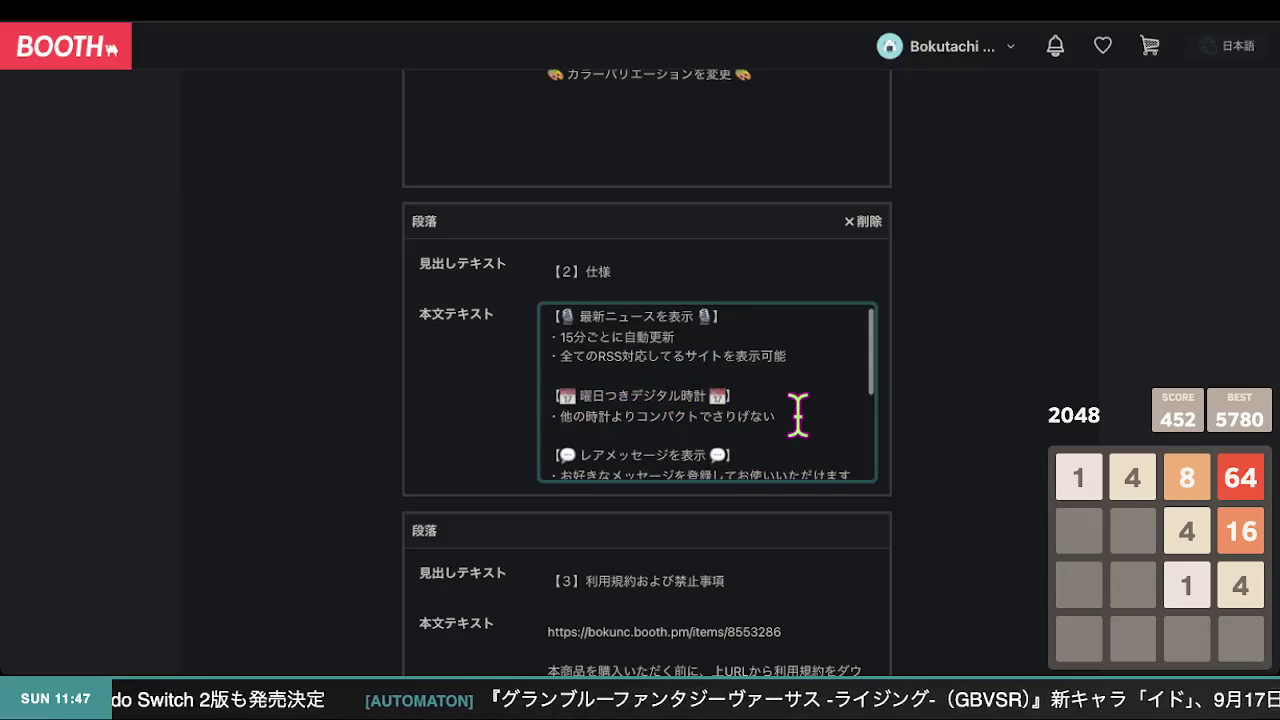
mouse_move(555, 412)
mouse_down()
mouse_move(902, 430)
mouse_move(915, 455)
mouse_up()
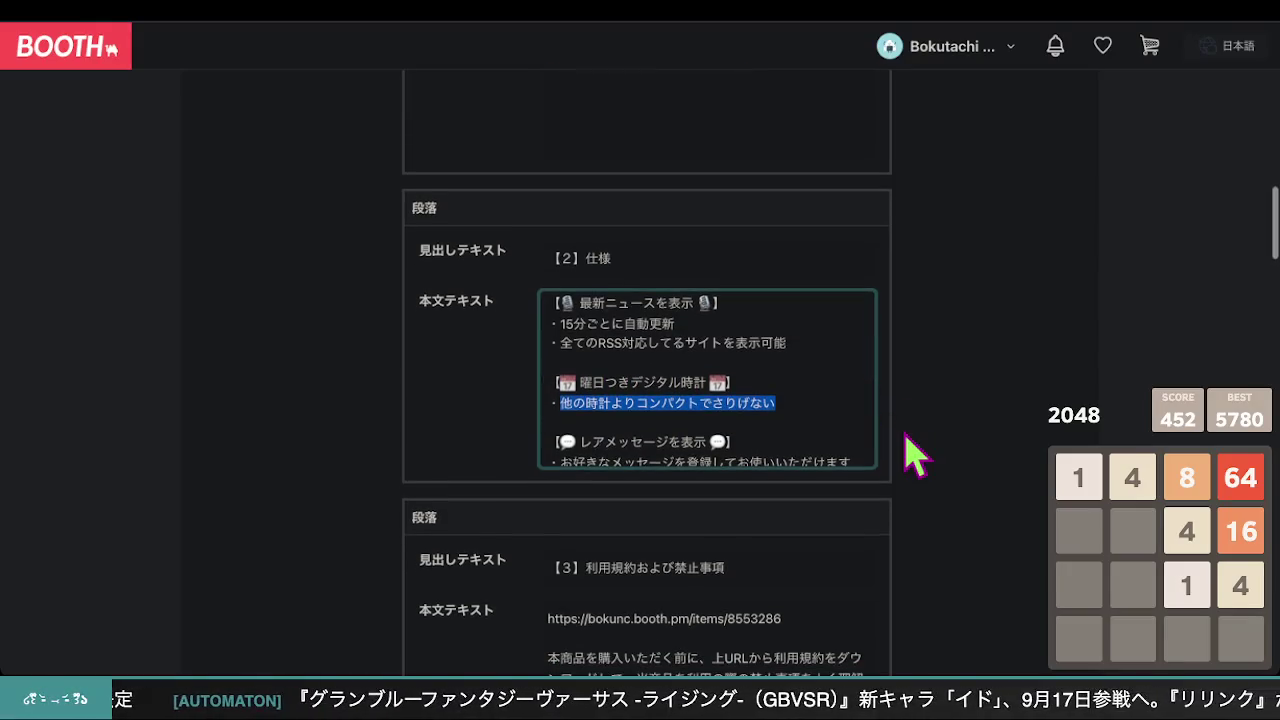
scroll(915, 455, up, 1)
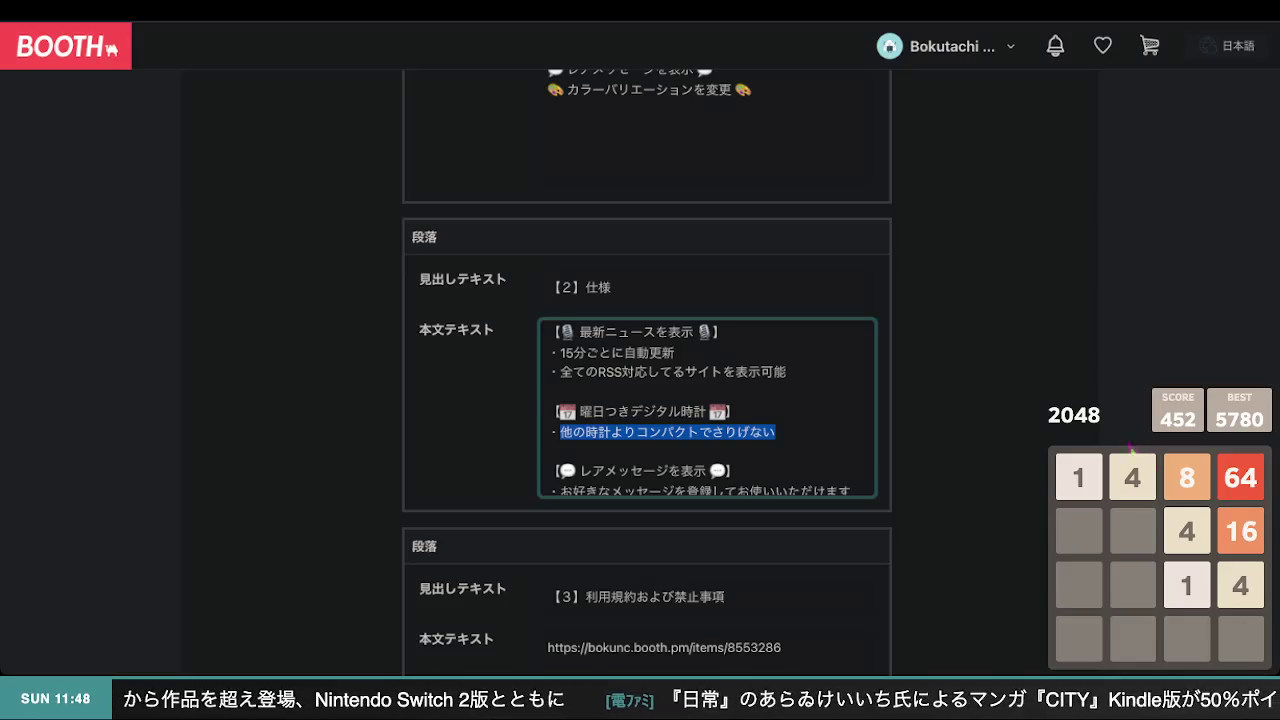
drag(779, 431, 570, 431)
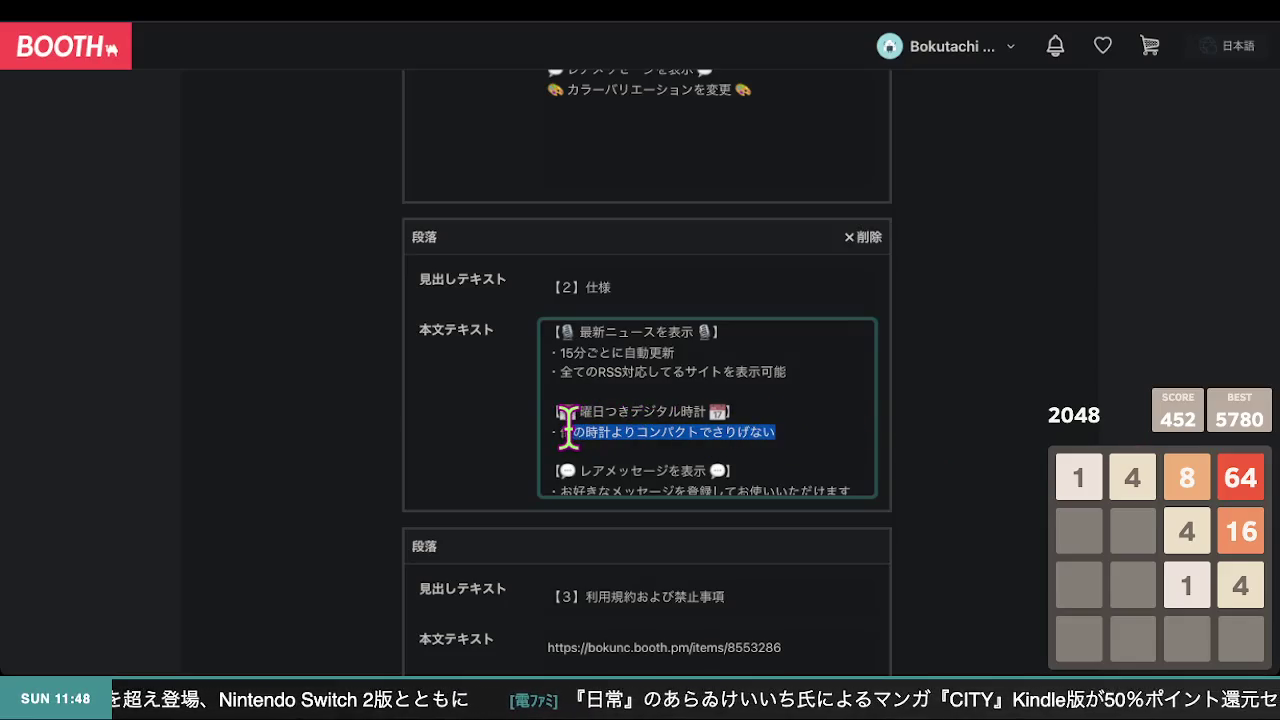
- Type さりげなく表示されて、コンパクトでうるさくない over the selected clock wording
text(sあi)
key(BackSpace)
key(BackSpace)
key(BackSpace)
text(agenaku)
key(Return)
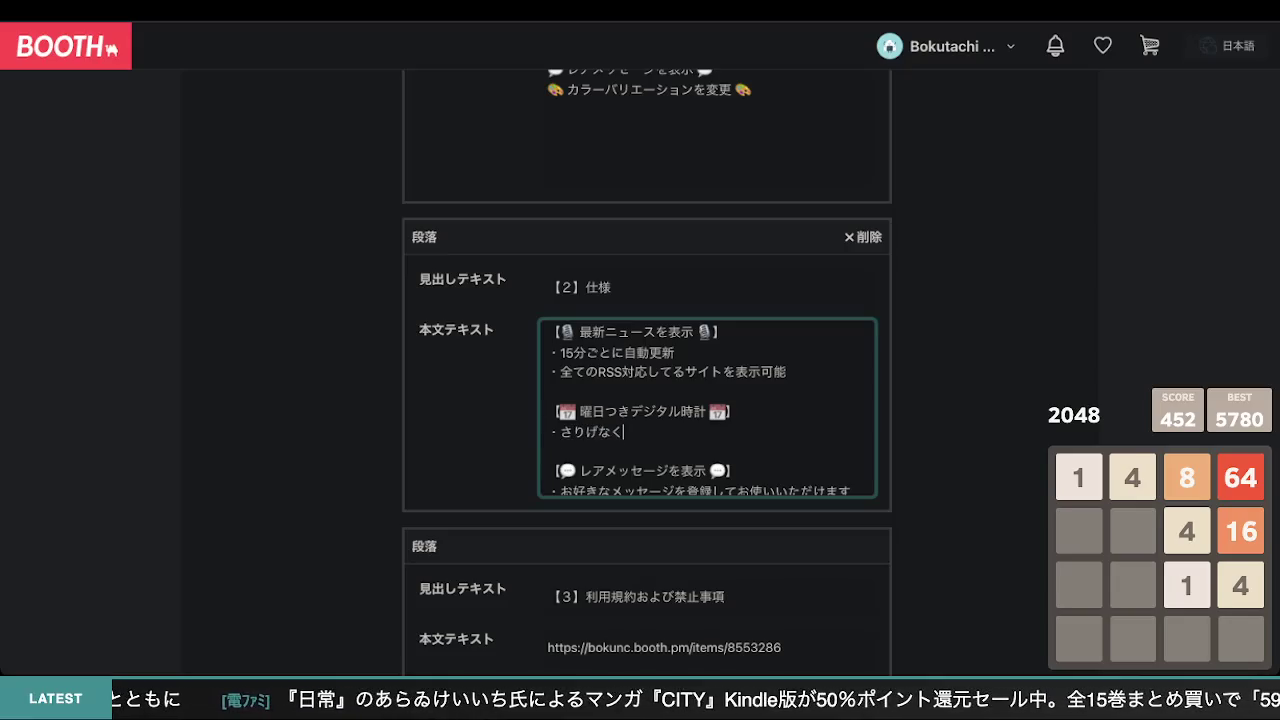
text(youjisarete)
key(Return)
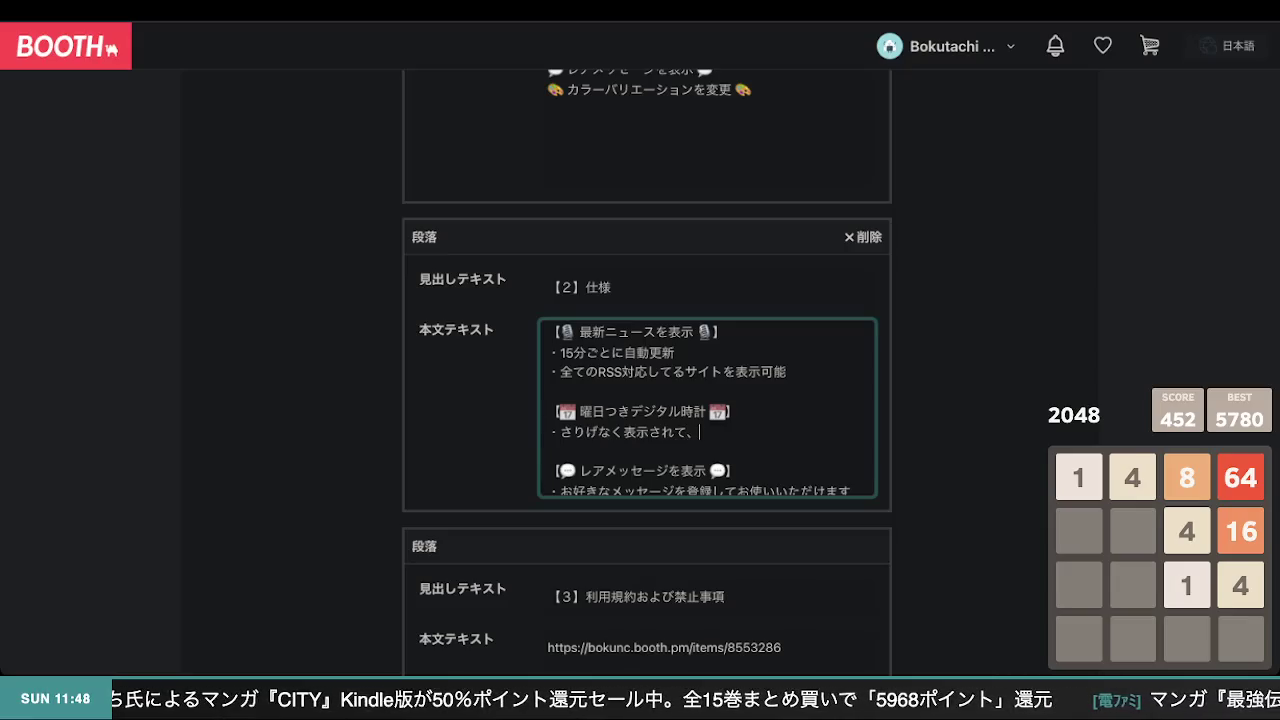
text(konpauto)
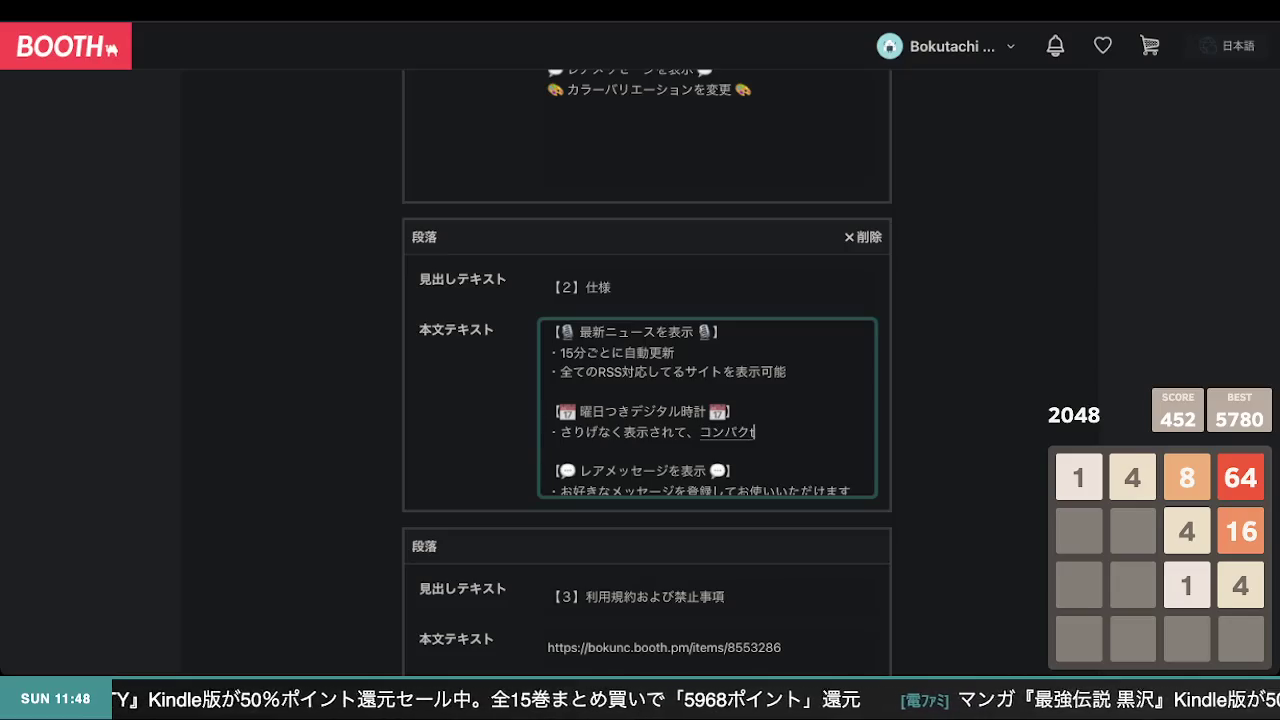
key(BackSpace)
key(BackSpace)
key(BackSpace)
key(BackSpace)
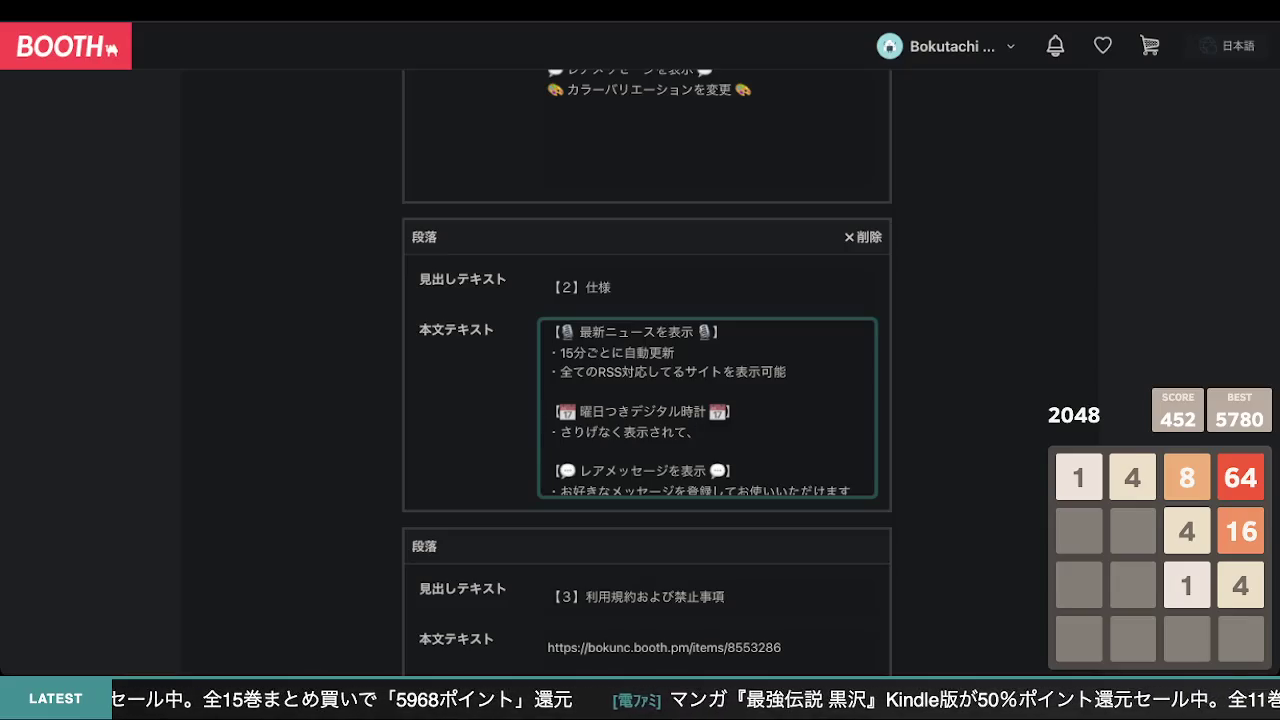
text(こんpakutode)
key(Return)
text(urusakuna)
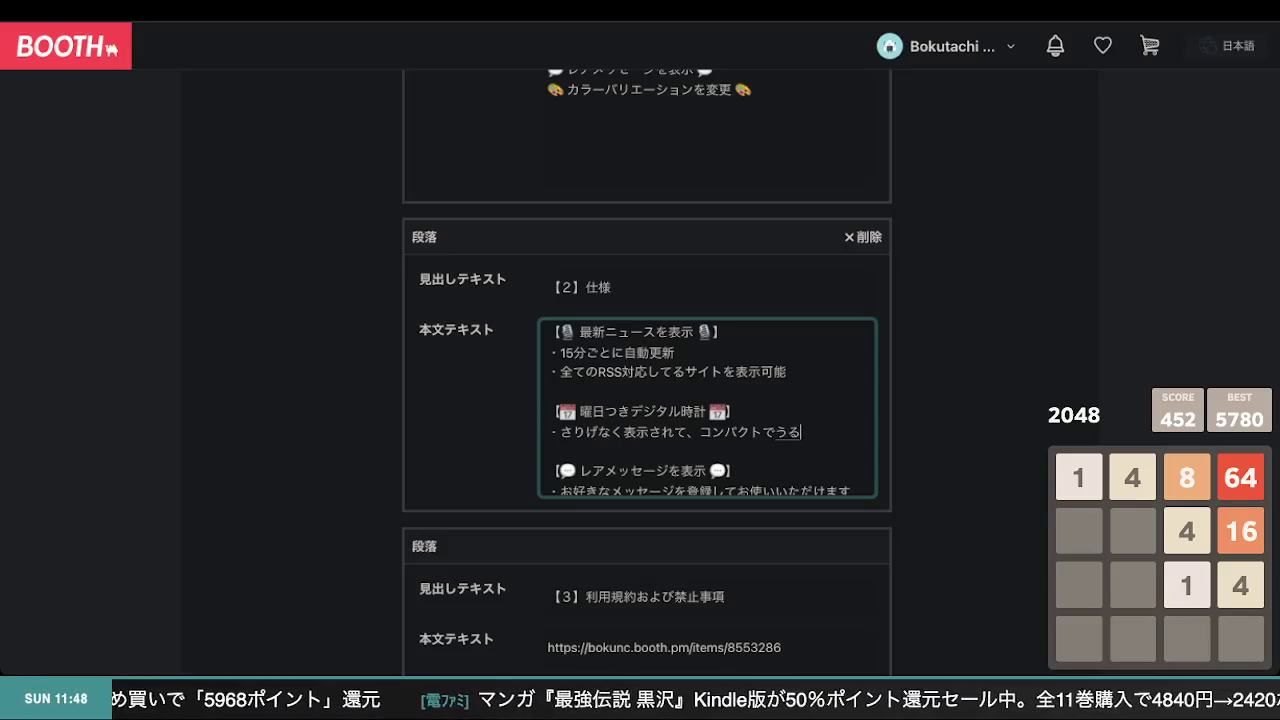
text(i)
key(Return)
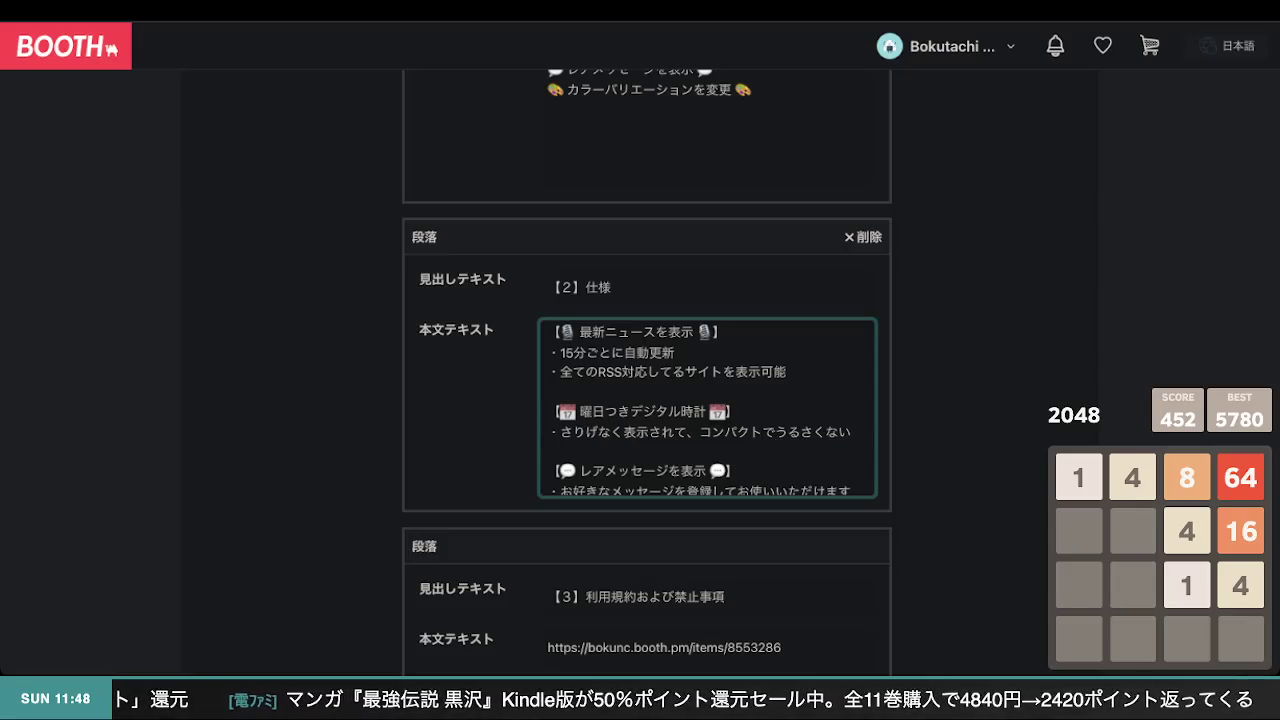
scroll(820, 440, down, 1)
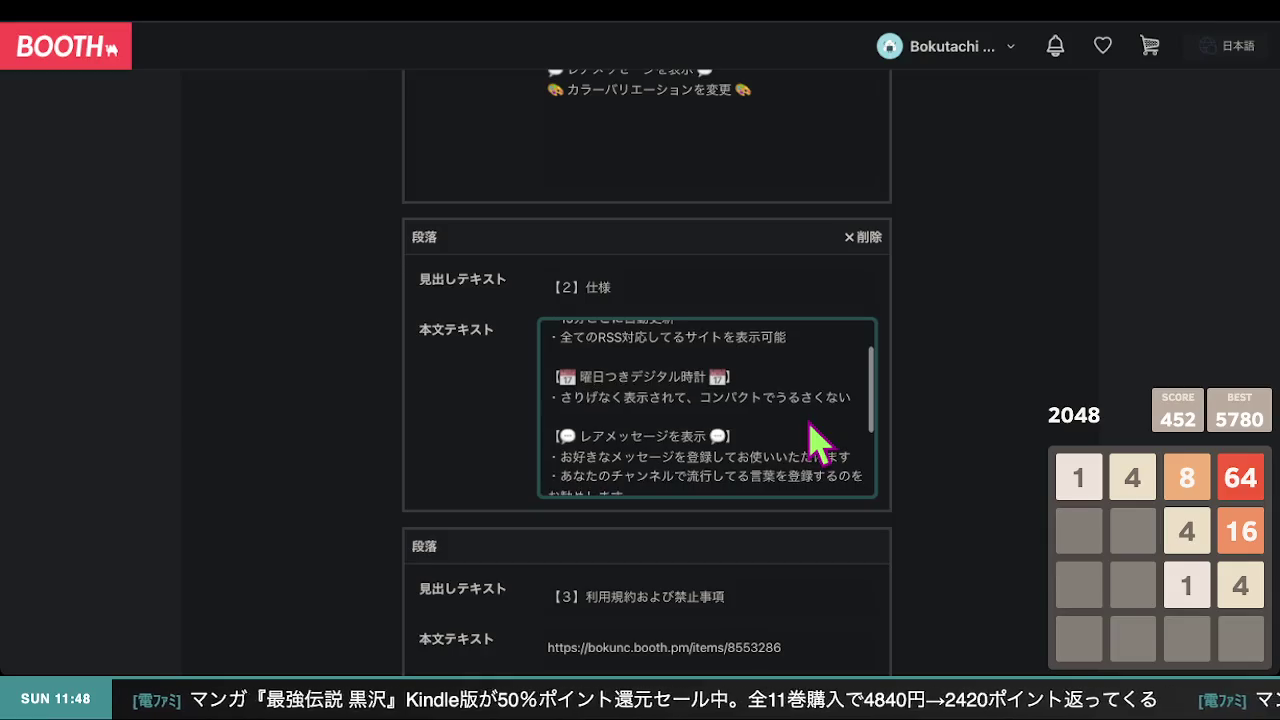
- Delete the comma after 表示されて in the clock bullet
scroll(820, 440, down, 2)
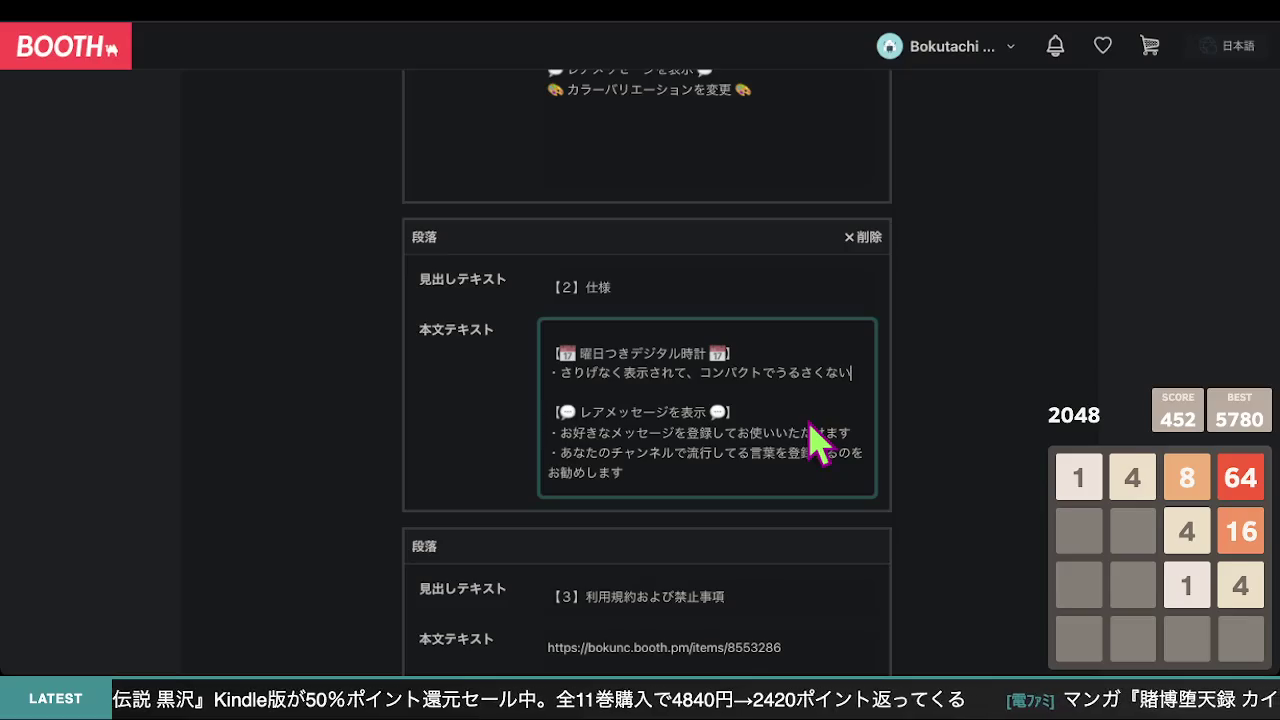
scroll(820, 440, down, 1)
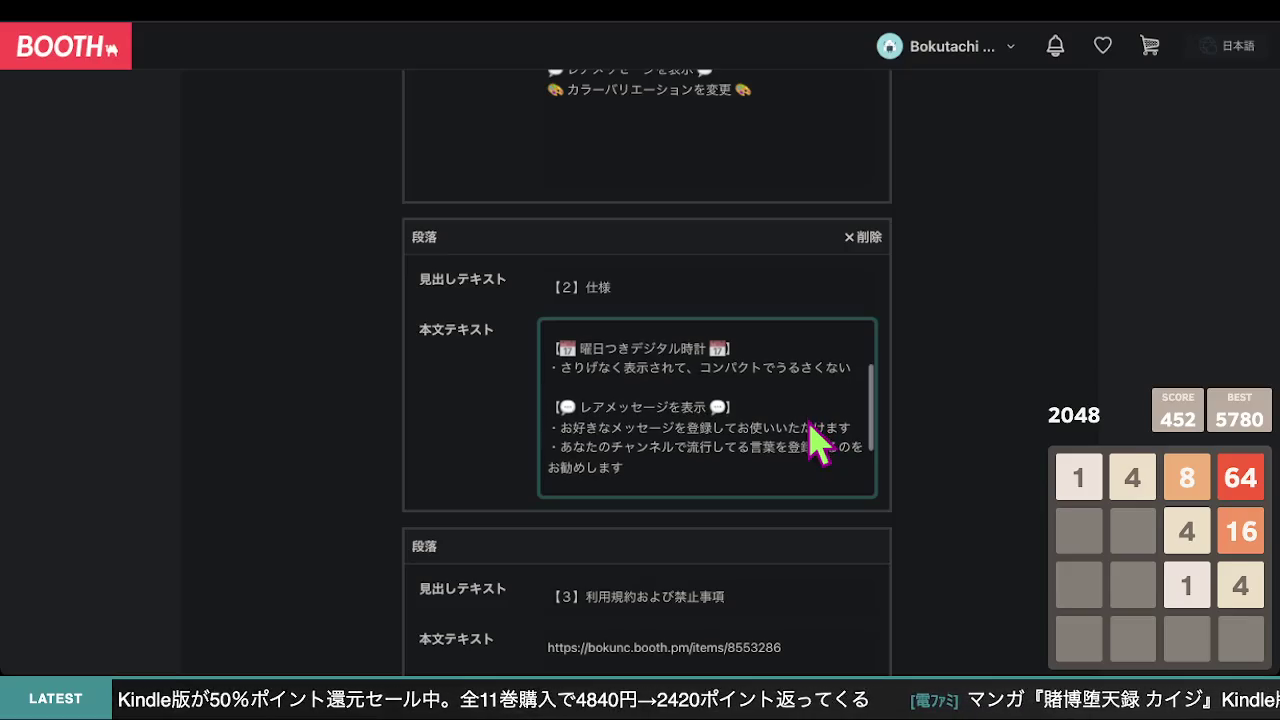
scroll(818, 440, up, 3)
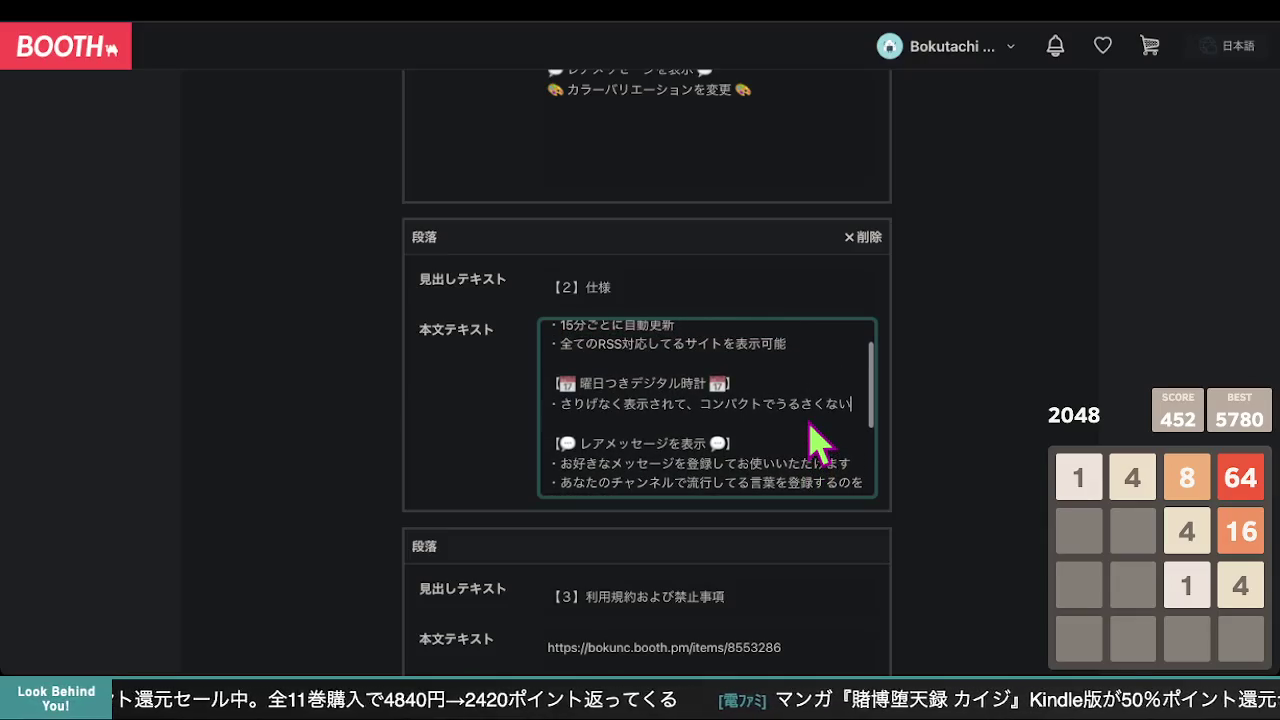
scroll(818, 440, down, 2)
scroll(818, 440, up, 2)
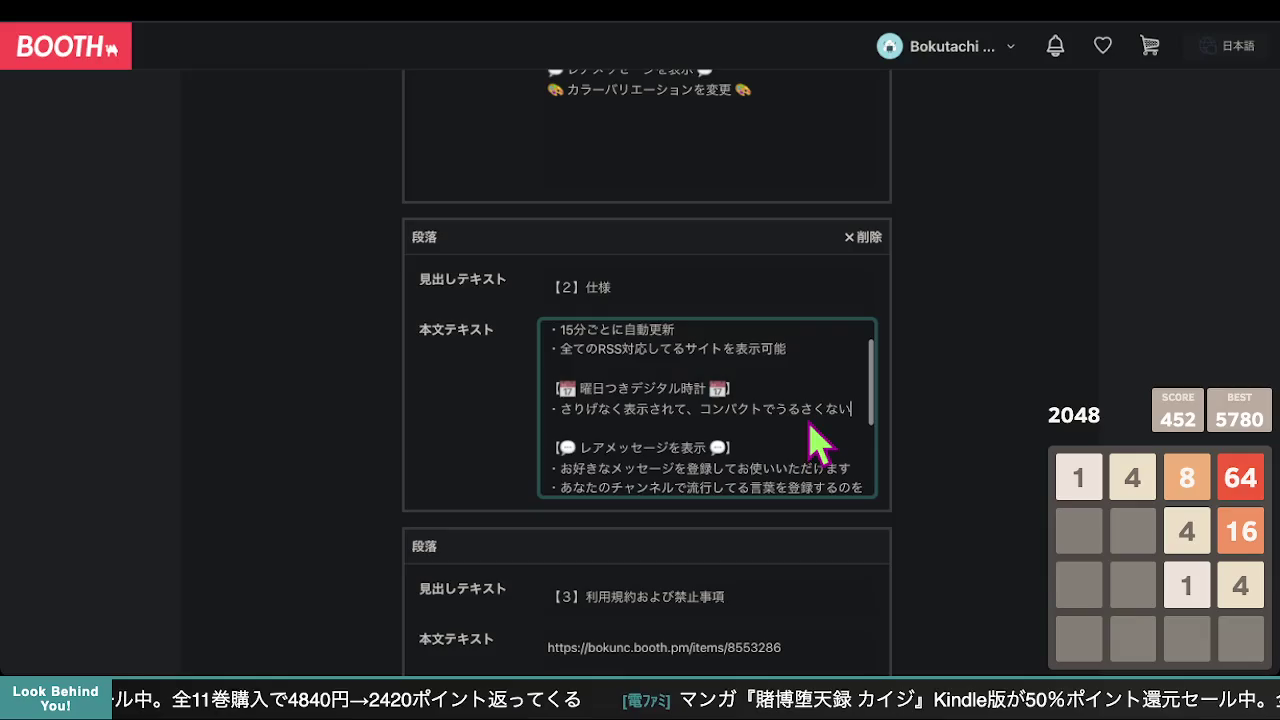
scroll(523, 374, up, 1)
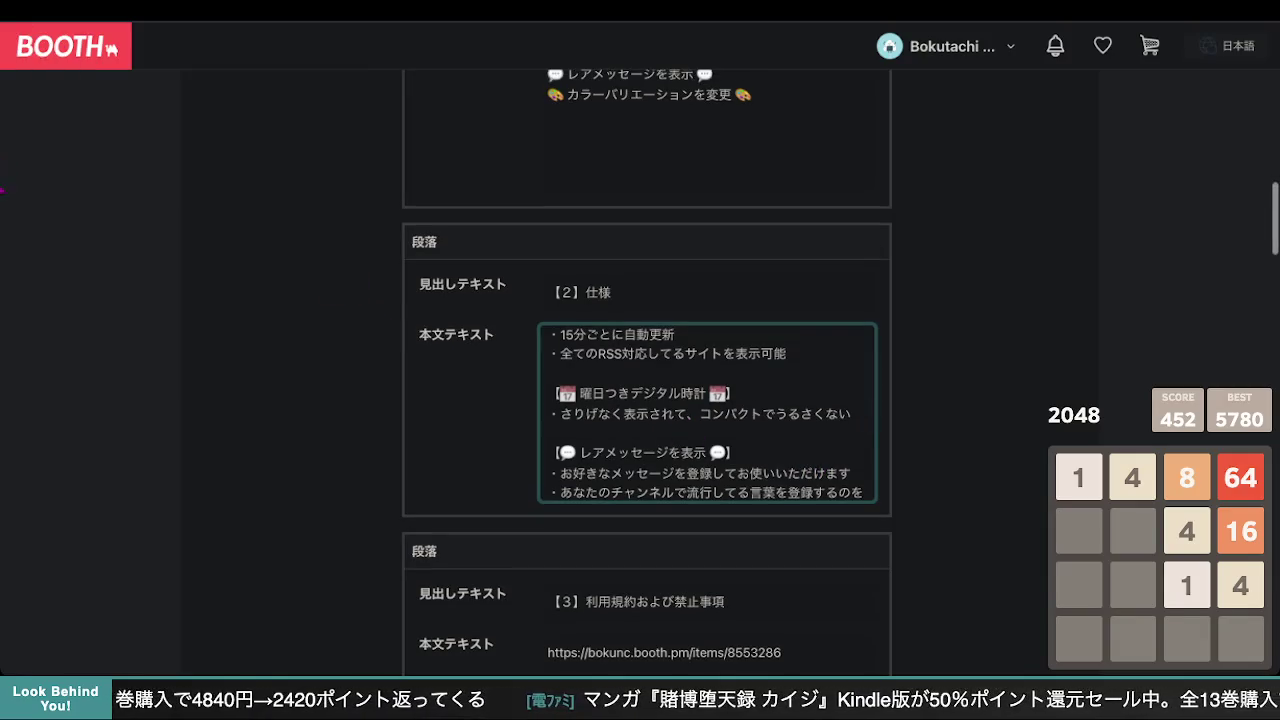
click(840, 440)
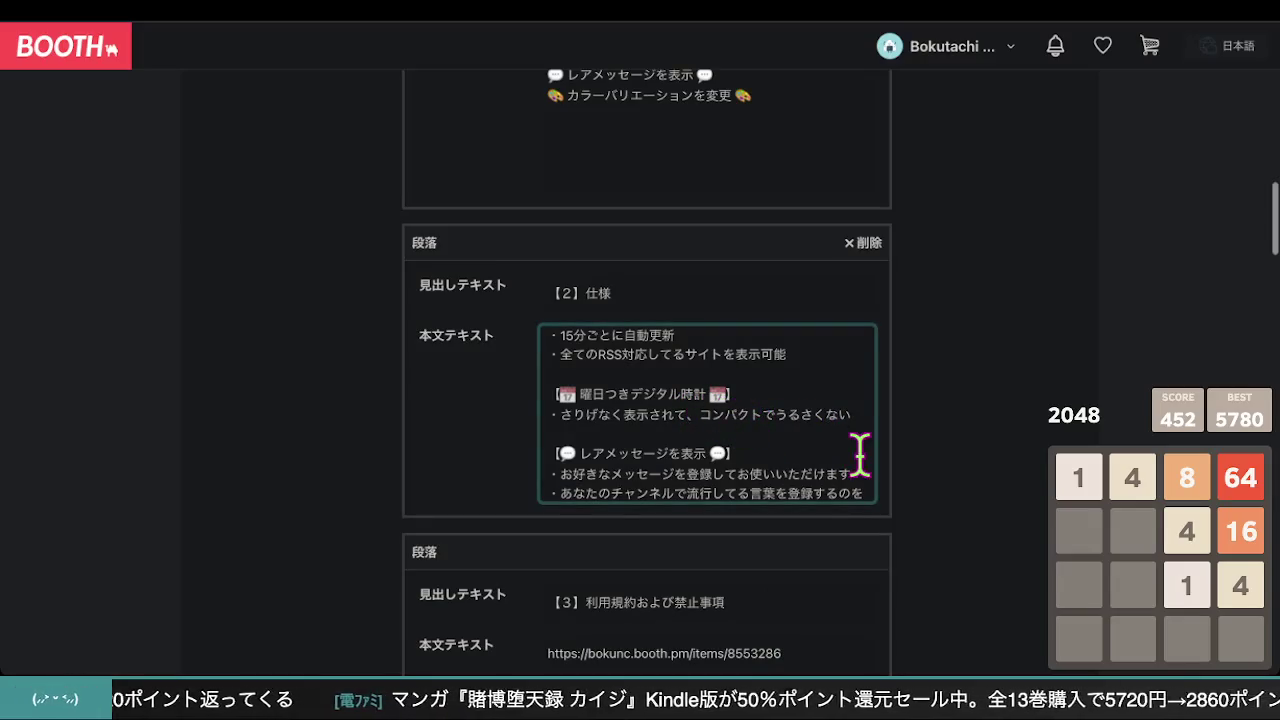
key(BackSpace)
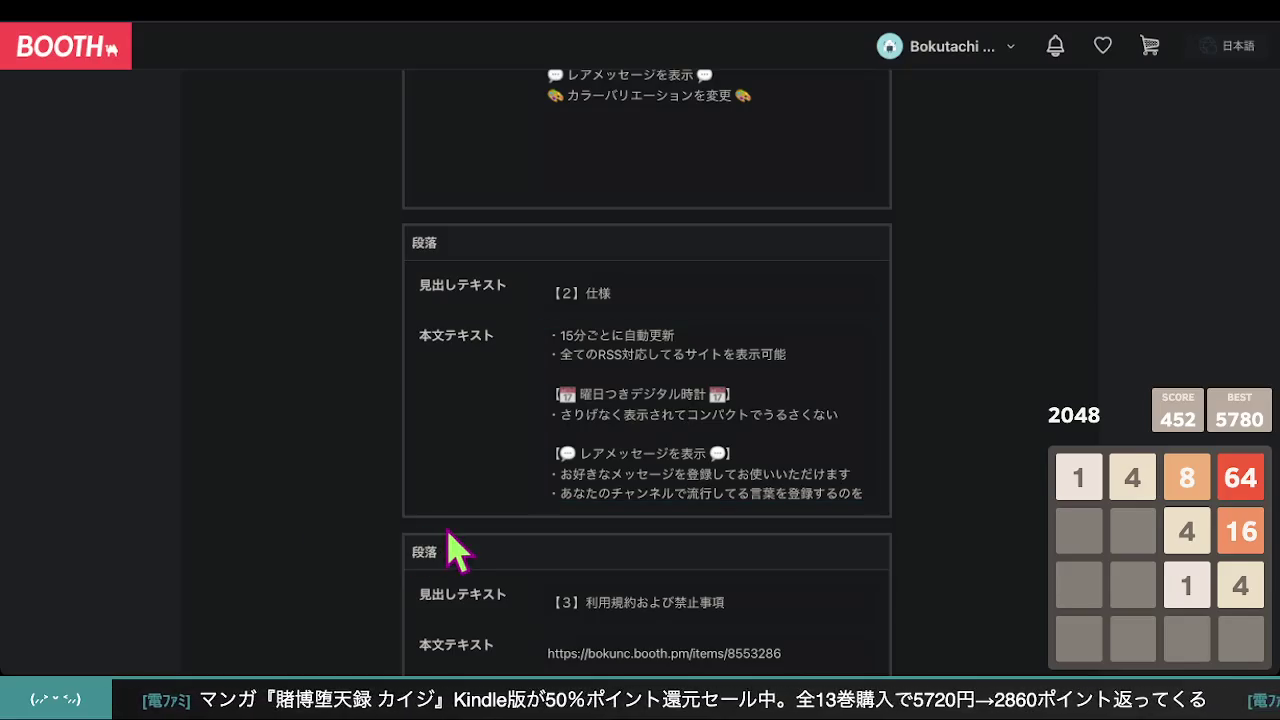
scroll(700, 475, up, 1)
click(781, 460)
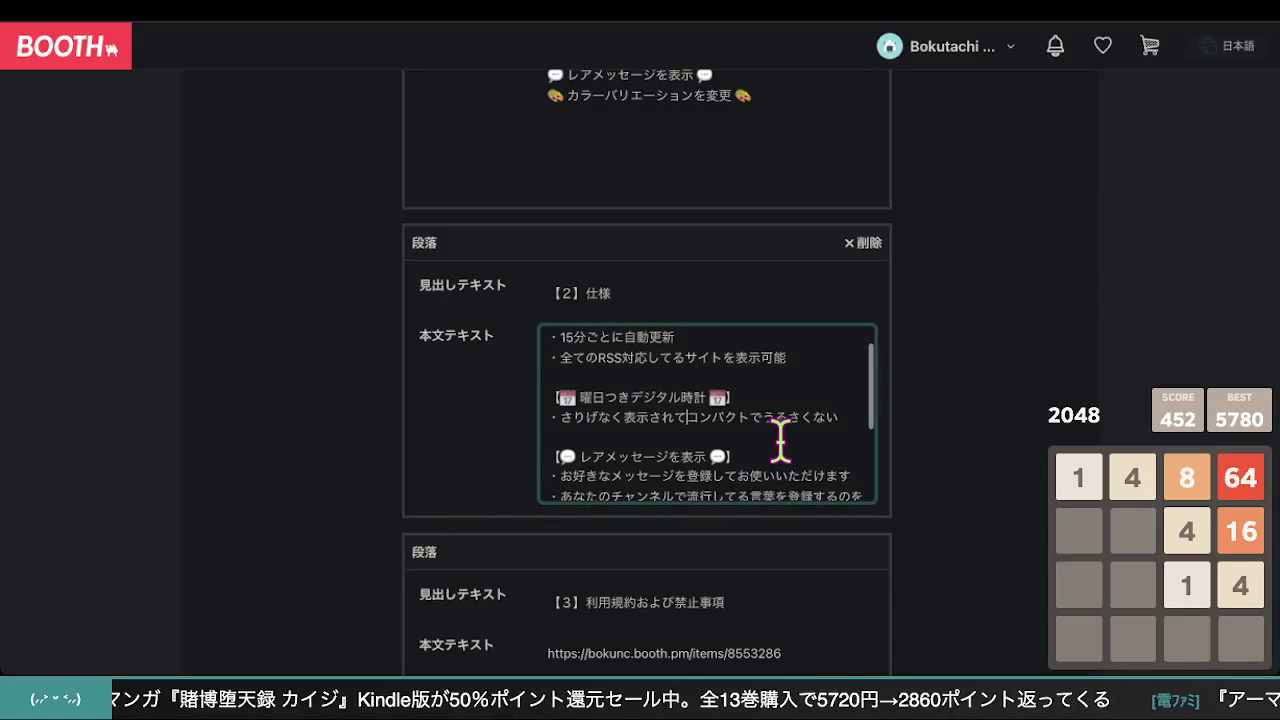
scroll(780, 445, up, 1)
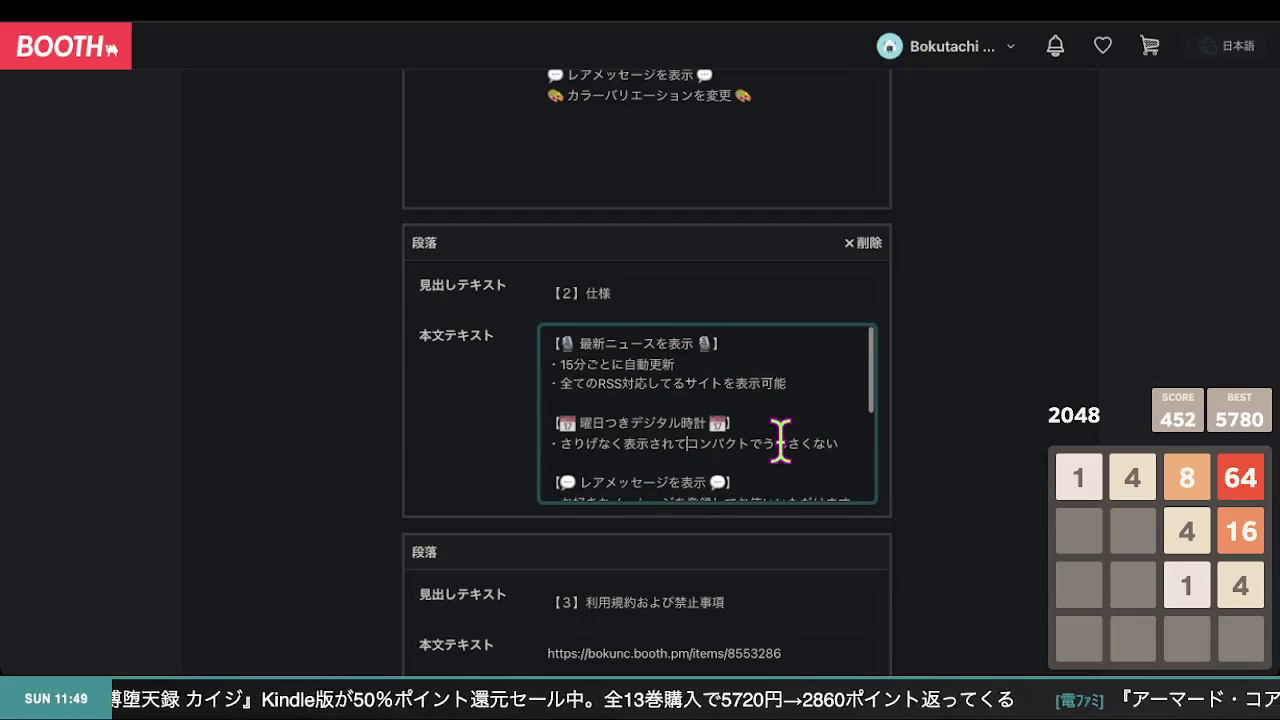
scroll(780, 441, down, 2)
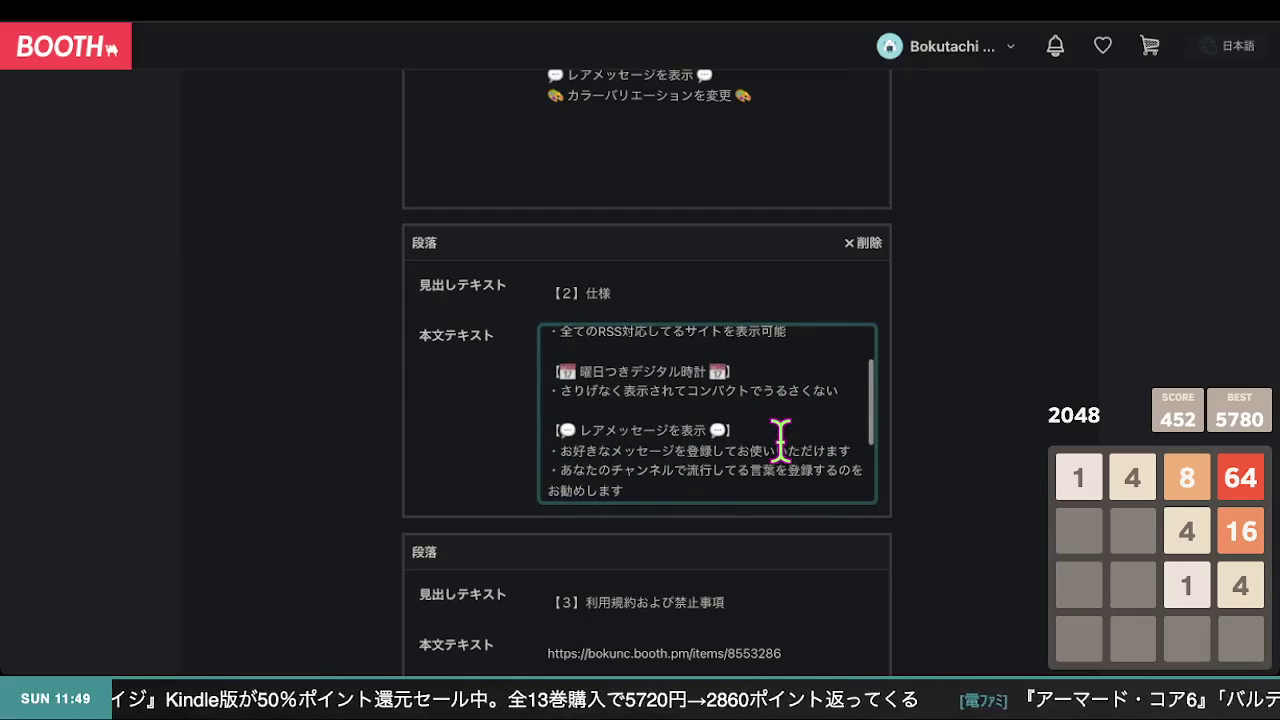
scroll(780, 440, up, 2)
scroll(780, 440, down, 2)
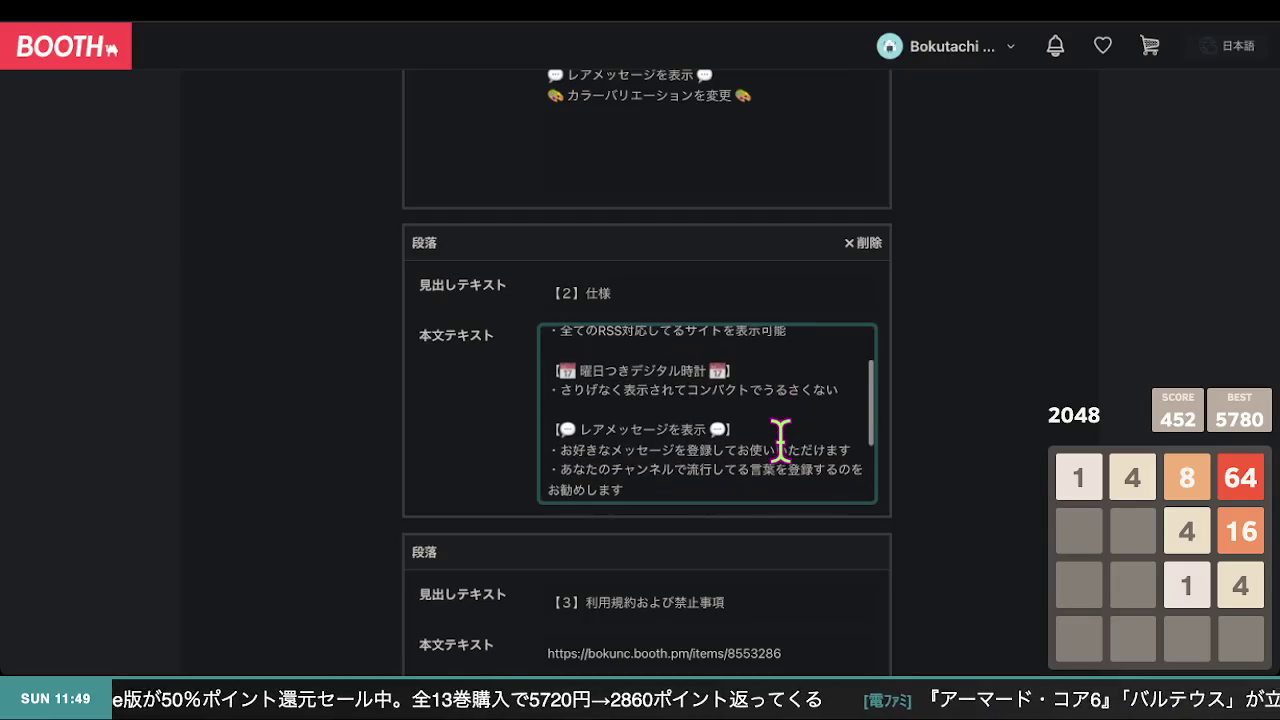
scroll(780, 440, down, 4)
scroll(780, 440, up, 5)
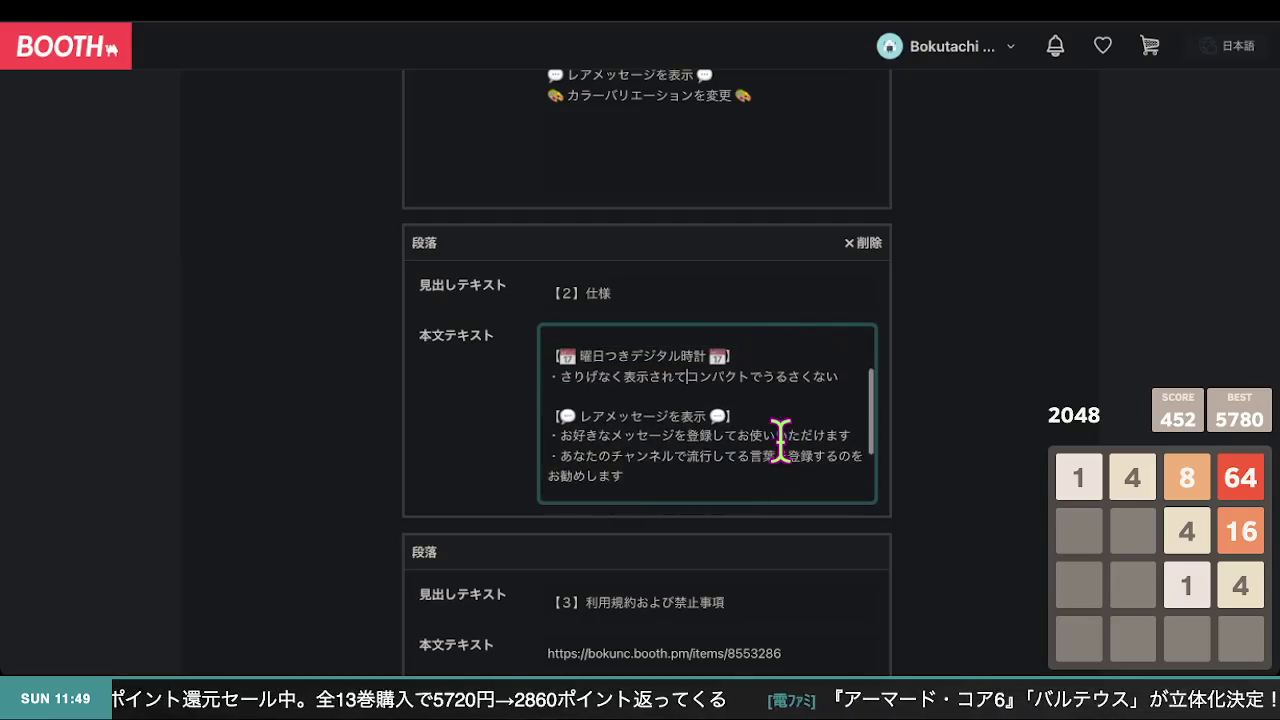
scroll(780, 440, down, 1)
scroll(780, 440, down, 4)
scroll(780, 440, up, 6)
scroll(780, 440, down, 2)
scroll(780, 440, down, 3)
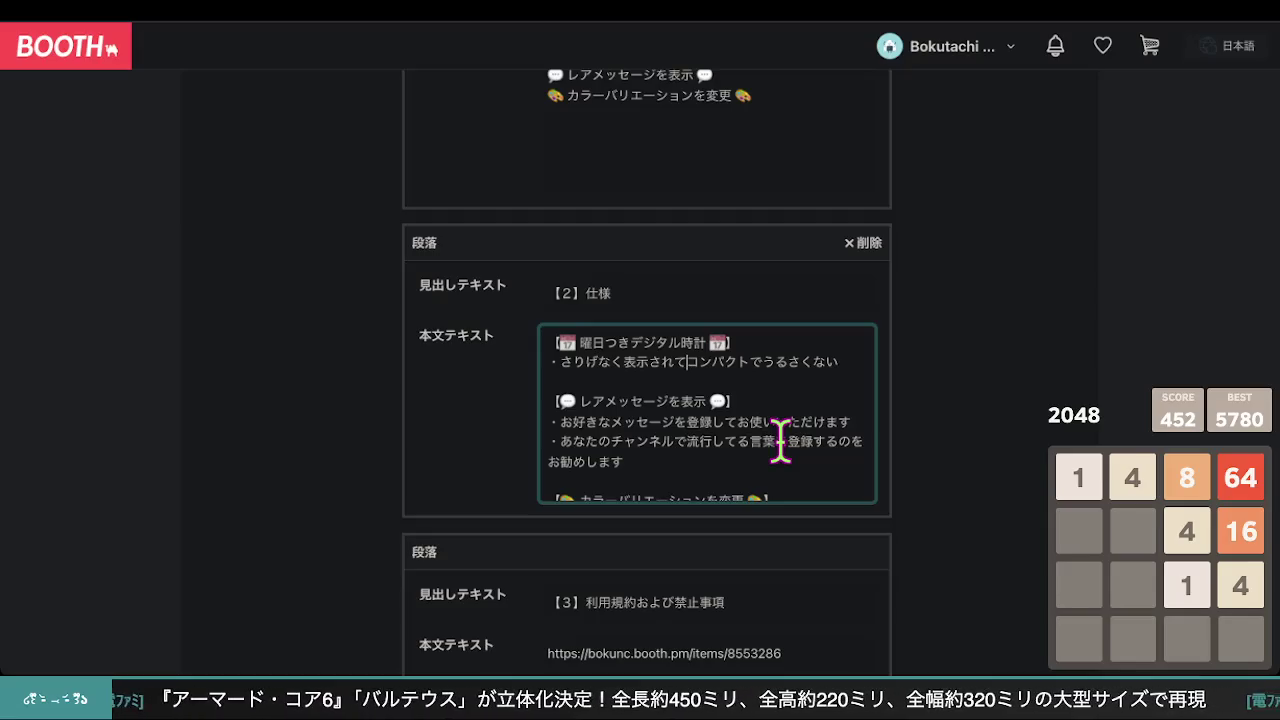
- Replace the first rare-message bullet's old ending with がレアメッセージとして表示
scroll(772, 436, down, 3)
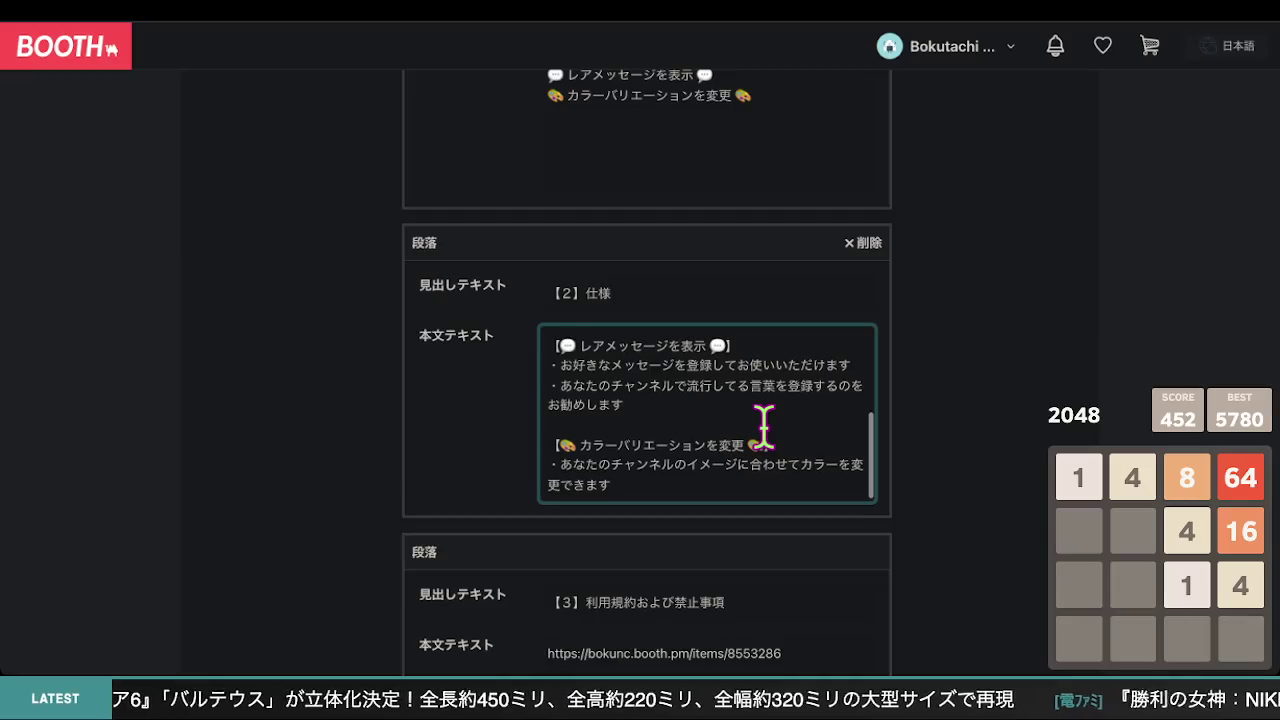
scroll(764, 425, up, 3)
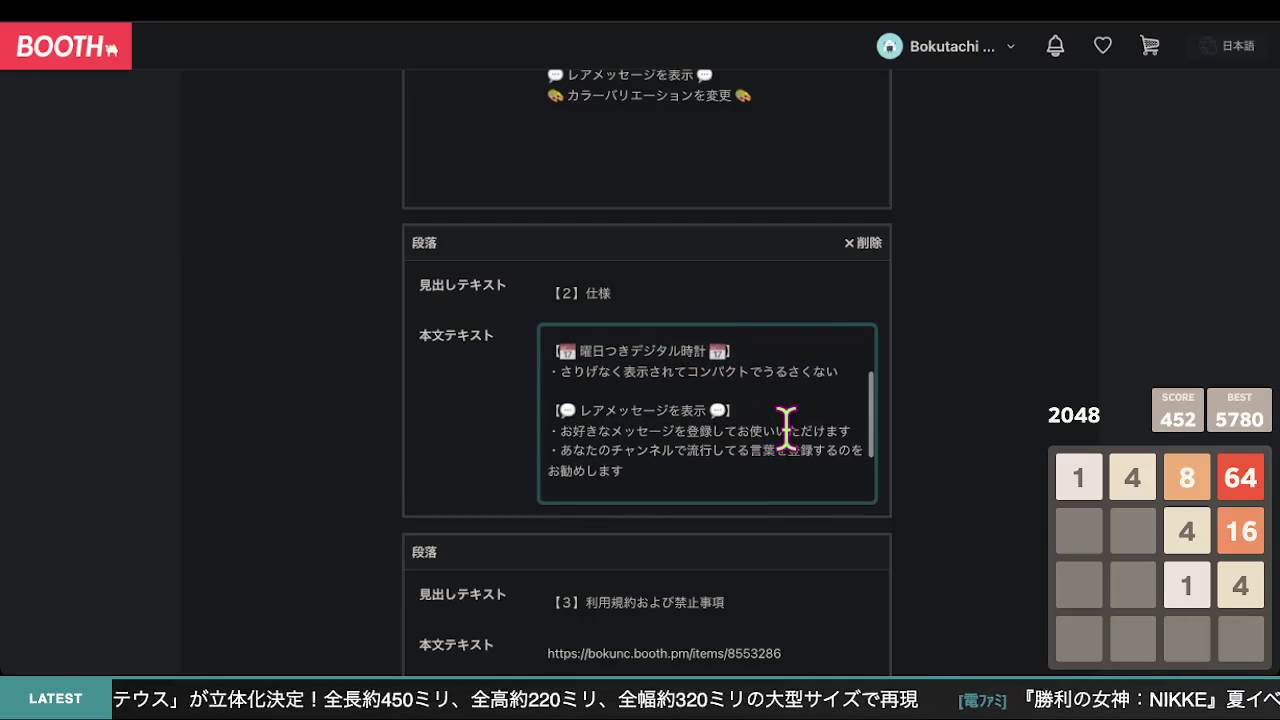
drag(852, 431, 766, 432)
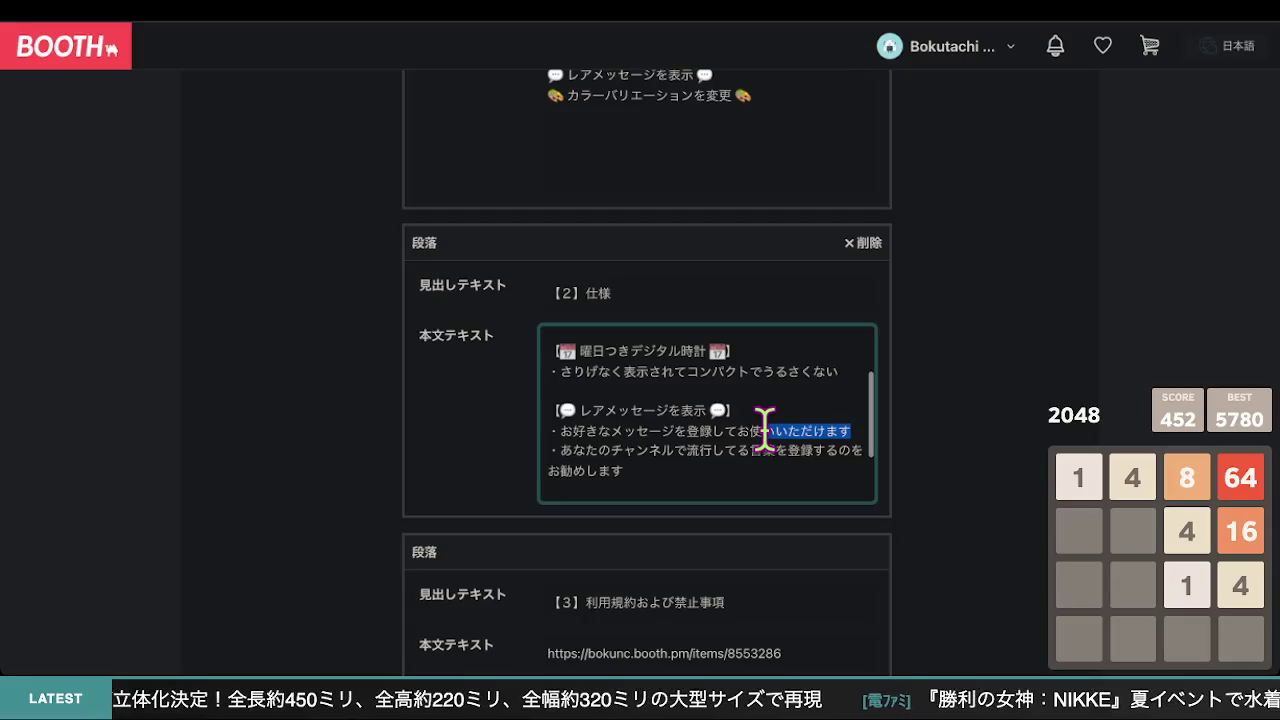
scroll(765, 430, up, 3)
scroll(764, 425, down, 3)
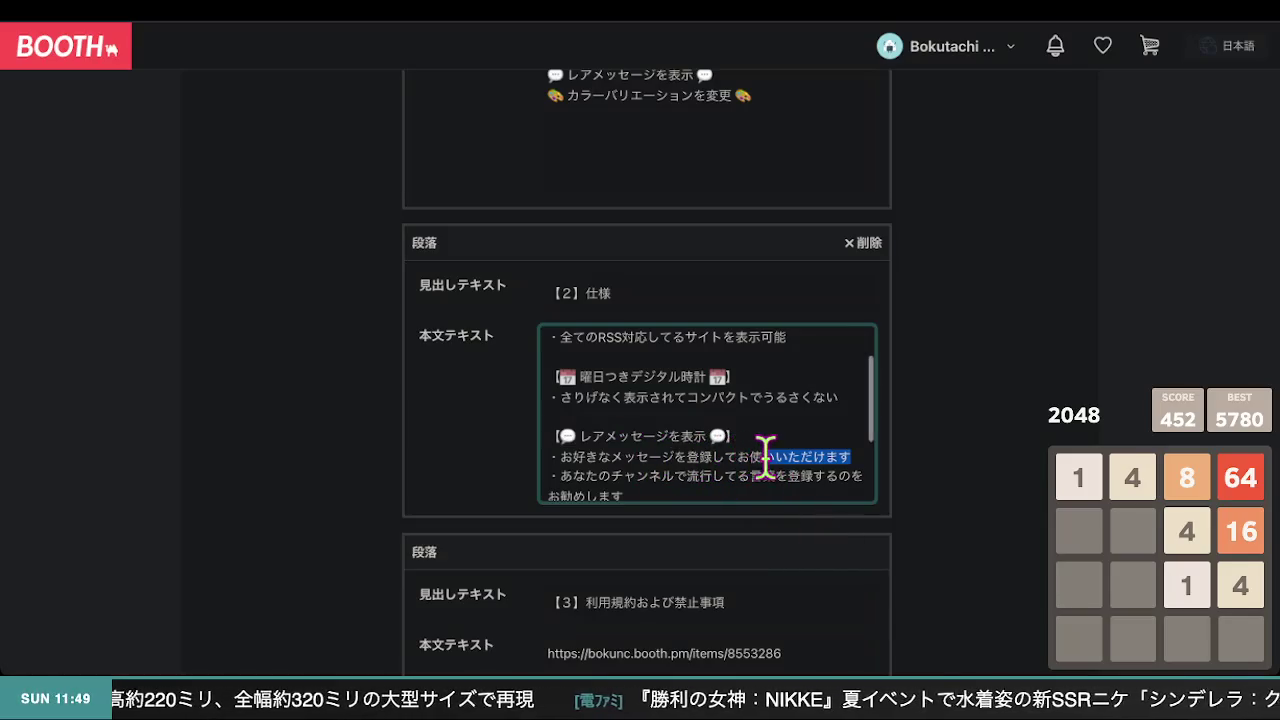
click(806, 457)
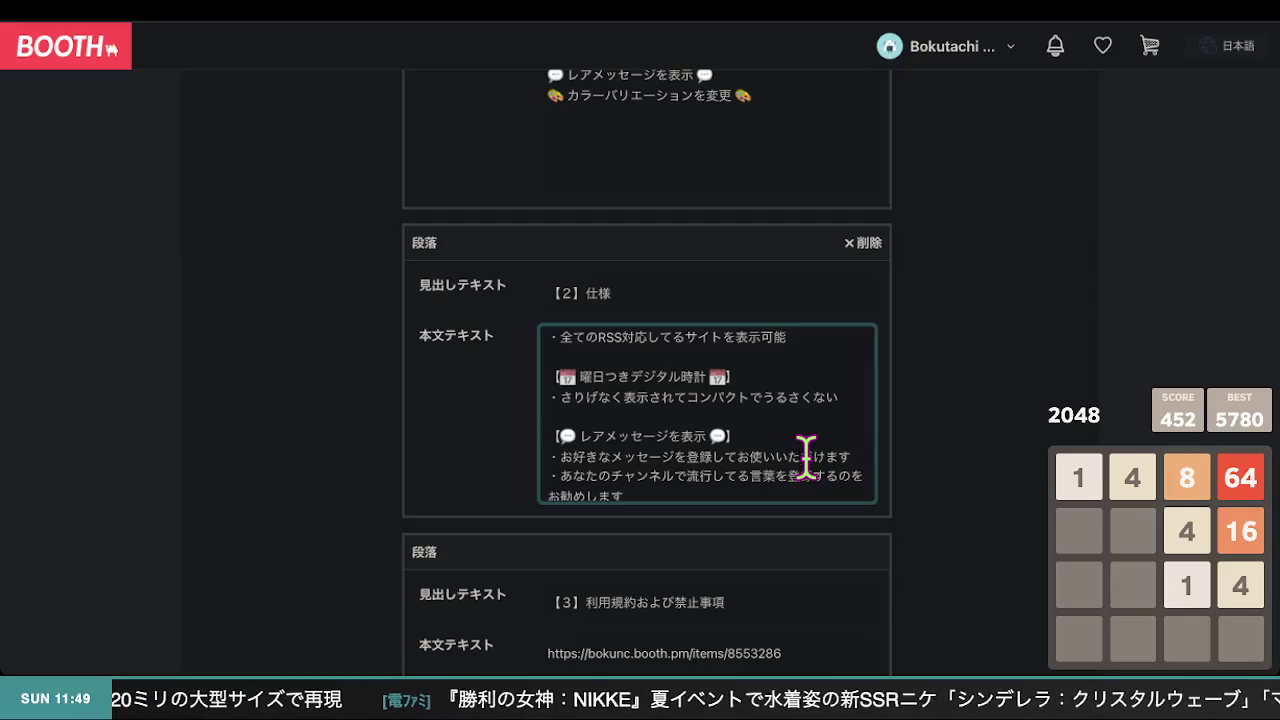
drag(850, 456, 691, 452)
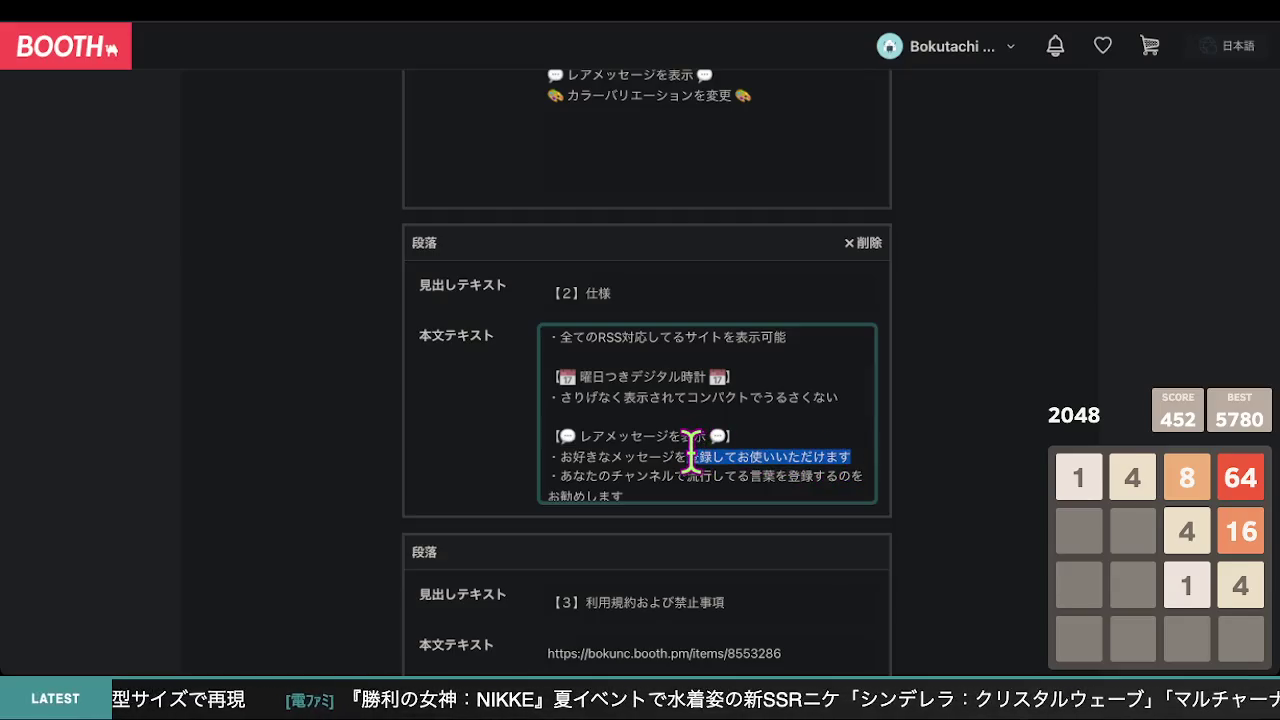
key(BackSpace)
key(BackSpace)
text(が)
text(レアm)
text(e)
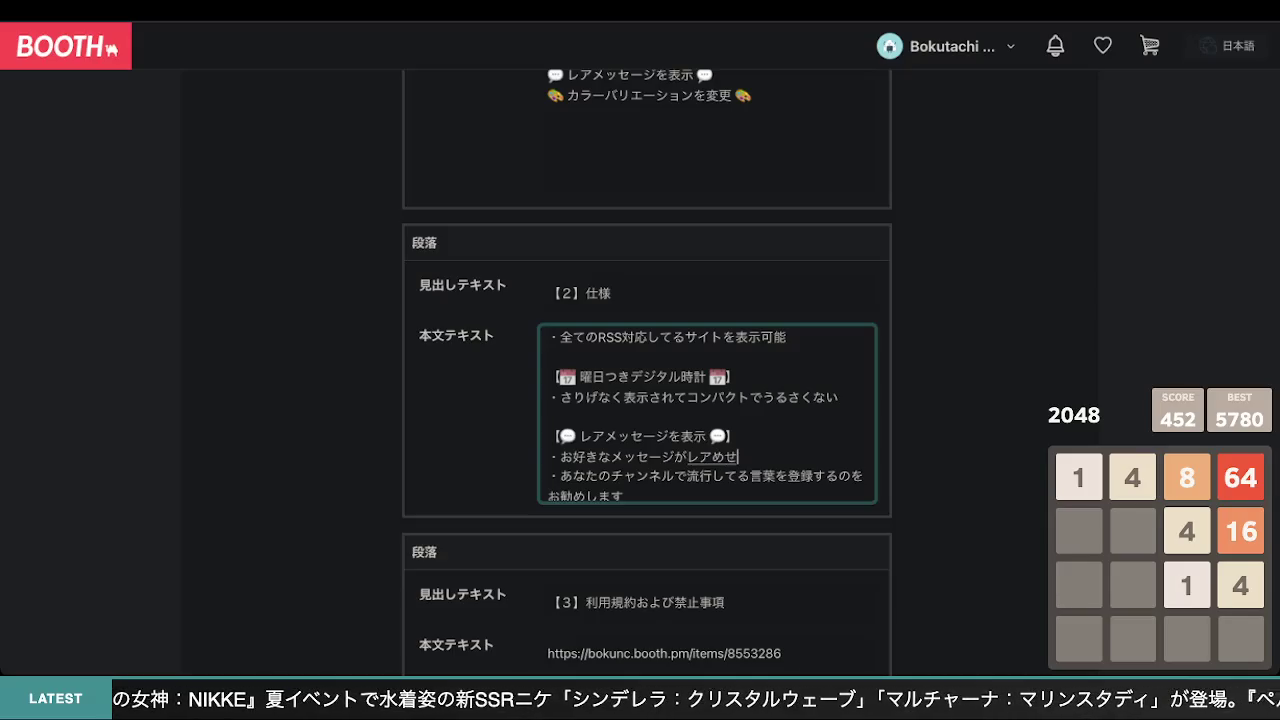
text(-z)
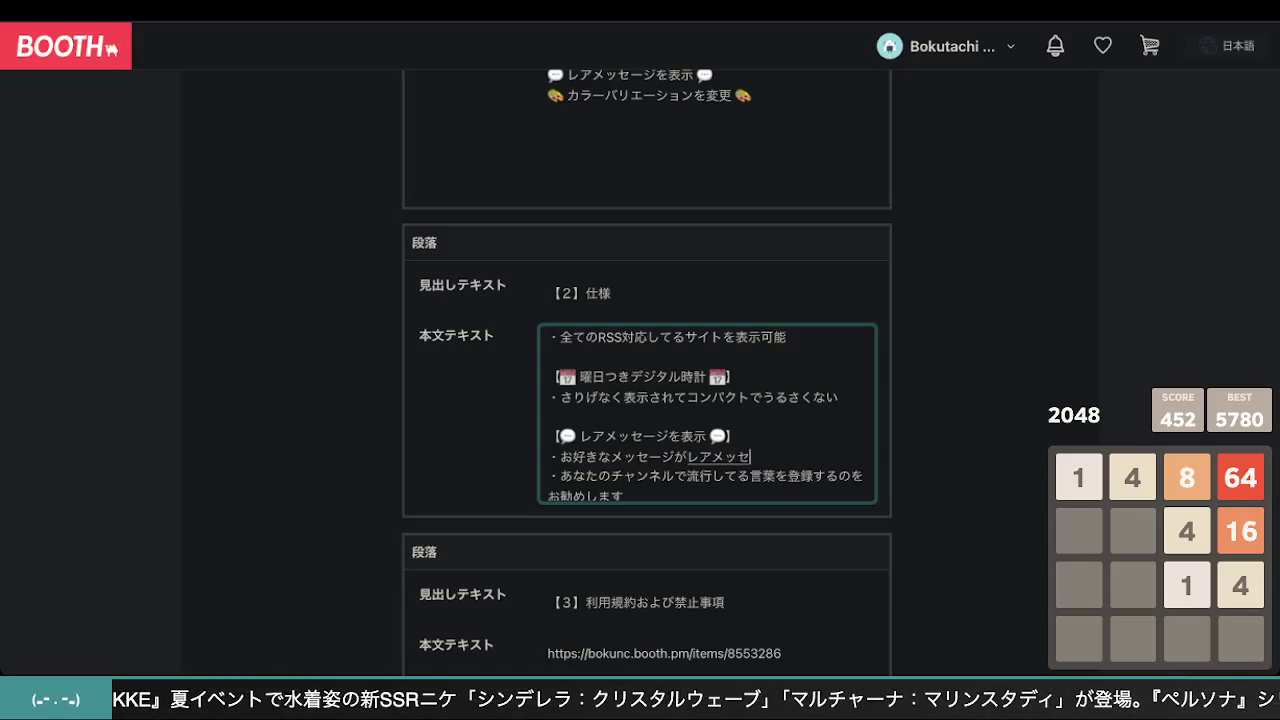
text(itosite)
key(Return)
text(ouji)
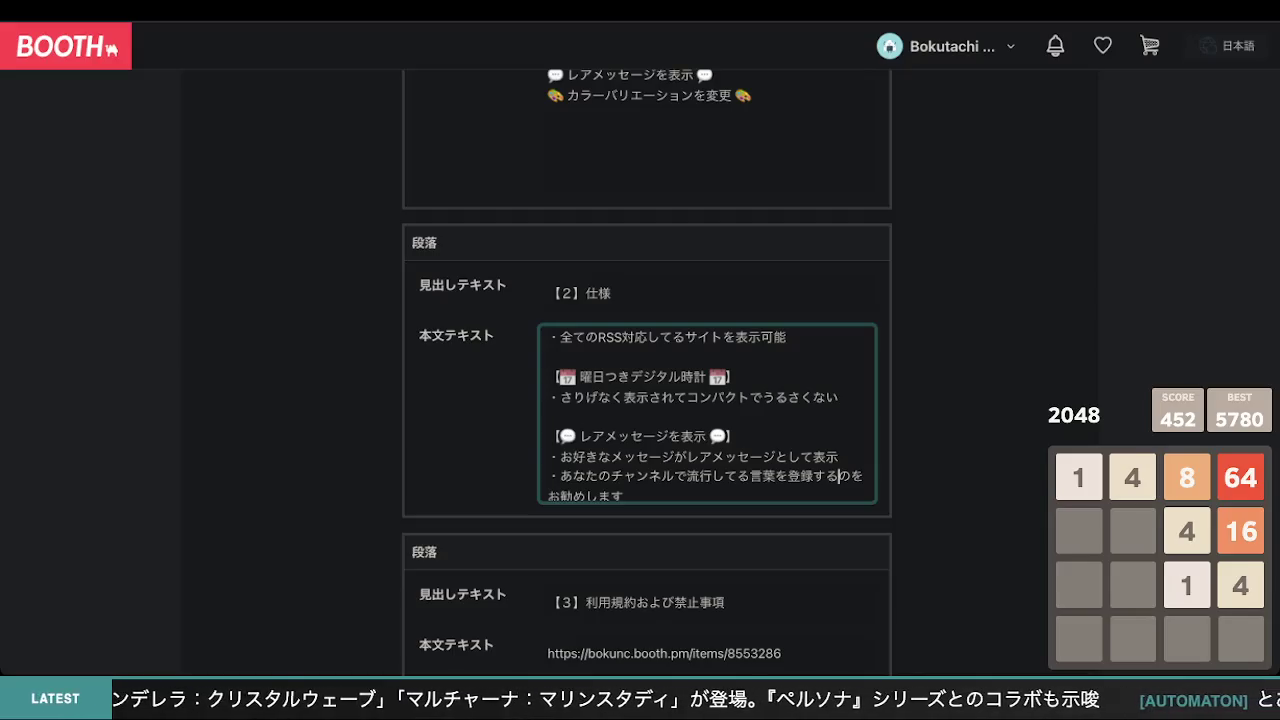
click(4, 215)
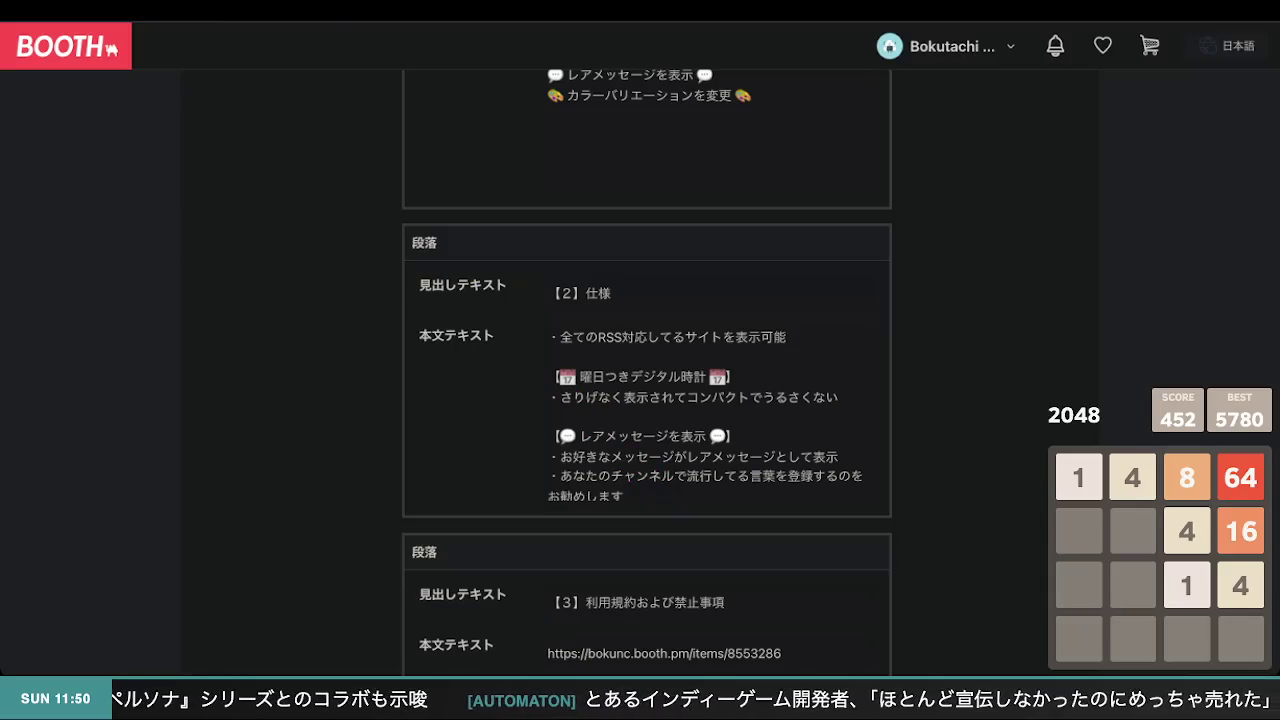
click(838, 466)
scroll(722, 485, down, 1)
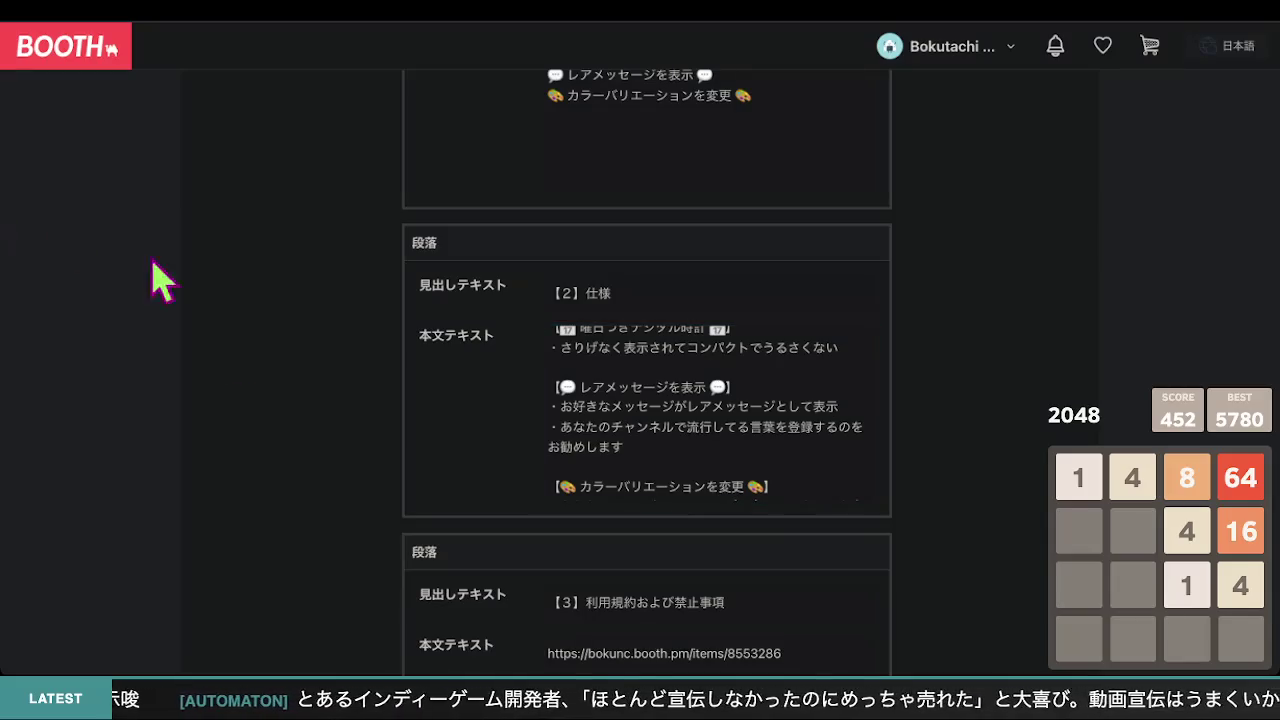
click(670, 440)
click(667, 446)
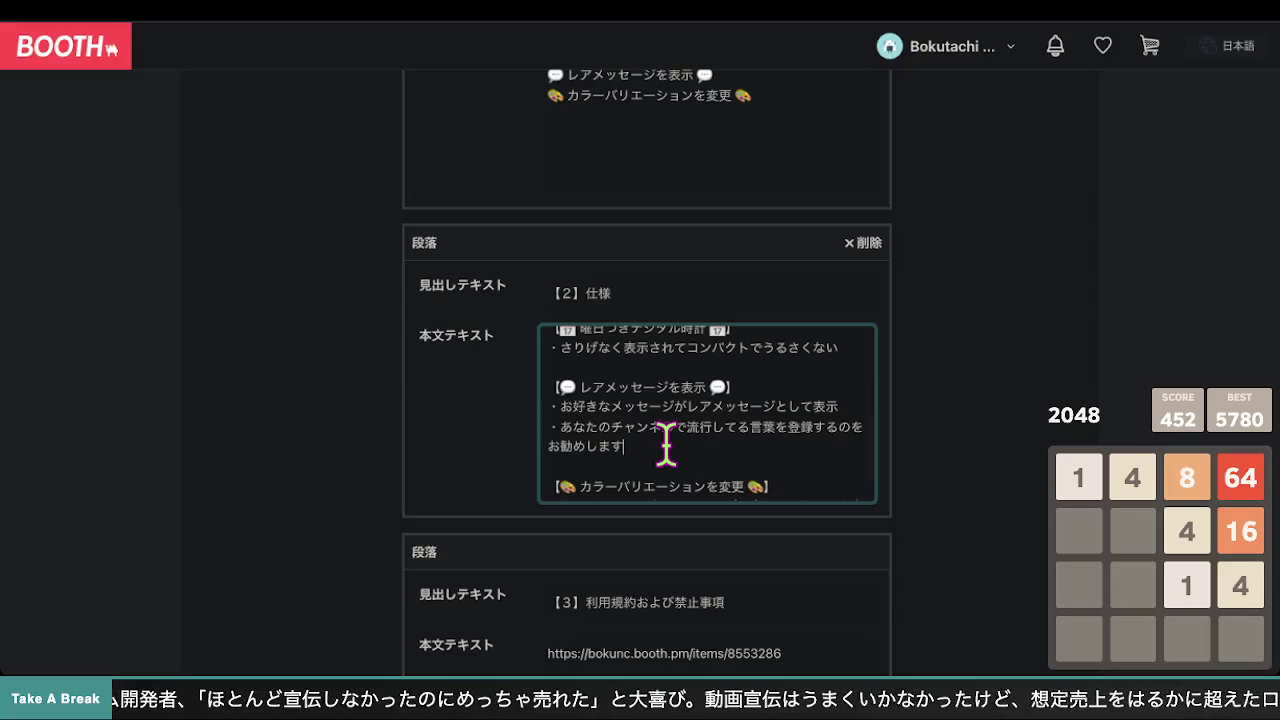
scroll(666, 446, down, 1)
scroll(666, 446, up, 2)
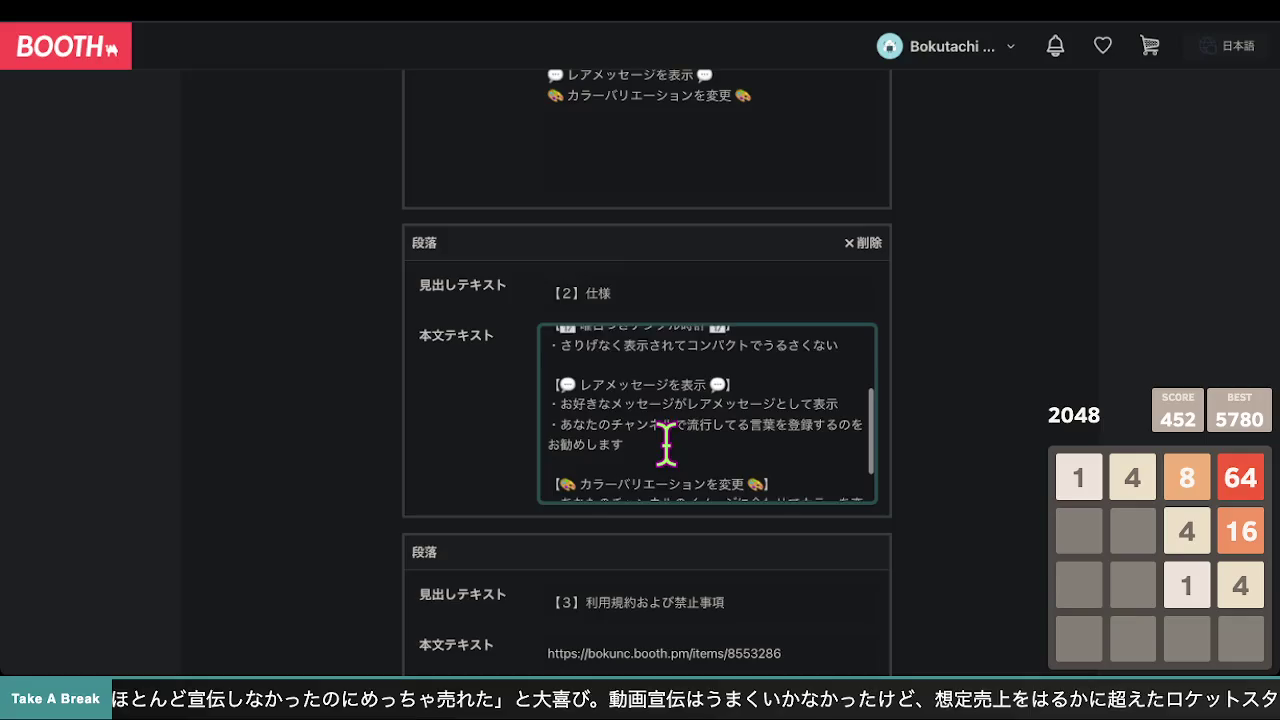
scroll(666, 446, up, 3)
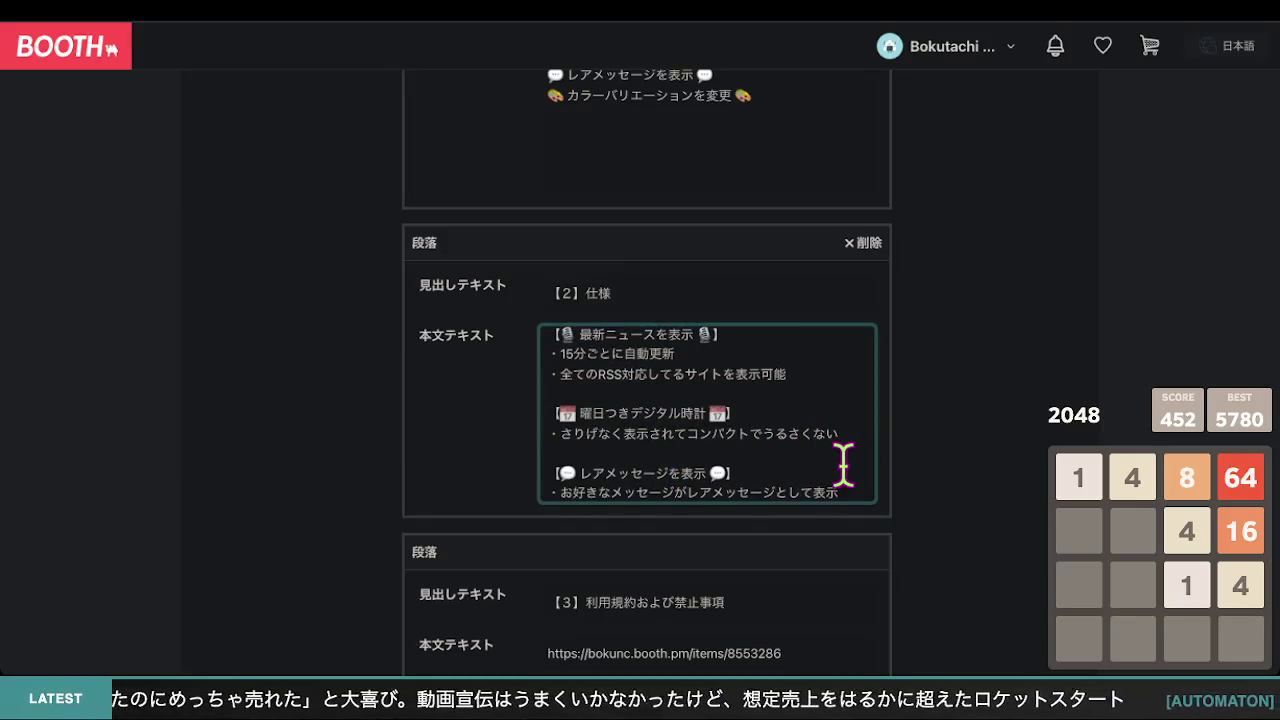
scroll(843, 462, down, 1)
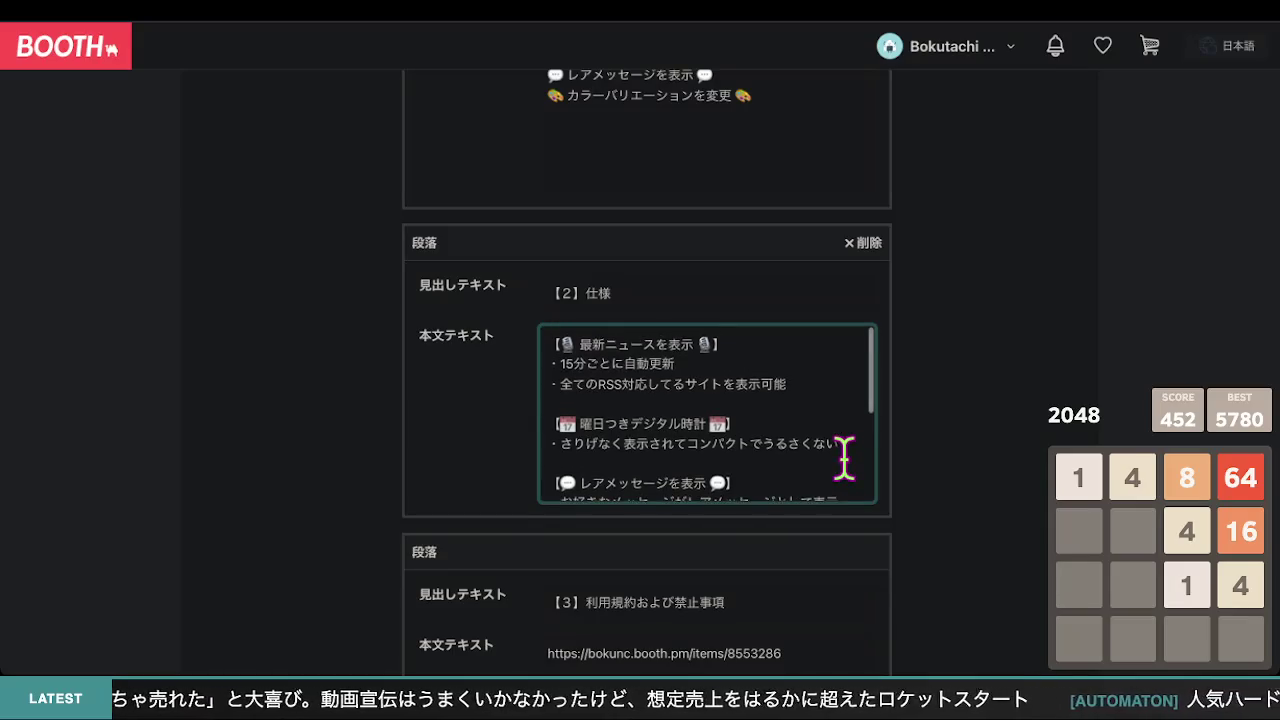
scroll(843, 460, down, 2)
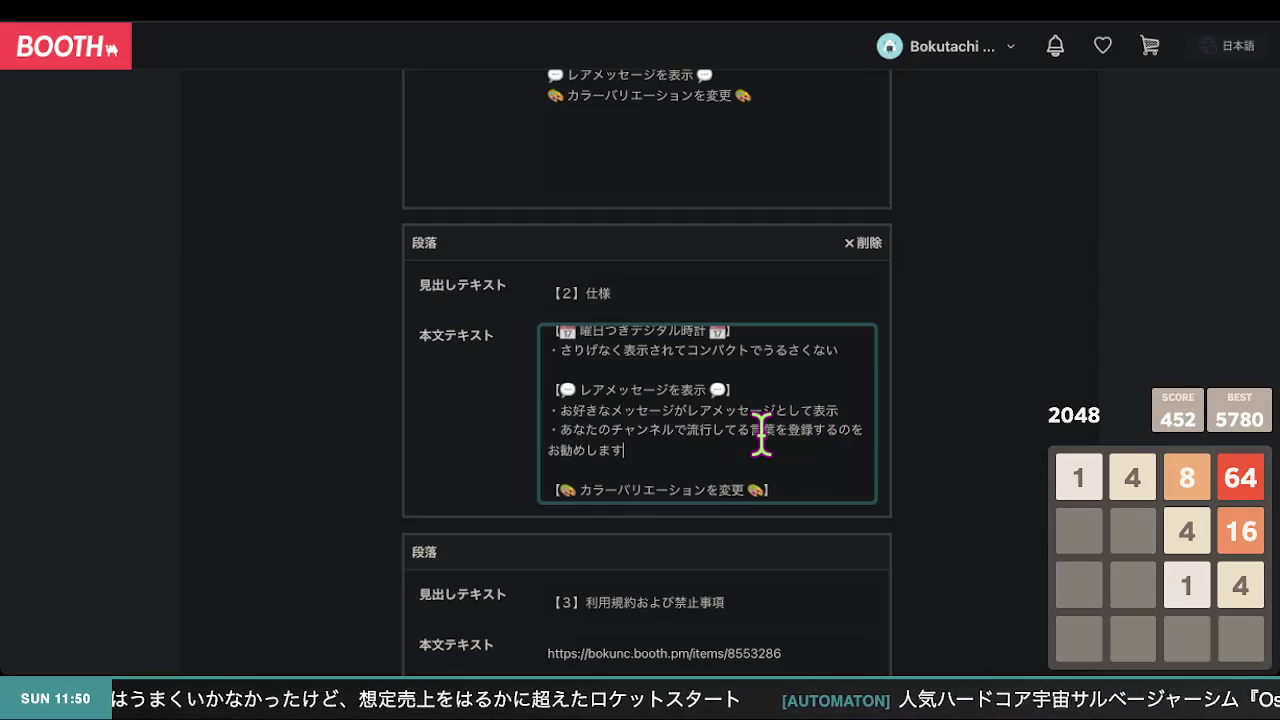
scroll(764, 434, up, 2)
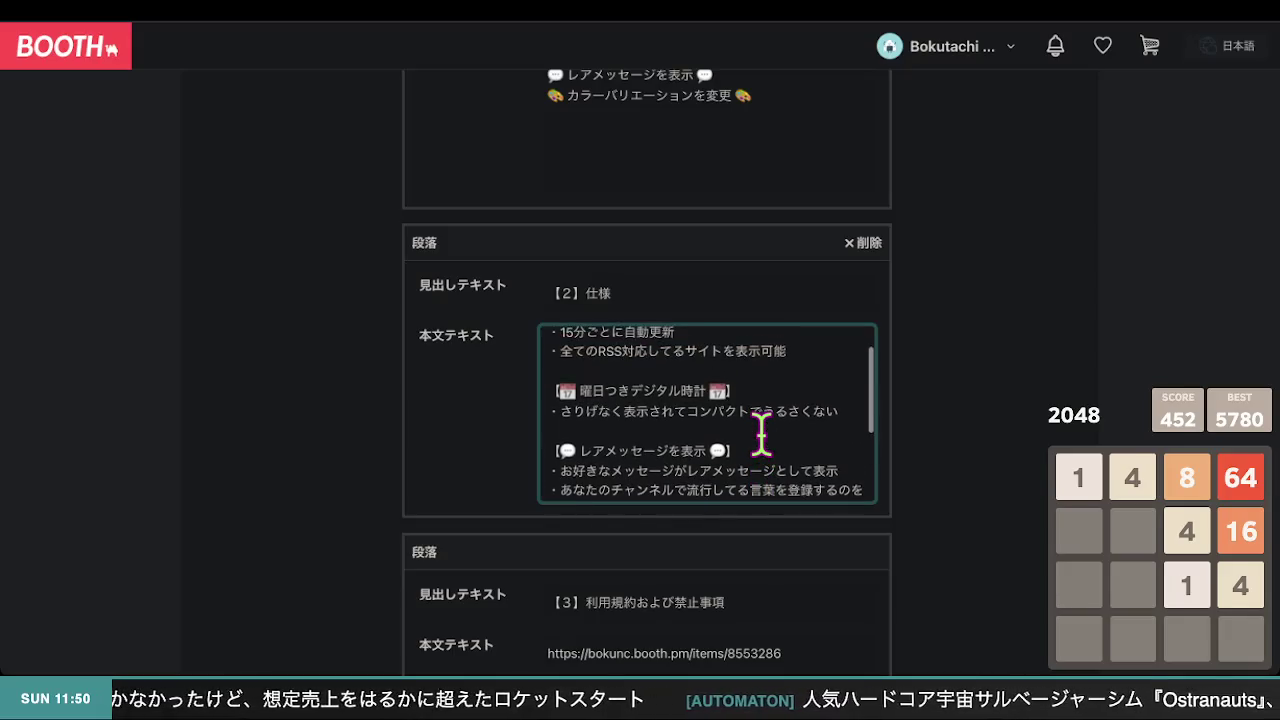
scroll(790, 425, down, 1)
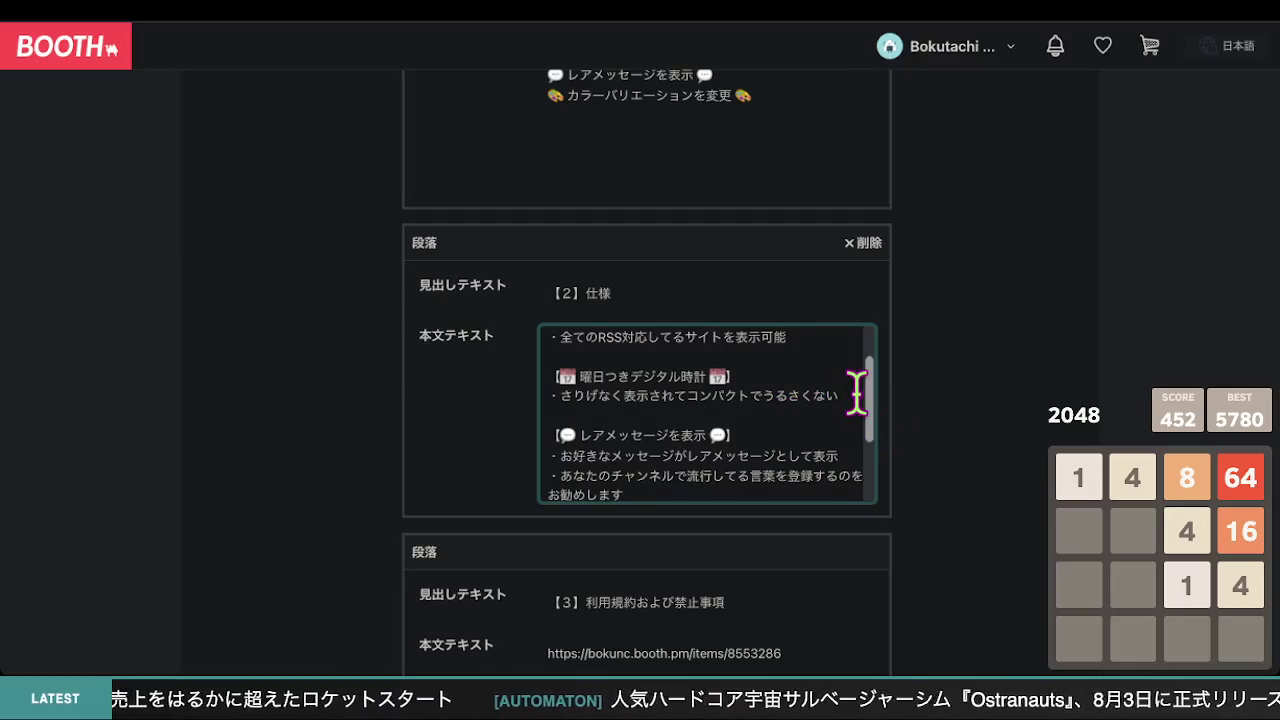
scroll(857, 393, up, 2)
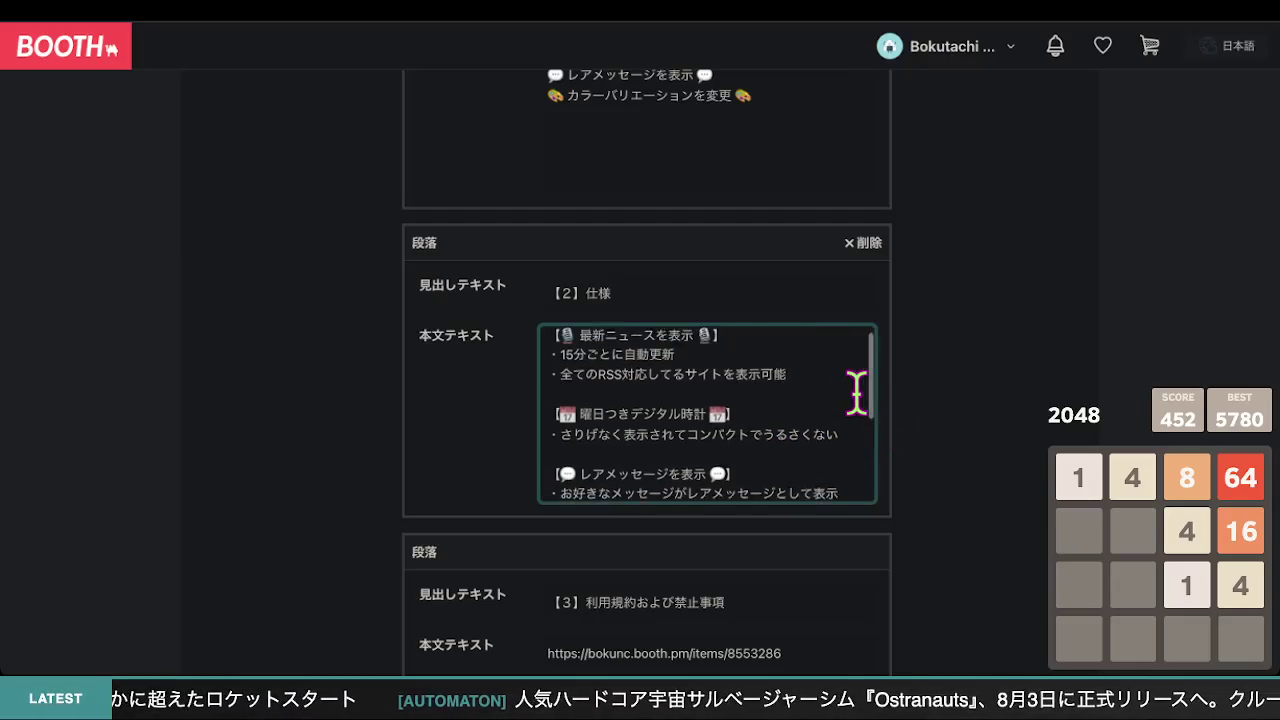
- Add the bullet ・おしゃれなフリップアニメーション below the clock description line
key(Return)
text(・)
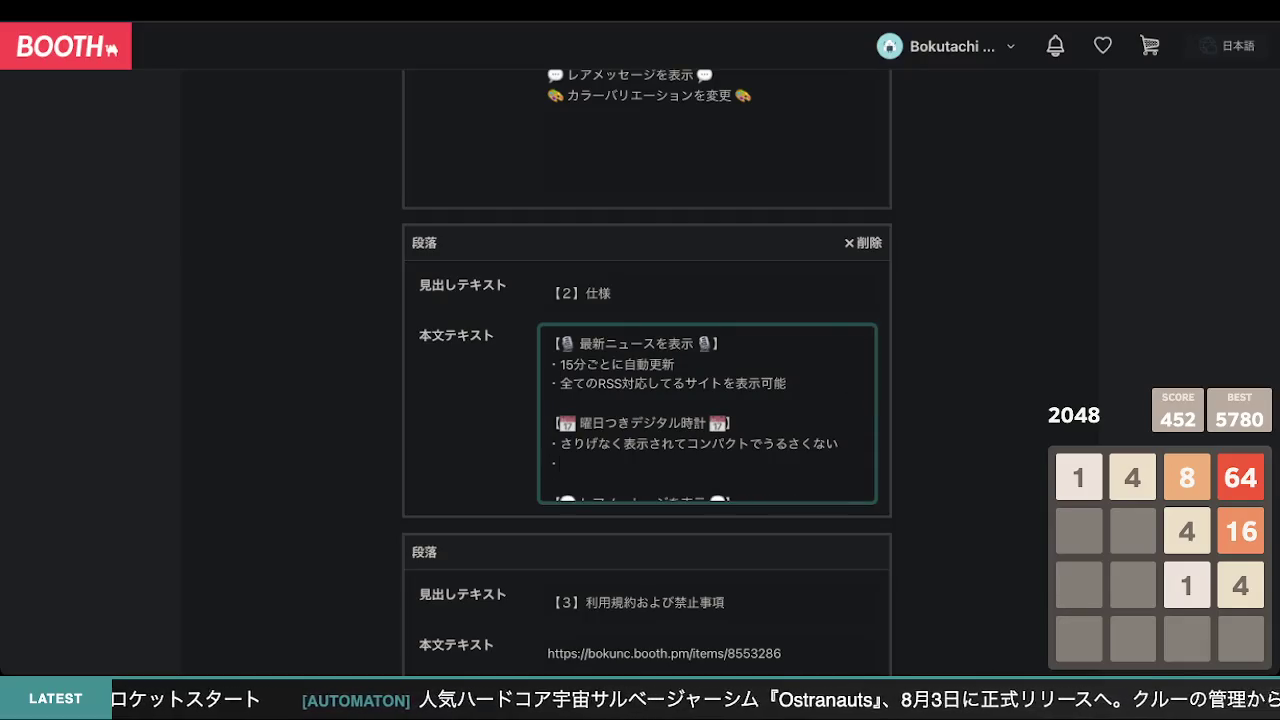
text(おしゃれな)
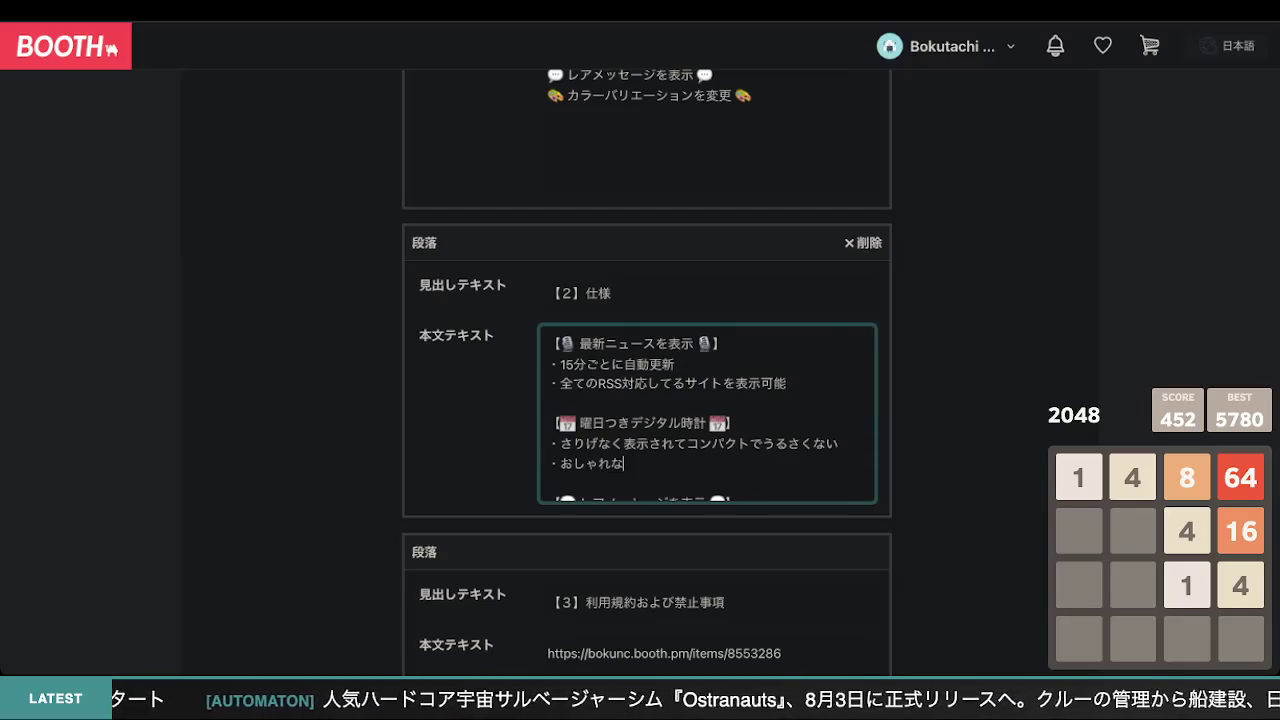
text(ふりppuanime-)
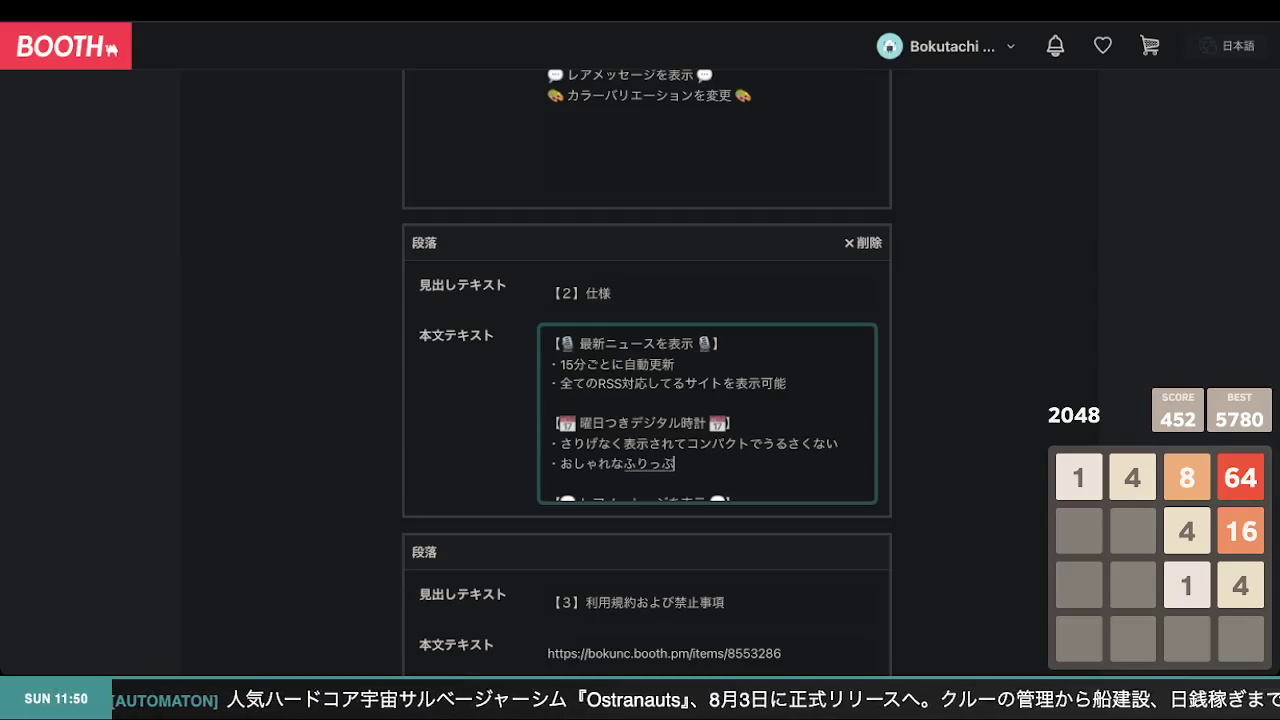
text(shon)
key(Return)
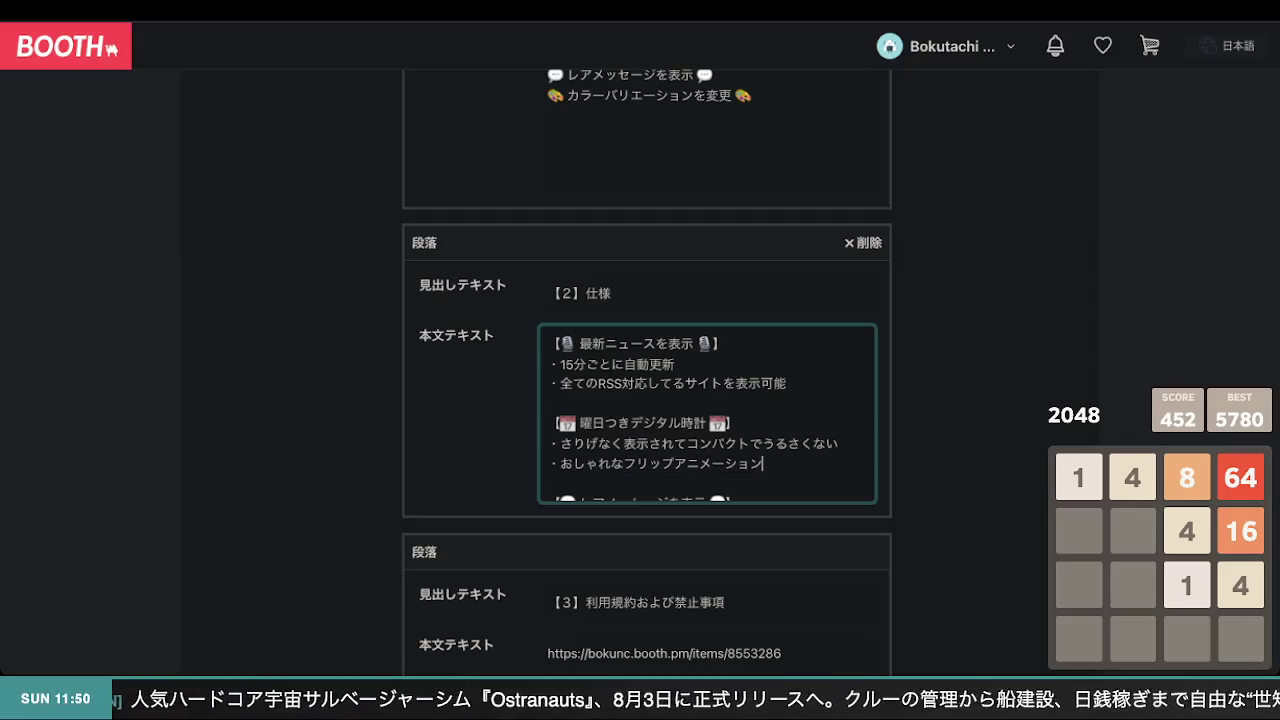
scroll(853, 390, down, 1)
text(・あなたのチャンネルで流行してる言葉を登録するのをお勧めします)
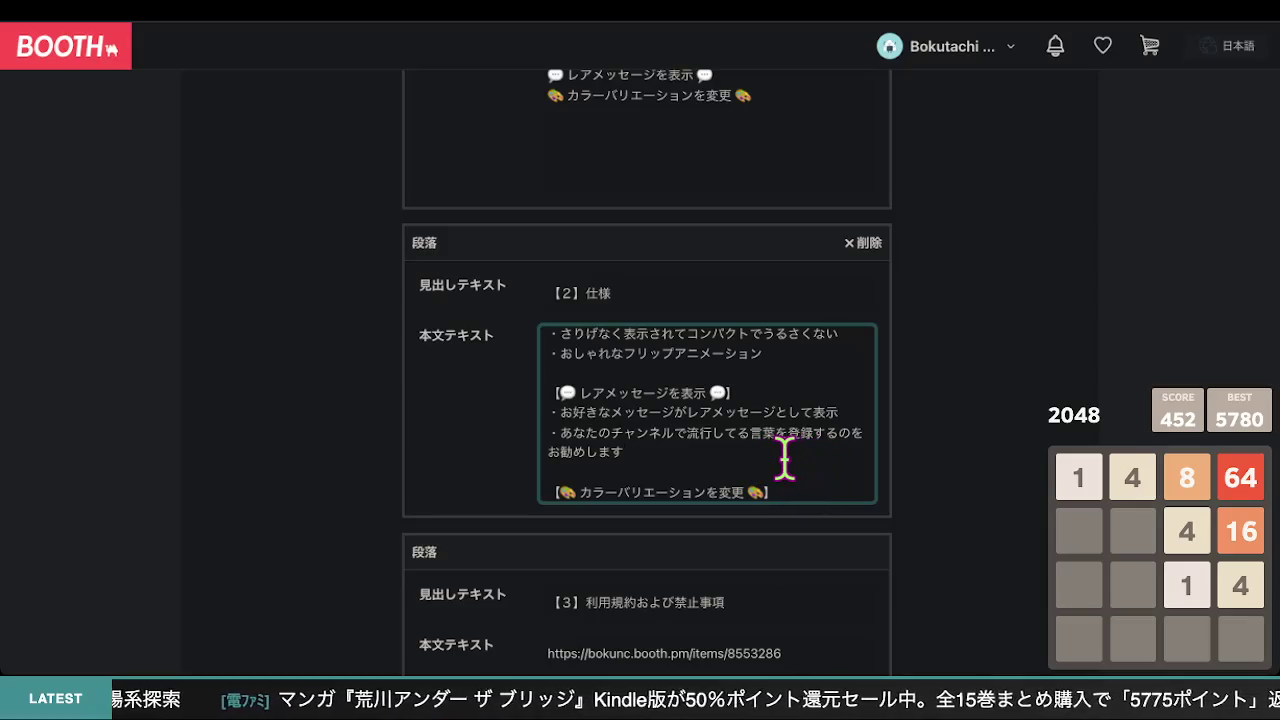
- Cut the ending 登録するのをお勧めします from the trending-words bullet
mouse_move(797, 450)
mouse_down()
mouse_move(820, 428)
mouse_move(784, 437)
mouse_up()
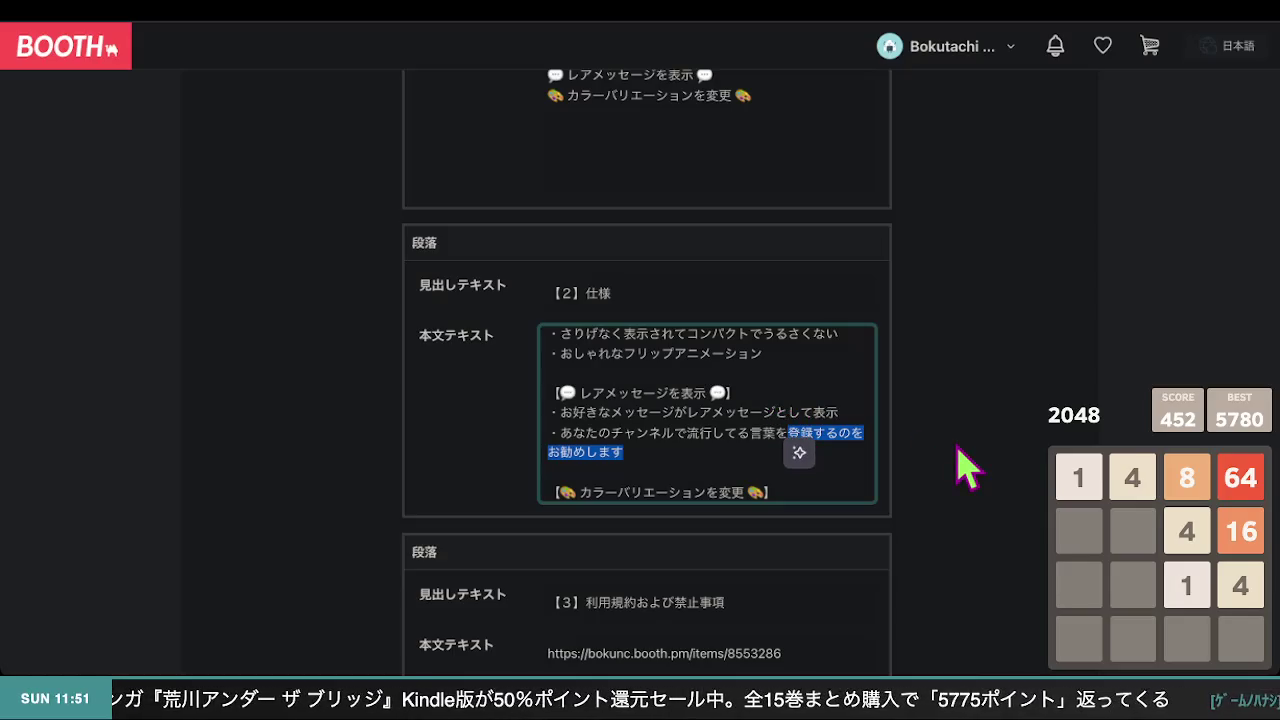
key(BackSpace)
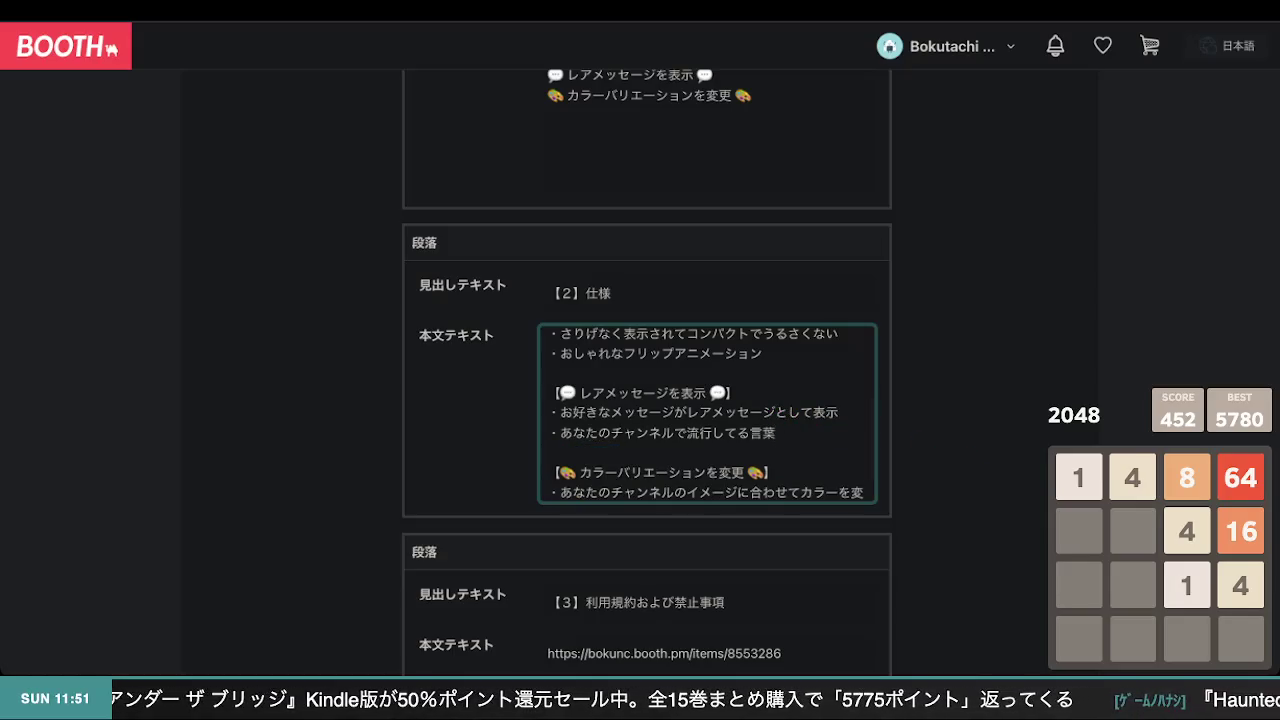
text(をとう)
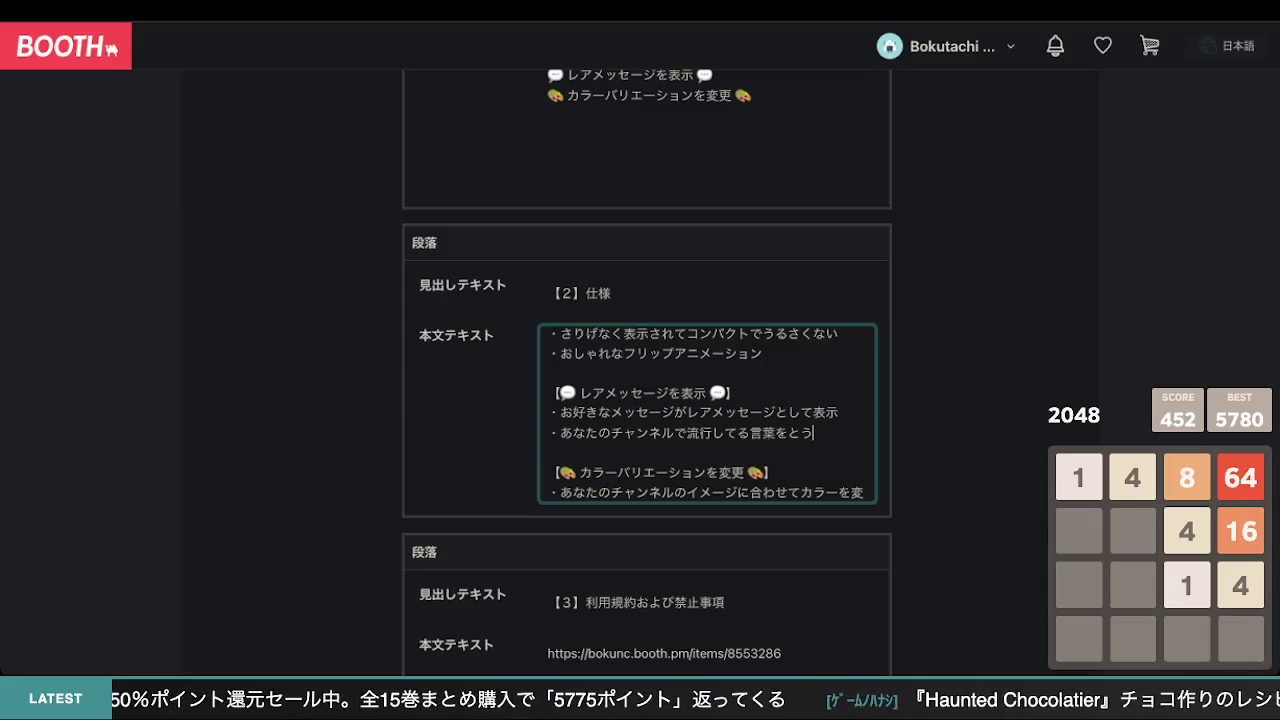
- Reword the first rare-message bullet to 好きな言葉をレアメッセージとして表示
mouse_move(670, 410)
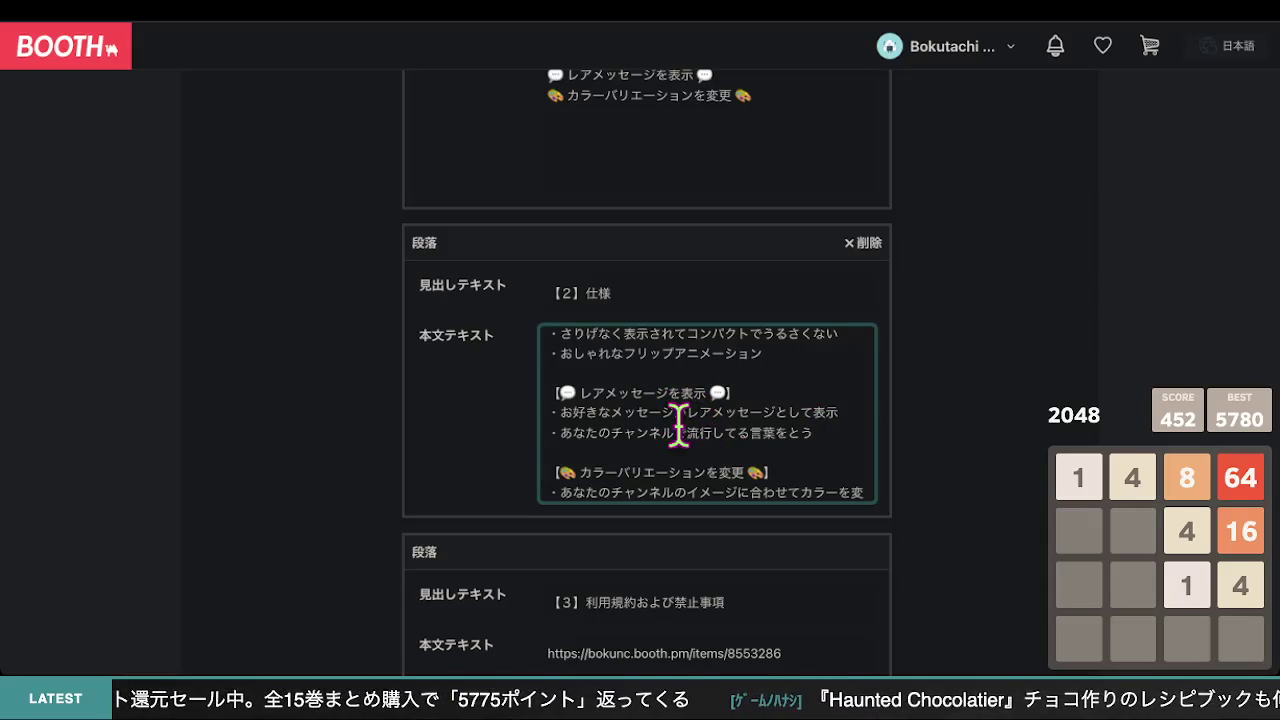
click(571, 412)
key(BackSpace)
scroll(649, 410, up, 2)
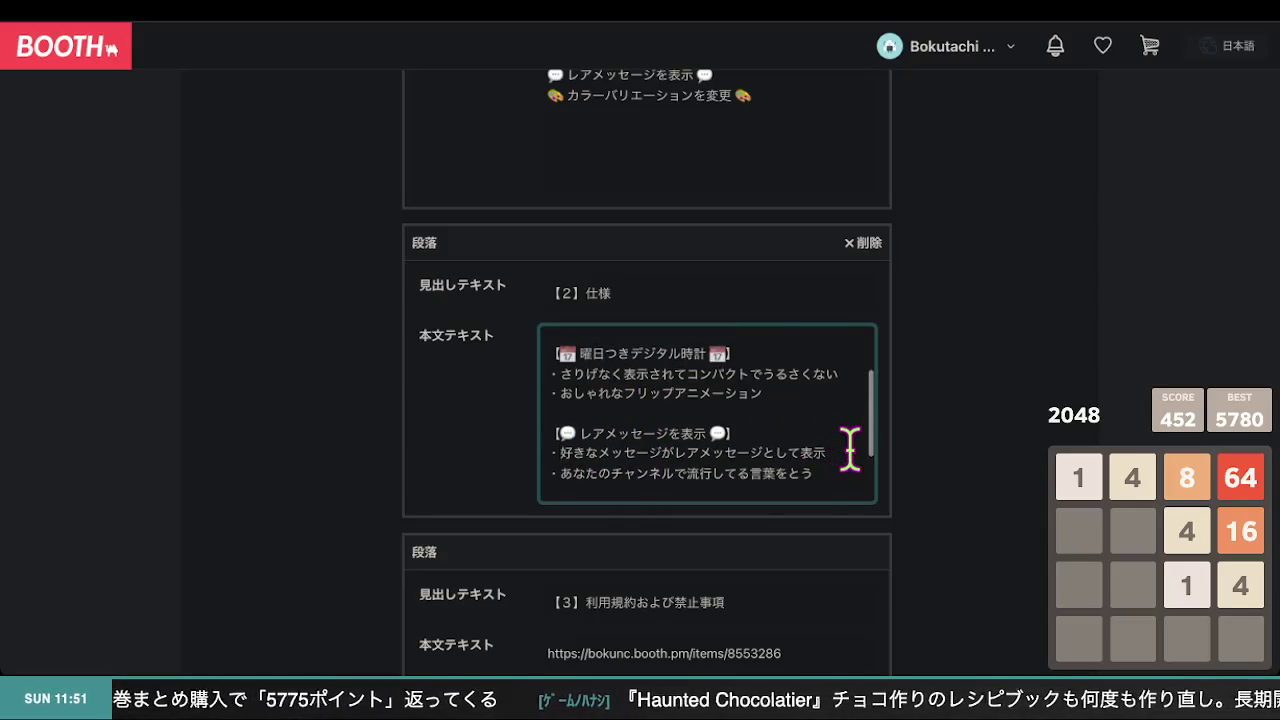
drag(672, 453, 588, 452)
text(kおとばを)
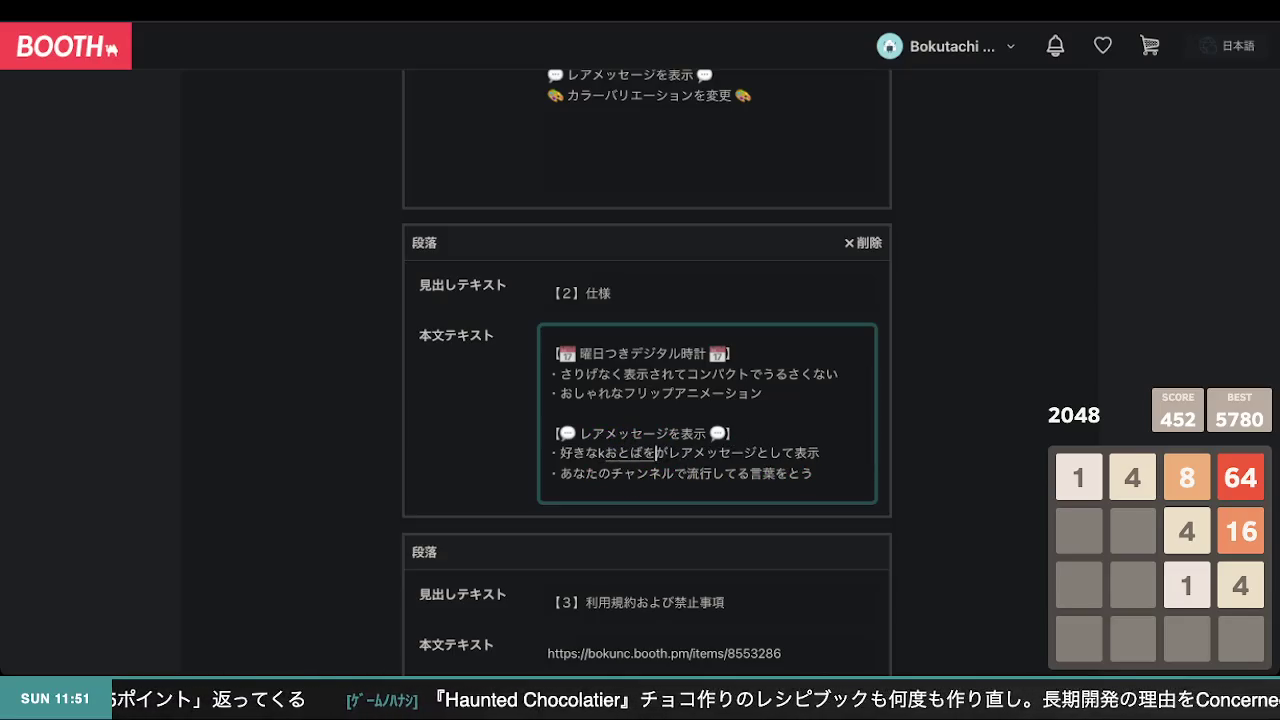
text(言葉を)
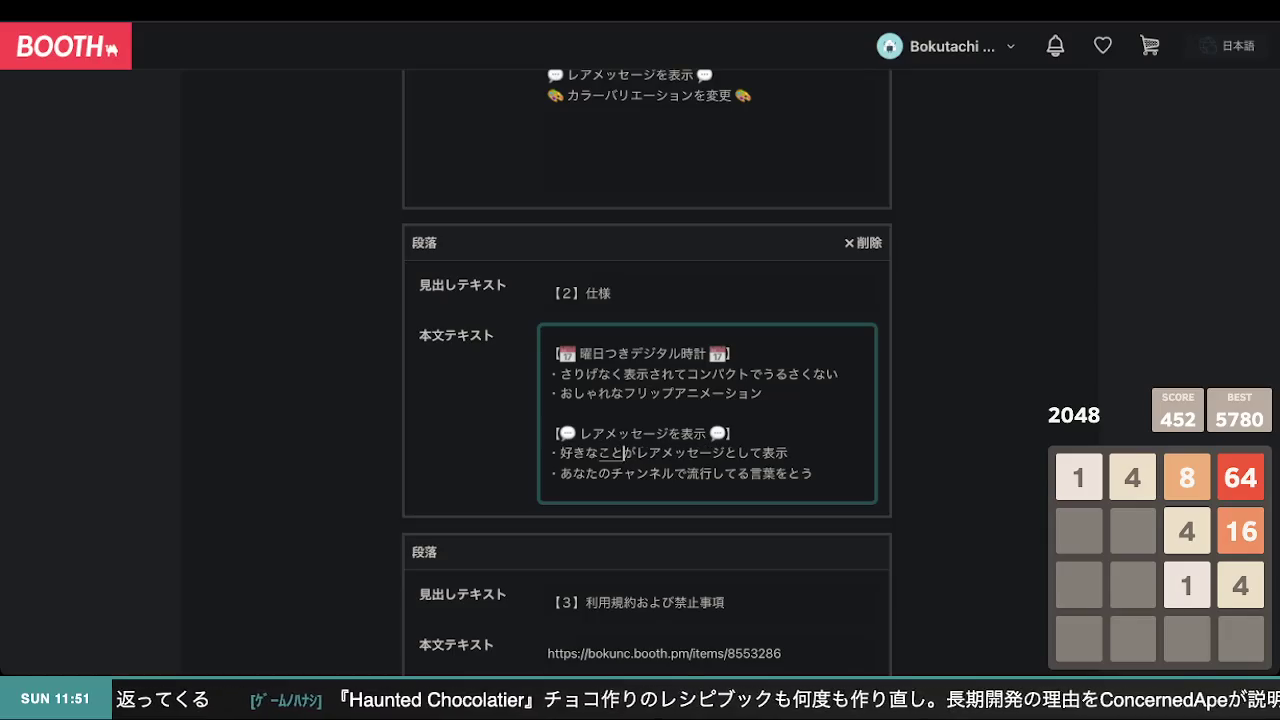
key(Return)
key(Delete)
click(789, 453)
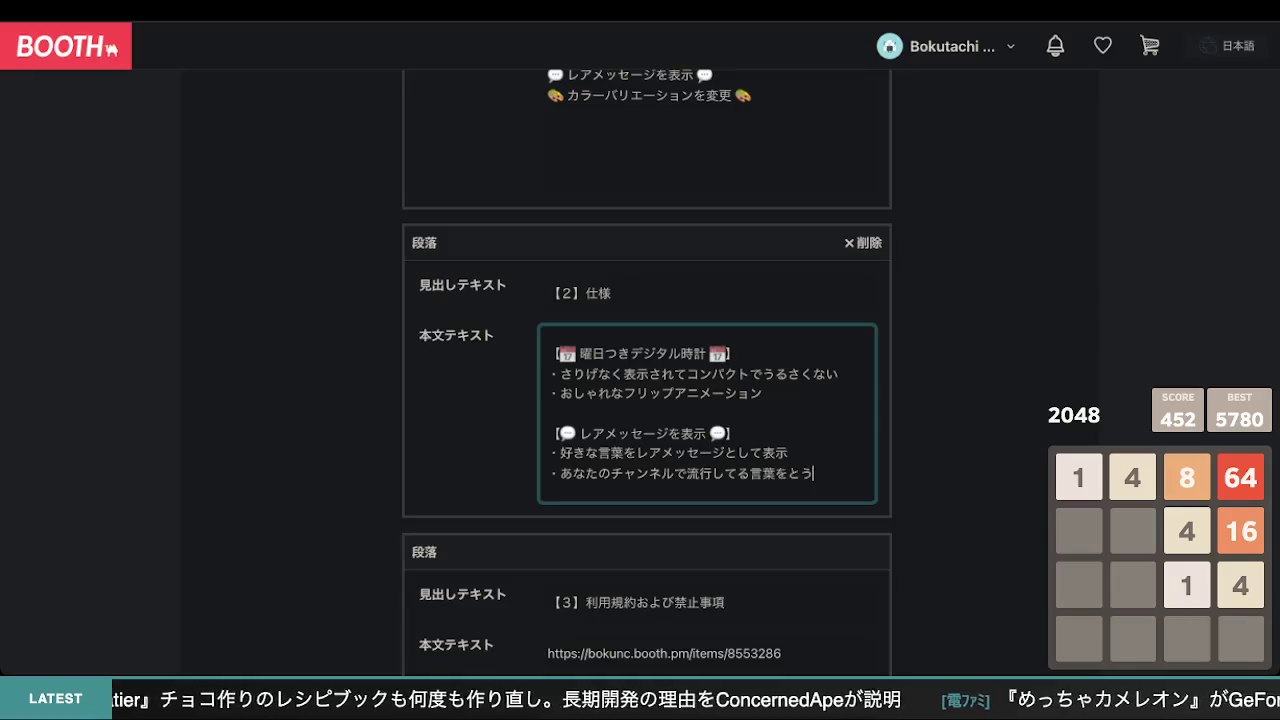
key(BackSpace)
key(BackSpace)
key(BackSpace)
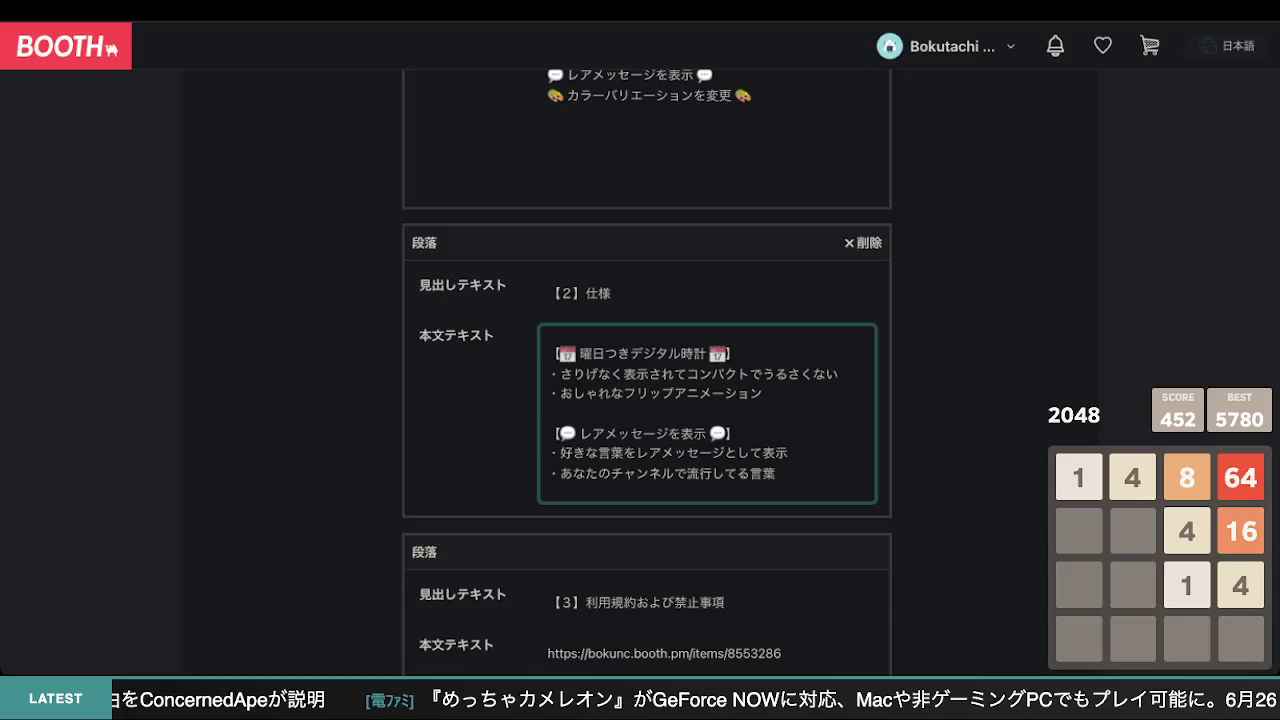
text(【🎨 カラーバリエーションを変更 🎨】 ・あなたのチャンネルのイメージに合わせてカラーを変更できます)
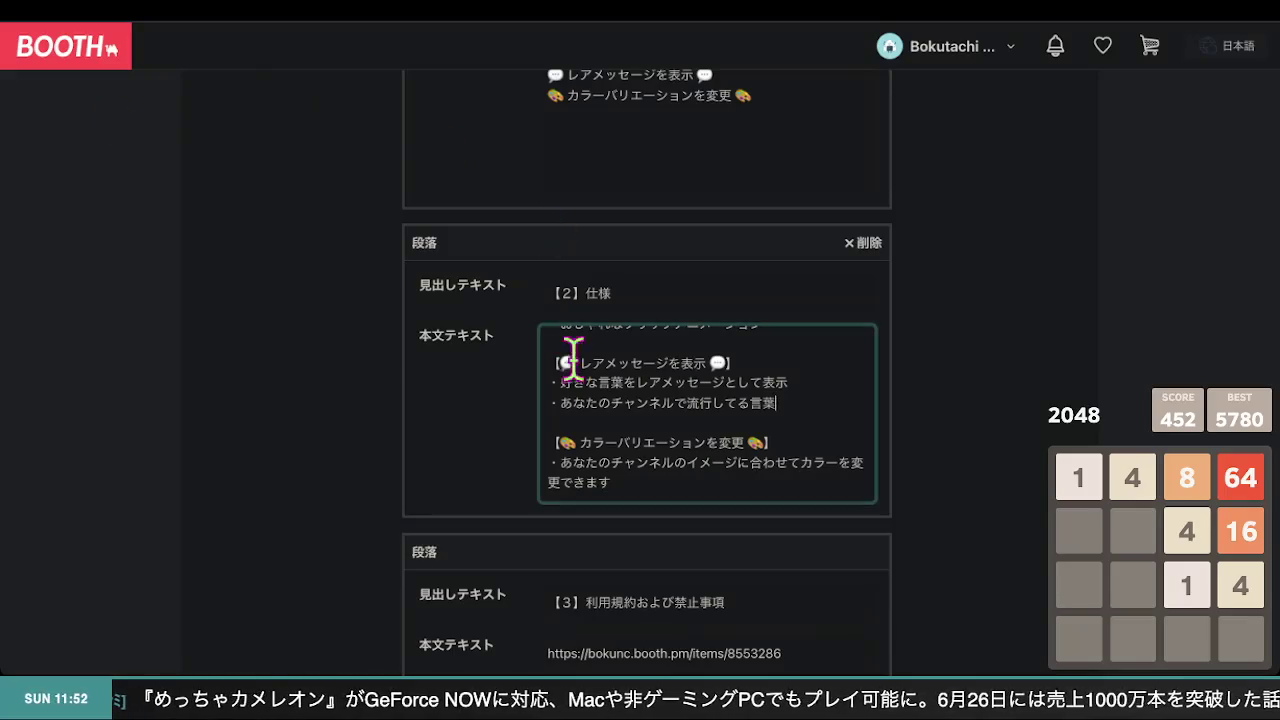
- Append が出てくる after 言葉 in the trending-words bullet
scroll(806, 472, down, 1)
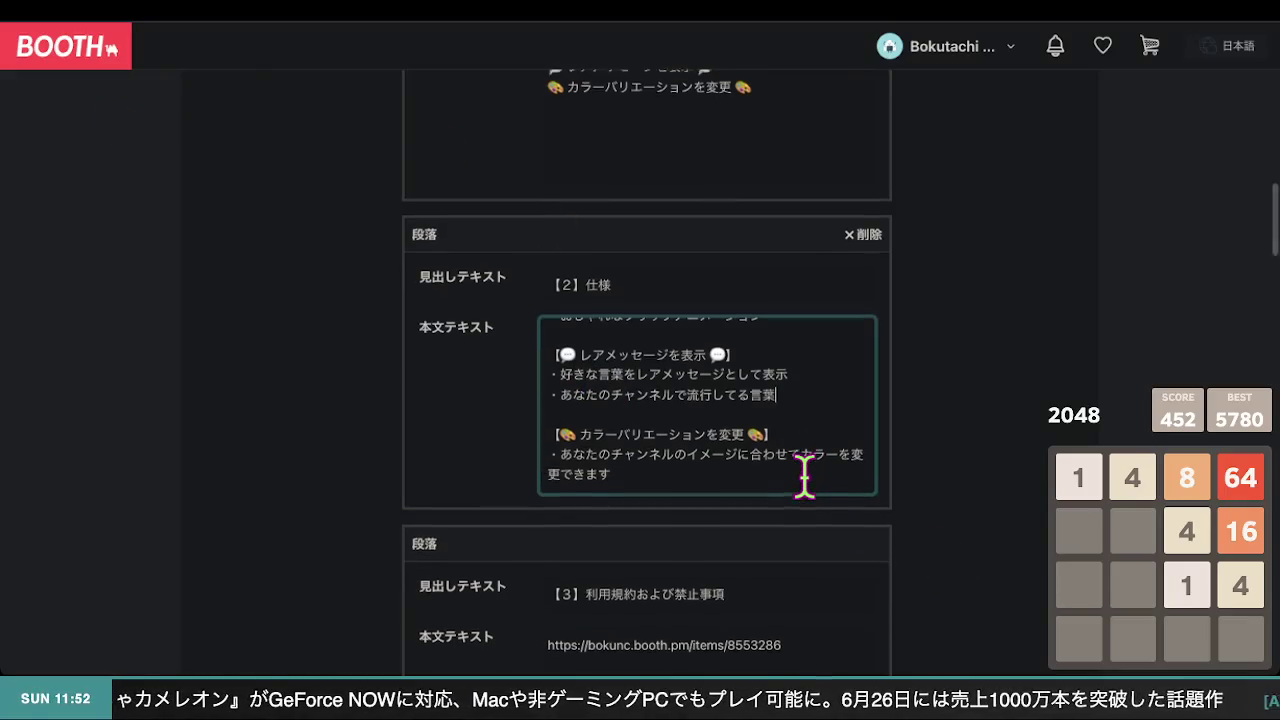
scroll(806, 472, down, 1)
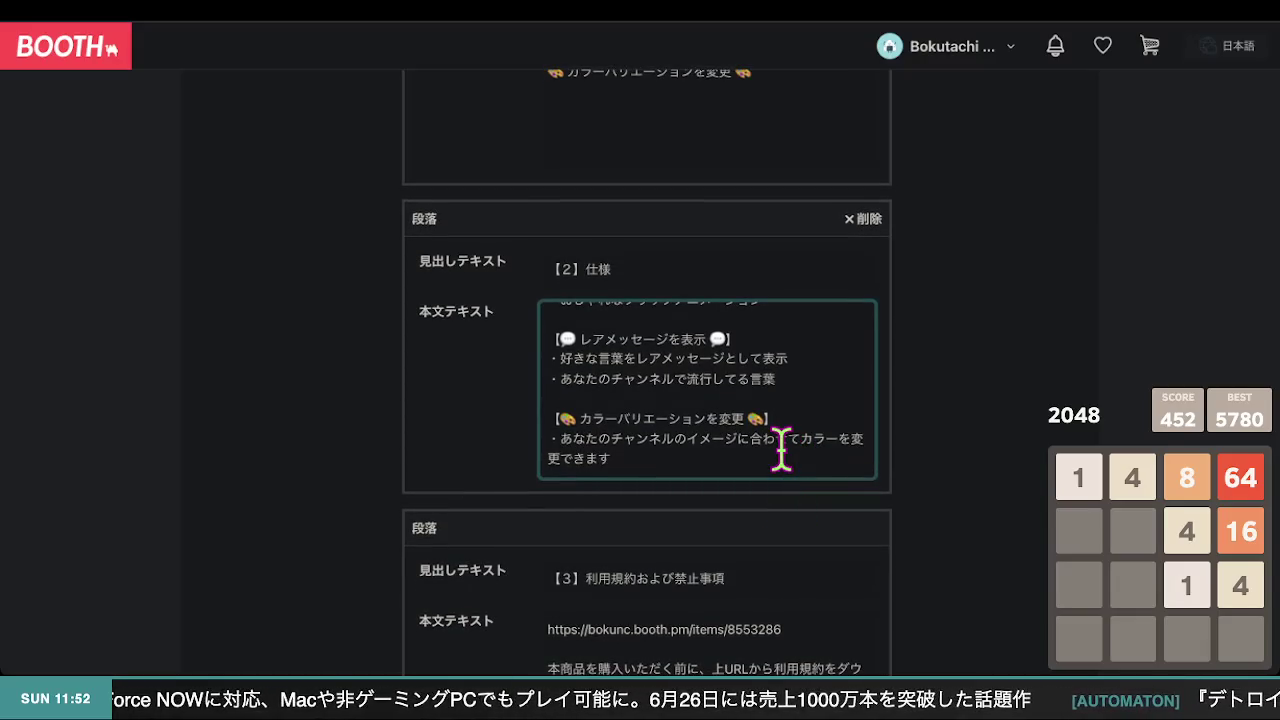
scroll(781, 450, down, 1)
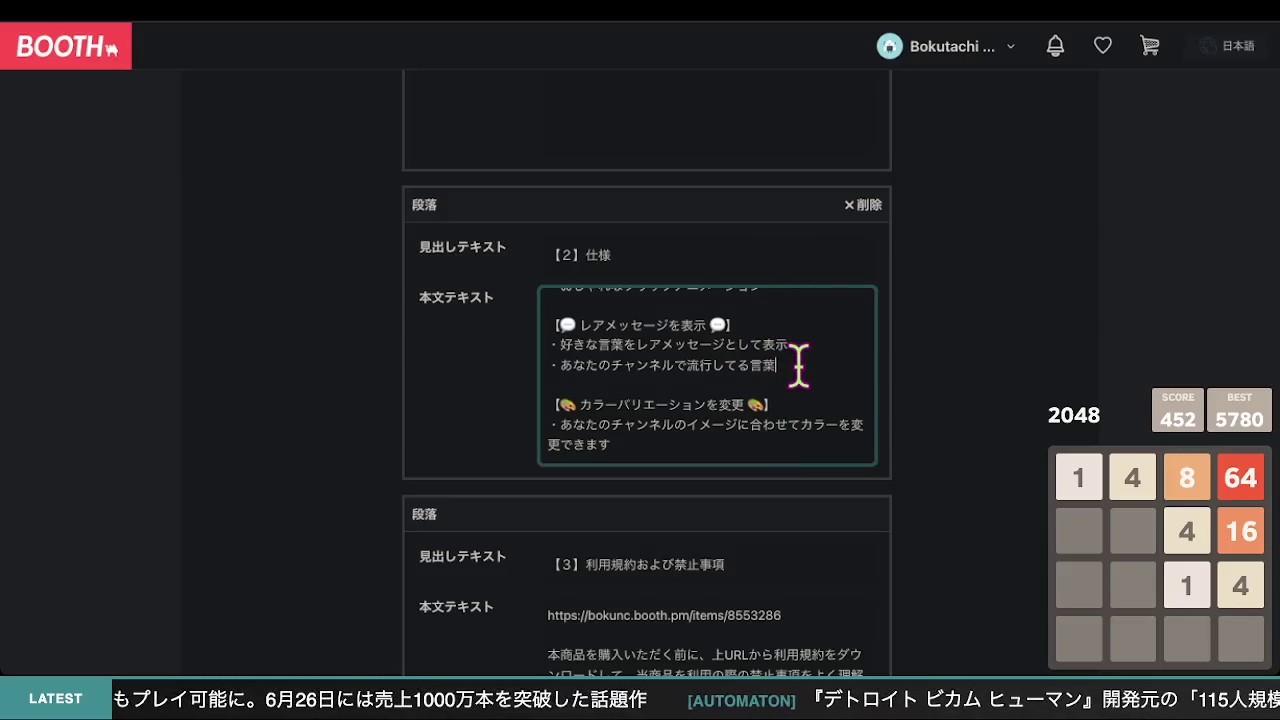
text(で)
key(BackSpace)
text(が出て)
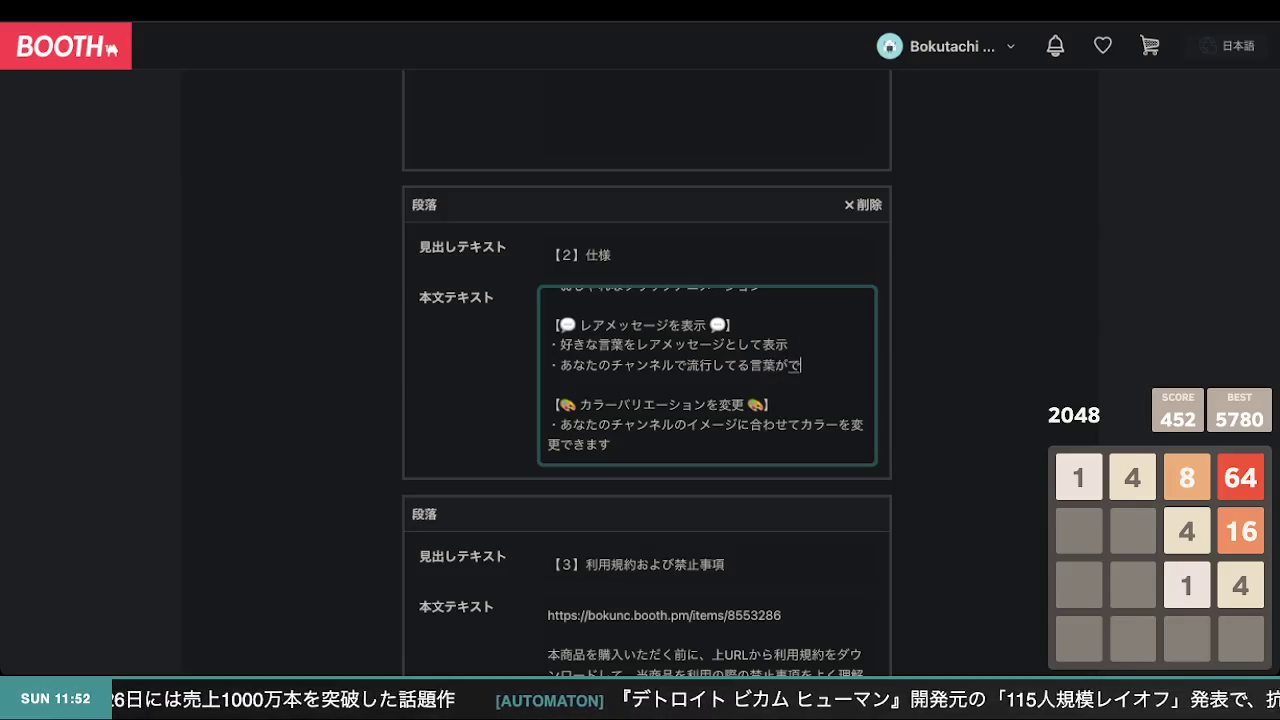
text(くる)
key(Return)
scroll(800, 365, up, 4)
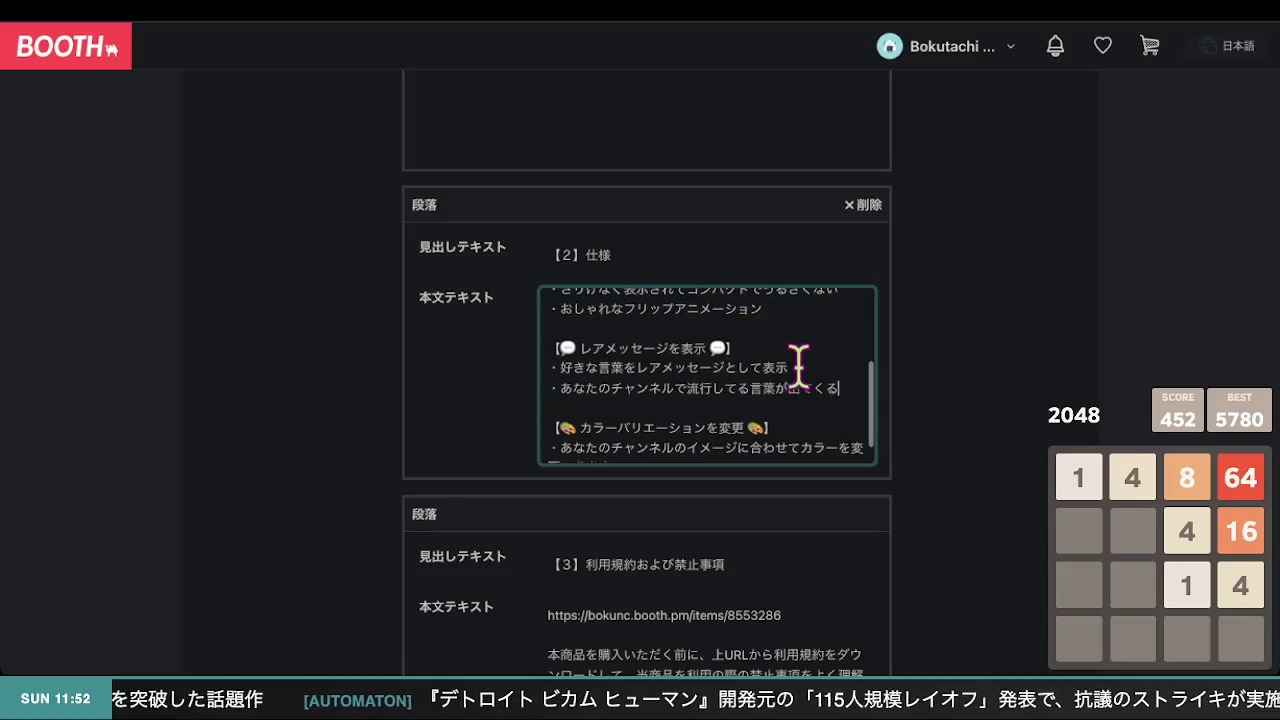
scroll(799, 368, down, 1)
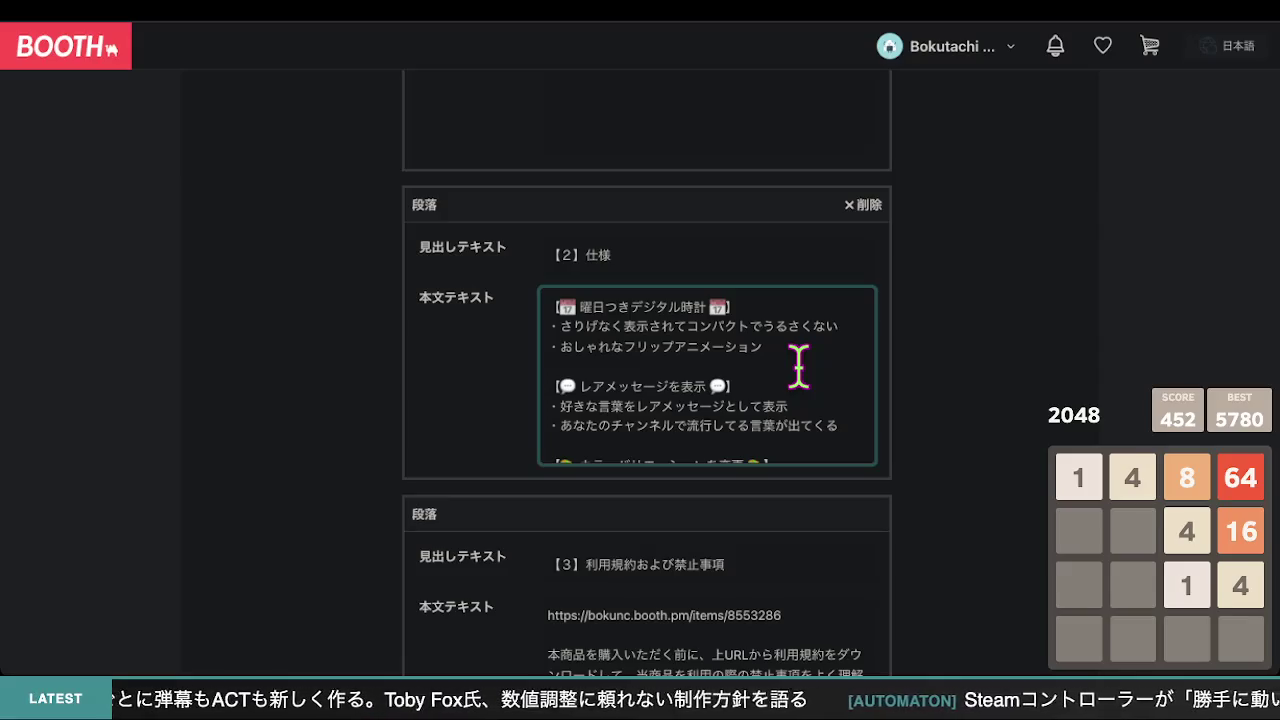
- Delete the entire あなたのチャンネルで流行してる言葉が出てくる bullet line
drag(842, 425, 750, 427)
click(846, 425)
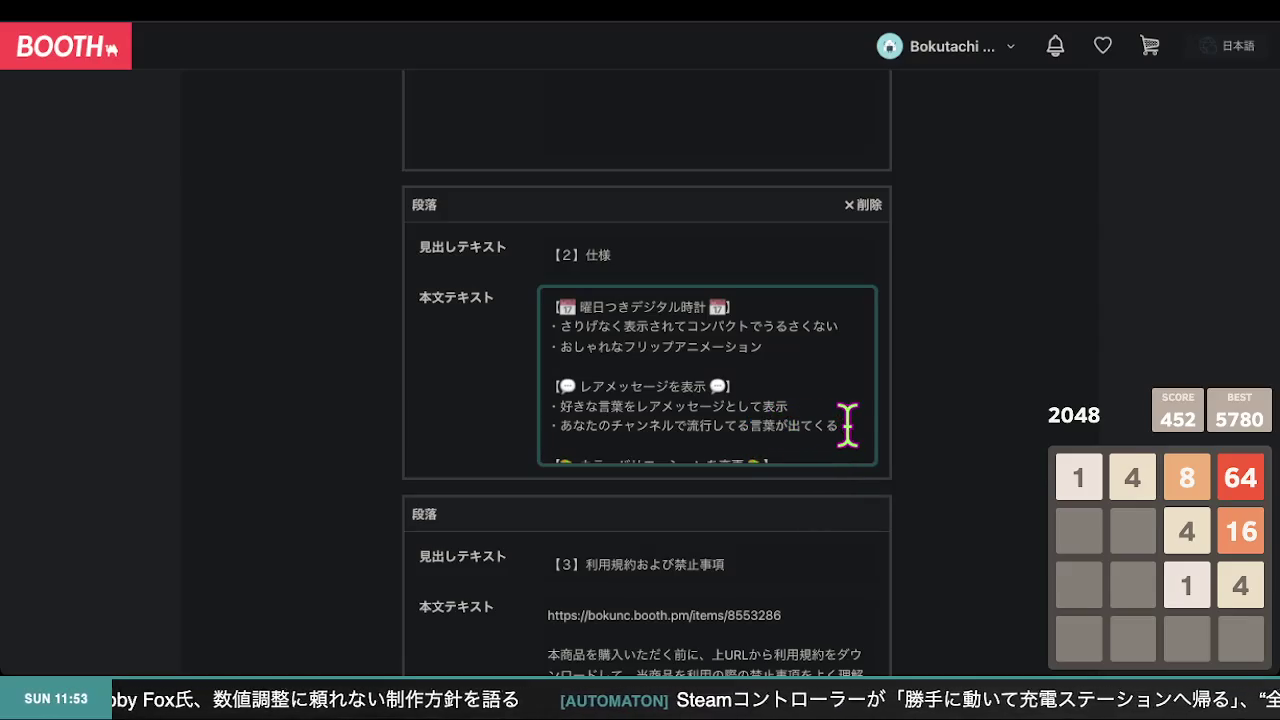
scroll(847, 425, up, 4)
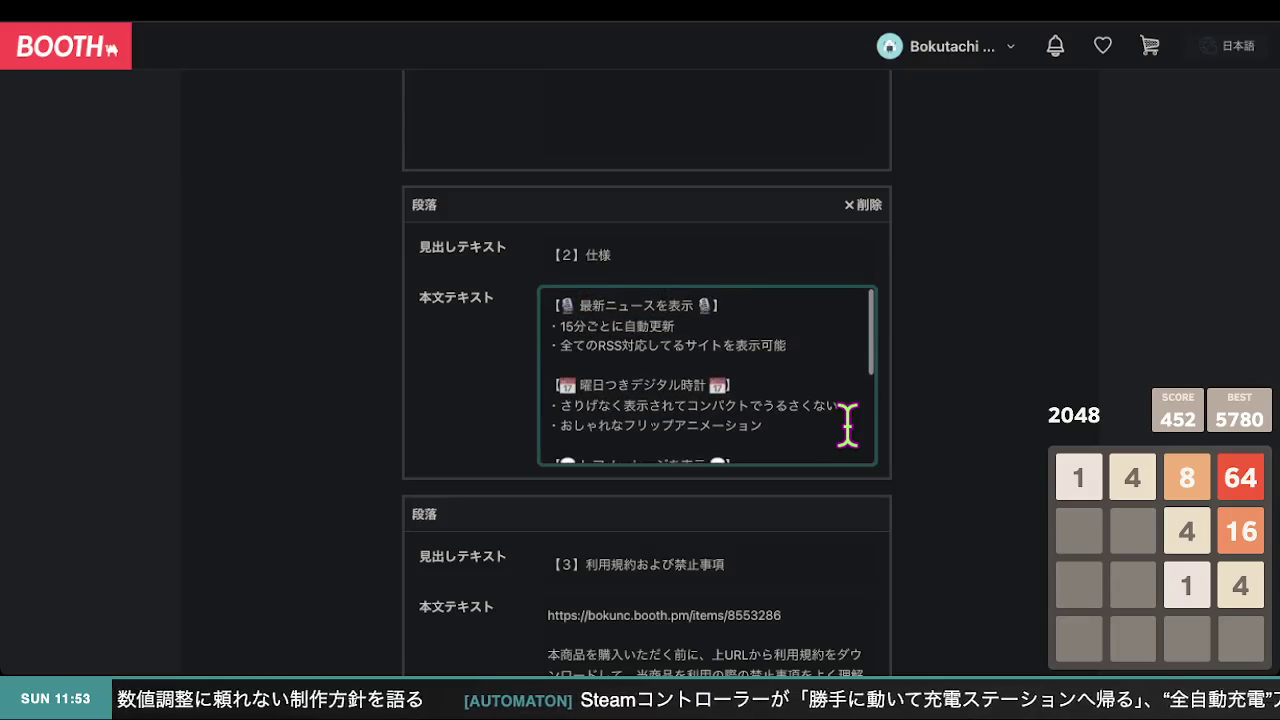
scroll(847, 425, down, 4)
drag(848, 425, 776, 425)
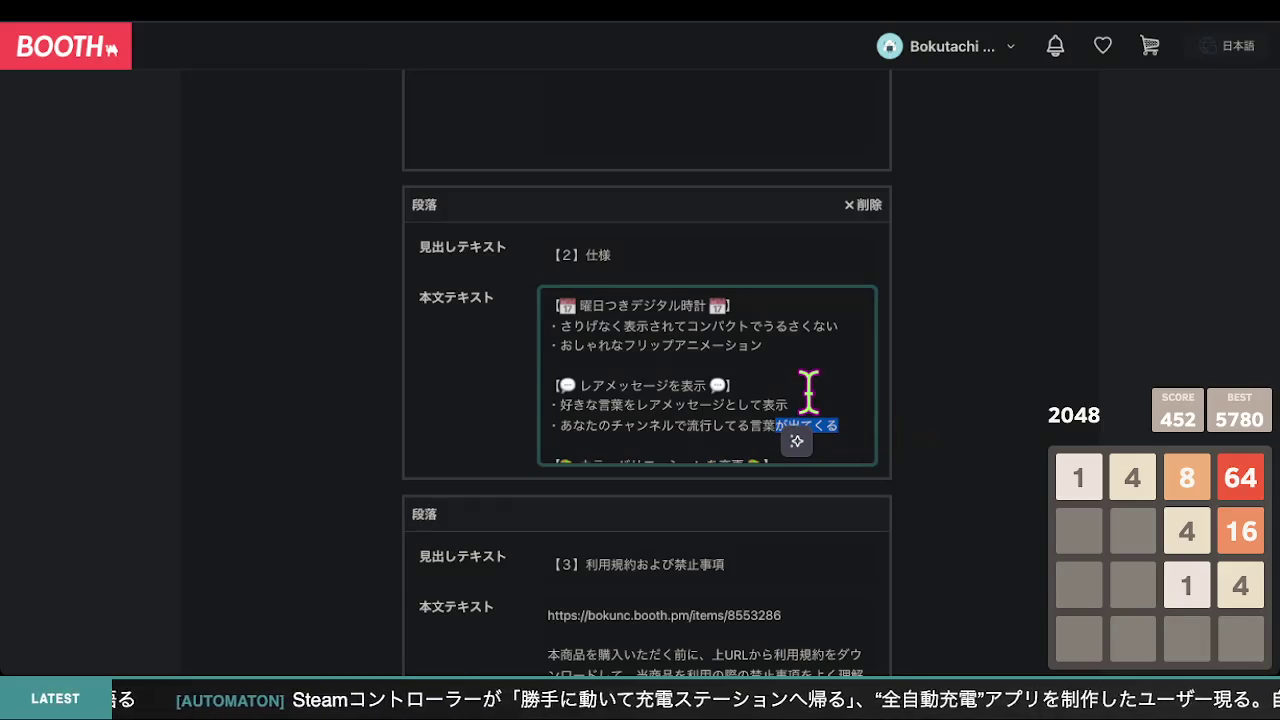
scroll(808, 390, up, 4)
scroll(808, 390, down, 7)
scroll(808, 390, up, 5)
scroll(808, 392, up, 1)
scroll(808, 392, down, 2)
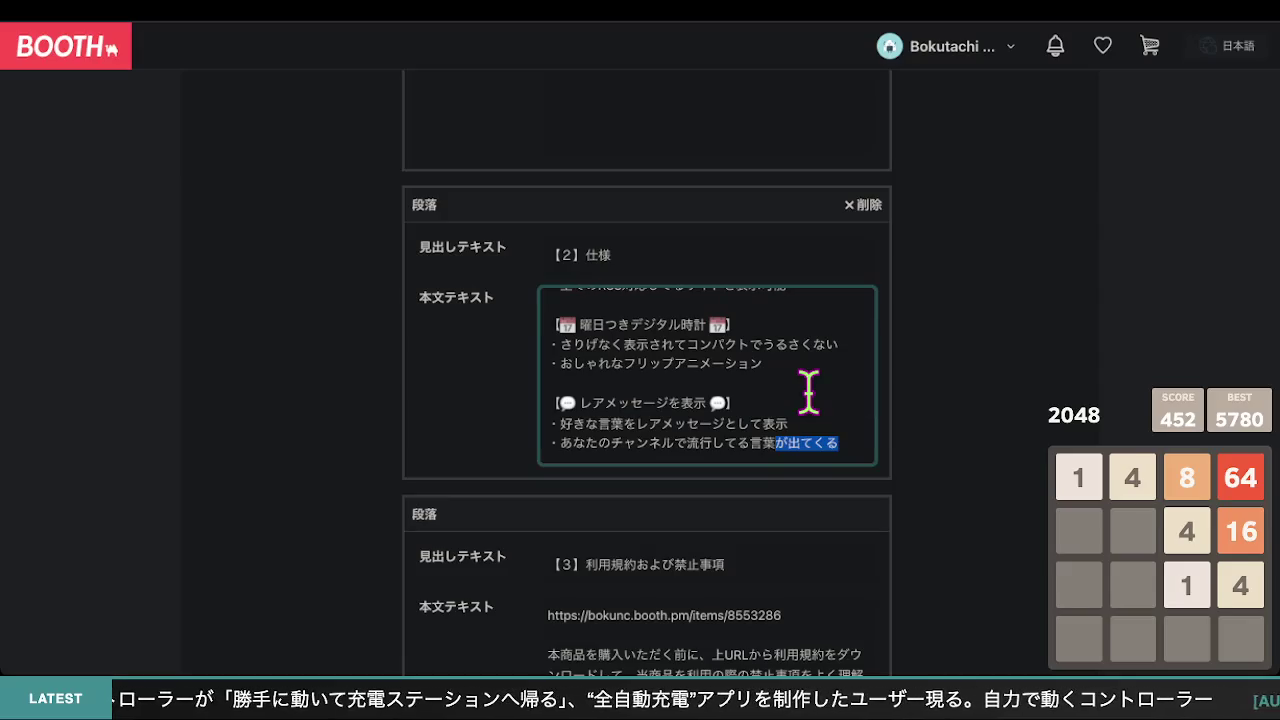
drag(838, 443, 561, 444)
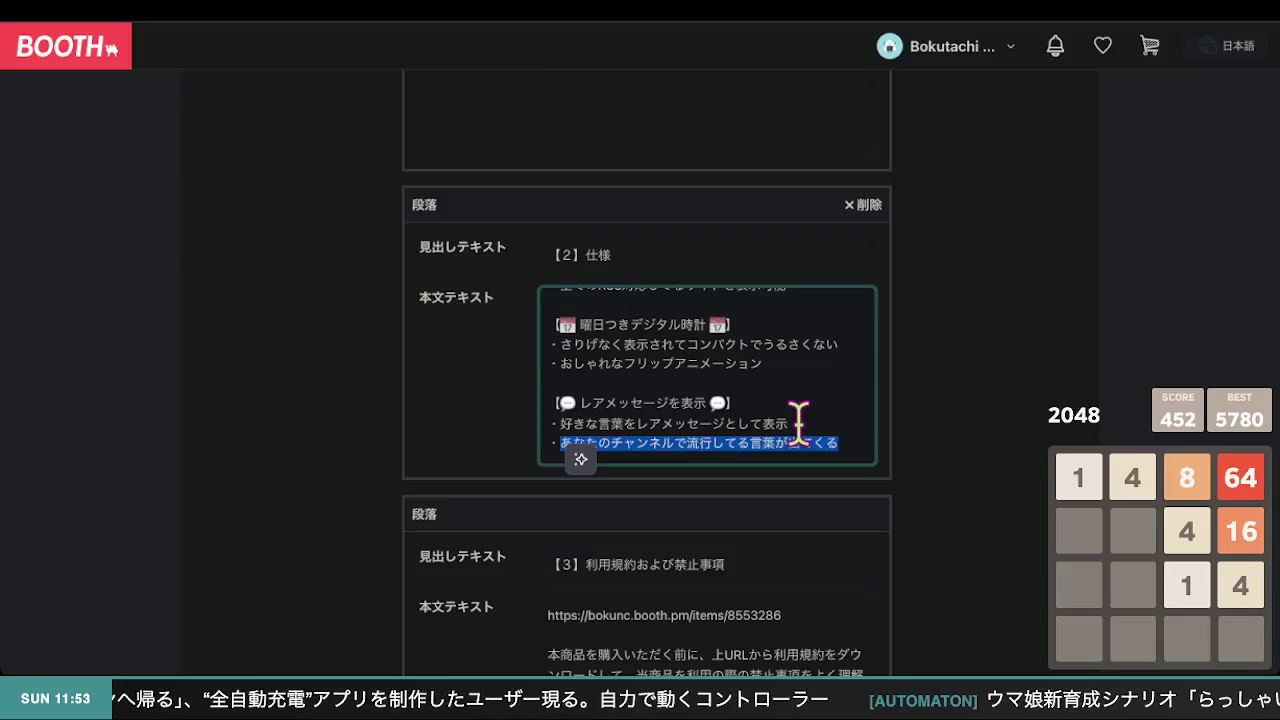
scroll(799, 425, down, 1)
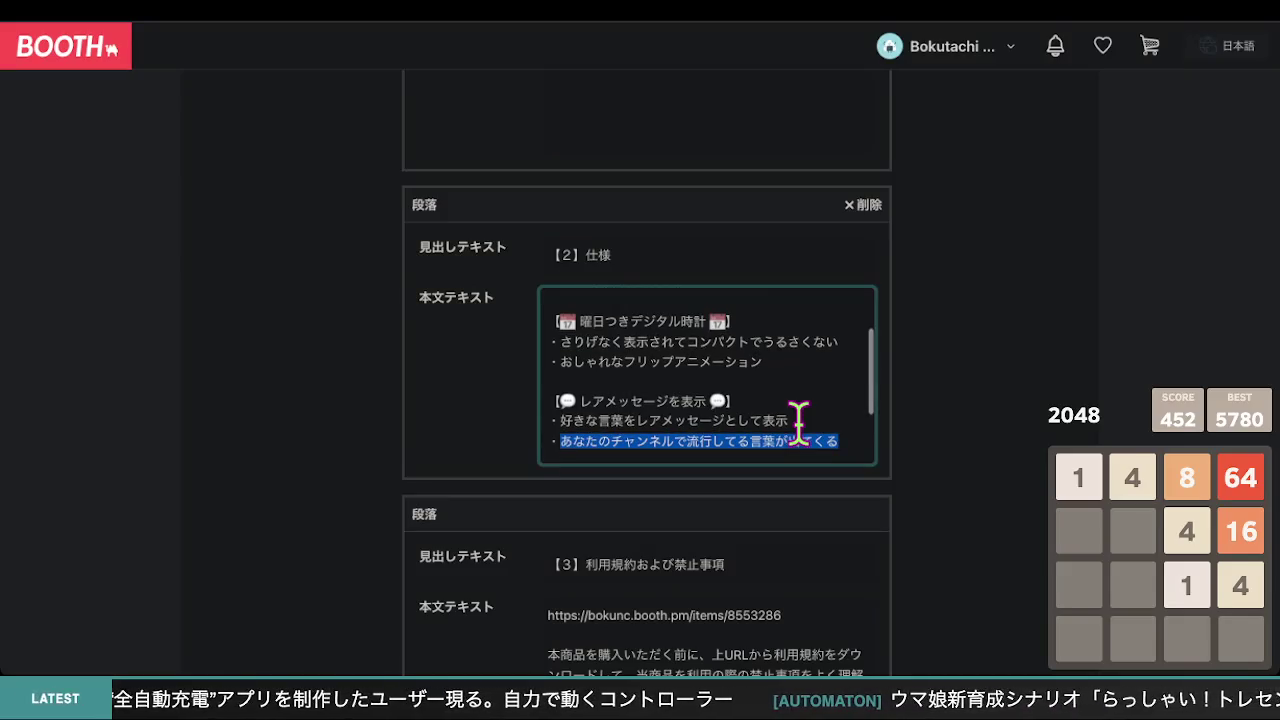
click(799, 423)
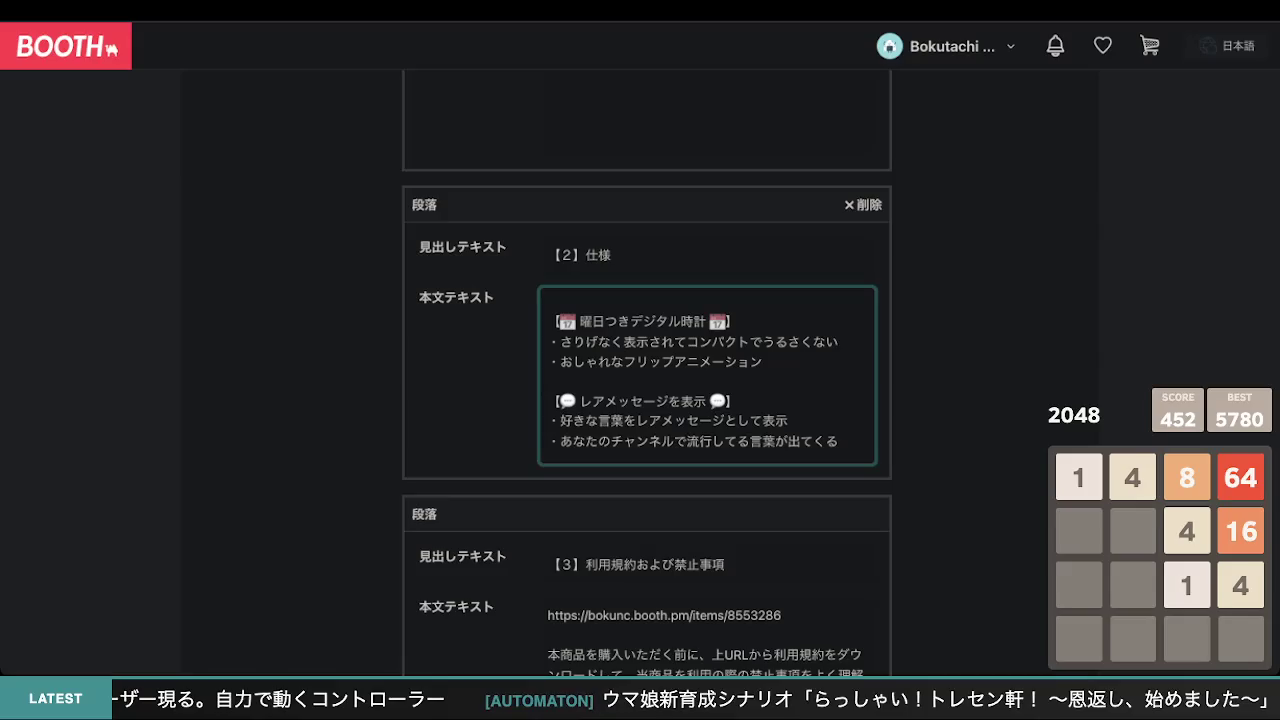
click(839, 441)
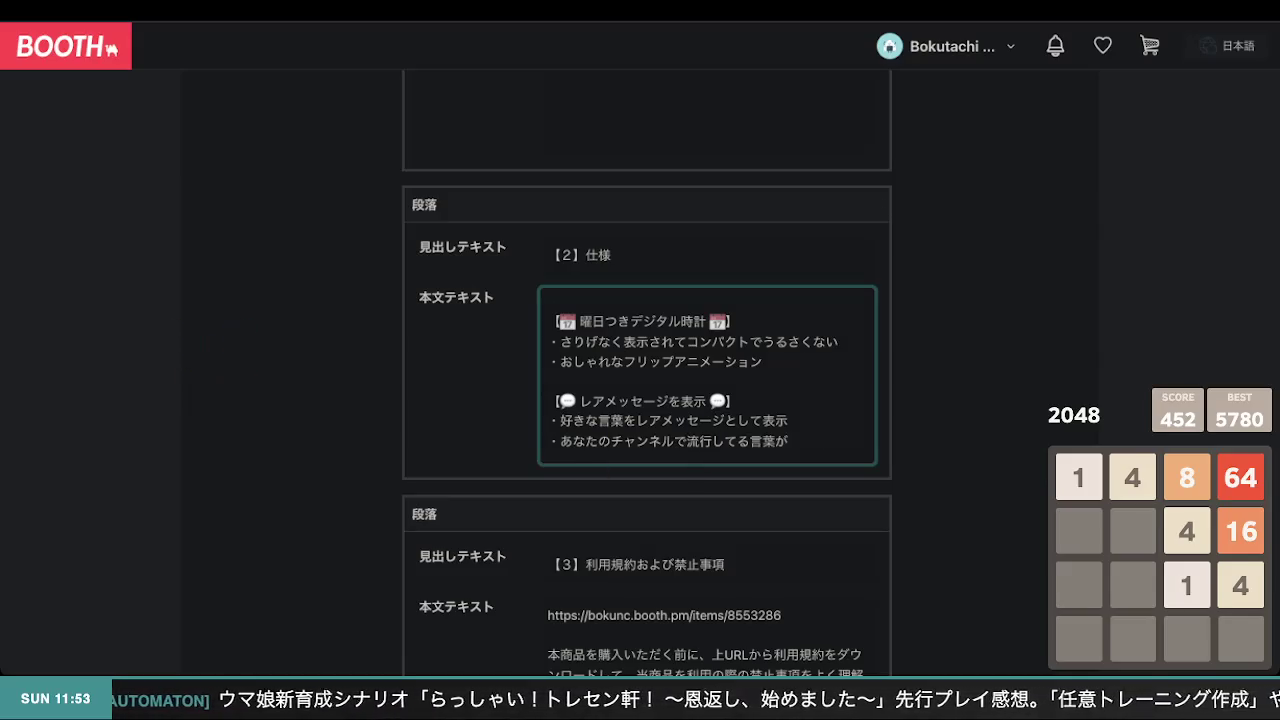
click(0, 201)
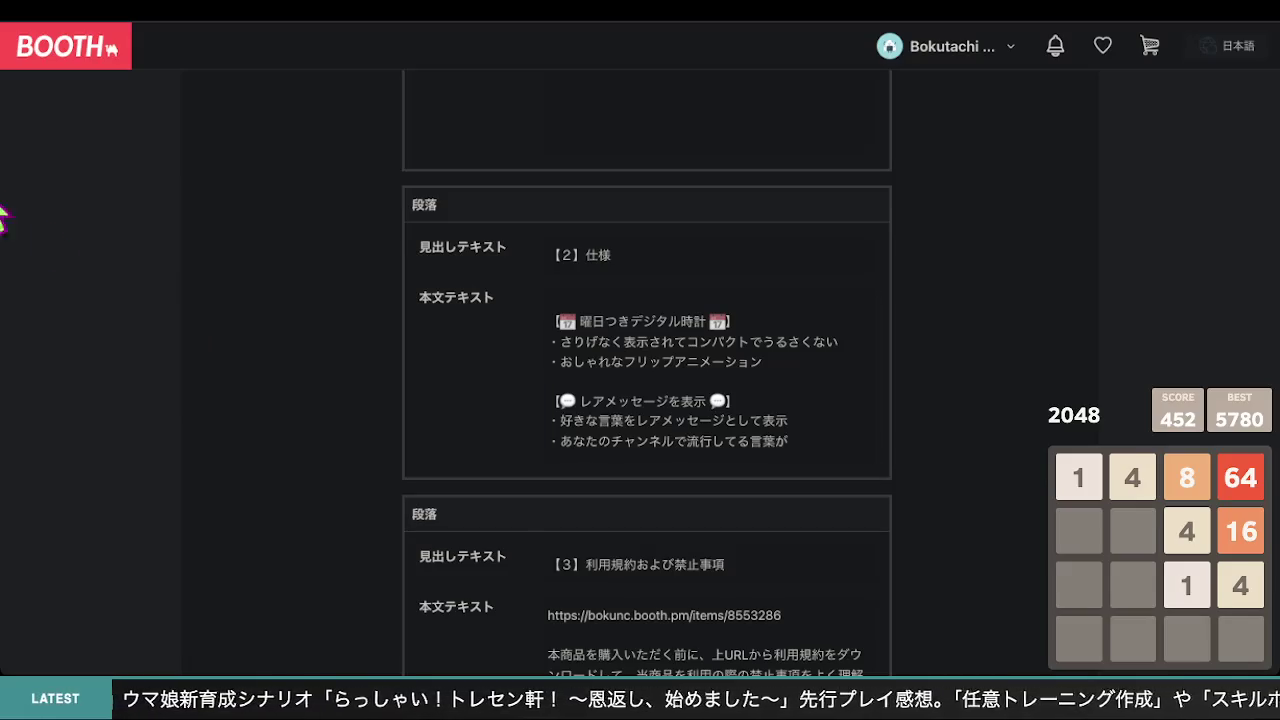
key(alt+Tab)
scroll(830, 420, down, 2)
scroll(797, 407, up, 4)
scroll(797, 407, down, 3)
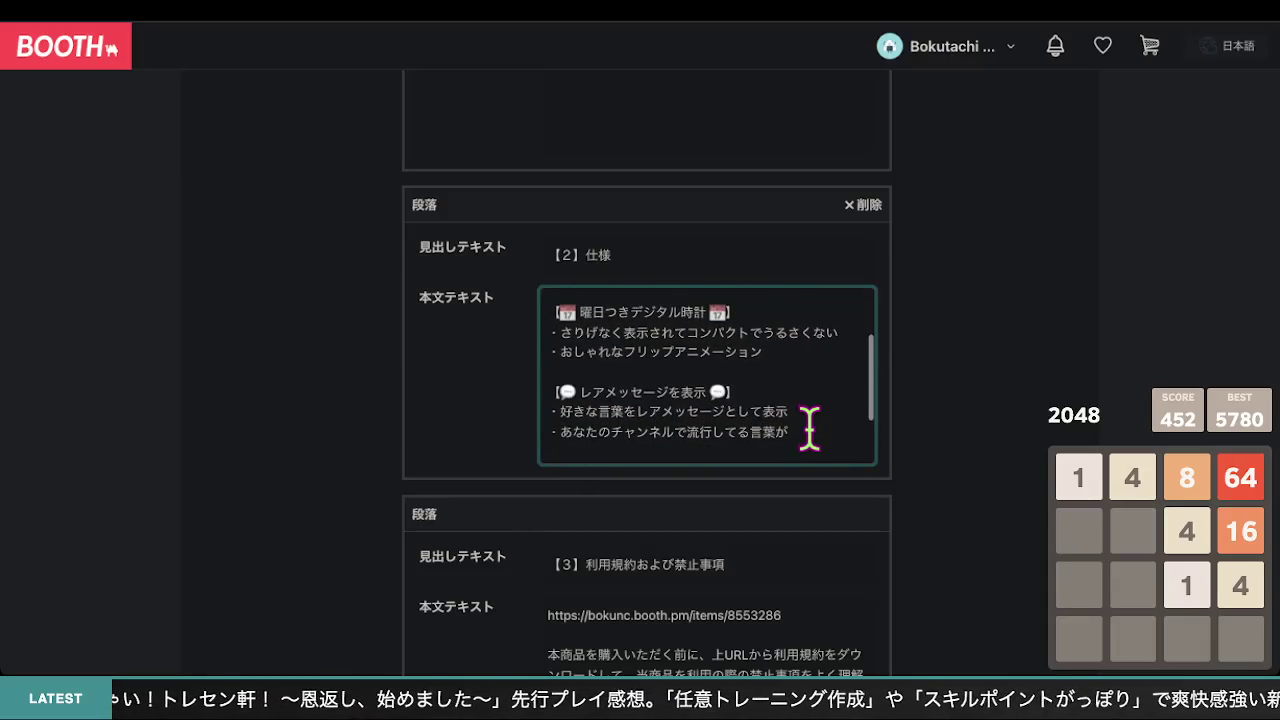
click(810, 432)
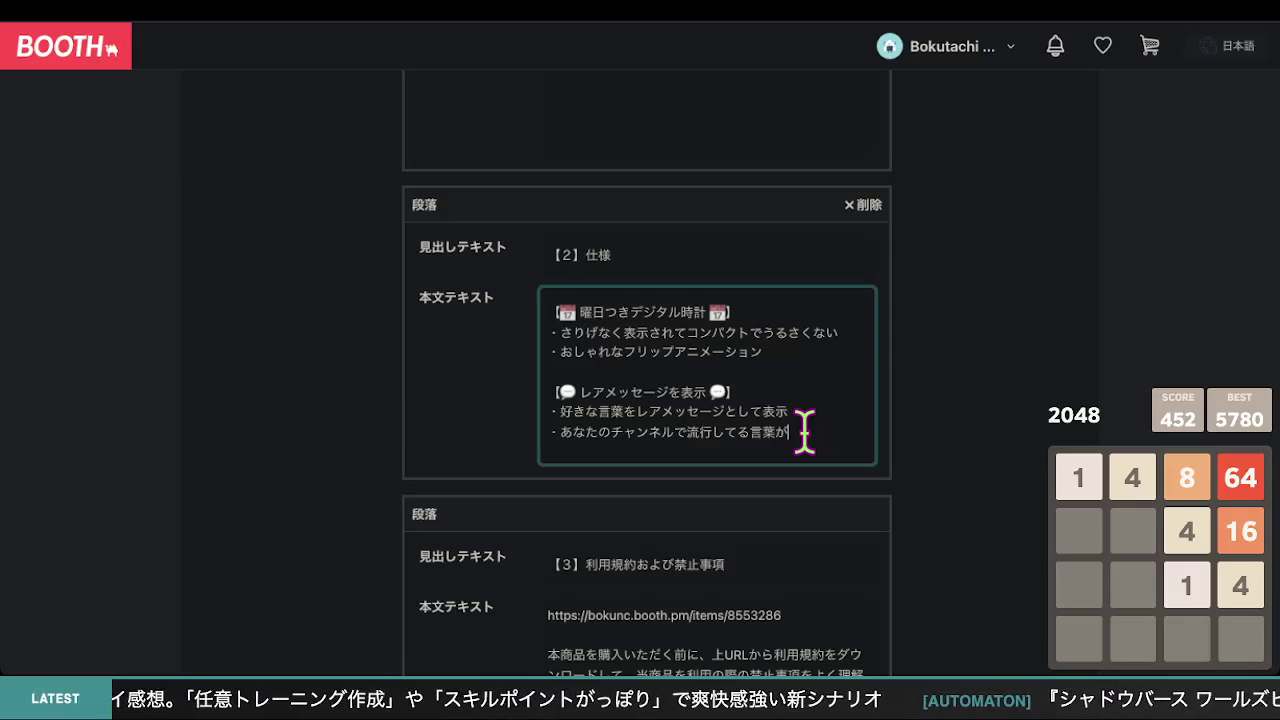
key(super+BackSpace)
key(BackSpace)
scroll(760, 428, up, 1)
- Remove the trailing す and the word あなたの from the colour-variation bullet
scroll(760, 428, up, 1)
scroll(760, 428, down, 3)
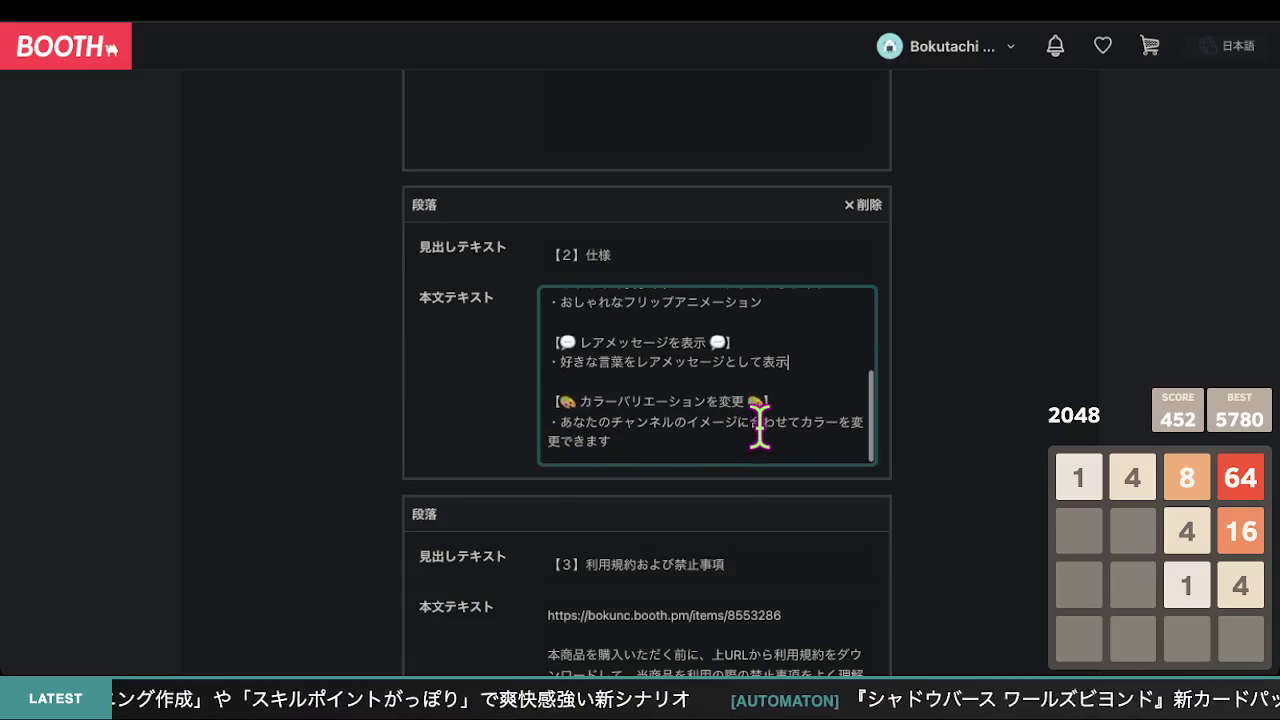
scroll(760, 428, down, 1)
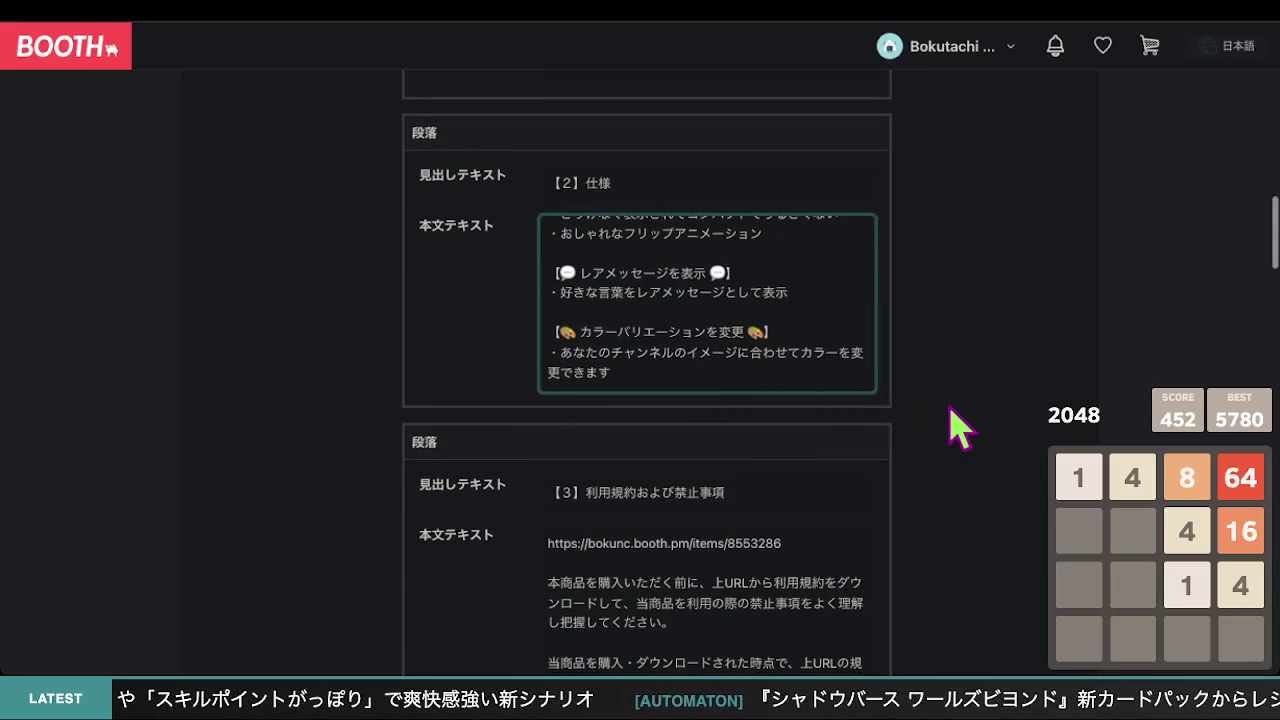
scroll(958, 428, up, 1)
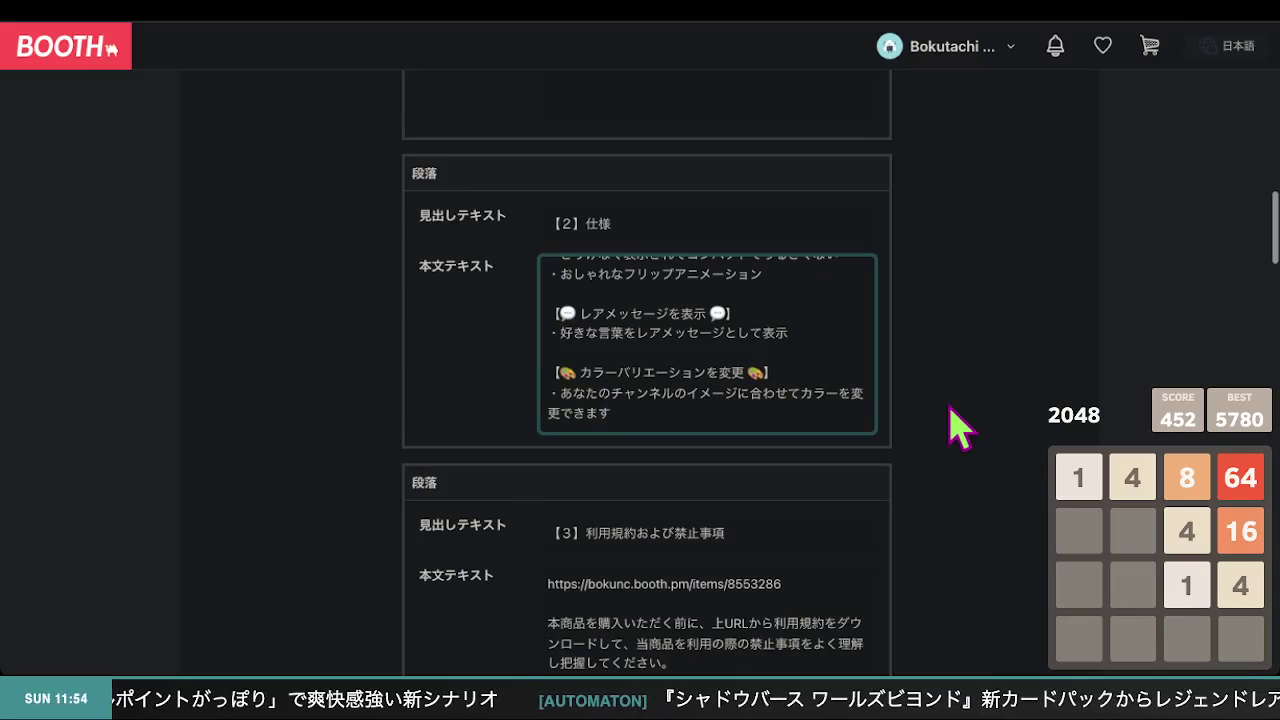
key(BackSpace)
text(可能)
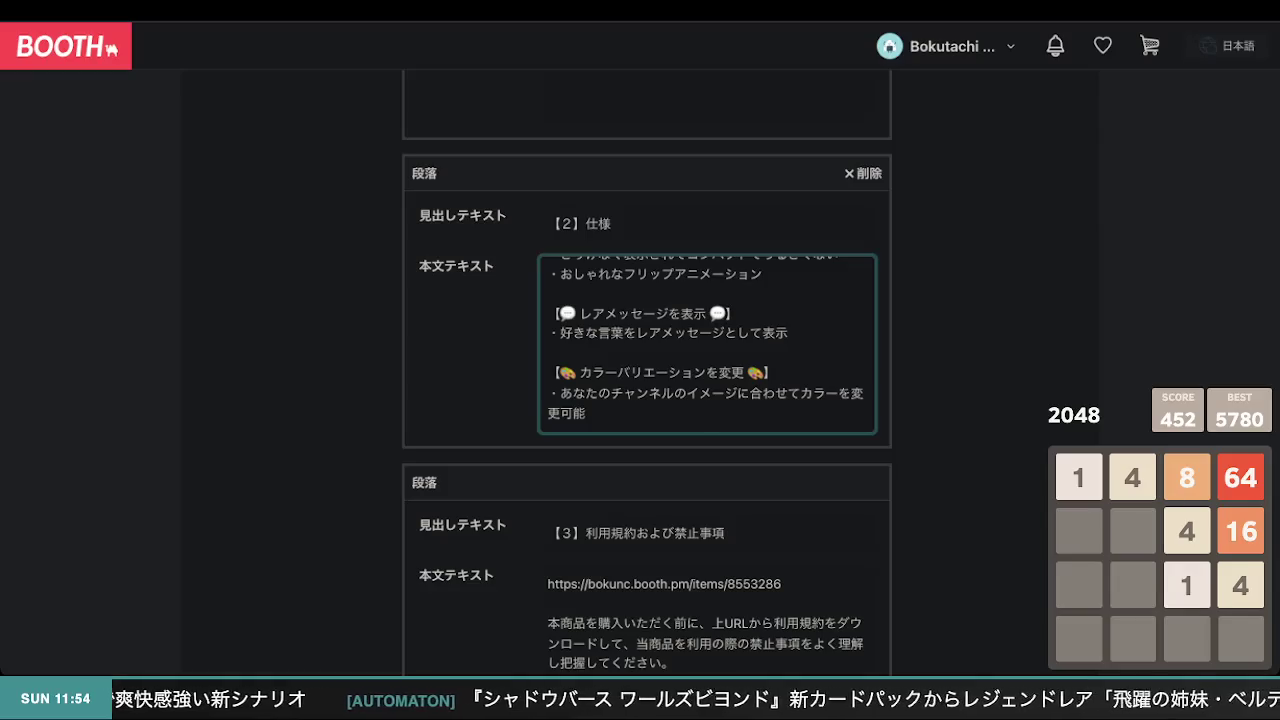
click(612, 392)
key(BackSpace)
key(BackSpace)
key(BackSpace)
key(BackSpace)
click(940, 410)
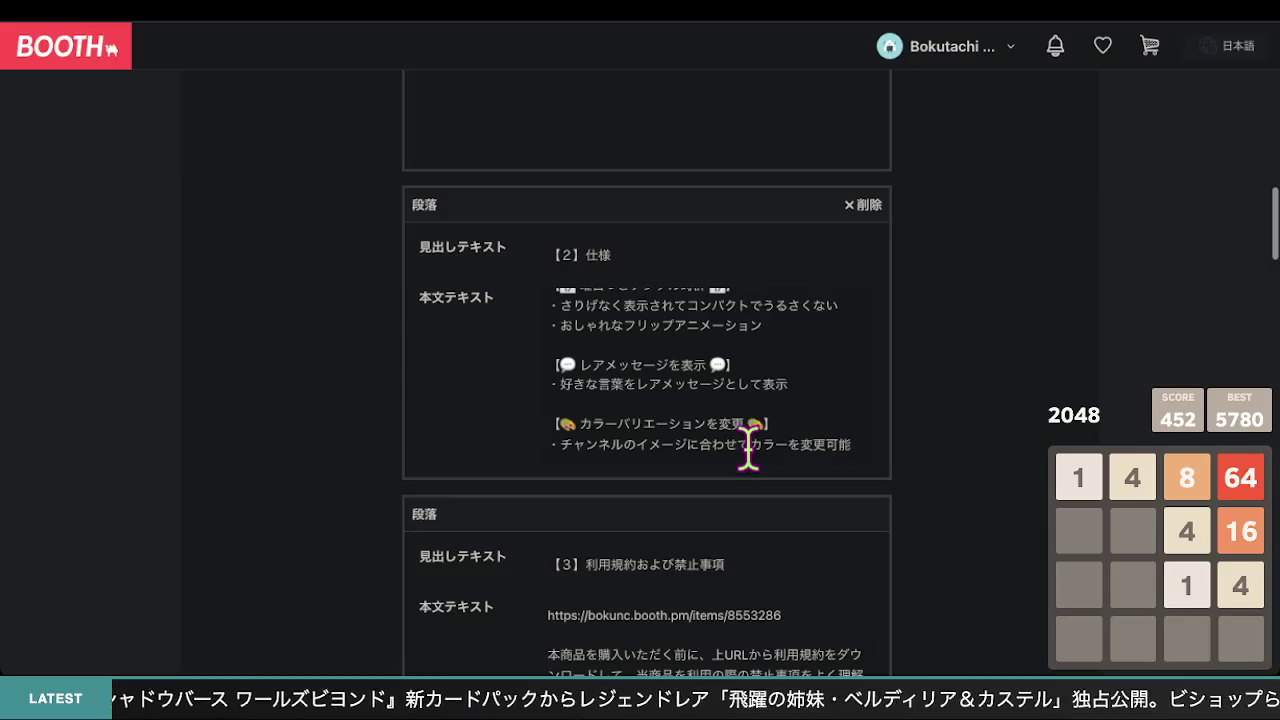
- Change 合わせて to 合わせた and カラーを to カラーに in that bullet
click(752, 446)
key(BackSpace)
text(た)
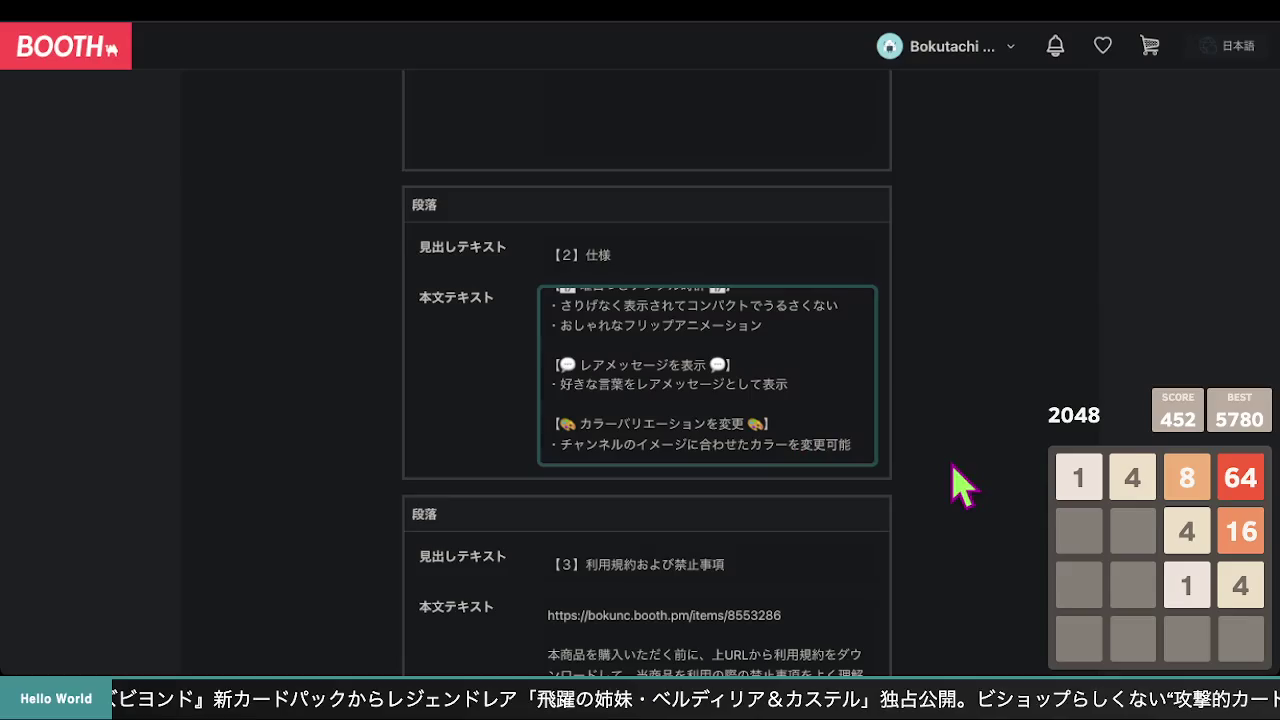
click(800, 444)
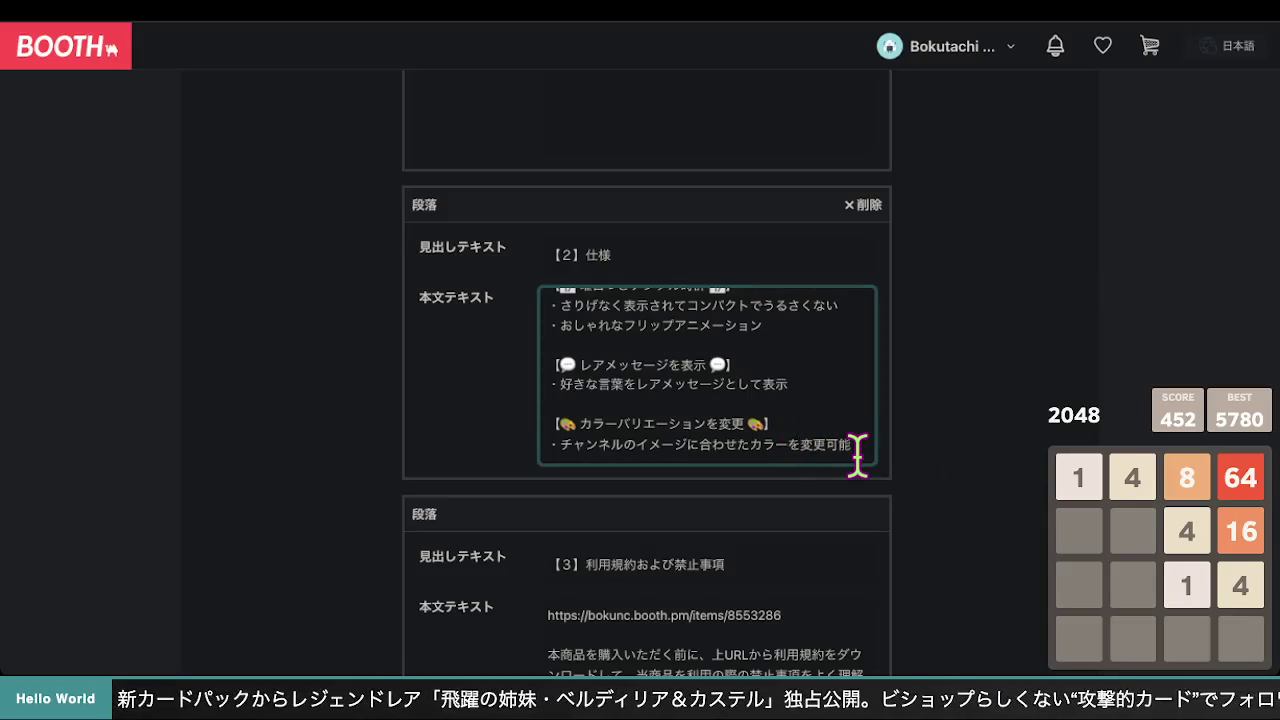
key(BackSpace)
text(に)
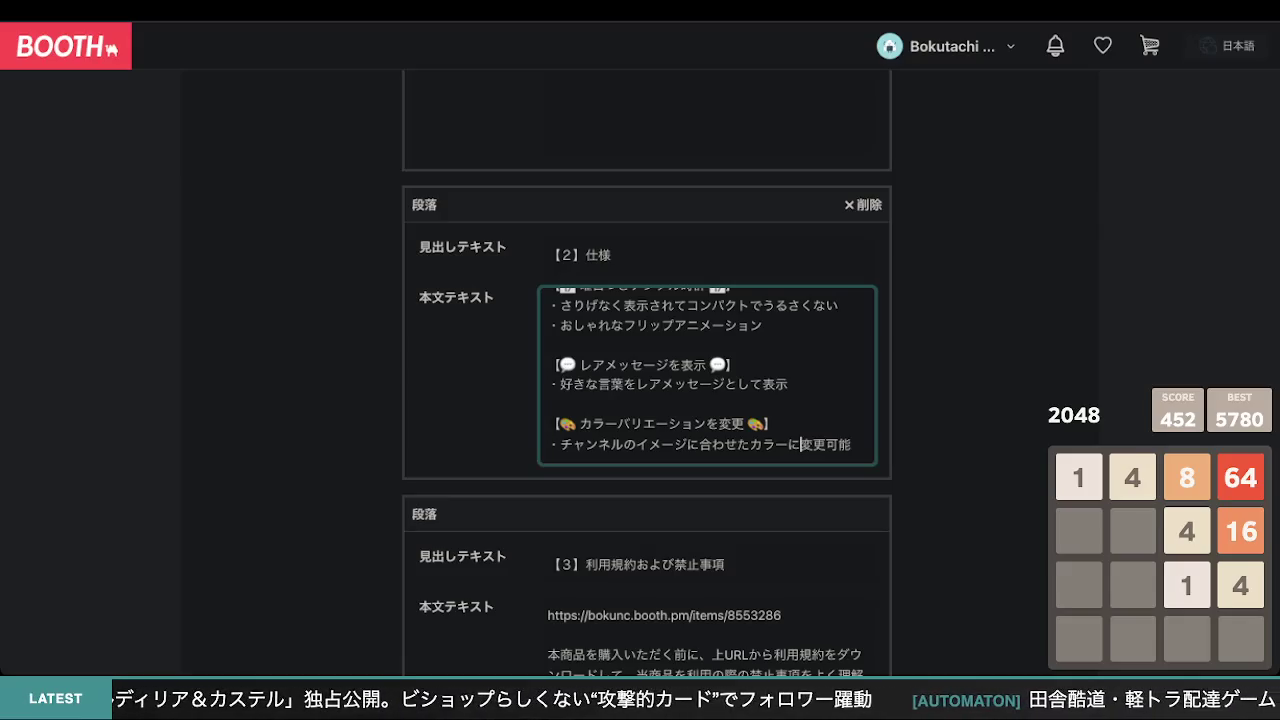
- Replace the channel-image phrase so the bullet reads 文字色・背景など全てのカラーを変更可能
key(BackSpace)
key(BackSpace)
key(BackSpace)
key(BackSpace)
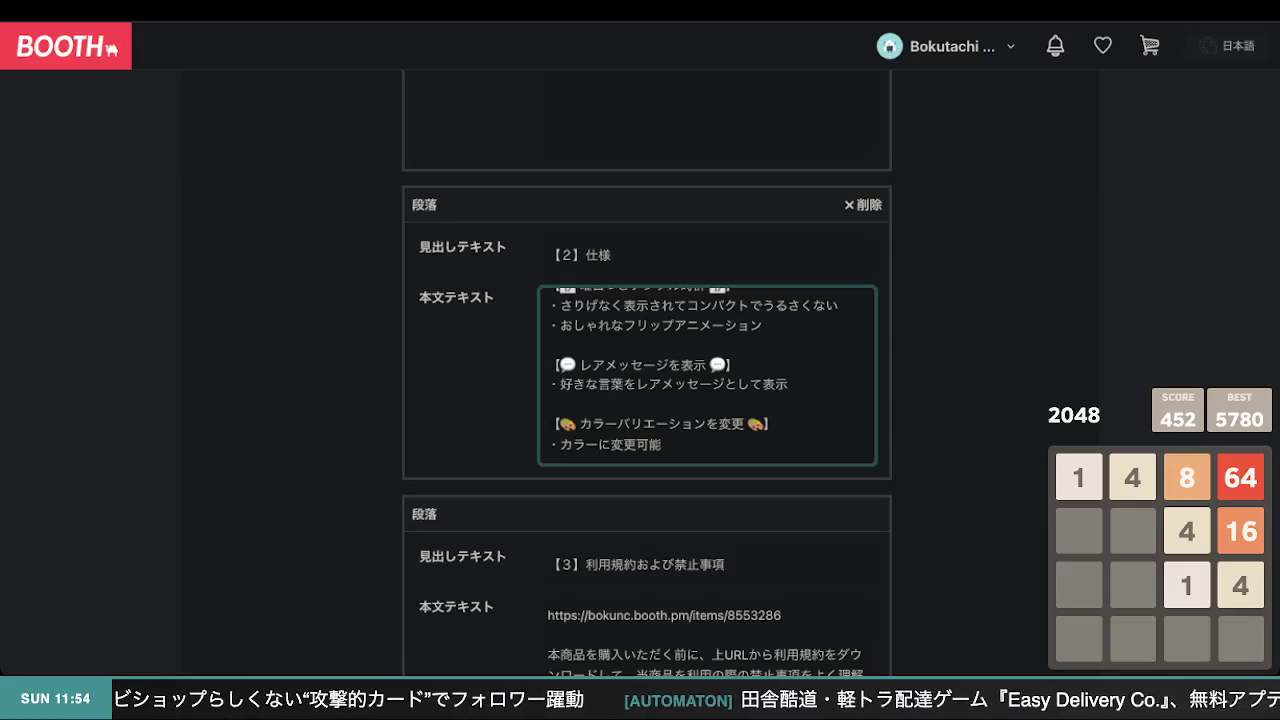
text(文字)
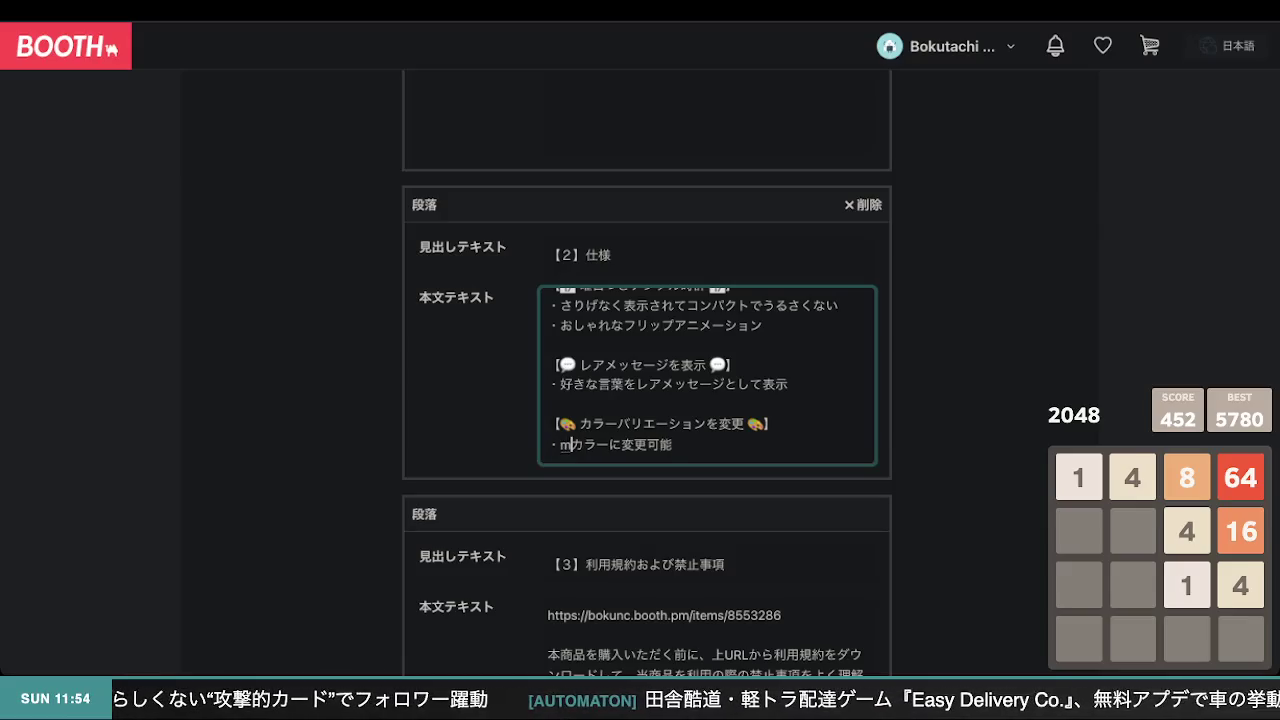
text(色、)
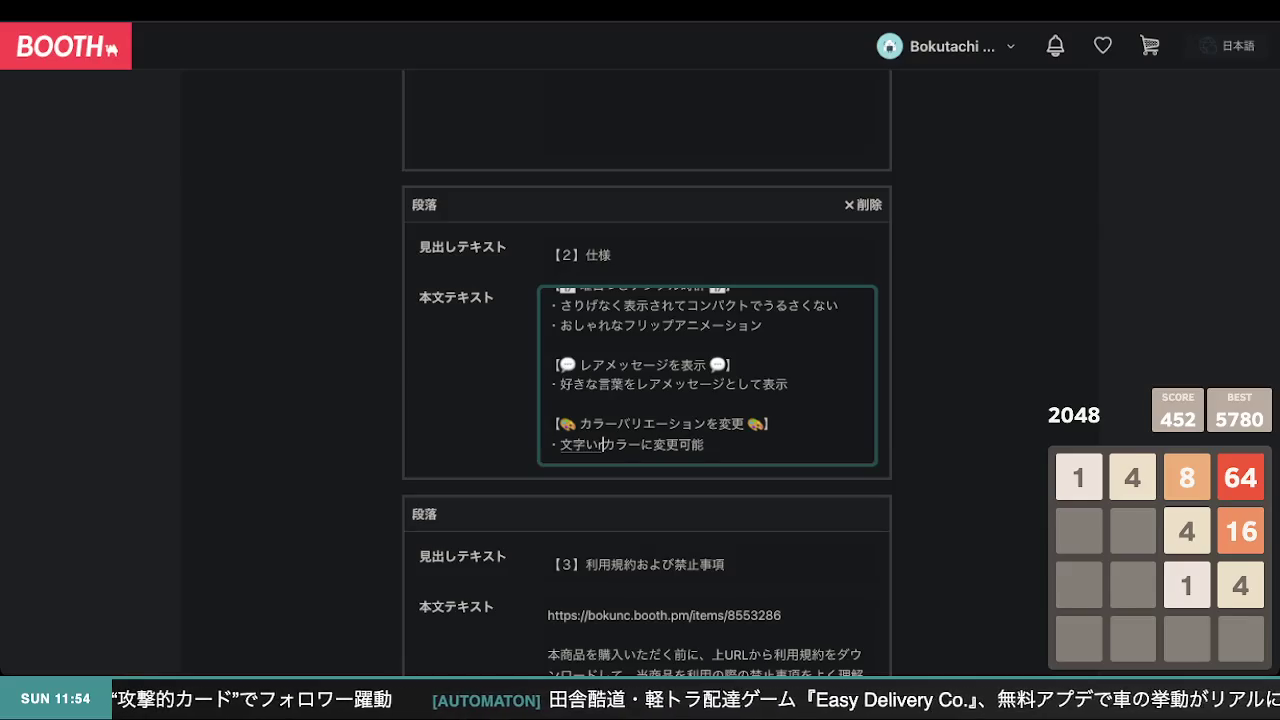
text(背景)
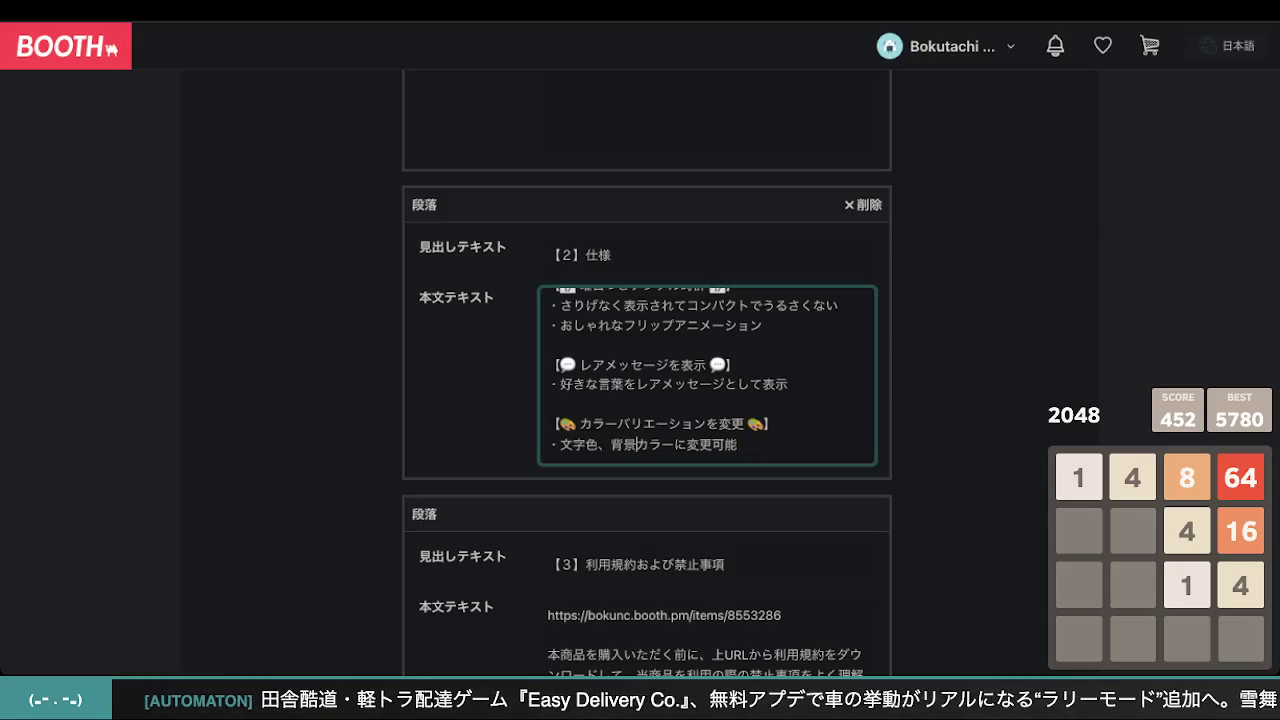
text(など全て、)
key(BackSpace)
text(の)
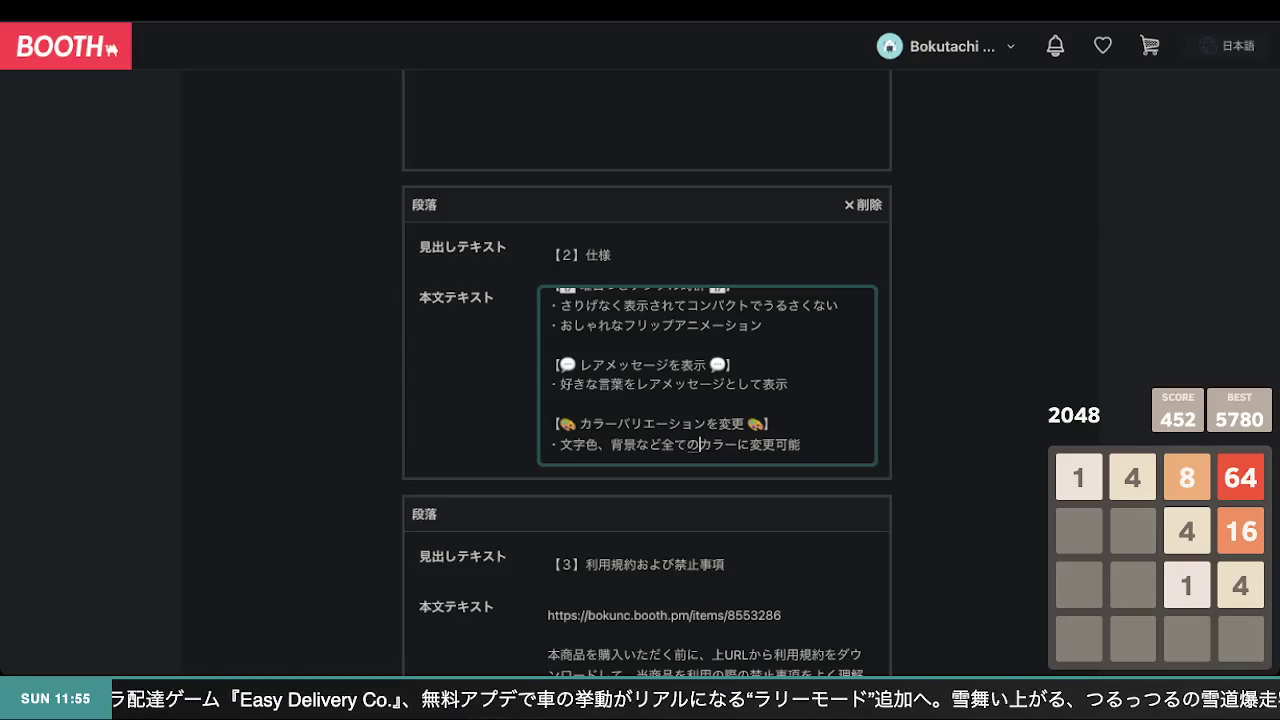
key(BackSpace)
text(は)
key(BackSpace)
text(を)
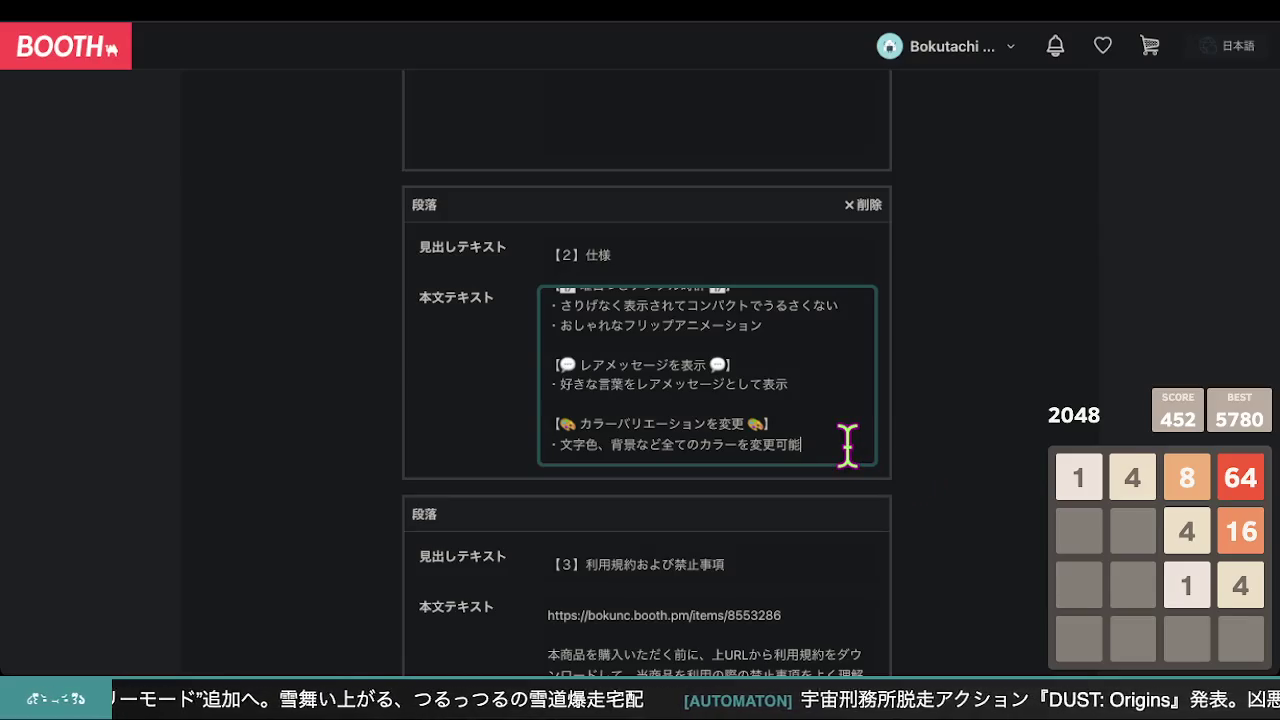
scroll(847, 445, up, 3)
scroll(847, 445, down, 3)
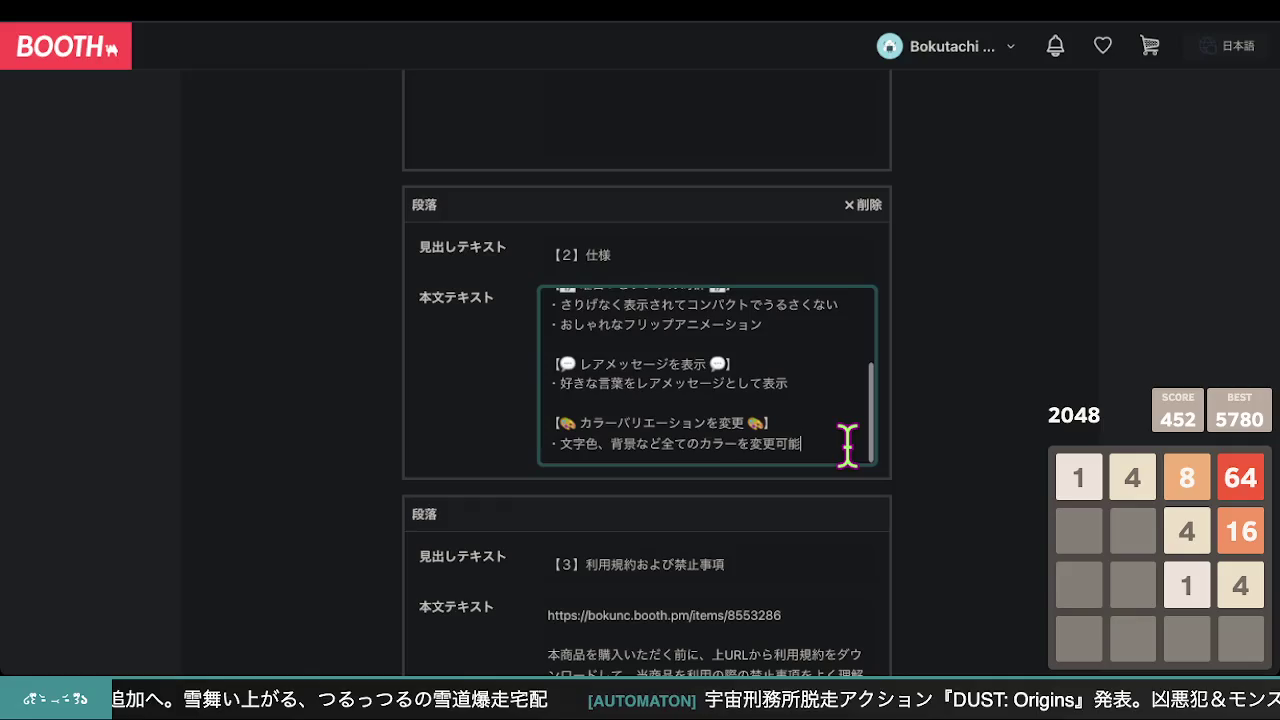
click(611, 444)
text(・)
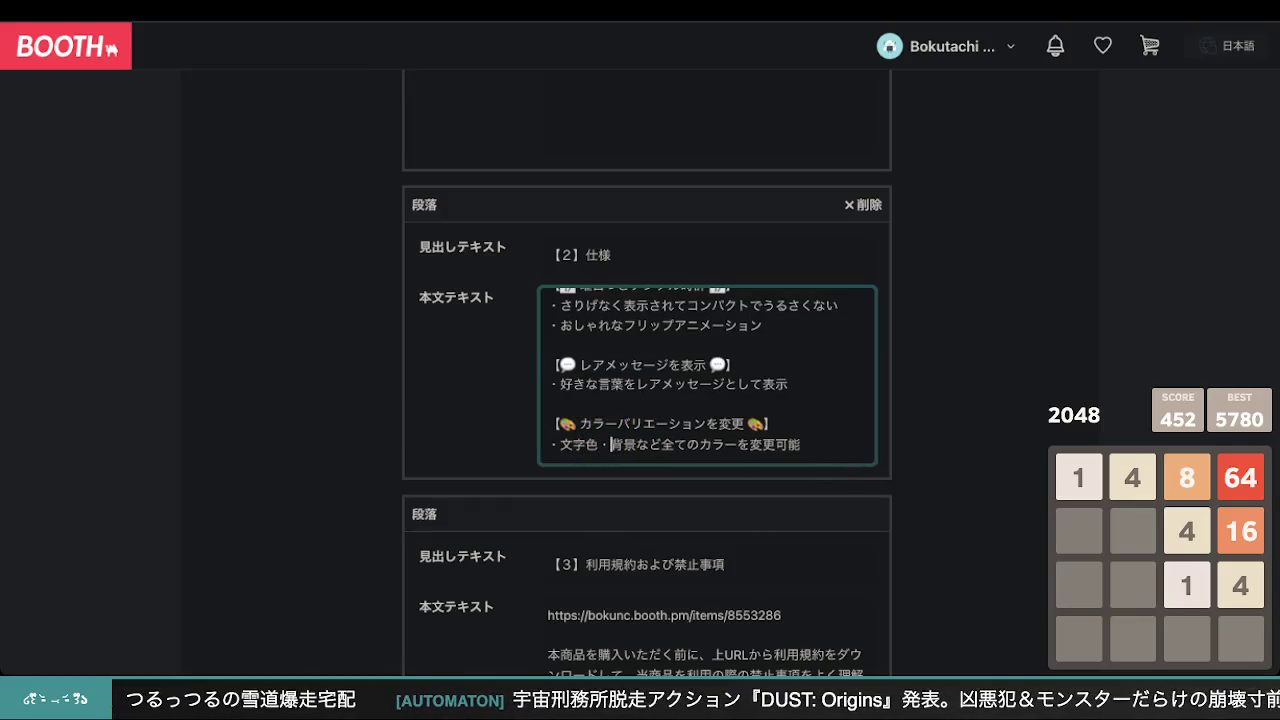
click(792, 444)
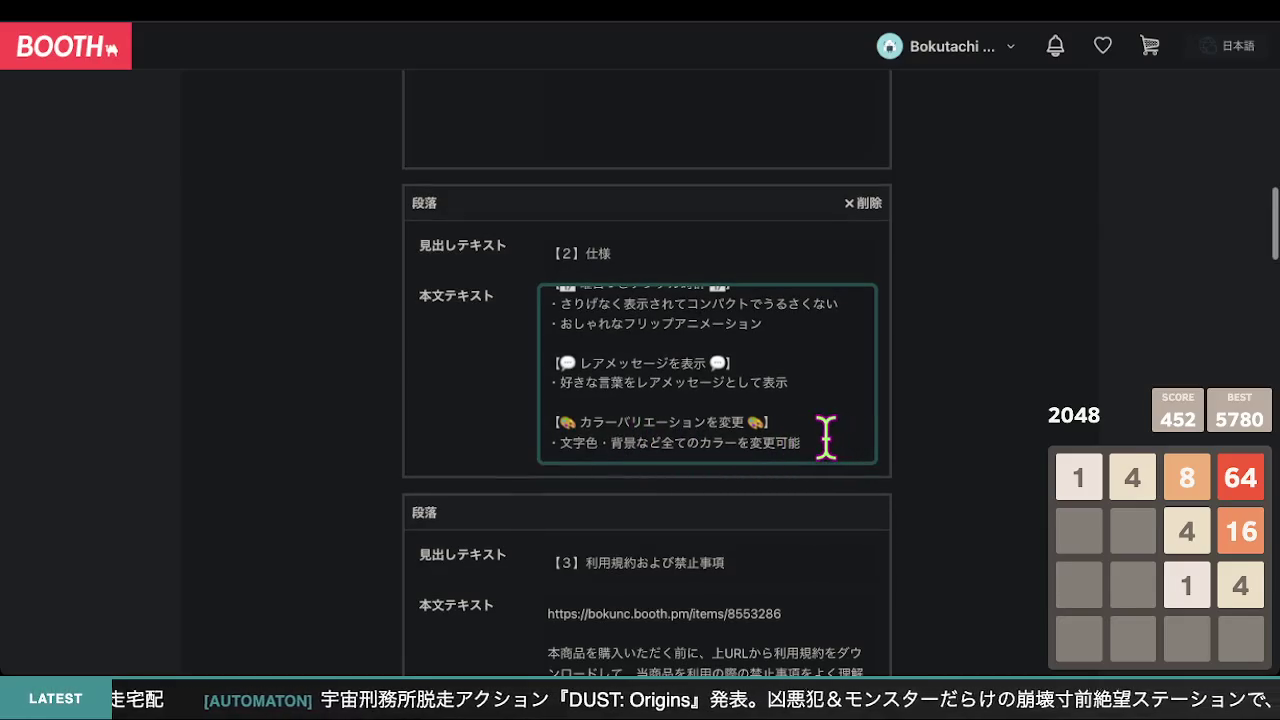
click(955, 451)
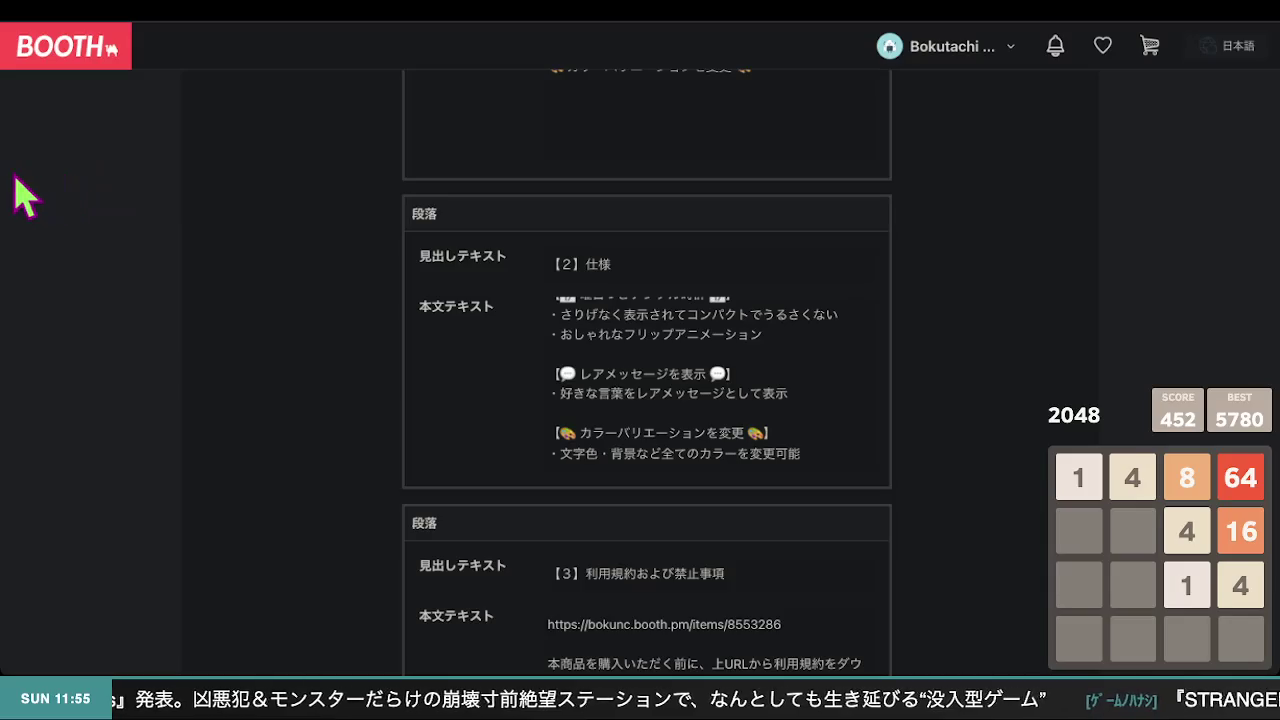
- Review the revised 仕様 body text in the product edit form
scroll(114, 186, up, 1)
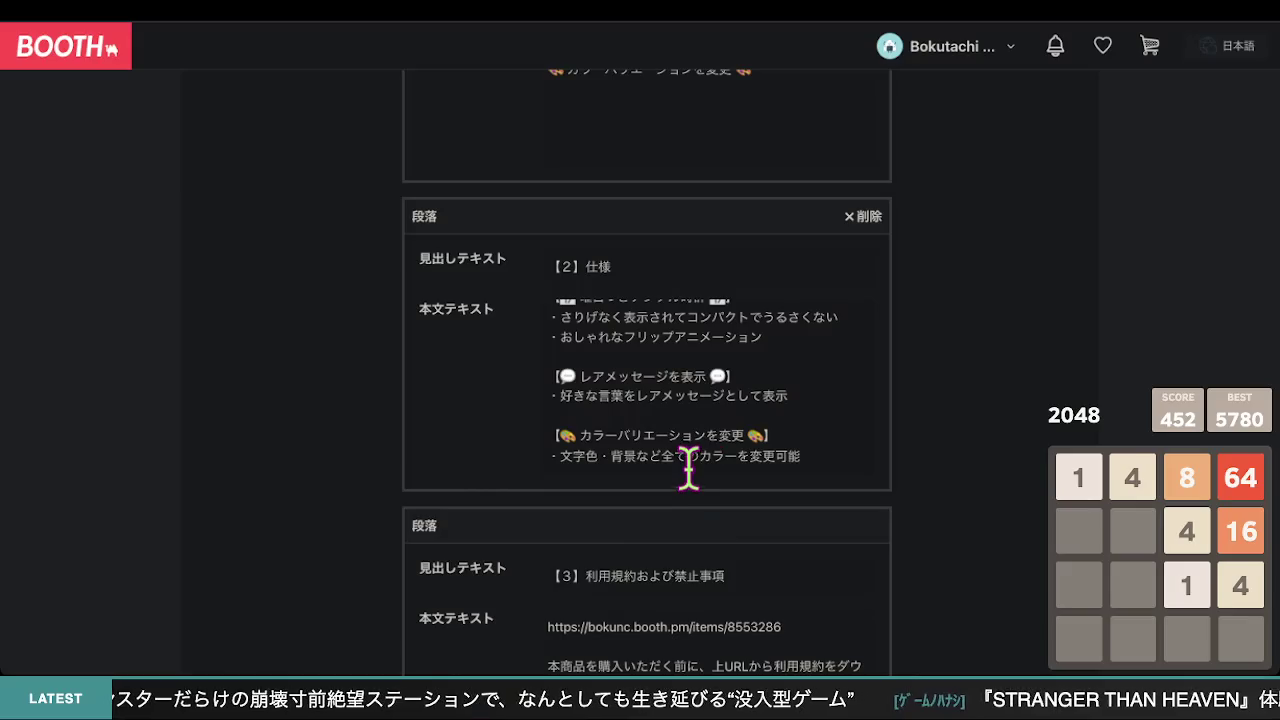
scroll(781, 440, up, 1)
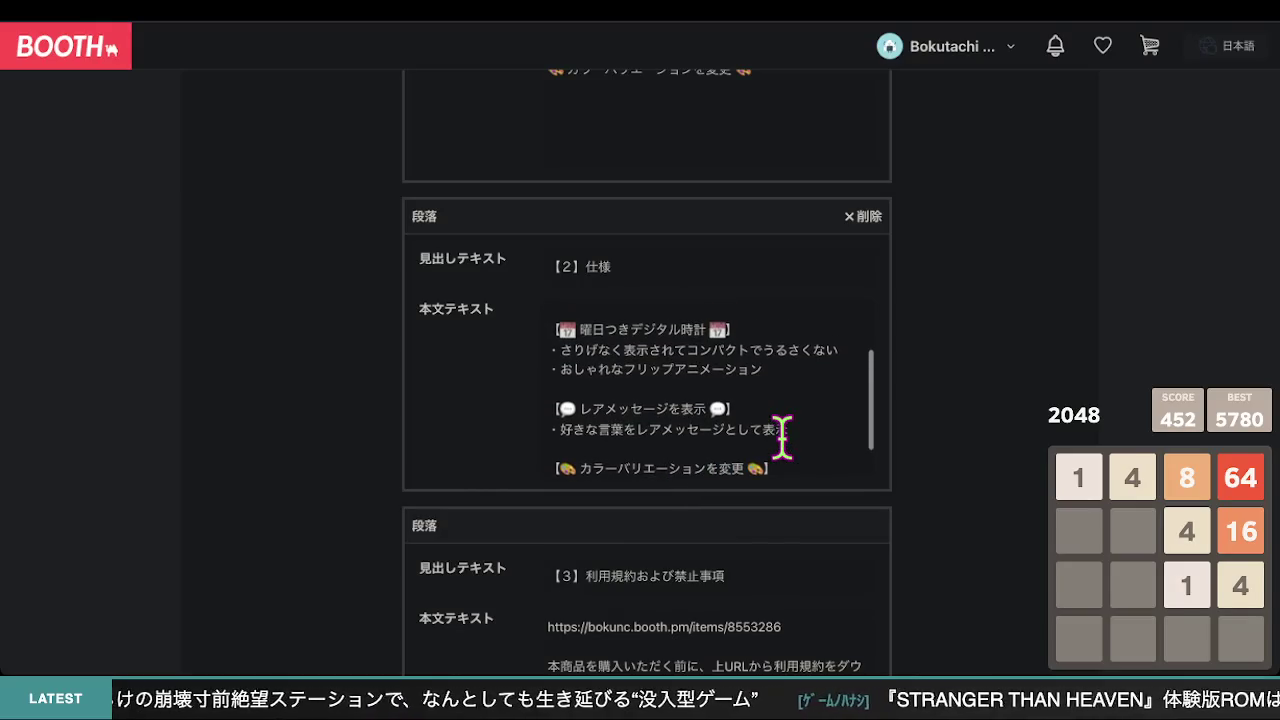
click(782, 436)
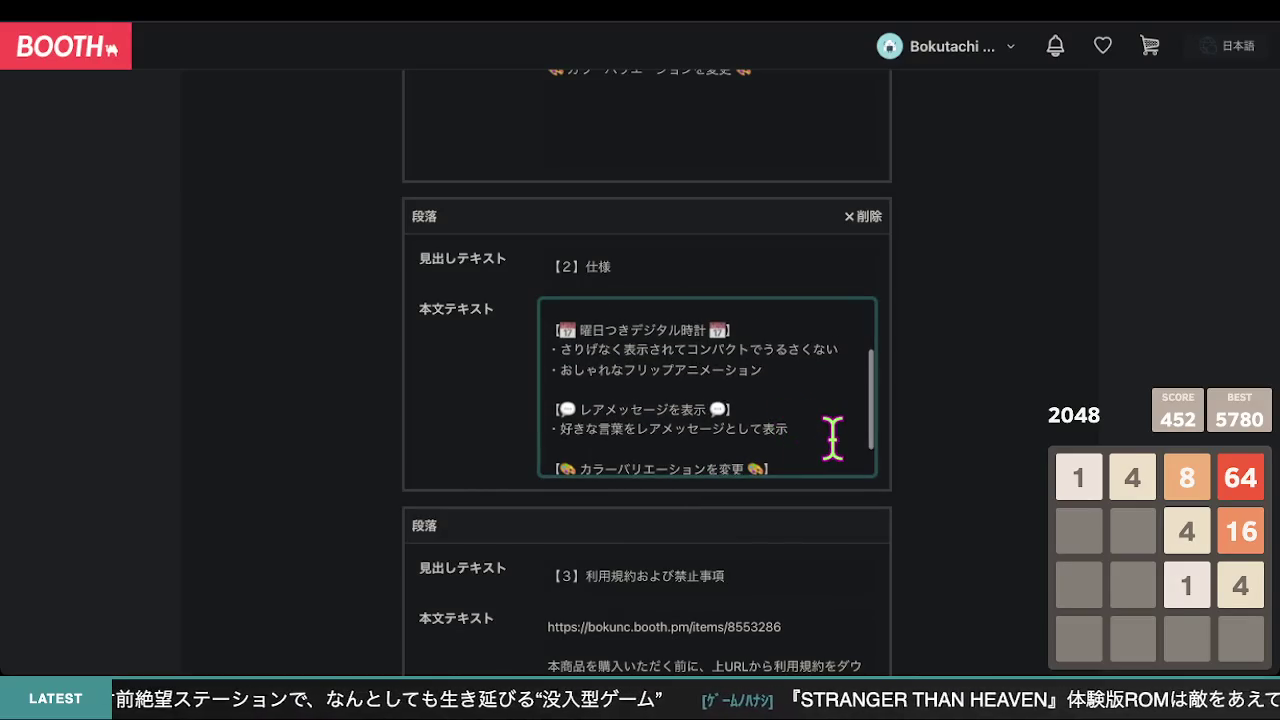
scroll(832, 437, down, 2)
scroll(1107, 452, down, 1)
scroll(1014, 445, down, 2)
scroll(1014, 442, up, 4)
scroll(1014, 442, up, 1)
scroll(1014, 442, down, 10)
- Save the product with 下書きで保存する and open its item page from the saved notice
scroll(1020, 462, down, 10)
scroll(1020, 462, up, 6)
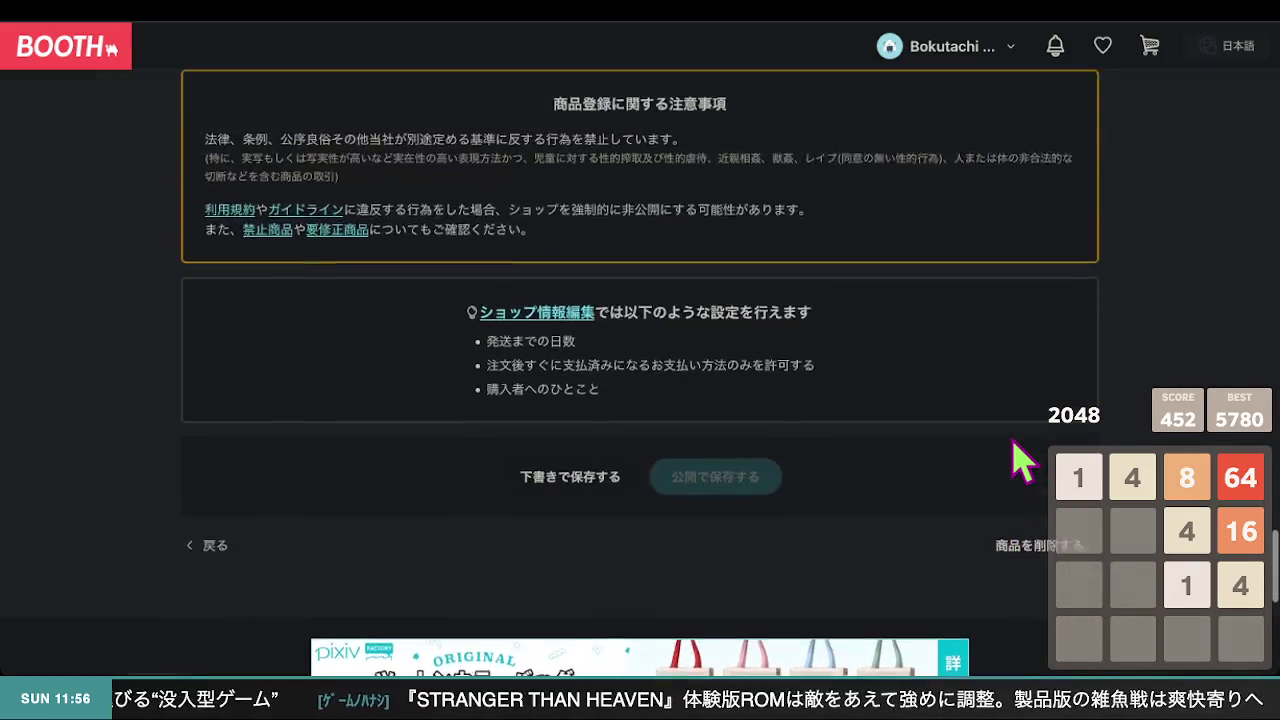
click(545, 560)
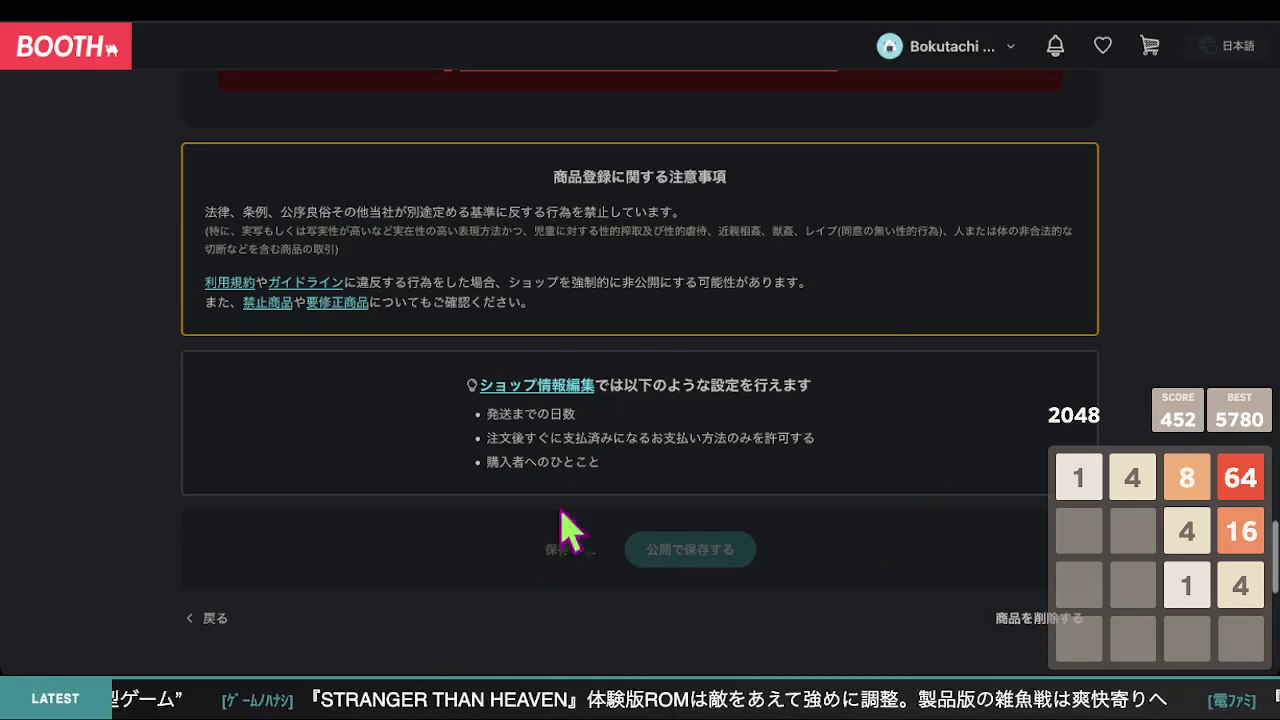
click(646, 354)
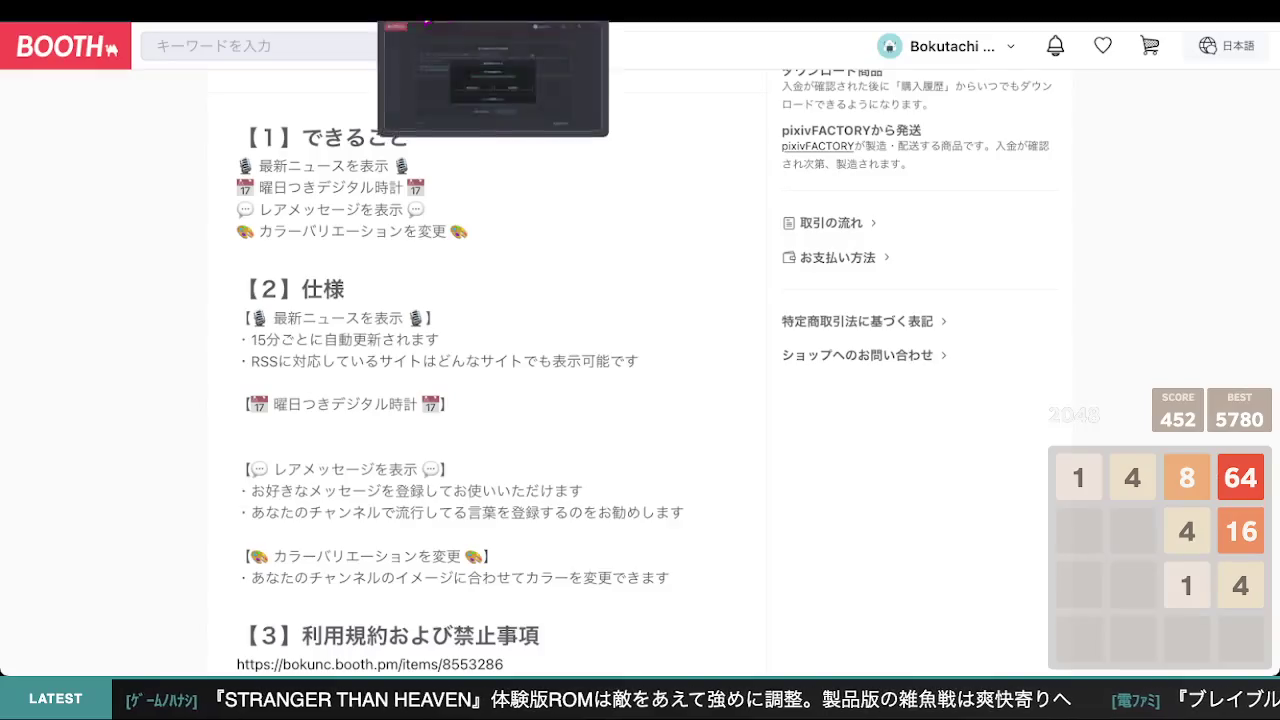
- Reload the item page and check that 【2】仕様 shows 文字色・背景など全てのカラーを変更可能
key(ctrl+r)
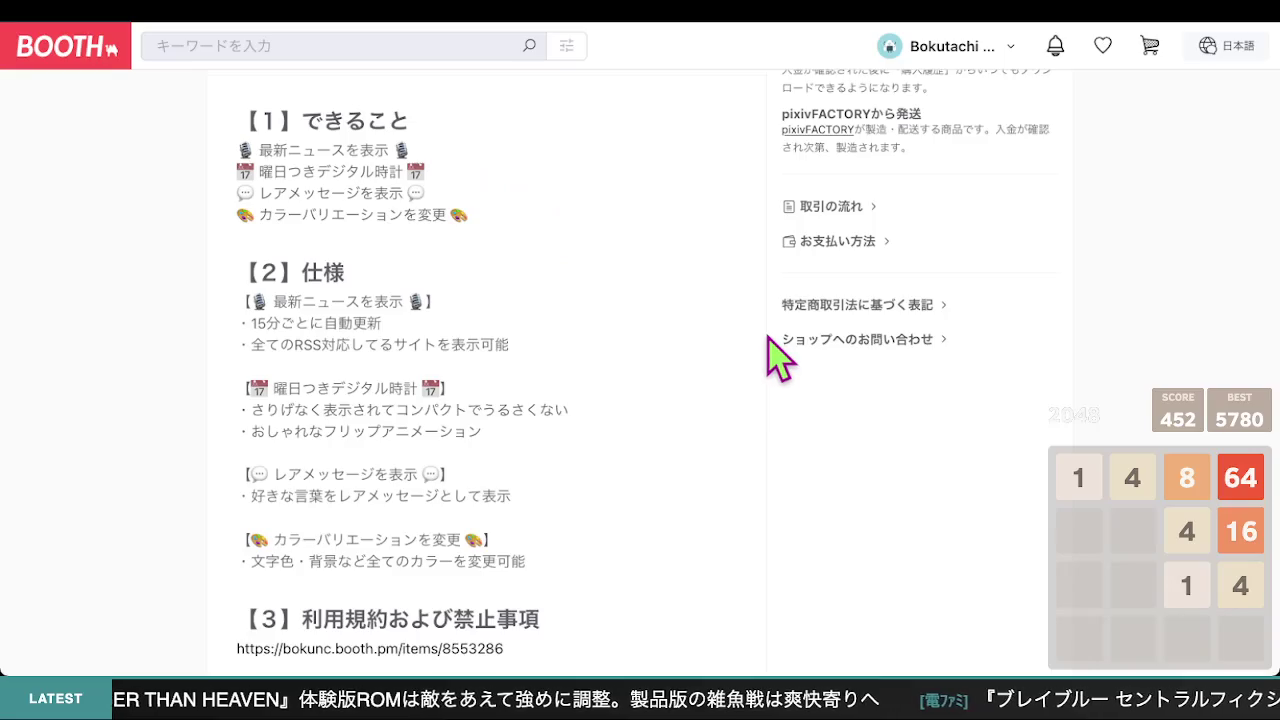
scroll(752, 337, down, 3)
scroll(754, 337, up, 5)
scroll(765, 355, down, 3)
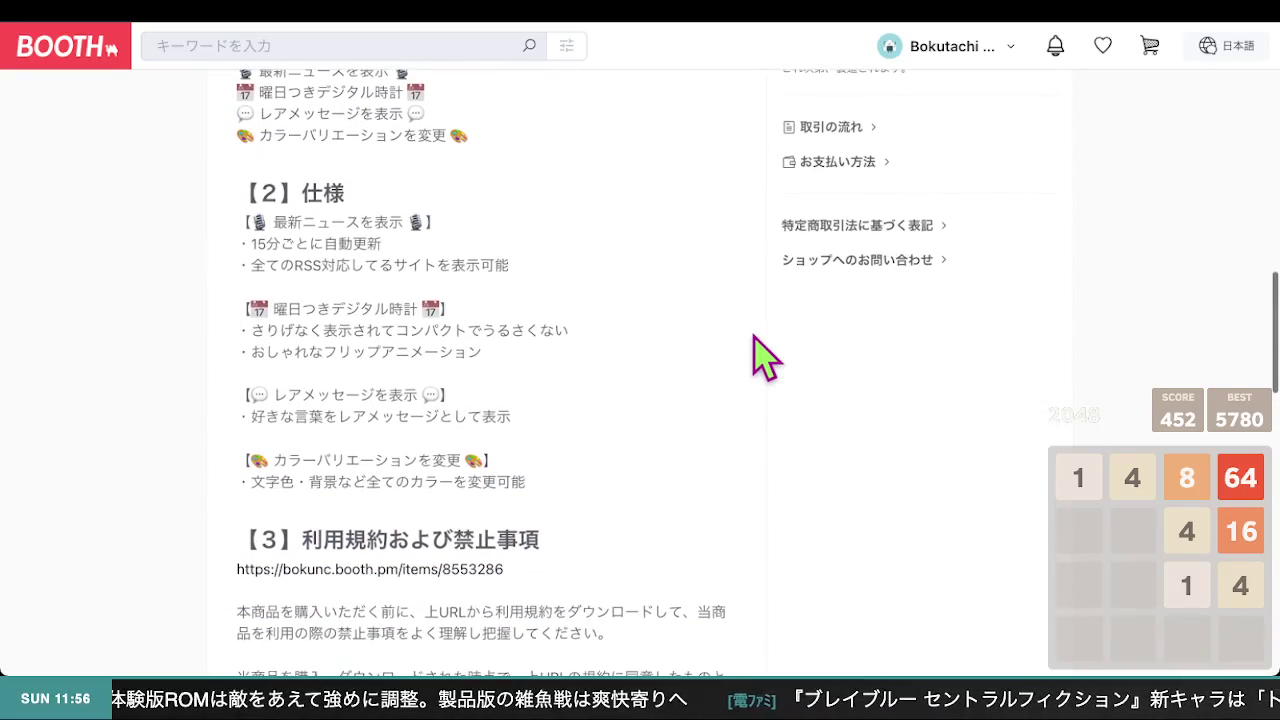
scroll(765, 355, up, 1)
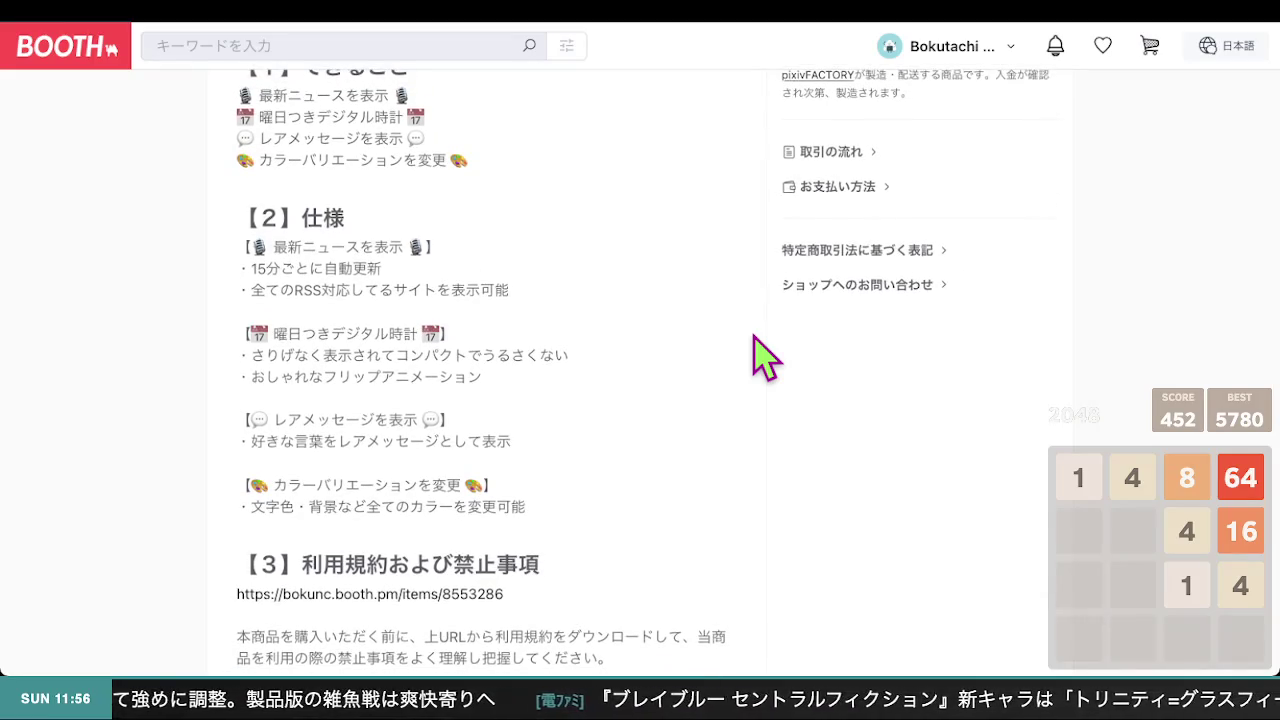
scroll(765, 355, up, 1)
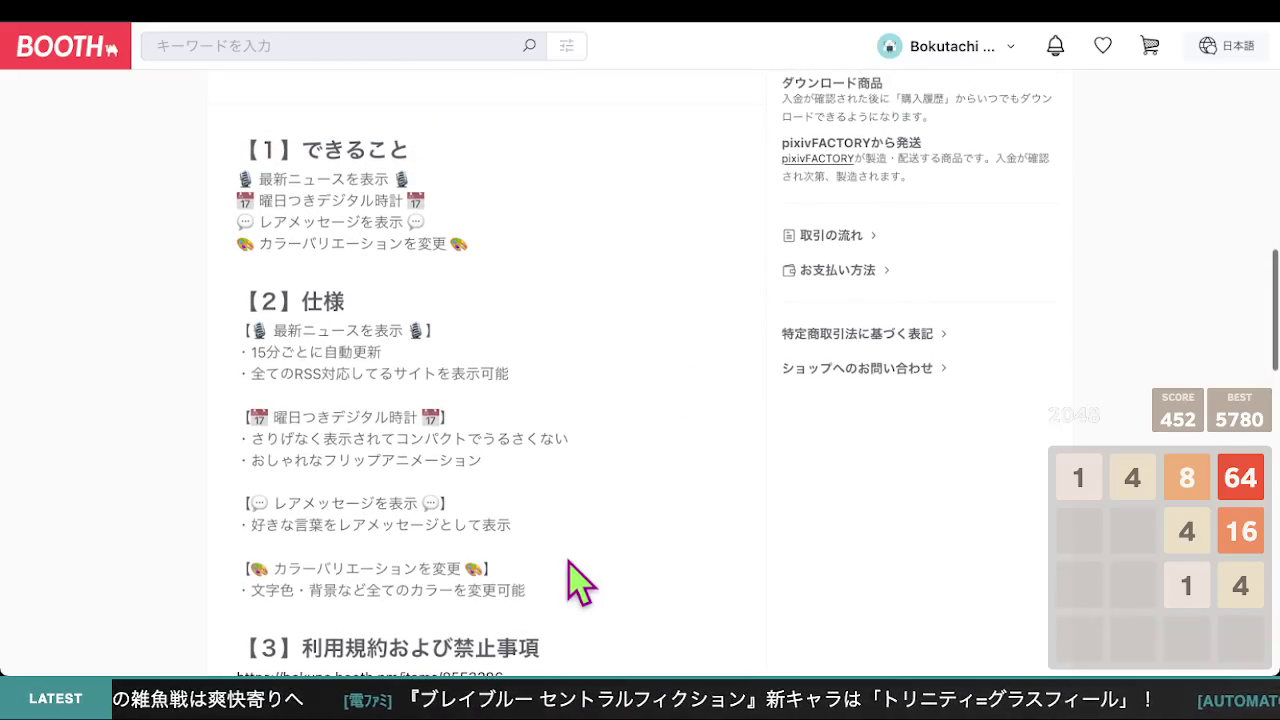
scroll(585, 543, down, 2)
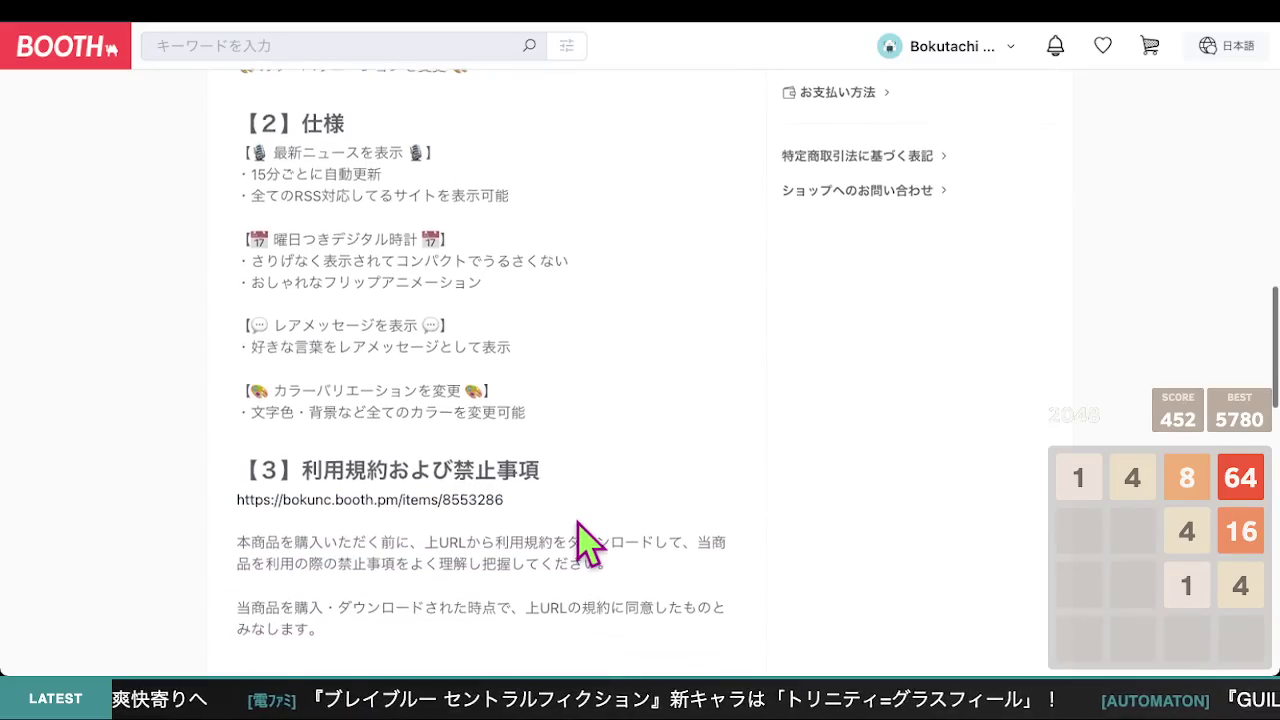
scroll(585, 543, up, 1)
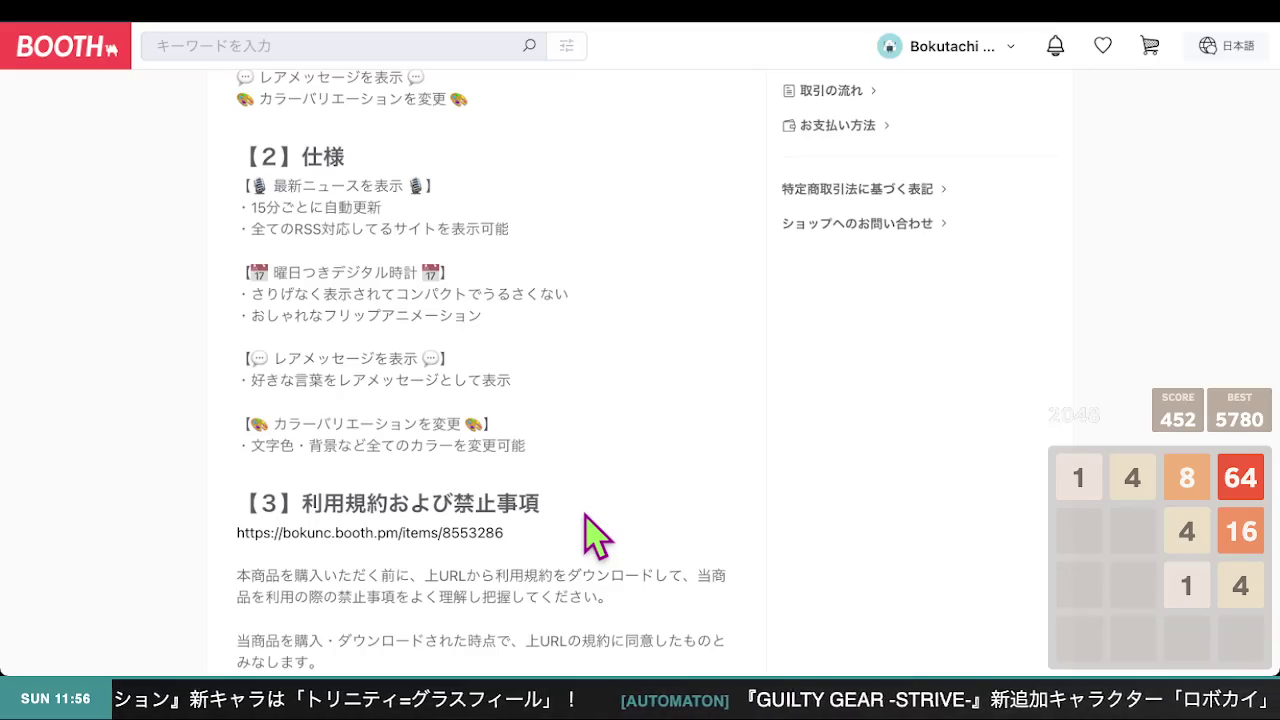
scroll(597, 537, down, 3)
scroll(597, 537, up, 2)
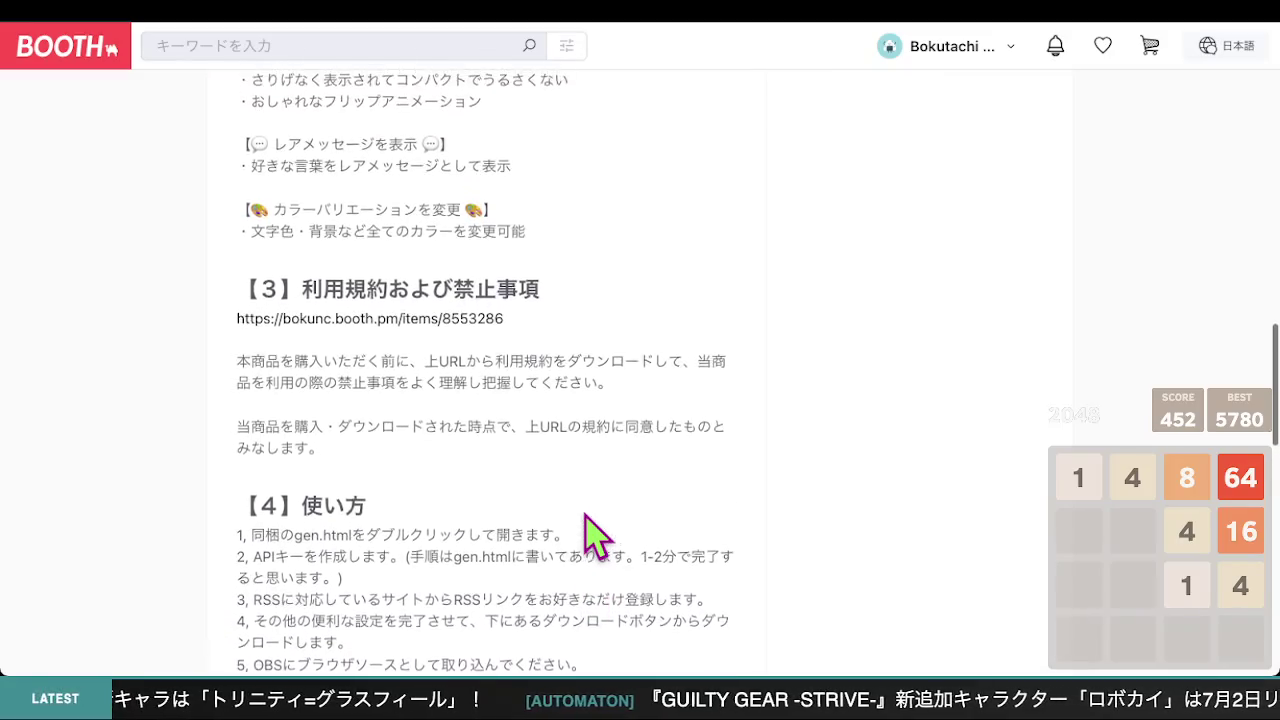
- Dismiss the 商品を保存しました notice and return to the 【2】仕様 paragraph in the edit form
scroll(597, 537, up, 1)
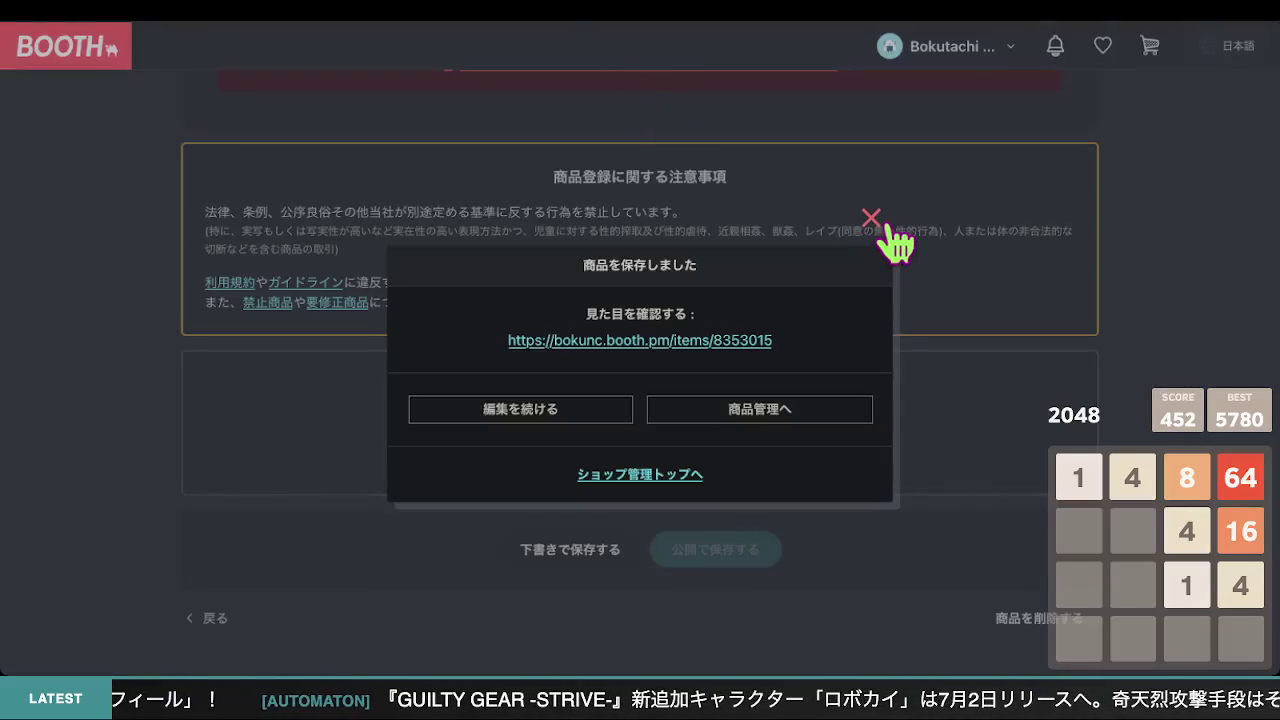
click(873, 220)
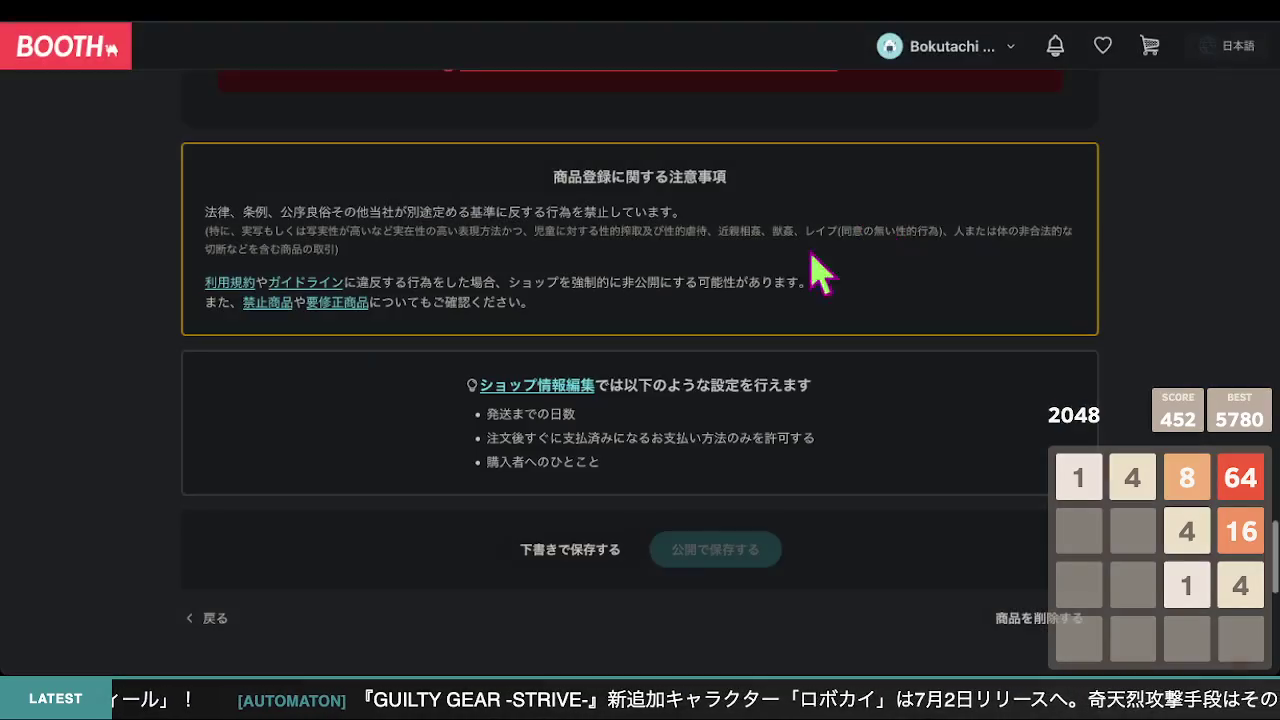
scroll(760, 270, down, 5)
scroll(705, 266, up, 15)
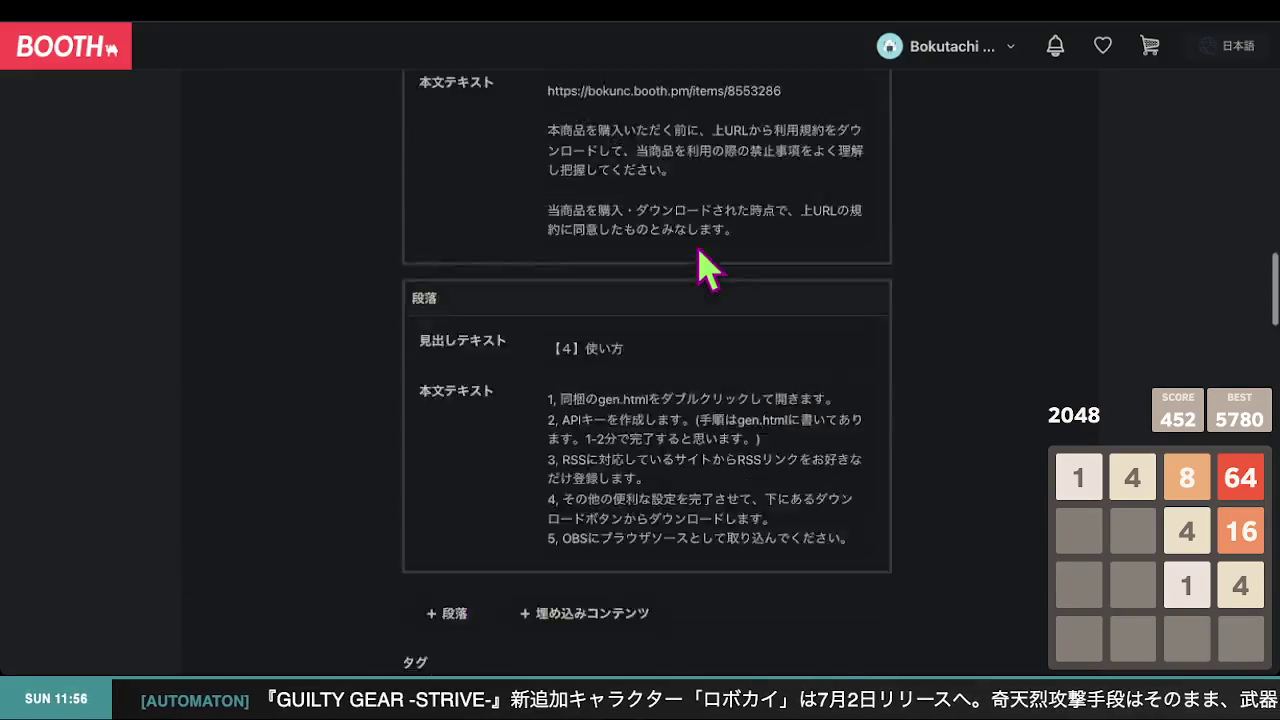
scroll(695, 243, down, 4)
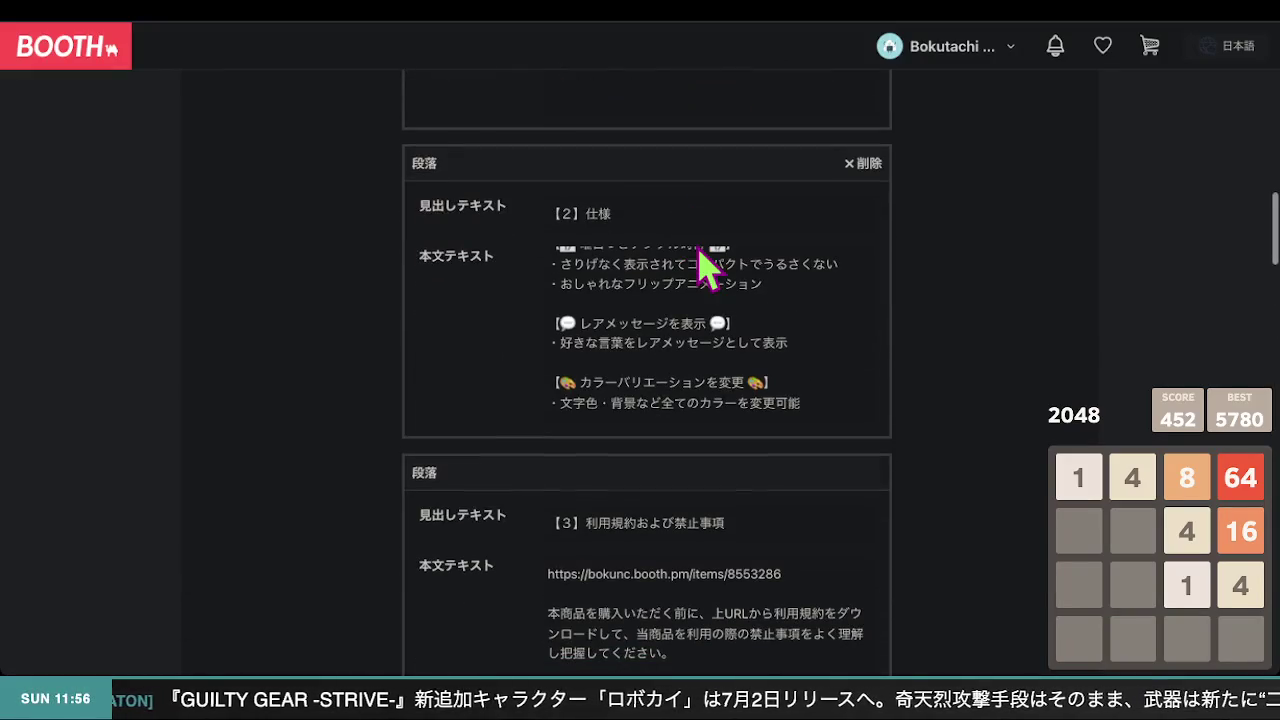
scroll(722, 310, down, 1)
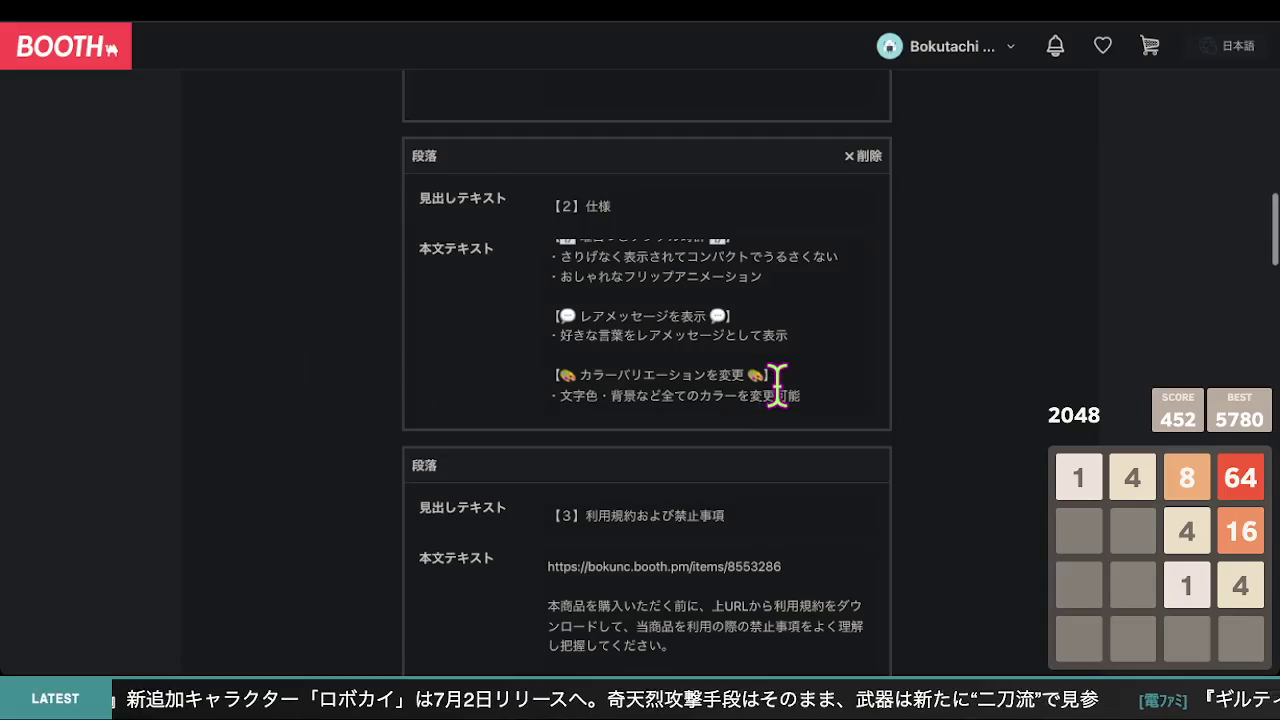
scroll(768, 385, up, 3)
- Start a new ・ bullet after the RSS line, discarding 48時間以内 and entering 古すぎる
click(797, 327)
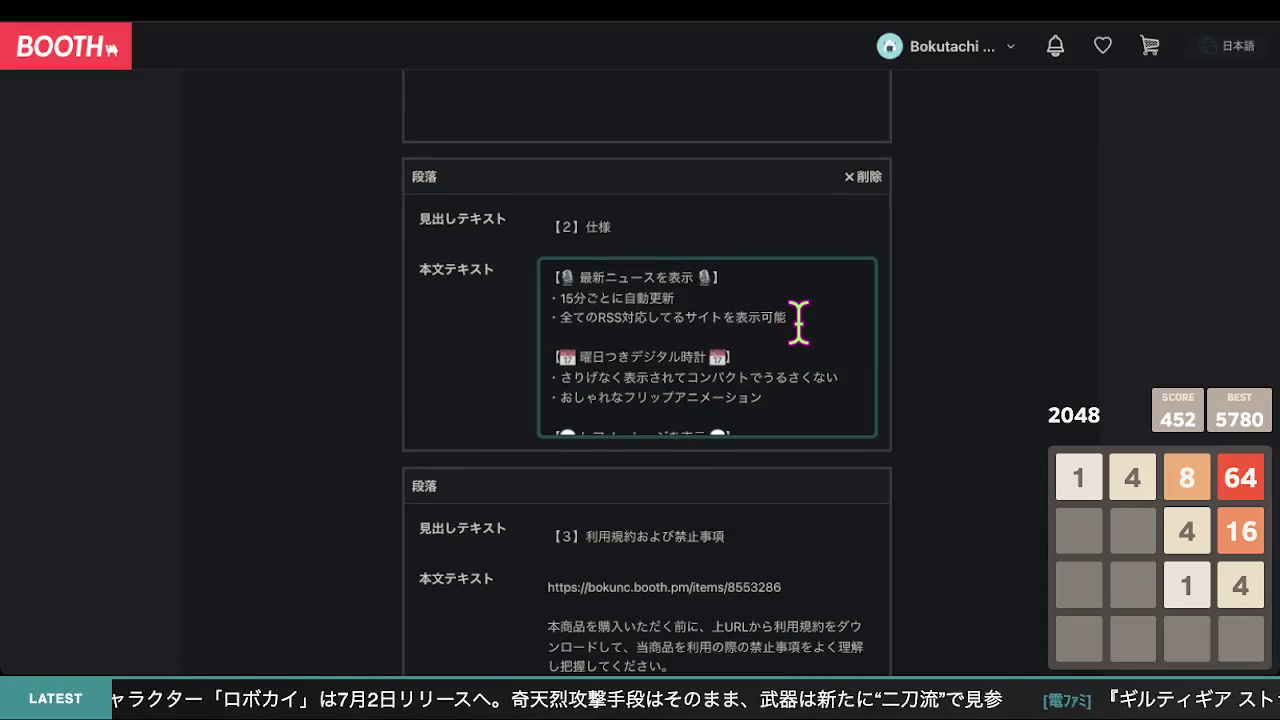
key(Return)
text(・)
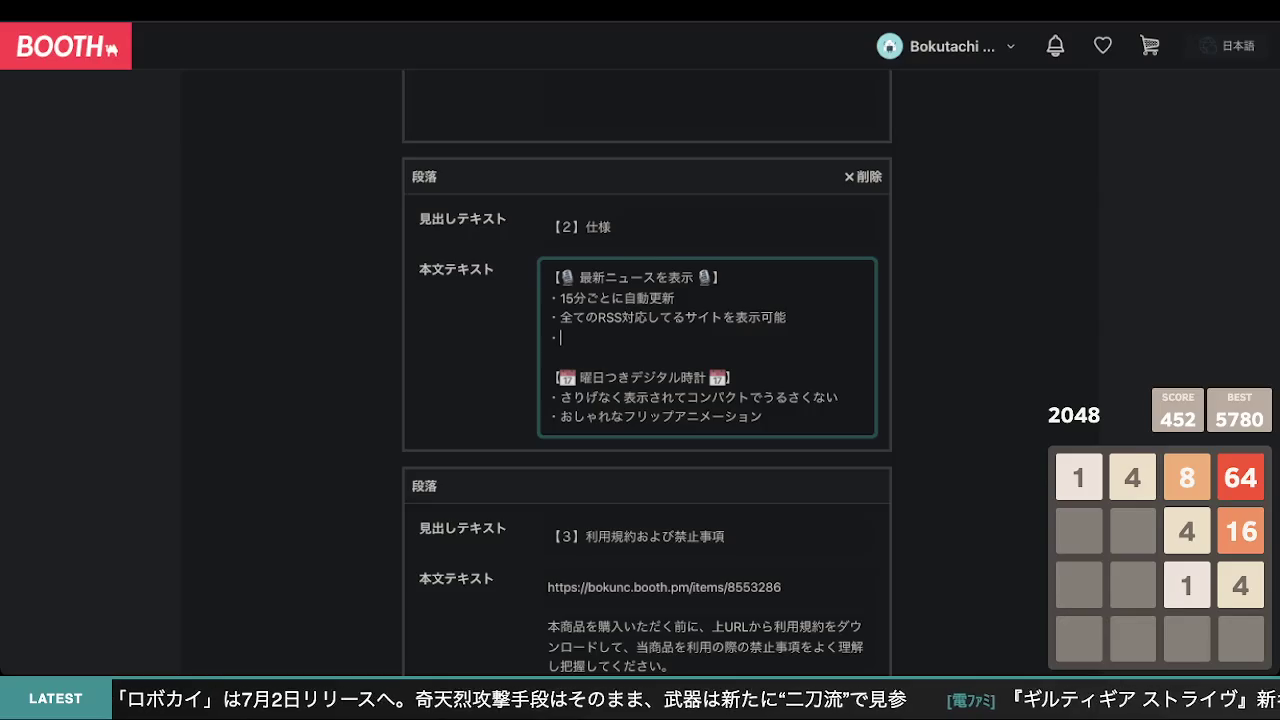
text(4)
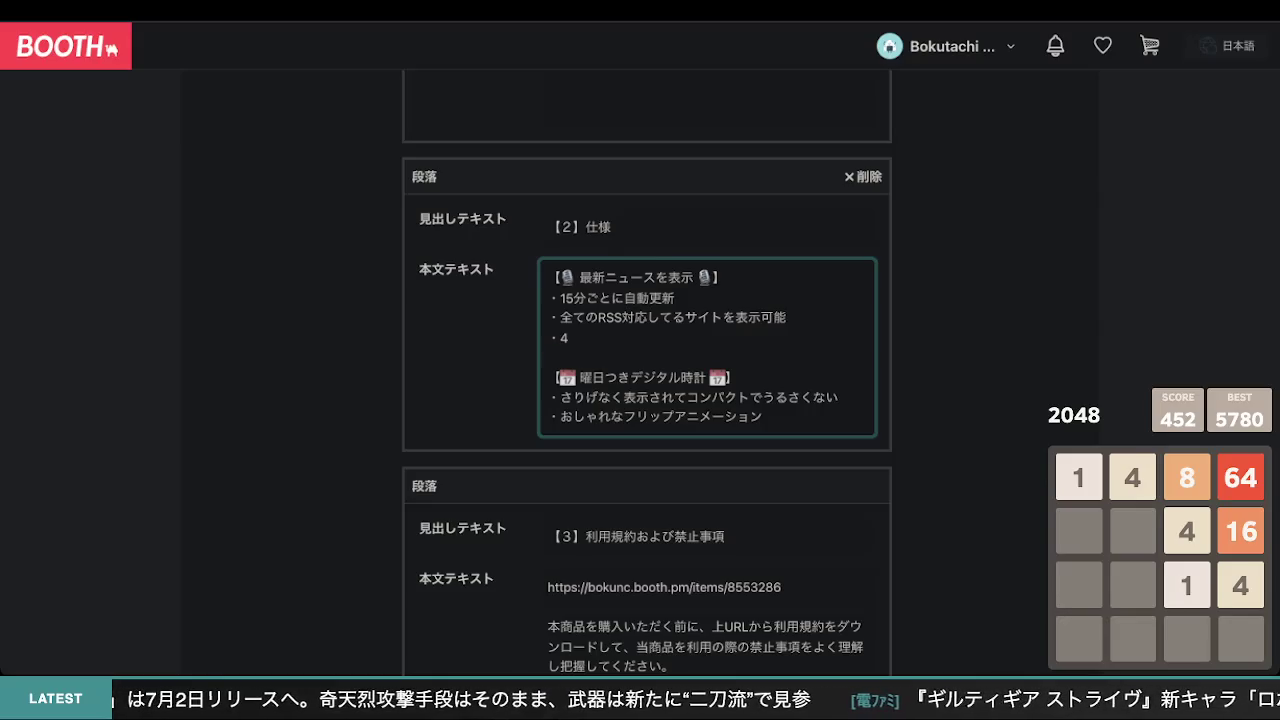
text(時間)
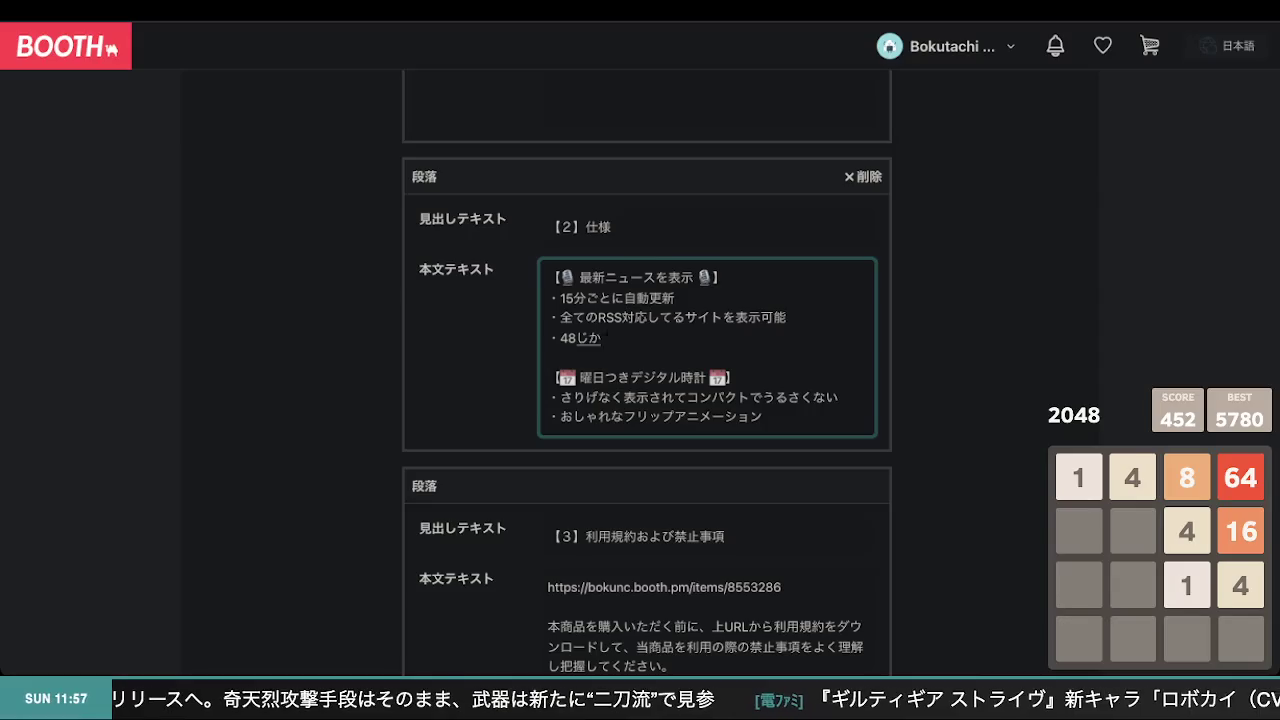
text(以内)
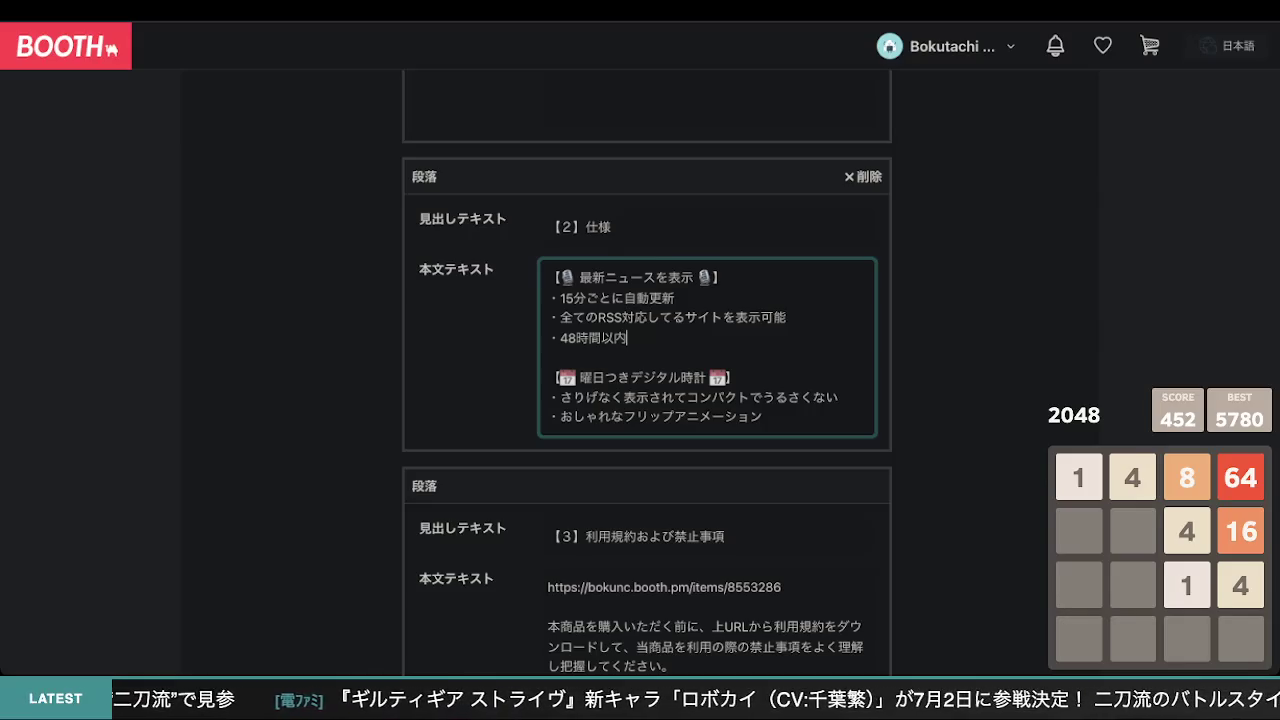
key(BackSpace)
key(BackSpace)
key(BackSpace)
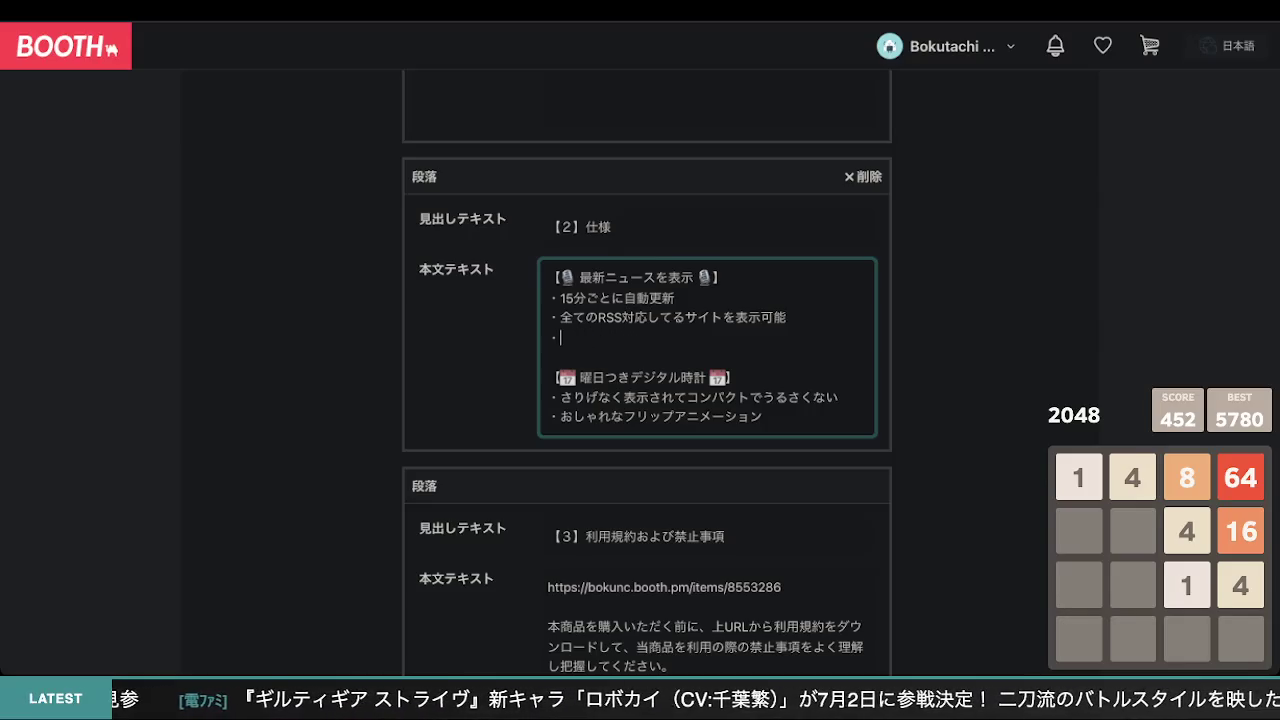
text(古巣giru)
key(Return)
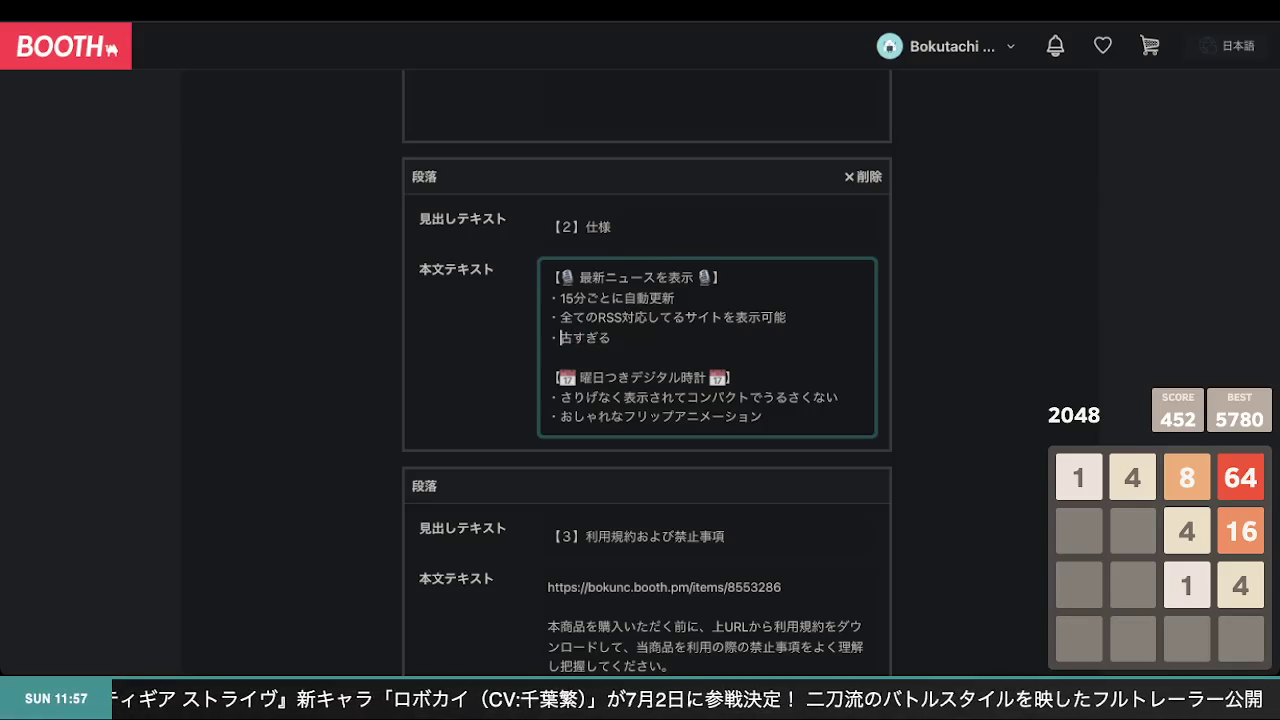
- Complete the bullet as 更新されていないサイトの古すぎる記事を非表示可能
text(koushin)
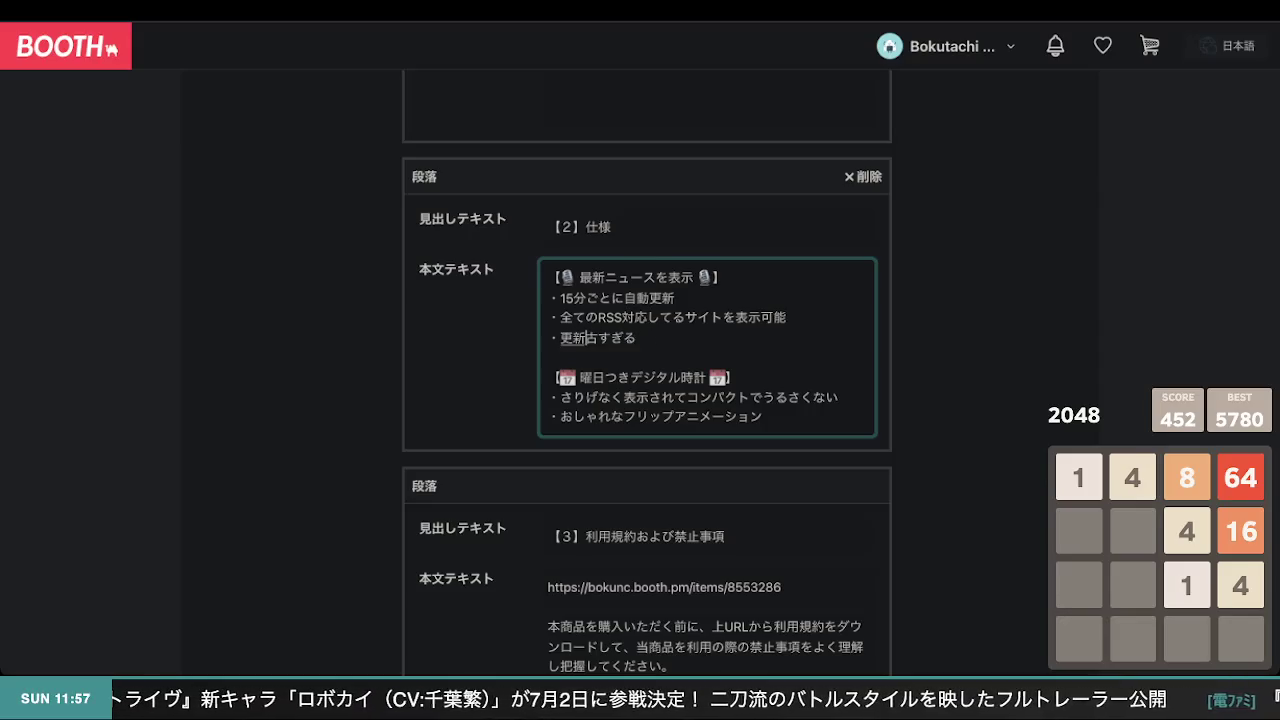
text(sareteinai)
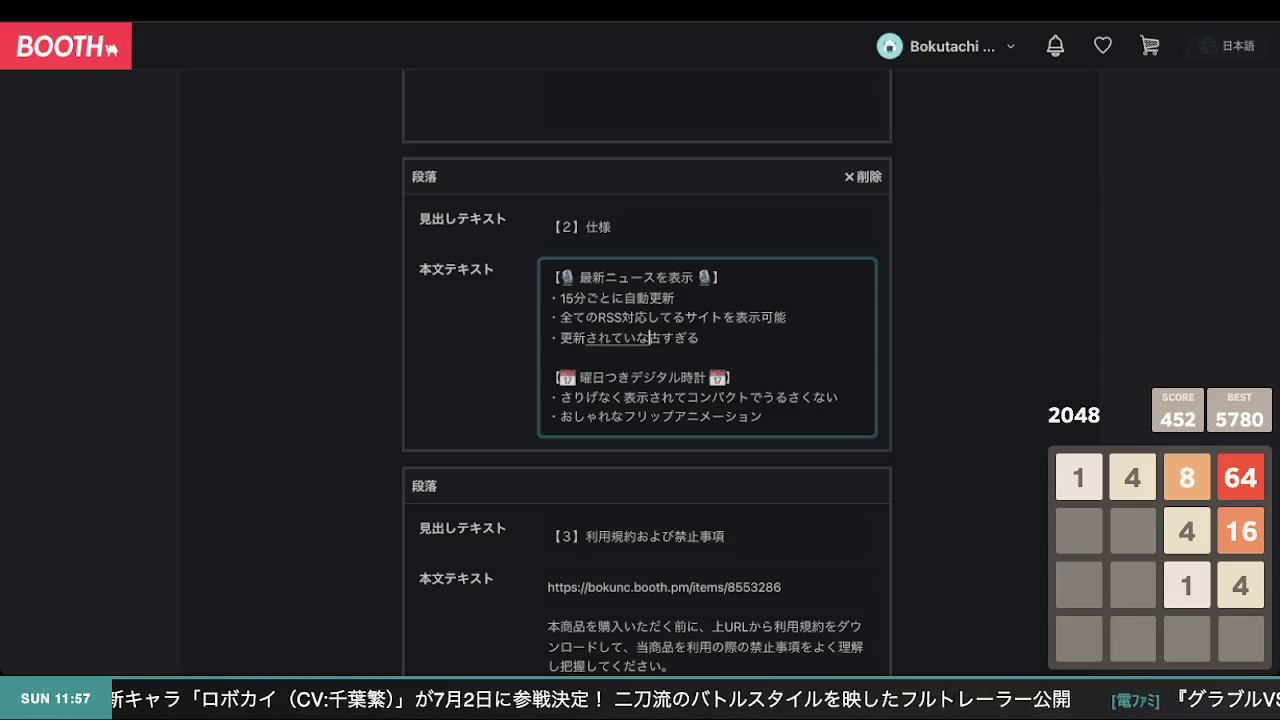
text(saito)
key(space)
key(Return)
text(no)
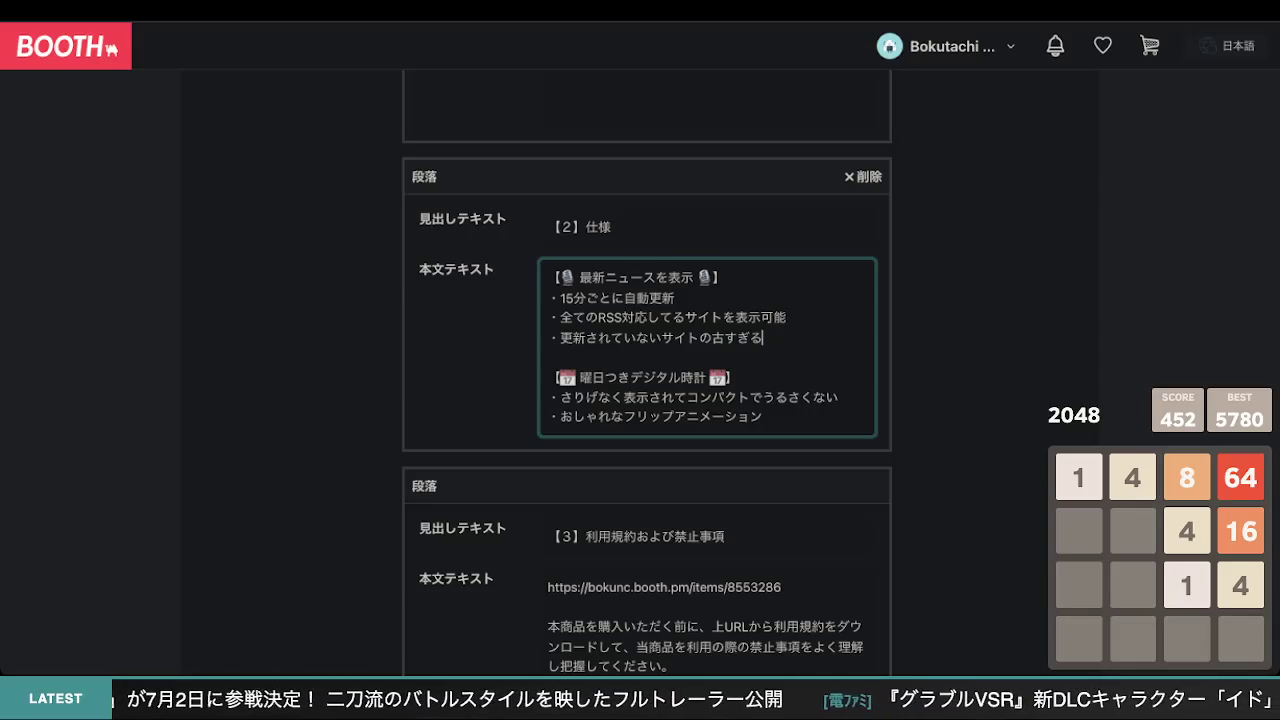
text(i)
key(space)
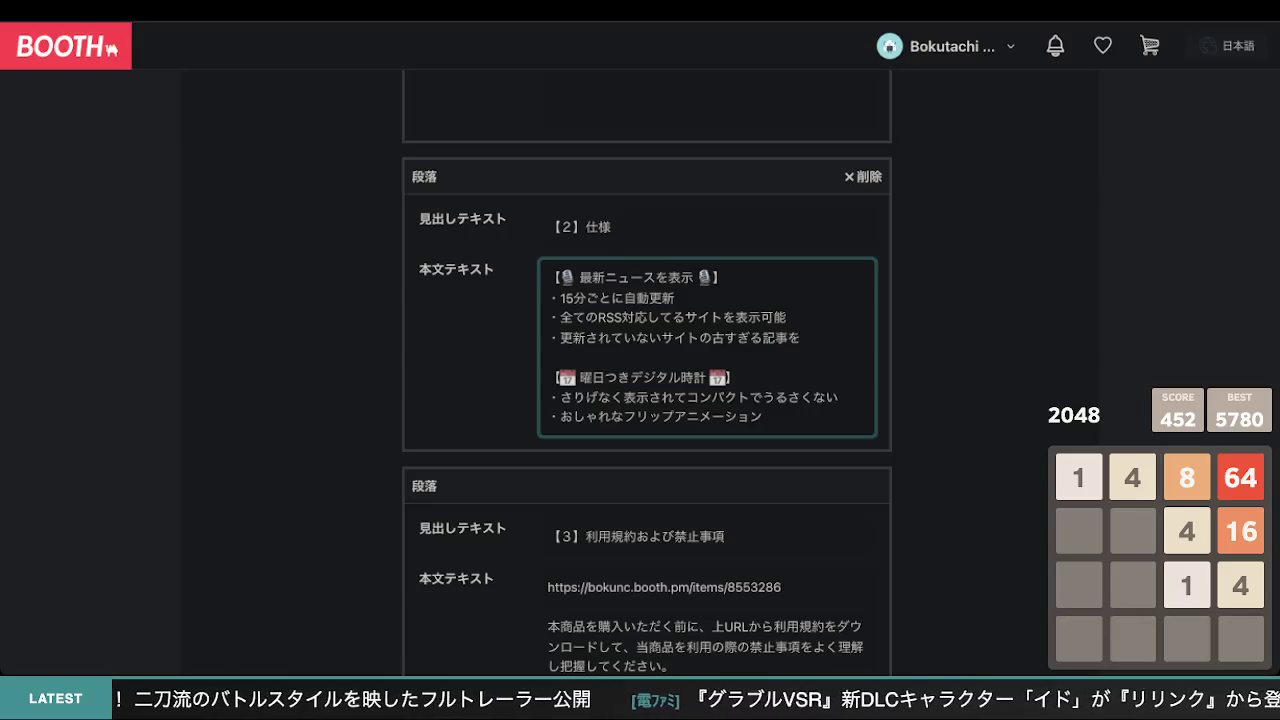
text(hihyouji)
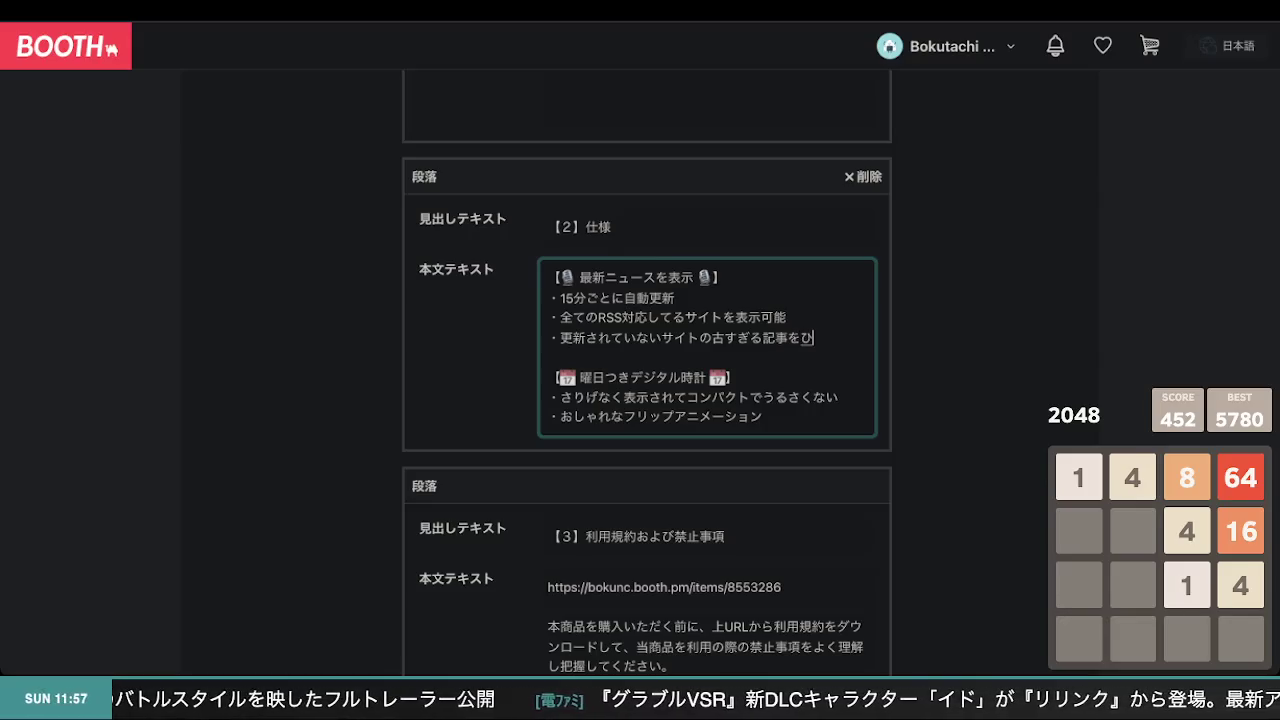
key(space)
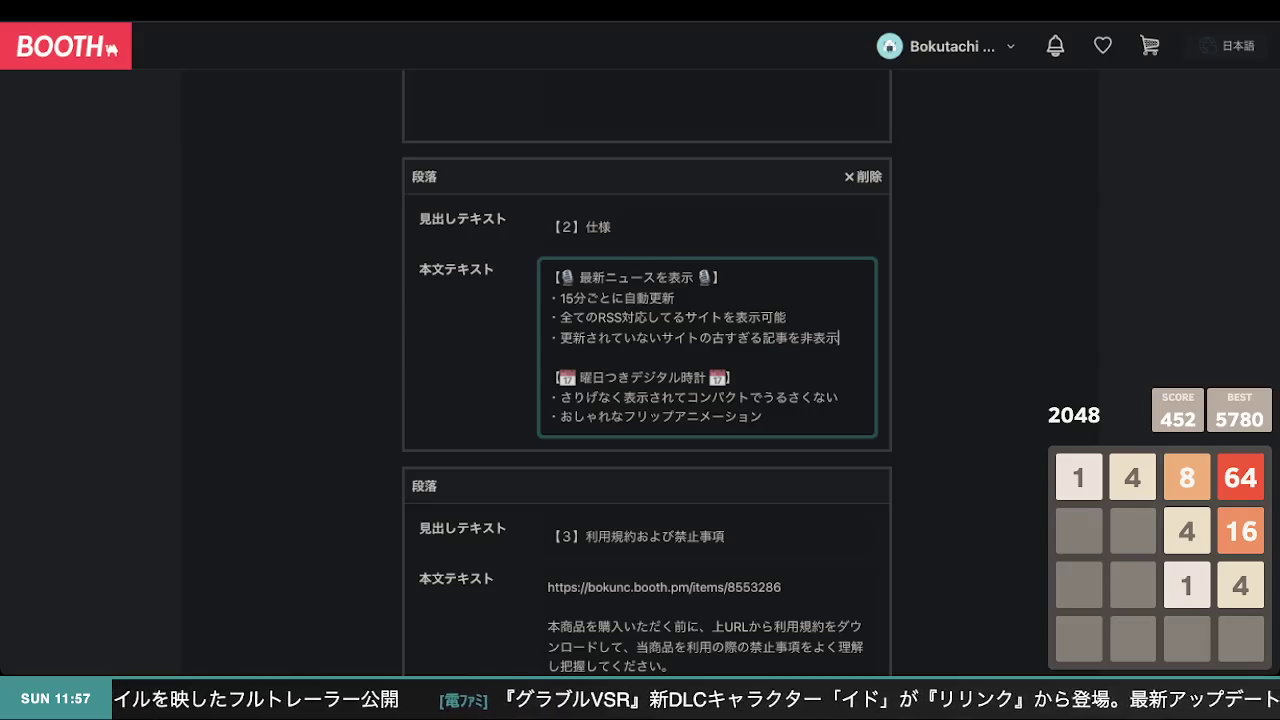
text(kanou)
key(space)
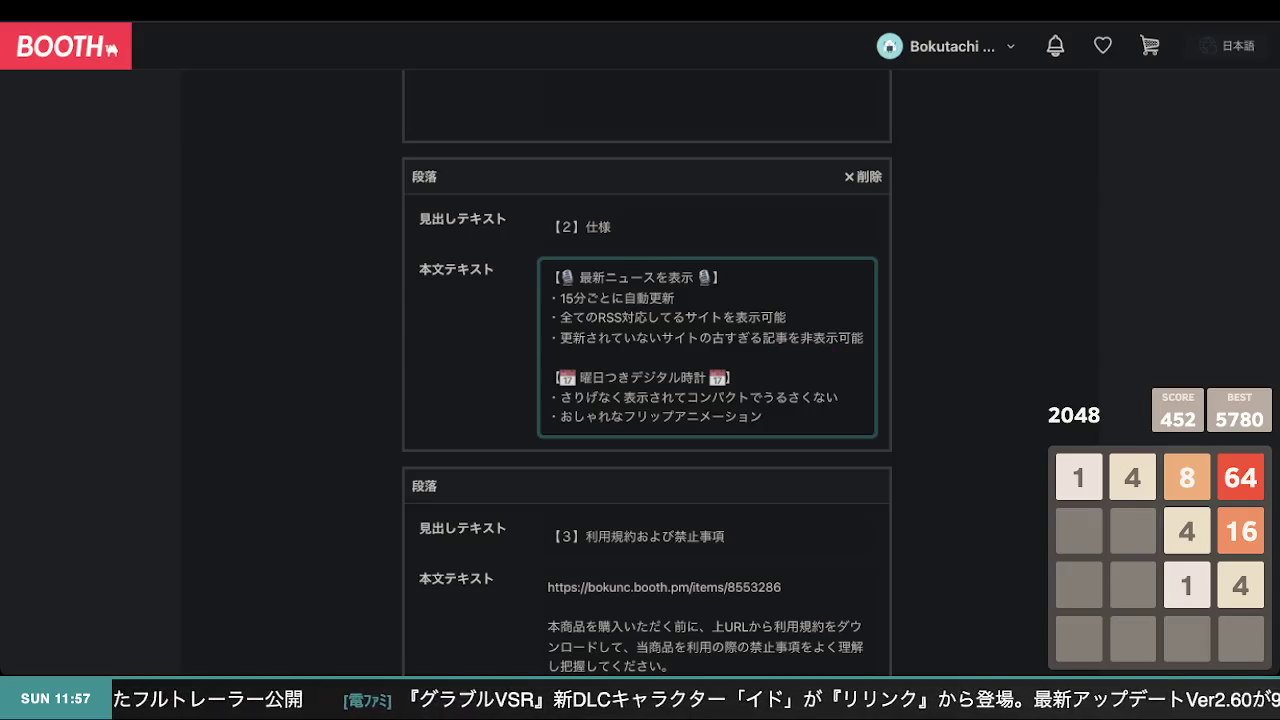
click(945, 378)
scroll(830, 345, down, 1)
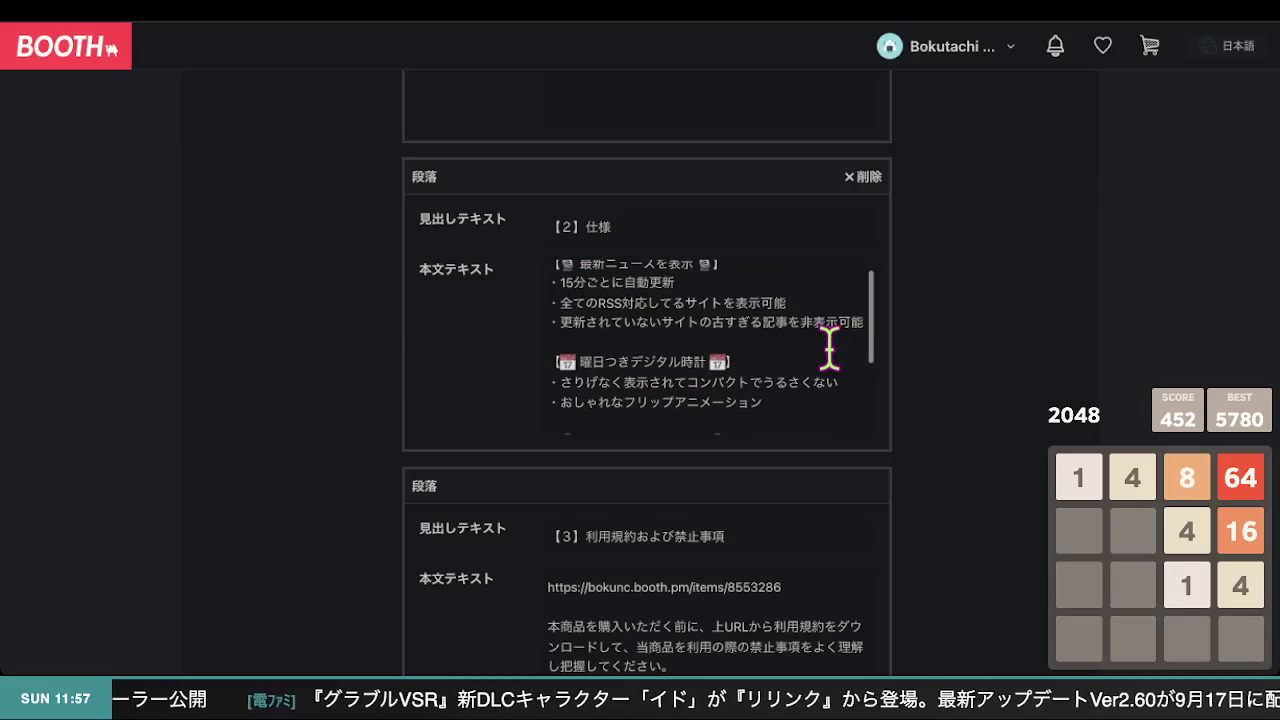
- Replace されていない with 頻度の低い in the new 仕様 bullet
scroll(808, 350, down, 1)
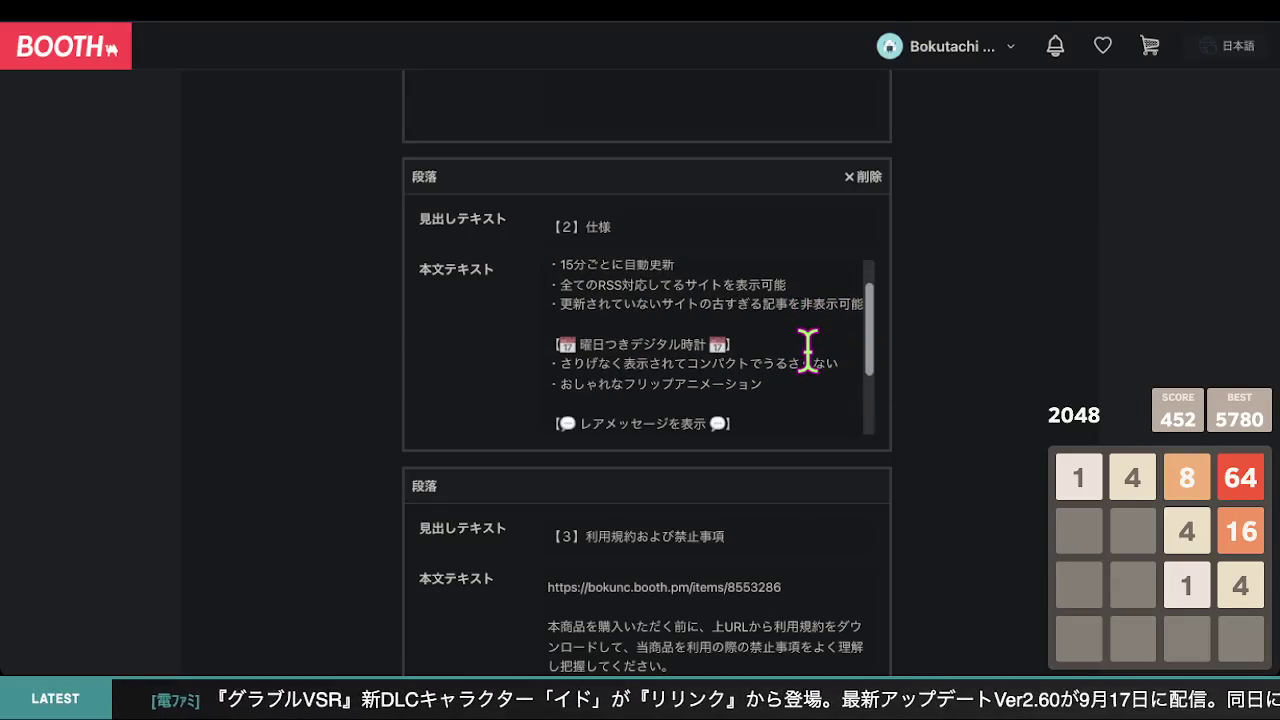
scroll(810, 350, down, 1)
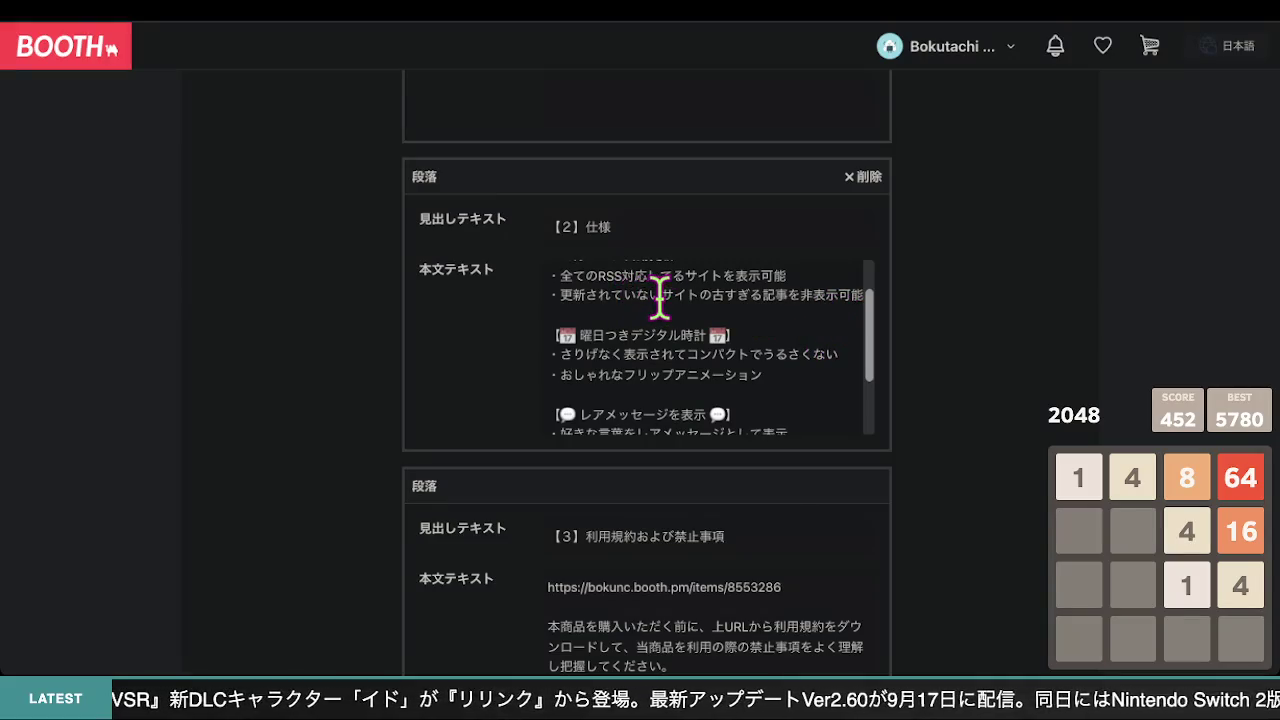
drag(660, 297, 569, 290)
click(561, 292)
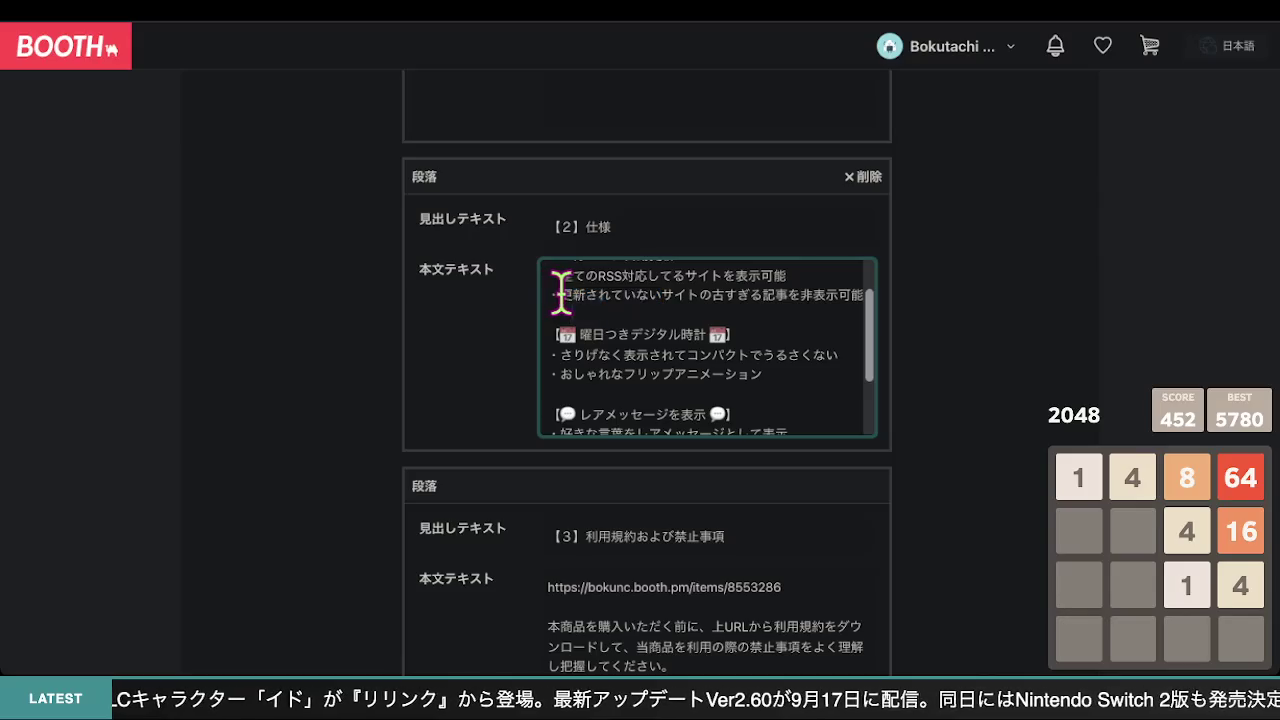
drag(660, 293, 586, 293)
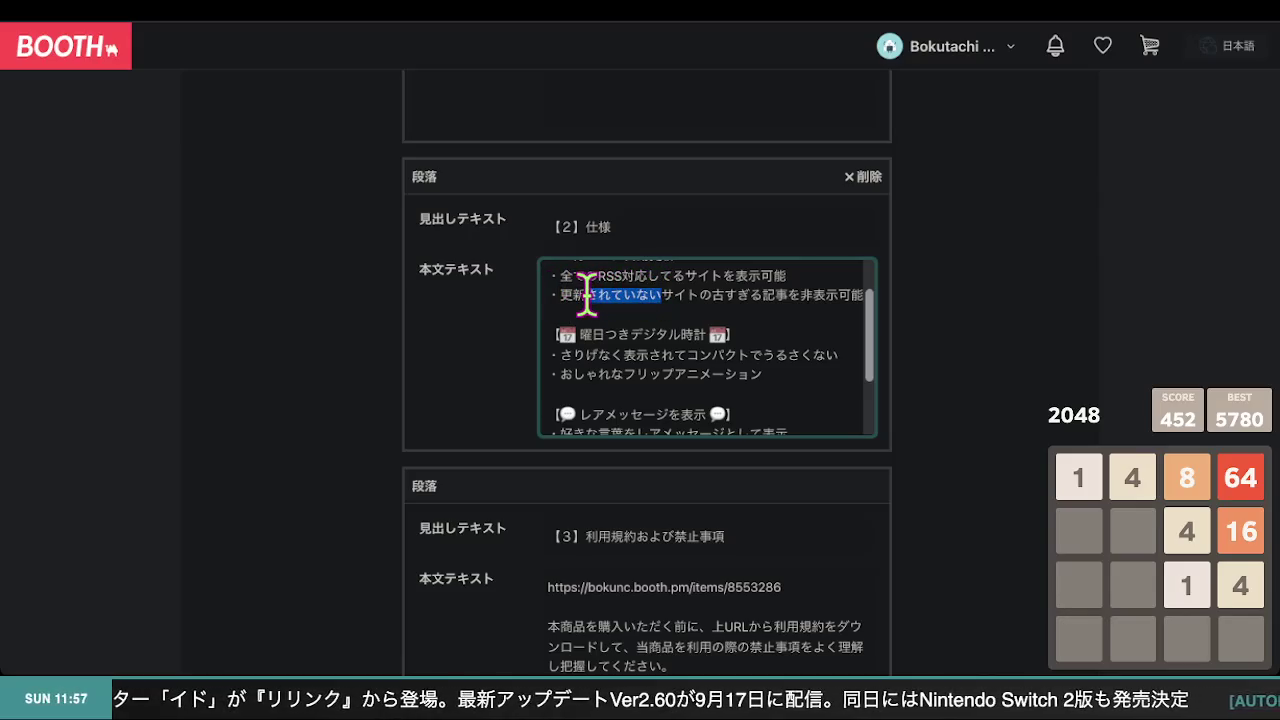
text(hindono)
key(space)
key(Return)
text(hiku)
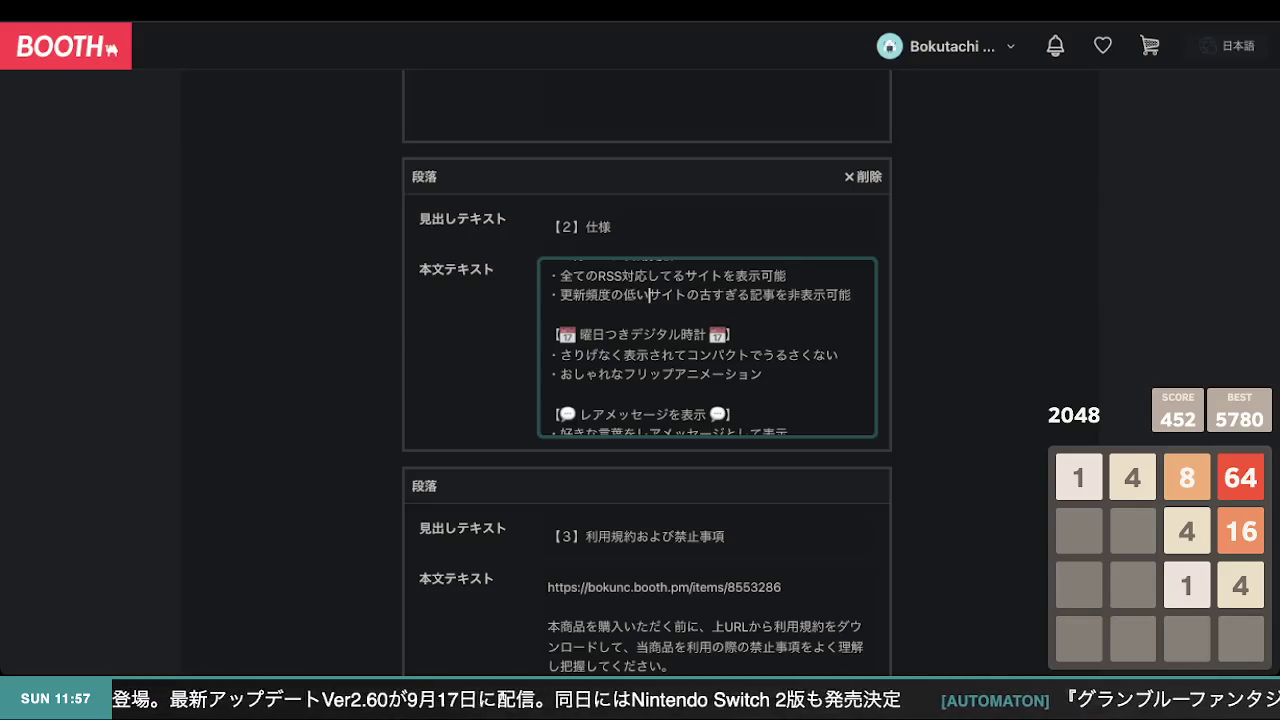
click(993, 350)
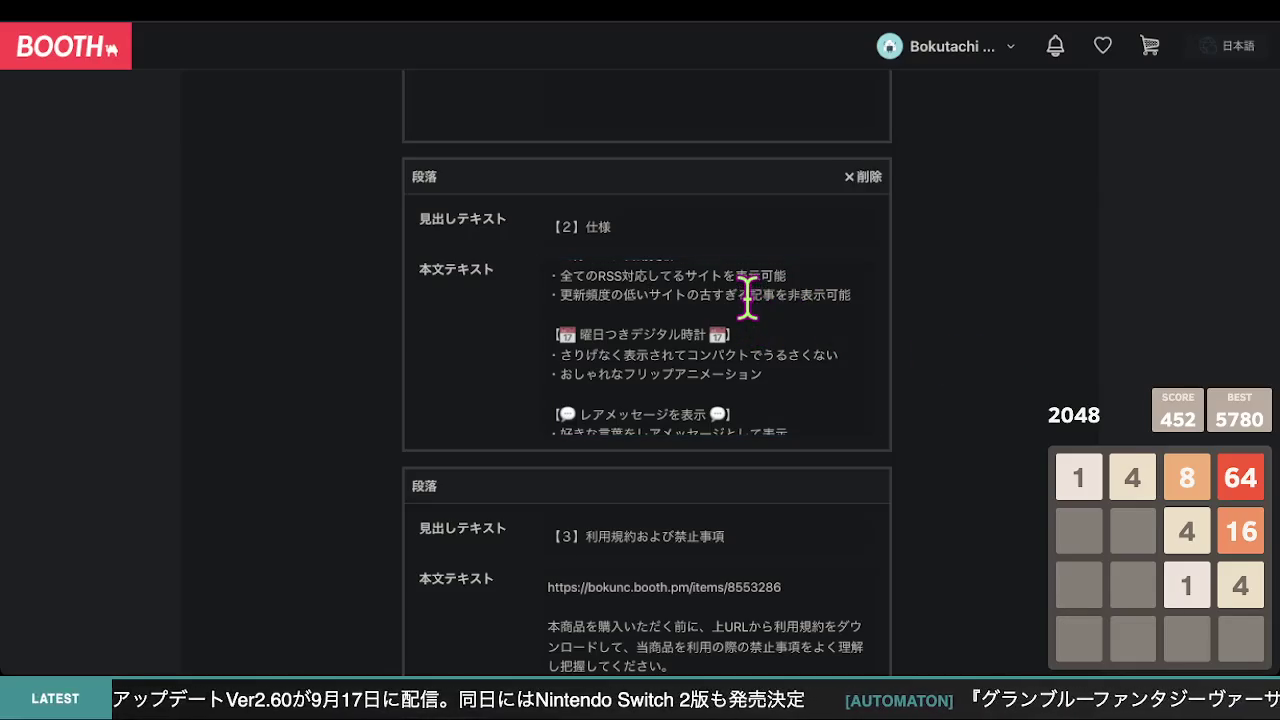
- Change 古すぎる to 古い, giving 更新頻度の低いサイトの古い記事を非表示可能
click(747, 297)
key(BackSpace)
key(BackSpace)
key(BackSpace)
text(i)
click(989, 314)
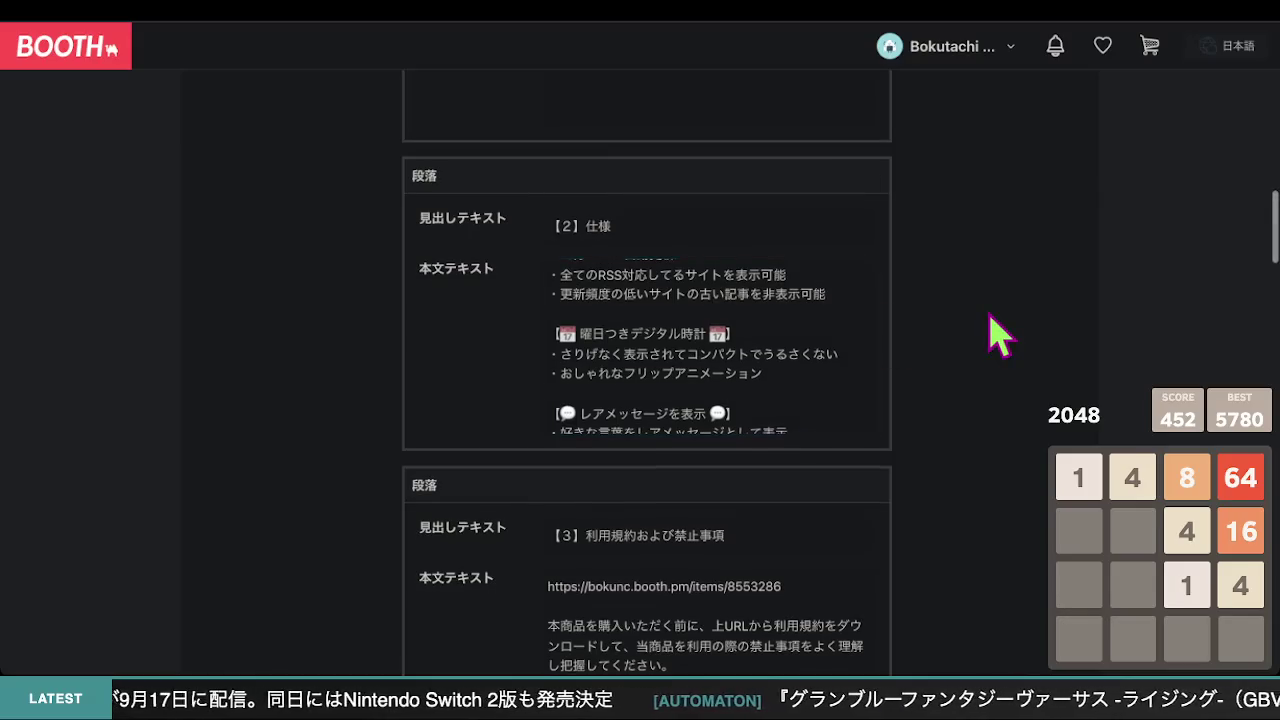
click(799, 295)
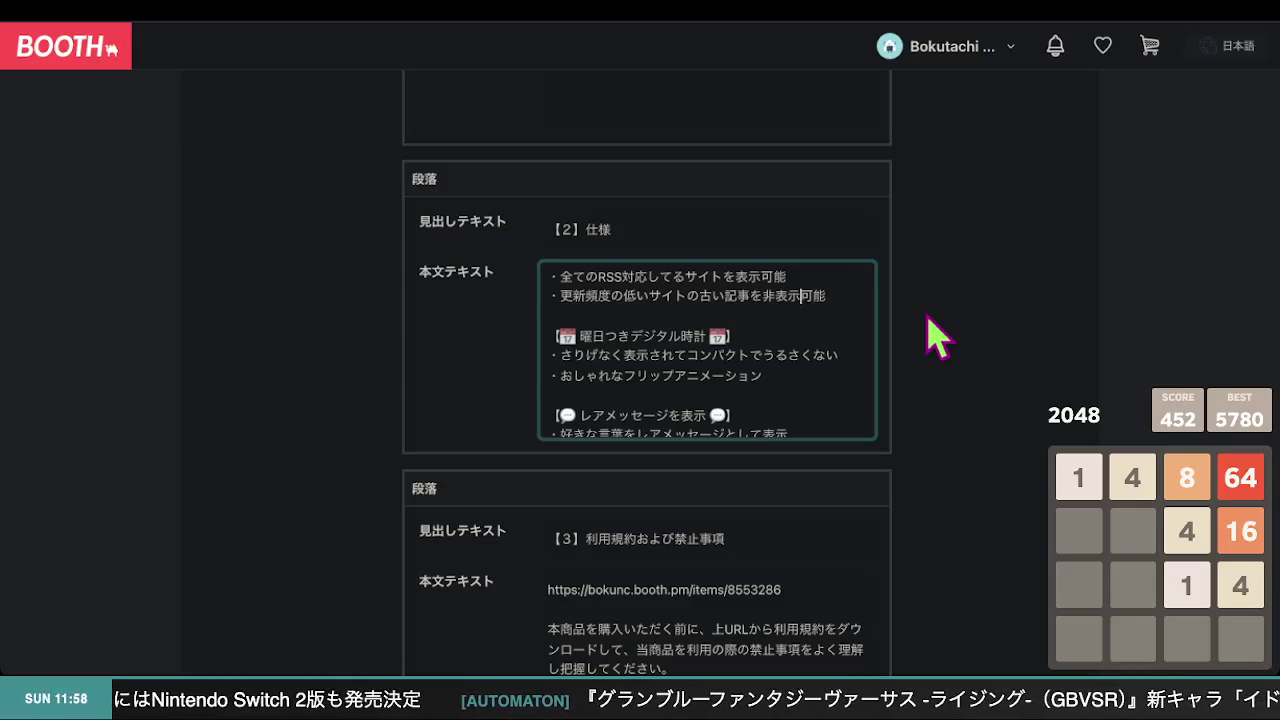
- Save the product again as a draft and open its public item page
scroll(777, 356, down, 1)
scroll(777, 356, down, 1)
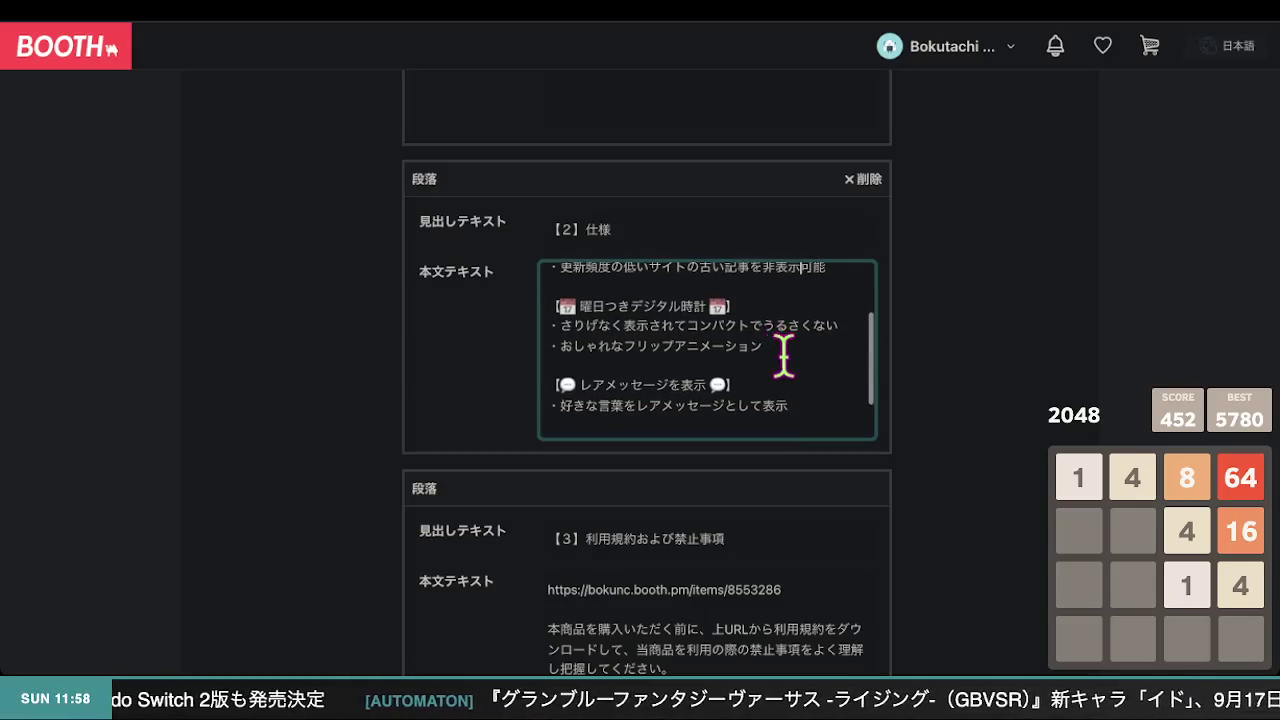
scroll(835, 355, down, 5)
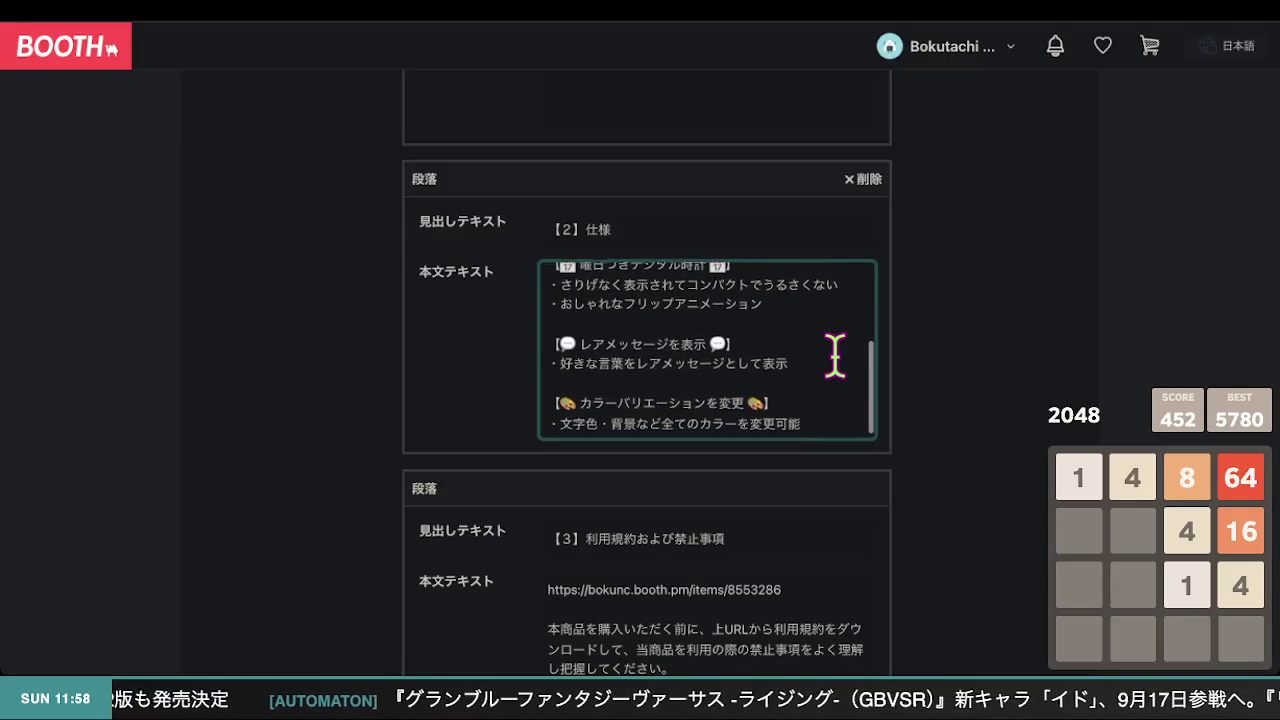
scroll(1037, 382, down, 15)
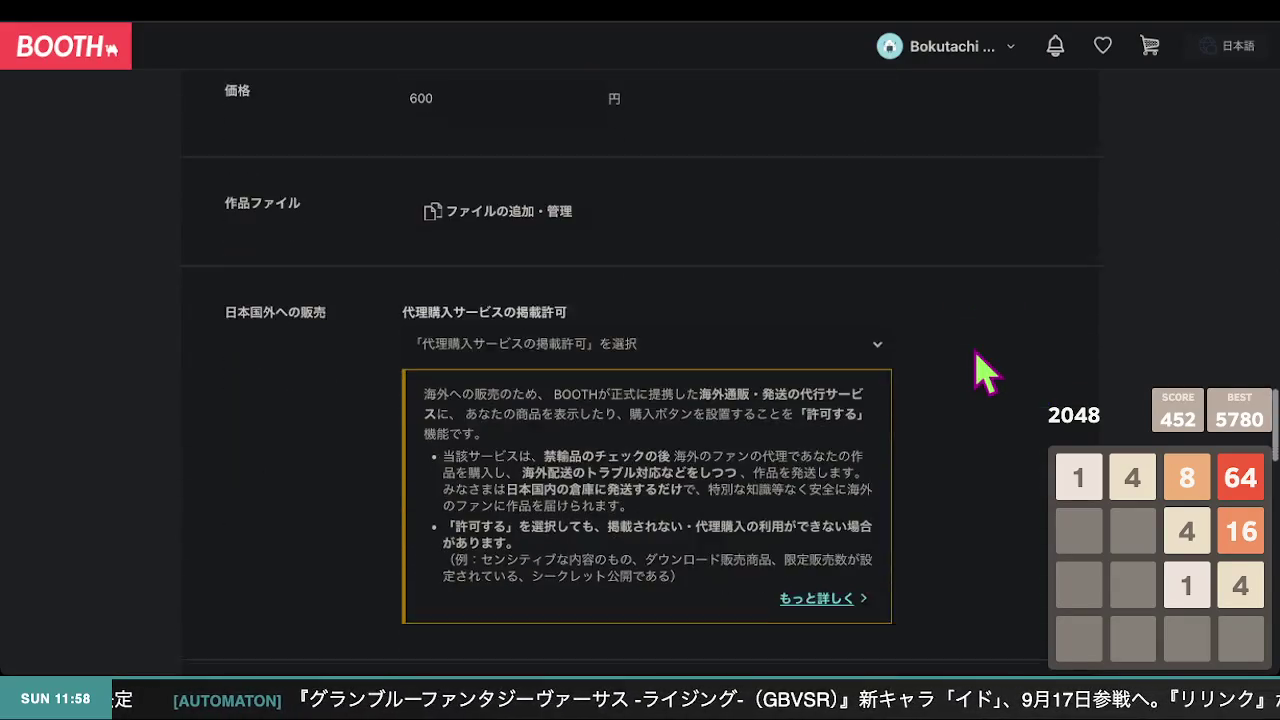
scroll(820, 350, down, 5)
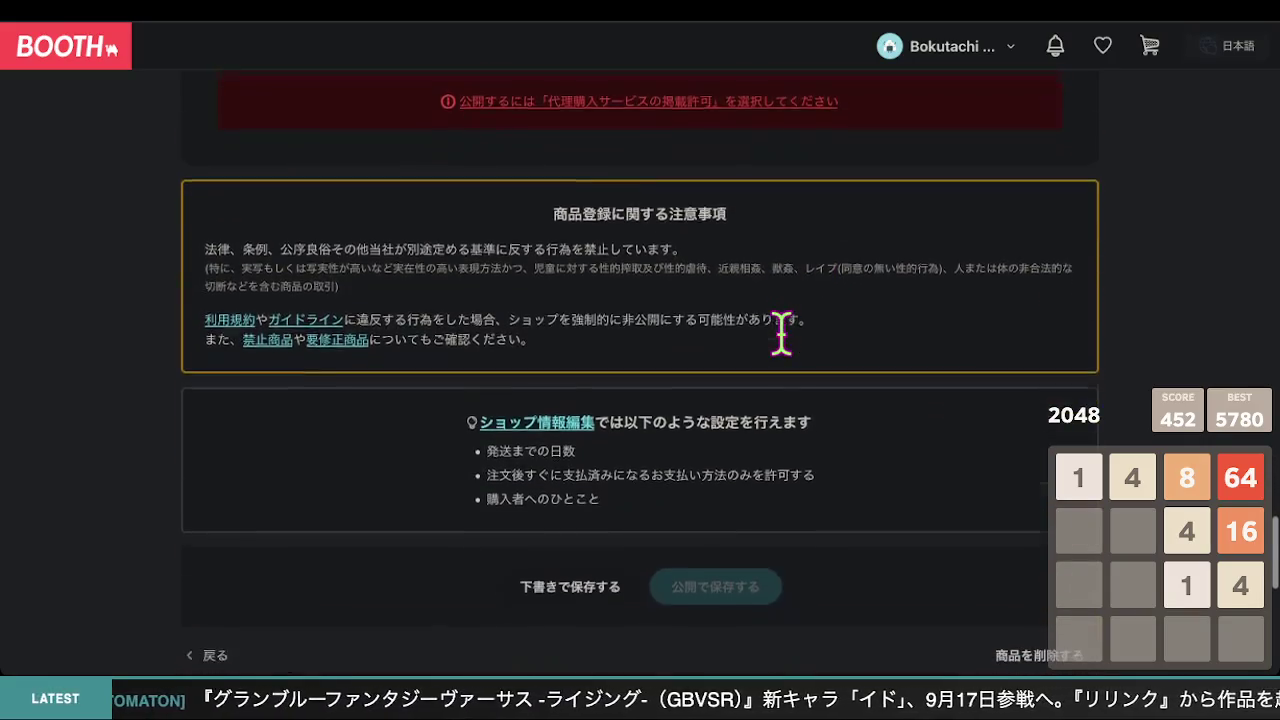
click(598, 410)
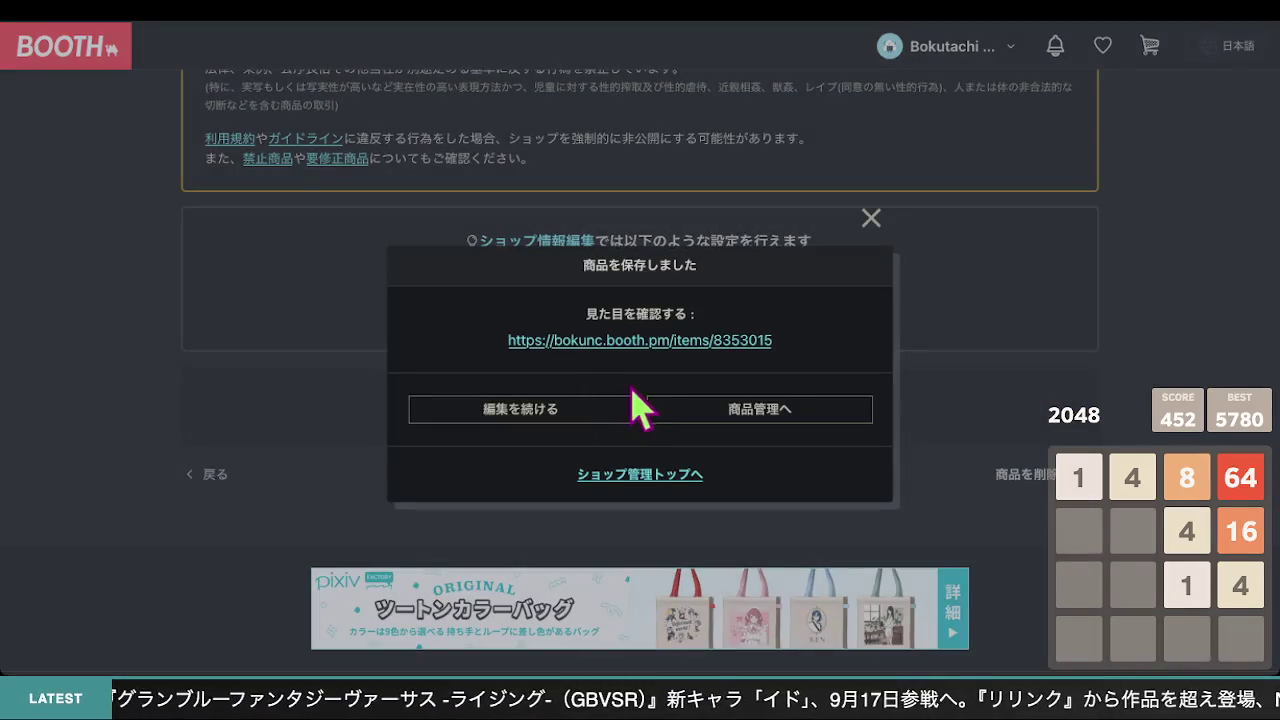
click(642, 344)
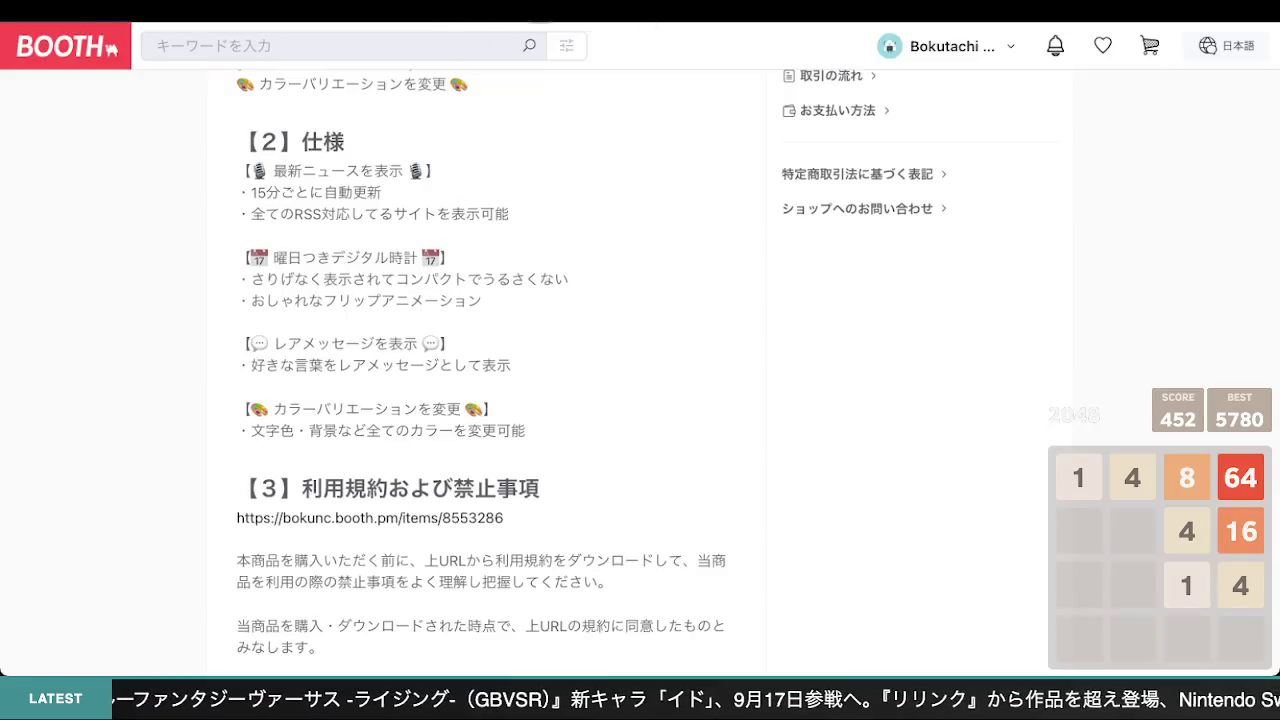
- Reload the product page and confirm 【2】仕様 lists 更新頻度の低いサイトの古い記事を非表示可能
key(ctrl+r)
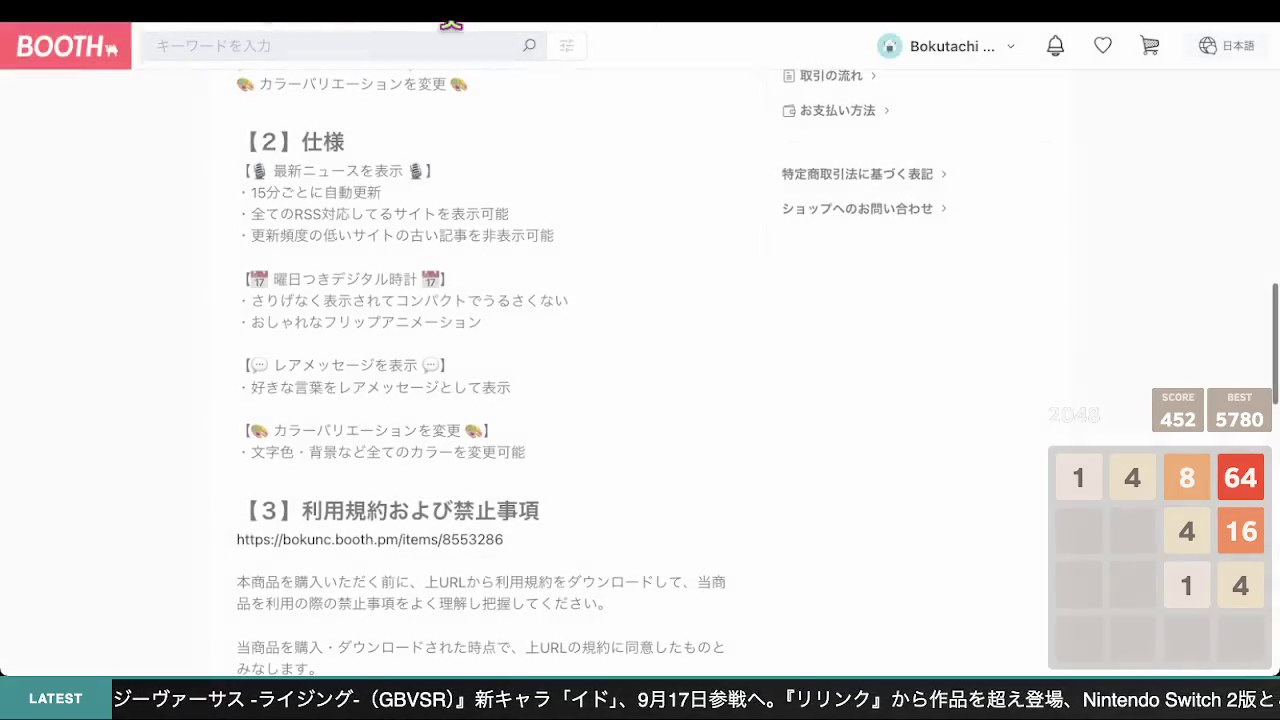
scroll(648, 340, up, 1)
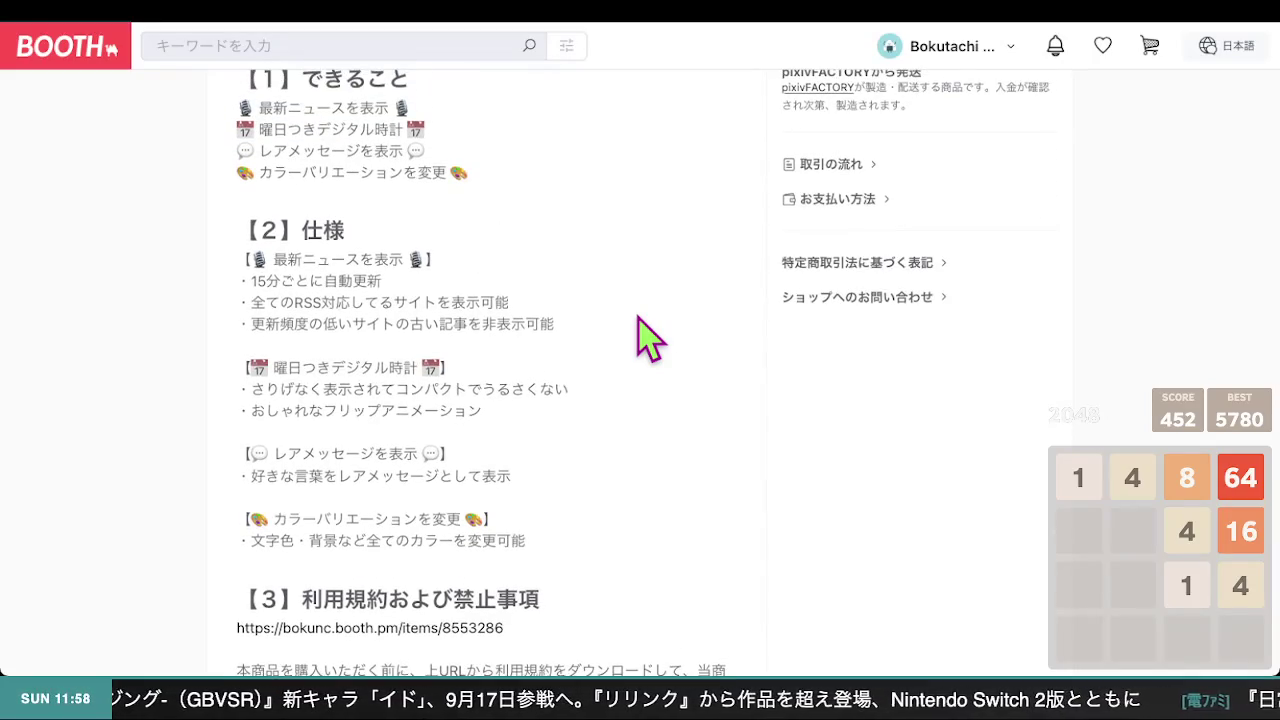
scroll(648, 340, up, 1)
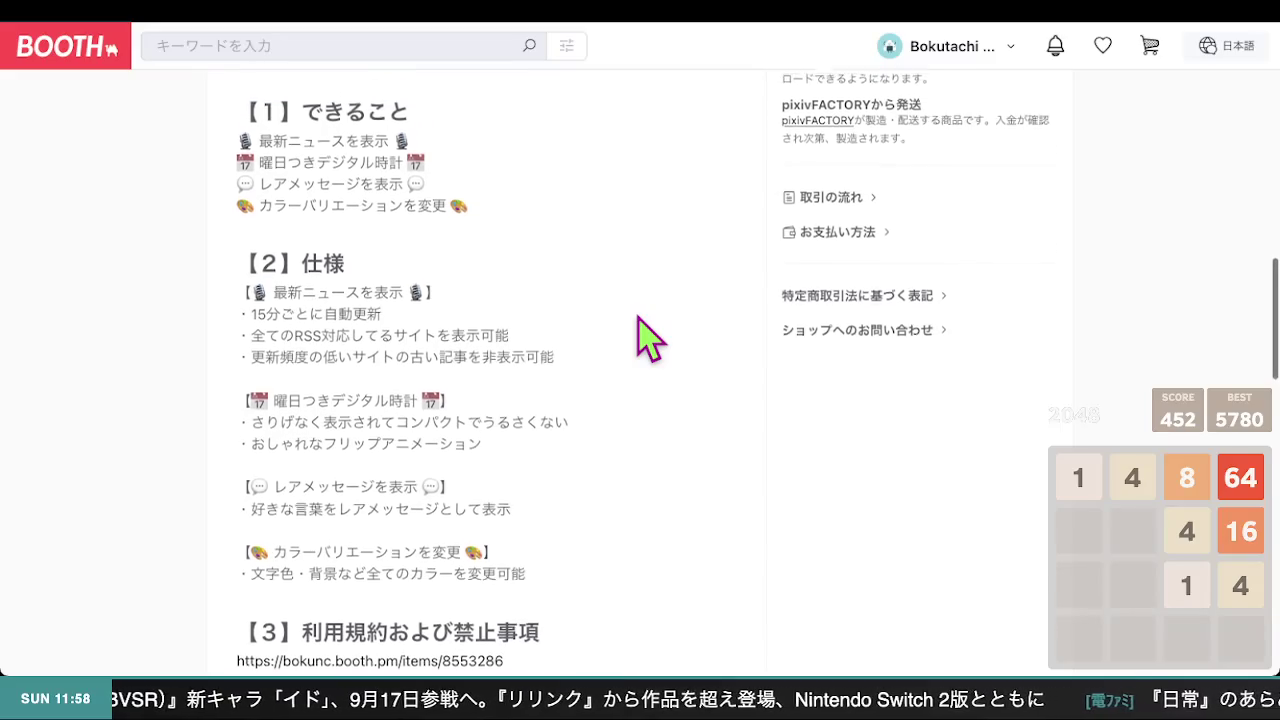
scroll(648, 340, down, 3)
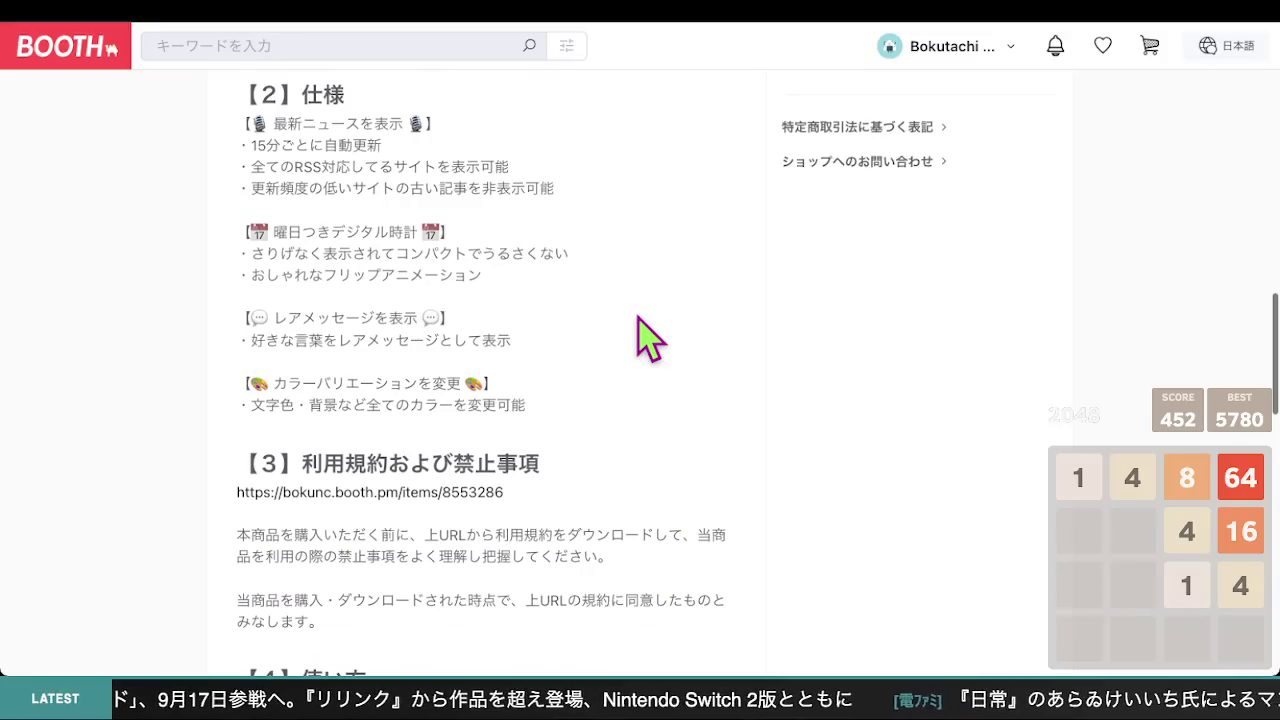
scroll(648, 340, up, 2)
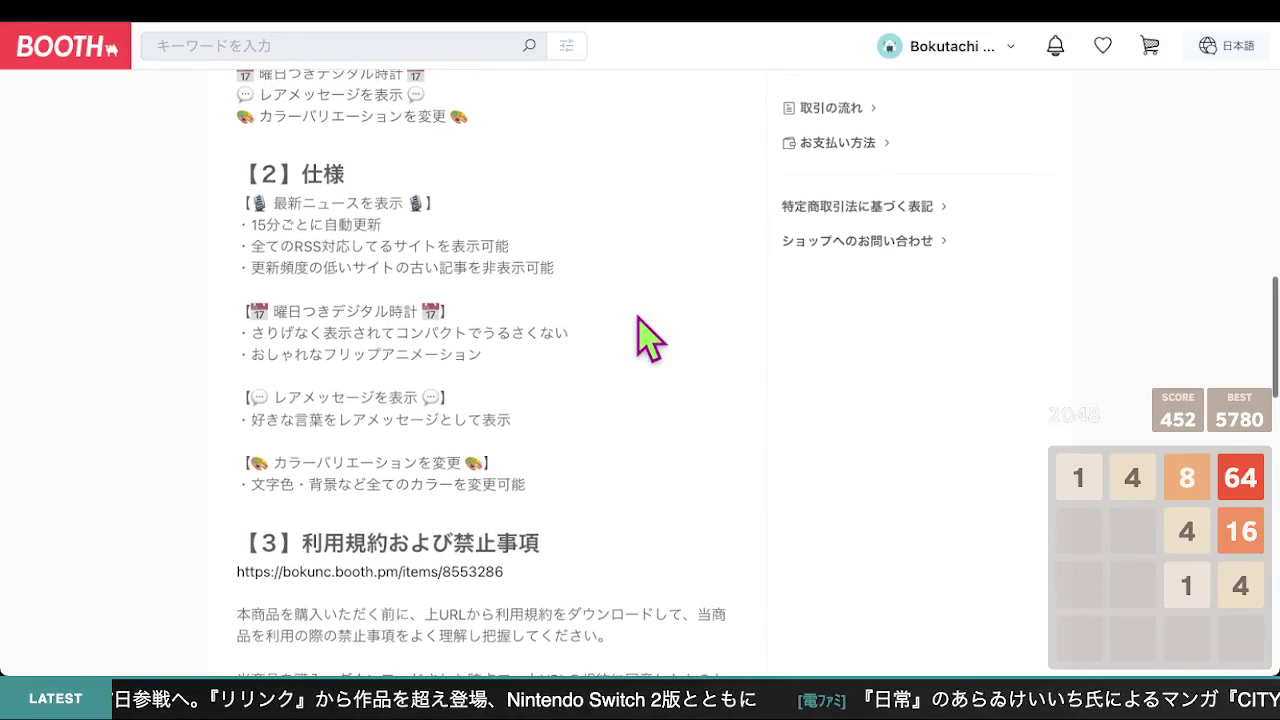
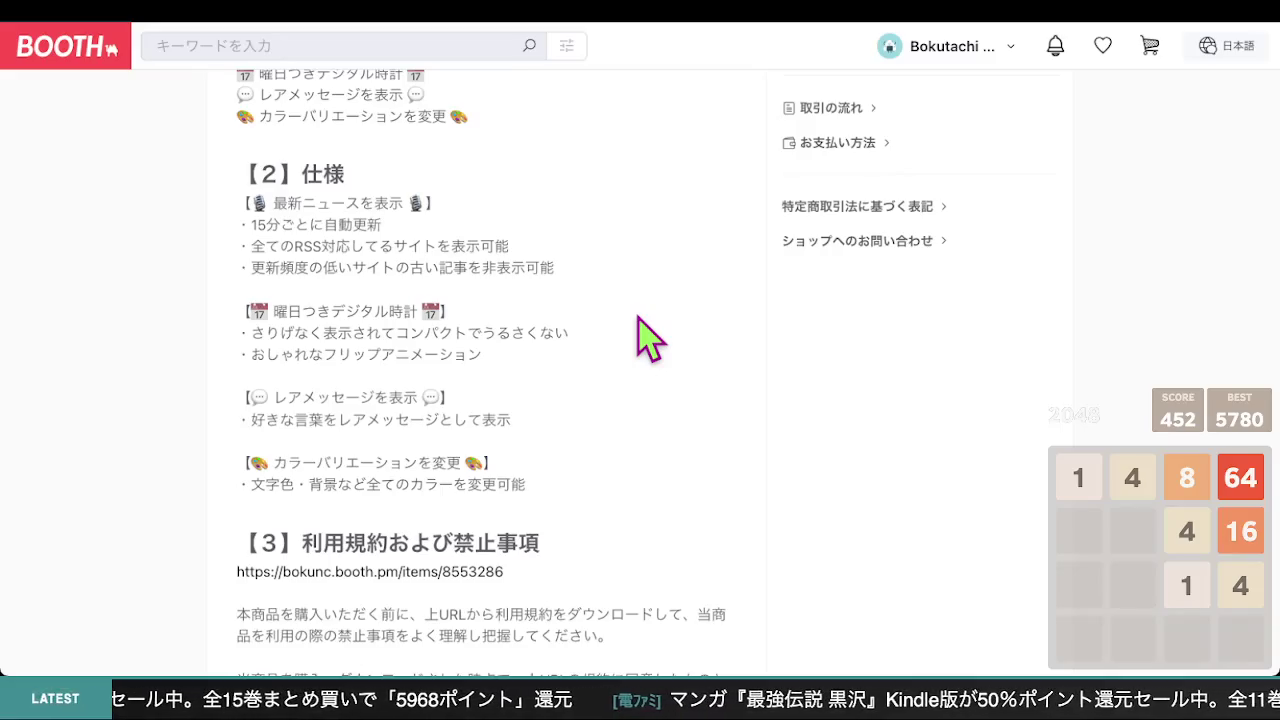
- Back in the listing editor, make the 【2】仕様 rare-message line end with 表示可能
click(514, 22)
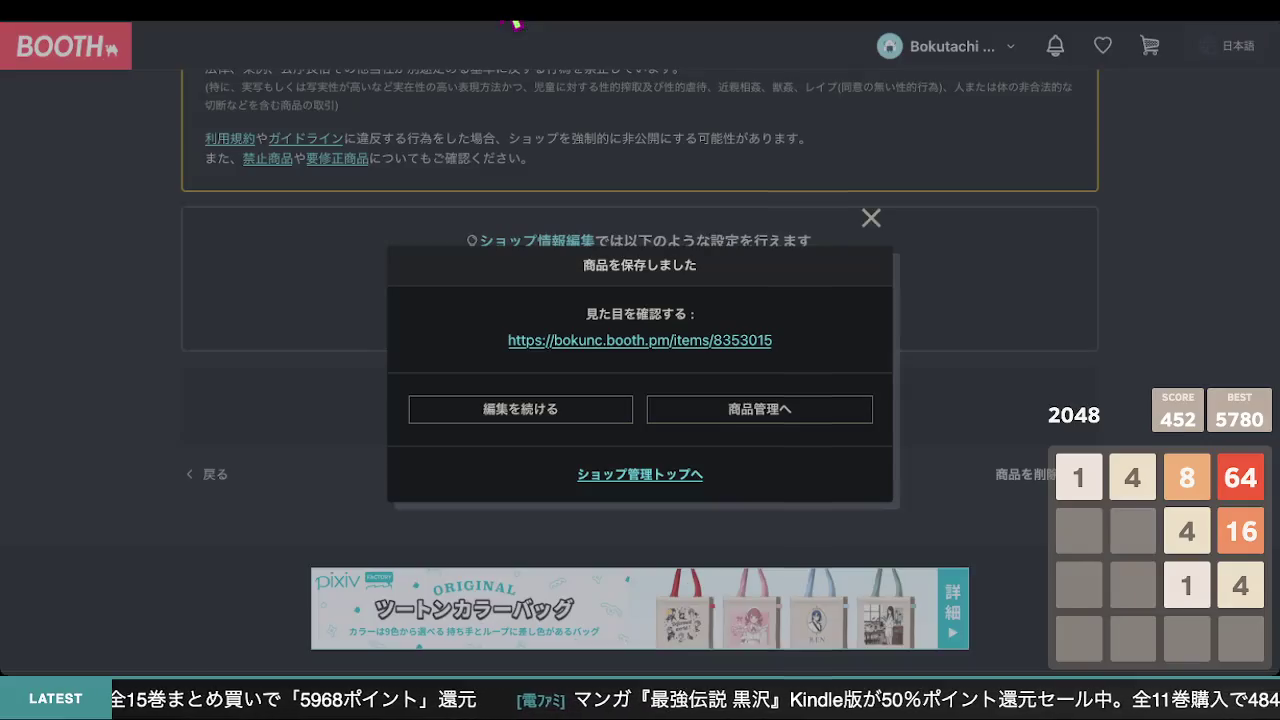
click(871, 218)
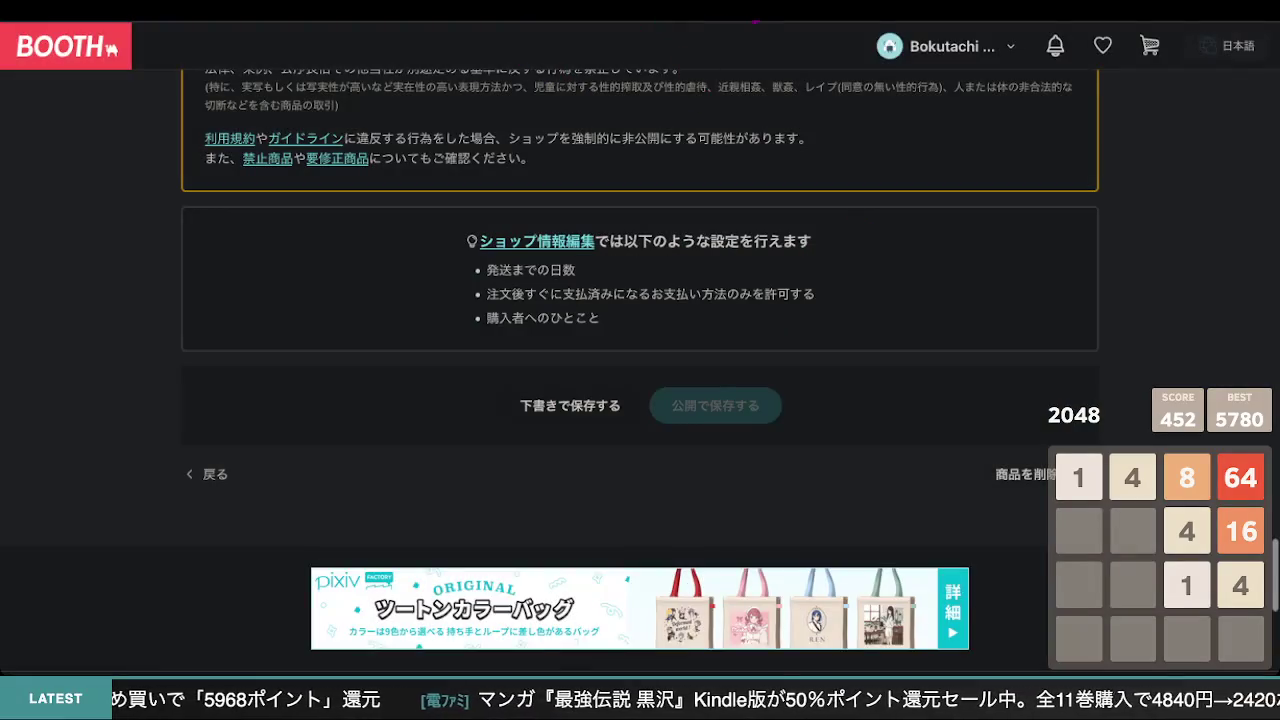
scroll(557, 194, up, 15)
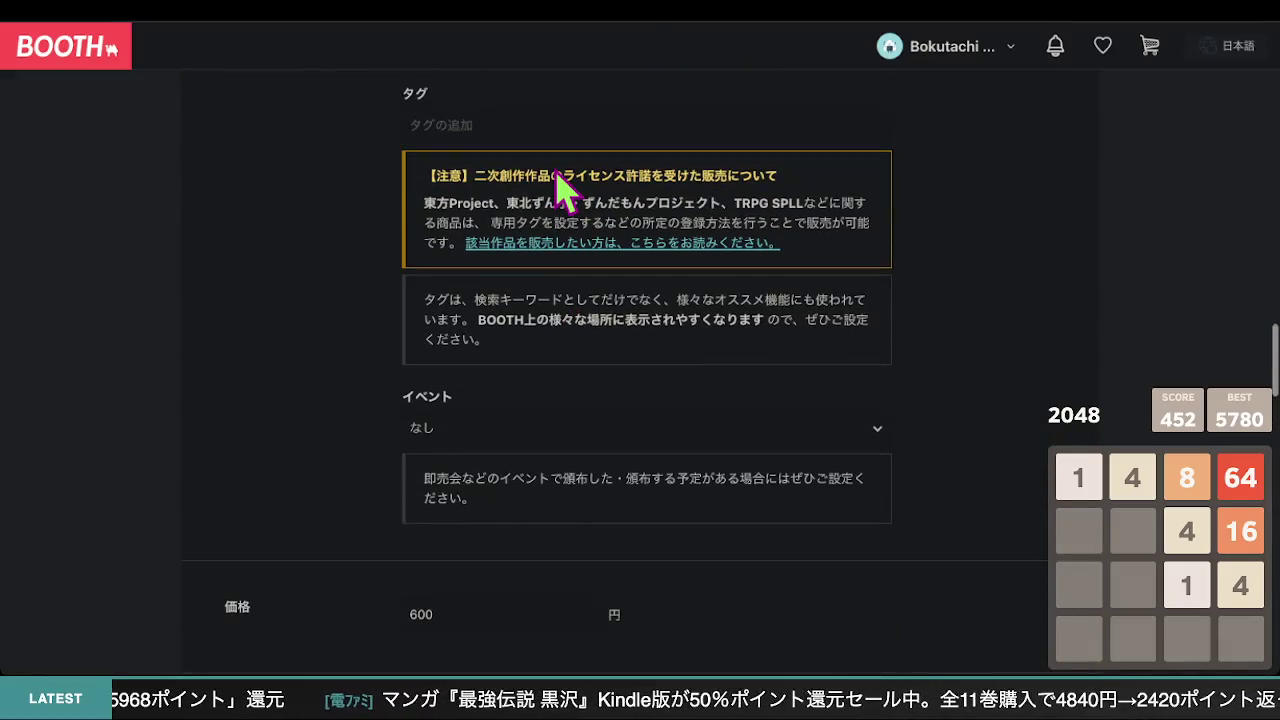
scroll(560, 185, up, 10)
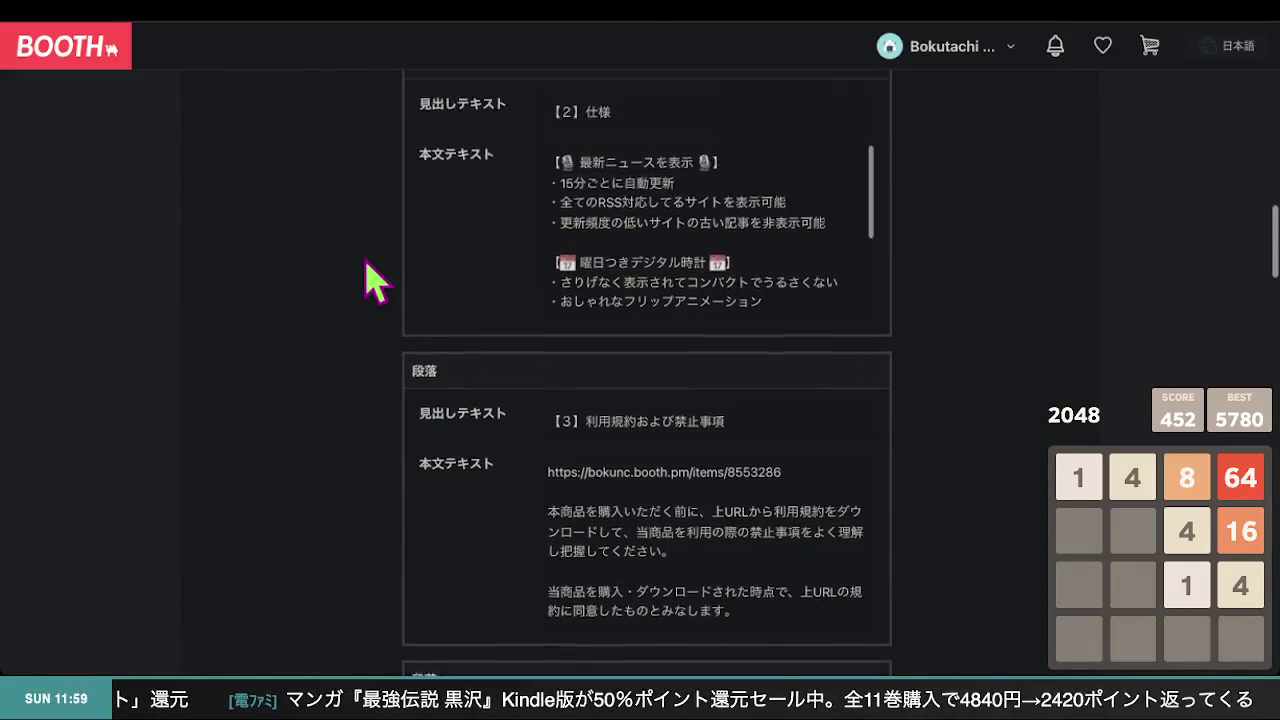
scroll(366, 270, up, 1)
scroll(586, 294, down, 2)
click(811, 352)
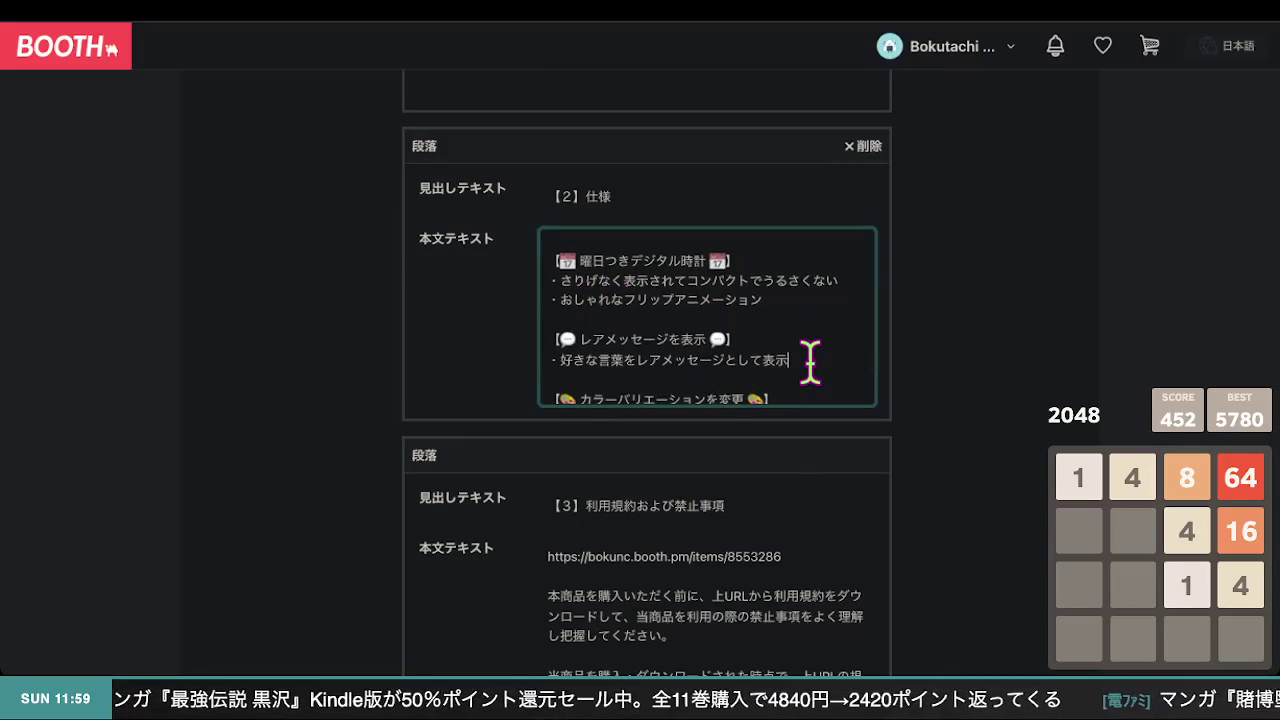
text(可能)
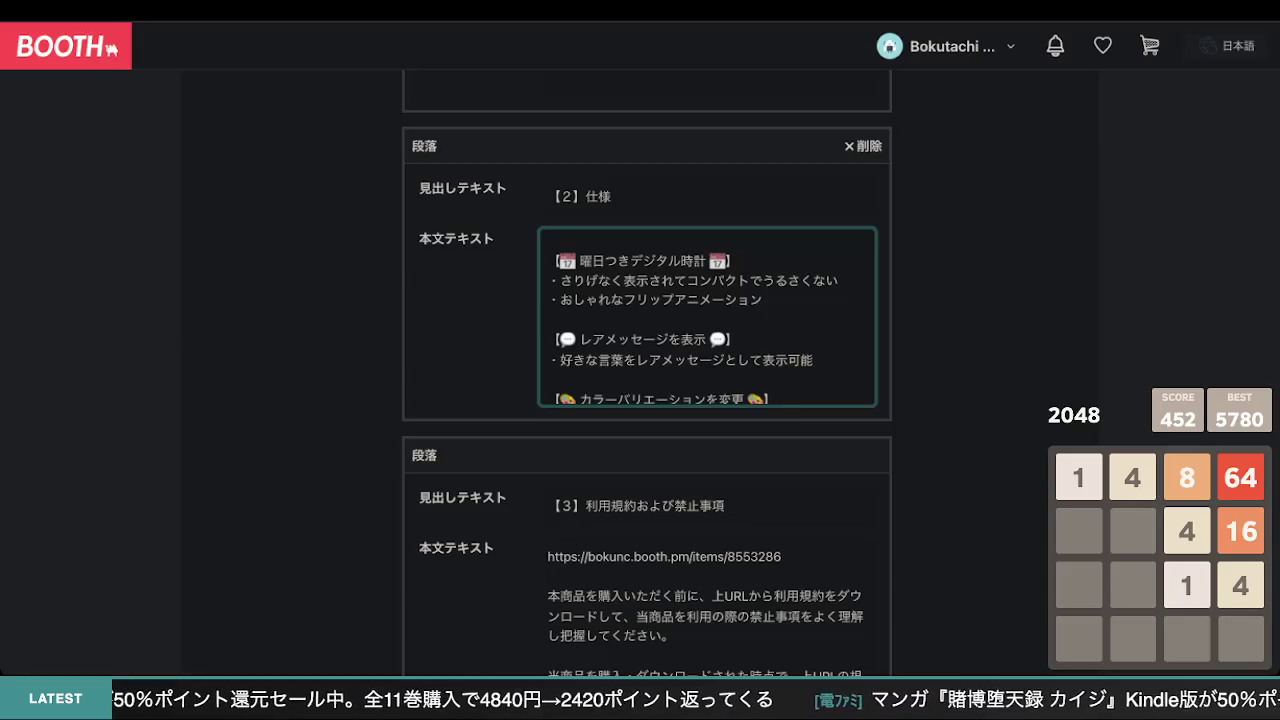
- On a new line, begin the note with あなたの配信で流行っているワード
key(Return)
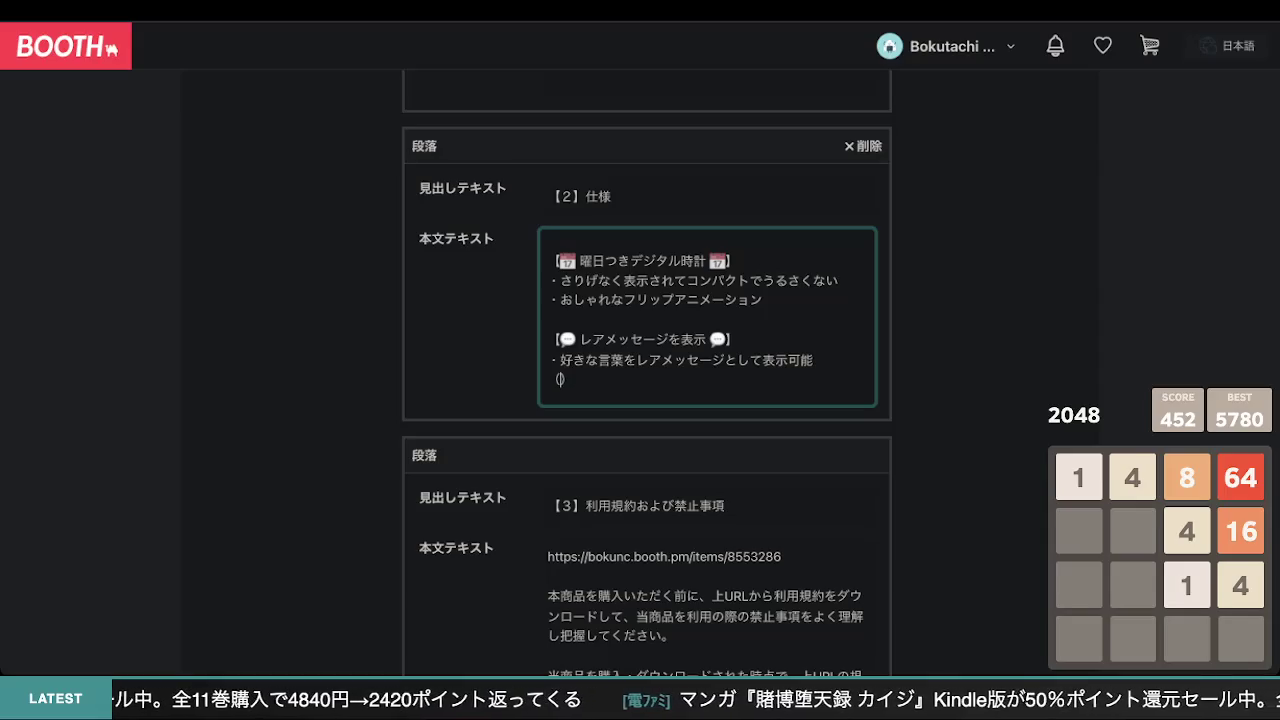
text(()
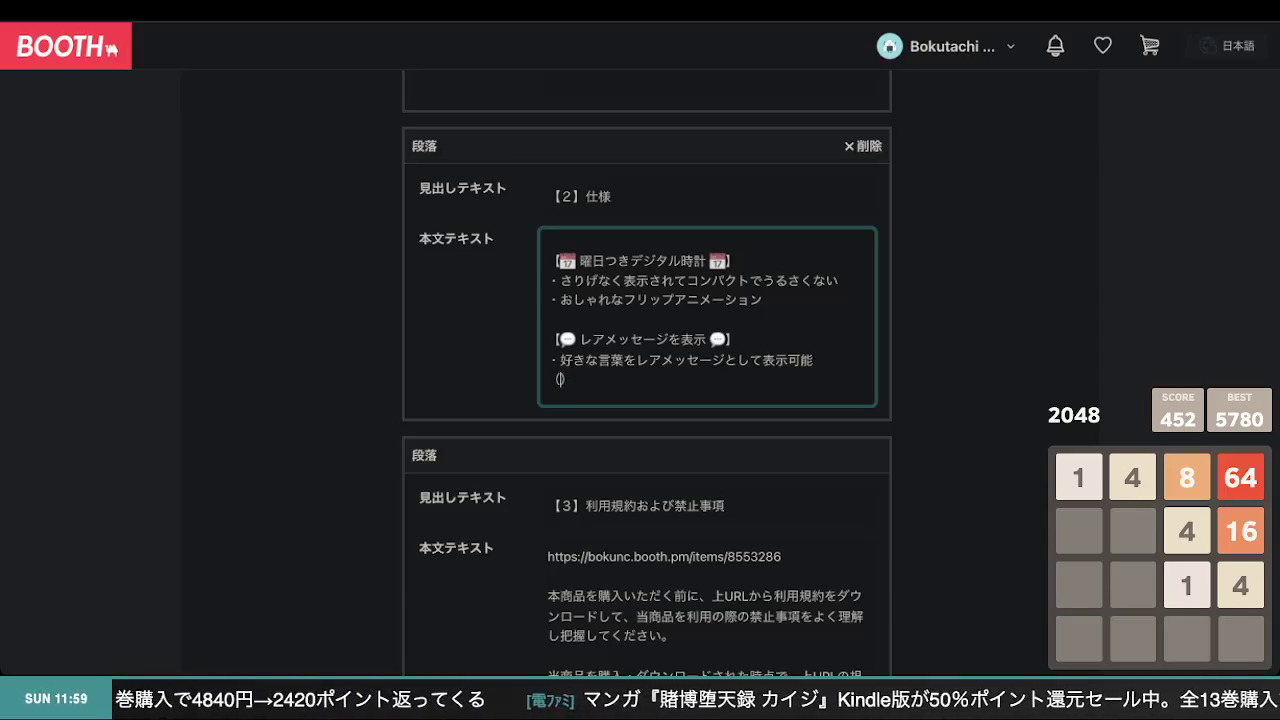
text(あ)
text(あな)
text(のはいしn)
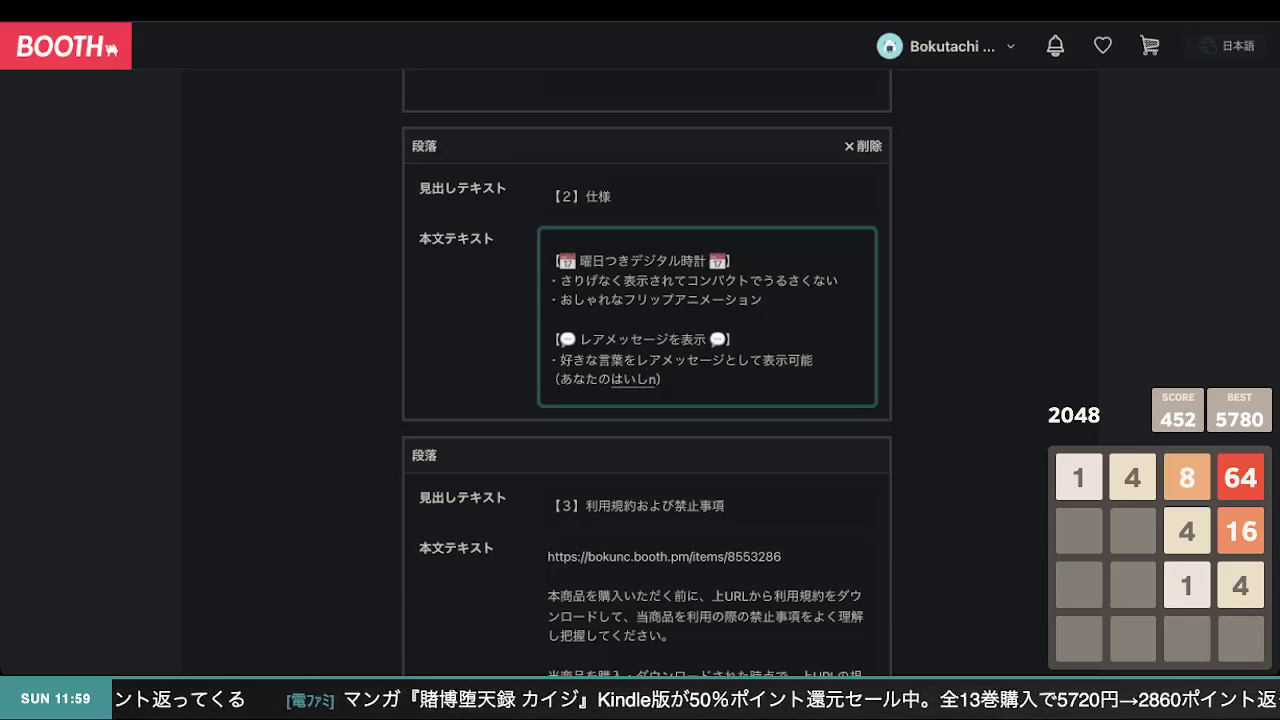
key(space)
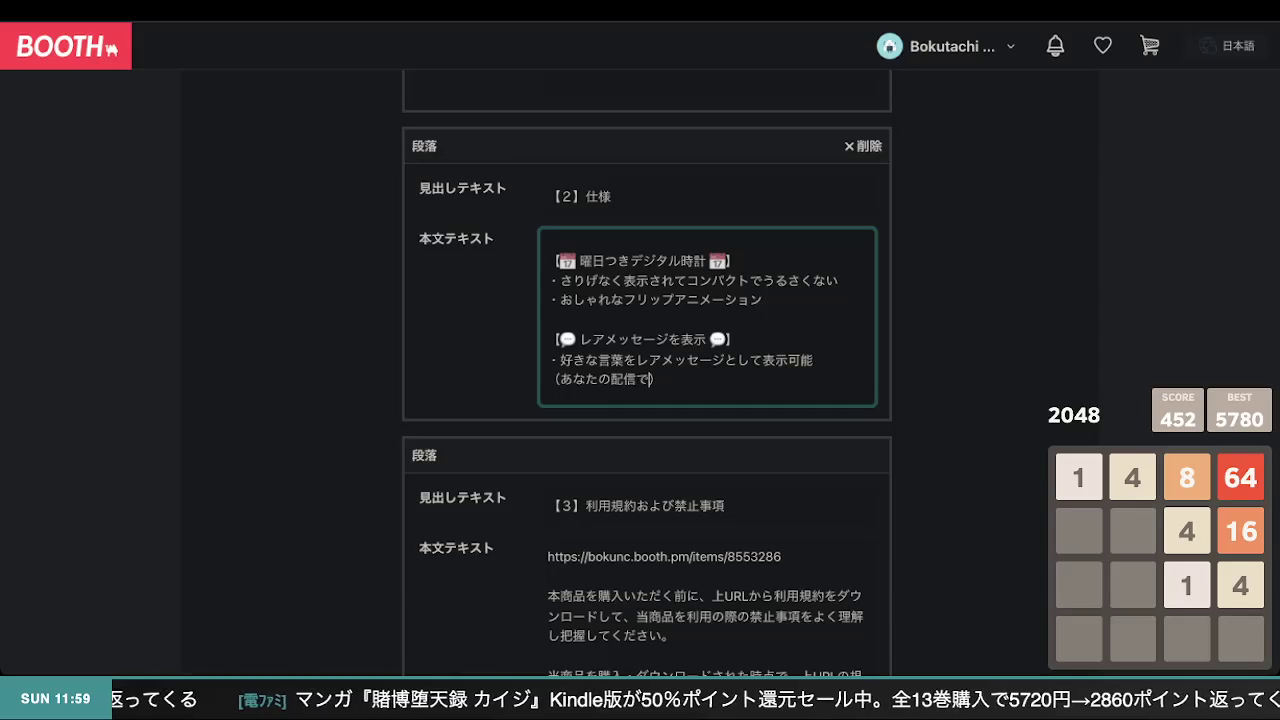
text(は)
text(やっている)
key(space)
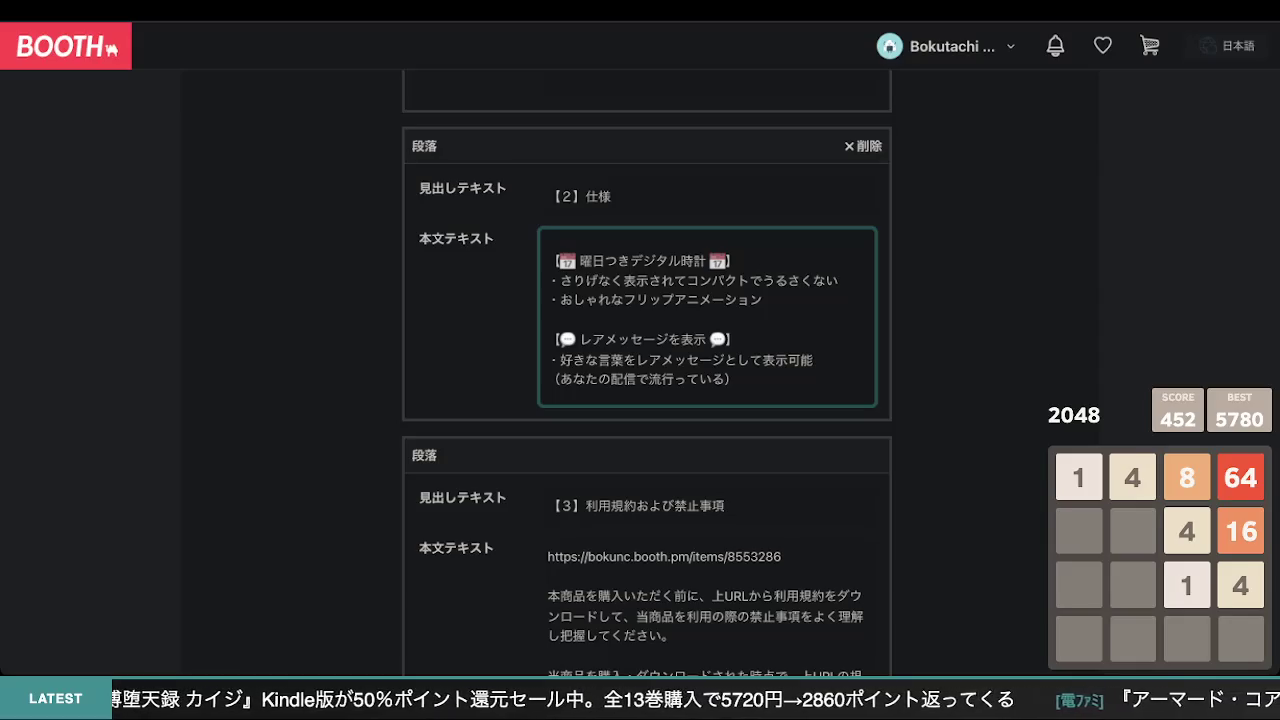
text(ど)
key(space)
key(Return)
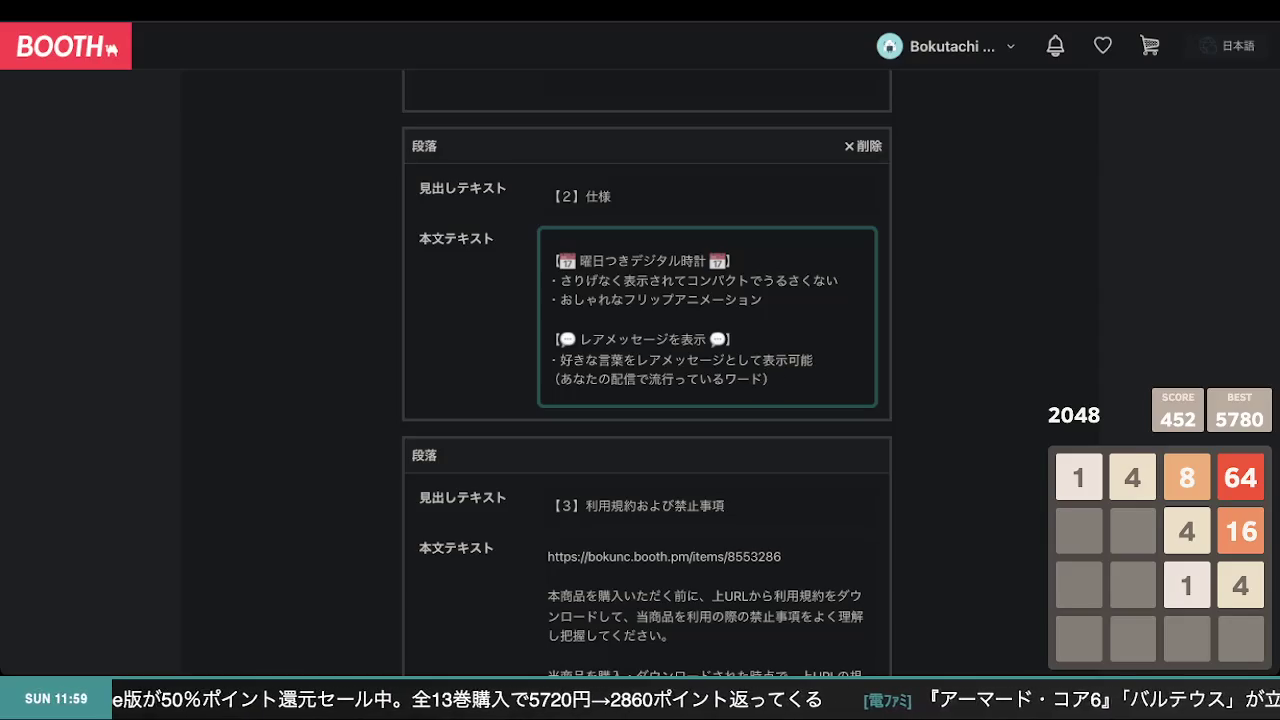
- Finish the note with を登録してお遊びください
text(をとうろくし)
key(space)
text(おあそび)
key(space)
key(Return)
text(ください)
key(Return)
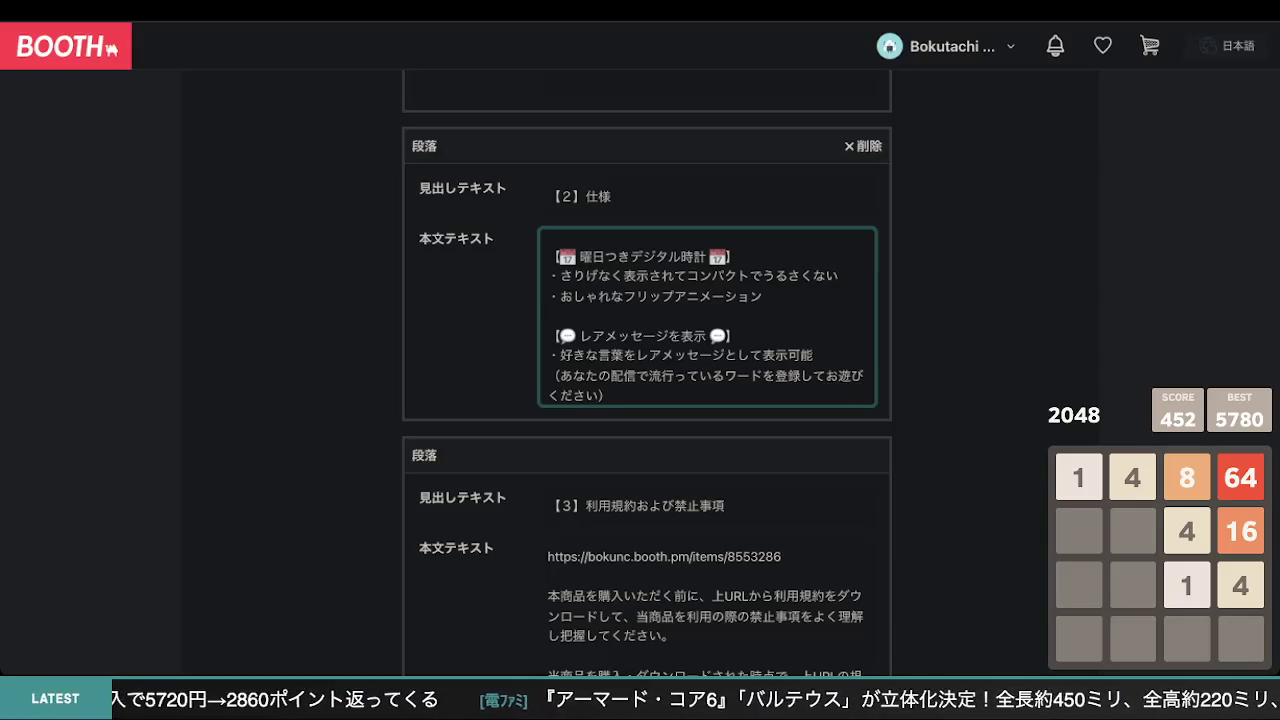
- Leave the text field and save the edited listing with 下書きで保存する
click(943, 386)
scroll(945, 385, down, 1)
scroll(945, 385, down, 10)
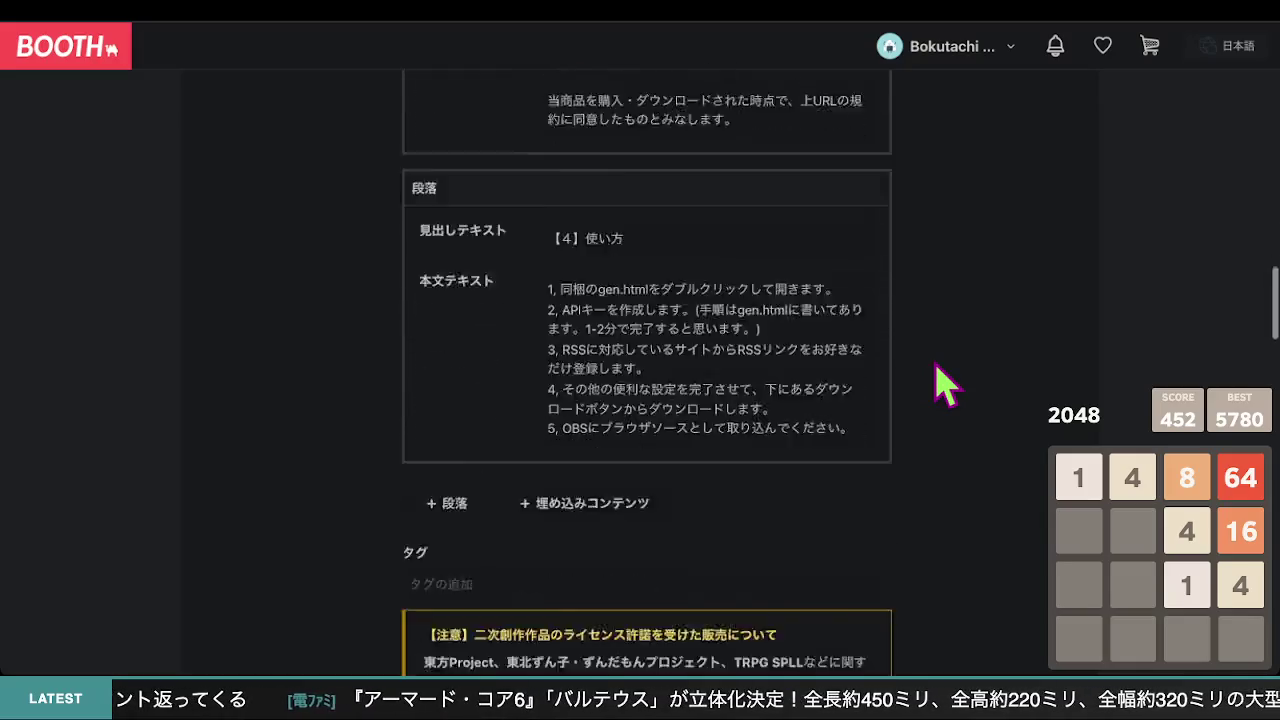
scroll(945, 385, down, 8)
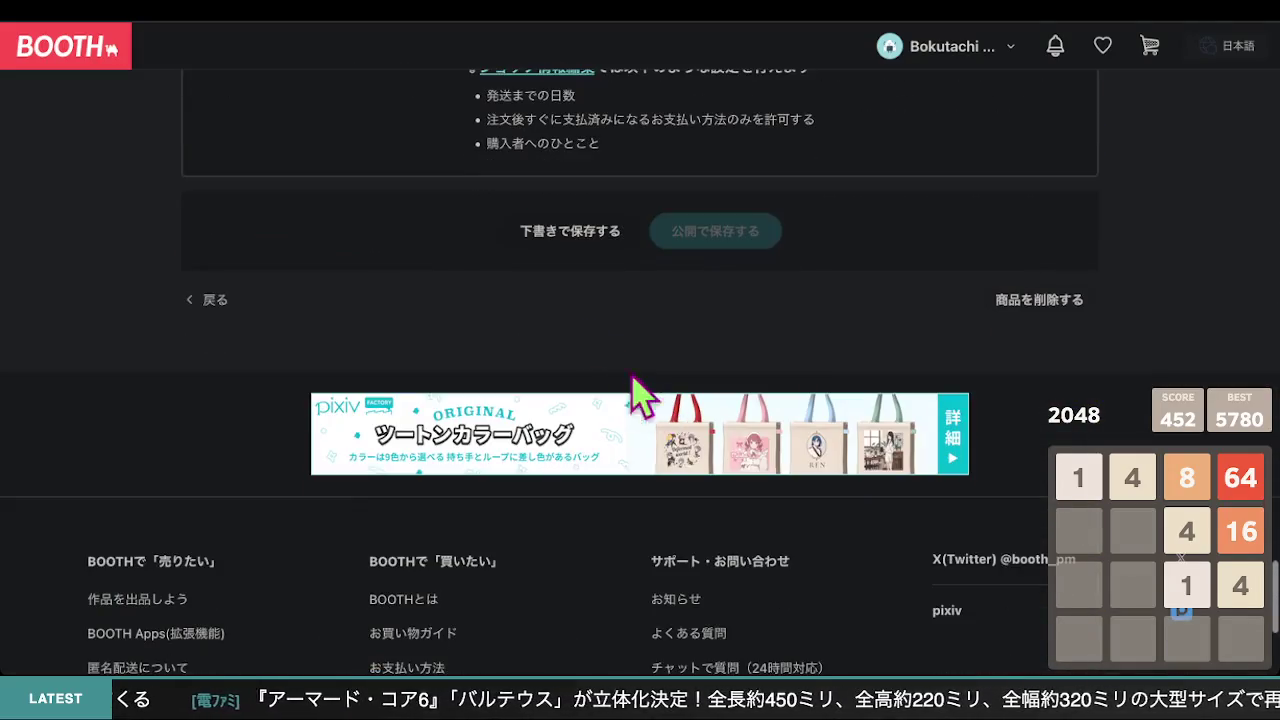
click(576, 249)
- Open the saved product page and check the trending-words note under 【2】仕様
click(606, 343)
scroll(648, 350, down, 10)
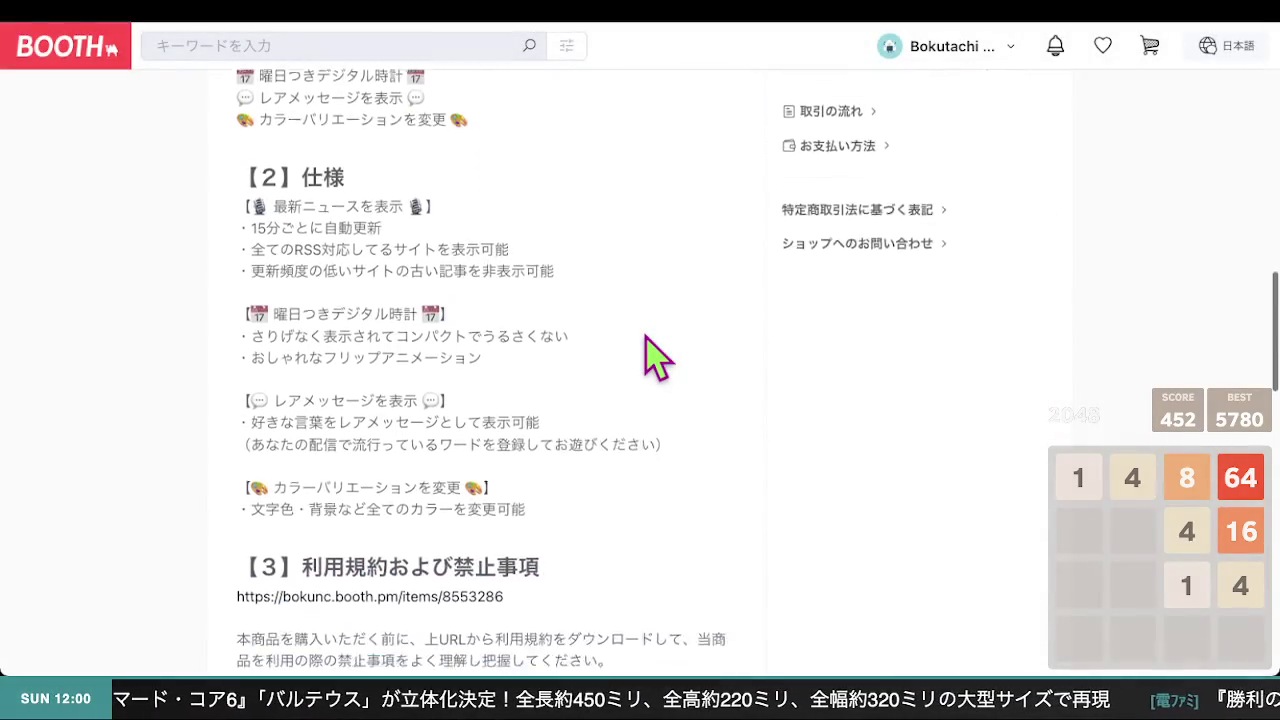
scroll(618, 410, down, 1)
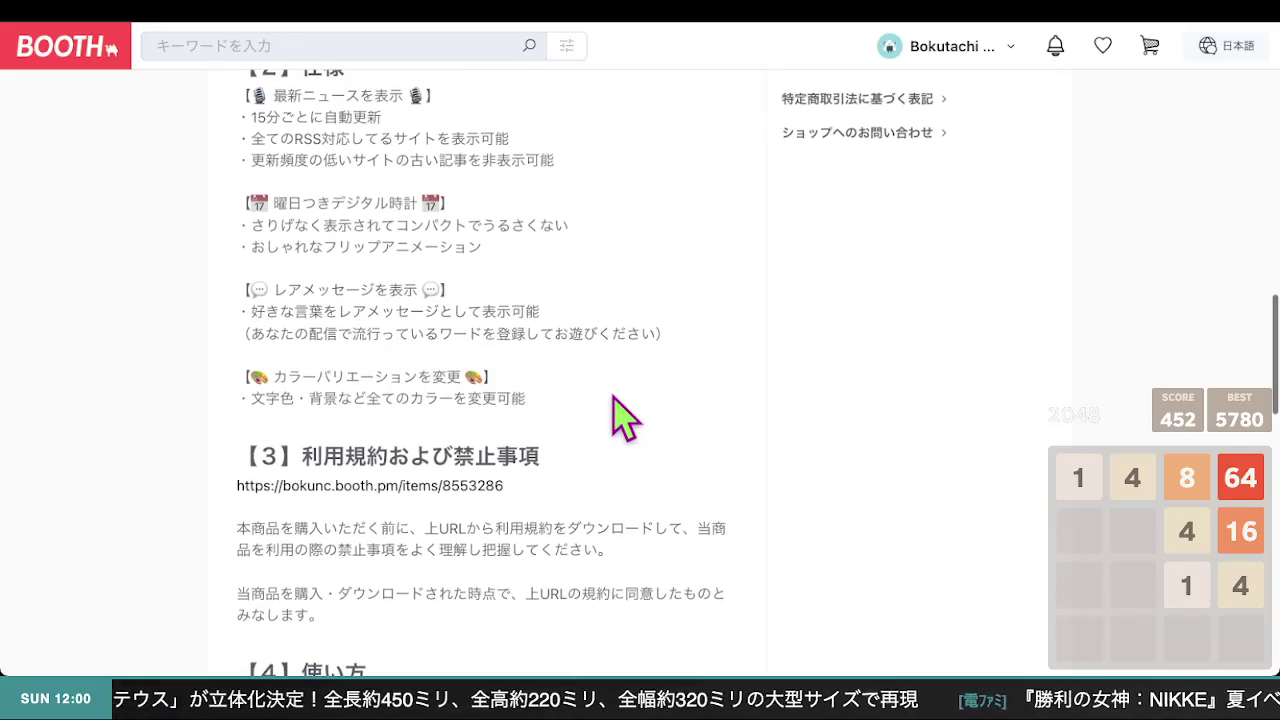
scroll(618, 410, up, 1)
scroll(622, 415, up, 3)
scroll(622, 415, down, 2)
scroll(624, 418, down, 2)
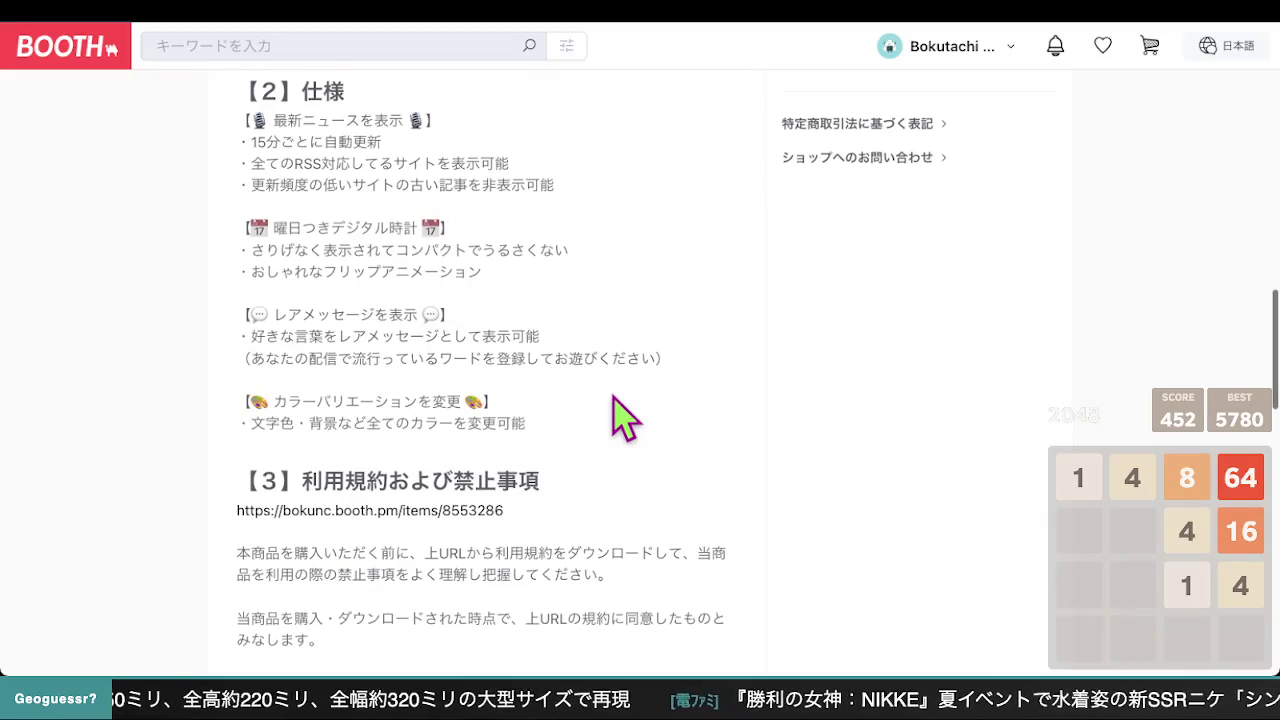
scroll(622, 415, up, 2)
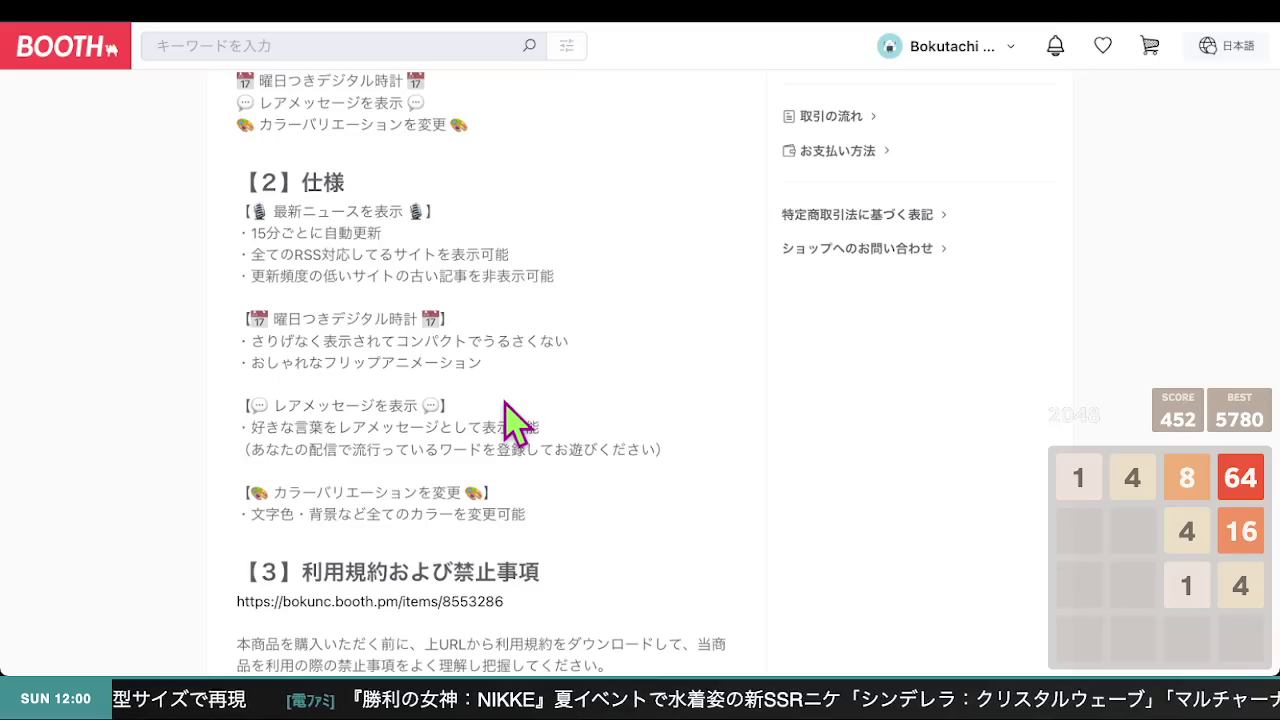
scroll(508, 405, down, 1)
scroll(511, 406, up, 4)
scroll(520, 425, down, 4)
scroll(520, 432, down, 4)
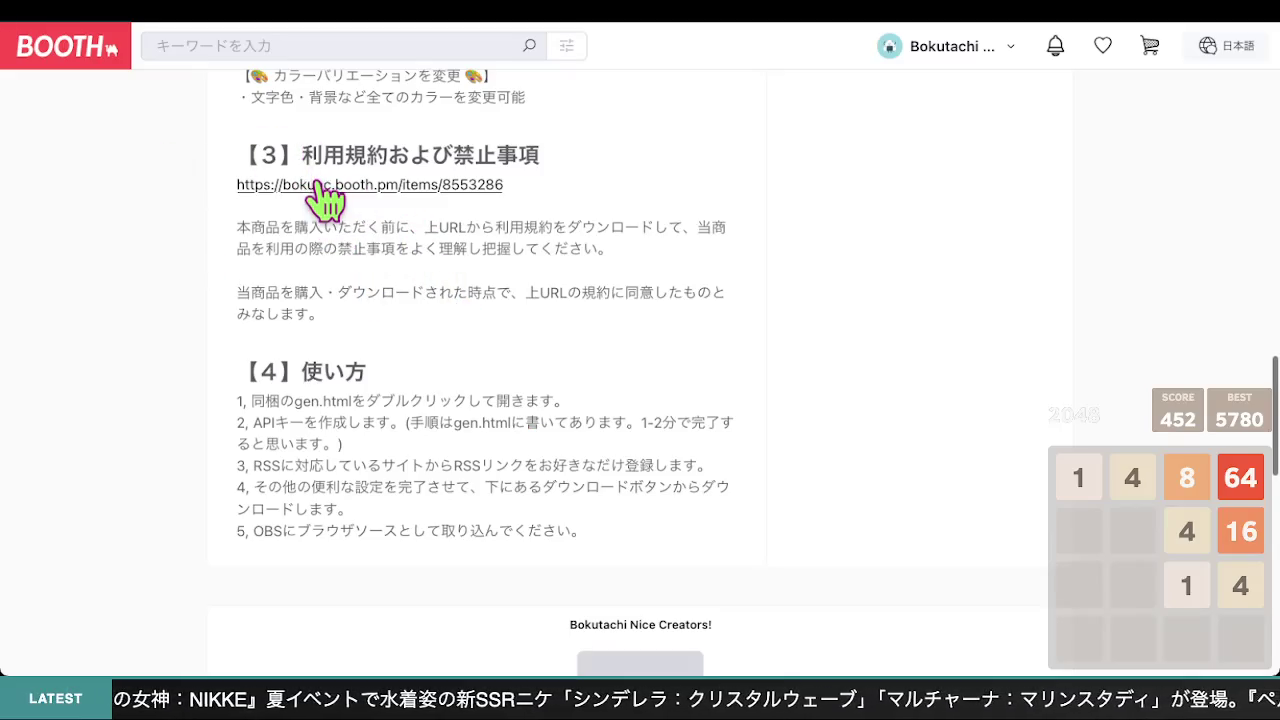
scroll(353, 322, up, 5)
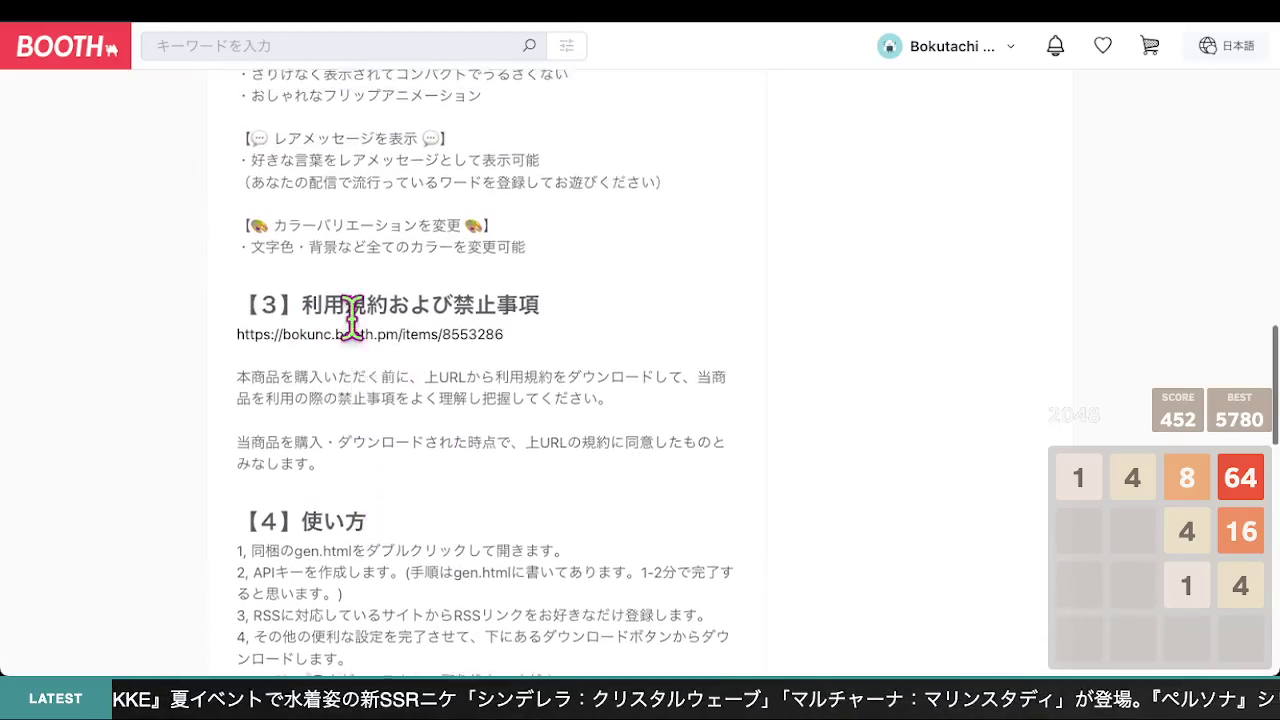
scroll(350, 316, down, 1)
scroll(360, 330, up, 1)
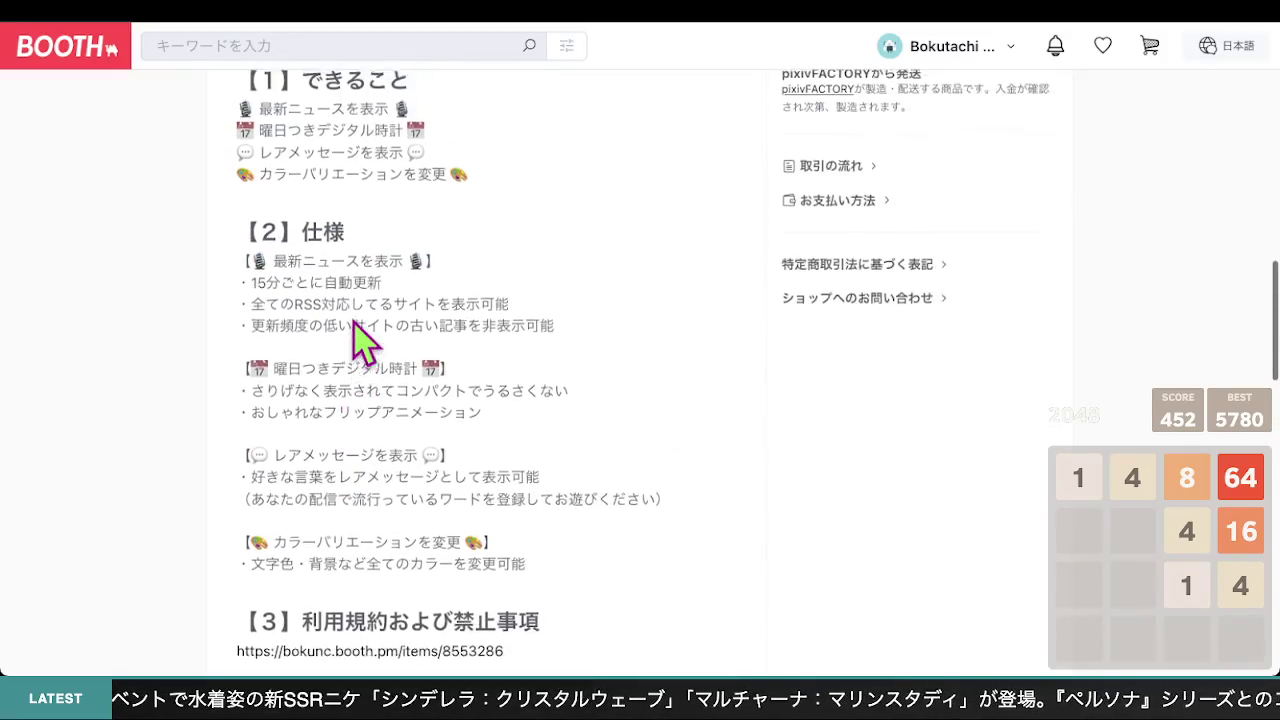
scroll(340, 210, down, 2)
scroll(469, 350, down, 2)
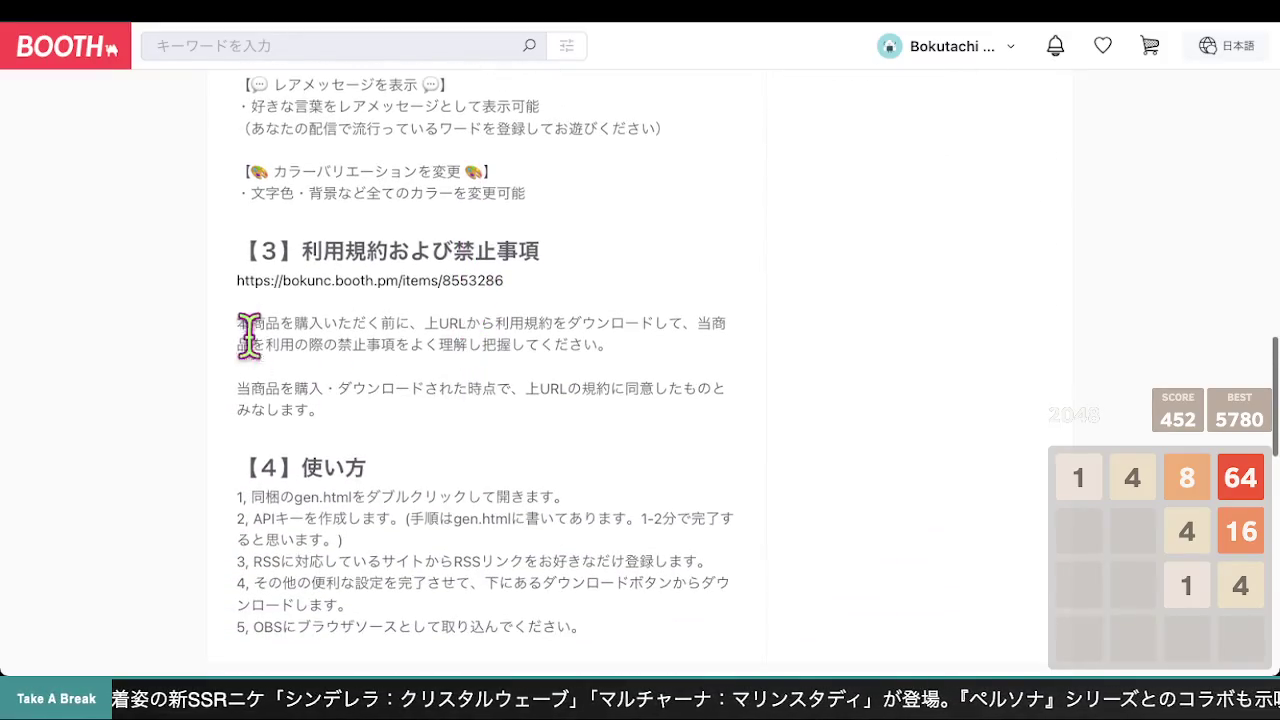
scroll(485, 420, down, 2)
scroll(480, 408, up, 2)
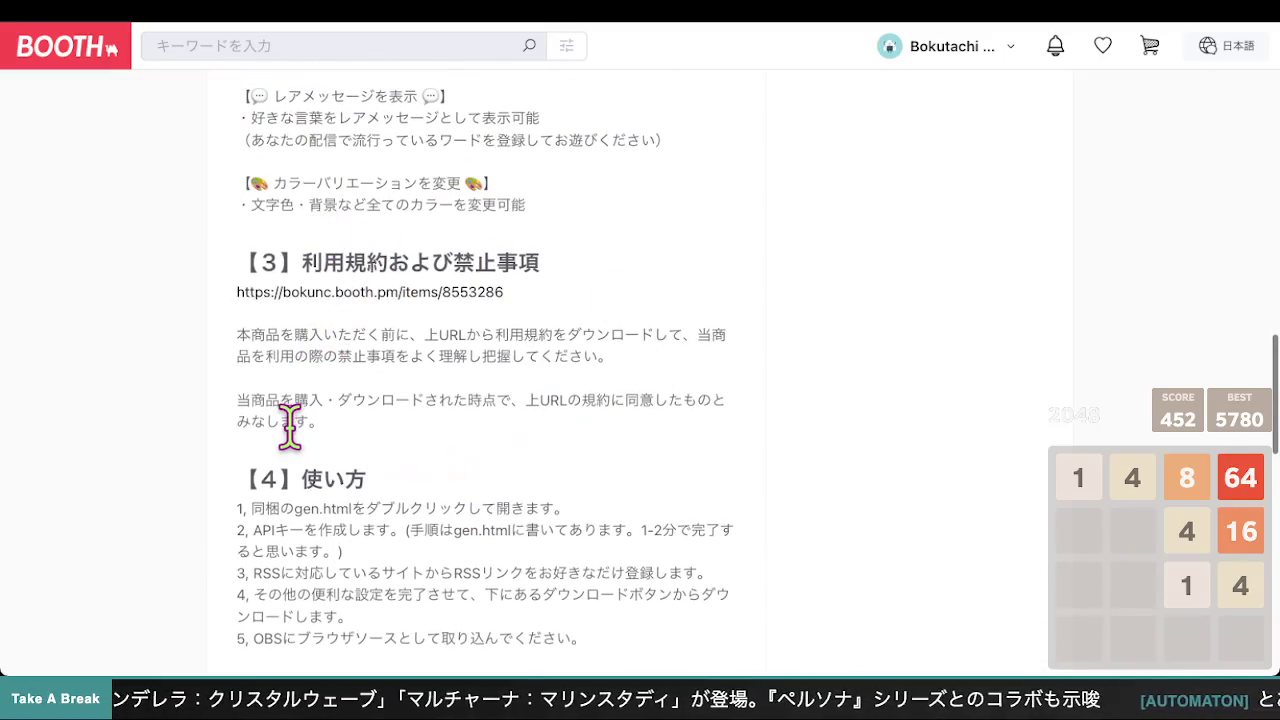
scroll(290, 440, down, 1)
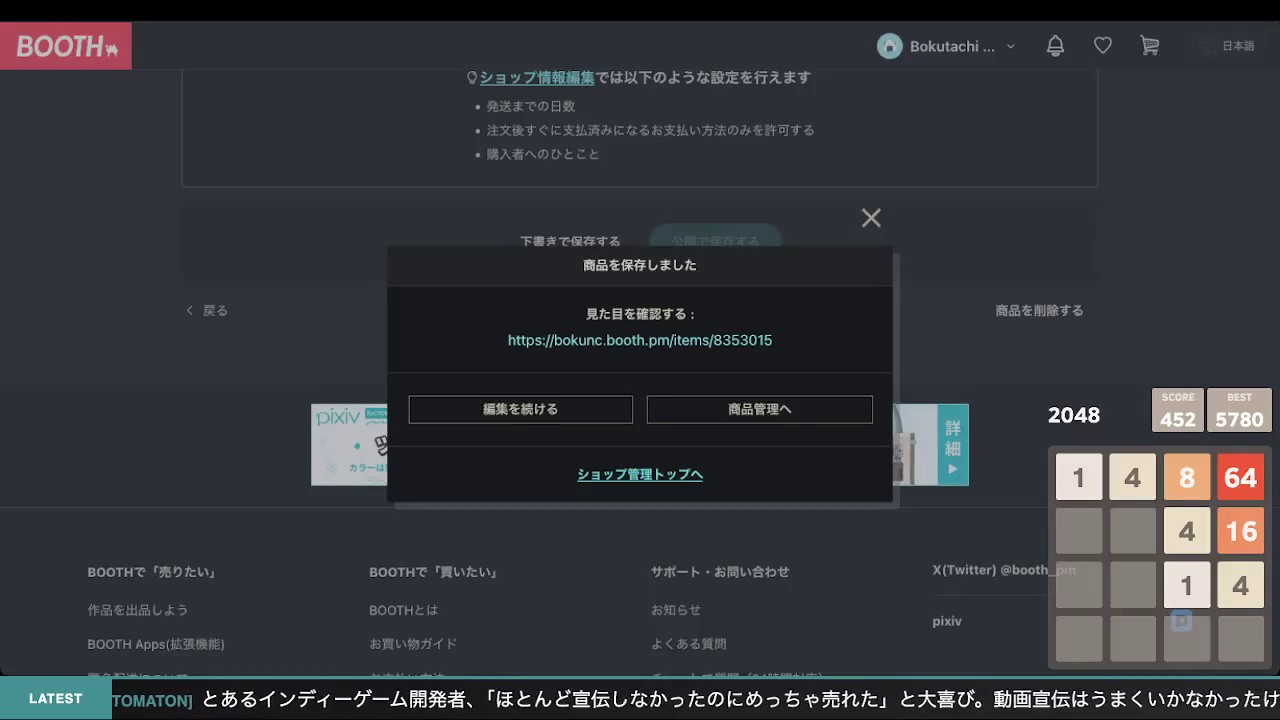
- Dismiss the saved notice, select ダウンロード in the 【3】 terms body, then leave the field
click(871, 218)
scroll(830, 257, up, 8)
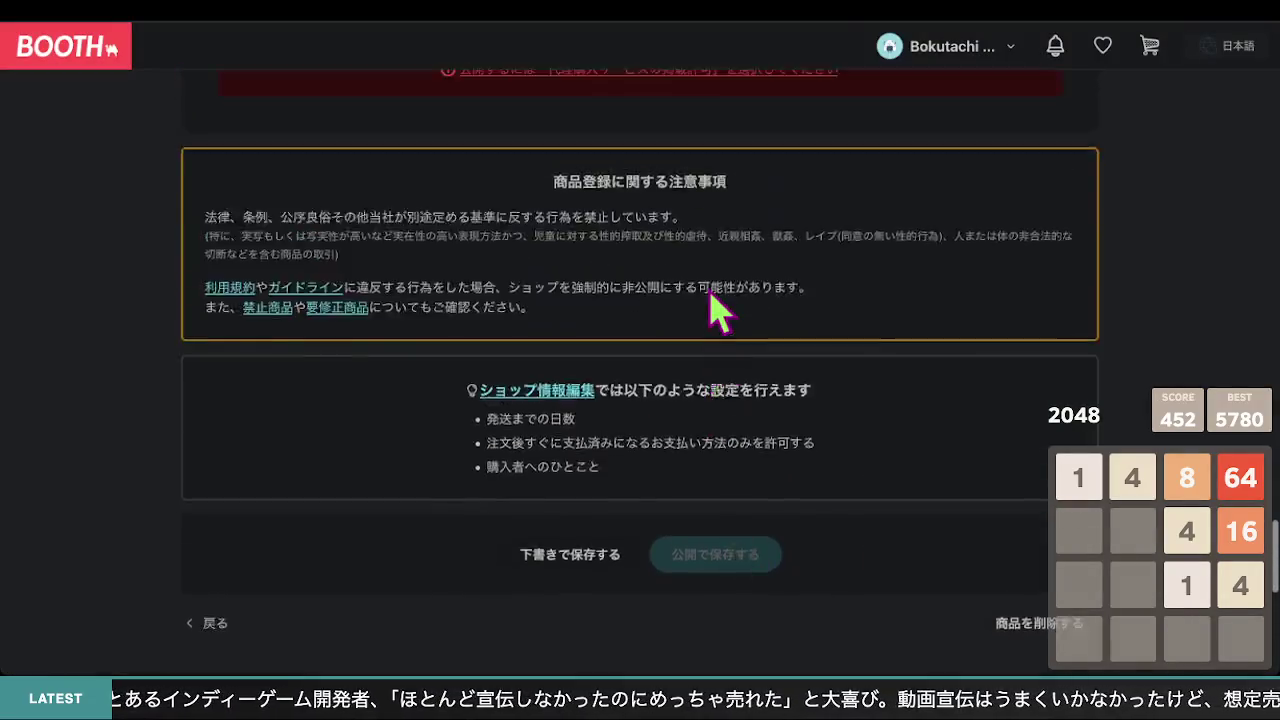
scroll(718, 290, up, 15)
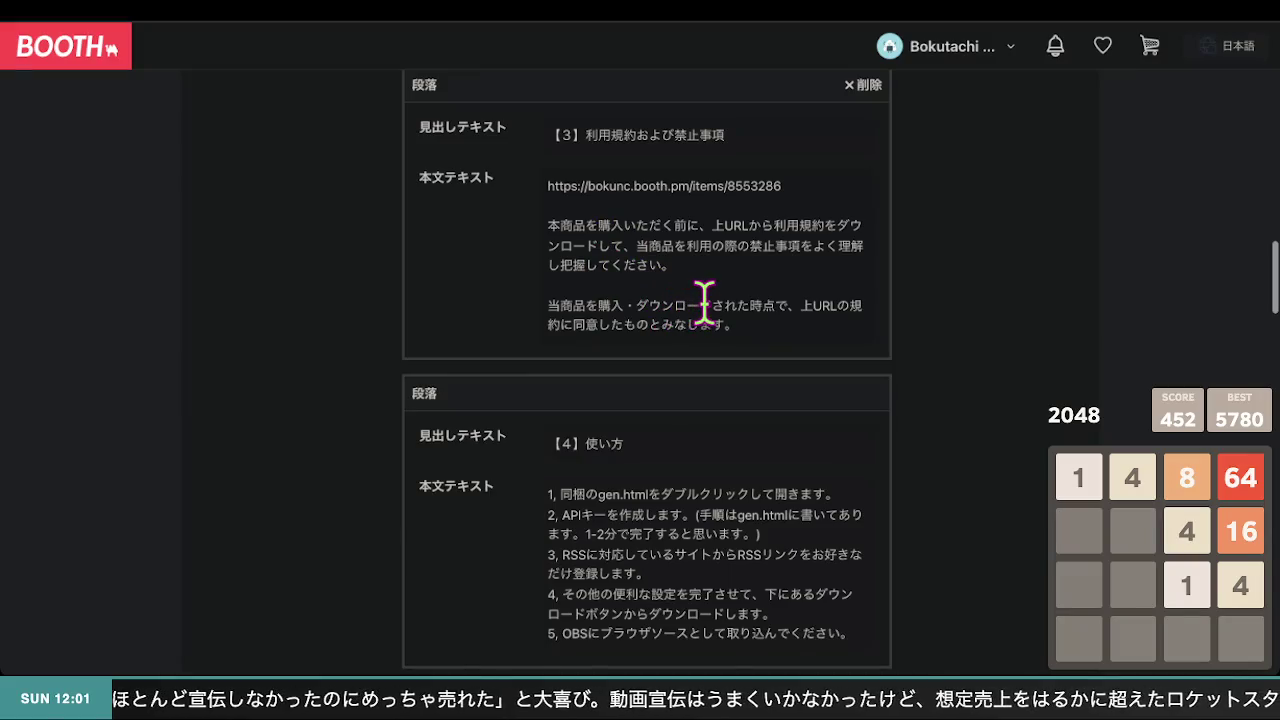
double_click(709, 300)
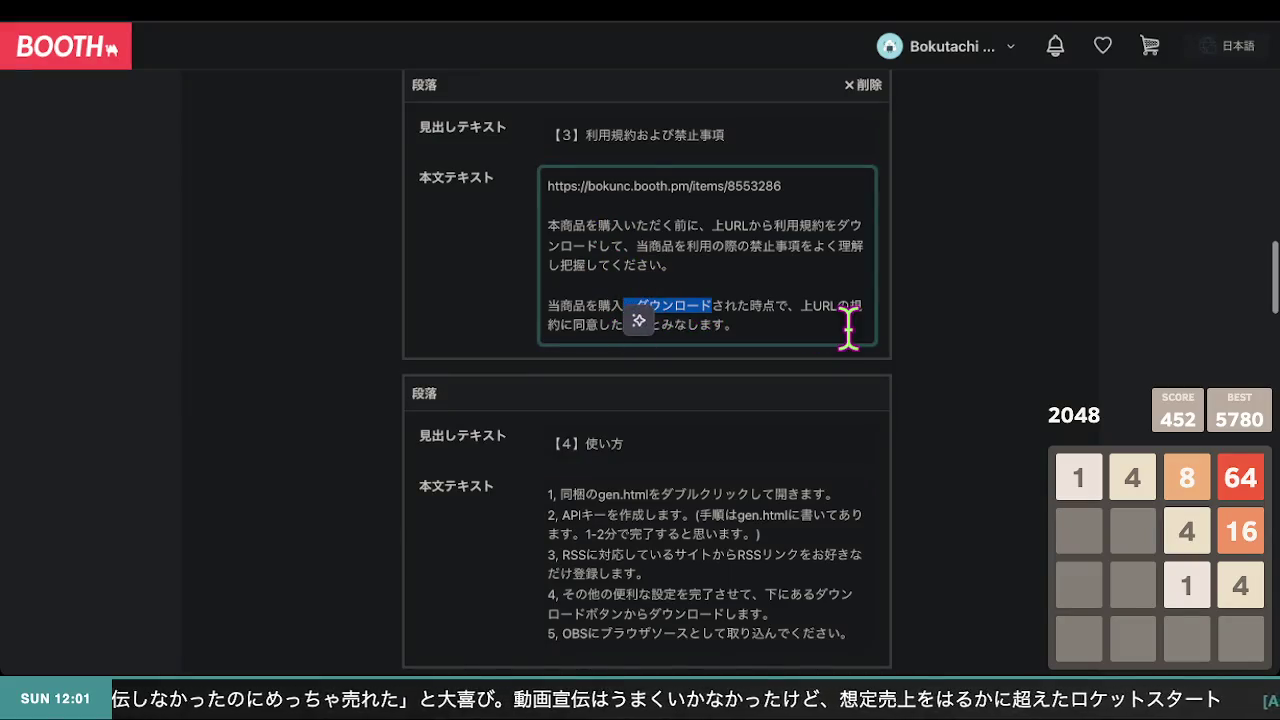
click(948, 316)
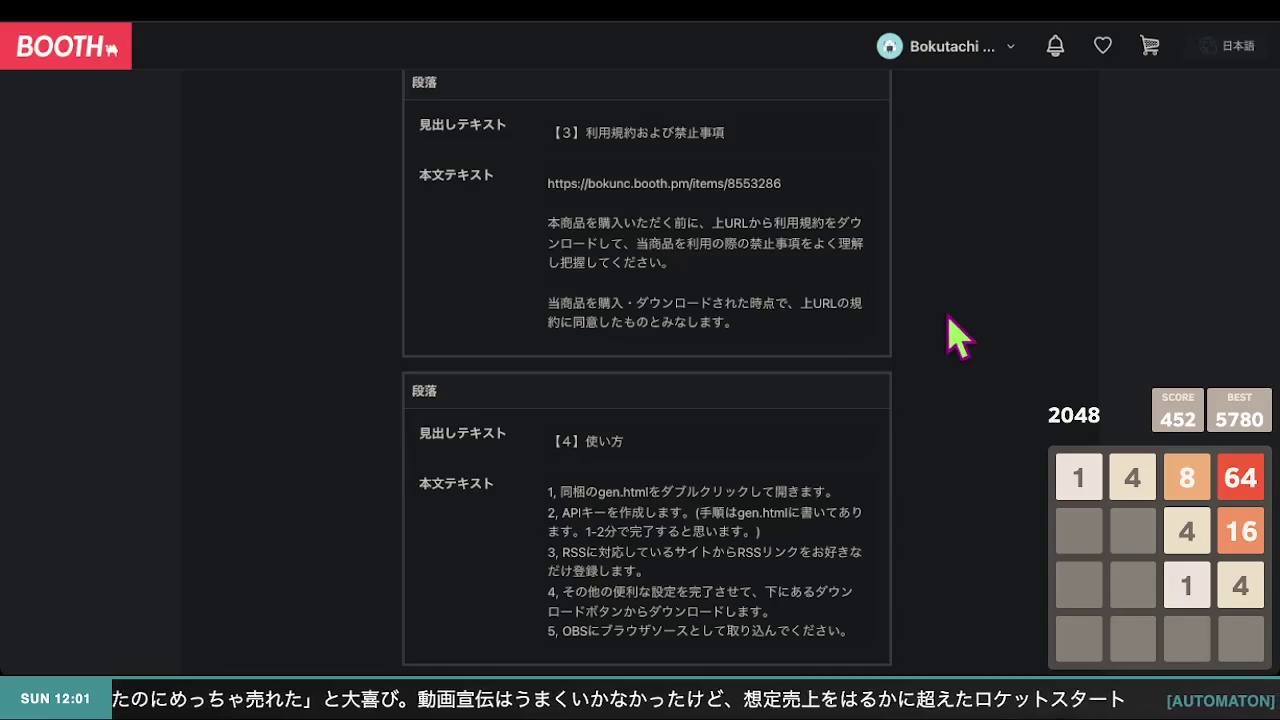
double_click(709, 297)
click(675, 300)
double_click(697, 300)
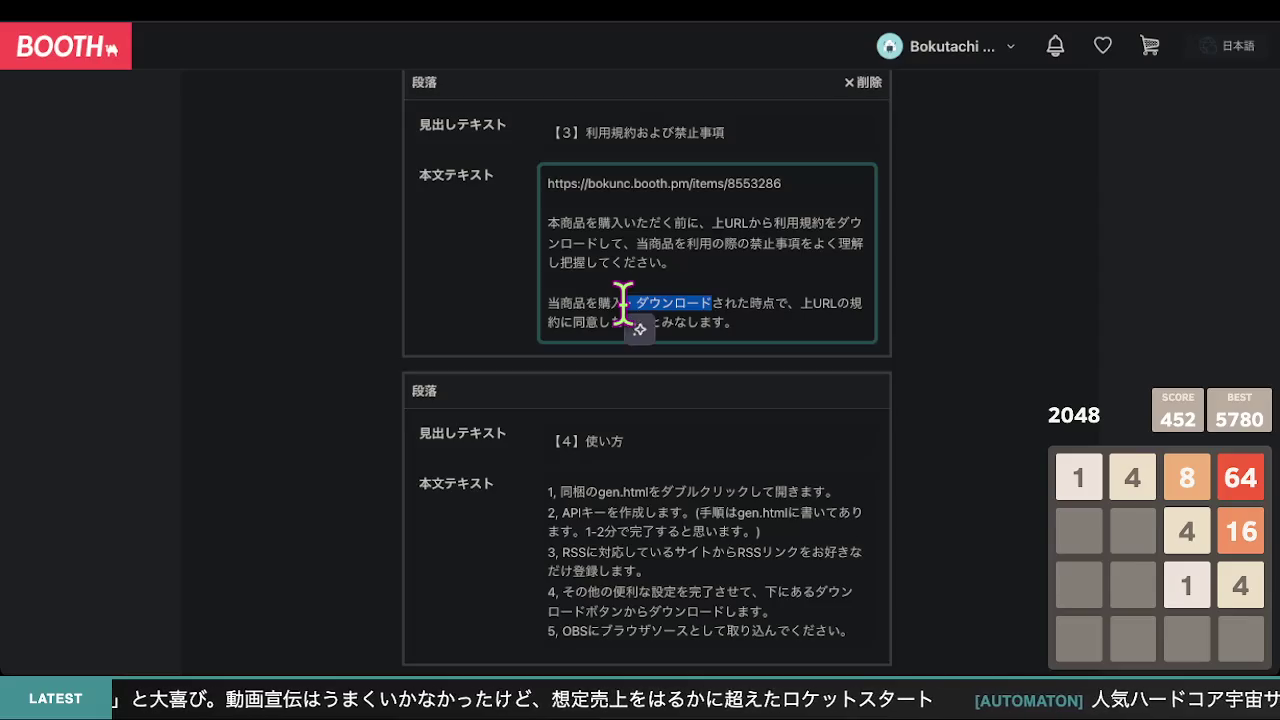
click(943, 351)
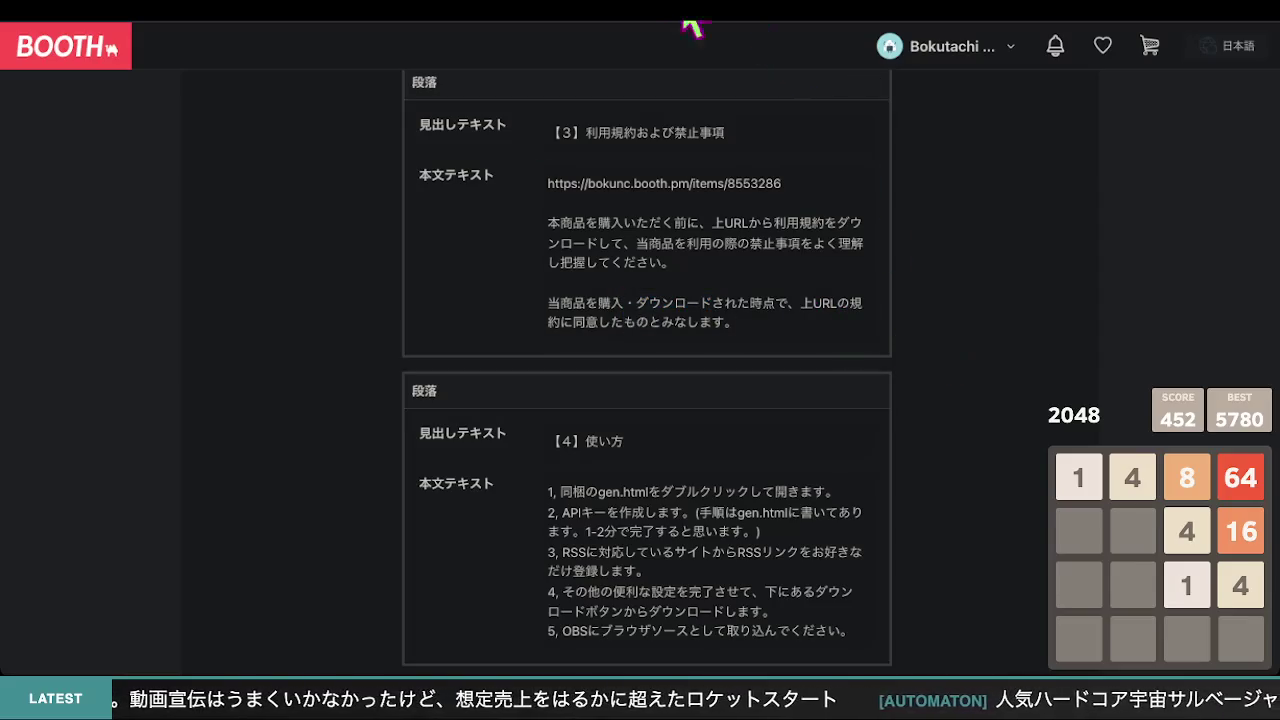
click(697, 22)
scroll(480, 400, down, 3)
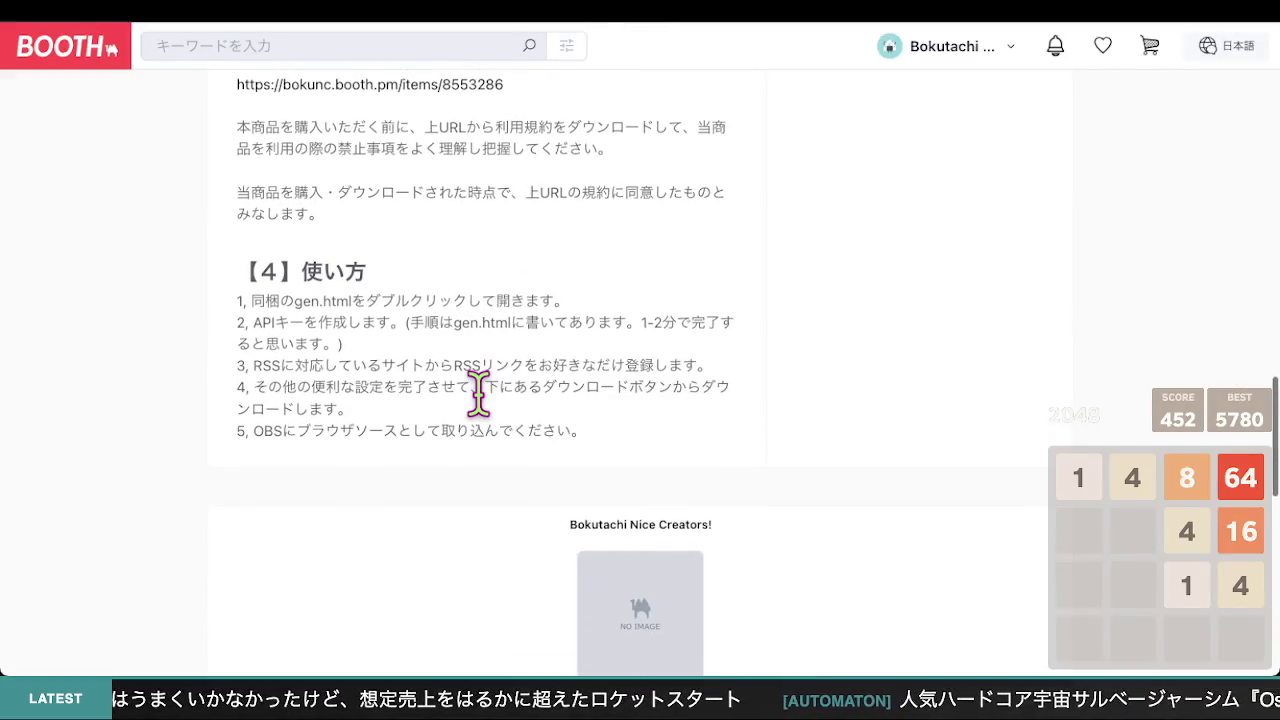
scroll(478, 395, up, 3)
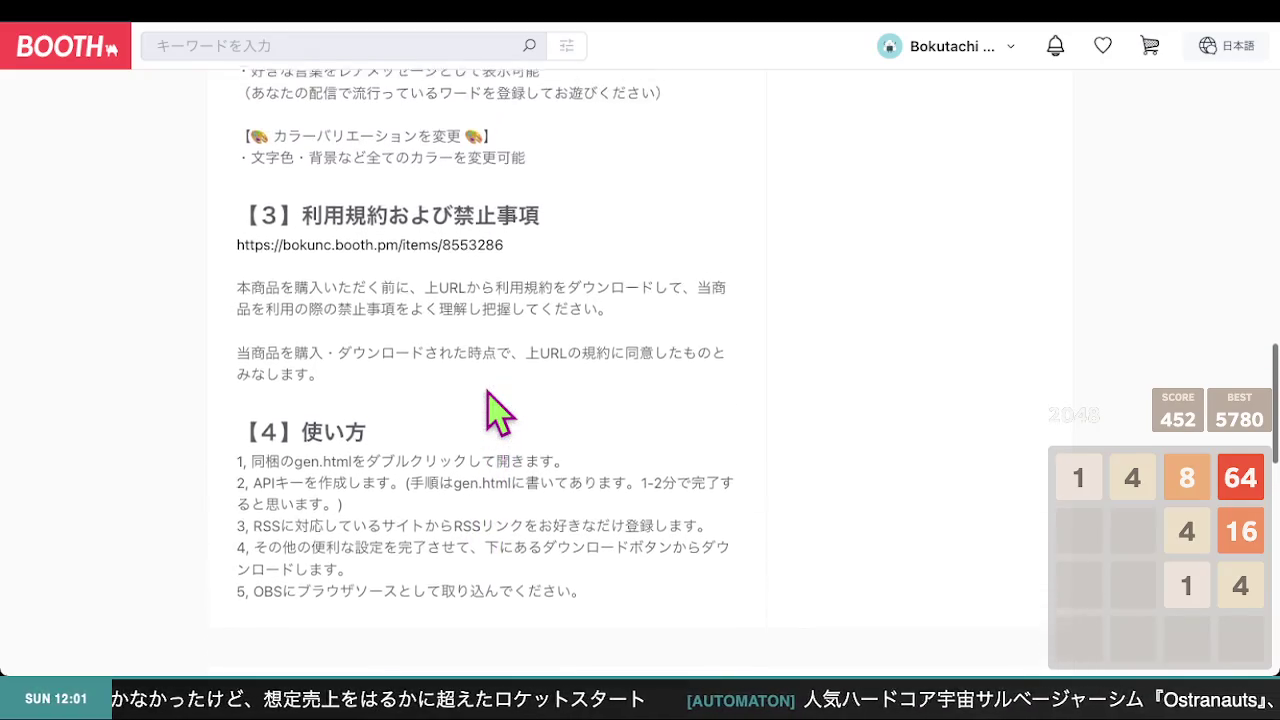
scroll(488, 393, up, 1)
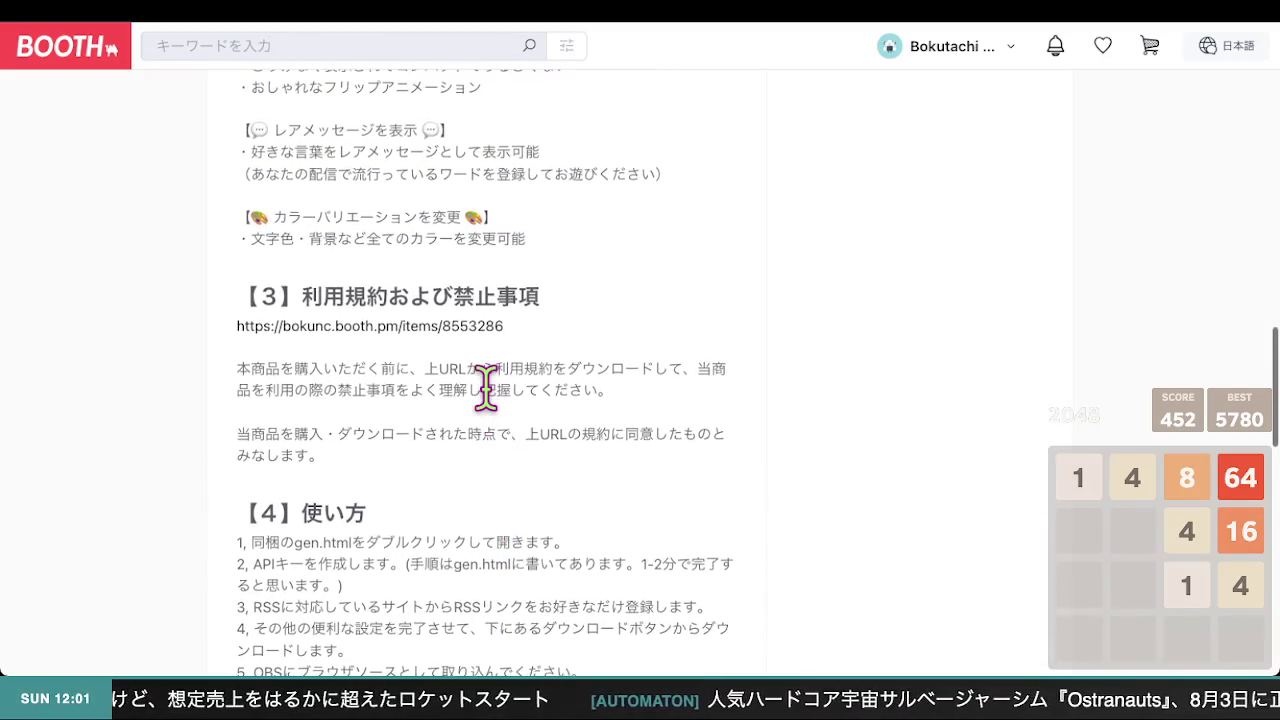
scroll(486, 388, down, 2)
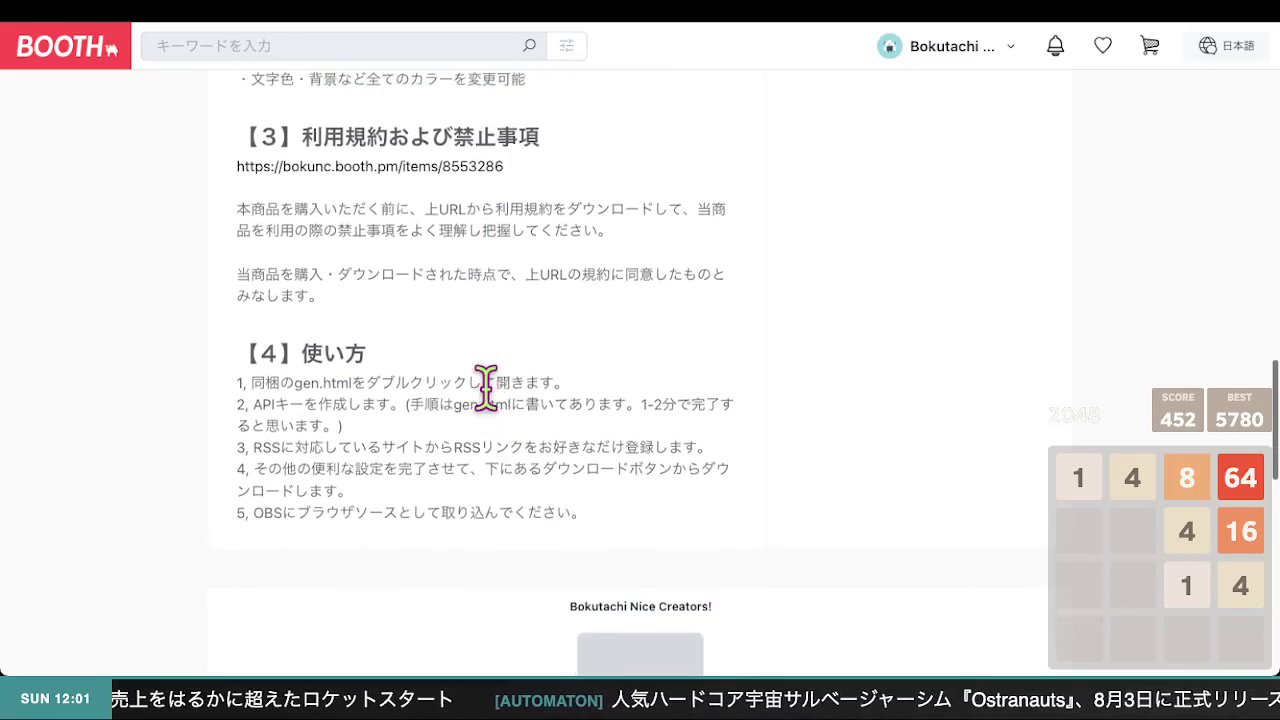
scroll(490, 410, down, 2)
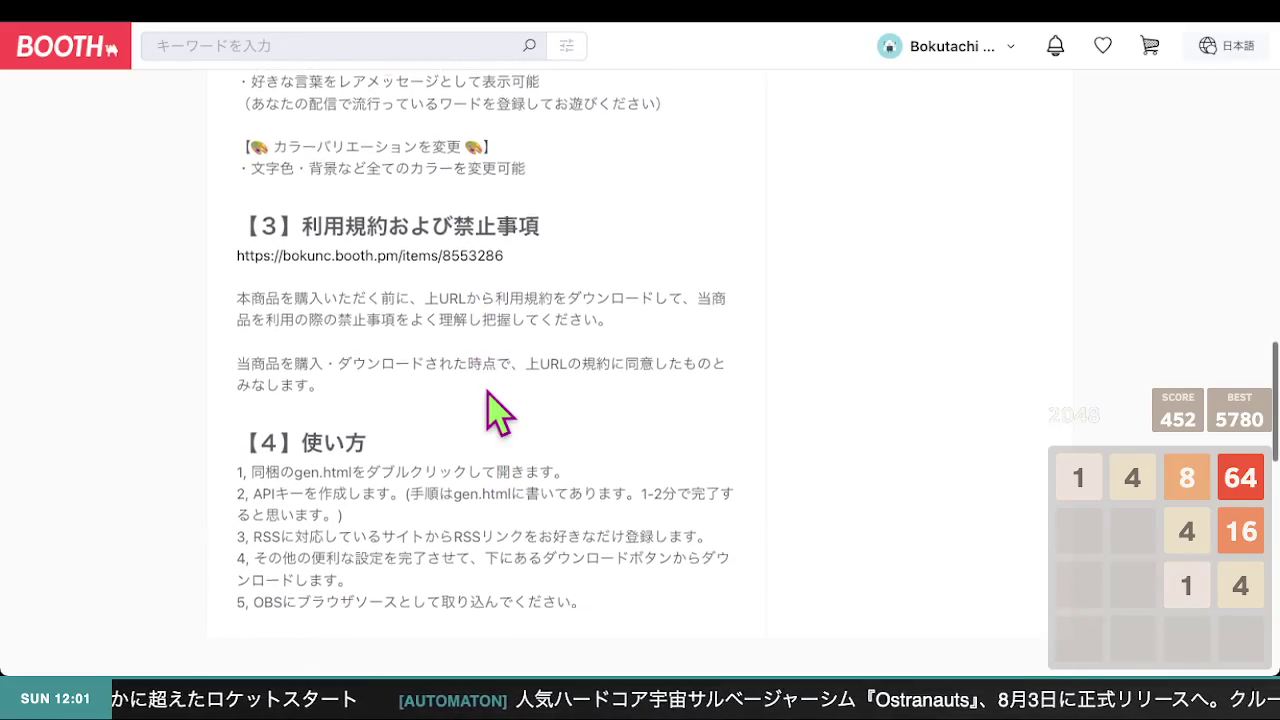
scroll(488, 398, down, 1)
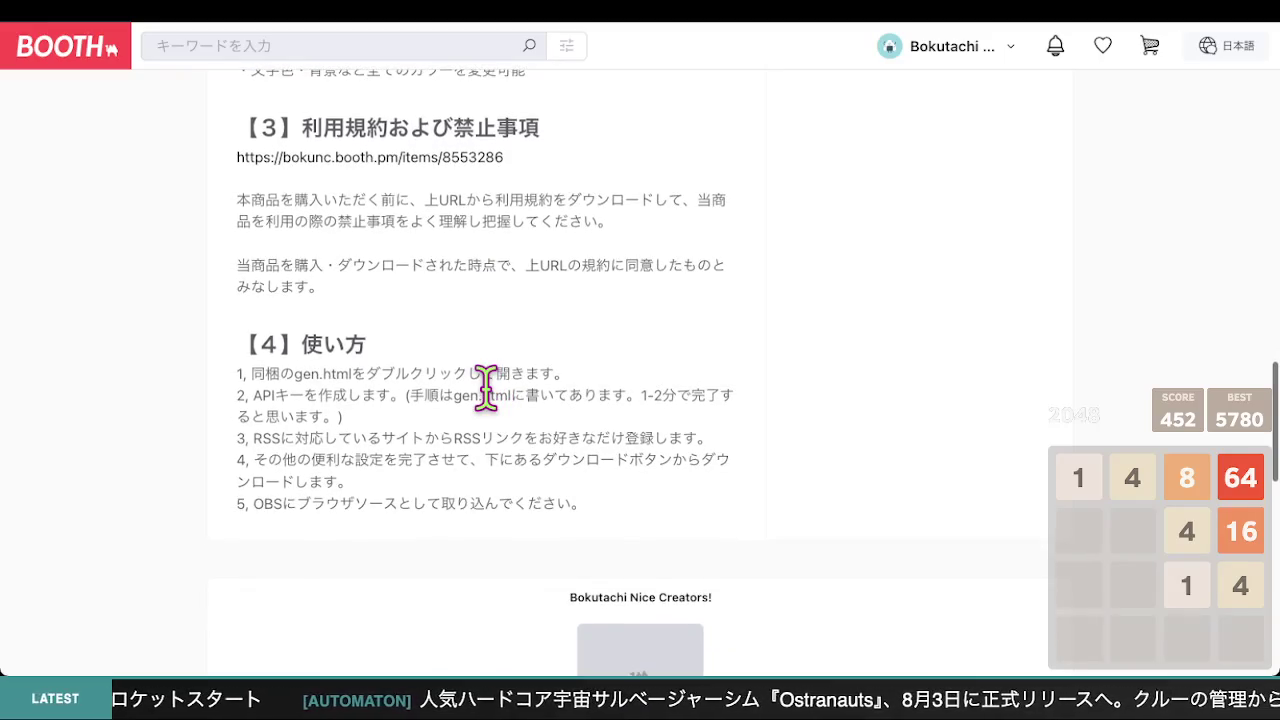
click(468, 158)
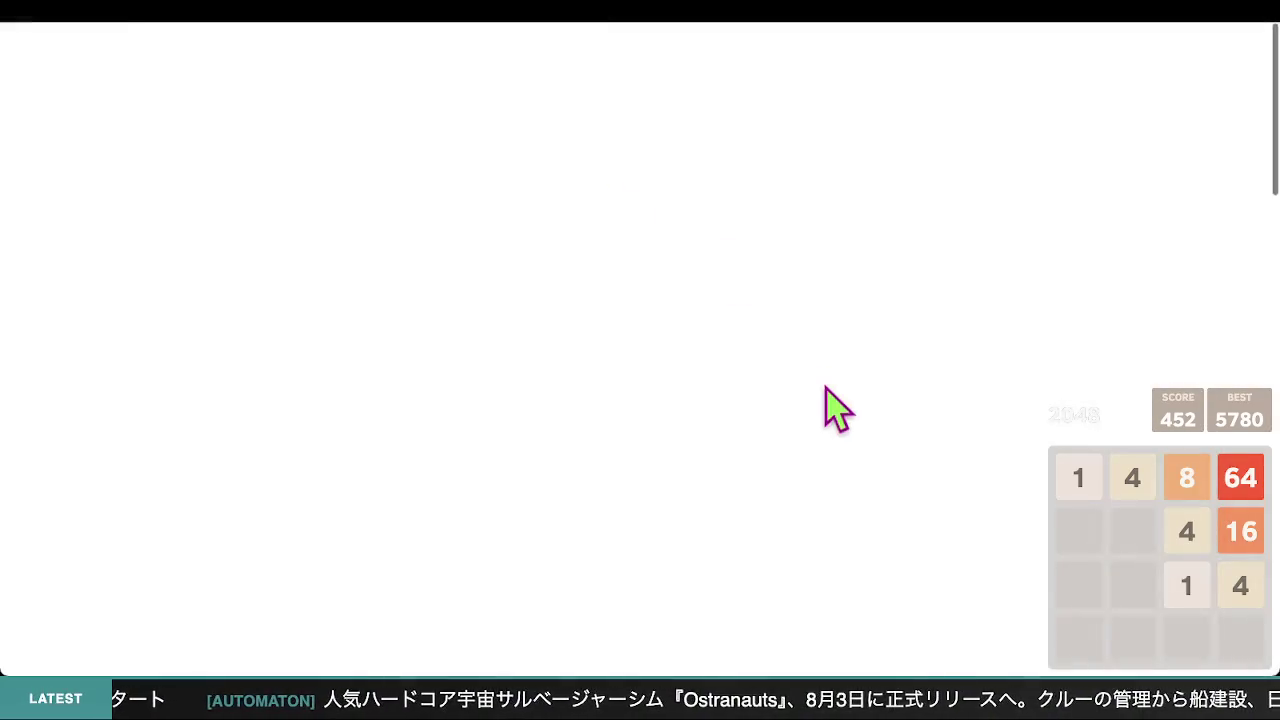
scroll(686, 366, down, 5)
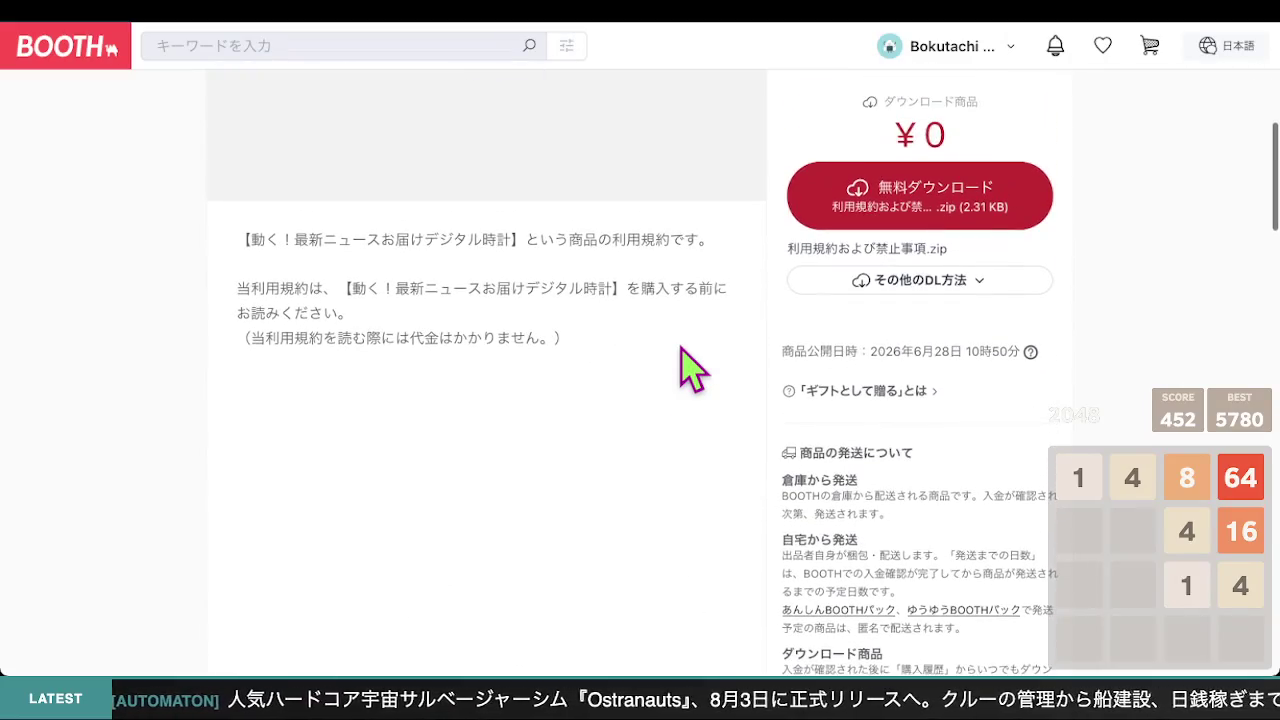
scroll(690, 370, up, 10)
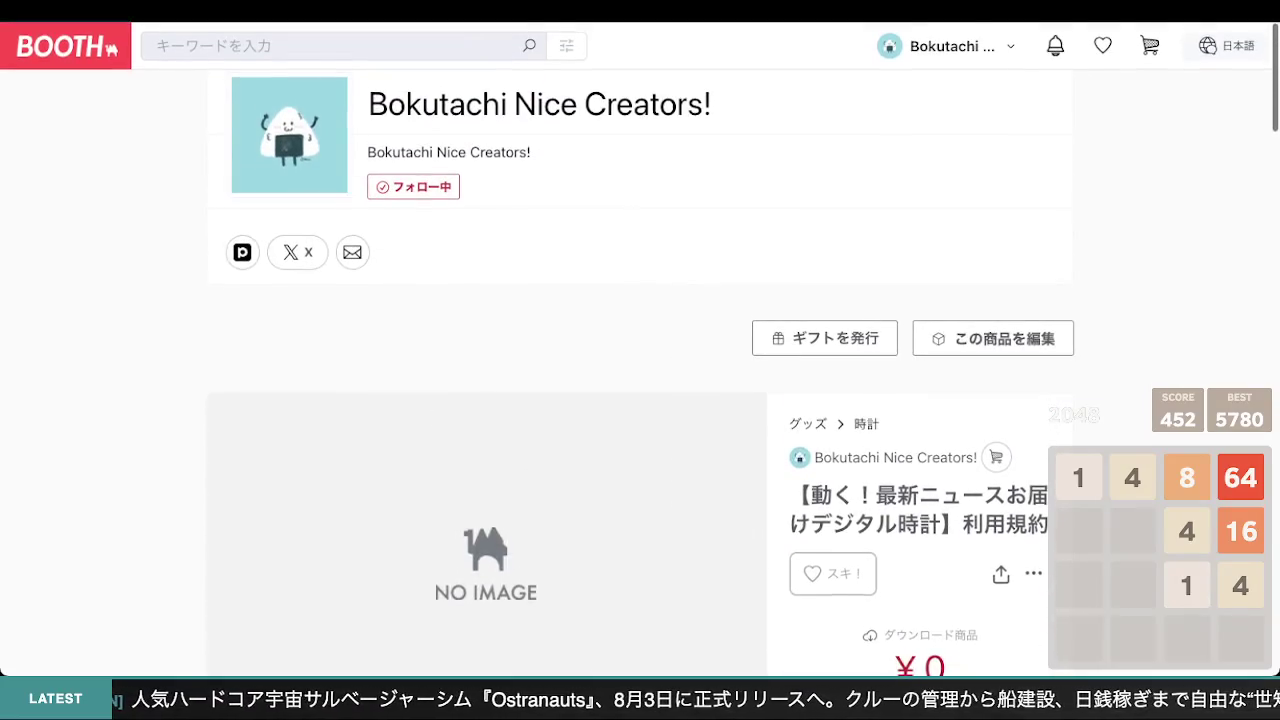
scroll(563, 557, down, 5)
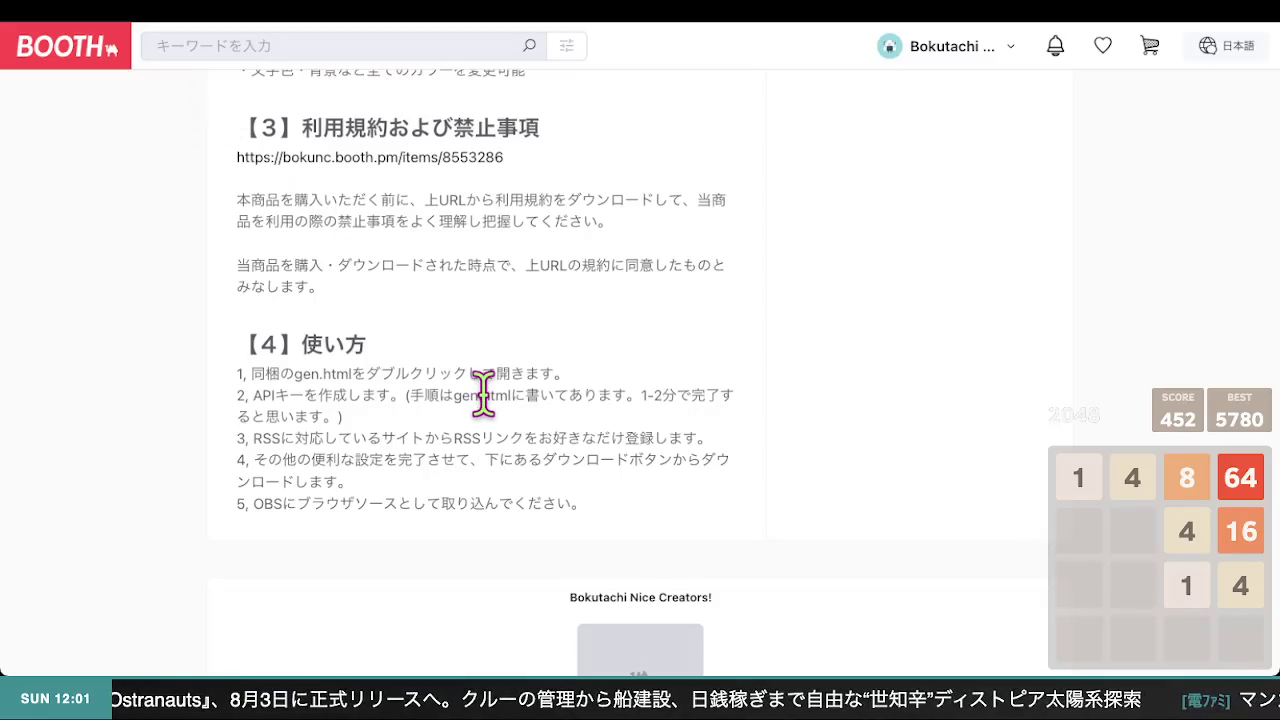
scroll(488, 395, down, 2)
scroll(489, 402, down, 1)
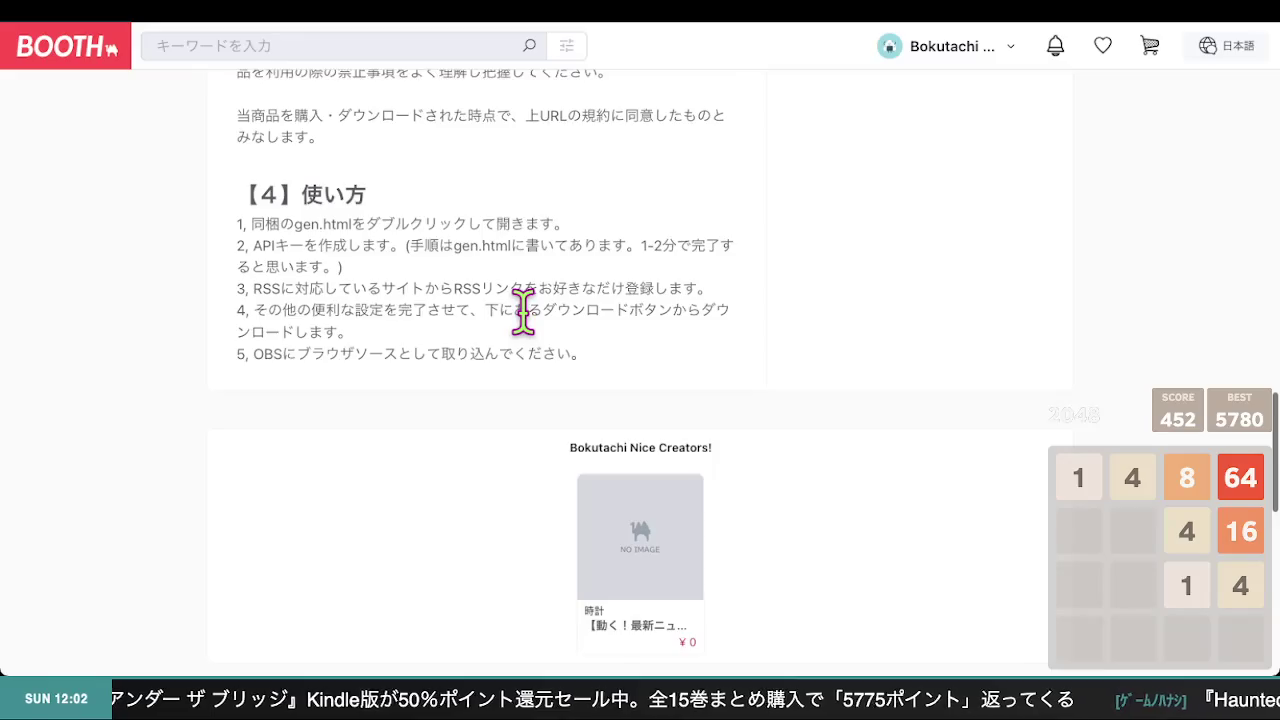
scroll(523, 313, up, 3)
scroll(523, 313, up, 15)
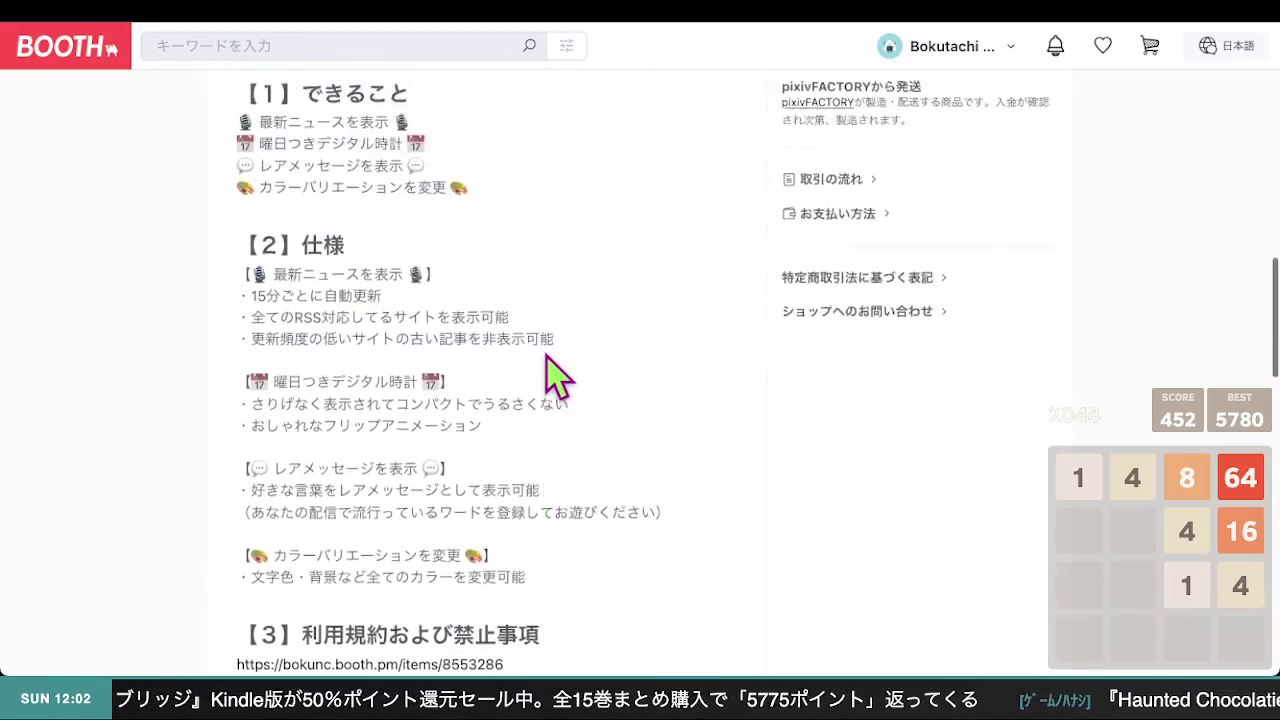
scroll(552, 372, down, 10)
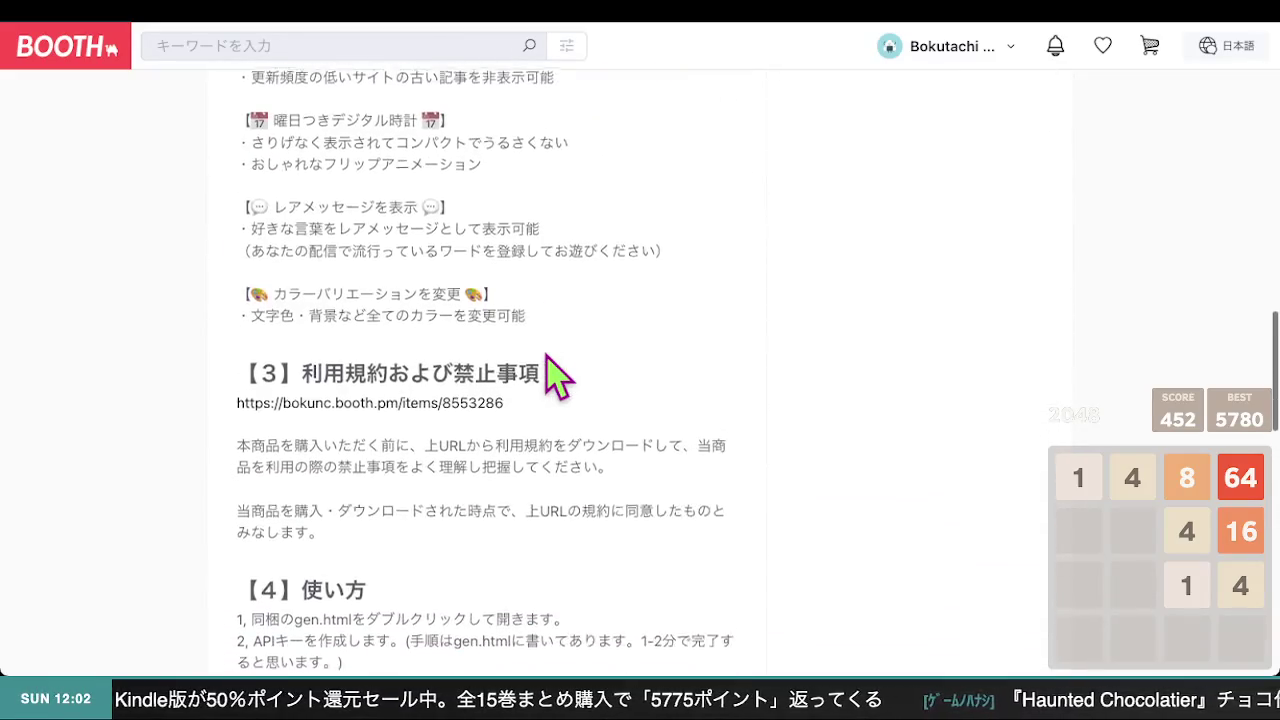
scroll(544, 350, down, 5)
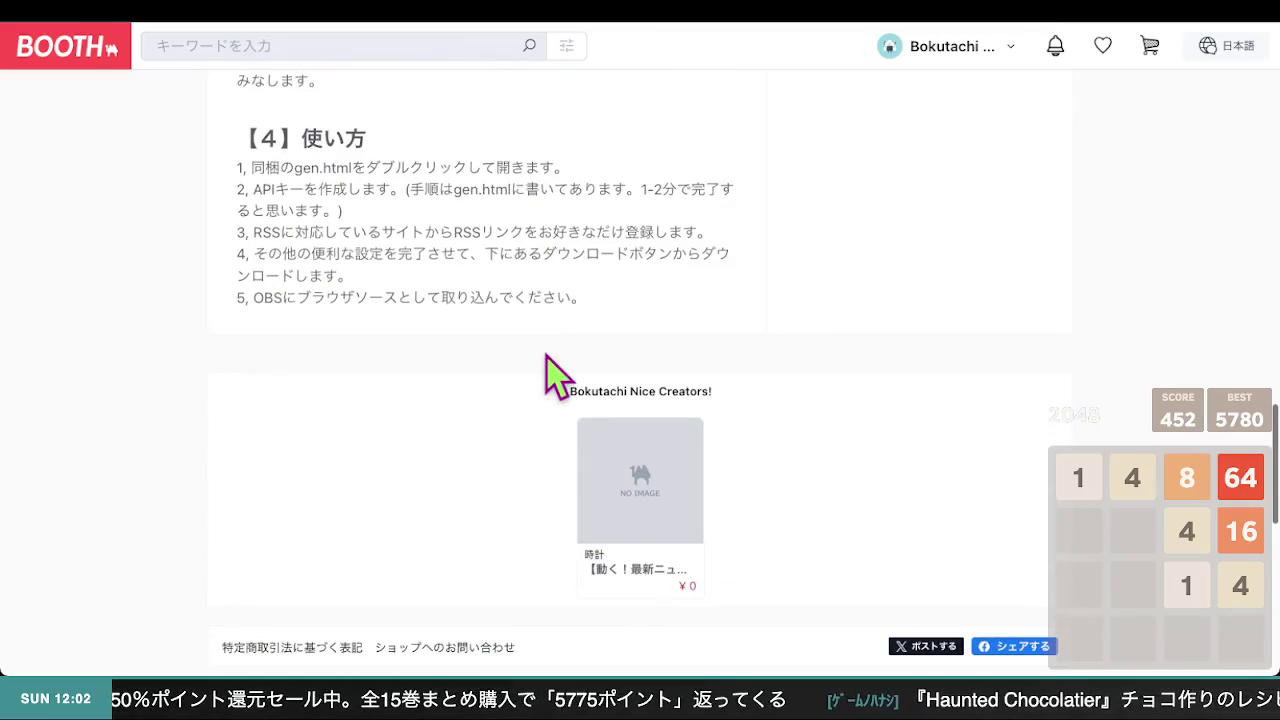
scroll(545, 357, up, 2)
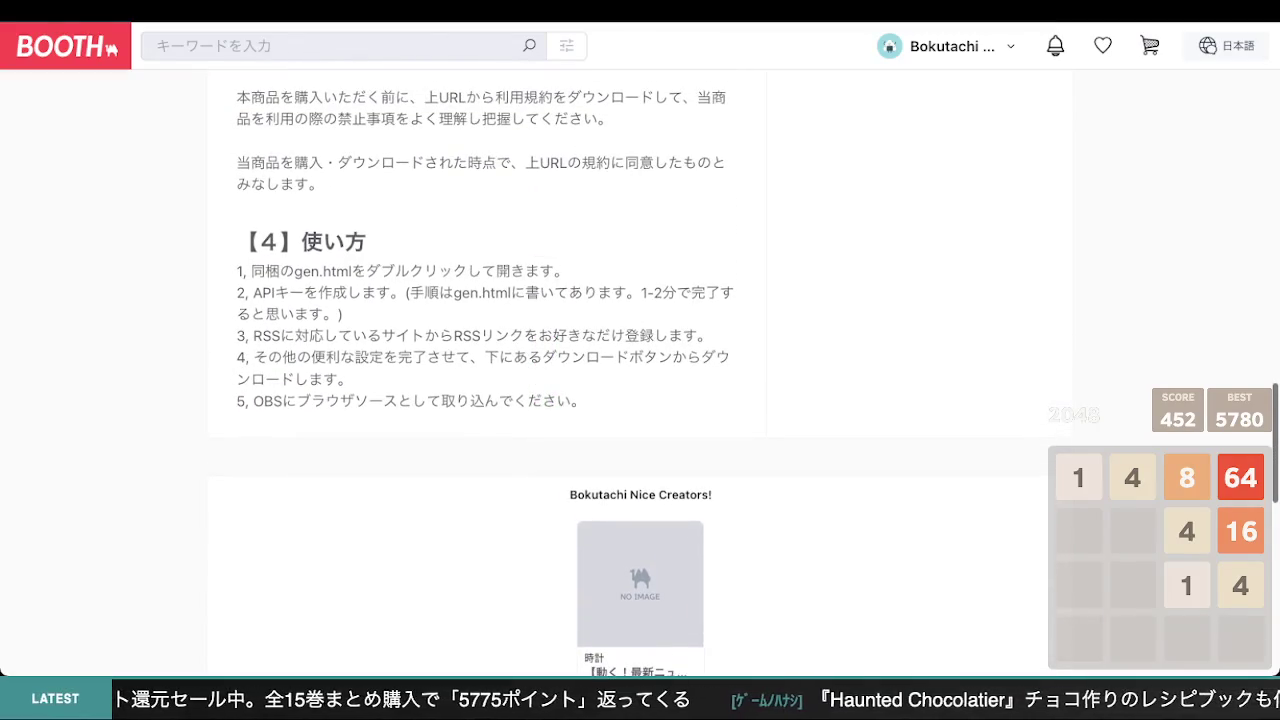
scroll(486, 186, down, 4)
scroll(449, 309, up, 3)
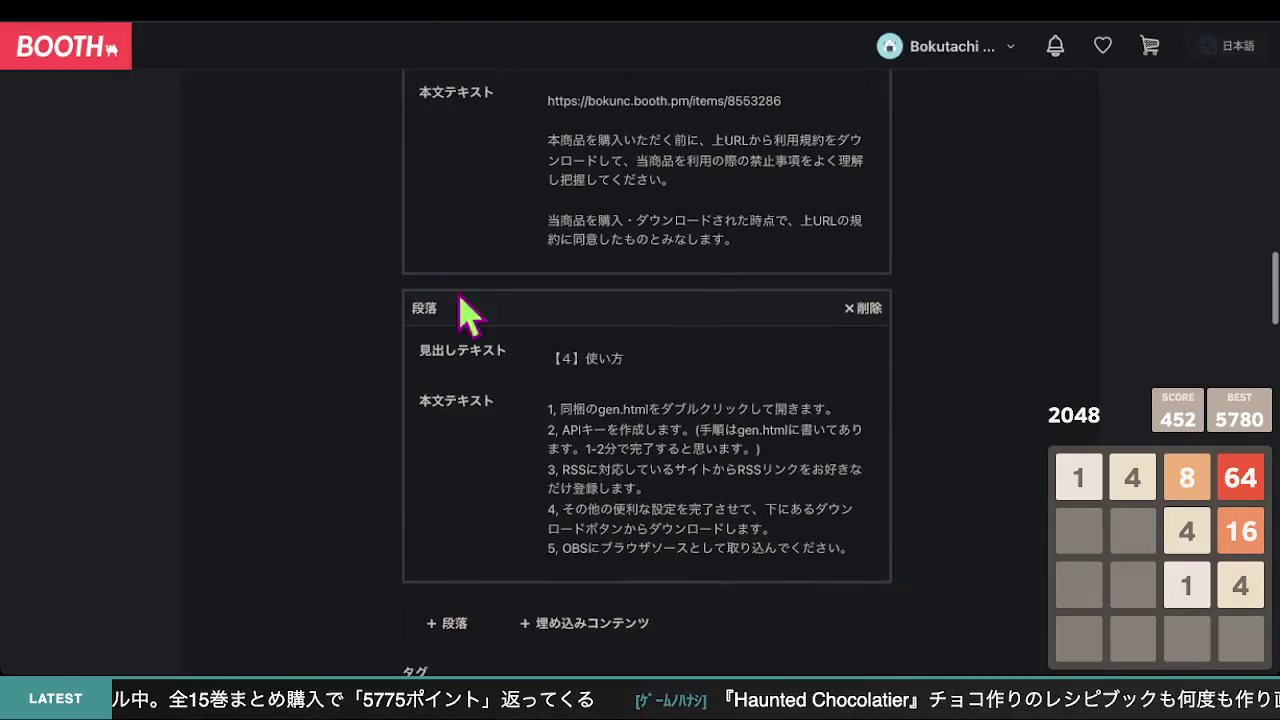
- Renumber the how-to heading to 【5】使い方 and add a new paragraph above it
click(574, 366)
click(582, 364)
key(BackSpace)
text(5)
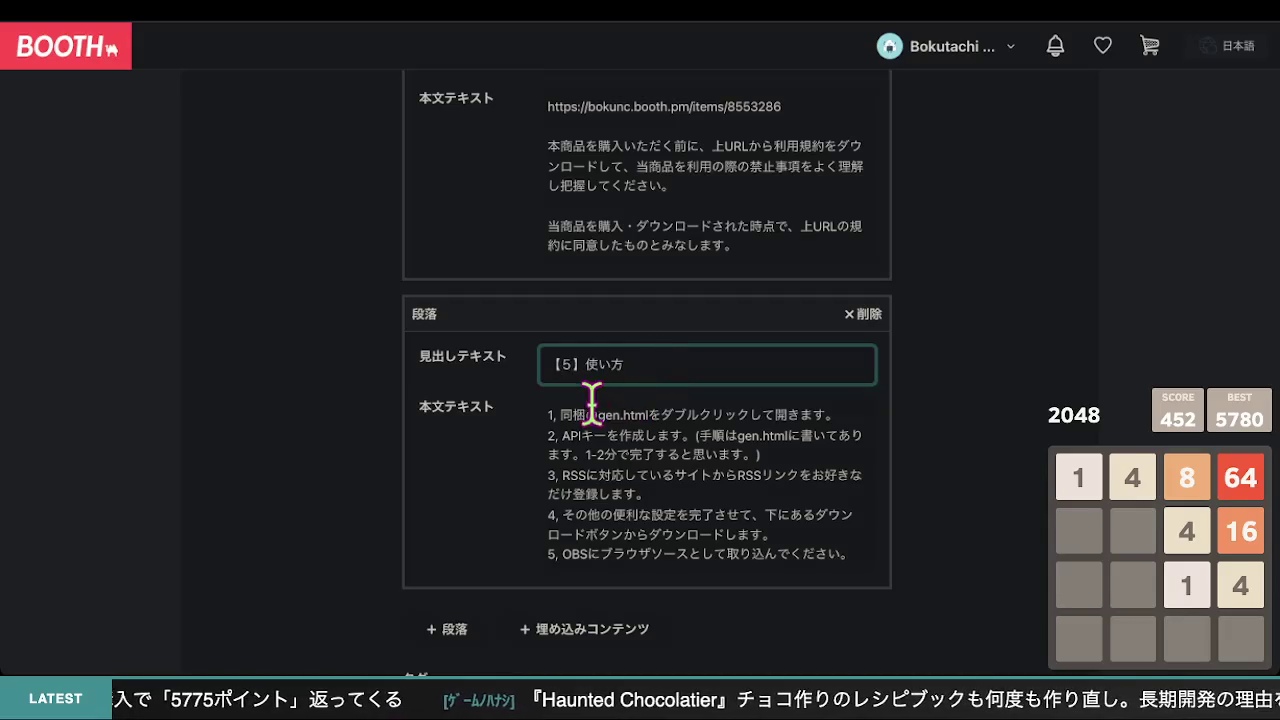
click(462, 640)
mouse_move(597, 624)
mouse_down()
mouse_move(606, 403)
mouse_move(557, 414)
mouse_up()
- Title the new paragraph 【4】推薦文 and start its body text
click(584, 372)
text(【4】推薦文)
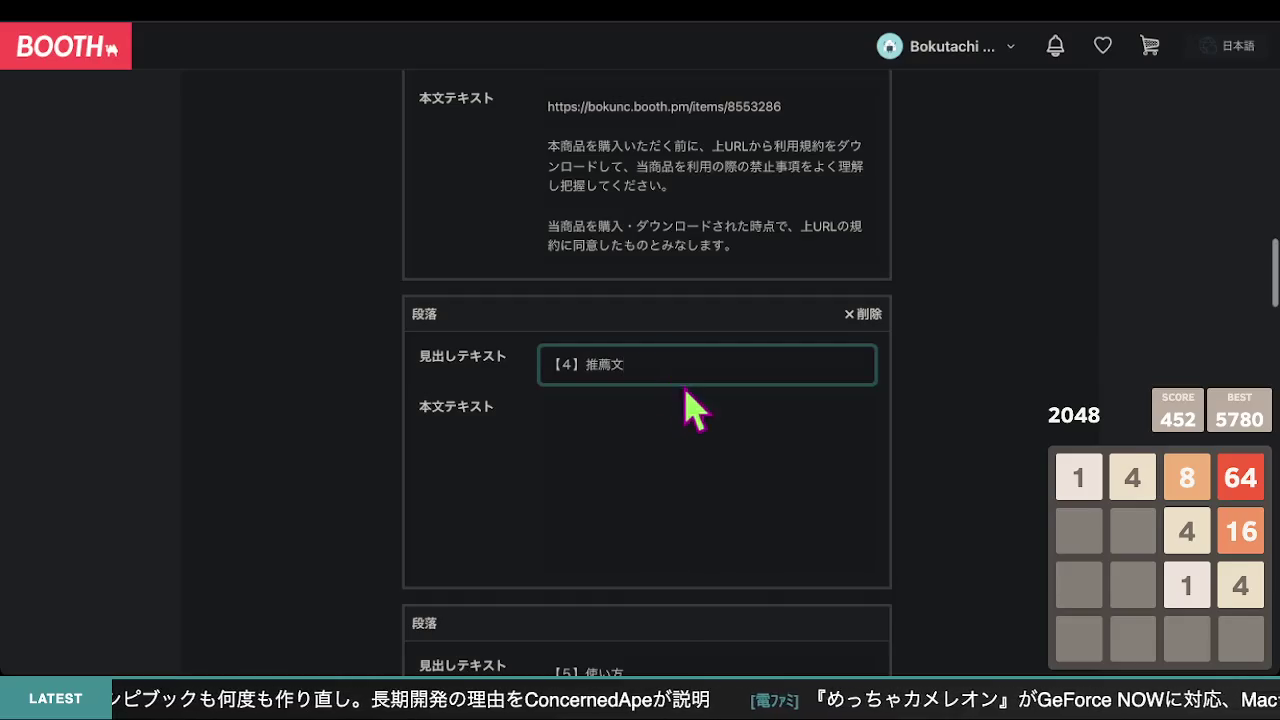
click(674, 417)
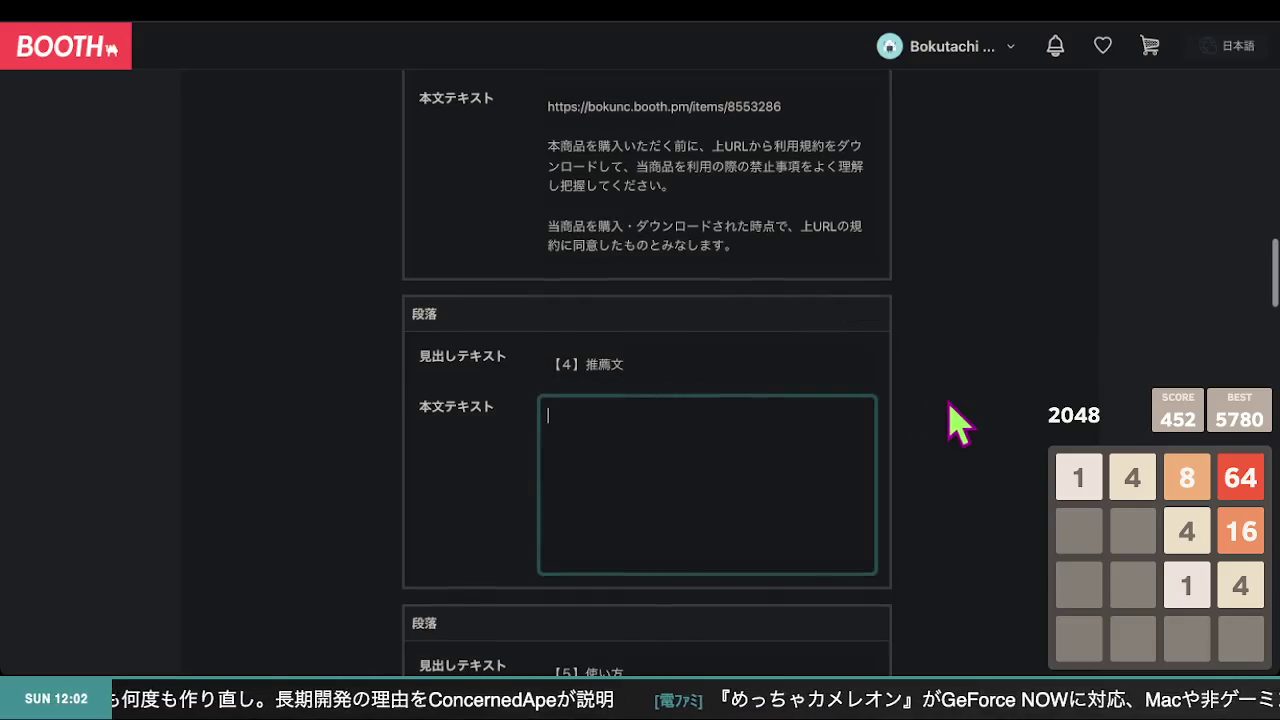
scroll(958, 422, up, 5)
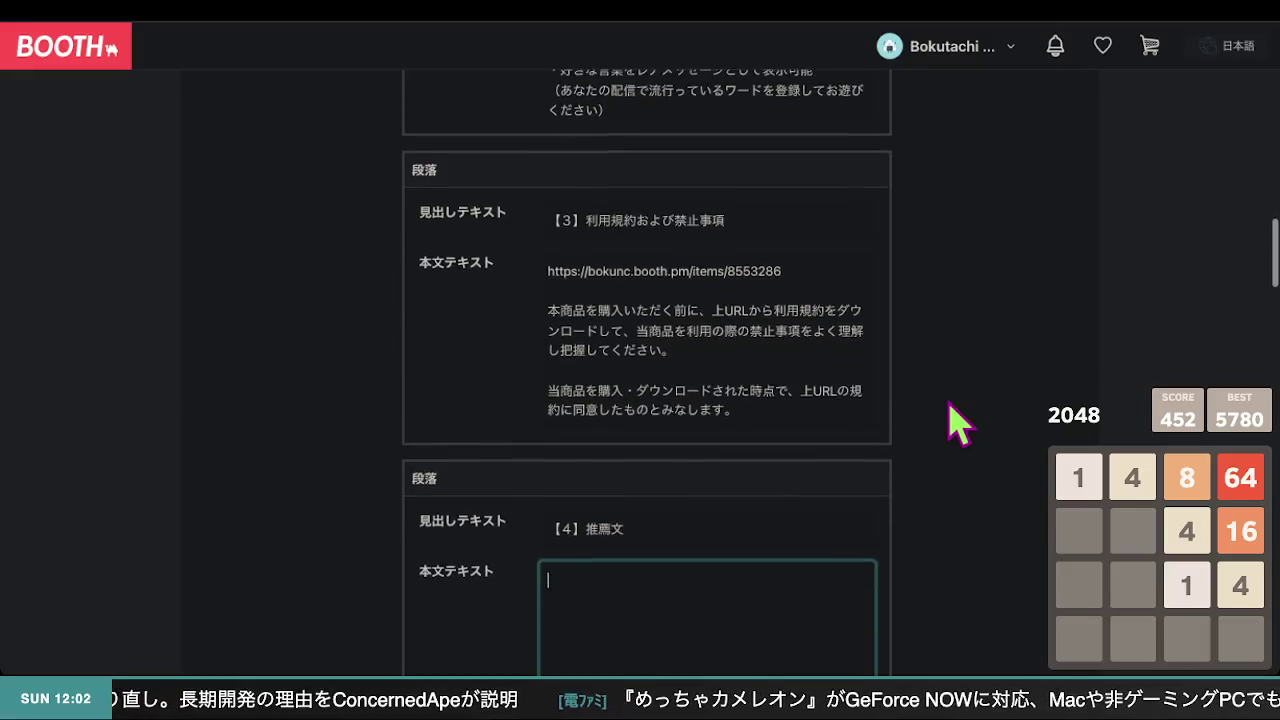
scroll(958, 422, up, 2)
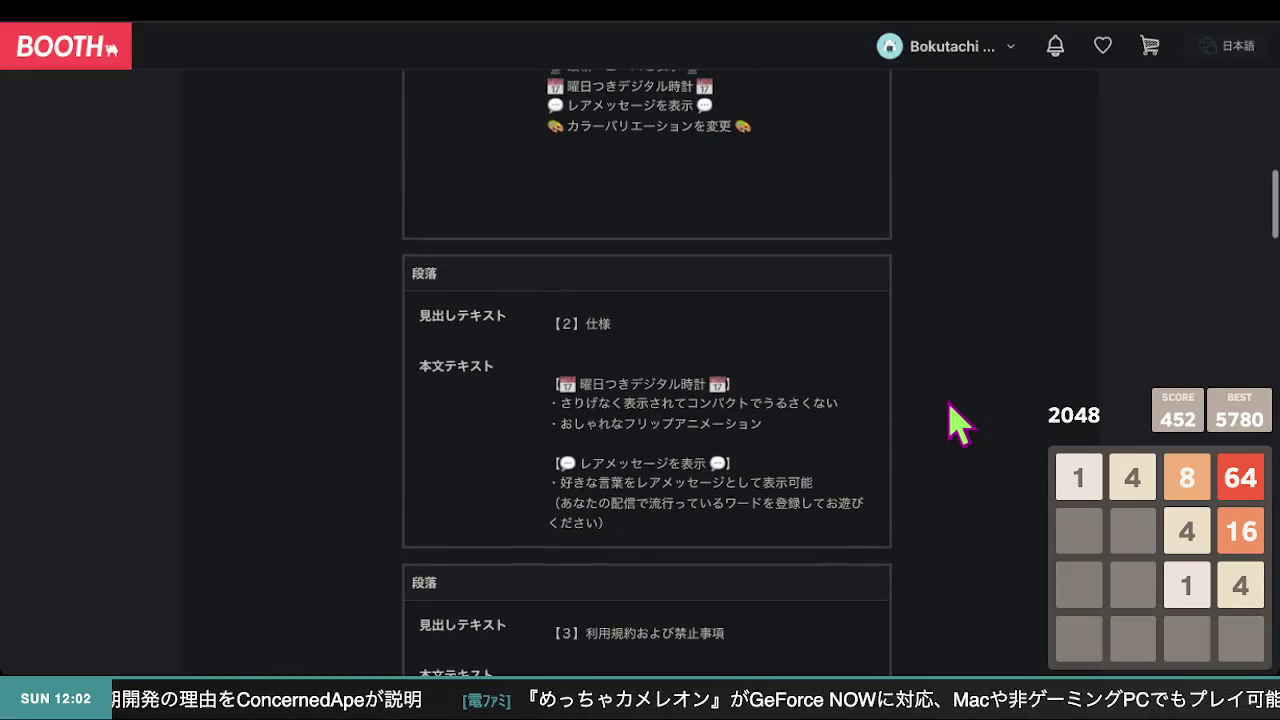
scroll(958, 422, down, 8)
scroll(958, 422, up, 5)
scroll(958, 422, down, 4)
click(796, 399)
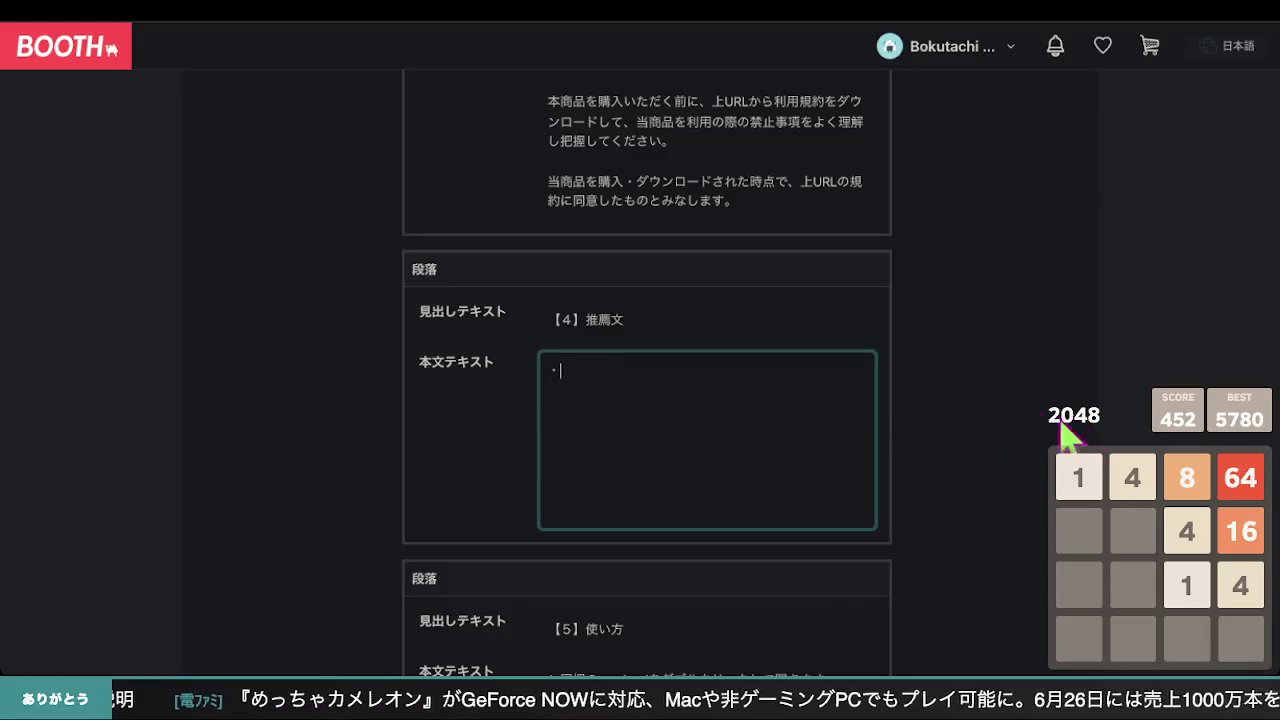
- Save the 600 円 clock widget listing as a draft with 下書きで保存する
scroll(1012, 415, up, 10)
scroll(1012, 415, up, 15)
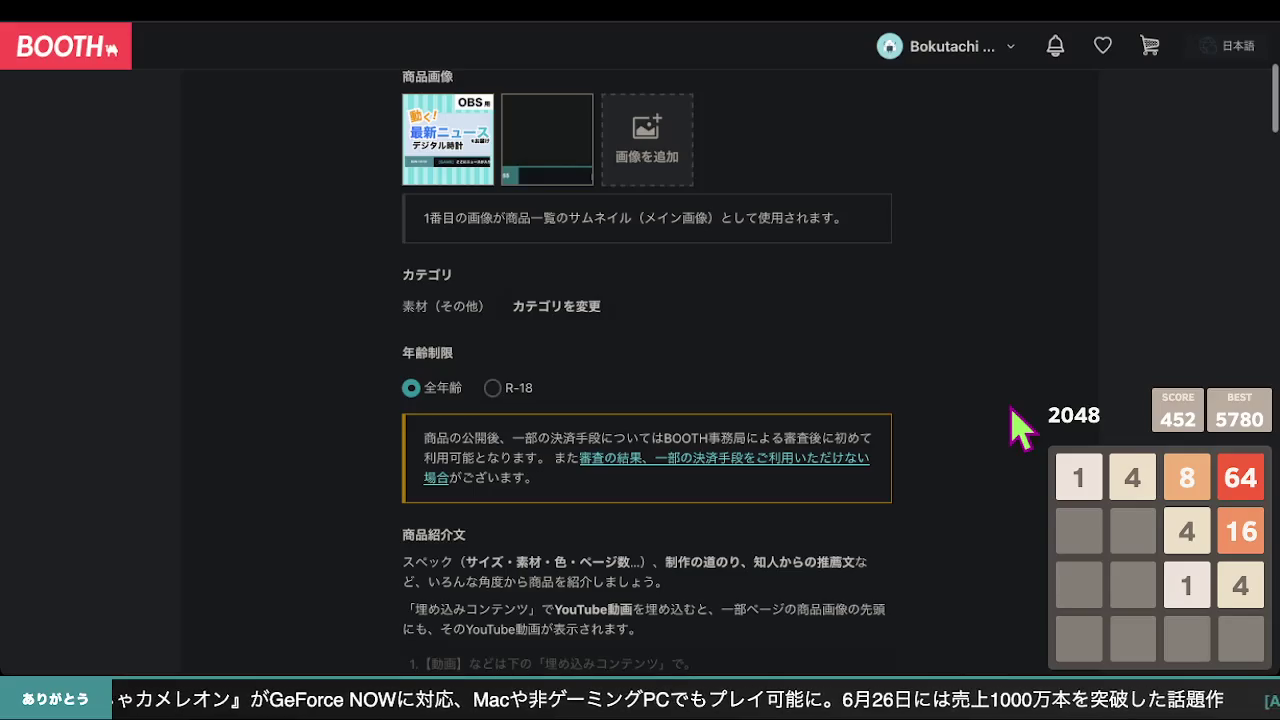
scroll(1012, 415, down, 20)
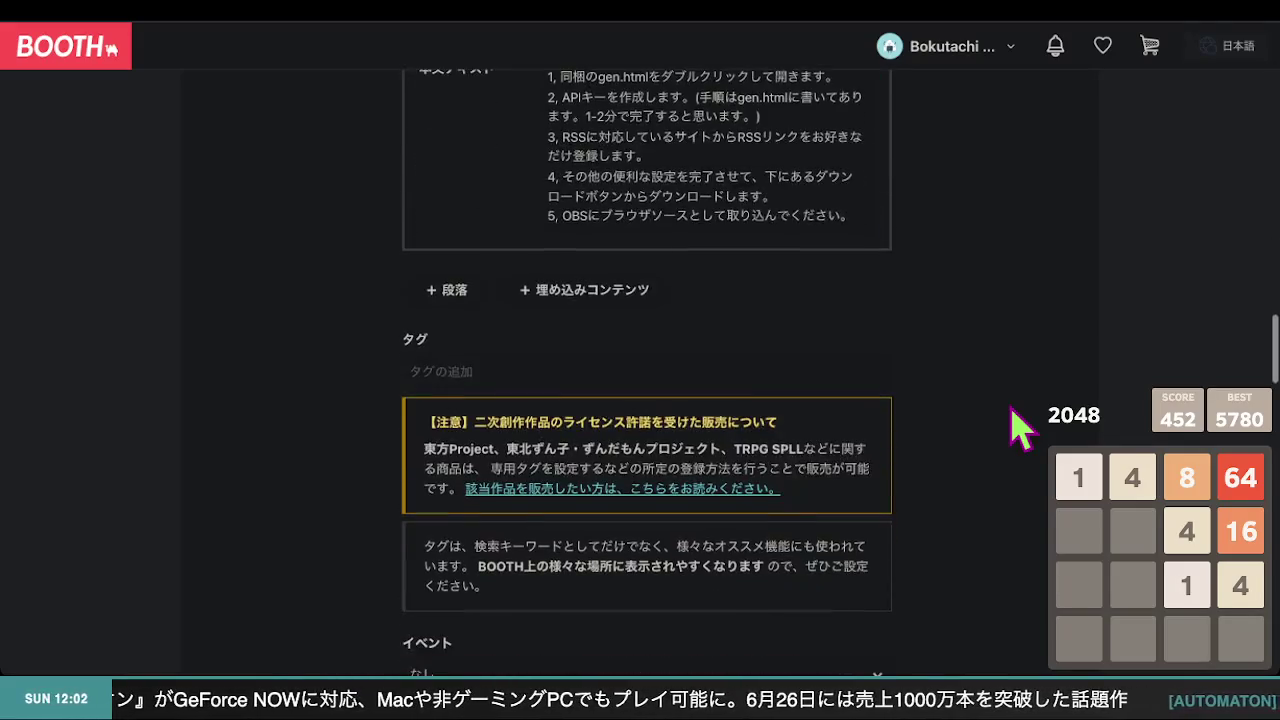
scroll(1012, 415, down, 10)
scroll(1012, 415, down, 4)
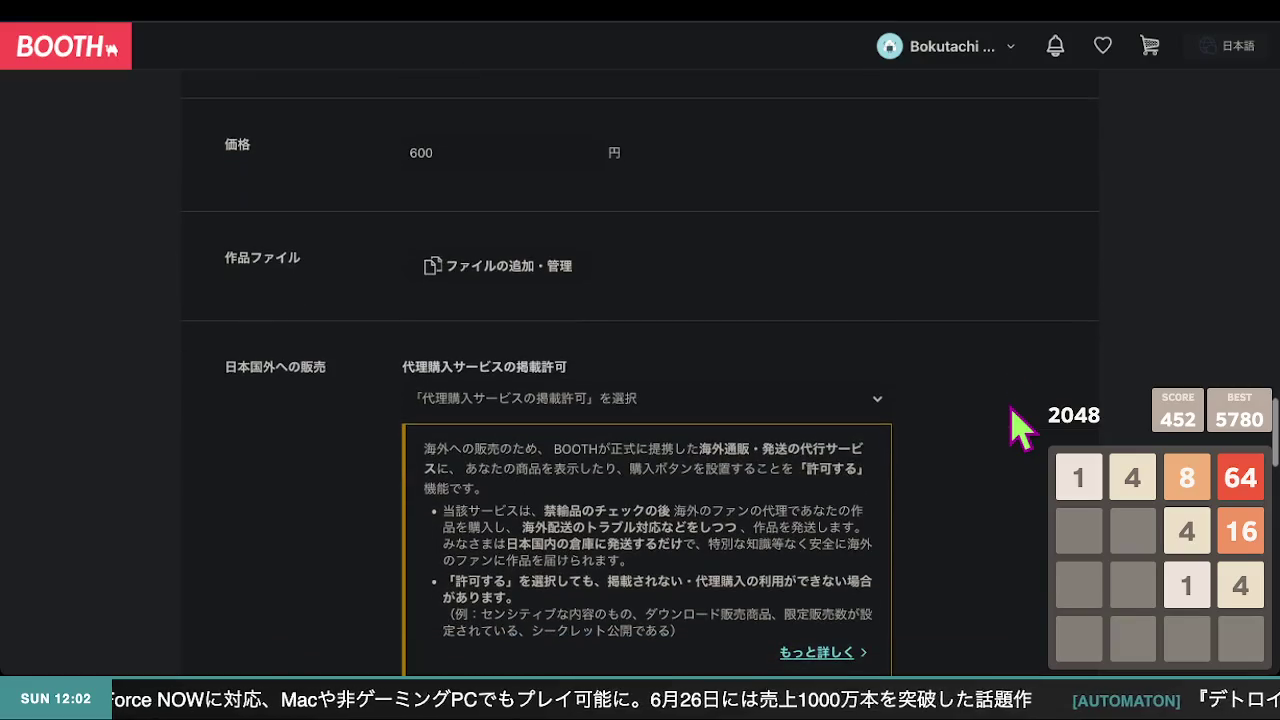
scroll(1012, 415, up, 20)
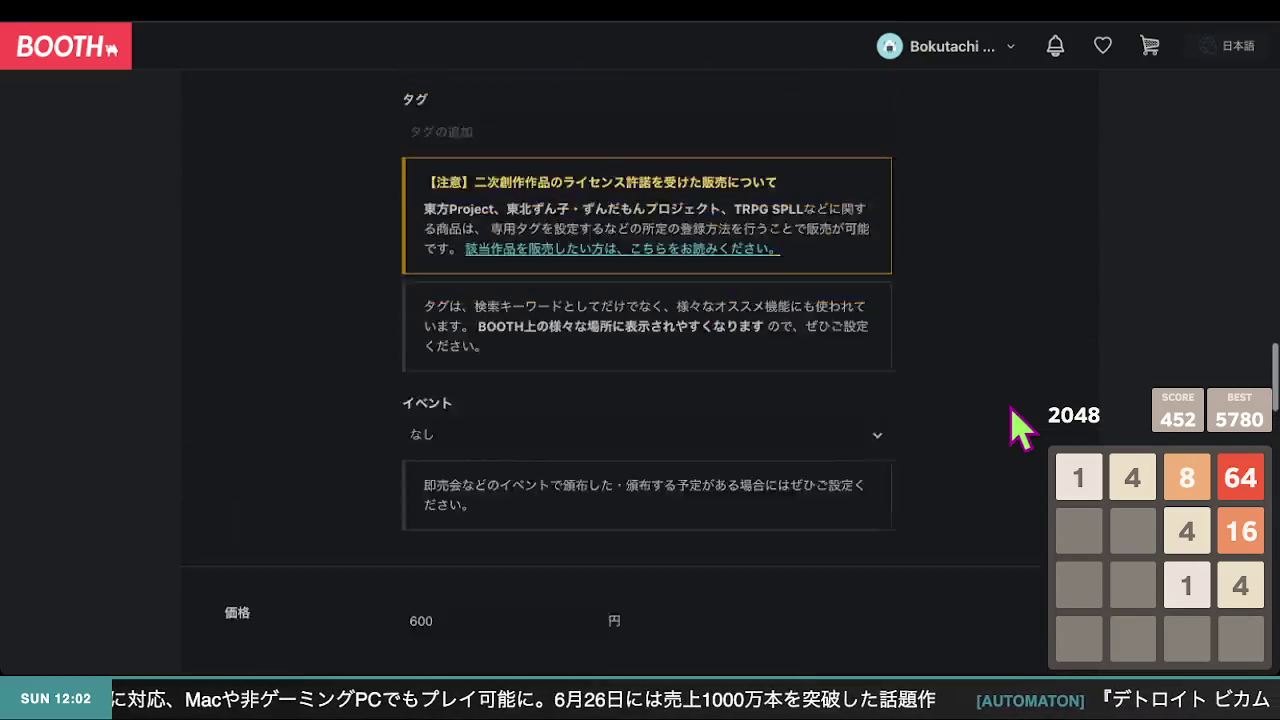
scroll(1020, 428, down, 10)
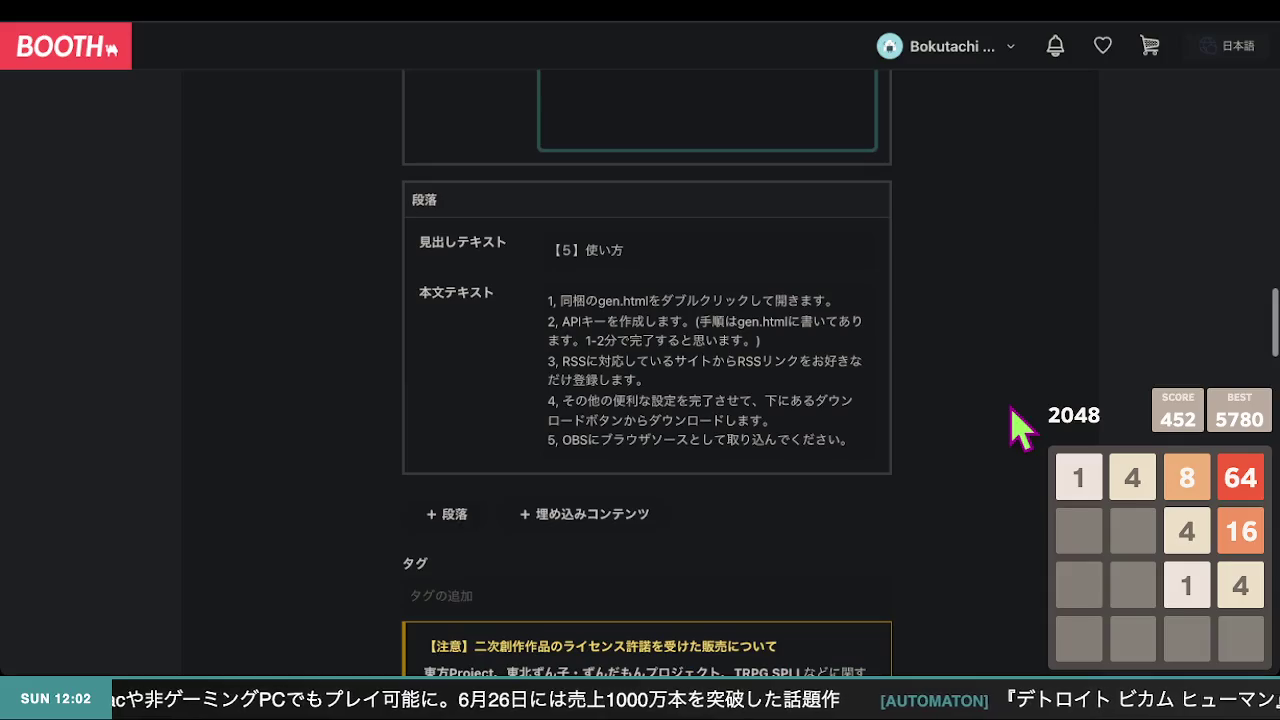
scroll(1012, 428, down, 20)
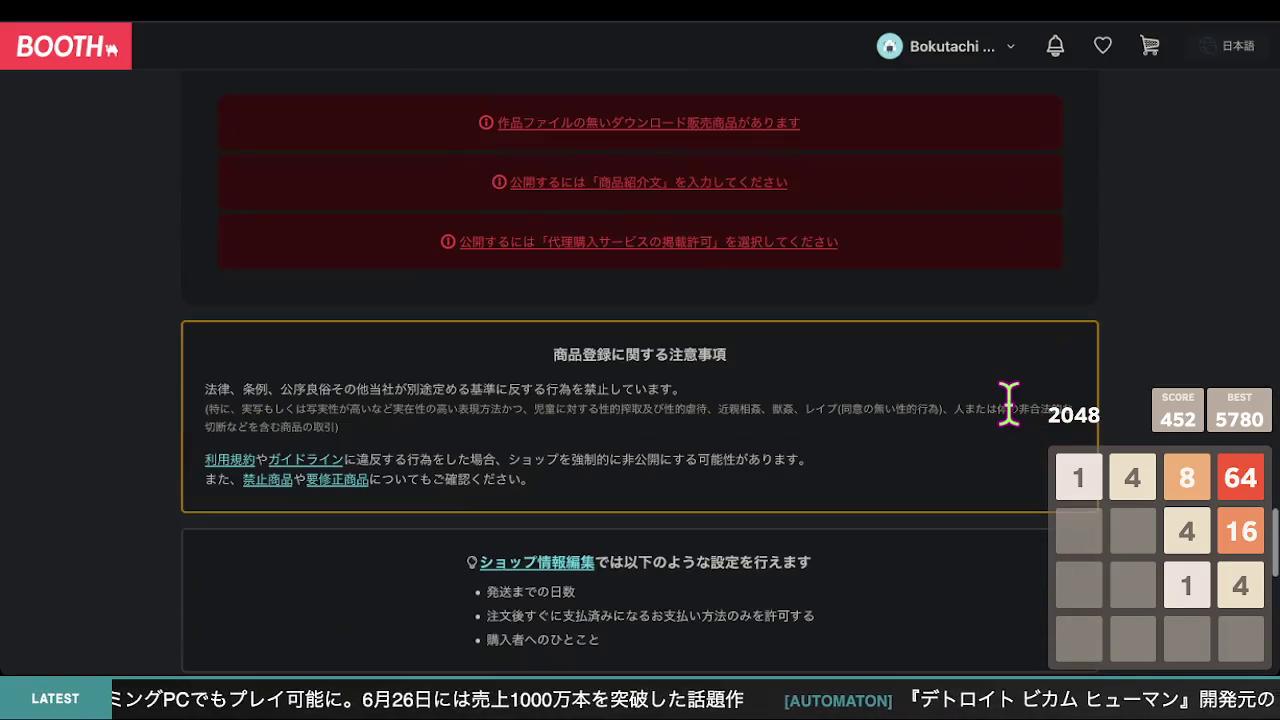
scroll(1012, 415, down, 12)
scroll(1017, 423, up, 5)
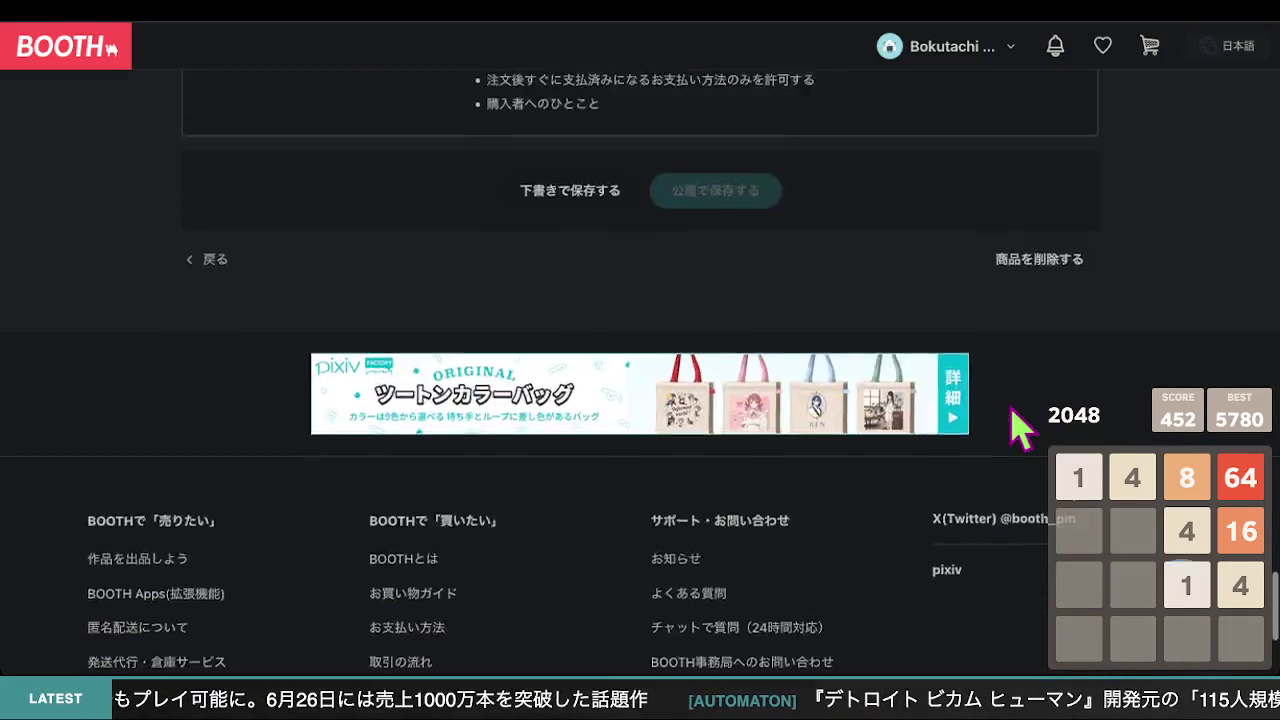
scroll(1020, 425, down, 2)
scroll(1020, 428, up, 3)
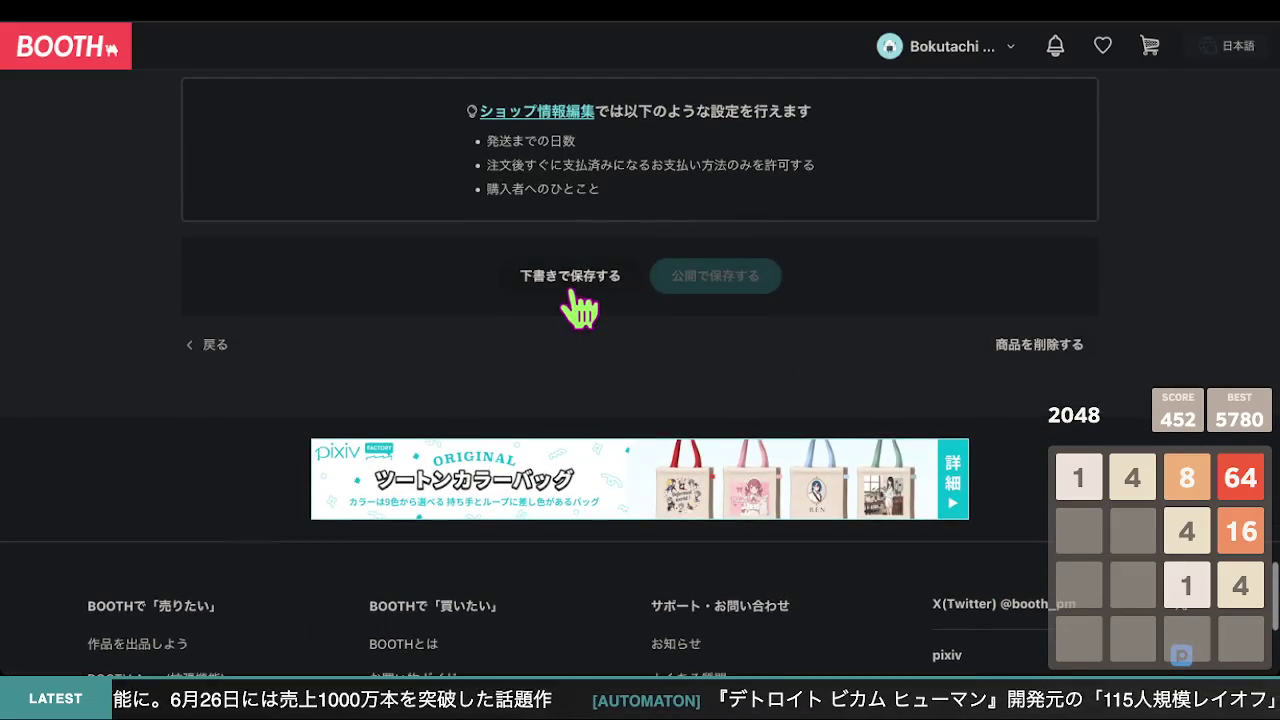
click(571, 290)
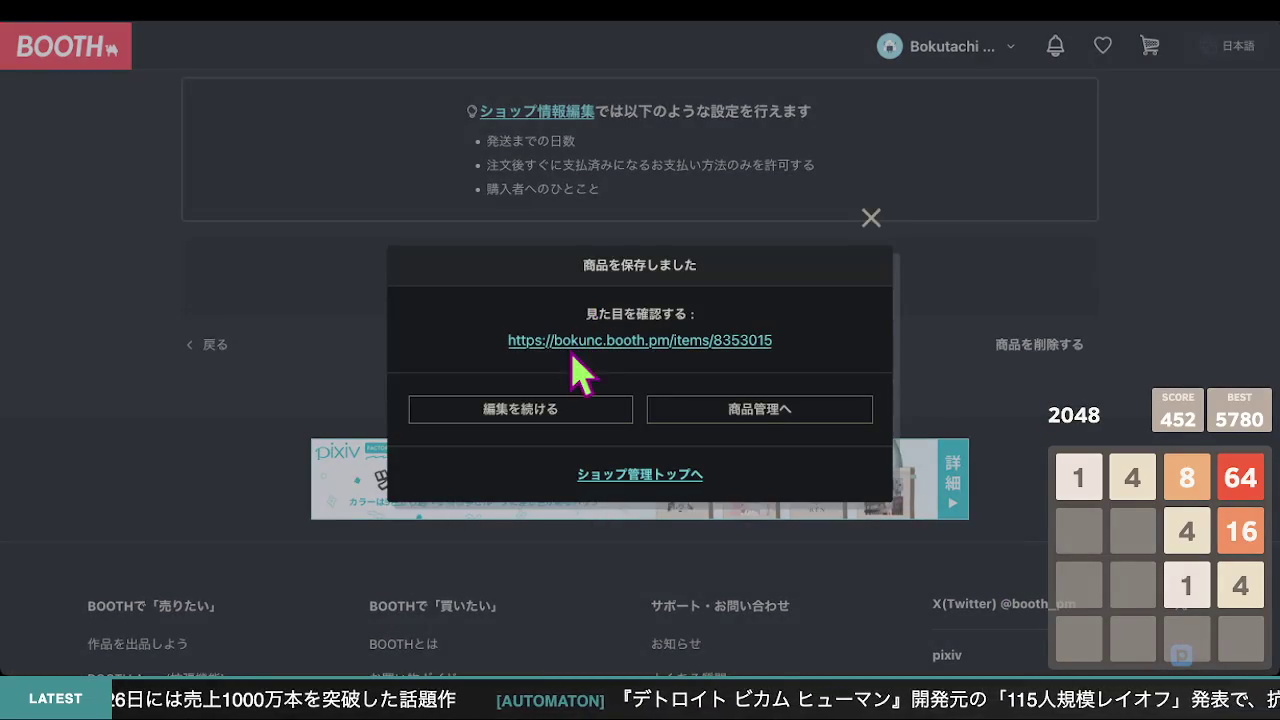
click(645, 341)
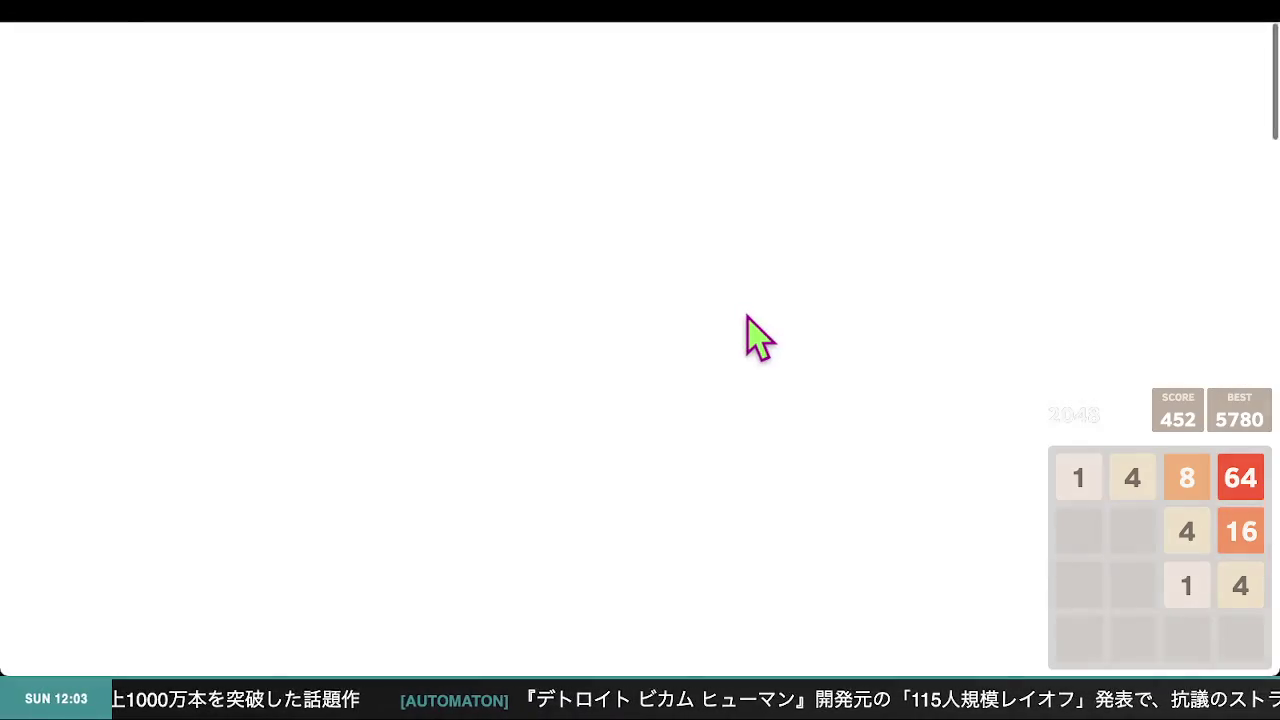
scroll(614, 355, down, 10)
scroll(614, 355, up, 5)
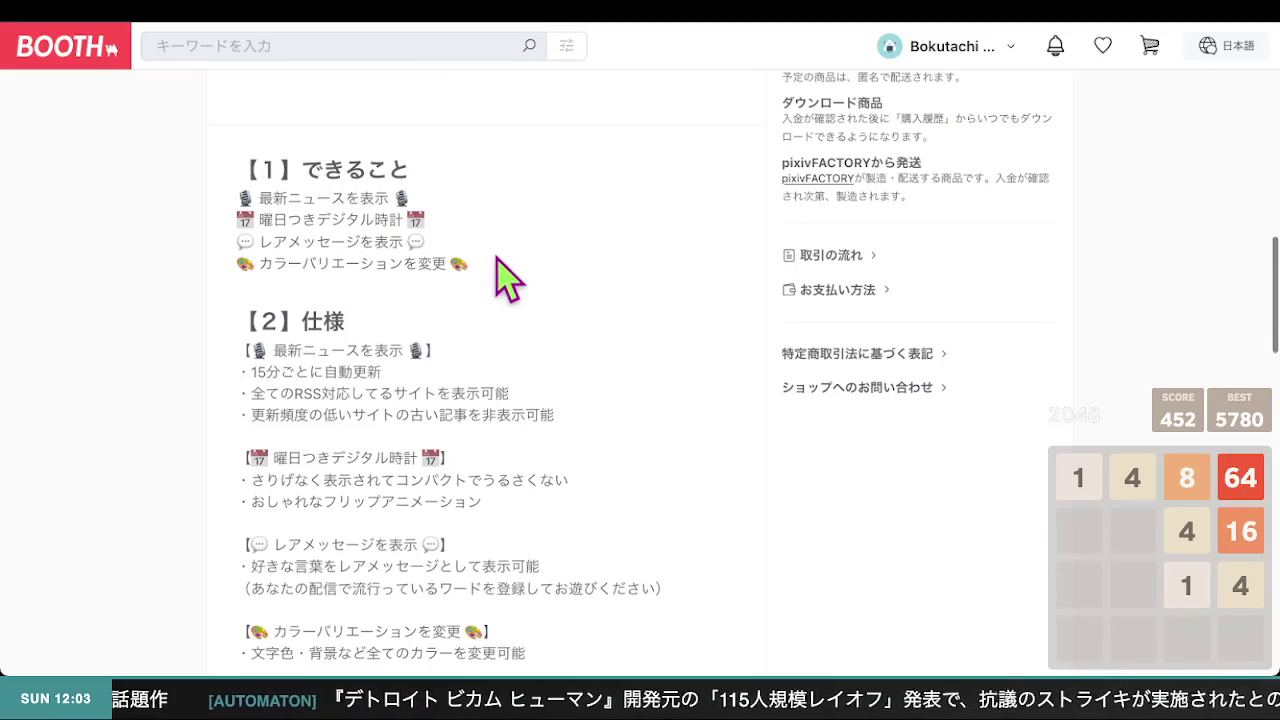
scroll(553, 345, down, 2)
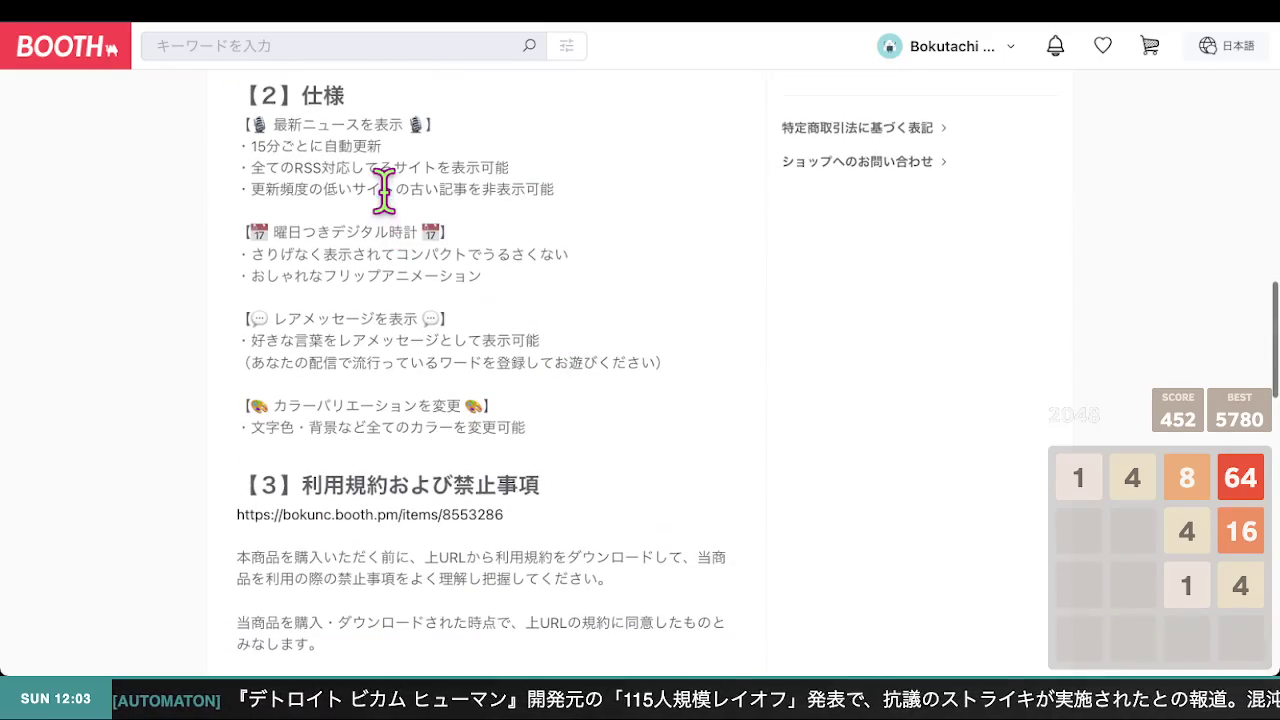
scroll(479, 416, down, 2)
scroll(479, 416, down, 1)
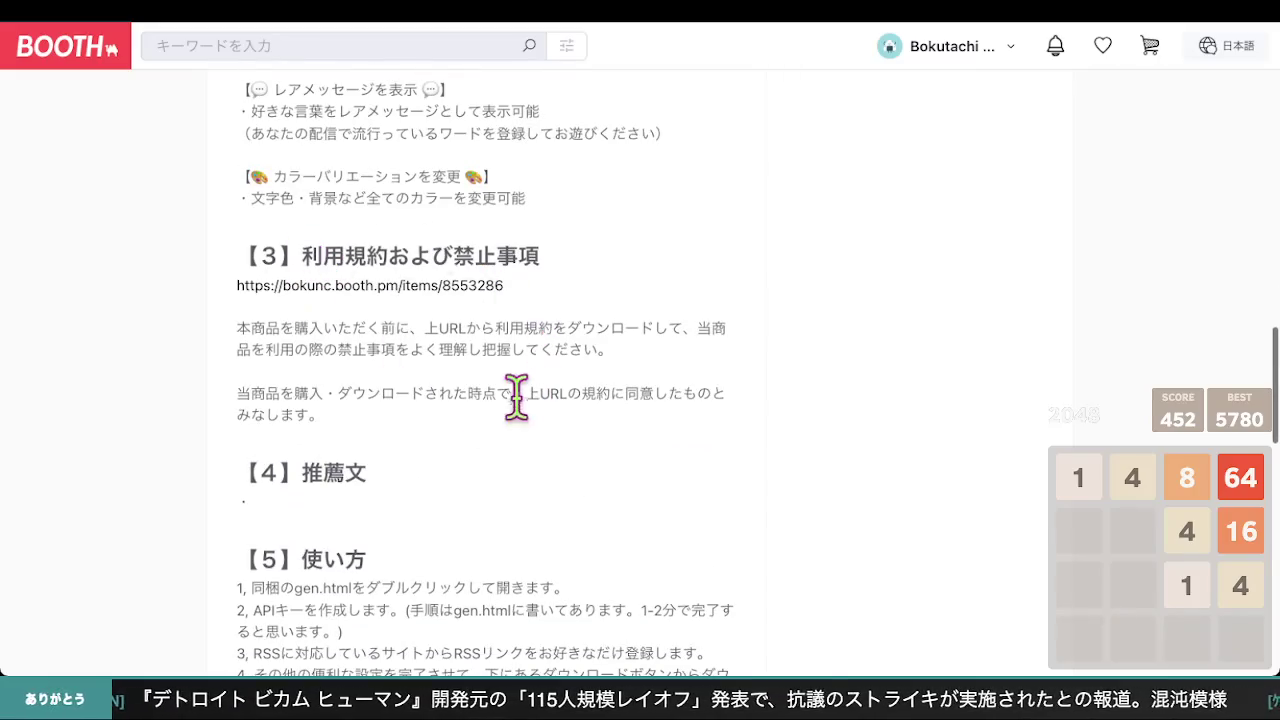
scroll(498, 400, down, 2)
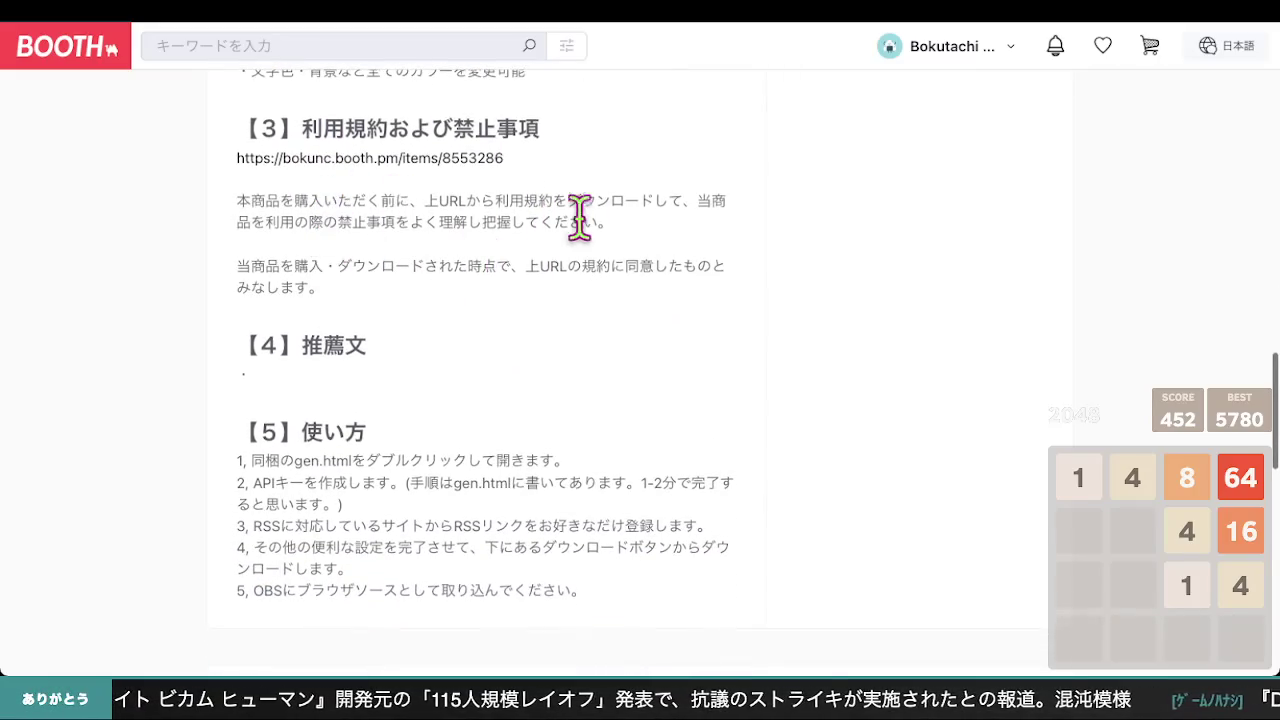
scroll(522, 410, down, 1)
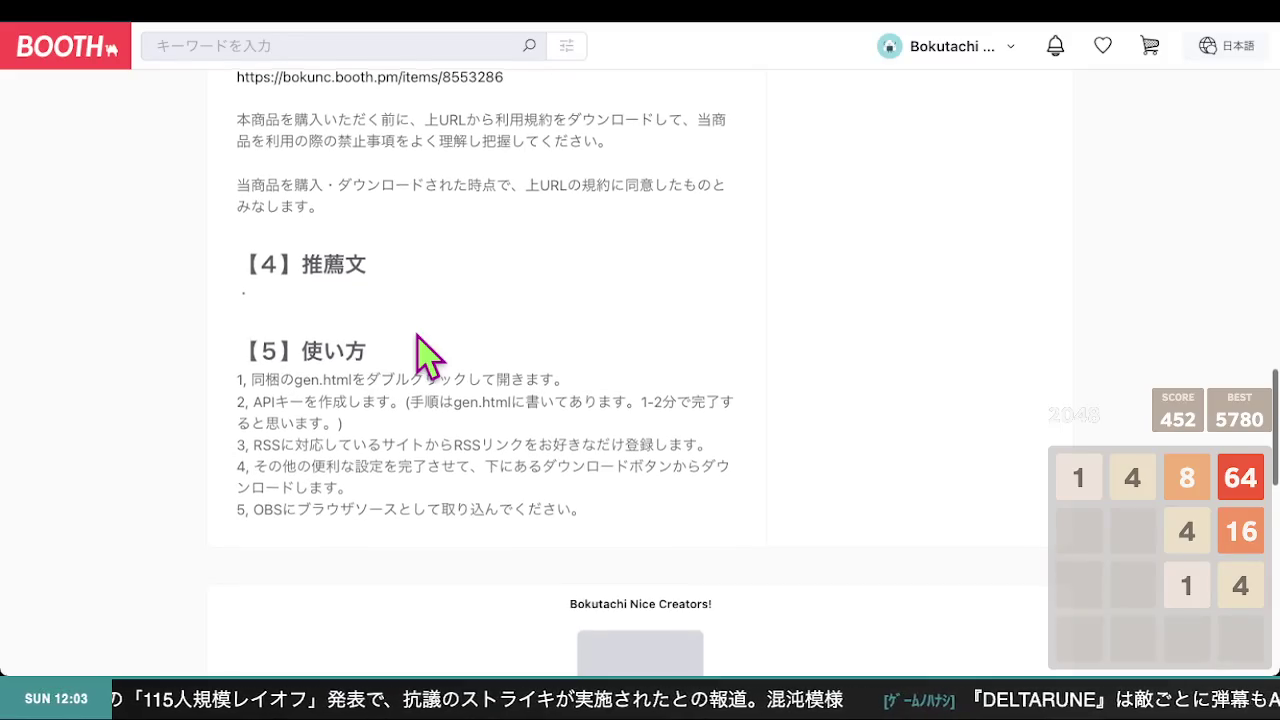
scroll(496, 311, up, 1)
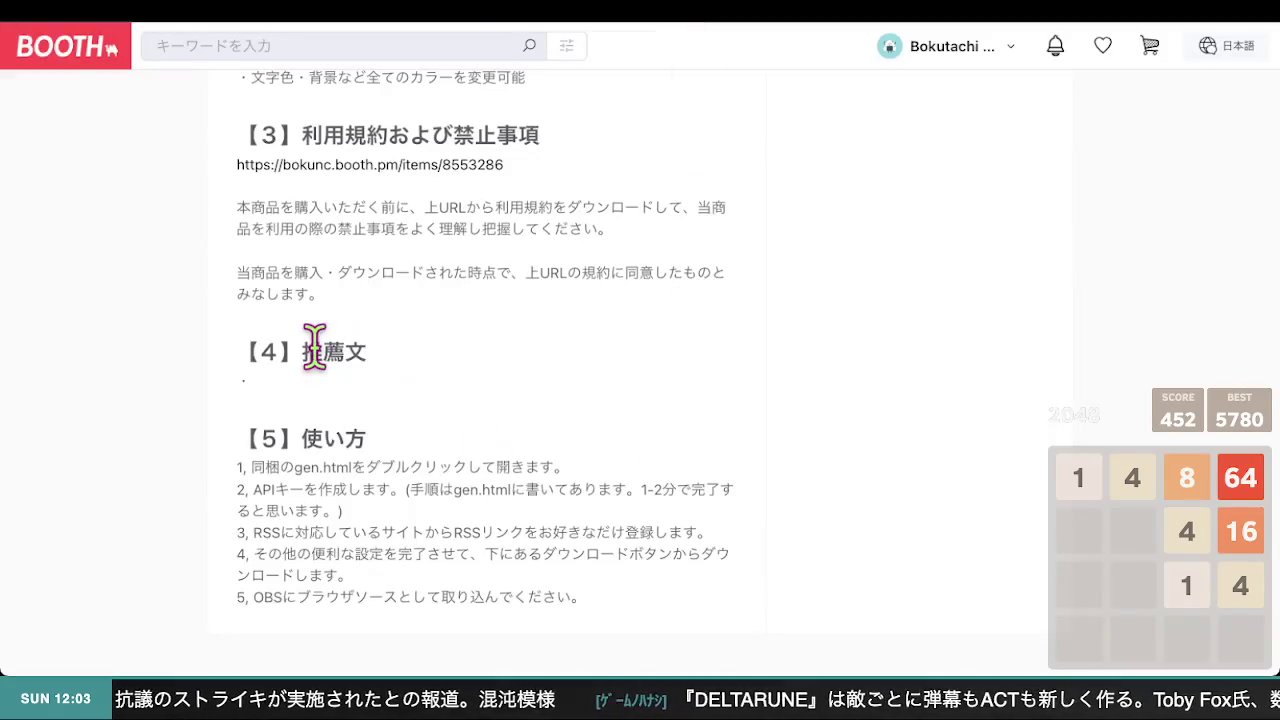
scroll(608, 400, down, 2)
scroll(607, 440, up, 10)
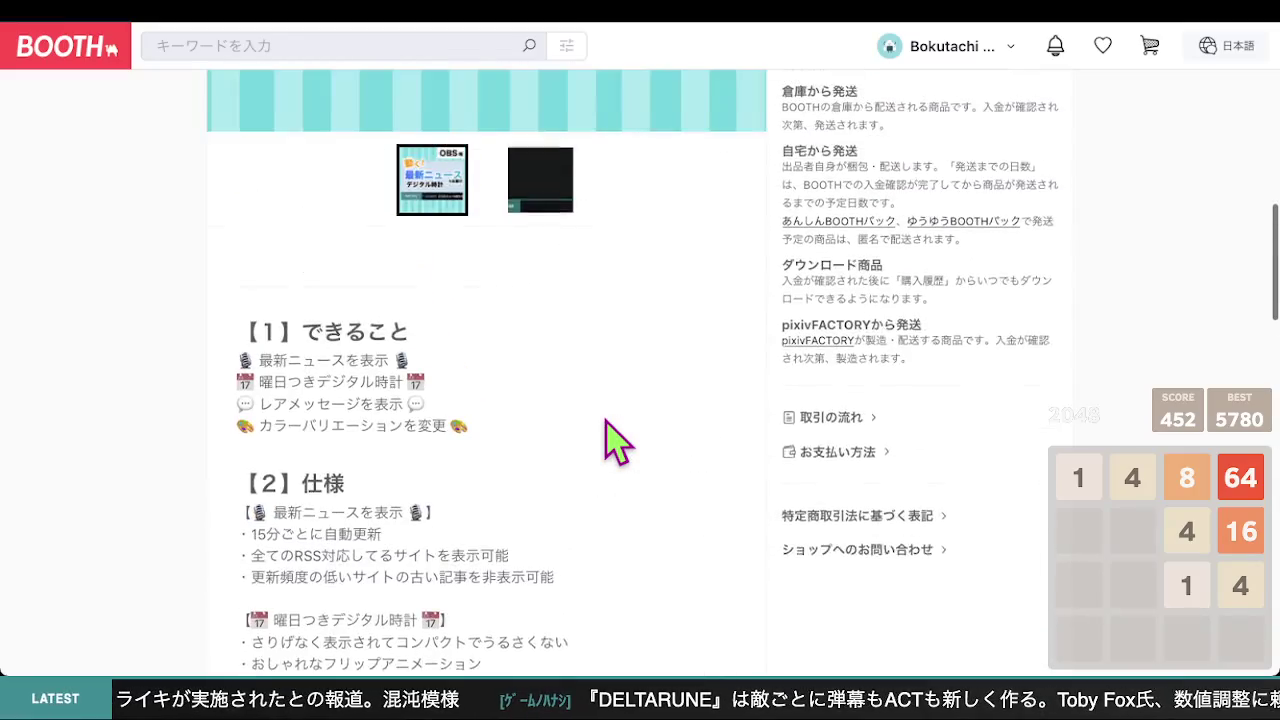
scroll(571, 157, up, 1)
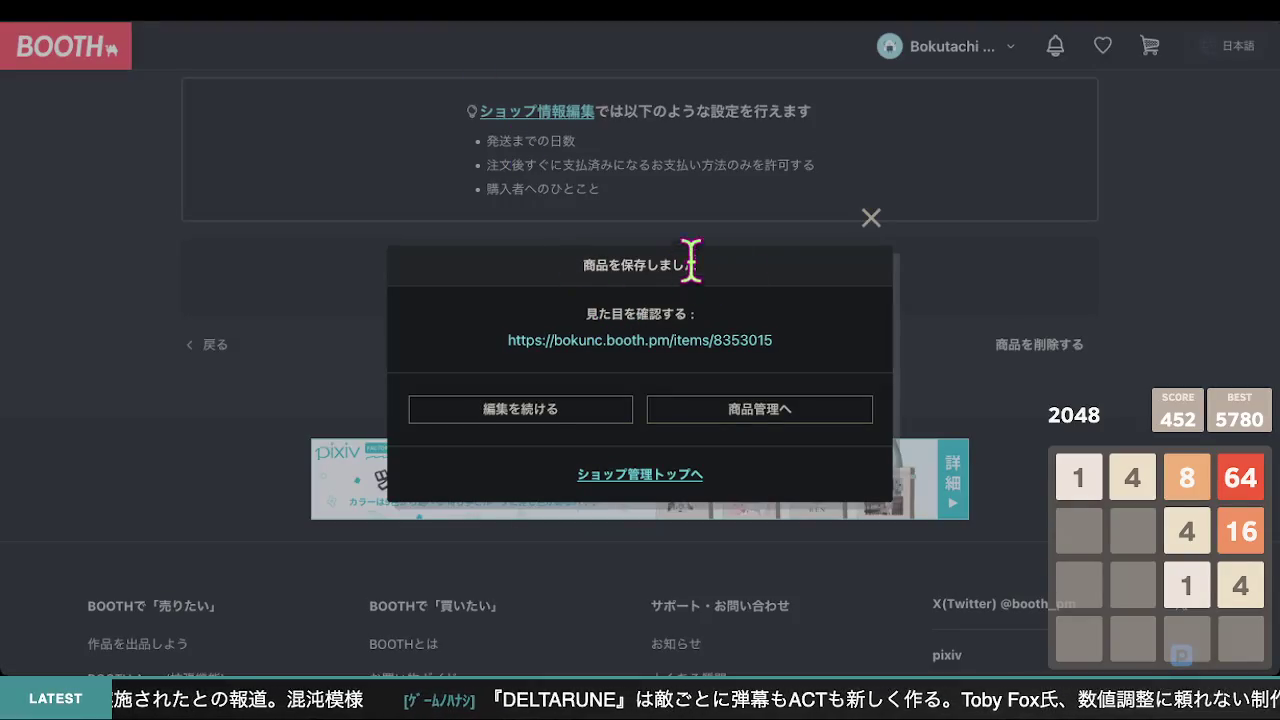
- Dismiss the saved notice and select the final agreement sentence of section 【3】
click(872, 220)
scroll(670, 295, up, 10)
scroll(662, 300, up, 10)
scroll(660, 290, up, 3)
scroll(656, 279, down, 2)
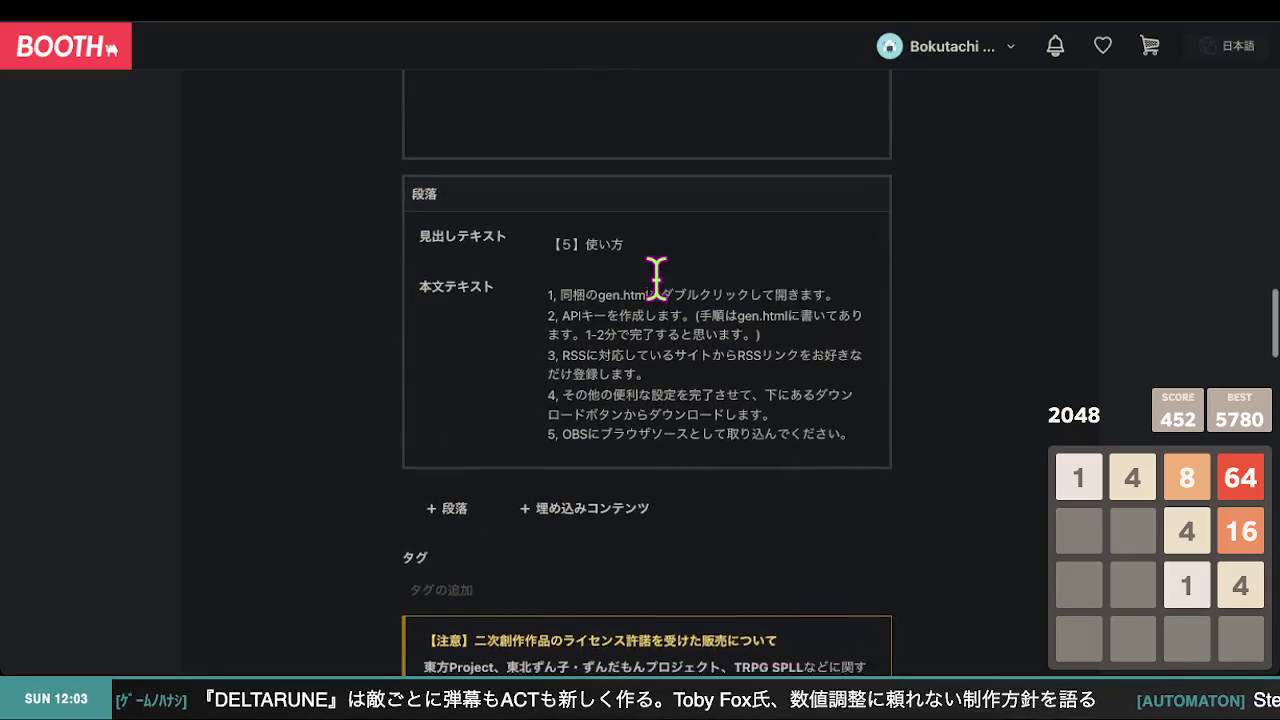
scroll(982, 386, up, 6)
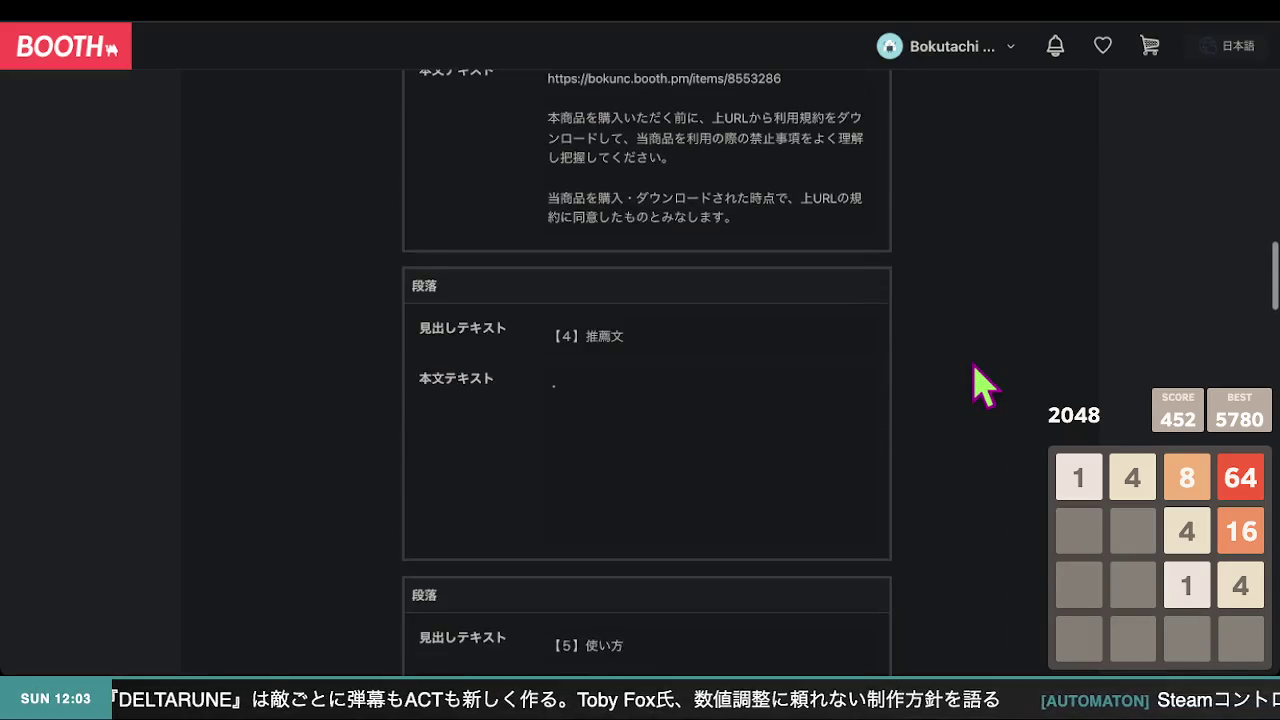
drag(756, 408, 528, 380)
key(ctrl+c)
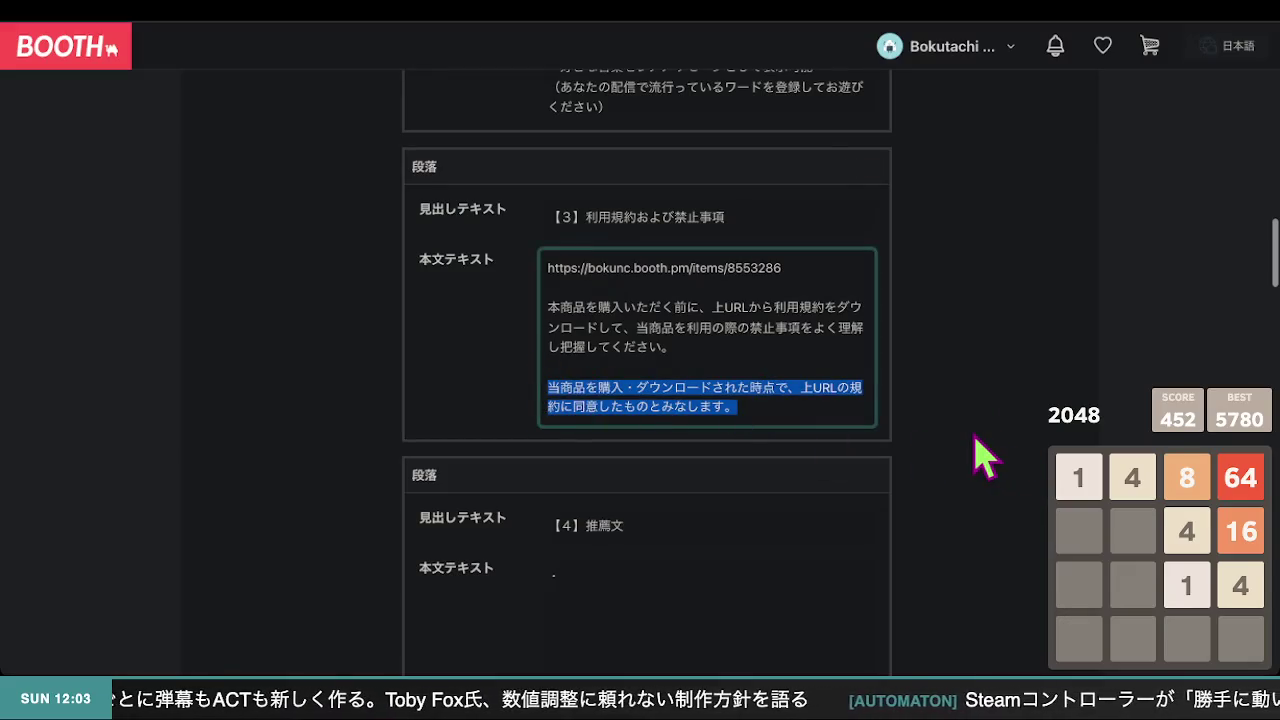
- Paste the sentence into 商品紹介文 and replace 上 with 「【3】
scroll(985, 455, up, 10)
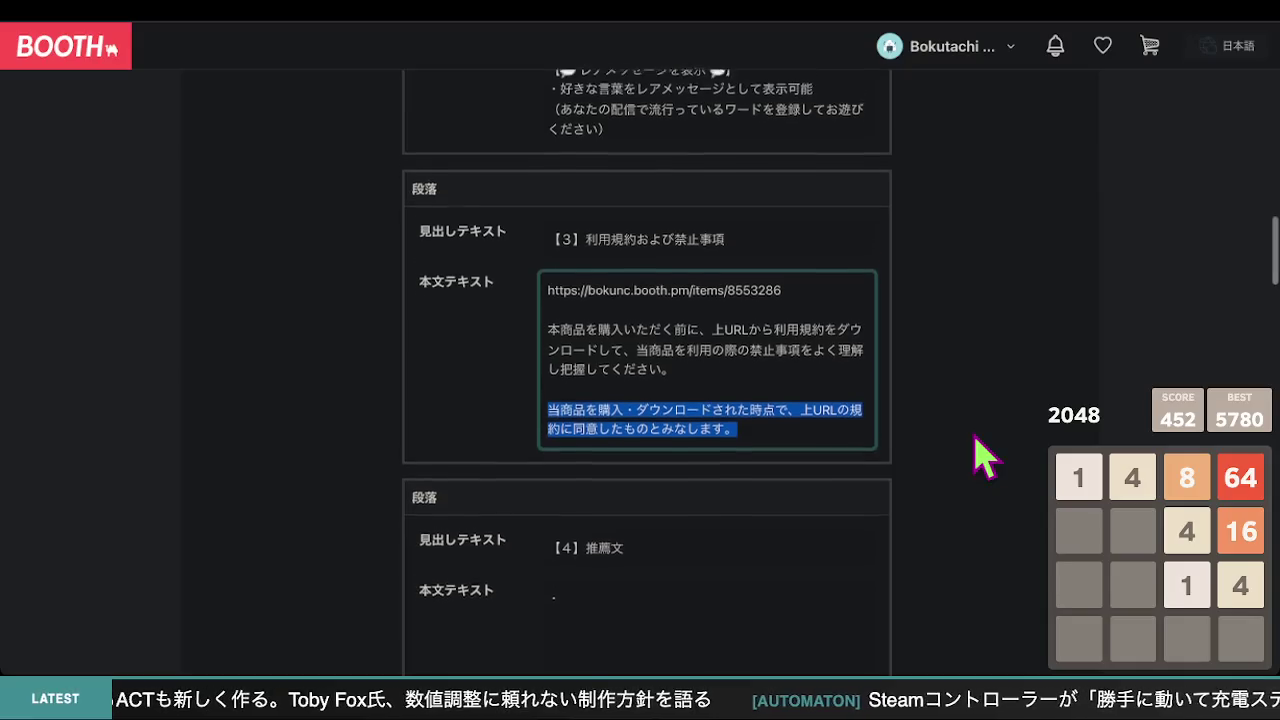
scroll(985, 455, up, 3)
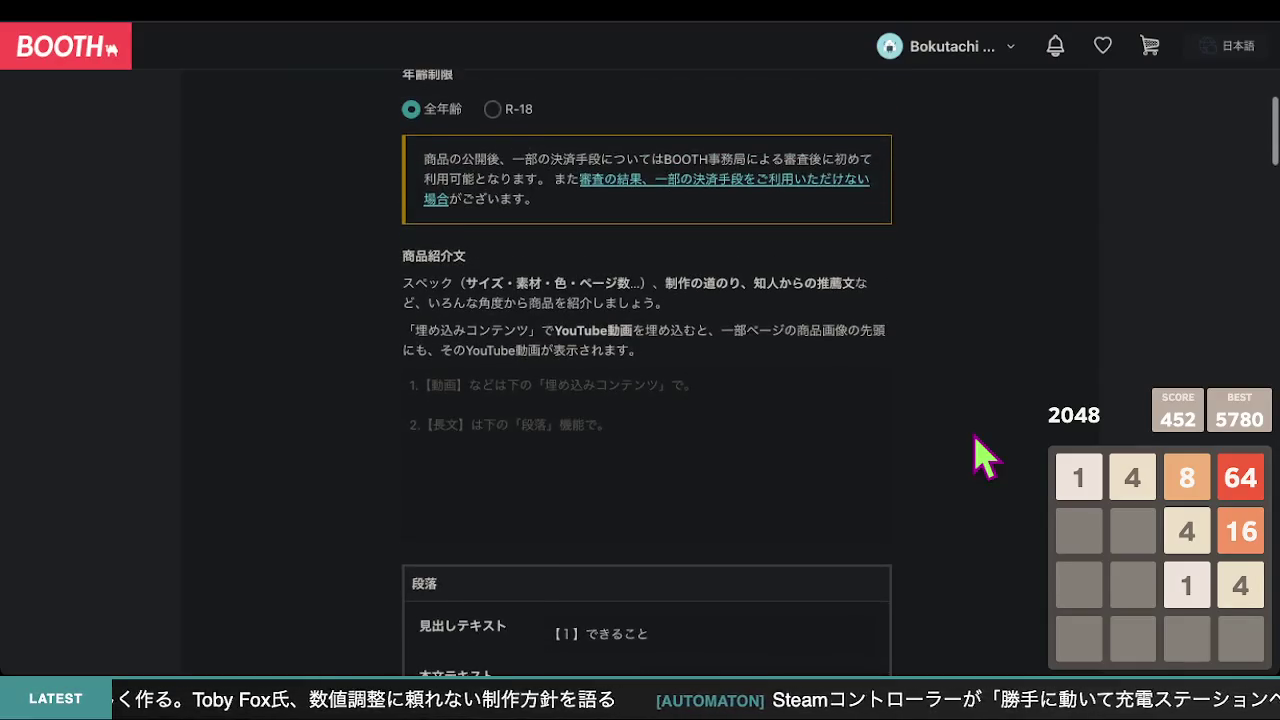
click(706, 397)
key(ctrl+v)
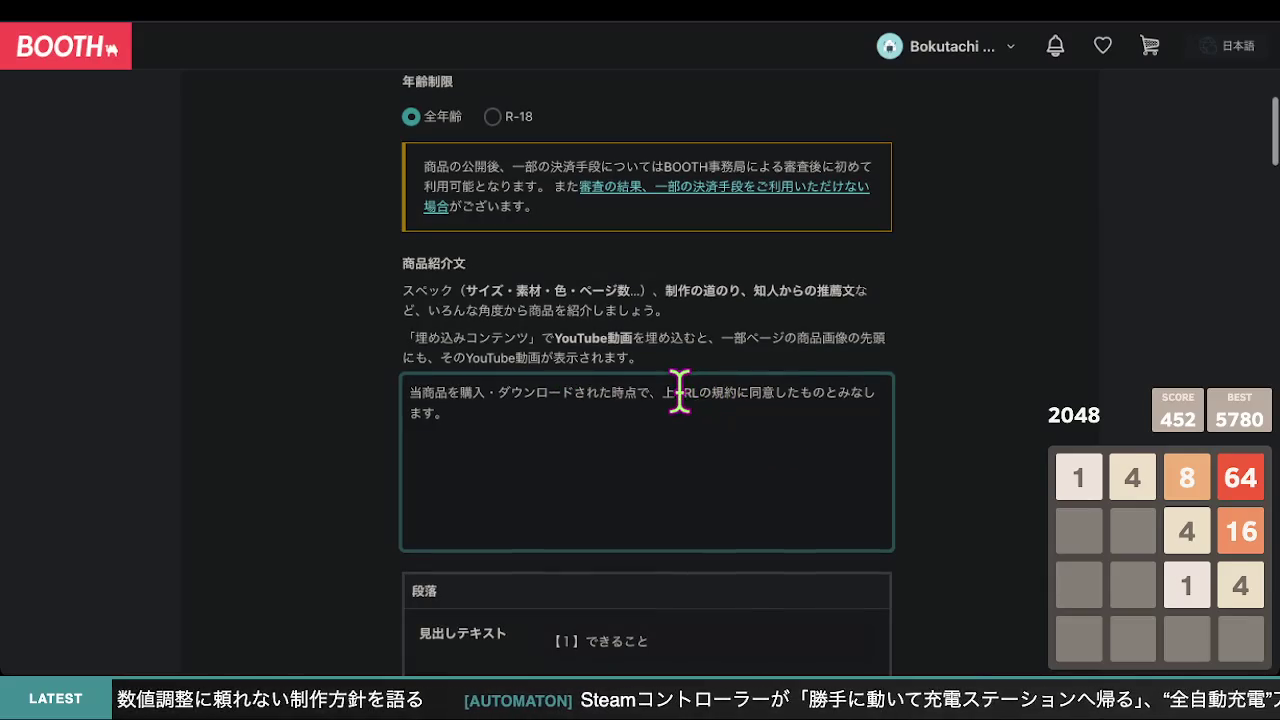
drag(676, 392, 660, 392)
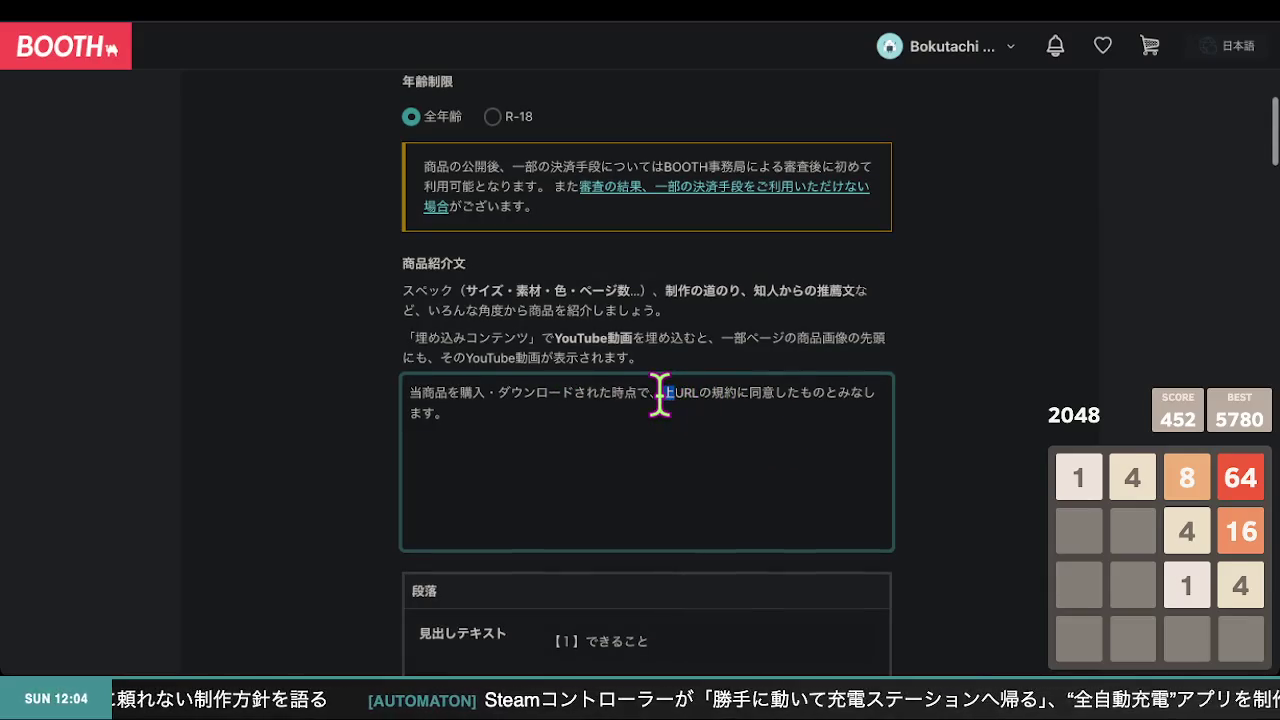
text(「」)
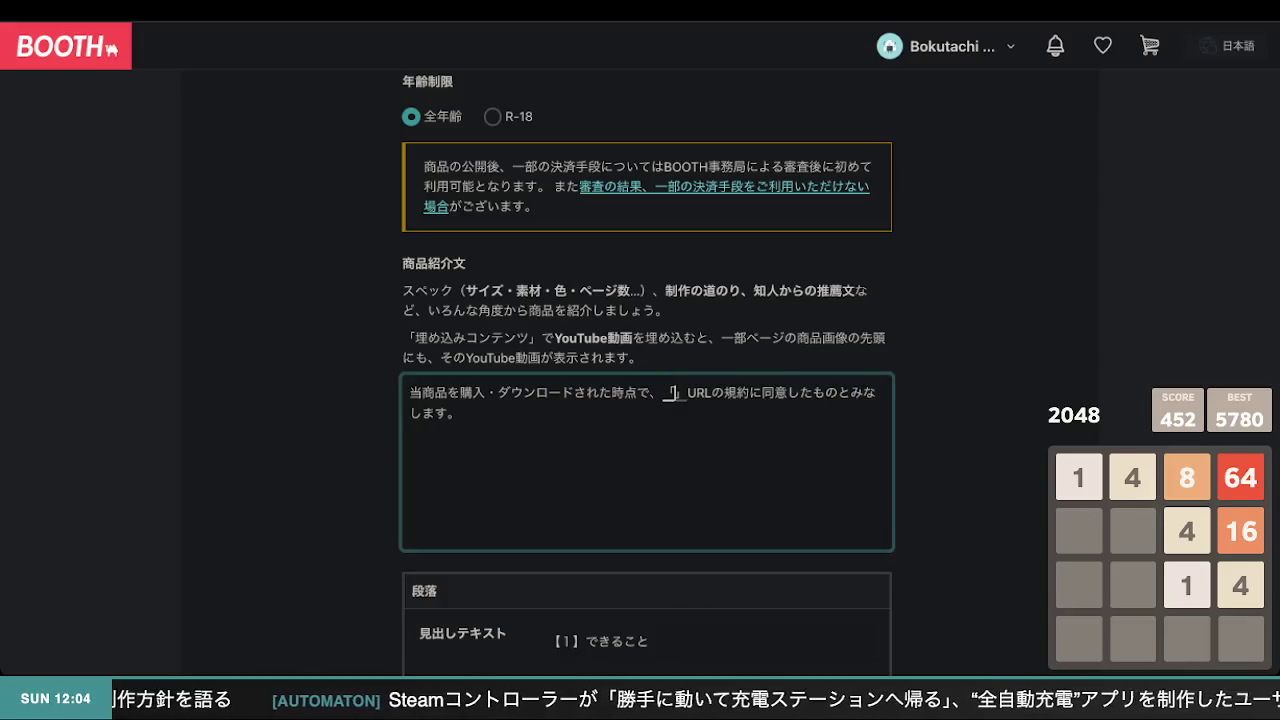
text(3】)
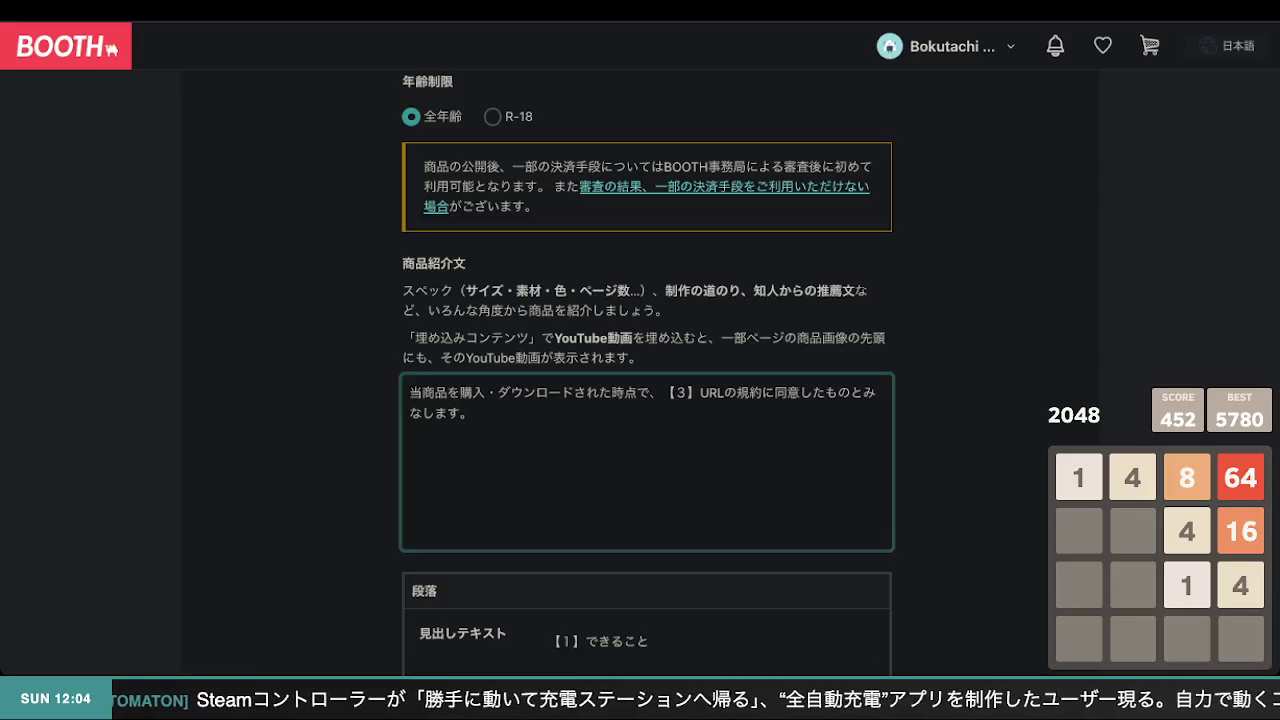
- Complete the reference as 【3】利用規約および禁止事項の and delete the leftover URLの wording
scroll(862, 412, down, 8)
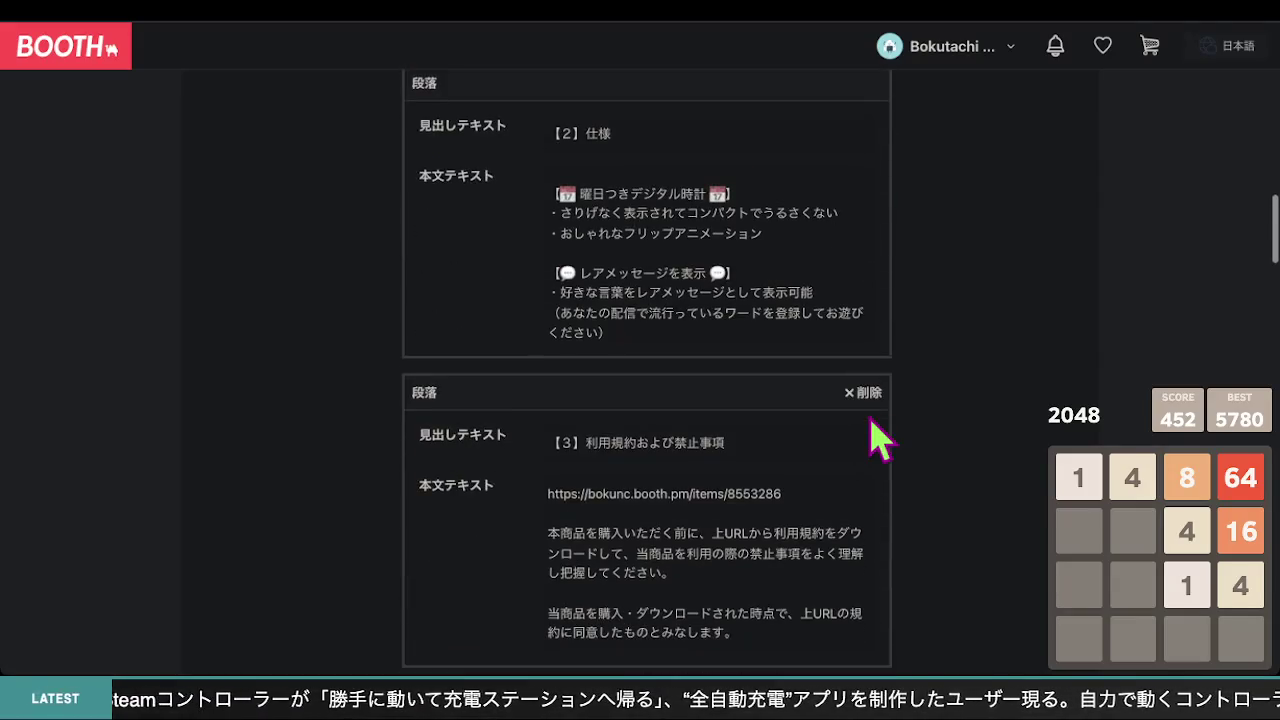
scroll(870, 440, down, 2)
drag(742, 246, 599, 248)
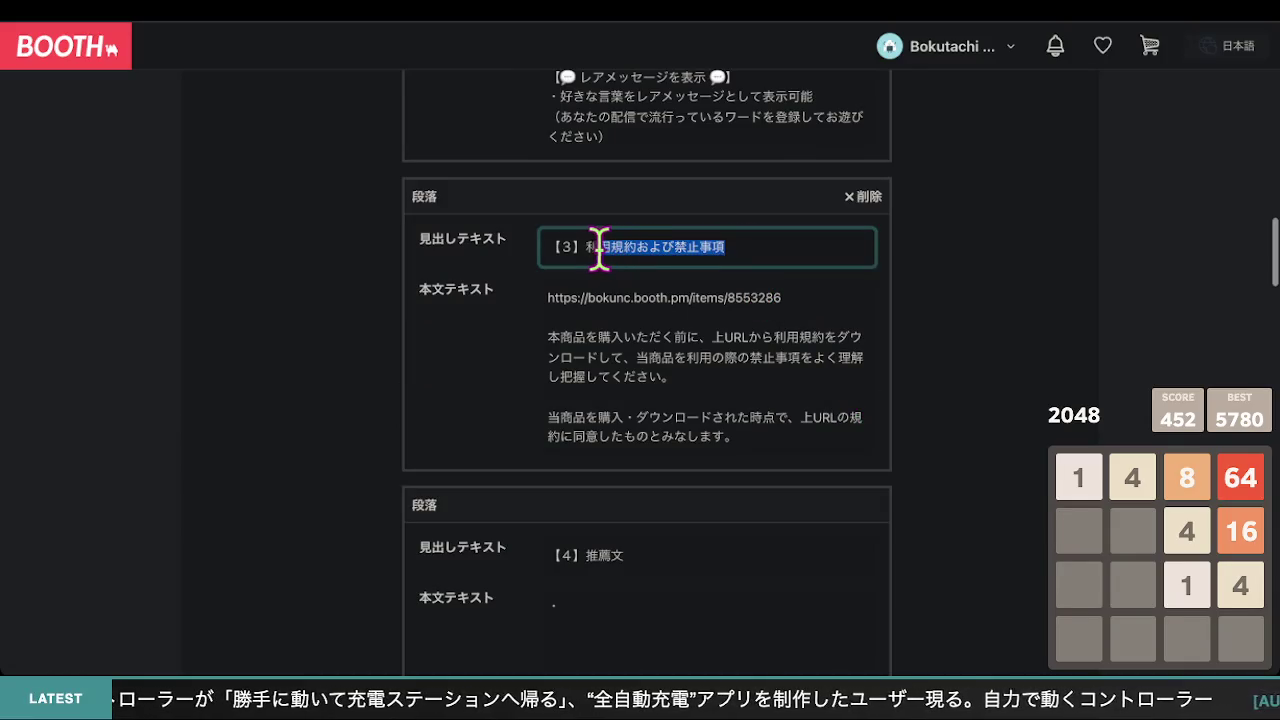
scroll(809, 283, up, 10)
scroll(738, 315, up, 4)
scroll(738, 340, down, 6)
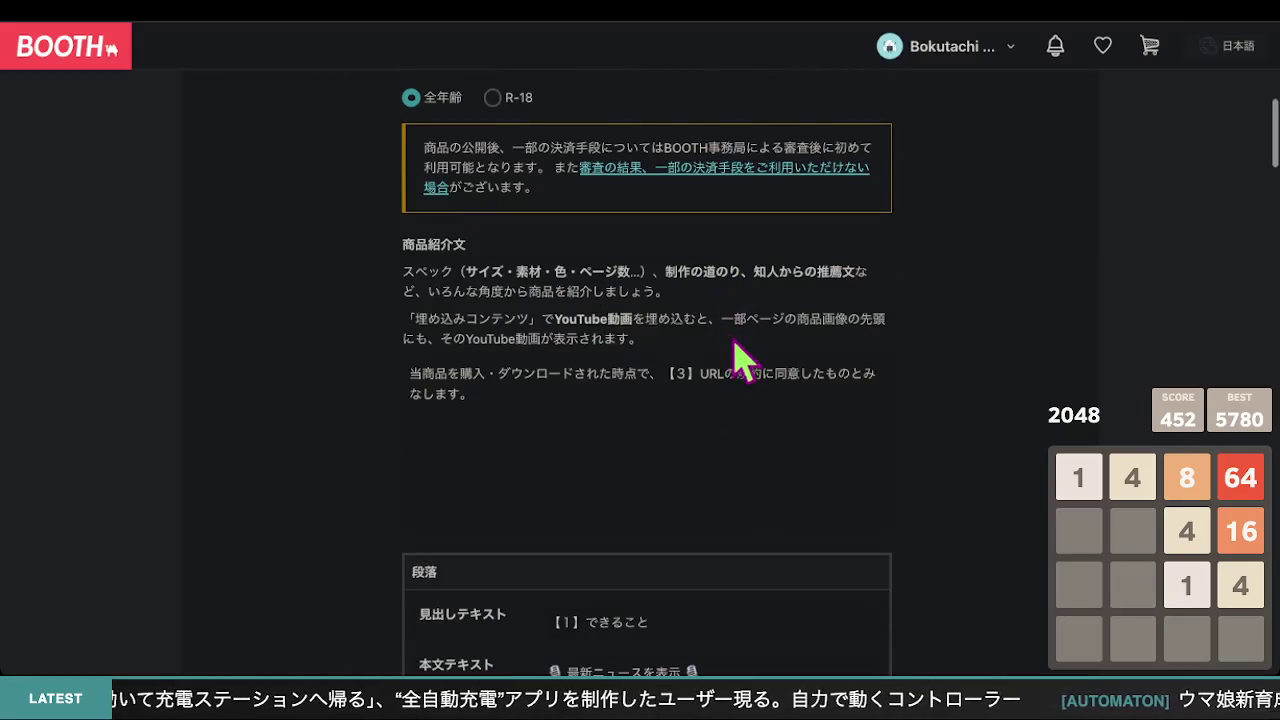
scroll(735, 345, down, 6)
scroll(734, 342, down, 3)
scroll(750, 350, up, 7)
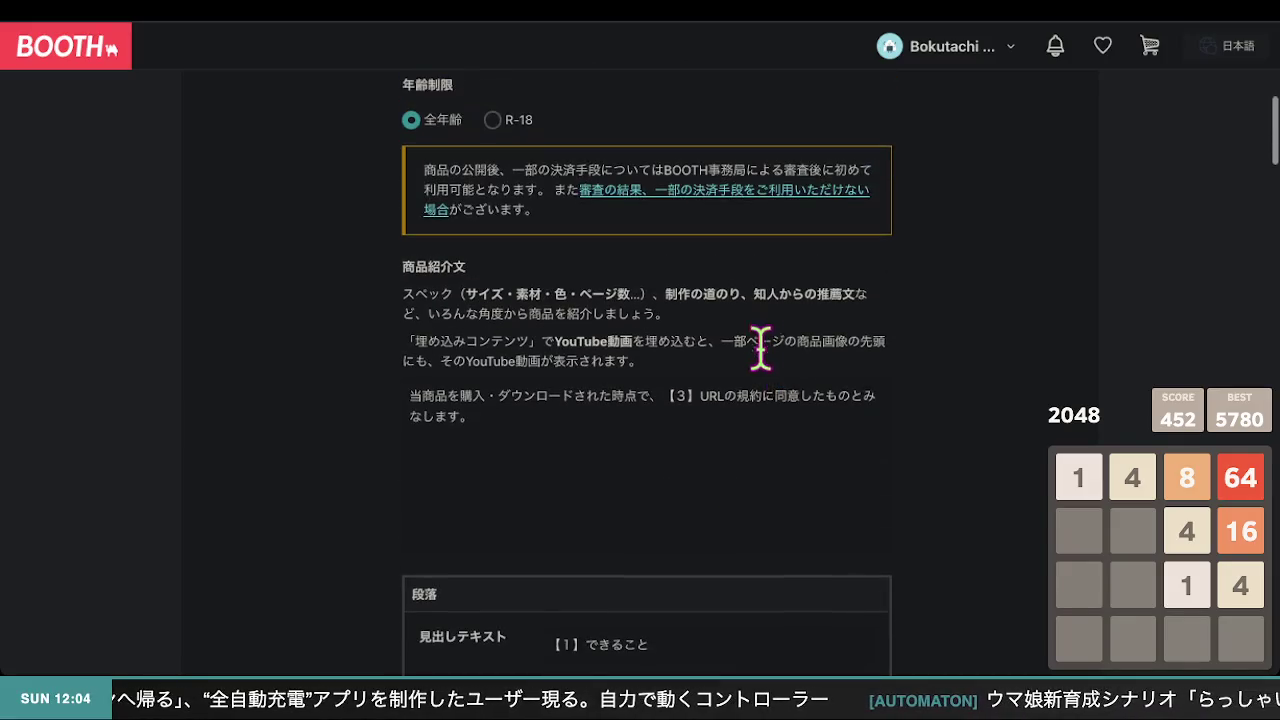
click(700, 396)
text(利用規約および禁止事項)
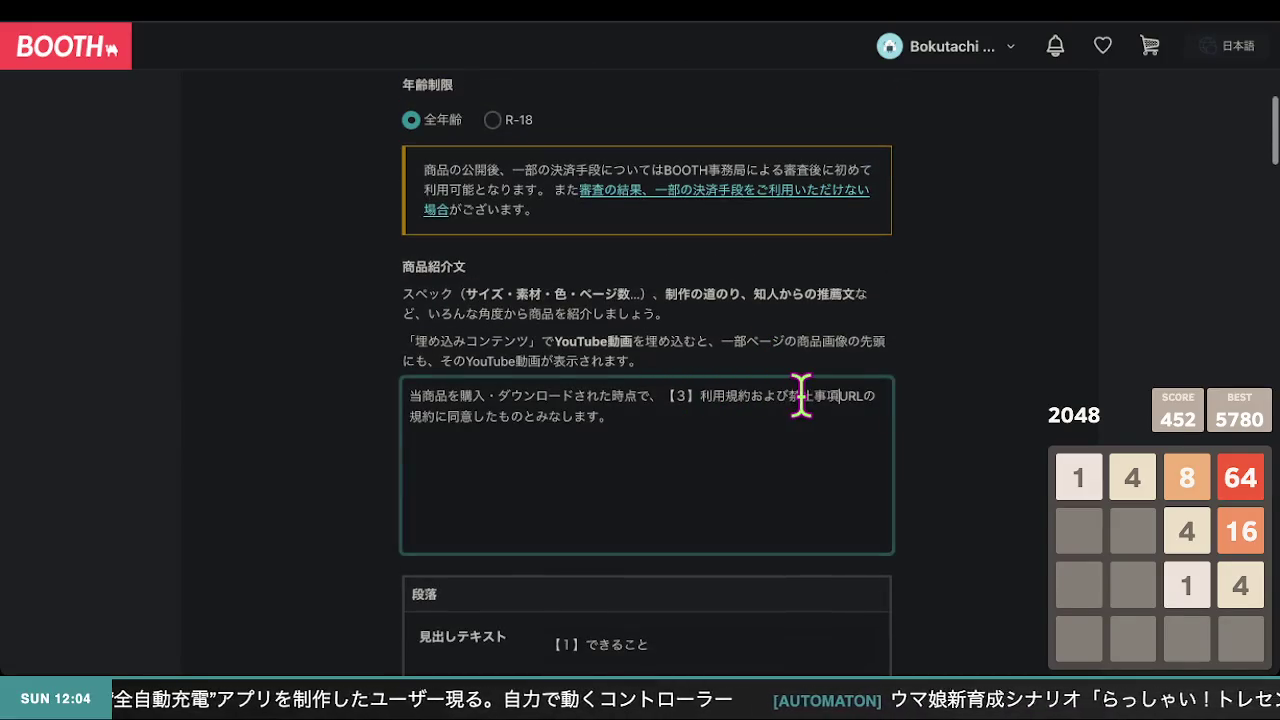
text(の)
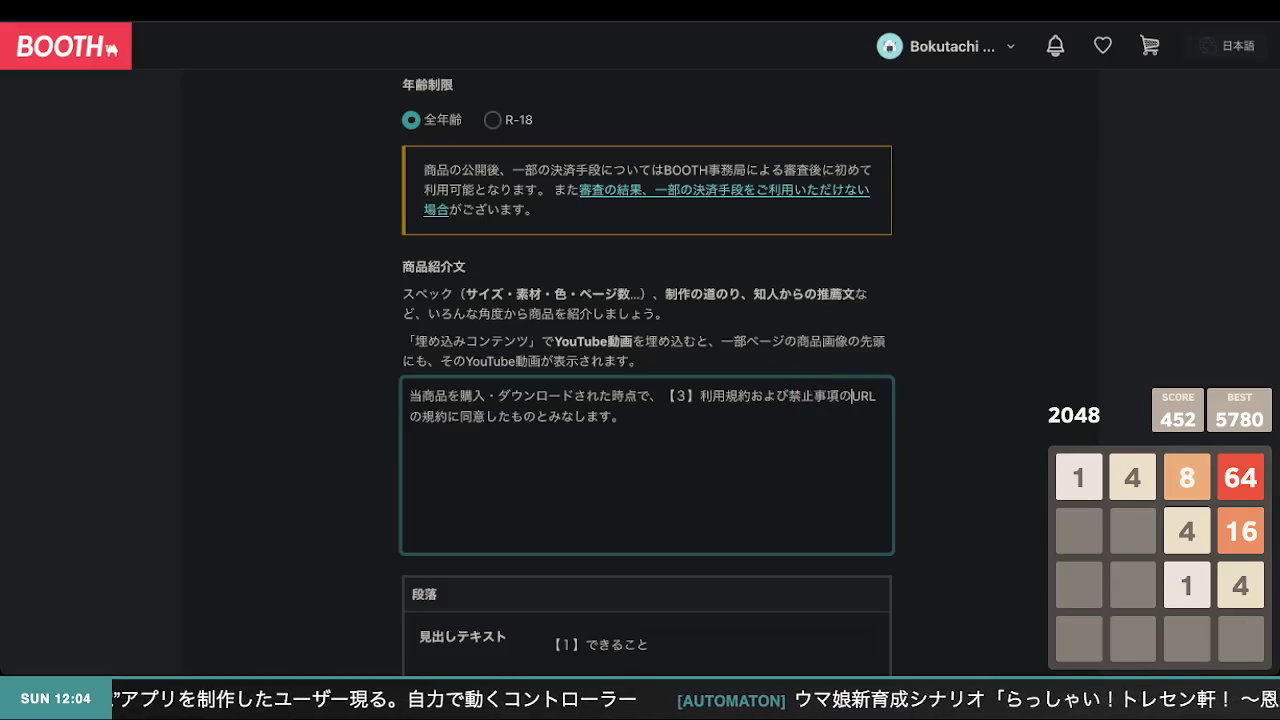
click(421, 416)
key(BackSpace)
key(BackSpace)
key(BackSpace)
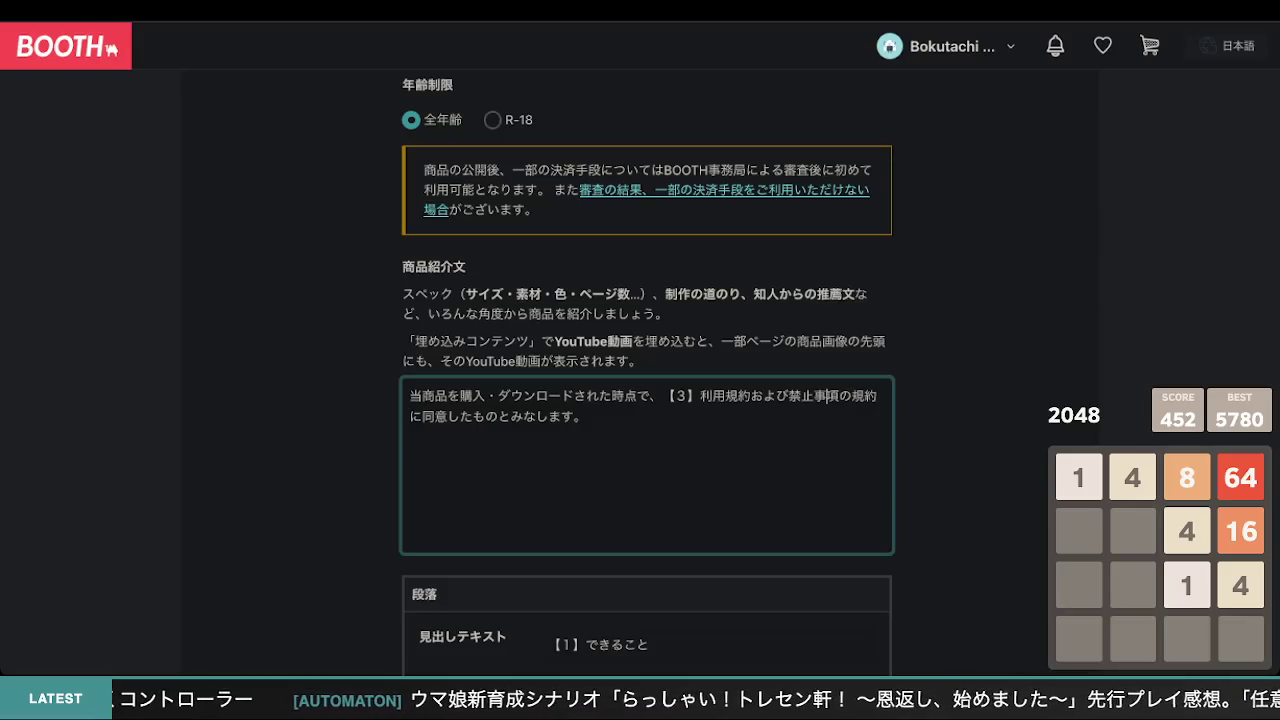
- Close the quote after 禁止事項 and add 下記の before 「【3】
key(Left)
key(Left)
key(Left)
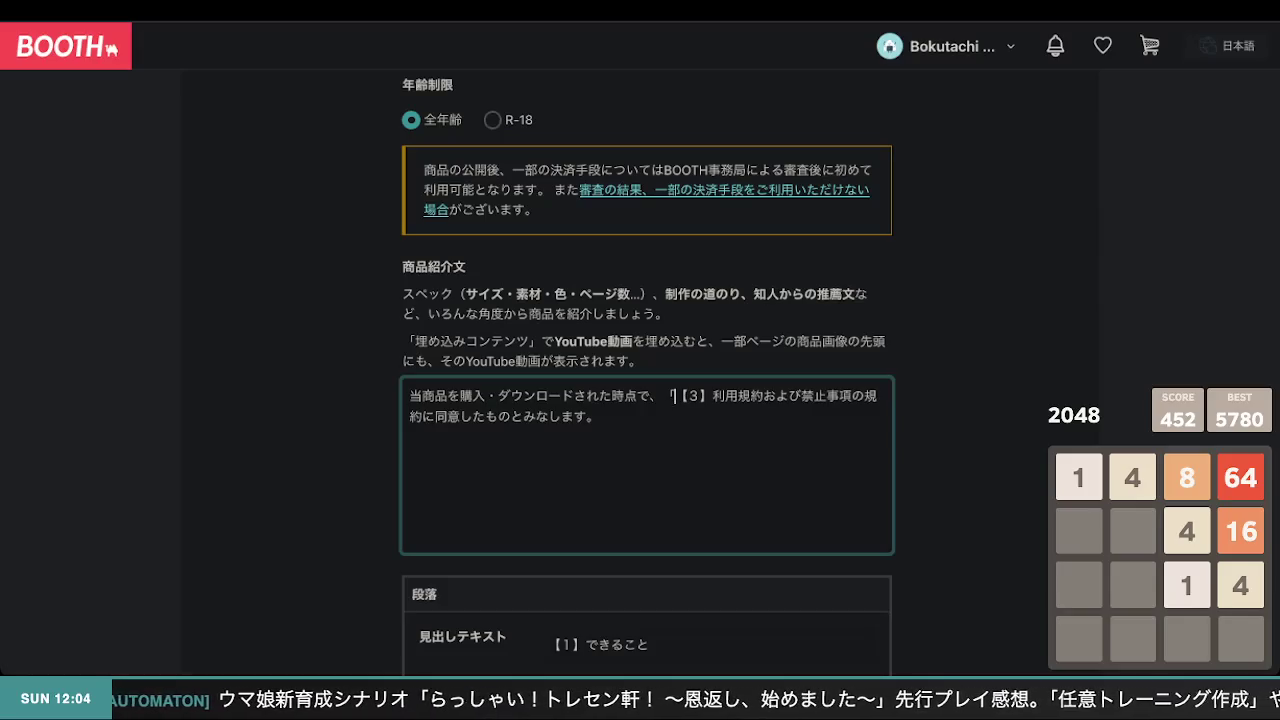
key(Right)
text(」)
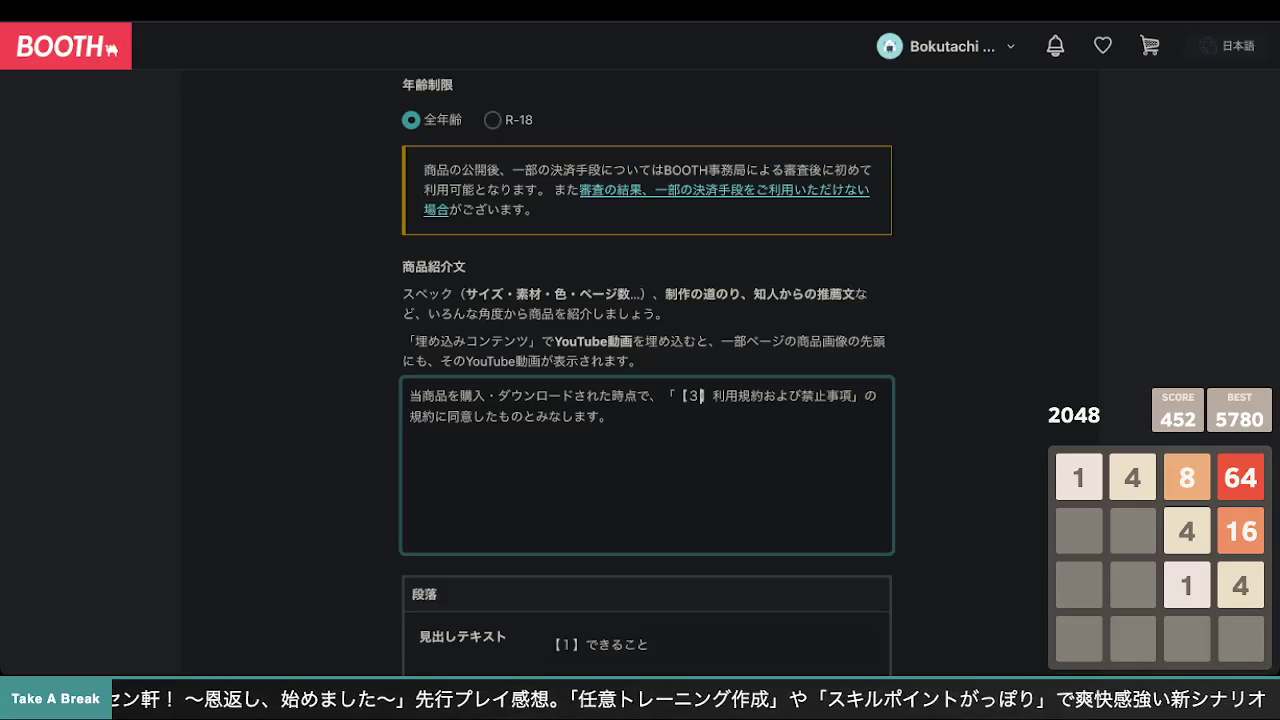
text(下記の)
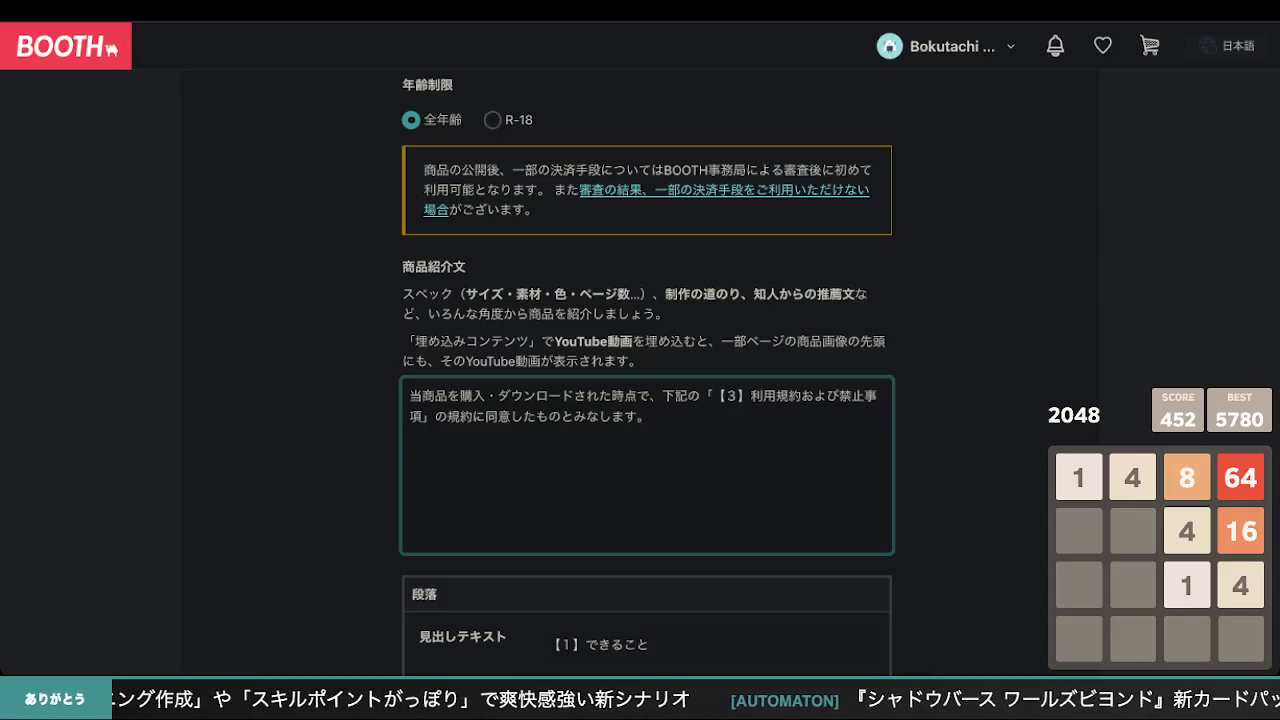
- Add two blank lines at the top and type a draft line 使い方は、以下です。
key(Return)
key(Return)
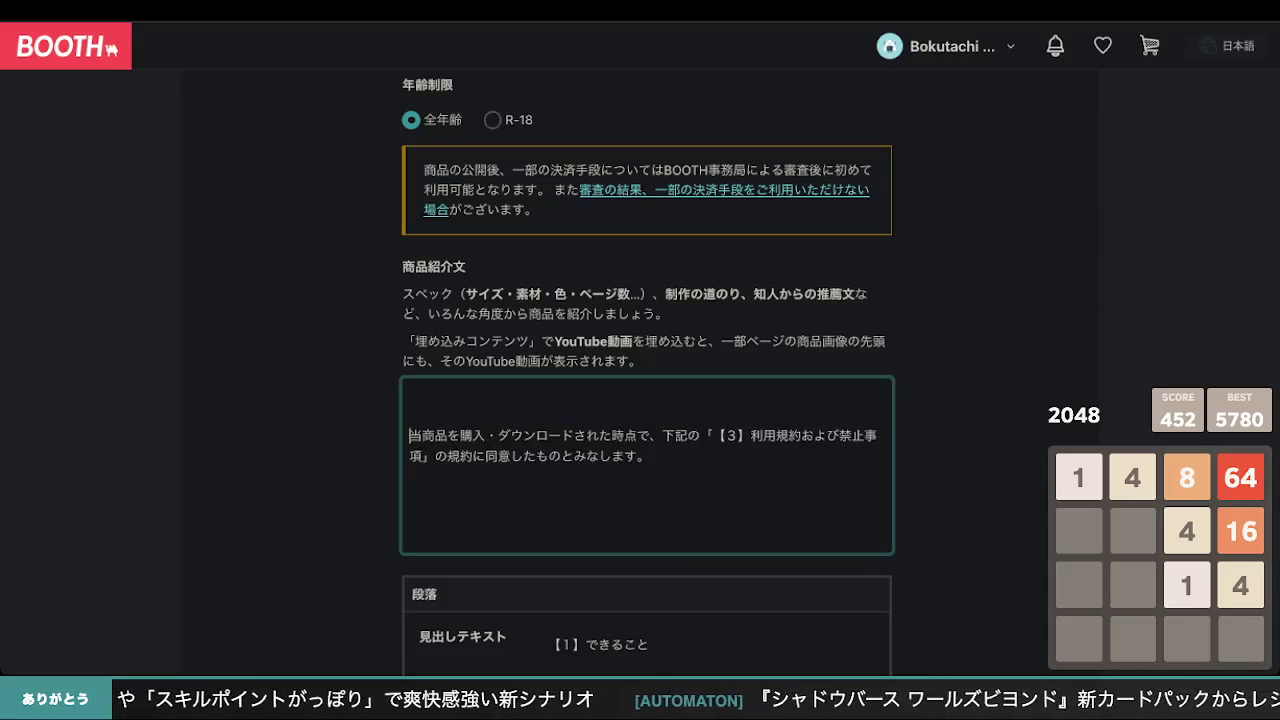
text(つkaika)
key(space)
key(Return)
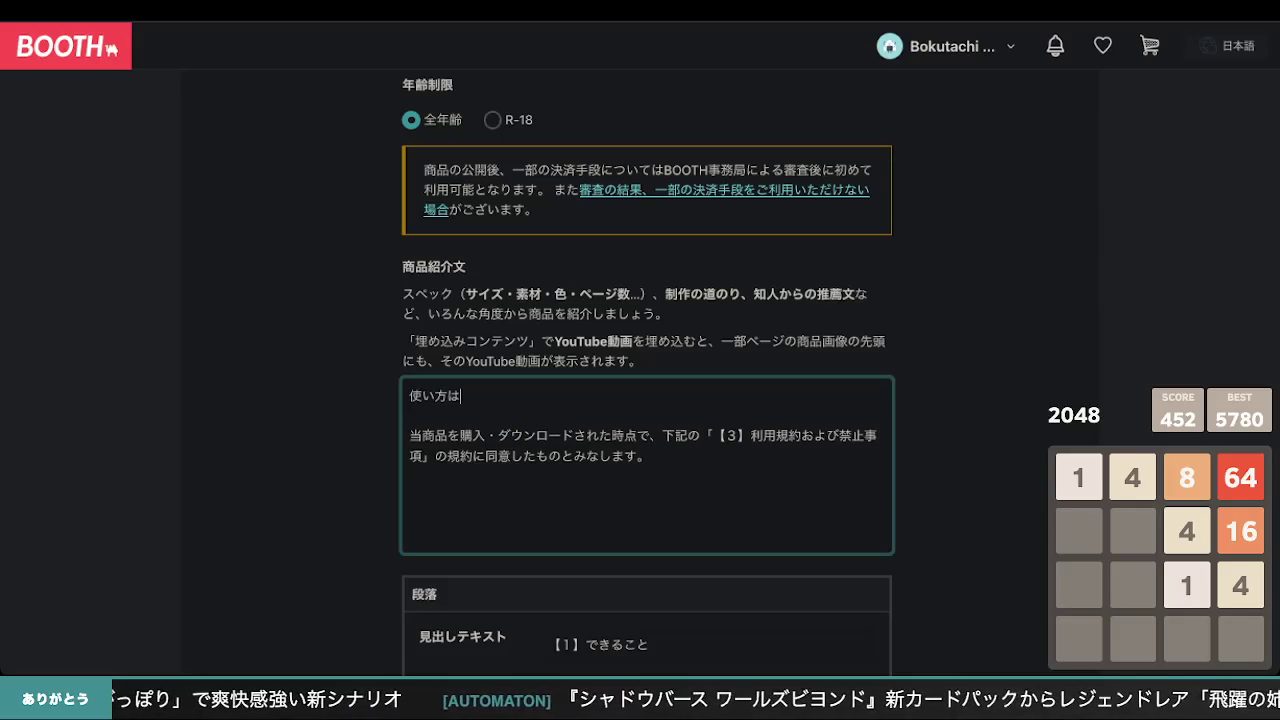
text(ikadesu)
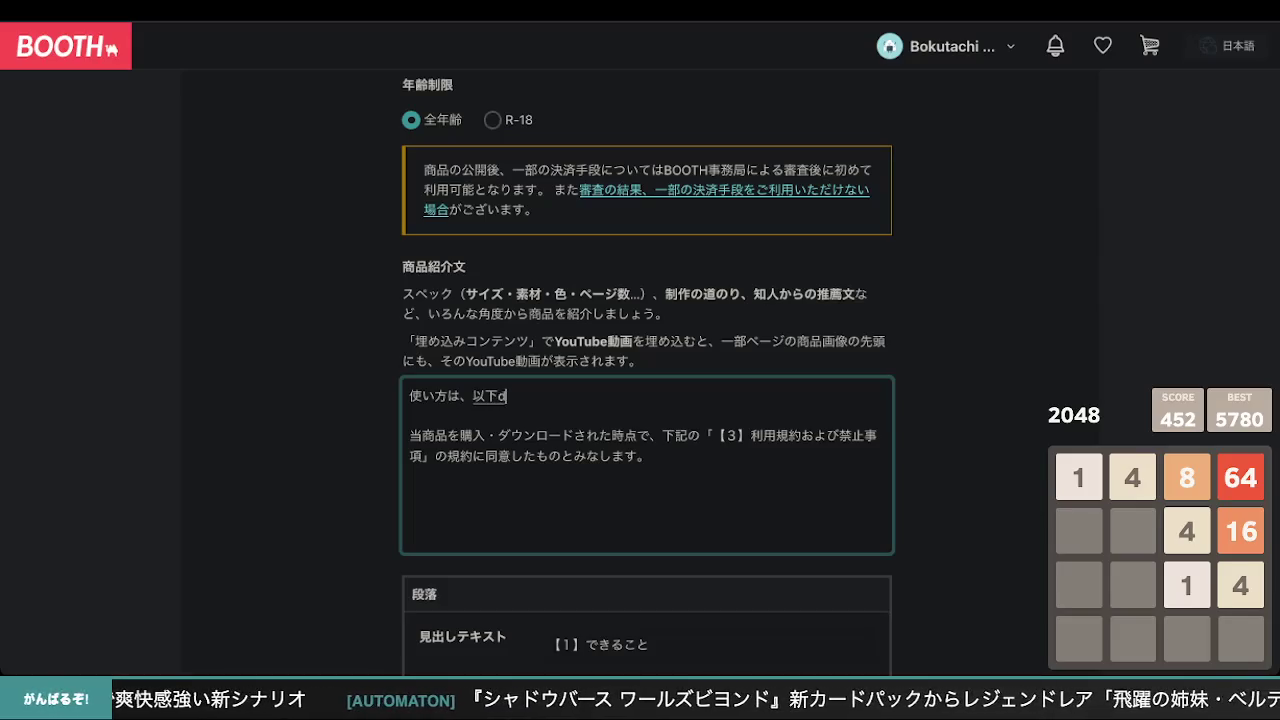
text(,.)
key(Return)
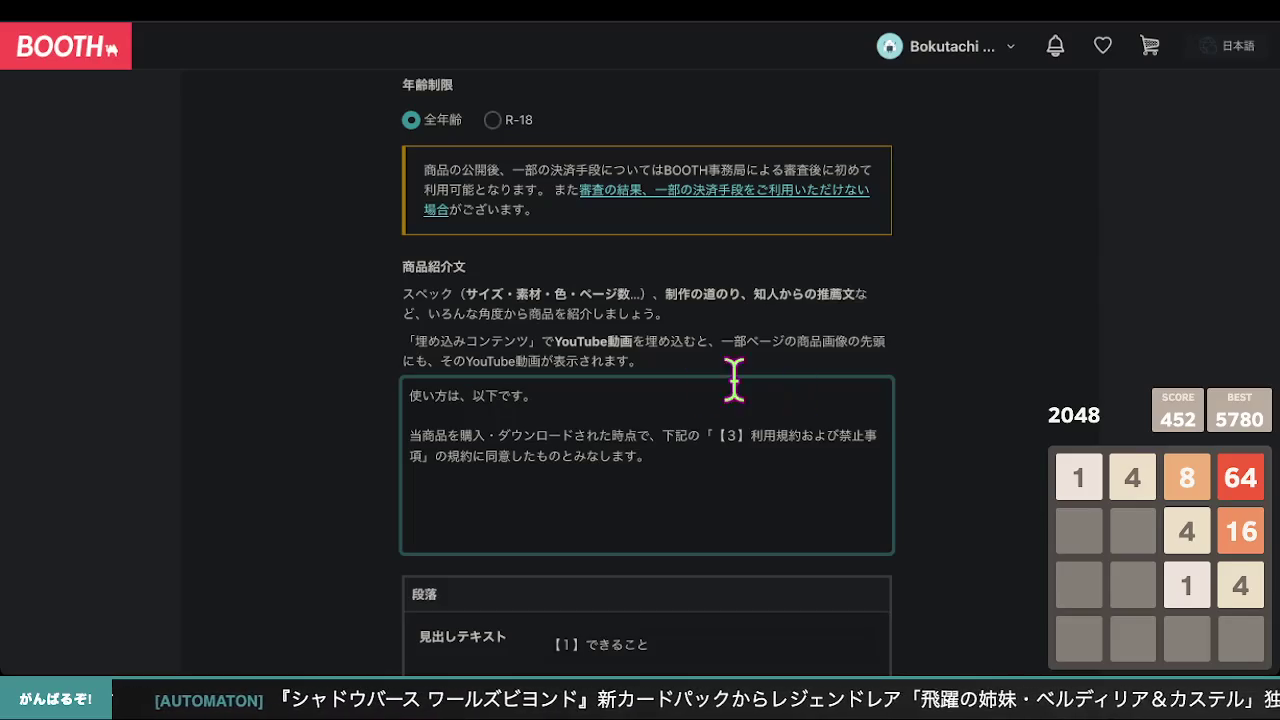
- Reword the usage line to 使い方は、このページの一番下にあります。
scroll(277, 463, down, 7)
scroll(277, 463, down, 10)
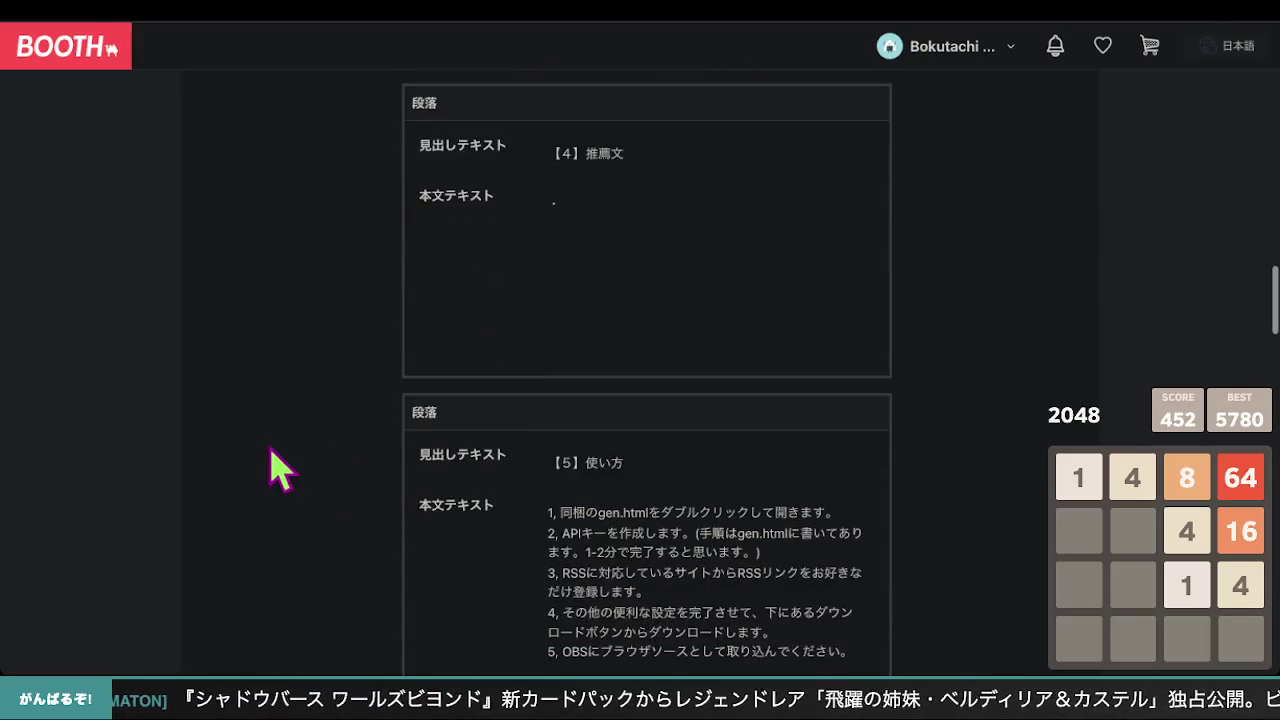
scroll(277, 463, up, 10)
scroll(277, 463, up, 8)
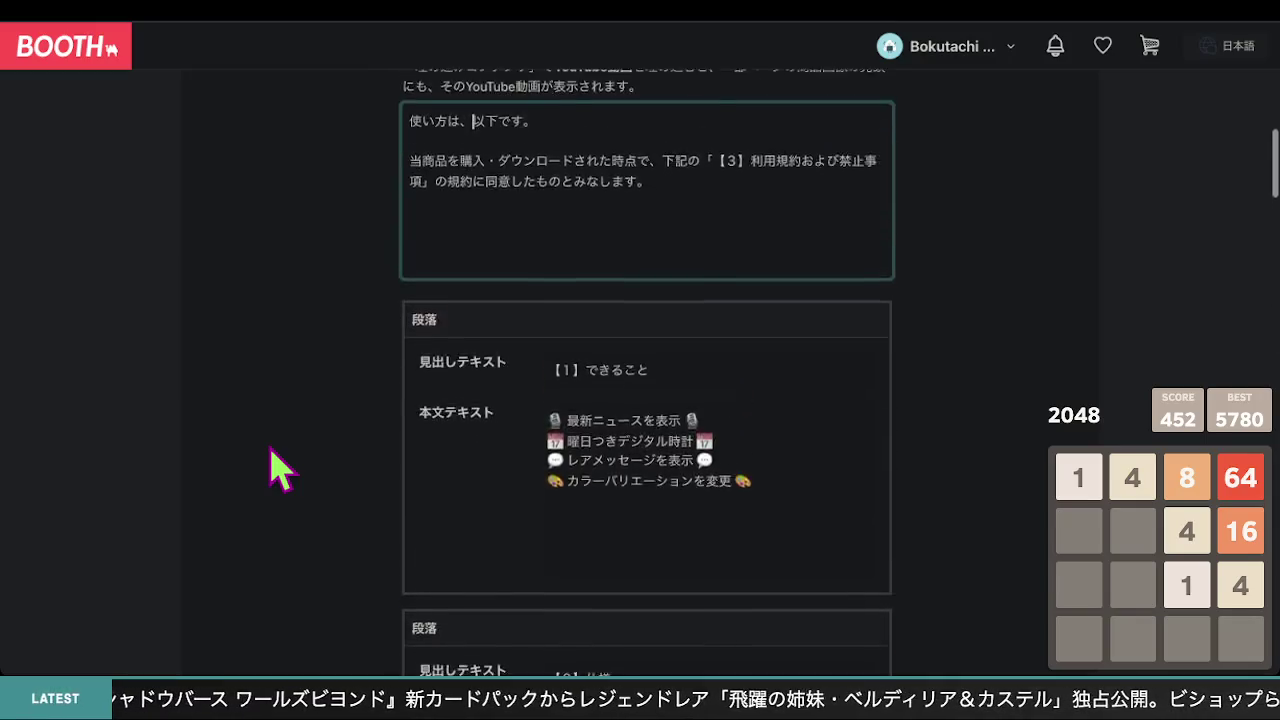
click(473, 468)
text(konope-jino)
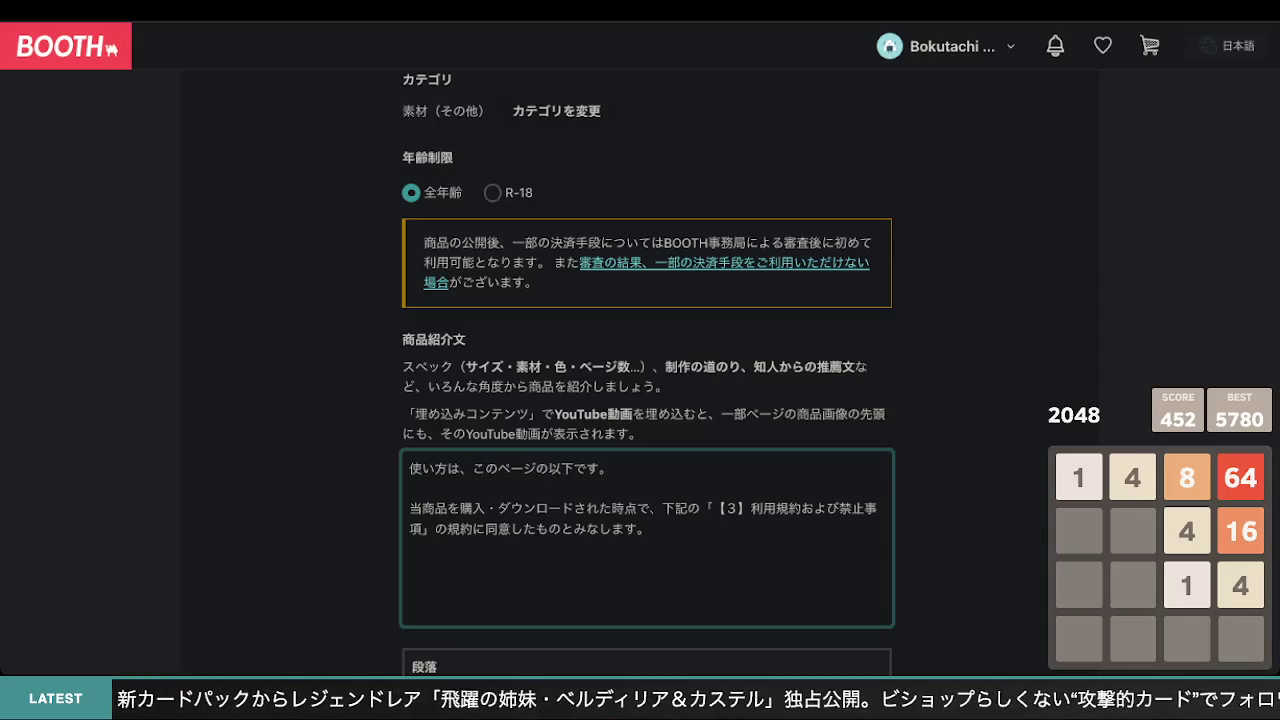
text(ichibansitani)
key(space)
key(Return)
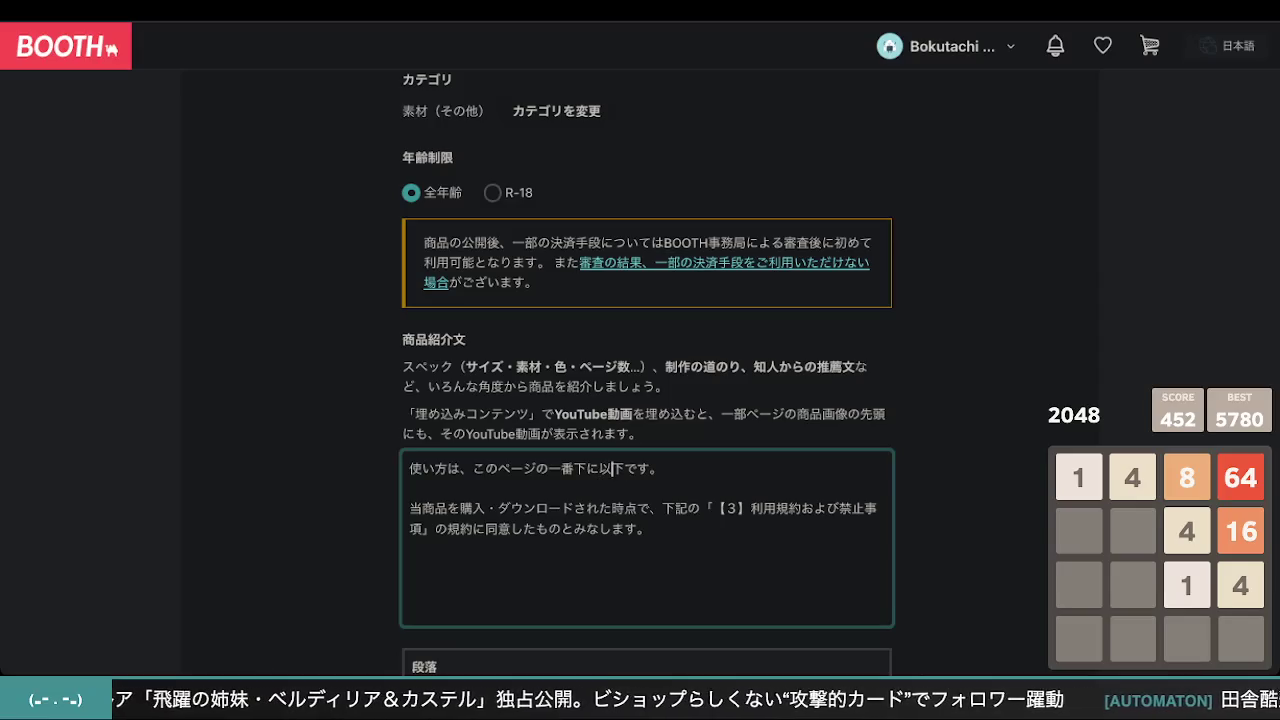
key(BackSpace)
key(BackSpace)
key(End)
key(BackSpace)
key(BackSpace)
key(BackSpace)
text(ariamsu)
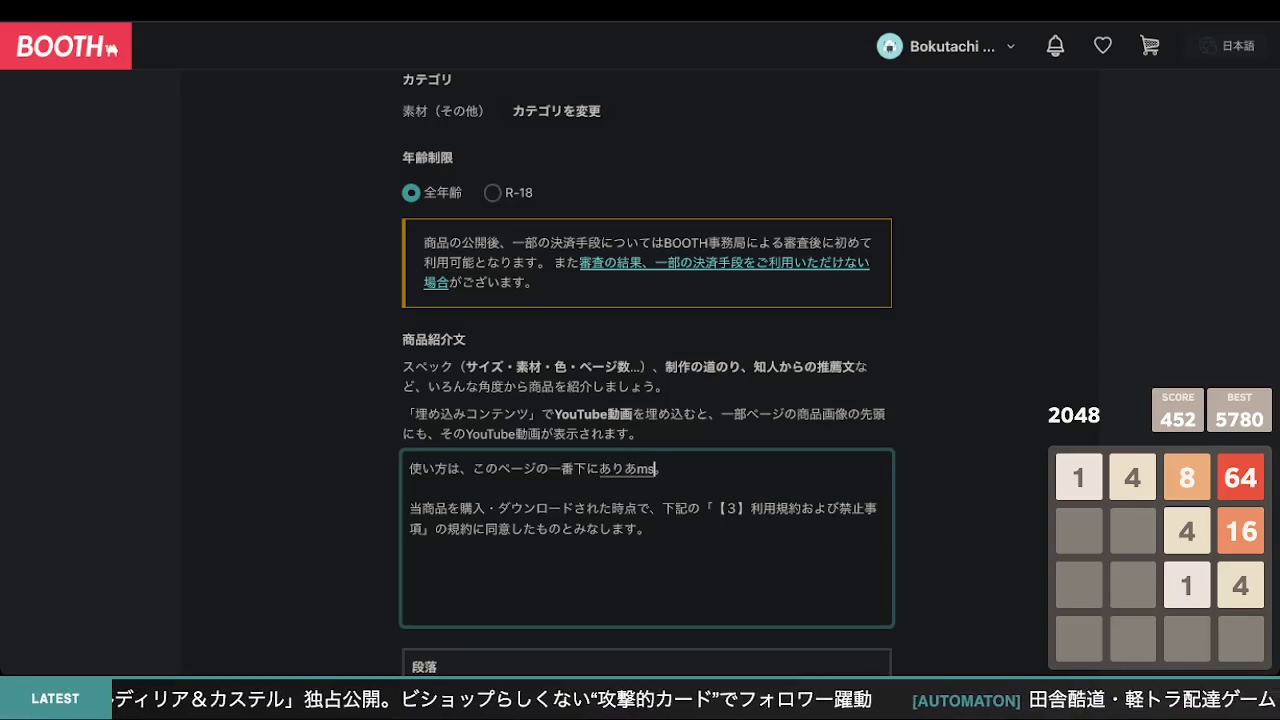
key(Escape)
text(su.)
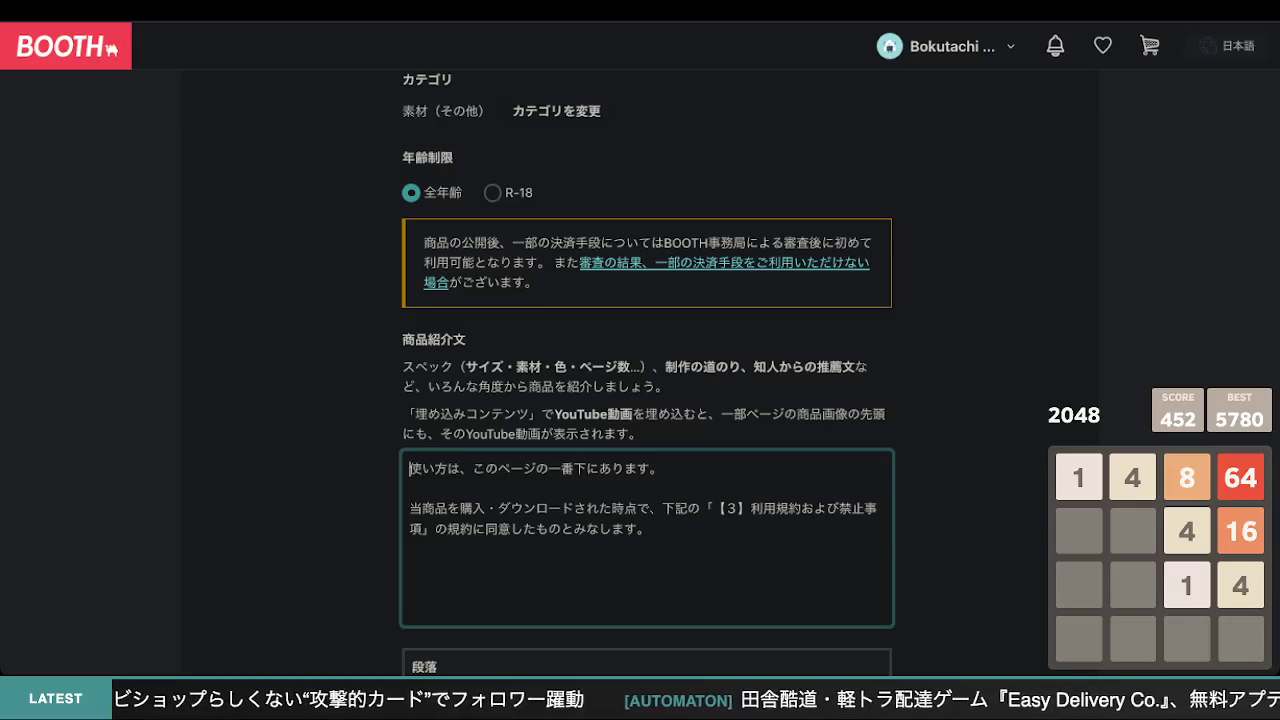
- Prefix both description lines with ※
click(410, 508)
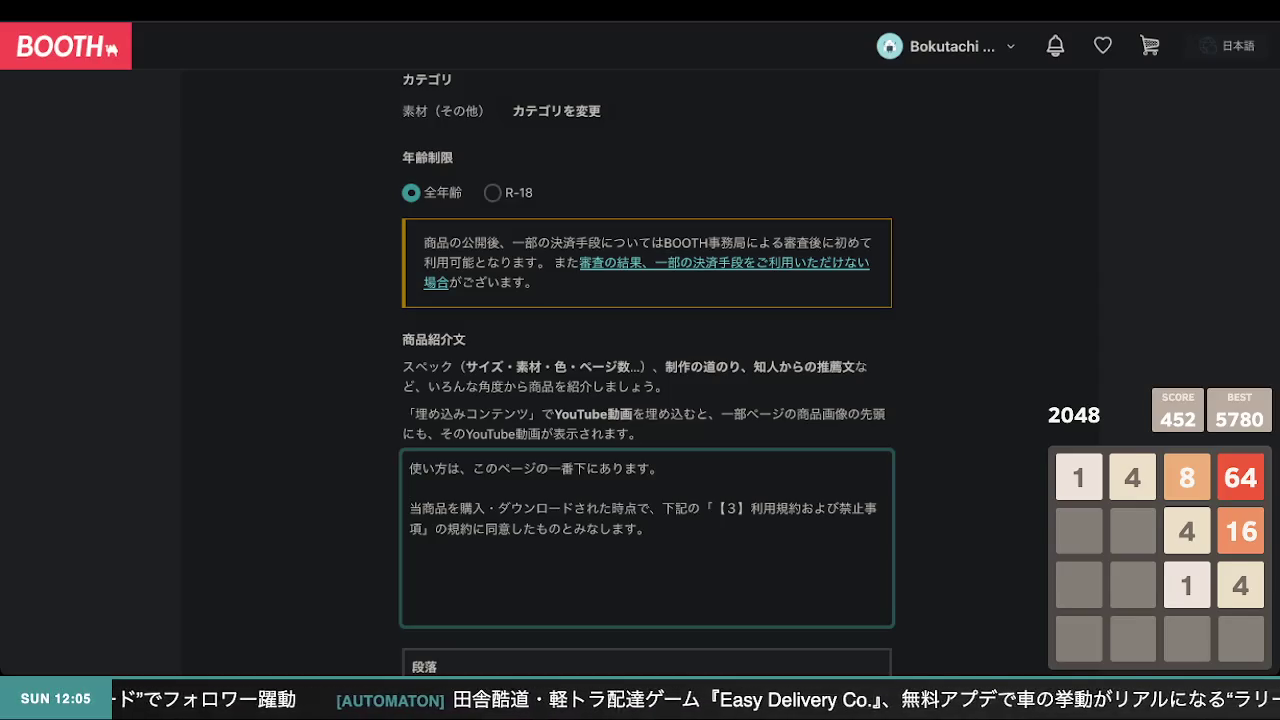
key(shift+End)
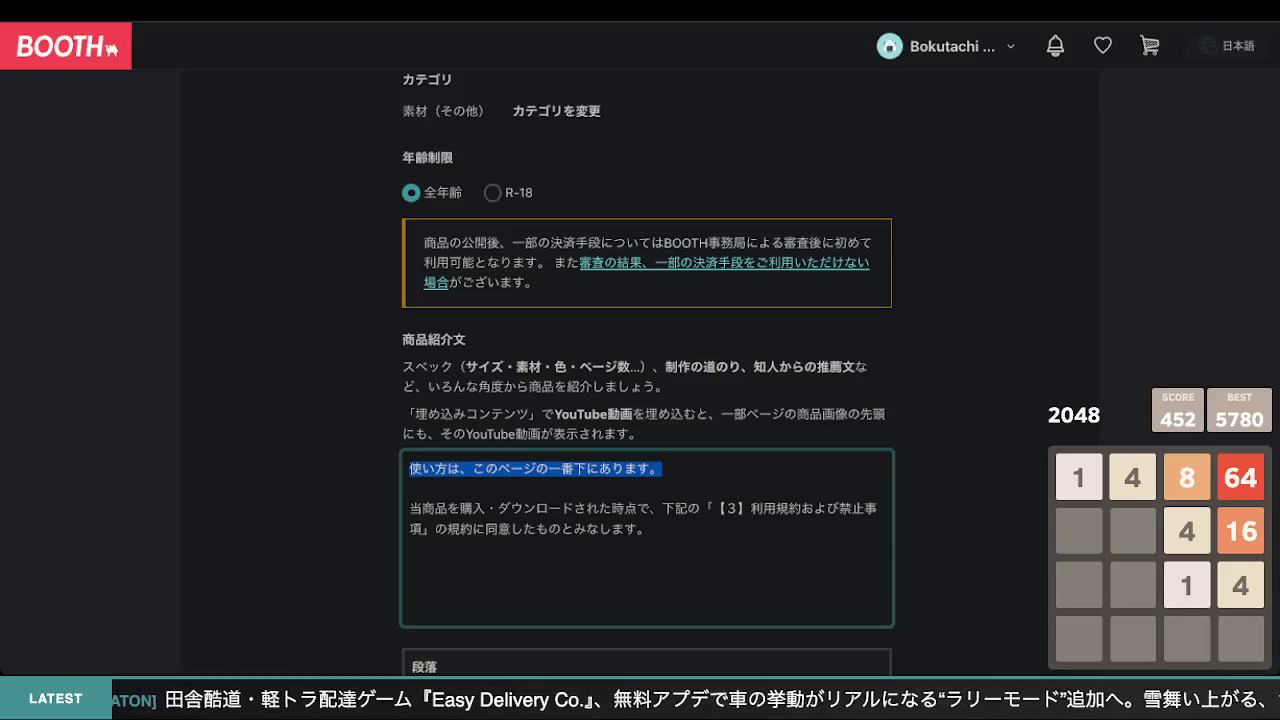
key(Down)
key(Down)
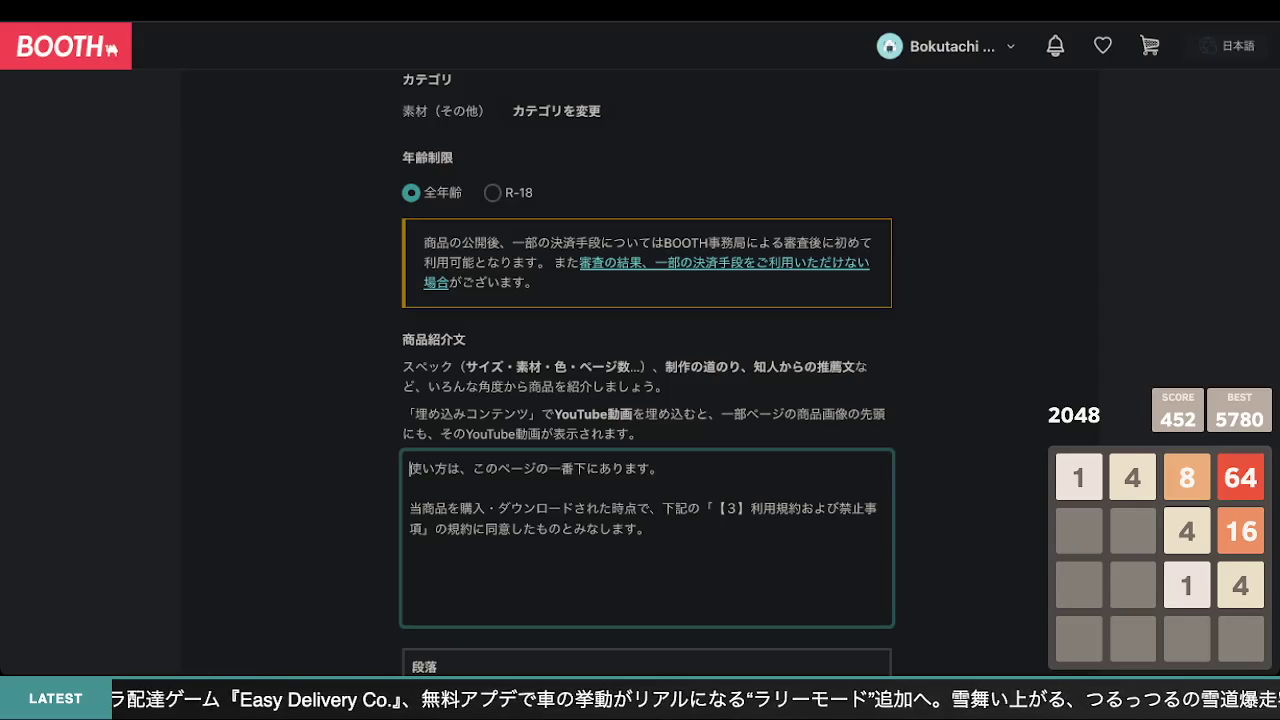
text(※)
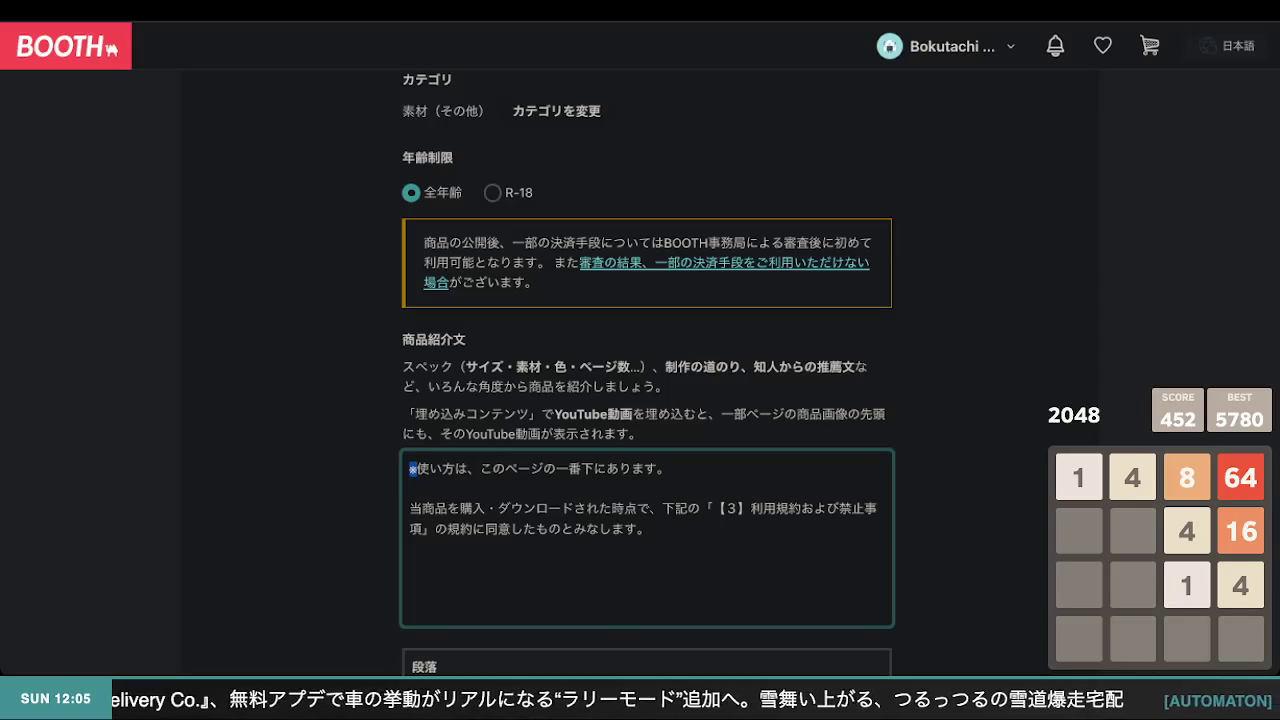
text(※)
click(1000, 565)
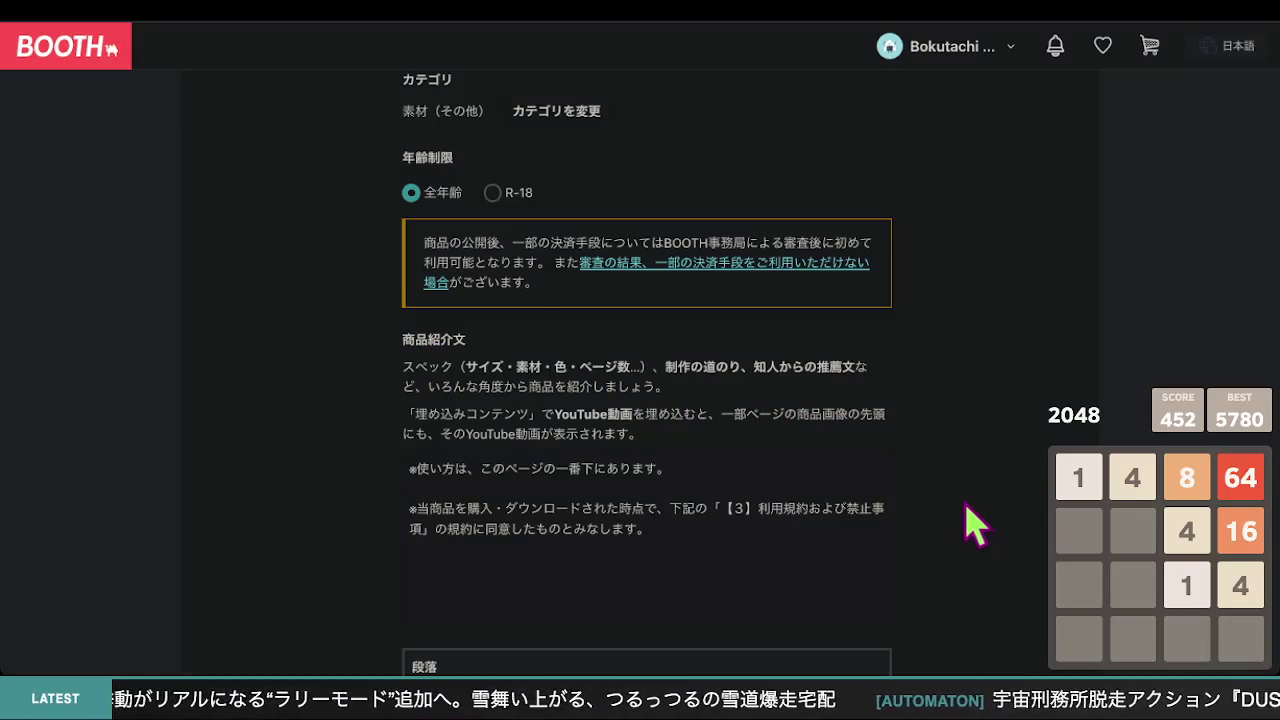
- Save the clock widget listing as a draft and open its private (非公開中) item page
scroll(940, 520, down, 3)
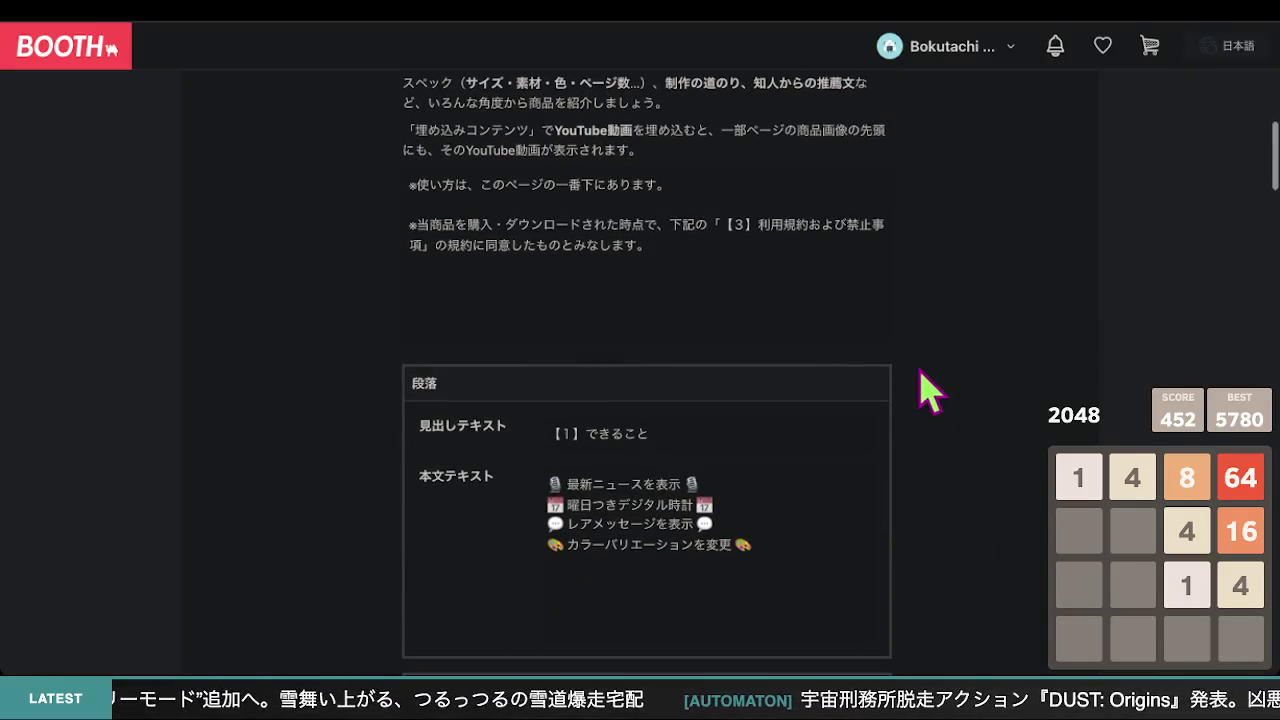
scroll(930, 390, up, 1)
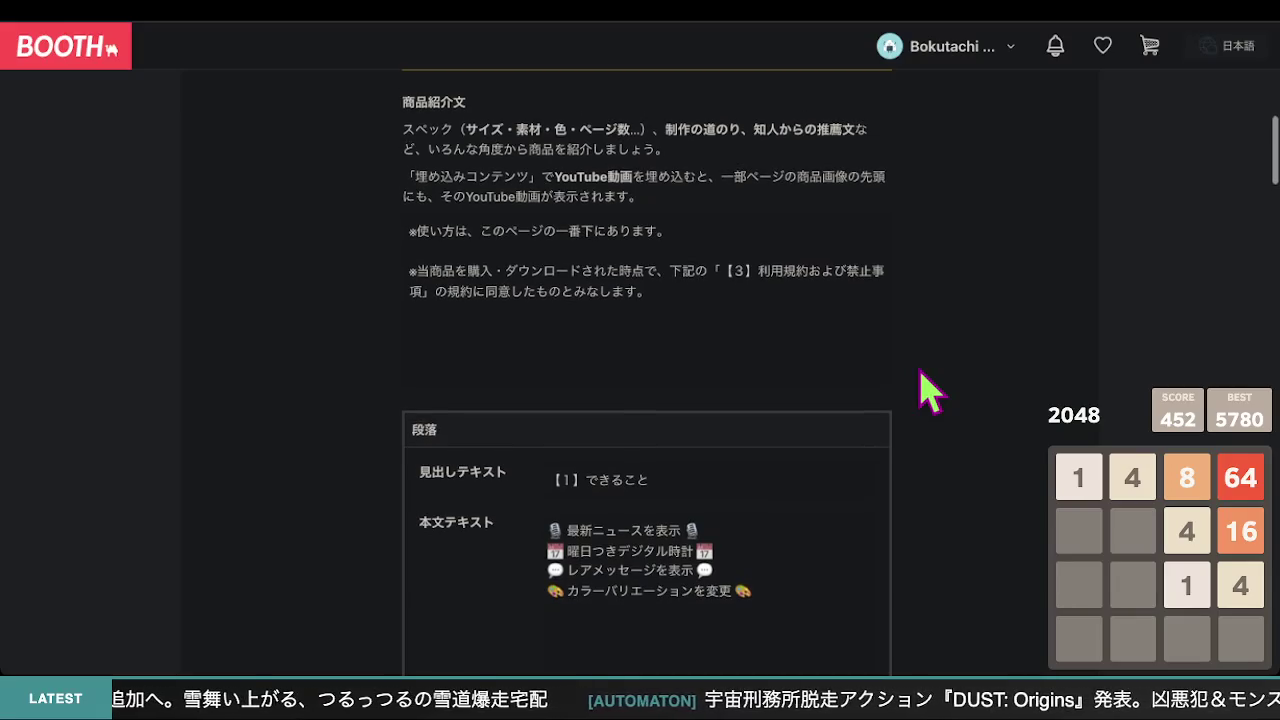
scroll(930, 390, up, 1)
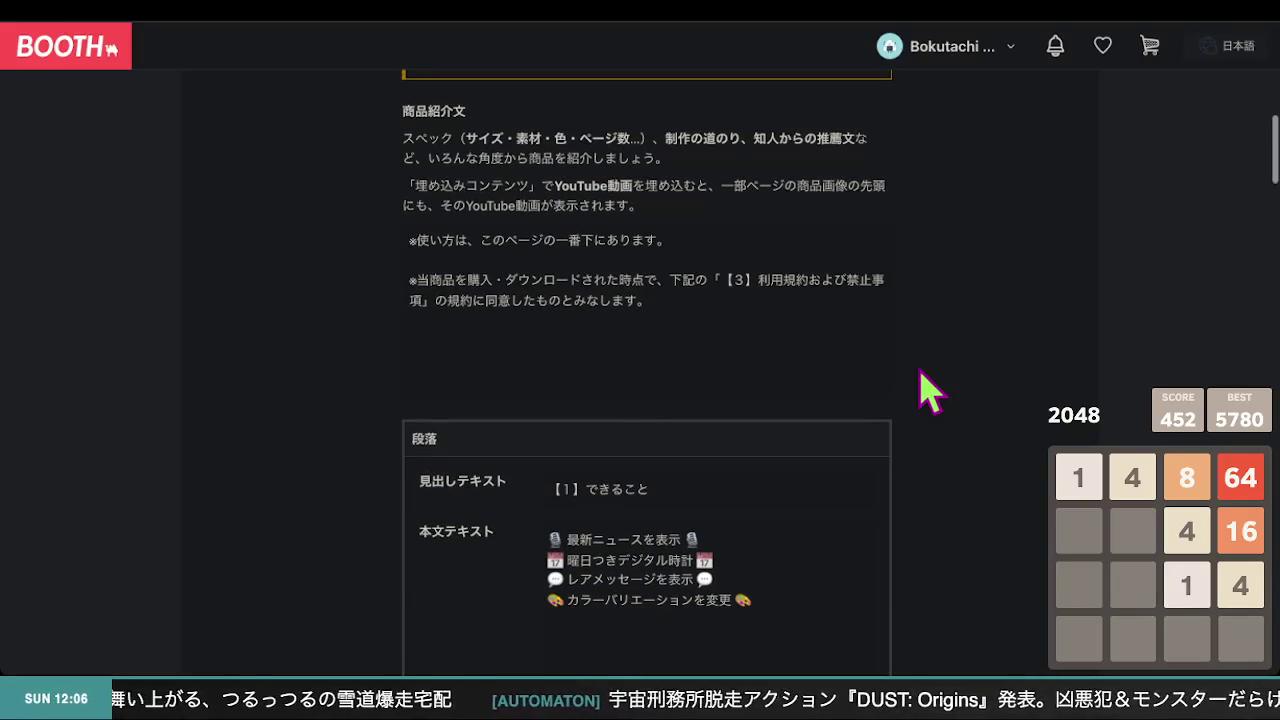
scroll(930, 390, down, 15)
scroll(930, 390, down, 3)
scroll(930, 390, down, 5)
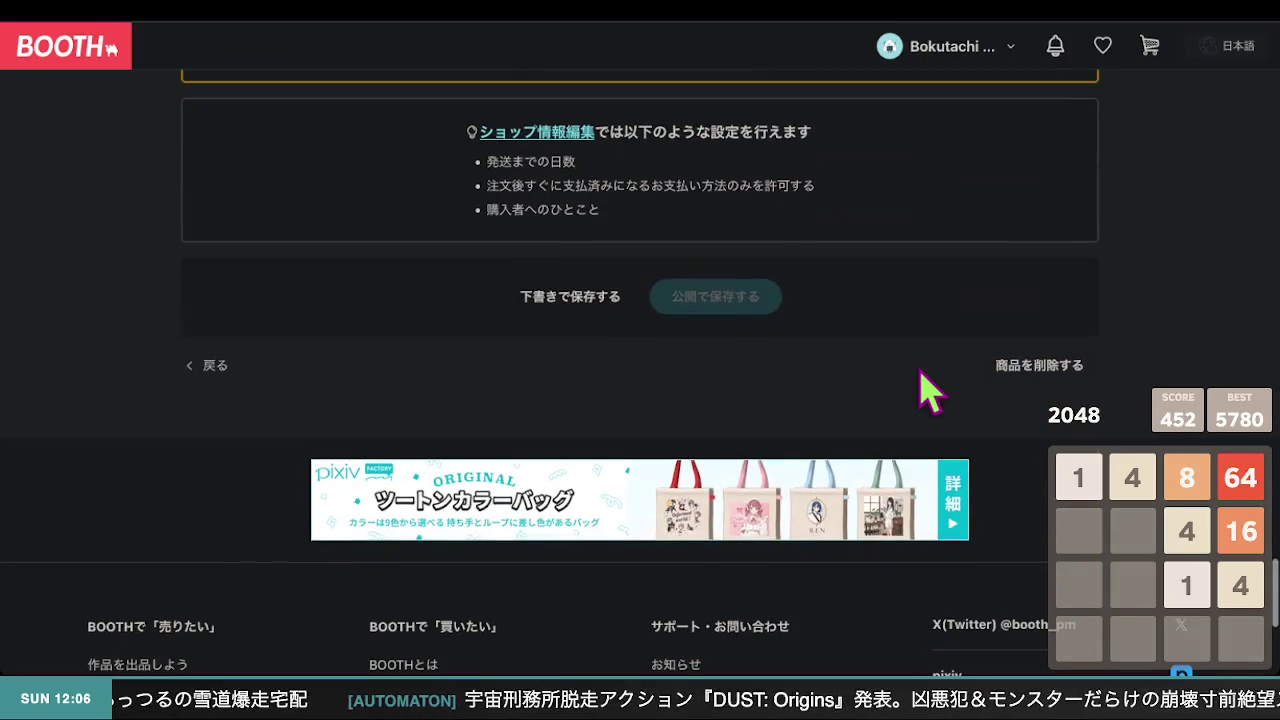
click(577, 310)
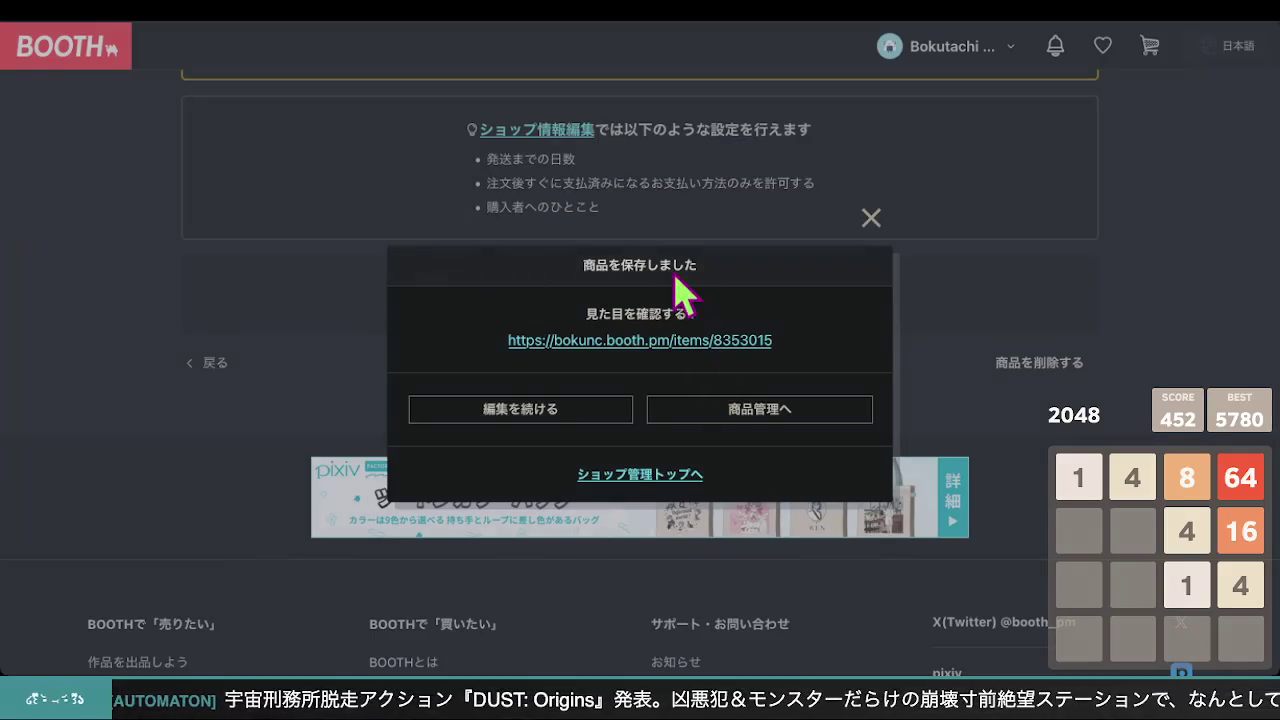
click(650, 342)
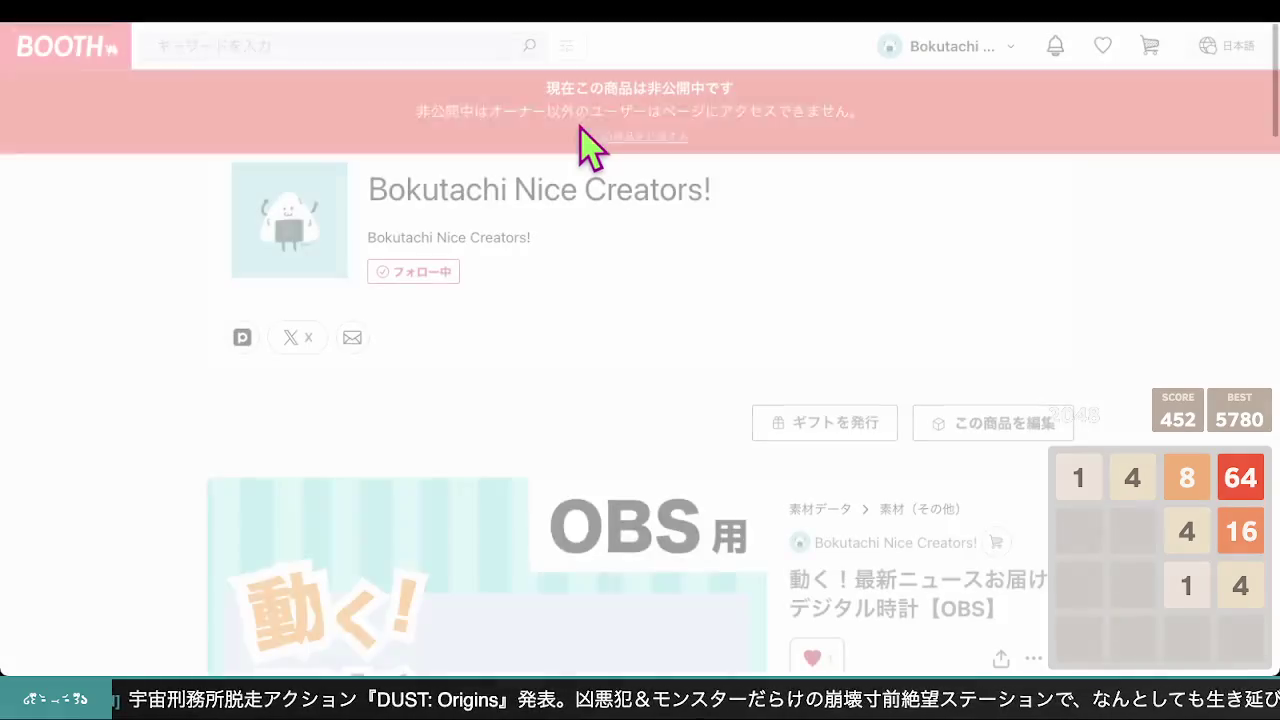
- Review the item description from 【1】できること to 【5】使い方, then switch to the item editor tab
scroll(643, 316, down, 10)
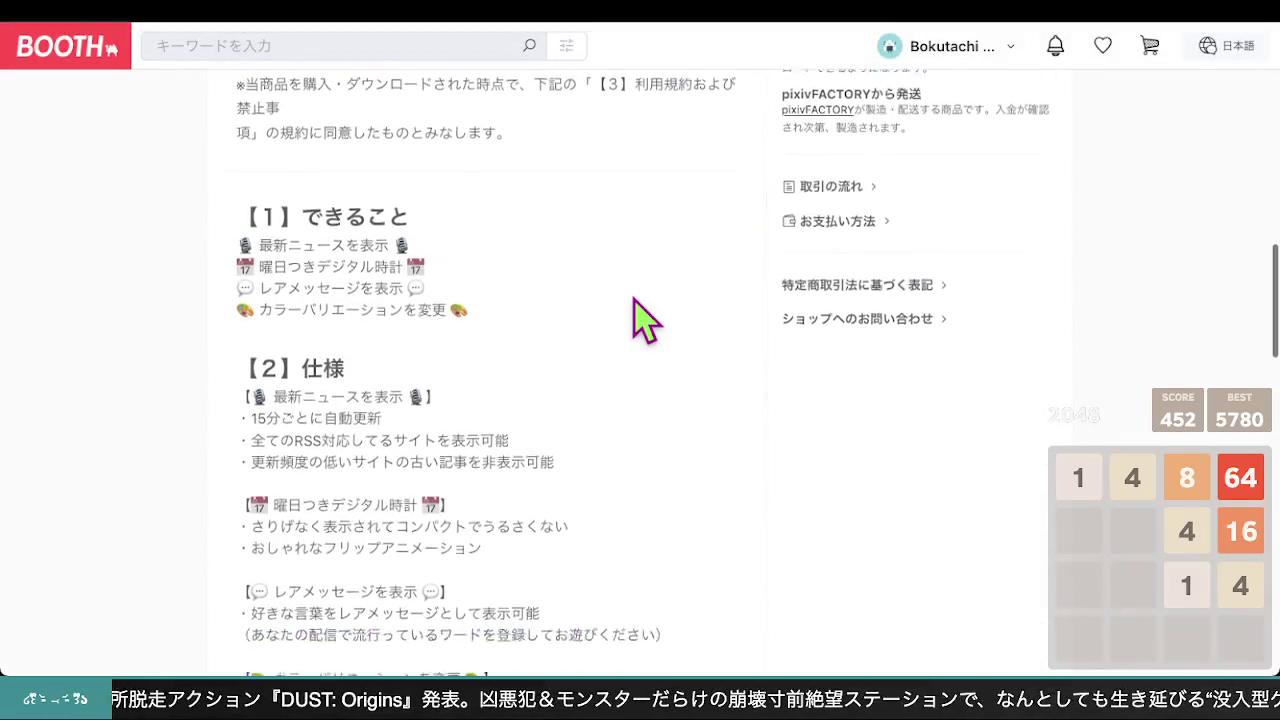
scroll(643, 316, up, 5)
scroll(643, 316, down, 2)
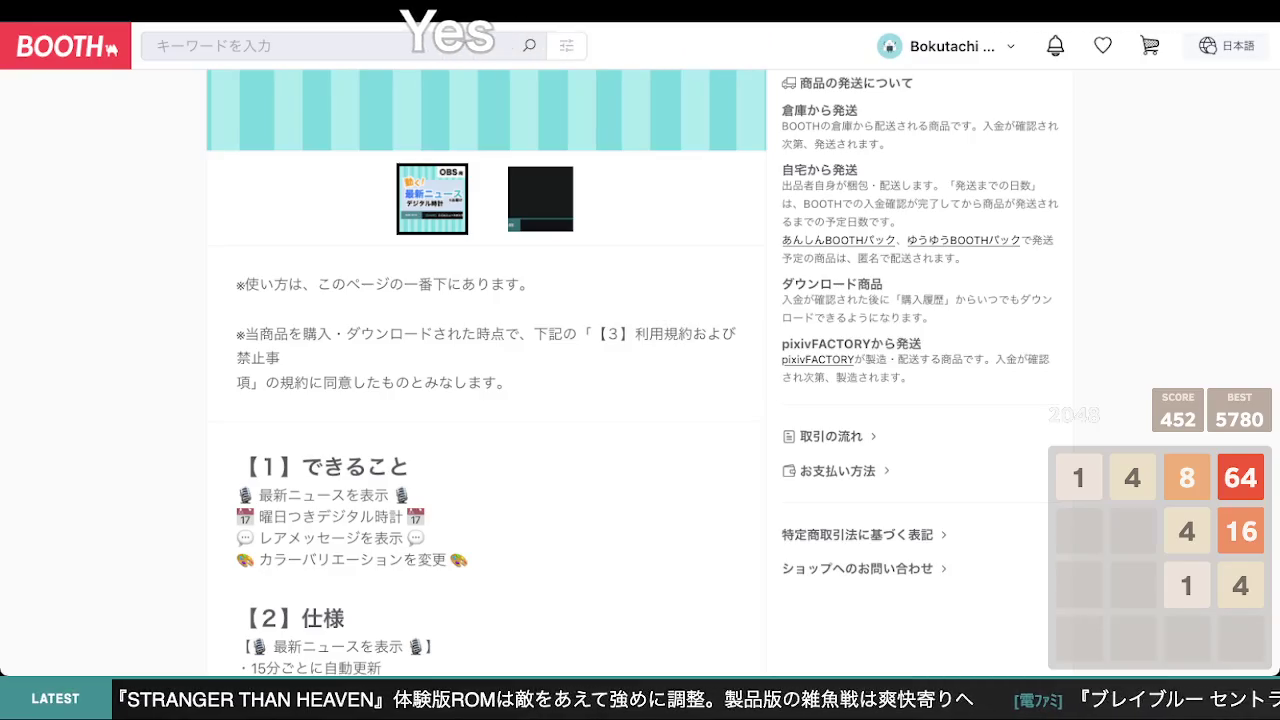
scroll(140, 332, up, 1)
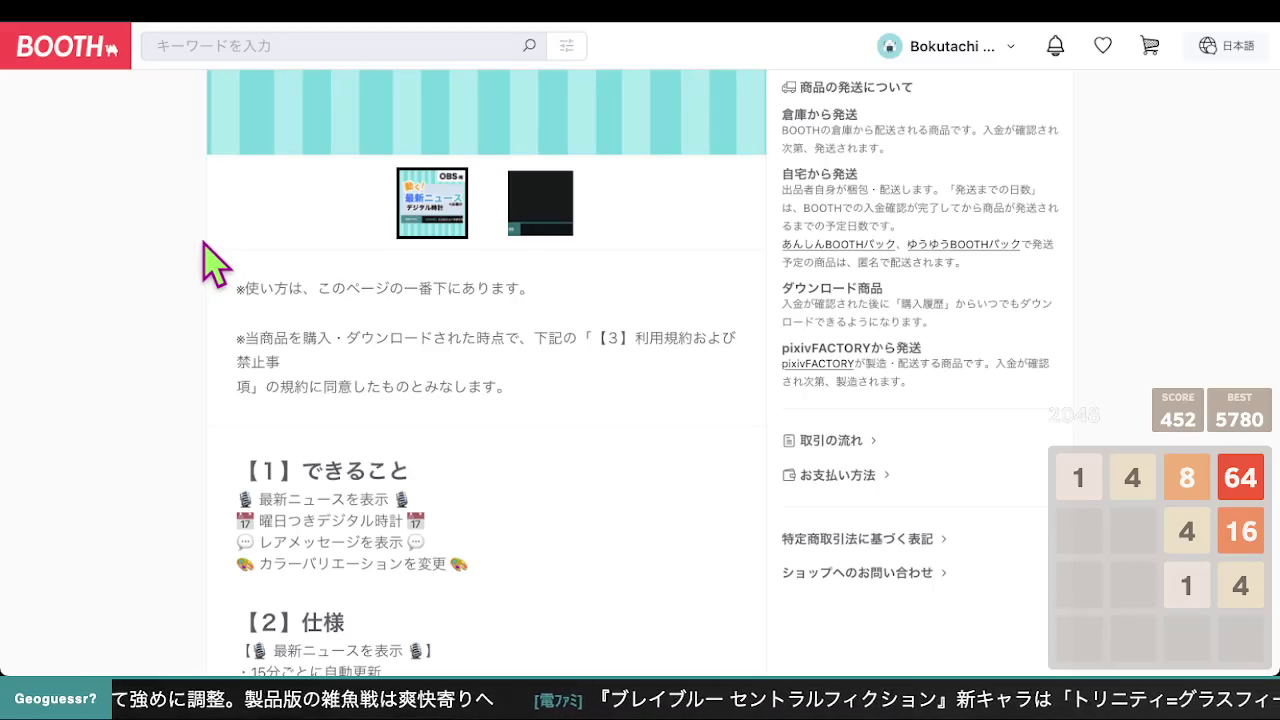
scroll(215, 263, up, 1)
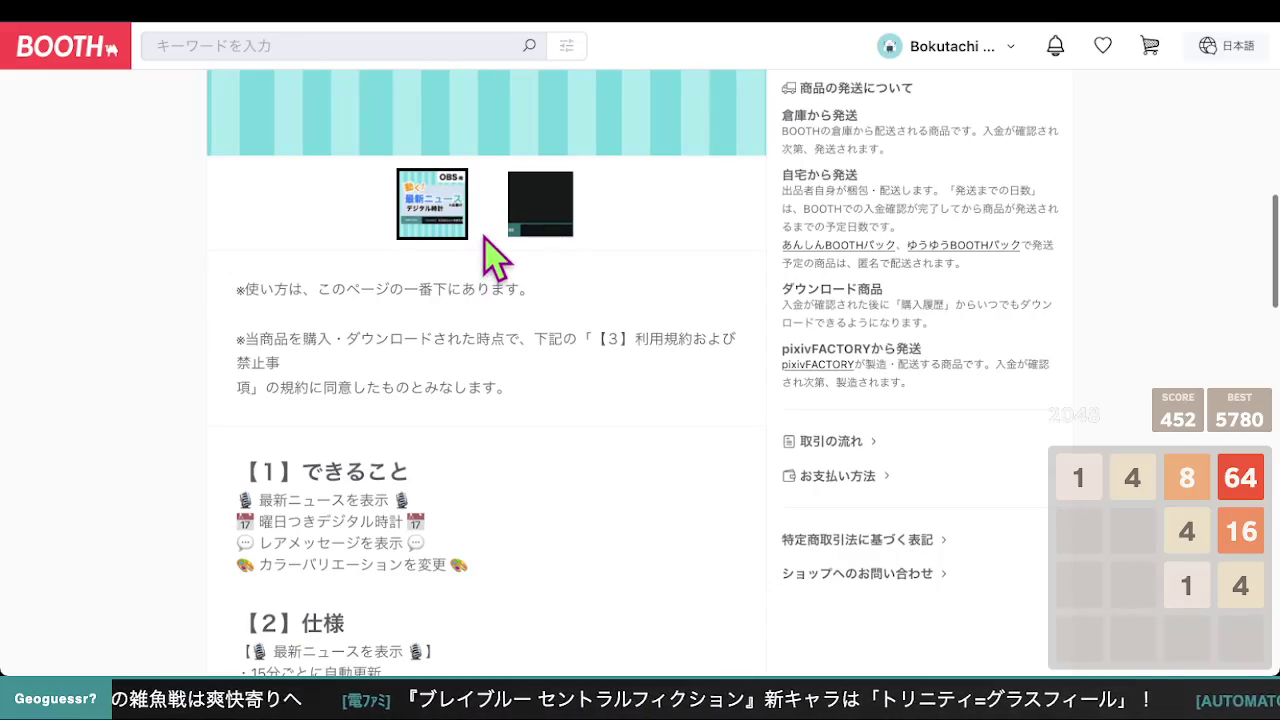
scroll(557, 320, down, 4)
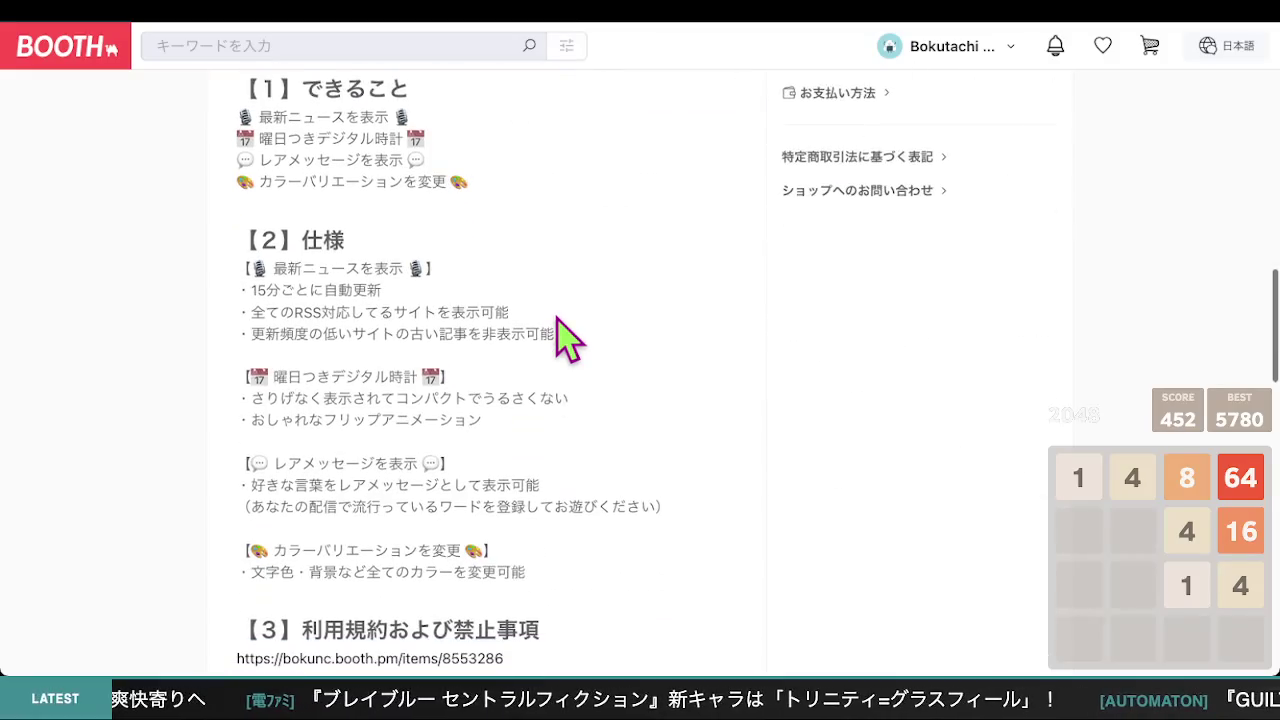
scroll(560, 312, down, 1)
scroll(572, 330, down, 1)
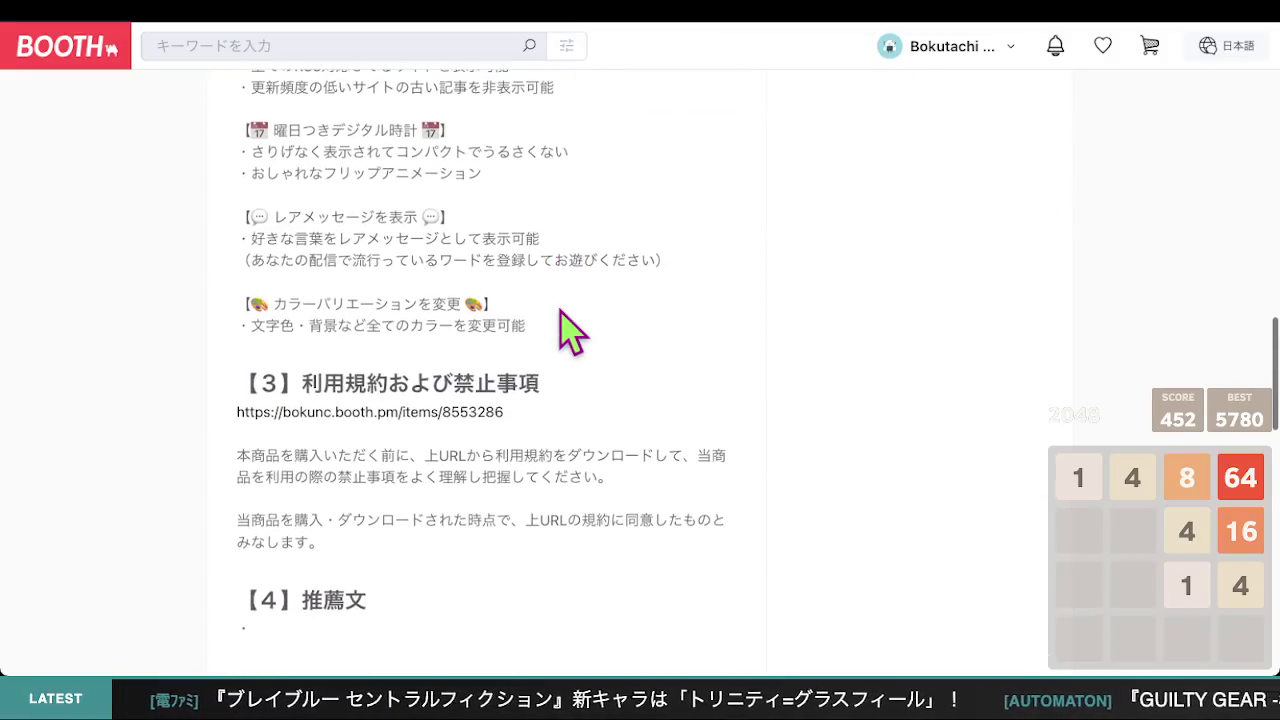
scroll(572, 330, down, 4)
scroll(572, 325, up, 4)
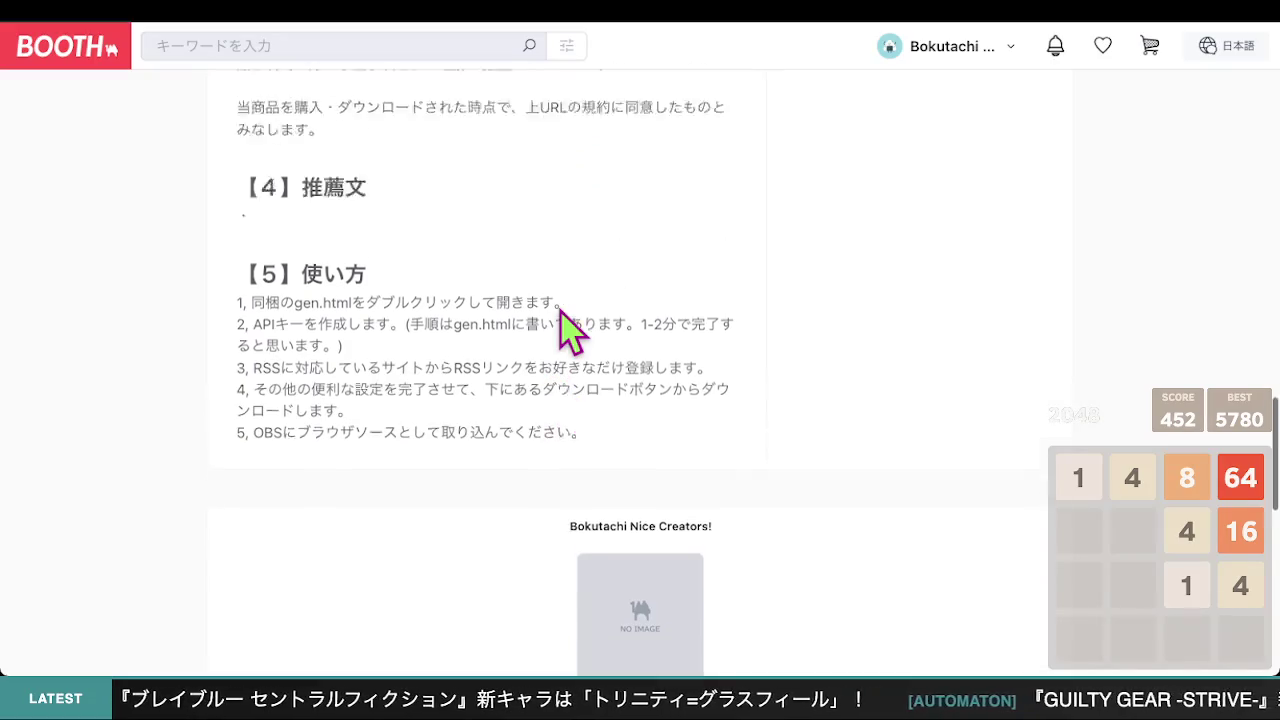
scroll(560, 306, down, 1)
scroll(572, 330, up, 5)
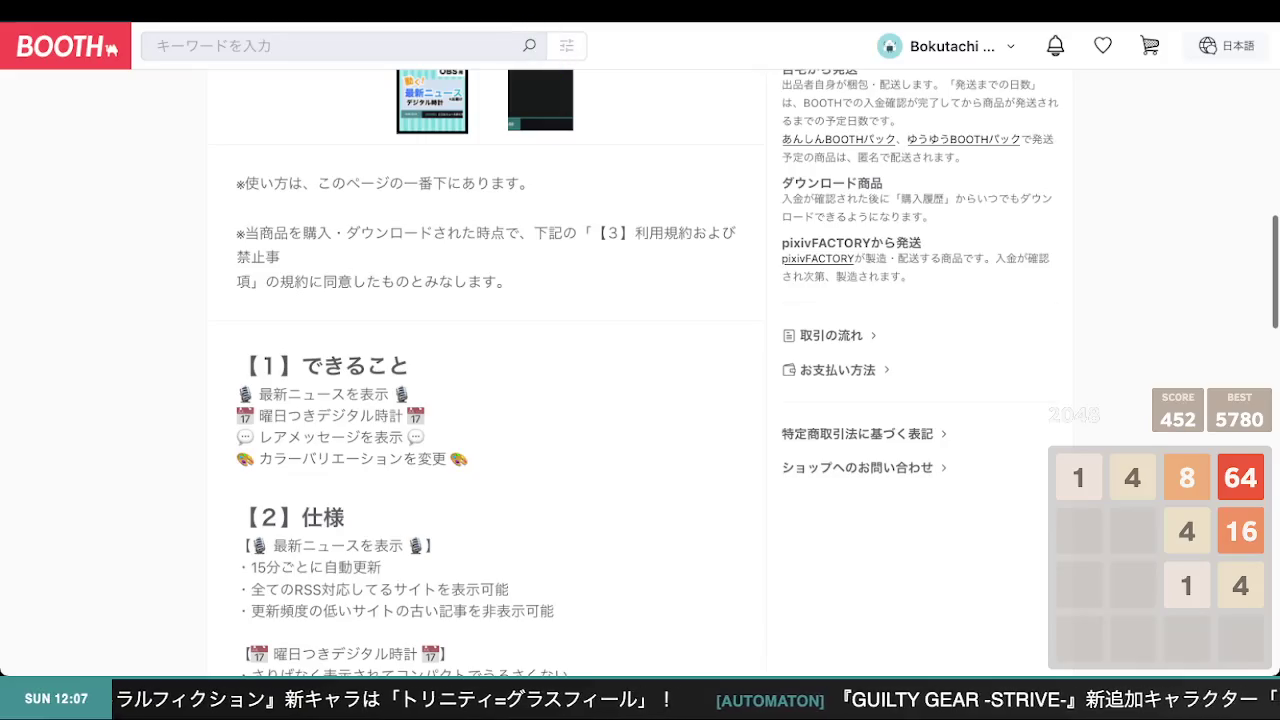
click(518, 20)
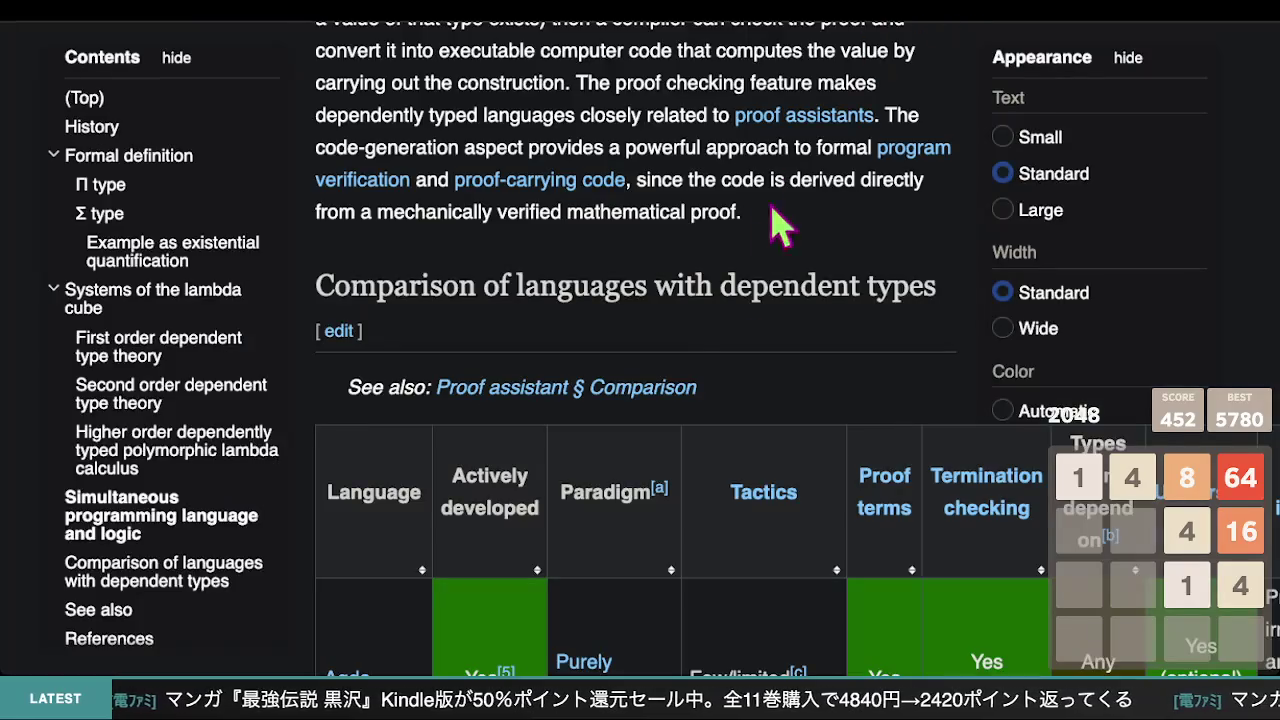
- Scroll up on the Wikipedia 'Dependent type' article
scroll(766, 349, up, 15)
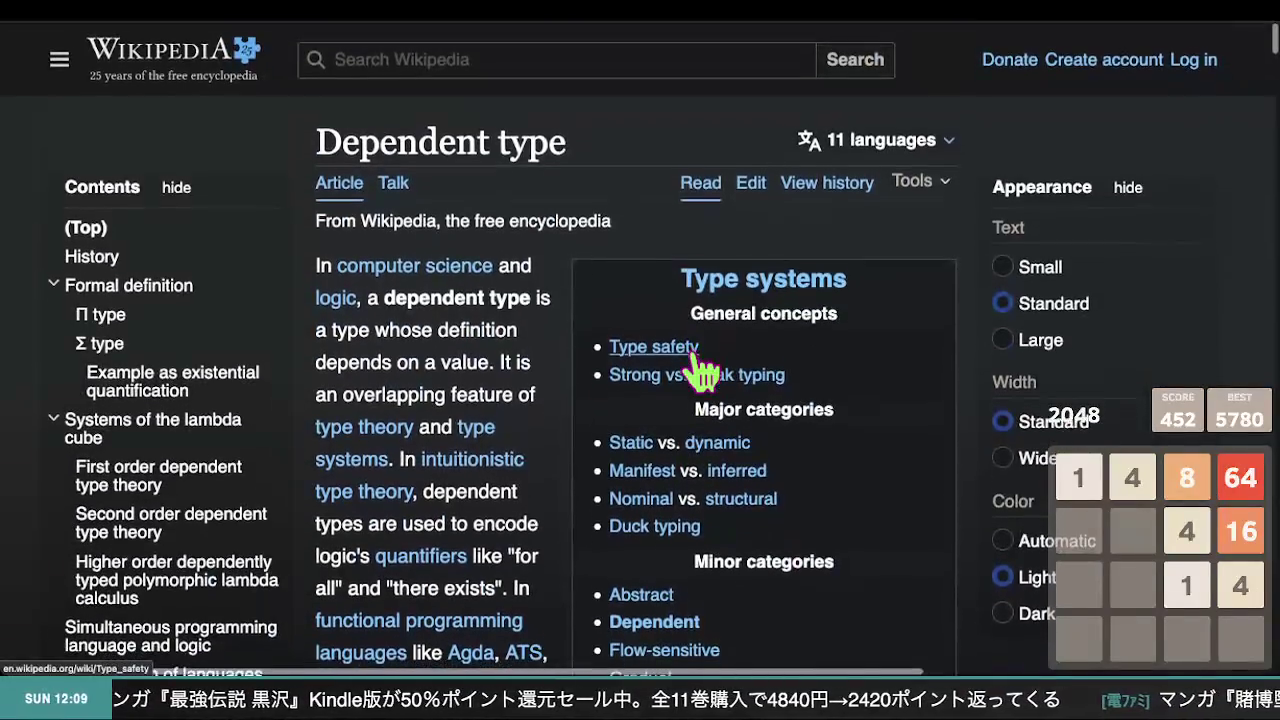
- Briefly go back to the search results, then return to the Dependent type article
scroll(545, 468, down, 1)
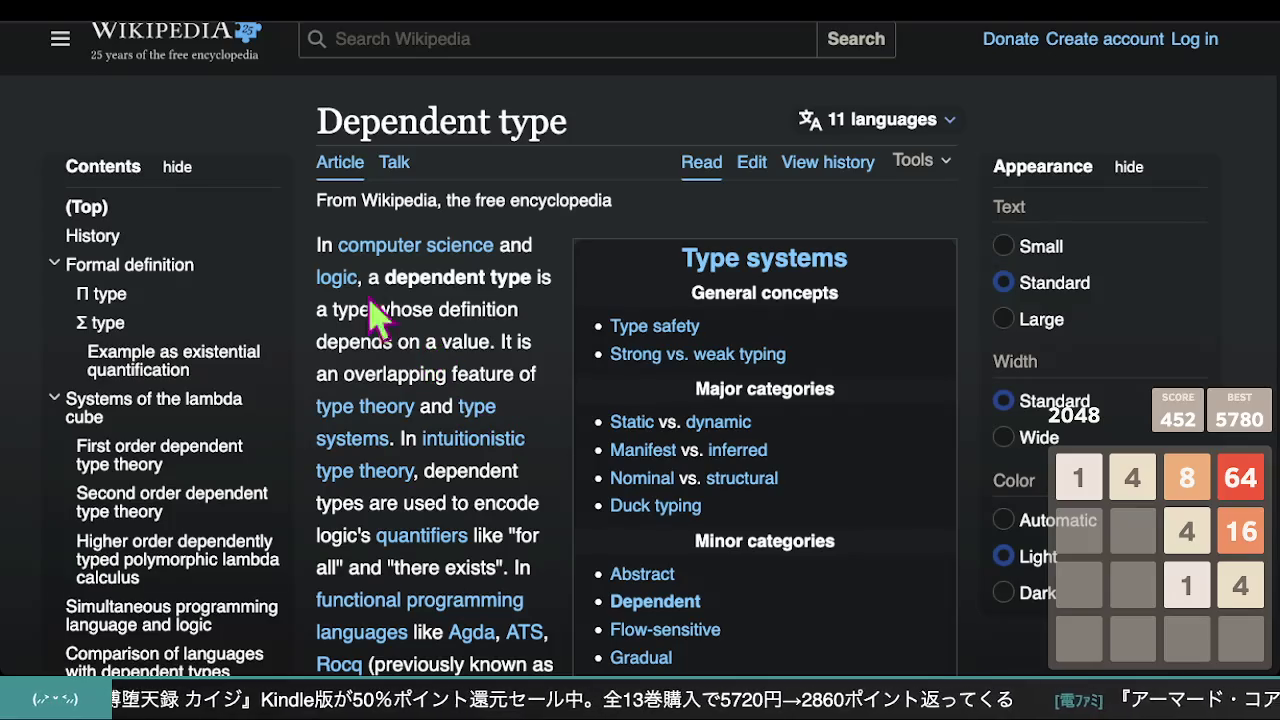
click(46, 24)
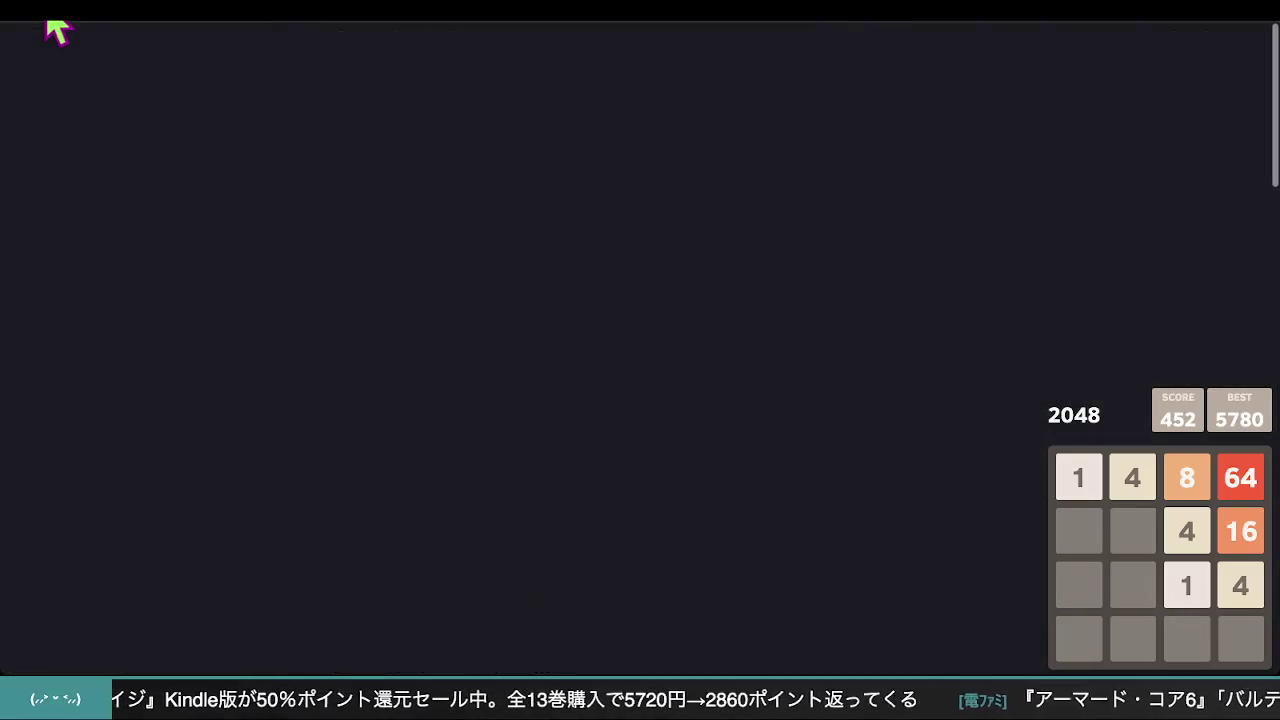
click(97, 33)
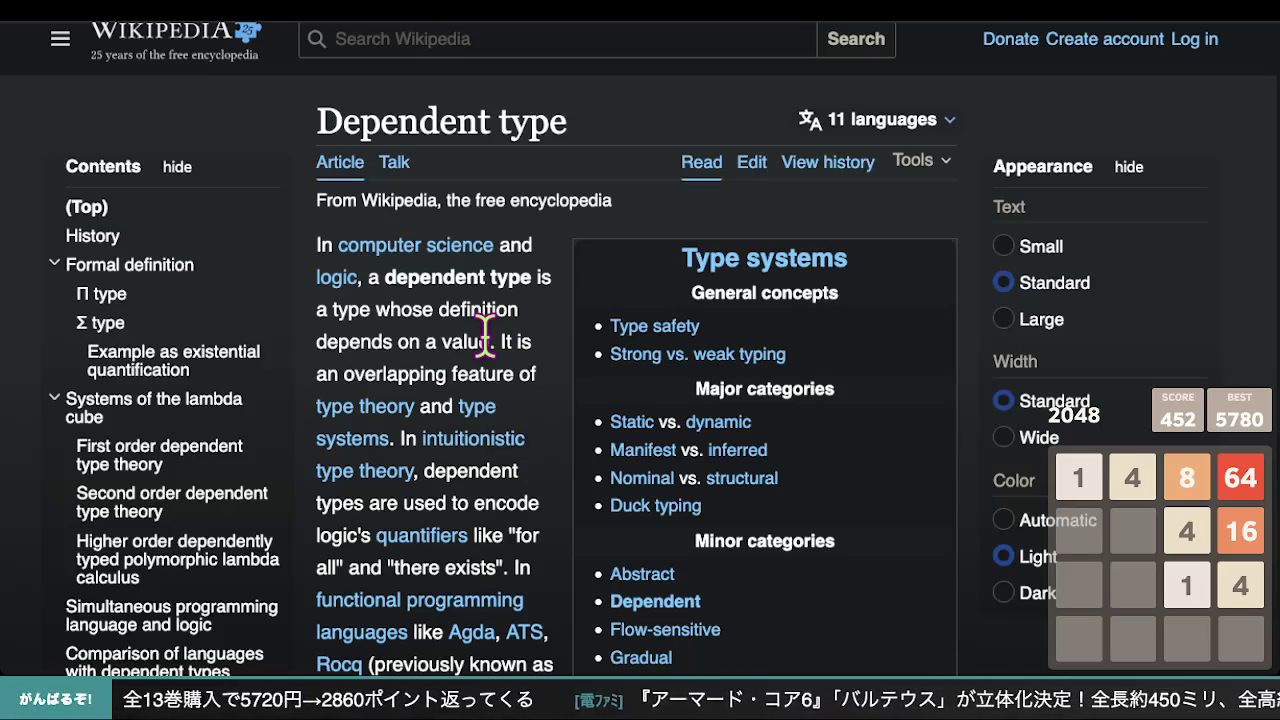
- Scroll the Dependent type article down to its History section
scroll(555, 378, down, 1)
scroll(555, 378, up, 2)
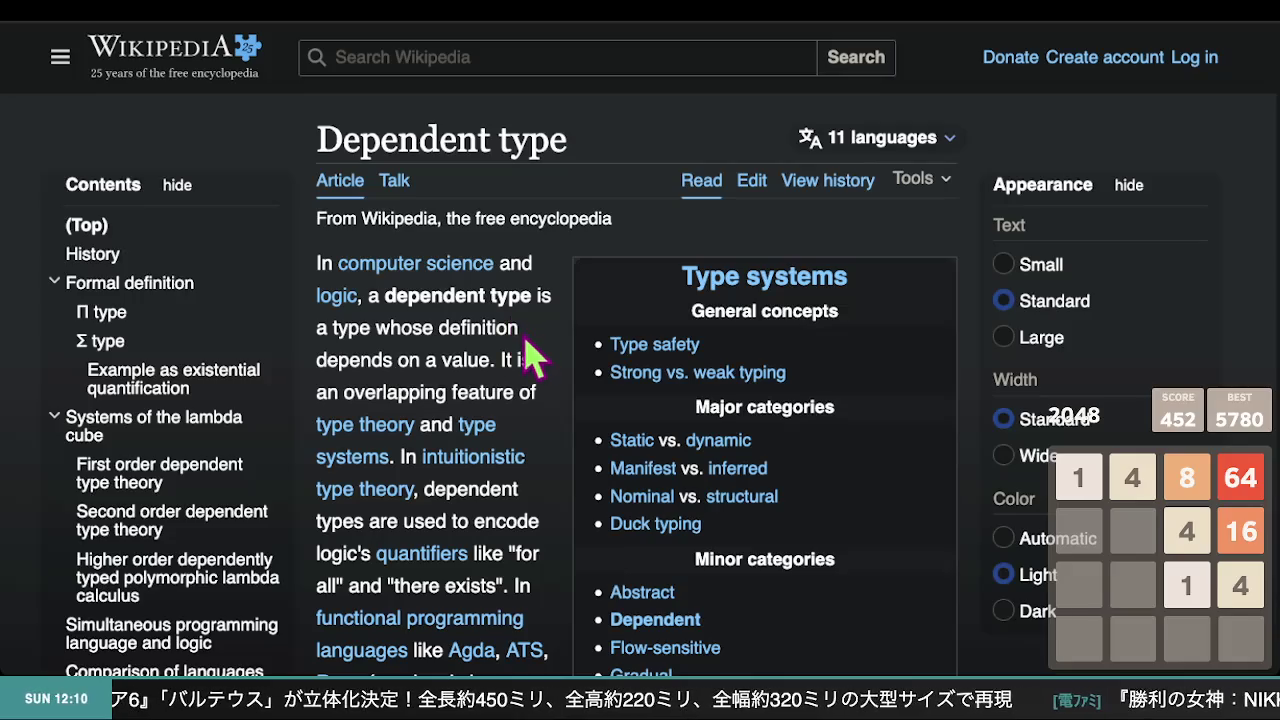
scroll(525, 350, down, 1)
scroll(523, 325, down, 2)
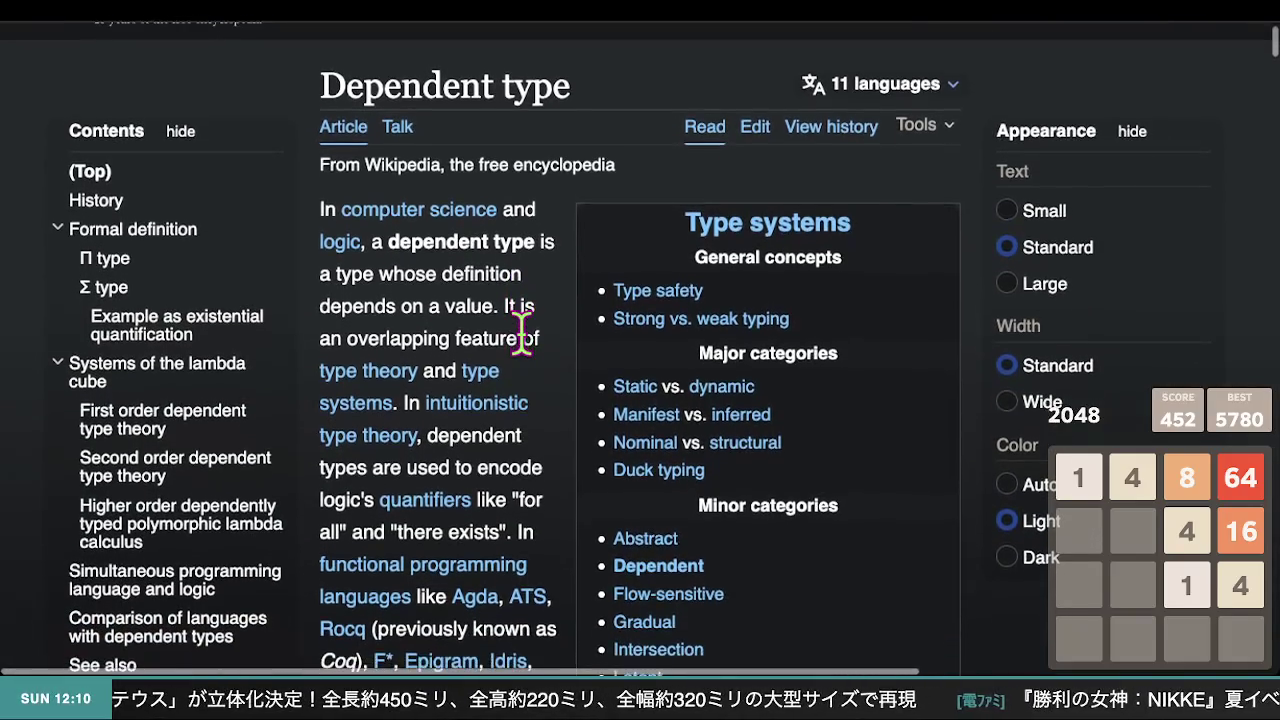
scroll(520, 330, down, 3)
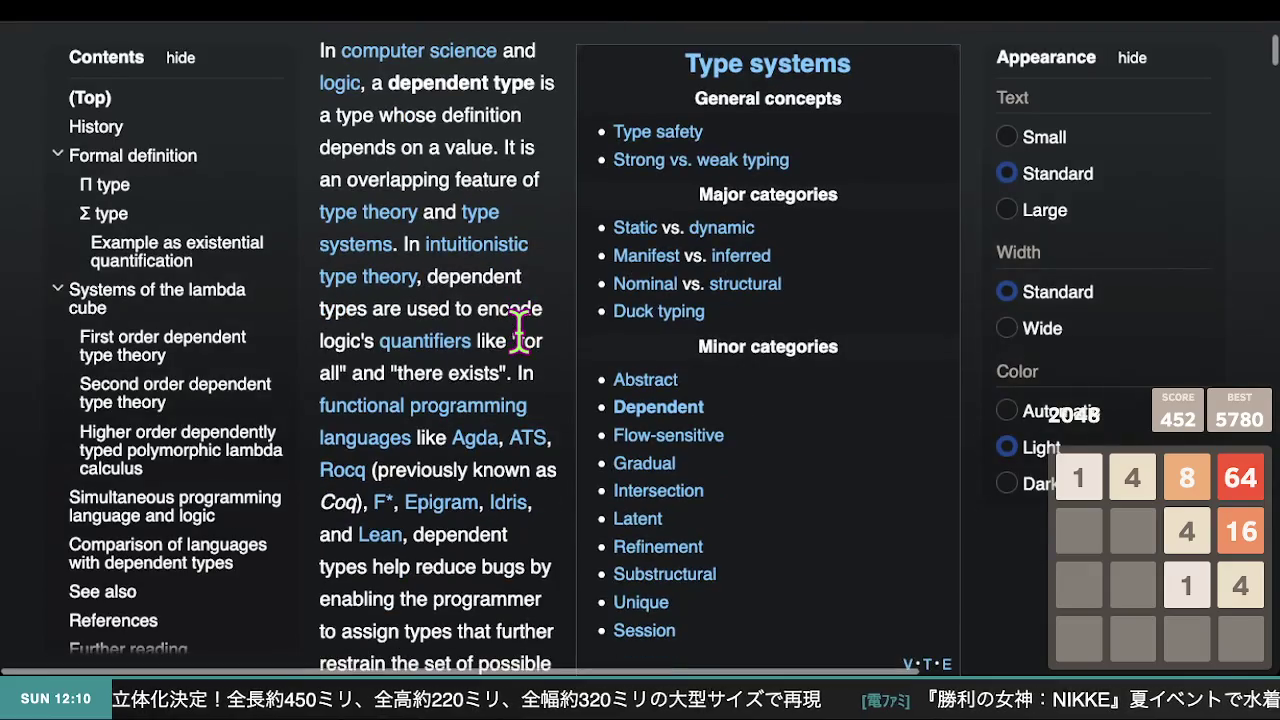
scroll(518, 332, down, 1)
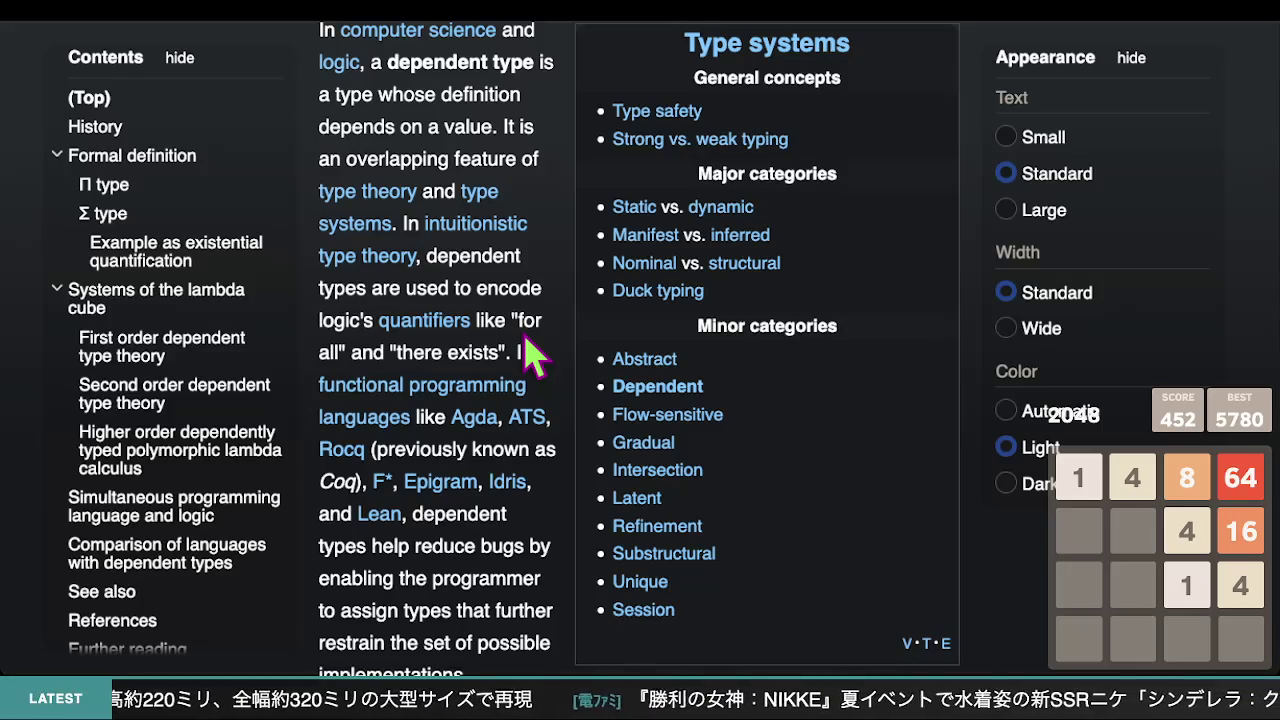
scroll(527, 352, down, 1)
scroll(528, 352, down, 5)
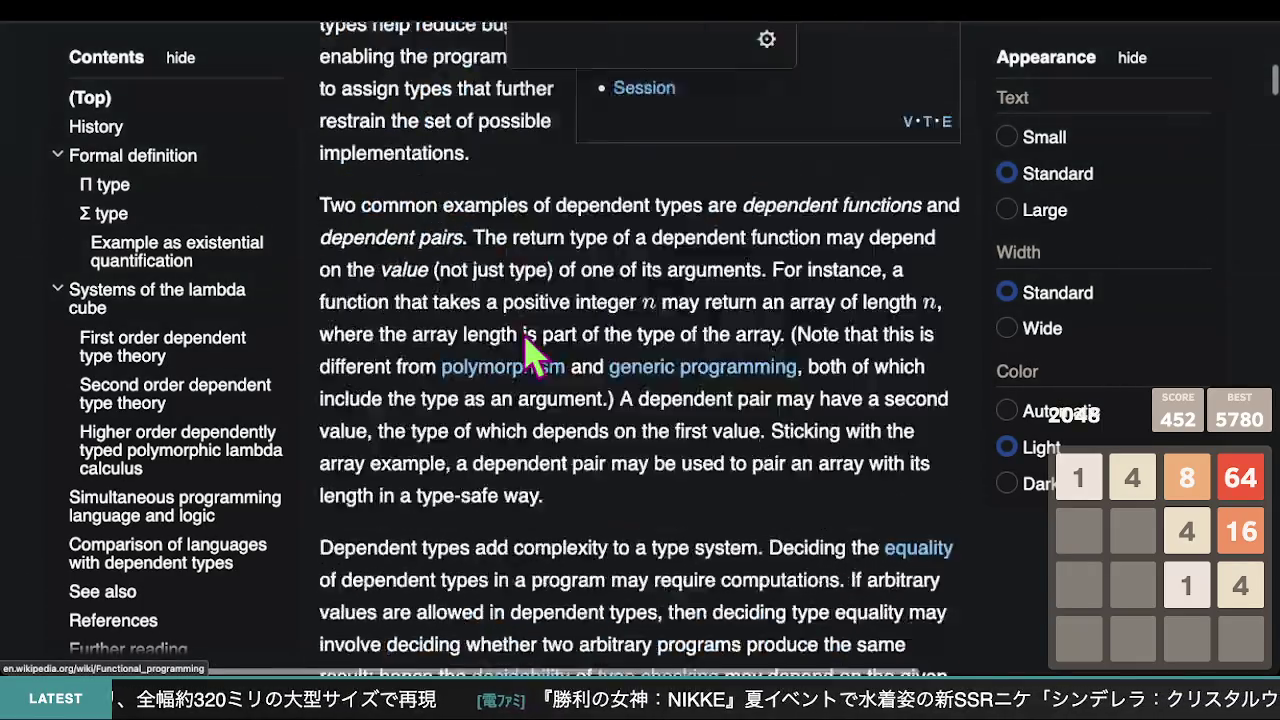
scroll(528, 352, down, 4)
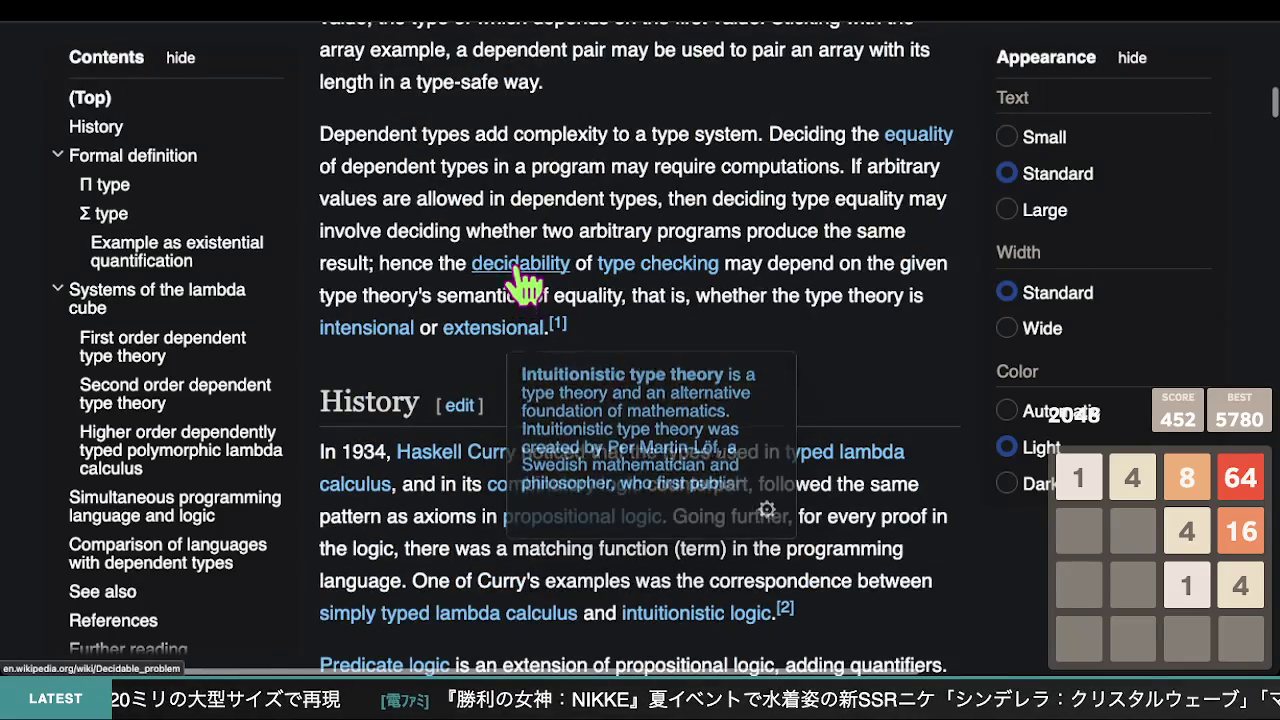
scroll(612, 210, down, 3)
- Highlight the opening of the History paragraph, clear the selection, and go back to the search results
mouse_move(614, 228)
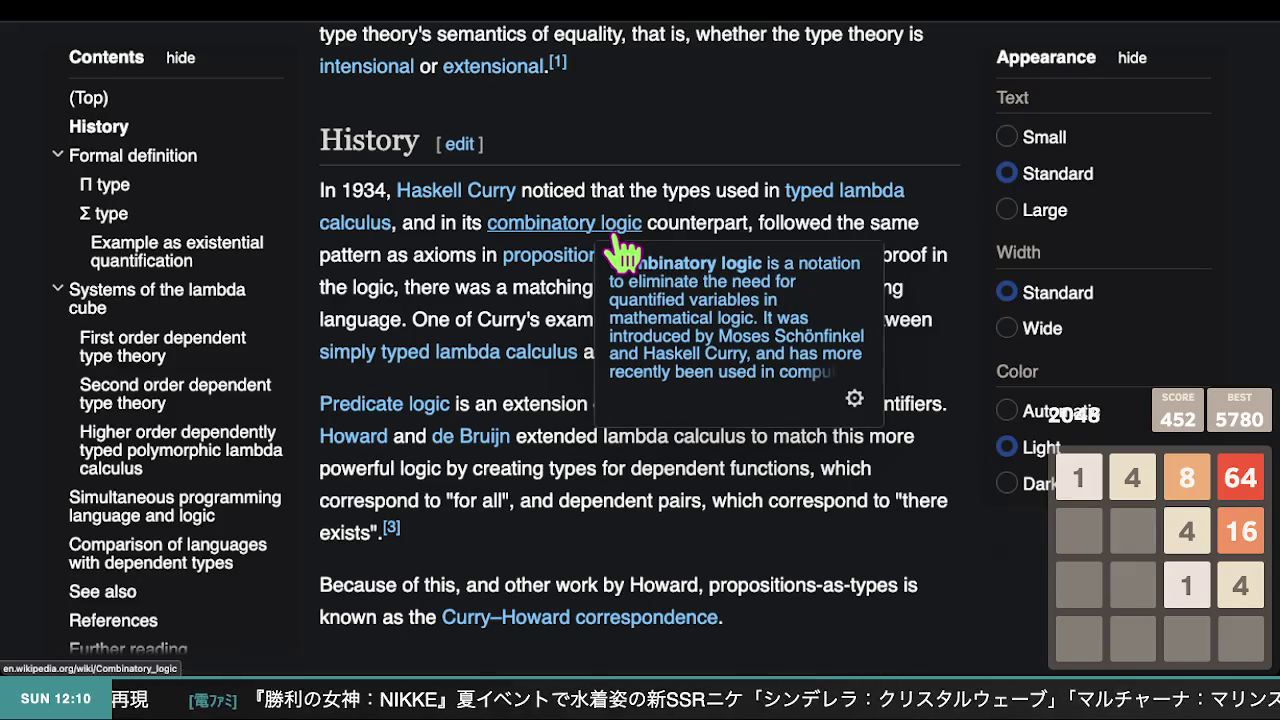
drag(620, 190, 371, 192)
mouse_move(475, 205)
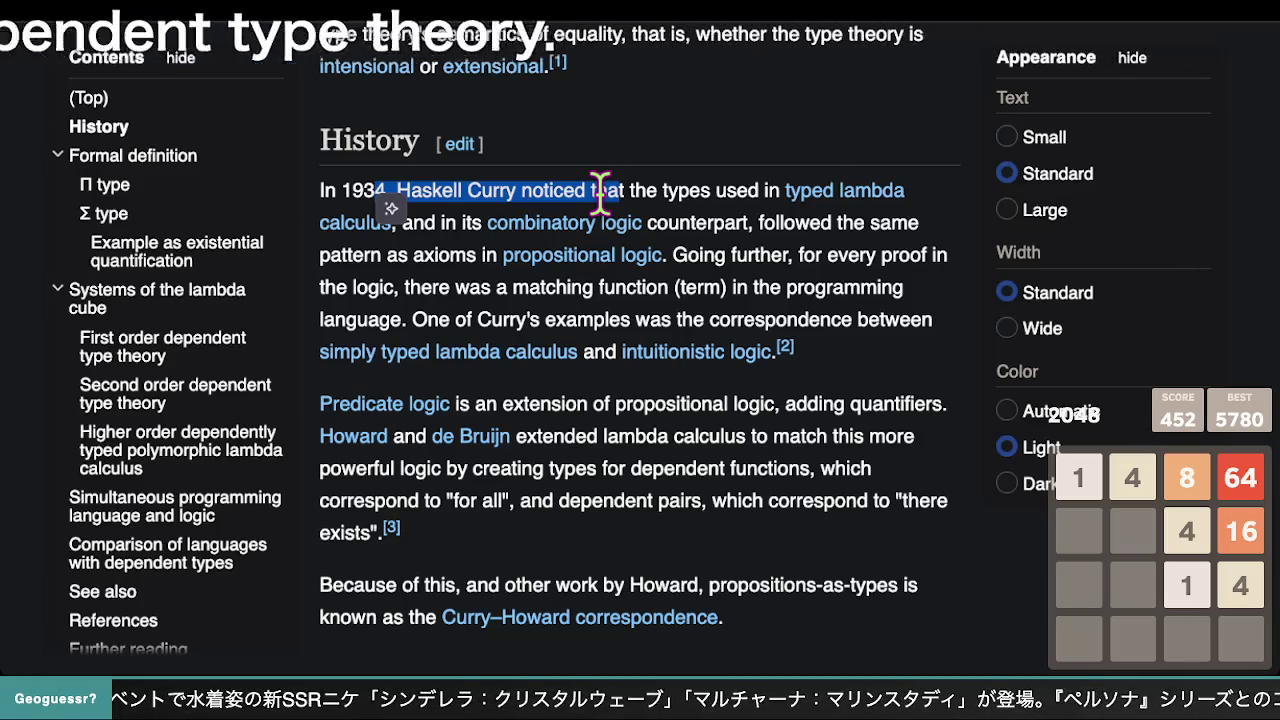
mouse_move(601, 190)
mouse_down()
mouse_move(662, 200)
mouse_move(626, 190)
mouse_up()
click(722, 190)
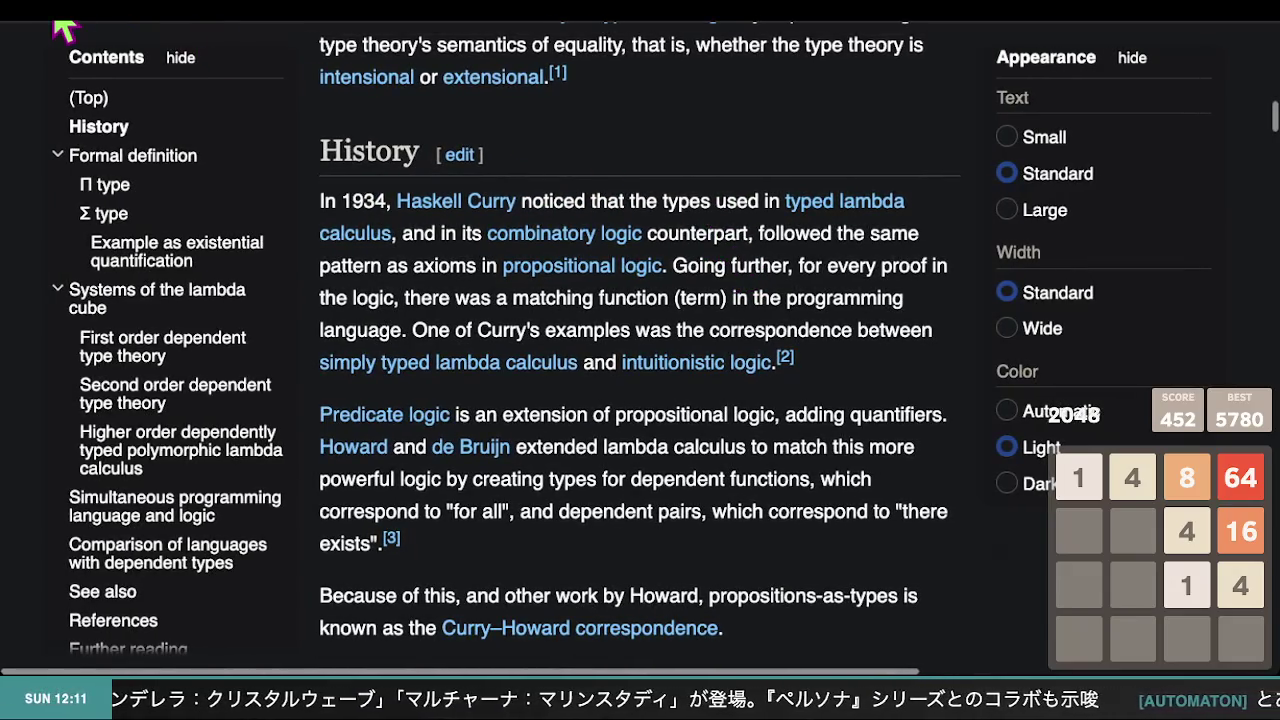
key(alt+Left)
- Open the Stack Overflow question 'What is dependent typing? - functional programming'
scroll(514, 329, down, 1)
scroll(514, 329, down, 8)
scroll(517, 333, up, 2)
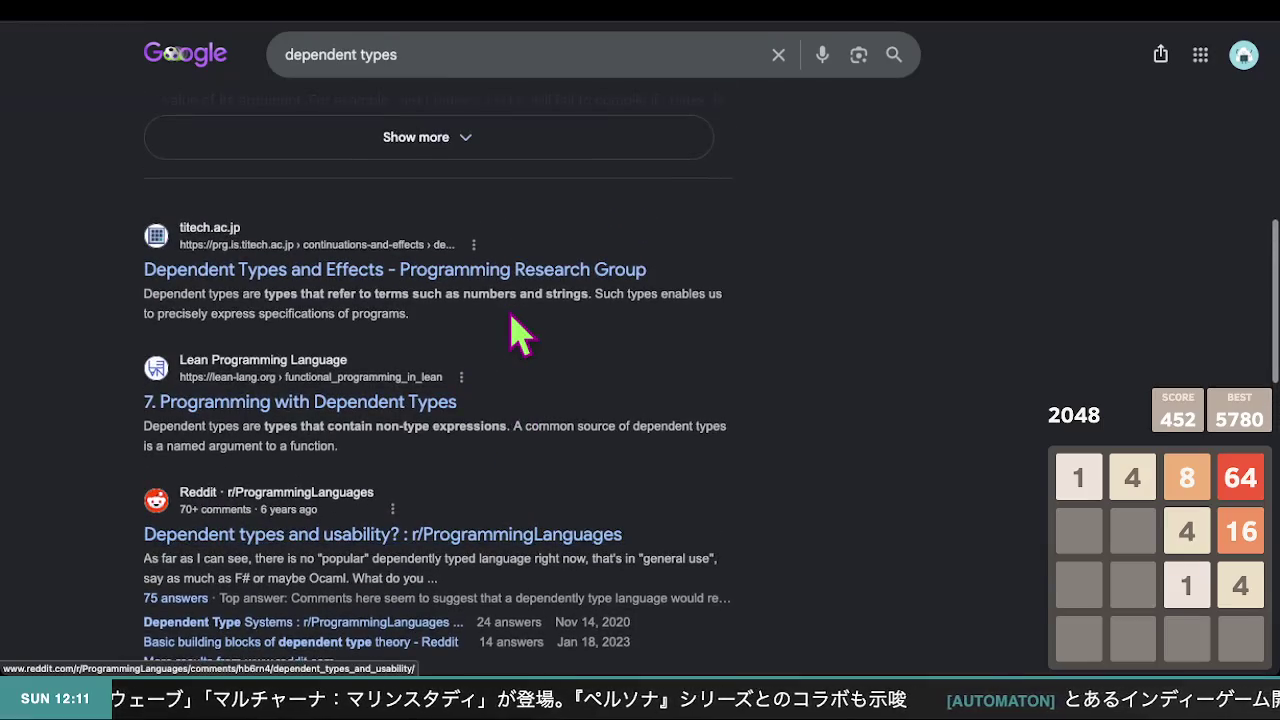
scroll(483, 295, up, 7)
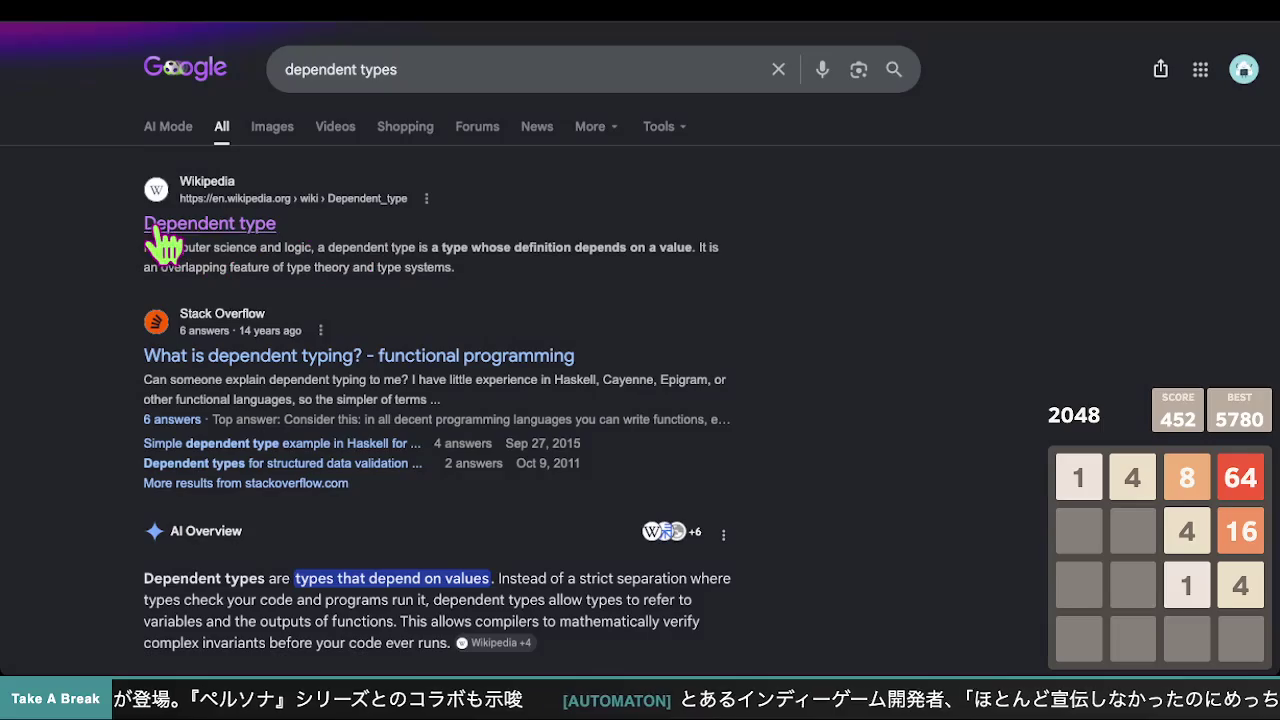
scroll(497, 286, down, 1)
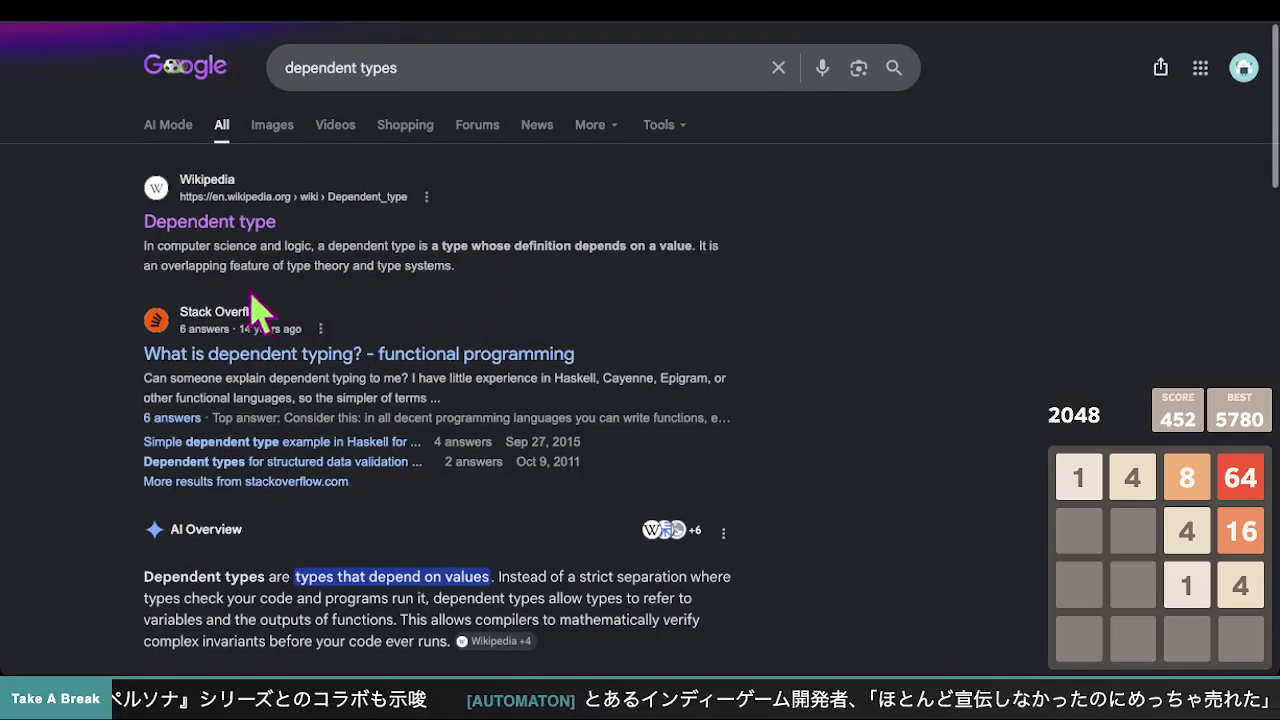
click(285, 356)
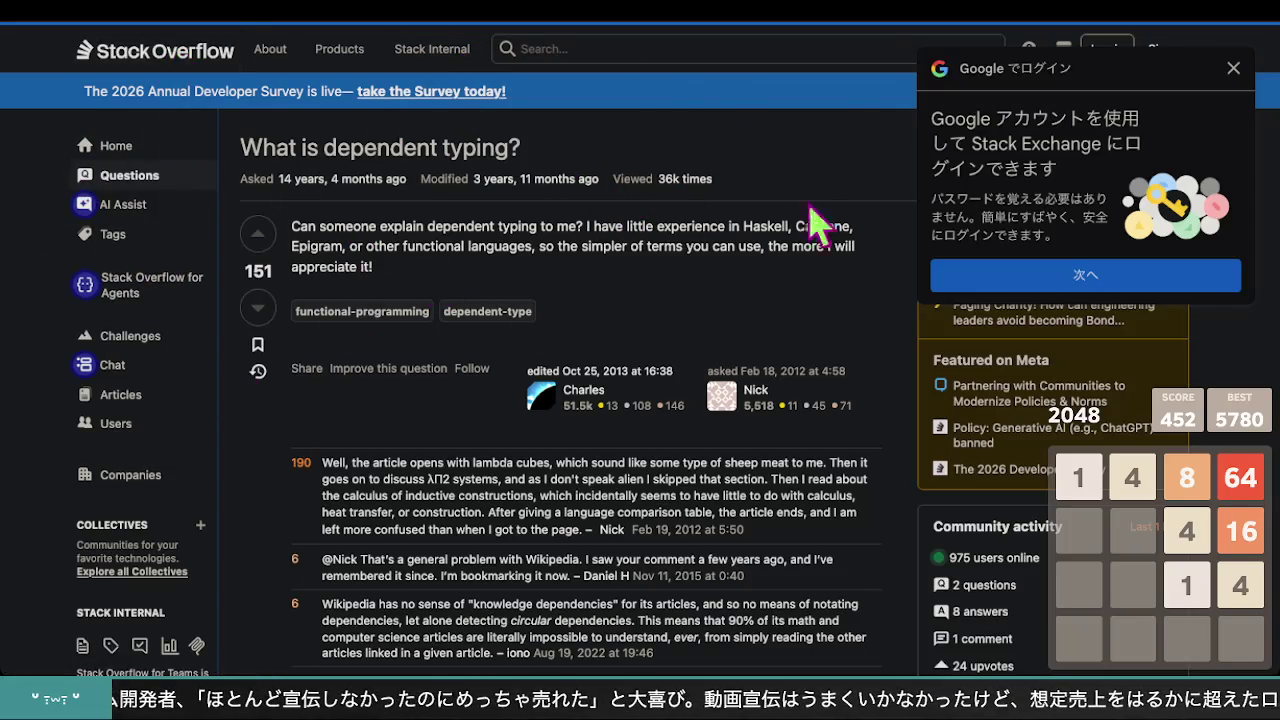
- Read the 'What is dependent typing?' question down to its dependent-type tag
scroll(418, 178, down, 1)
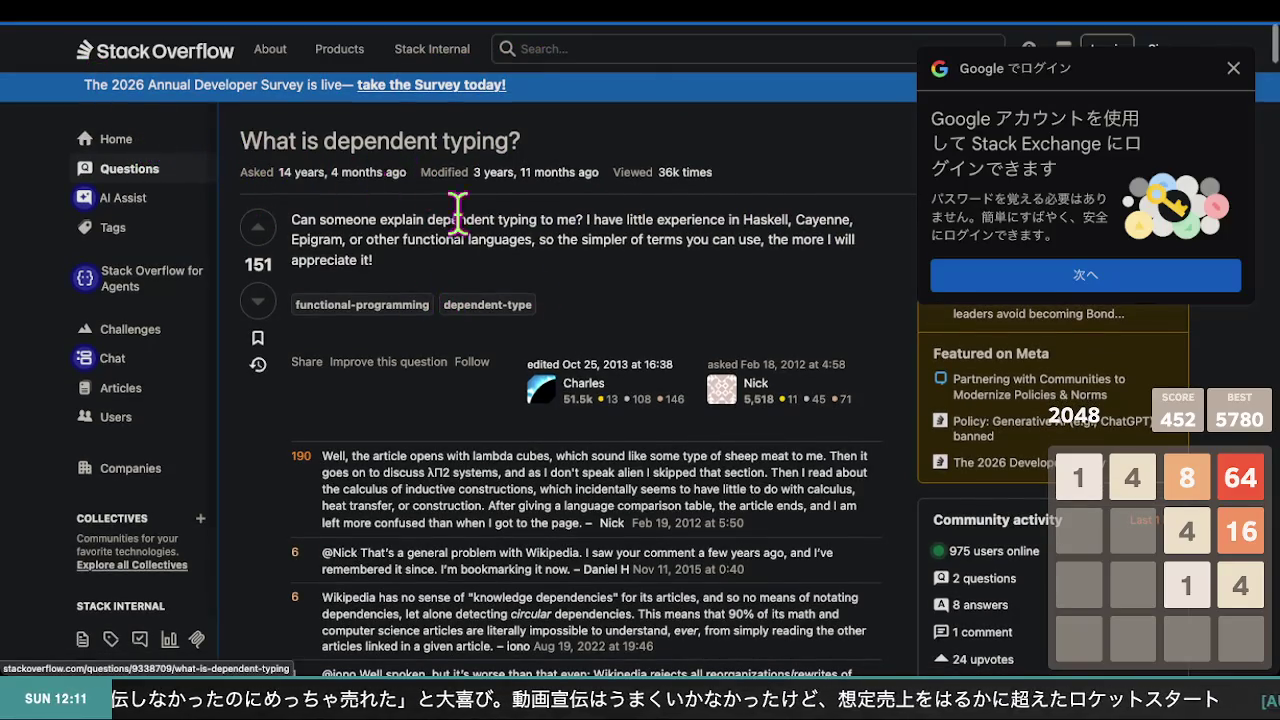
scroll(125, 205, down, 1)
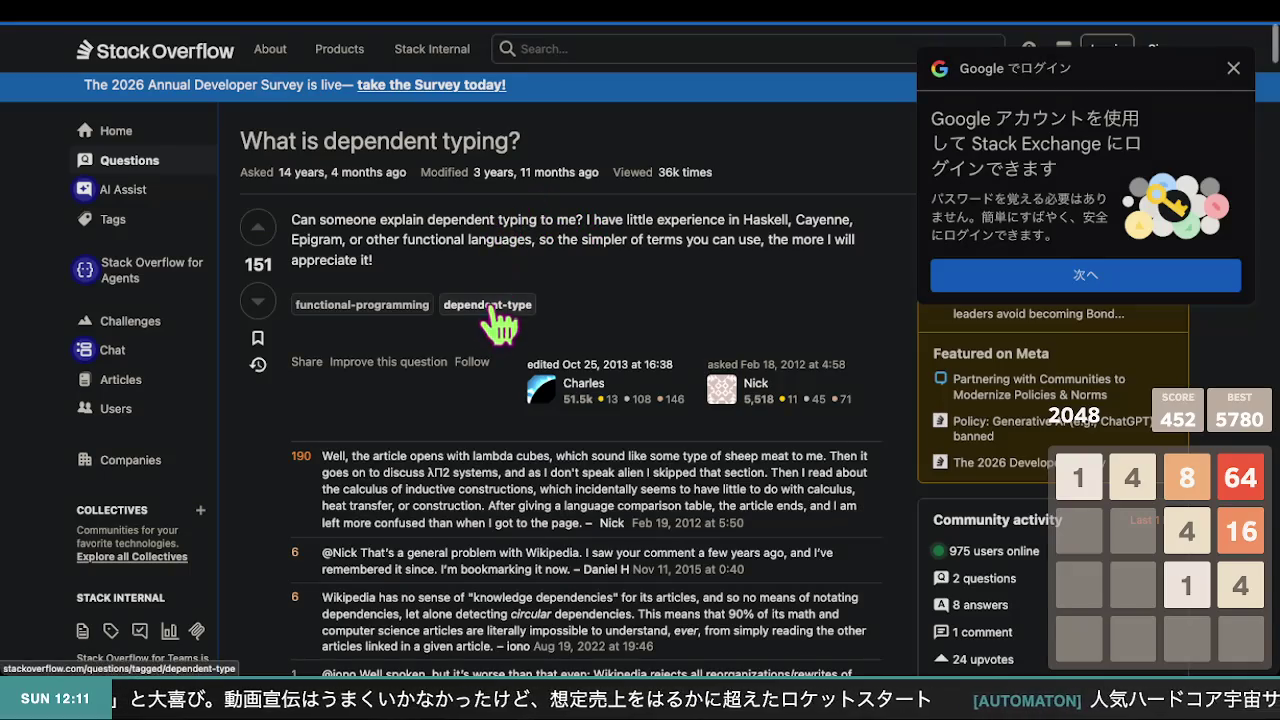
mouse_move(490, 306)
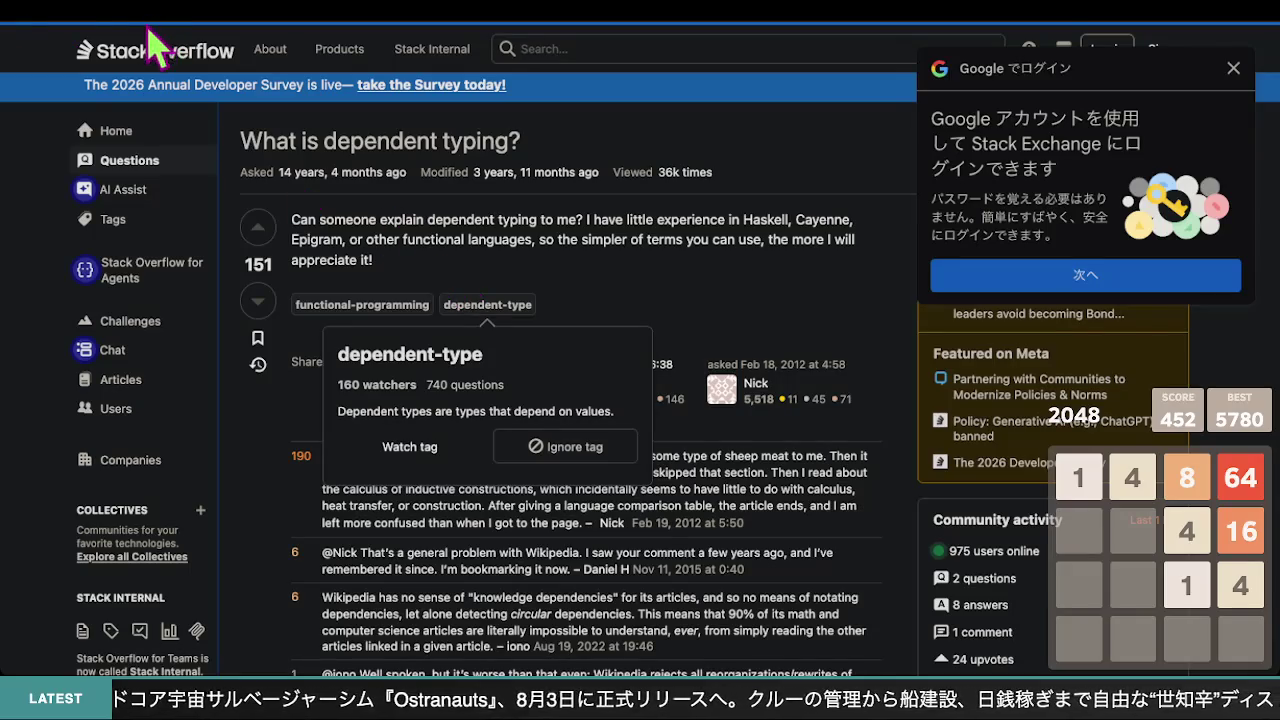
- Return to the Google results for 'dependent types' and scroll through them
click(62, 35)
scroll(630, 395, down, 10)
scroll(625, 393, down, 3)
scroll(625, 390, up, 5)
scroll(625, 390, down, 1)
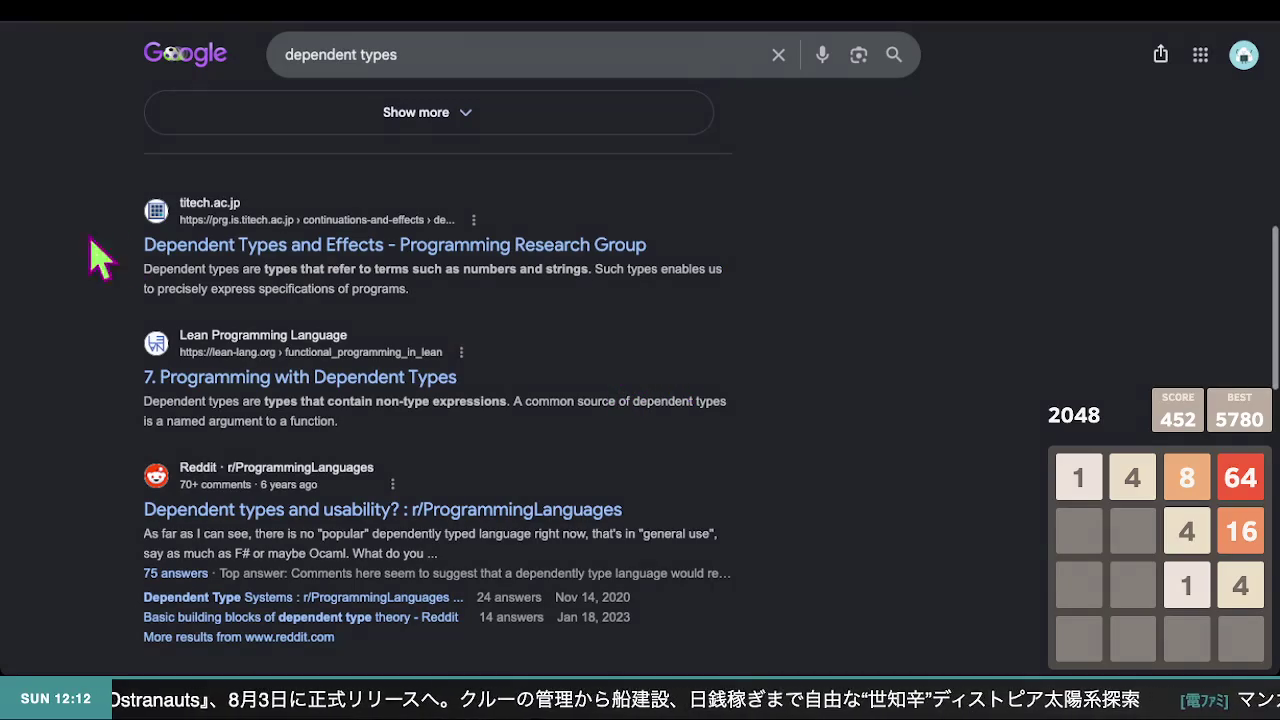
scroll(628, 375, up, 2)
scroll(625, 373, up, 5)
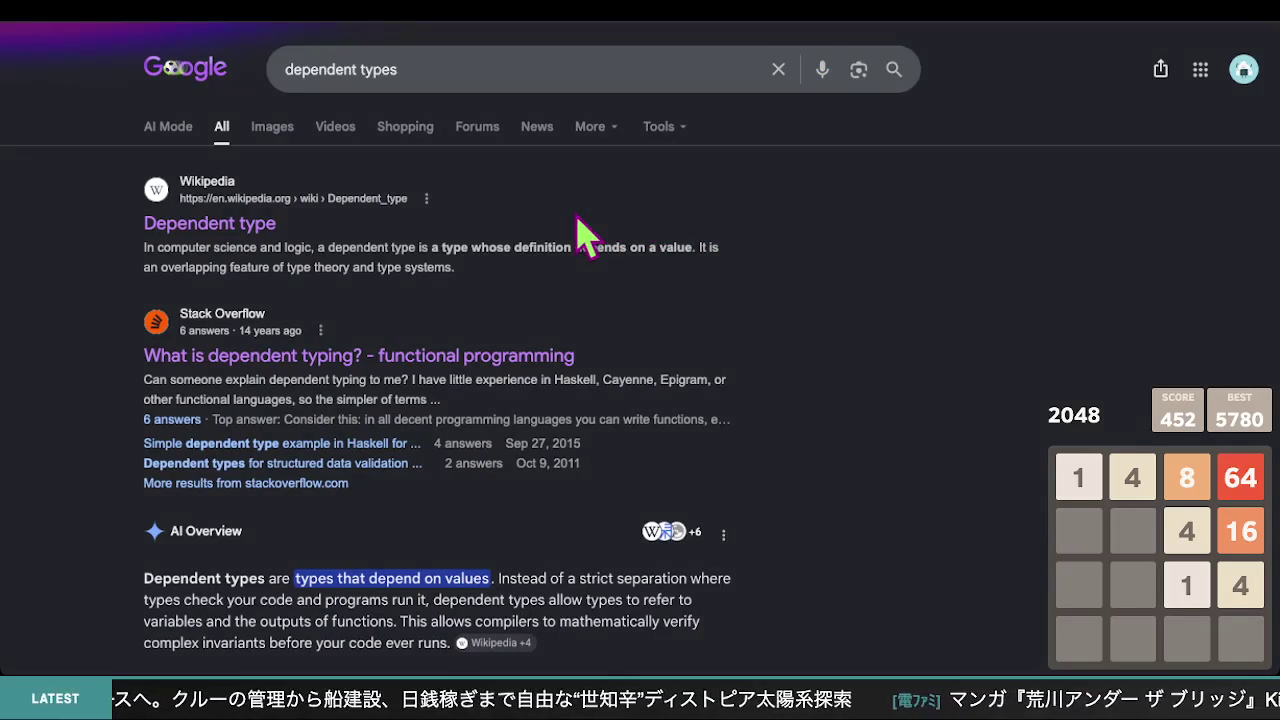
scroll(470, 280, down, 10)
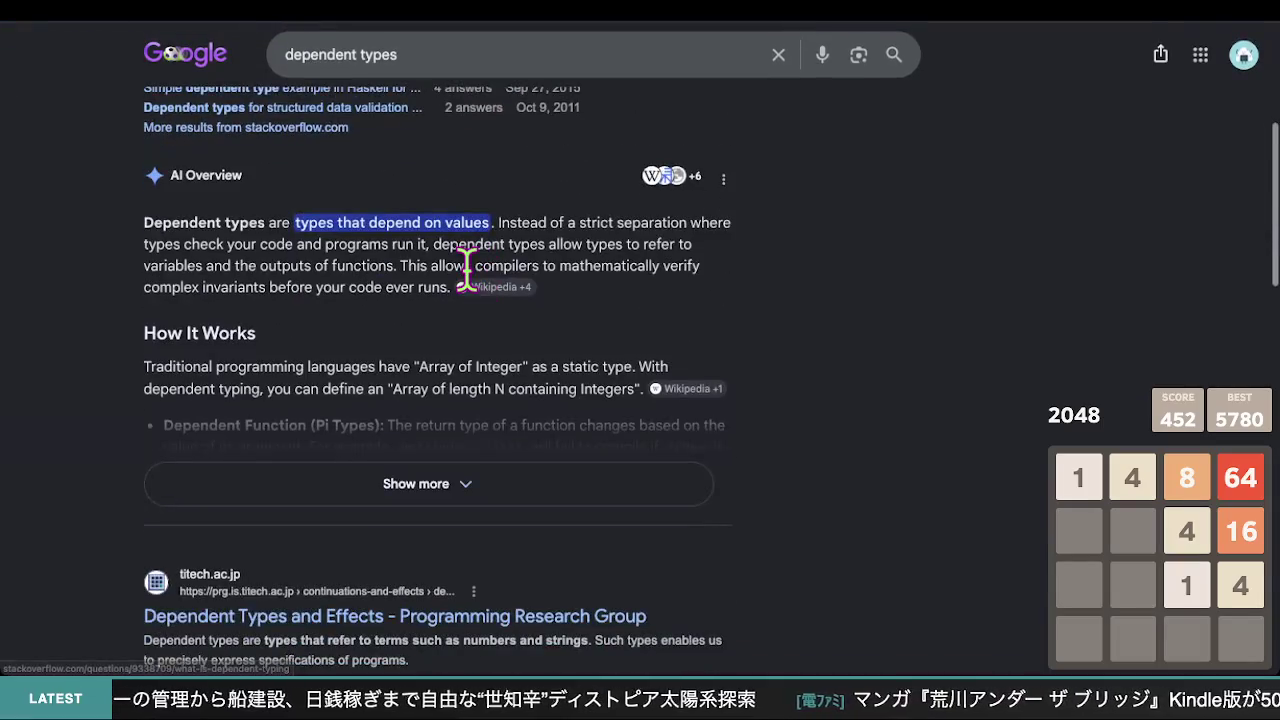
scroll(467, 268, up, 5)
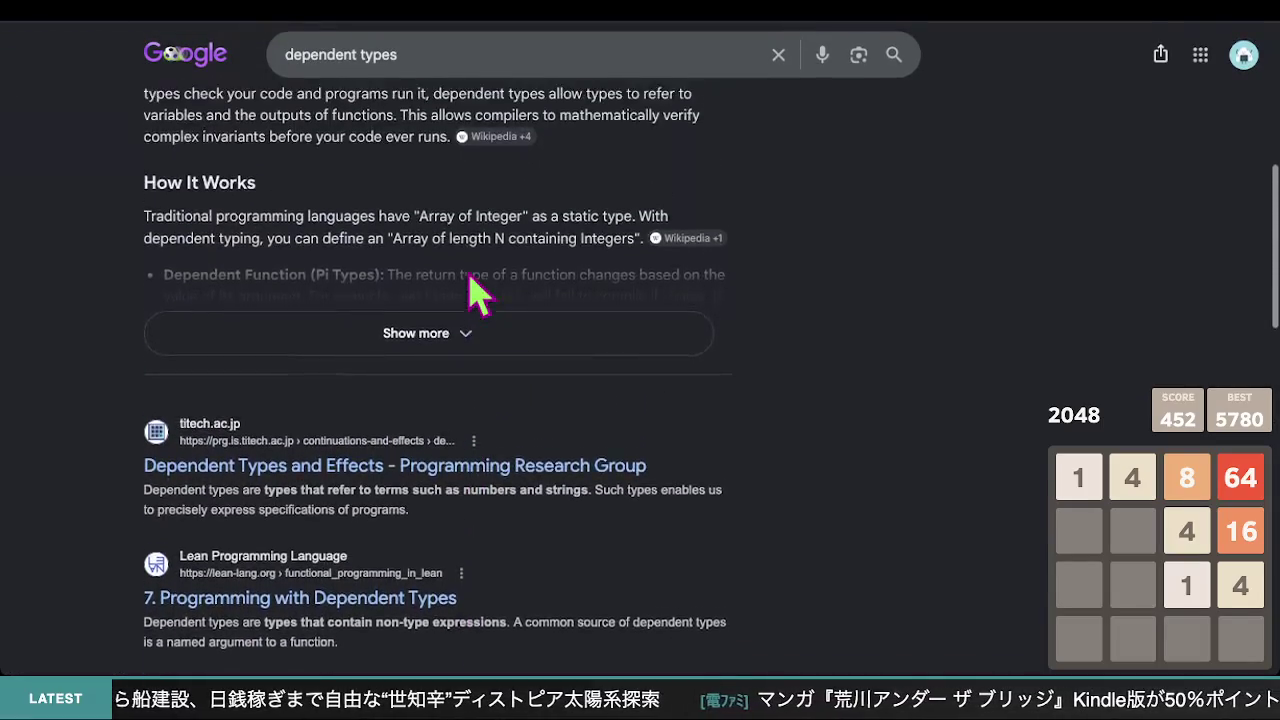
scroll(480, 290, down, 3)
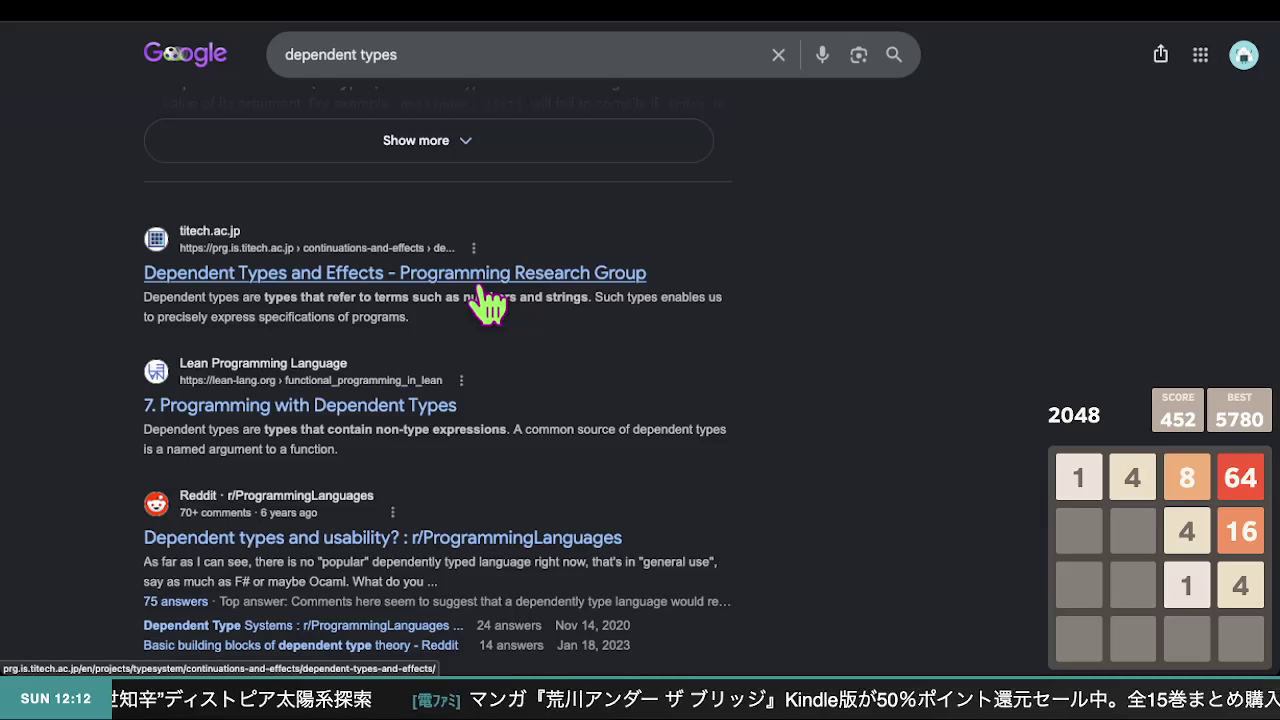
click(558, 274)
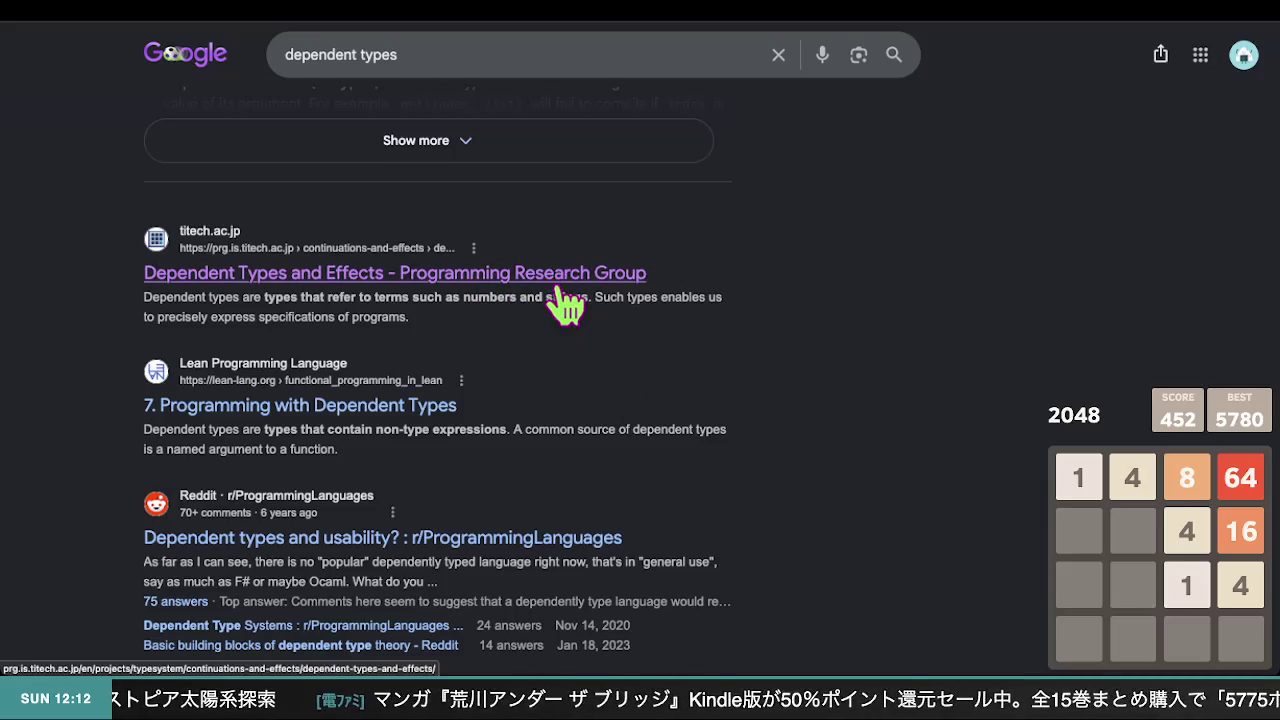
scroll(563, 312, down, 4)
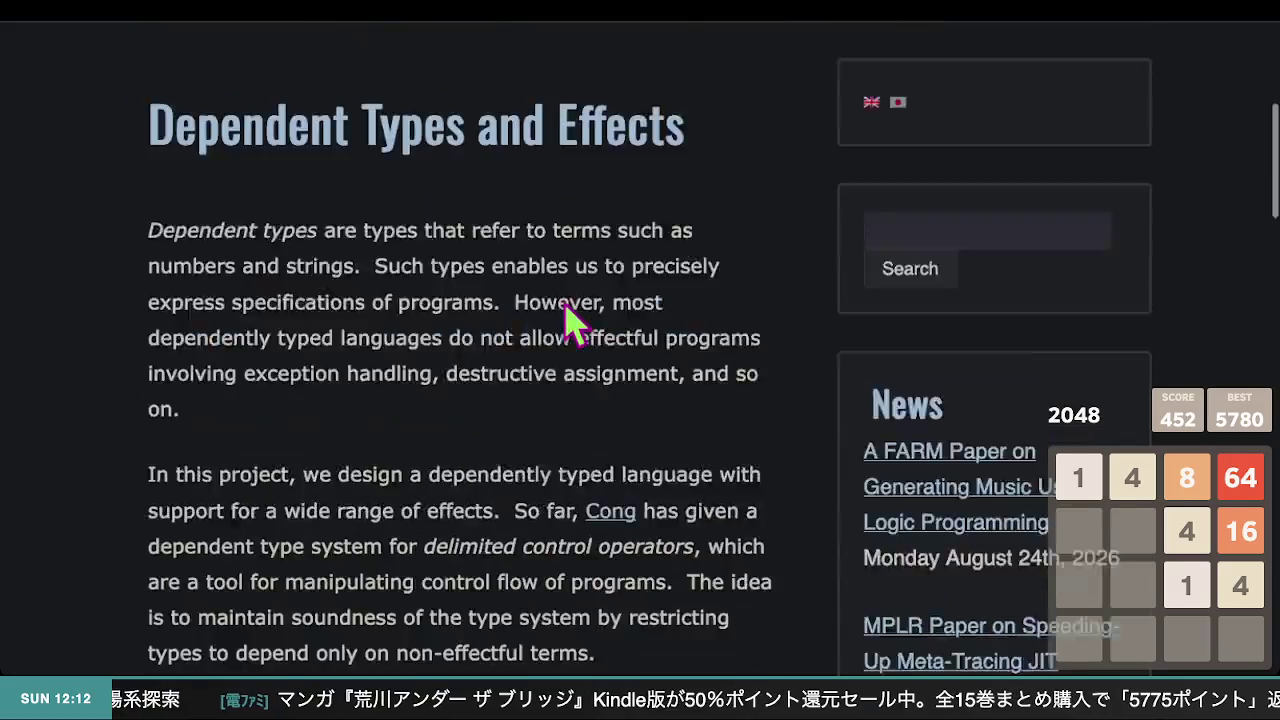
scroll(573, 322, down, 5)
scroll(570, 322, down, 15)
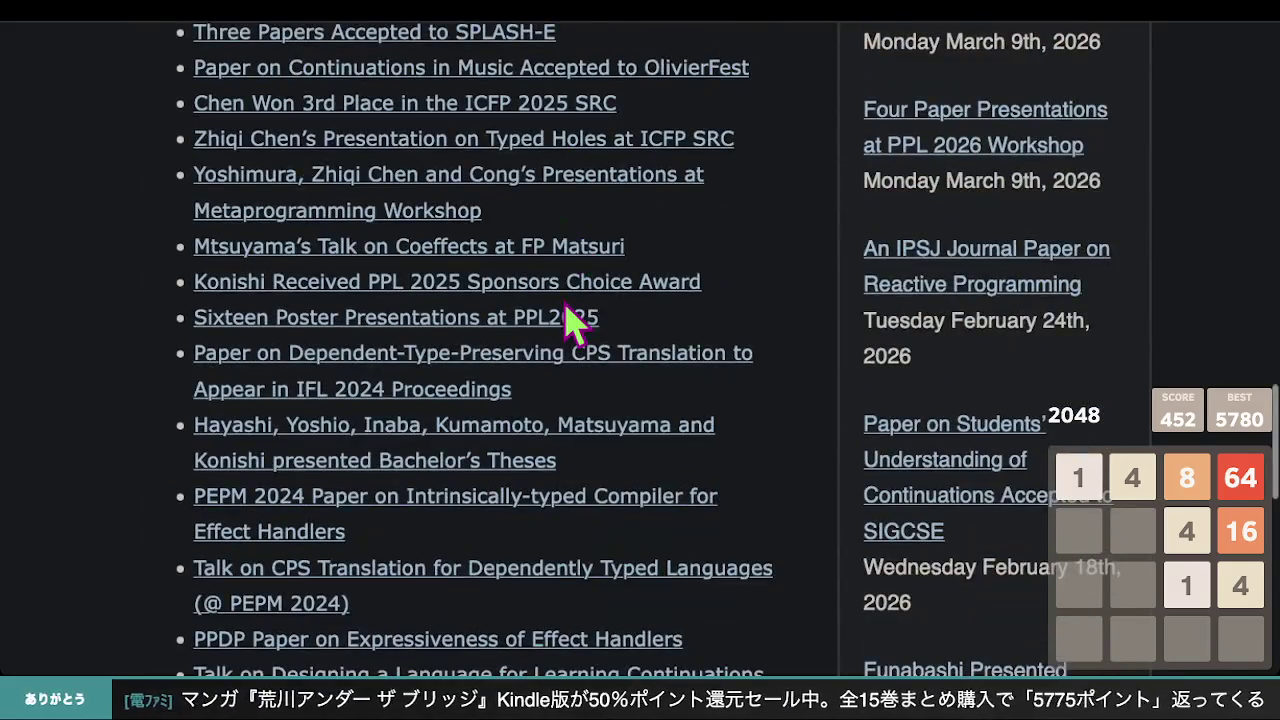
scroll(566, 310, up, 20)
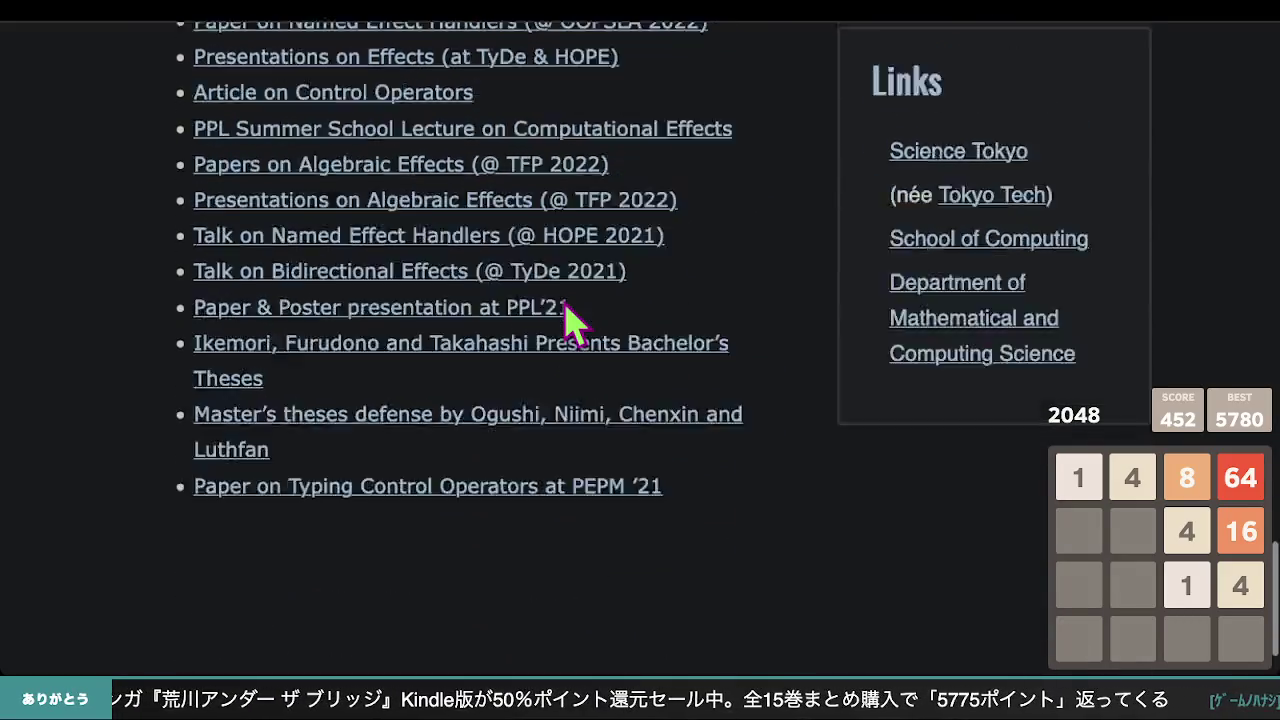
scroll(540, 320, up, 6)
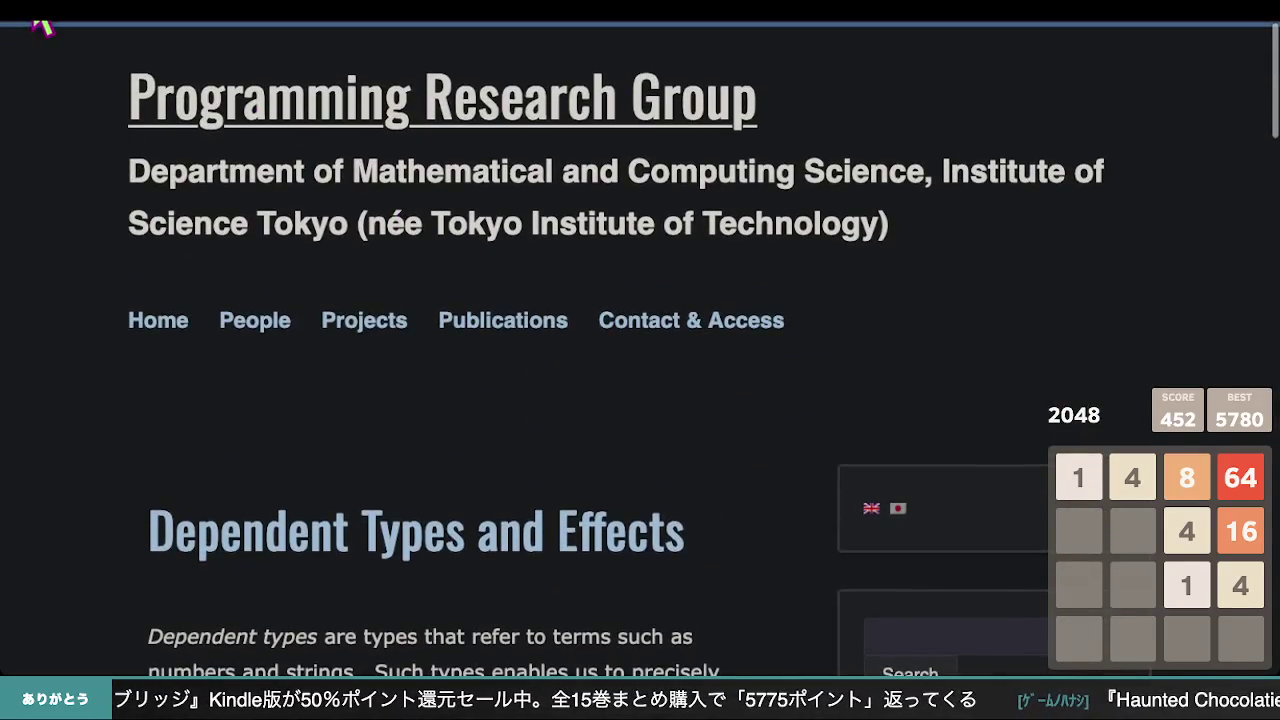
key(alt+Left)
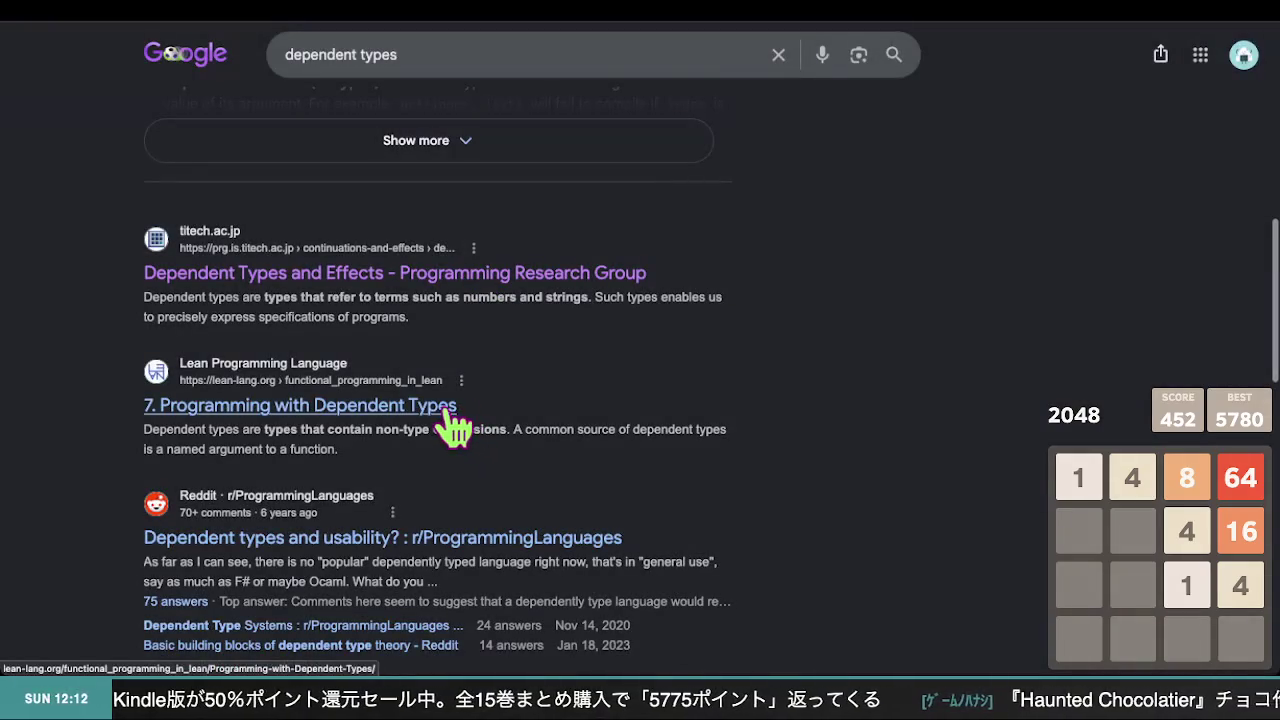
click(447, 409)
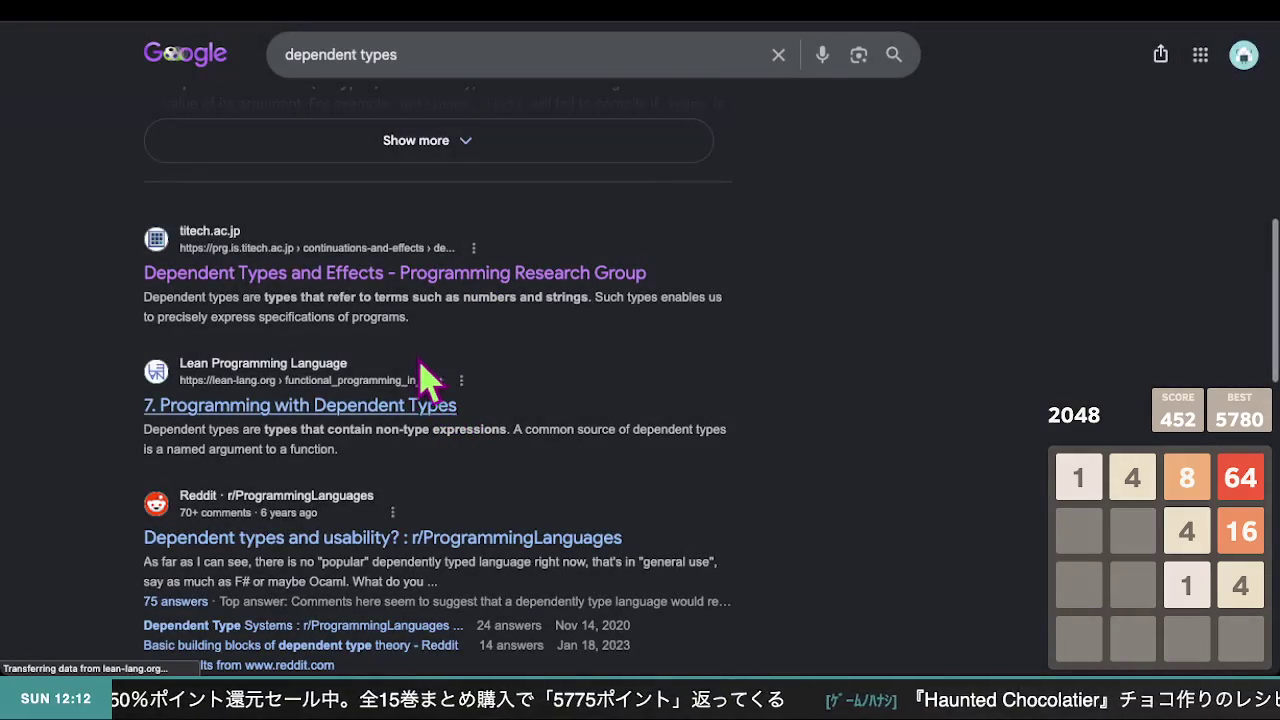
scroll(443, 300, down, 2)
scroll(423, 343, down, 5)
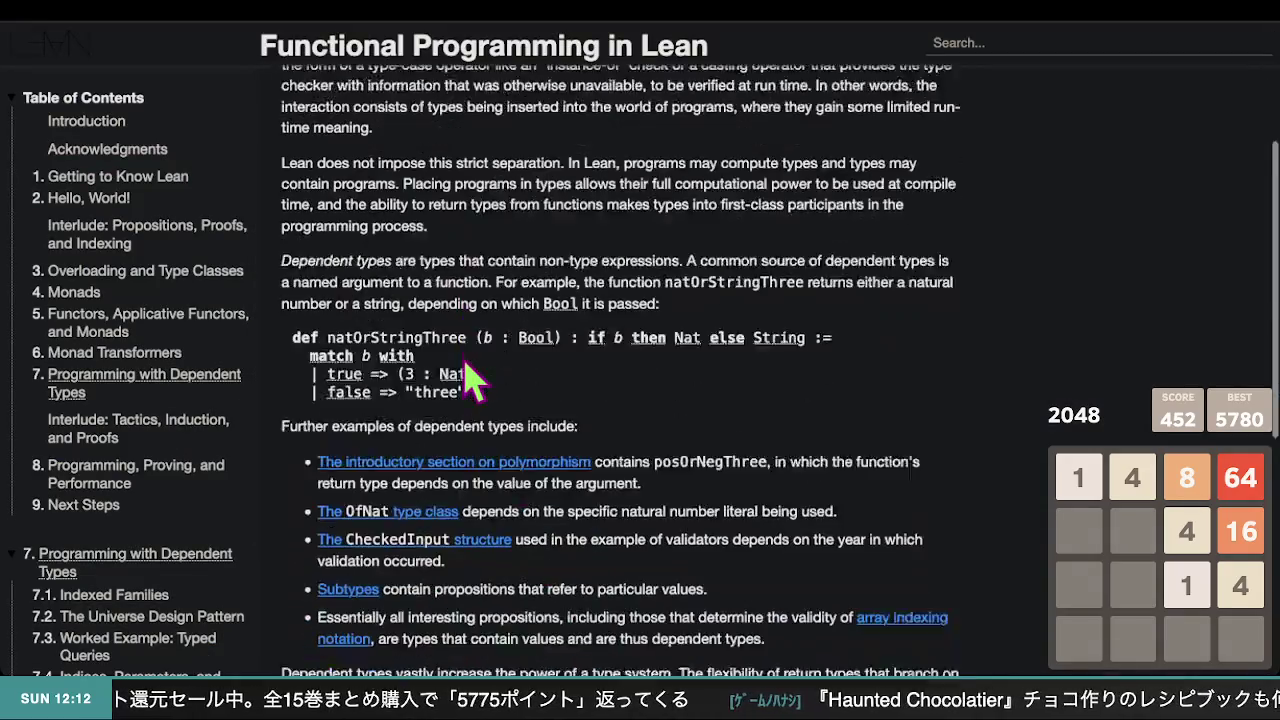
scroll(562, 360, down, 3)
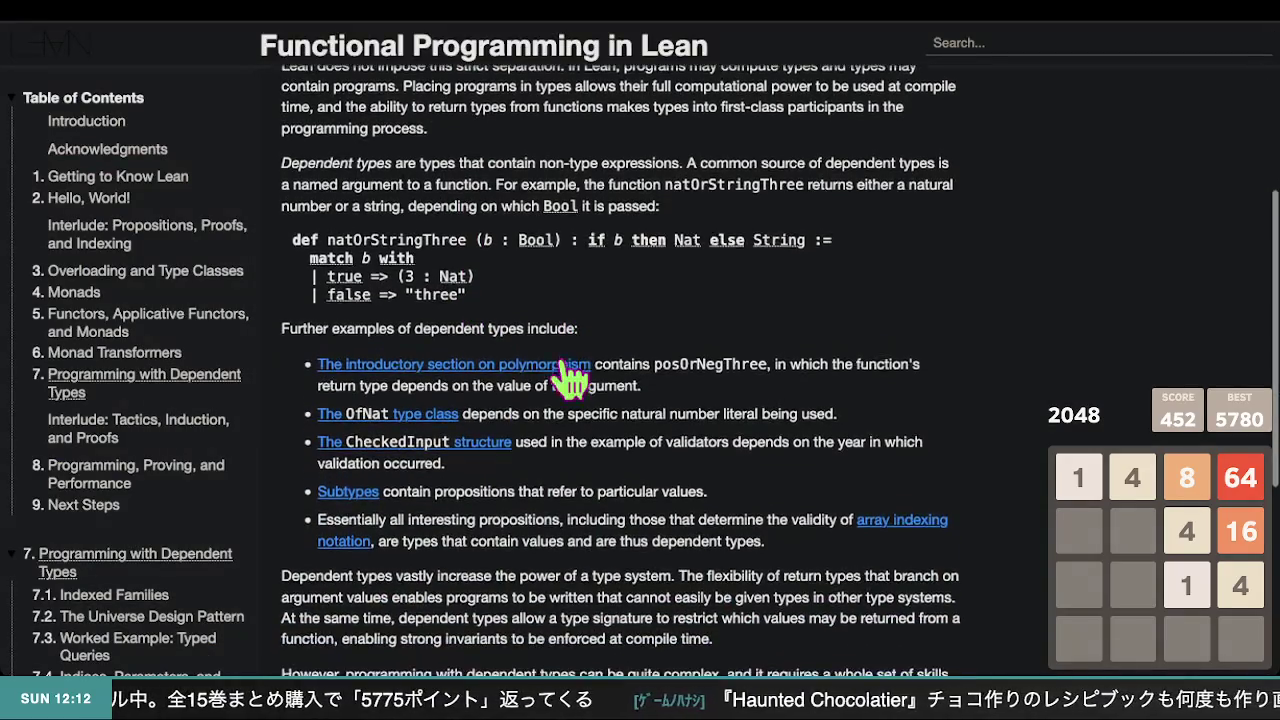
scroll(558, 352, up, 8)
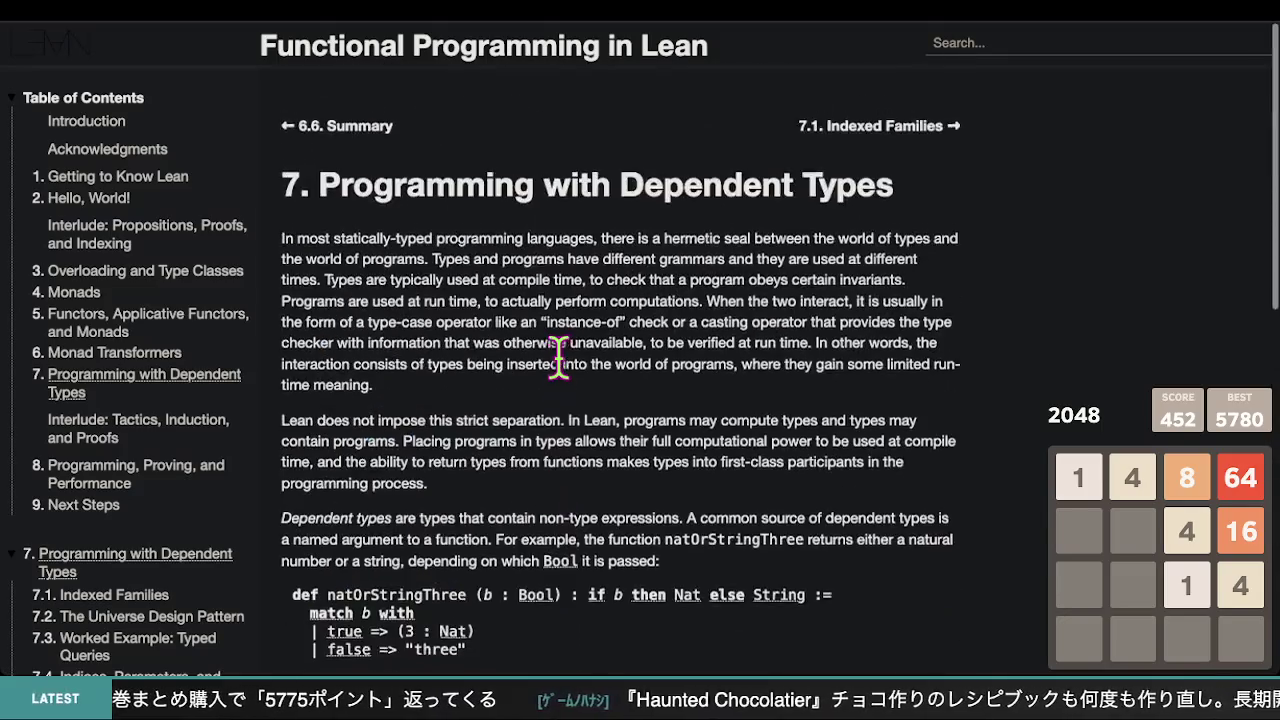
drag(436, 238, 543, 395)
click(543, 395)
scroll(560, 420, down, 6)
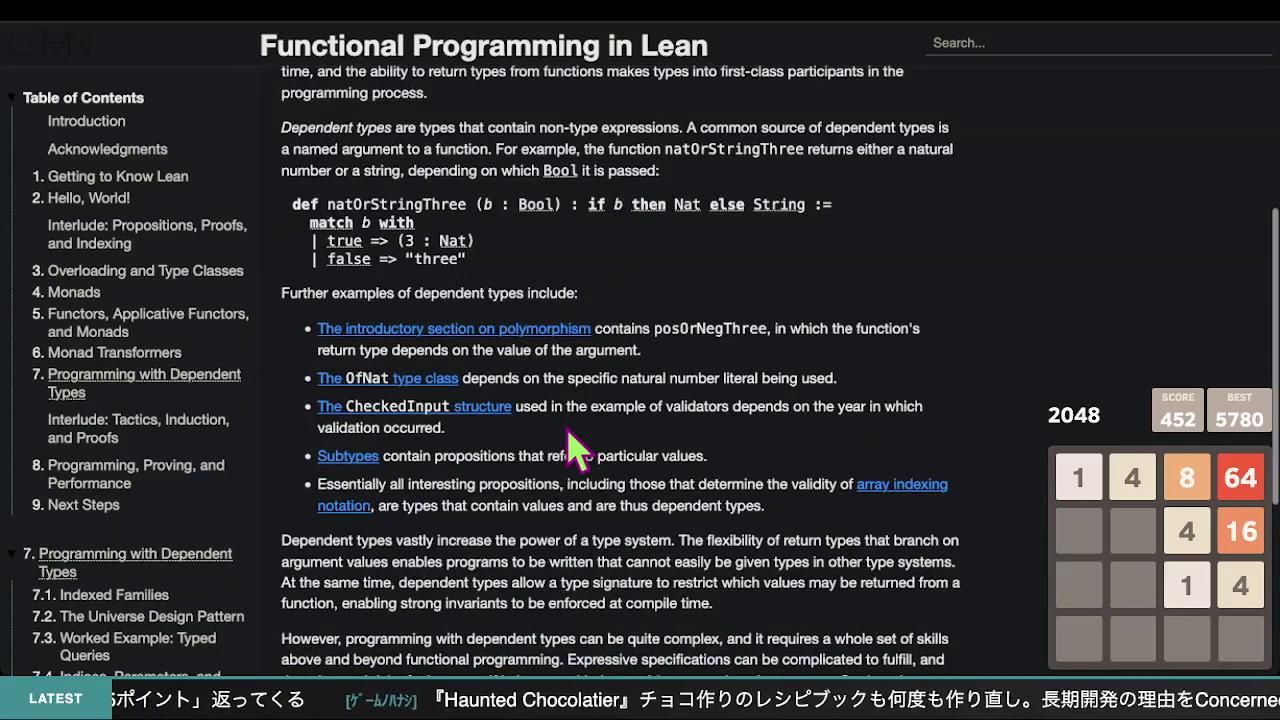
scroll(567, 445, down, 1)
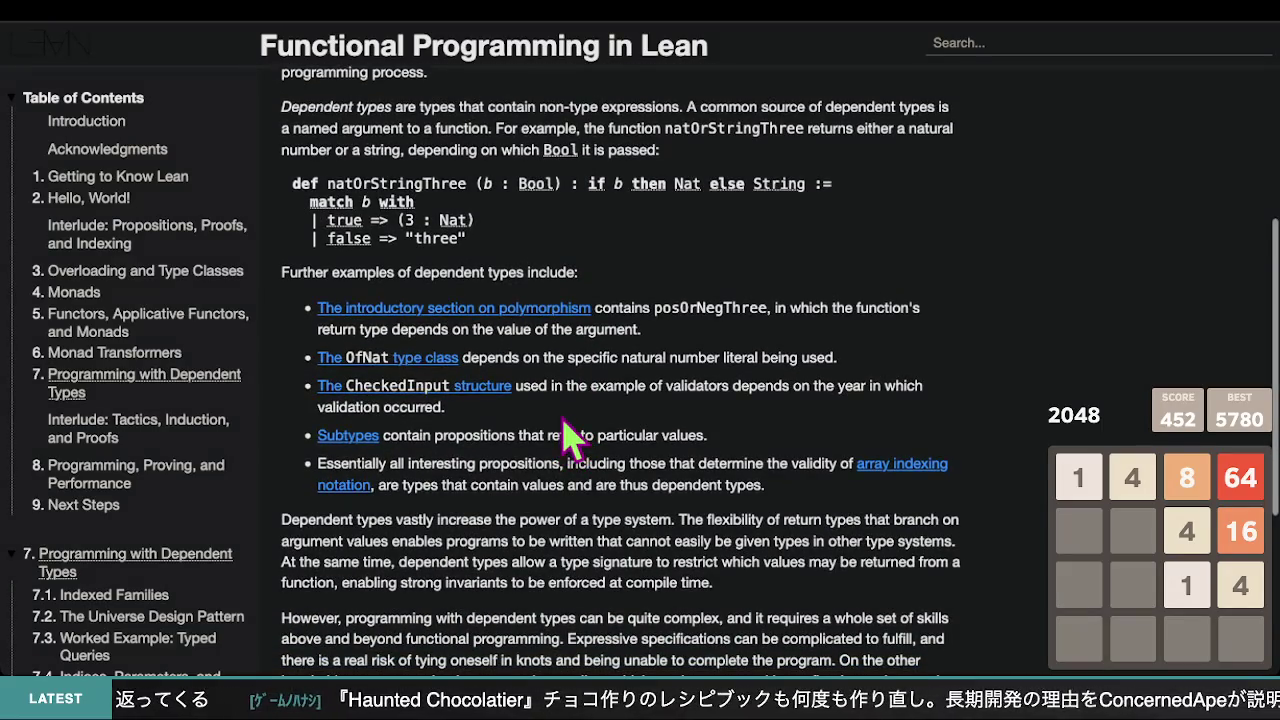
scroll(566, 437, up, 7)
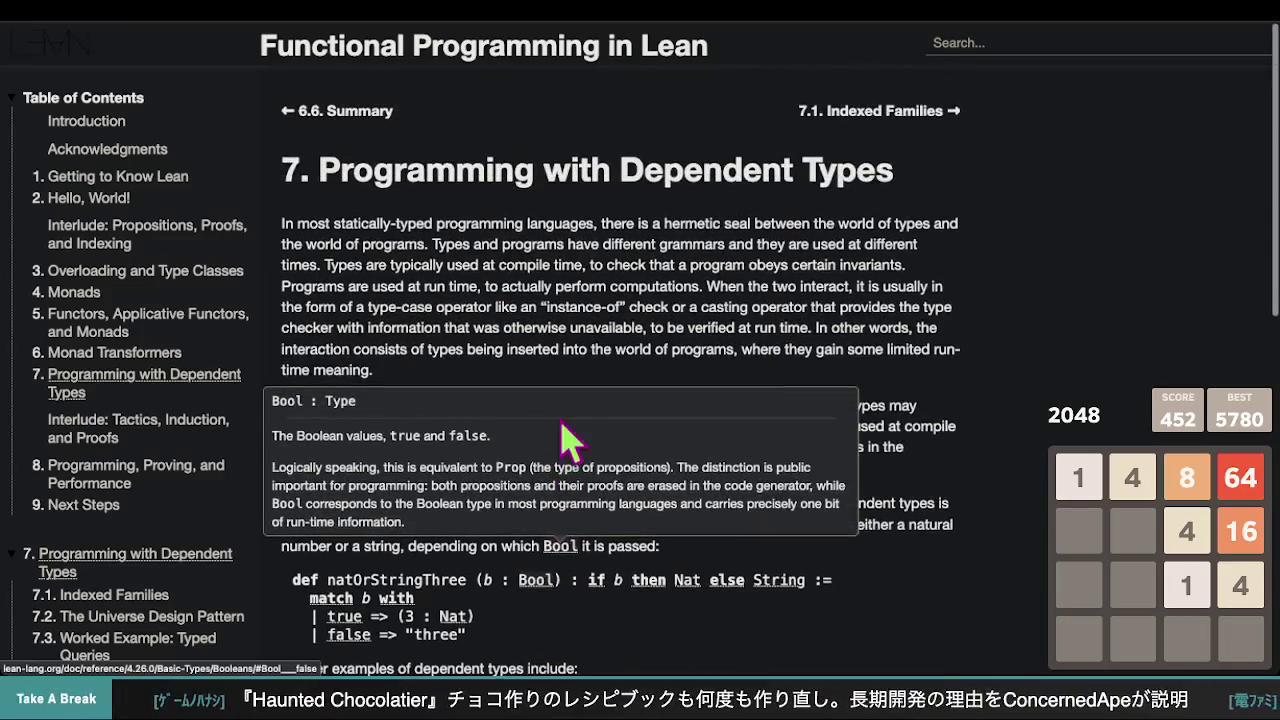
scroll(566, 437, down, 1)
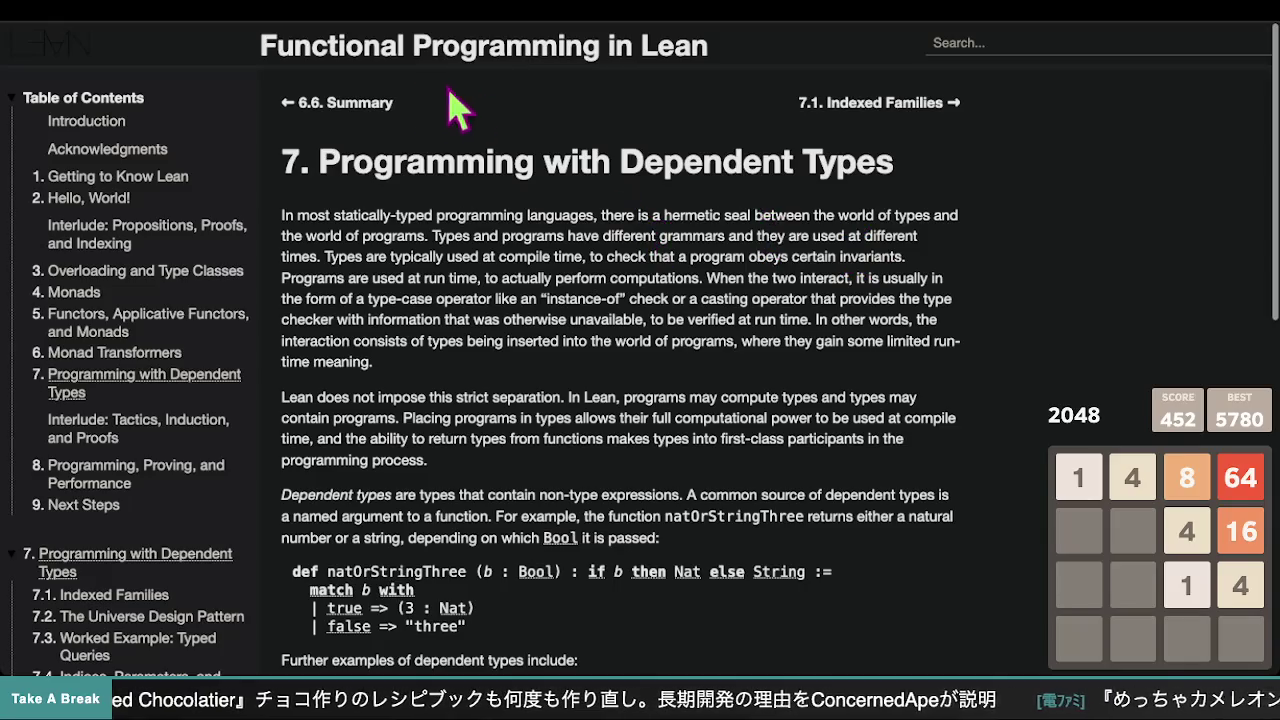
key(alt+Left)
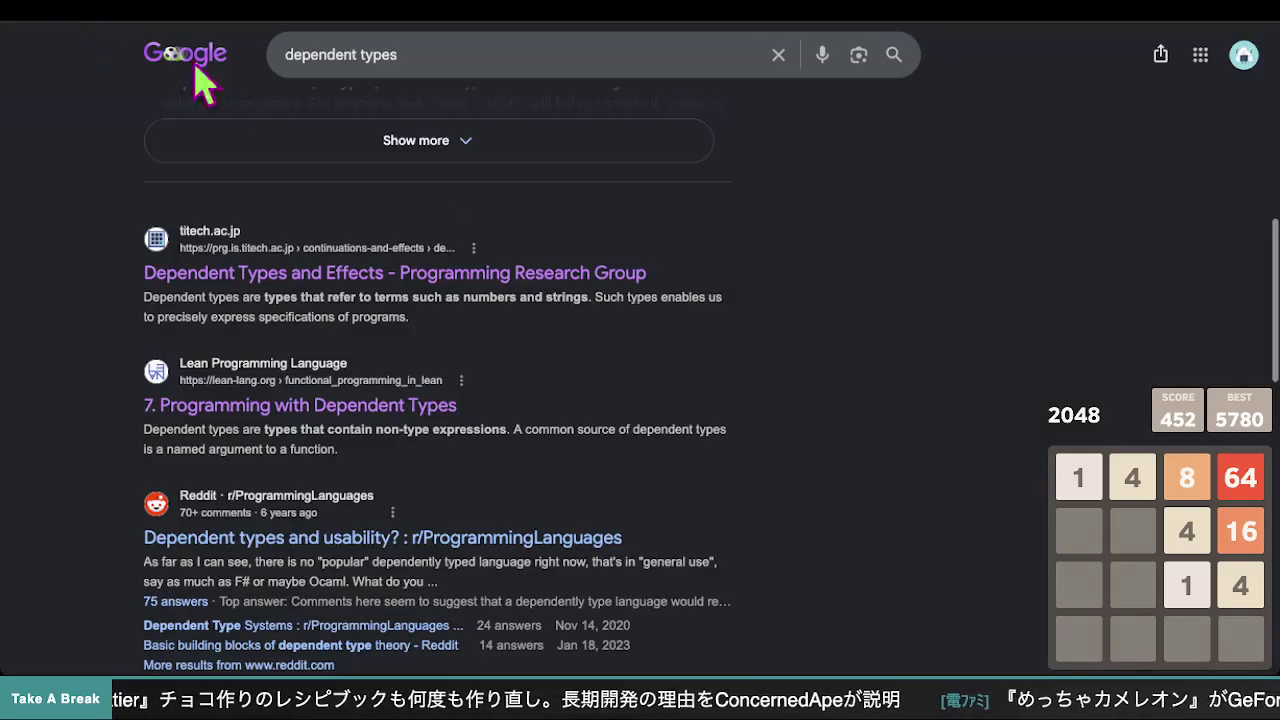
scroll(543, 300, down, 3)
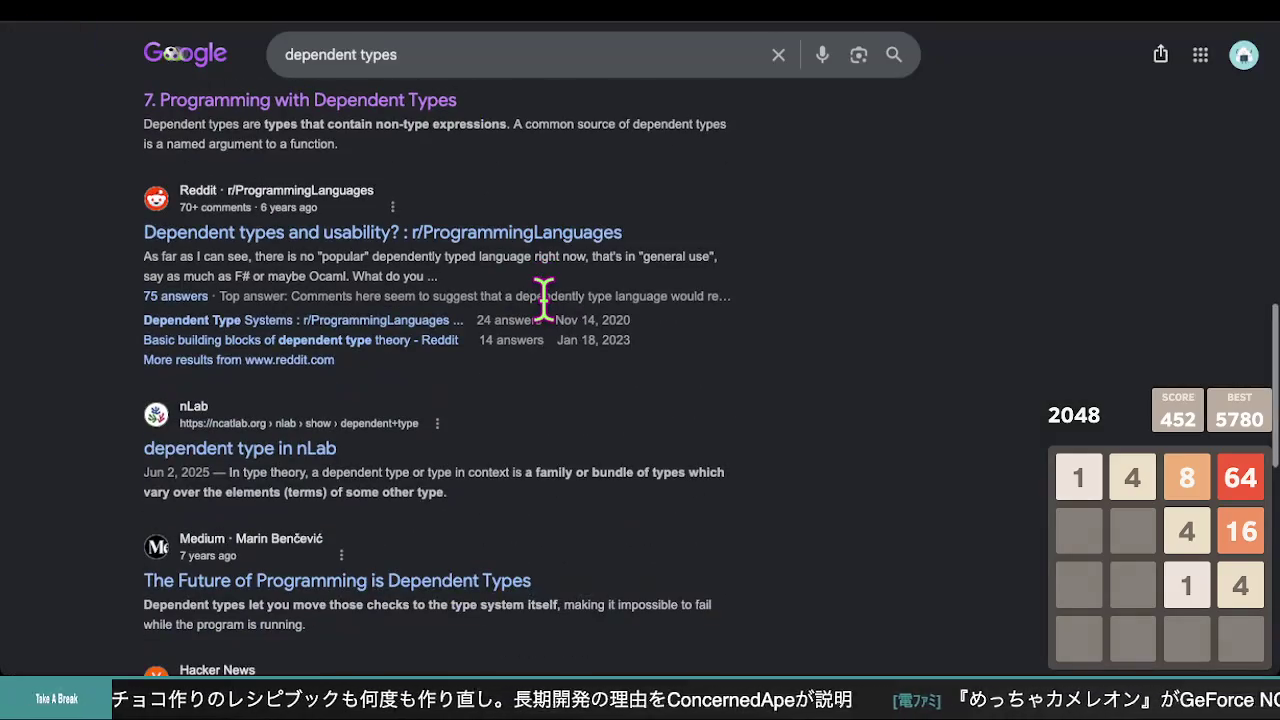
click(481, 240)
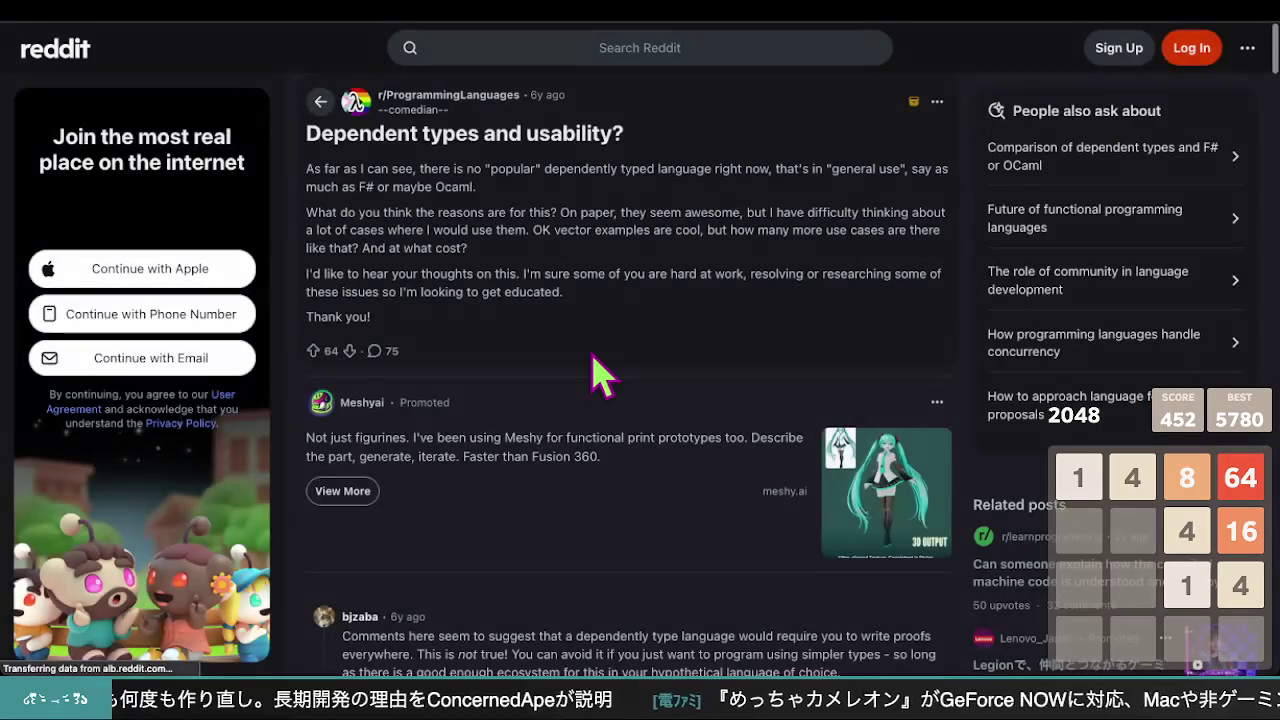
scroll(590, 365, down, 5)
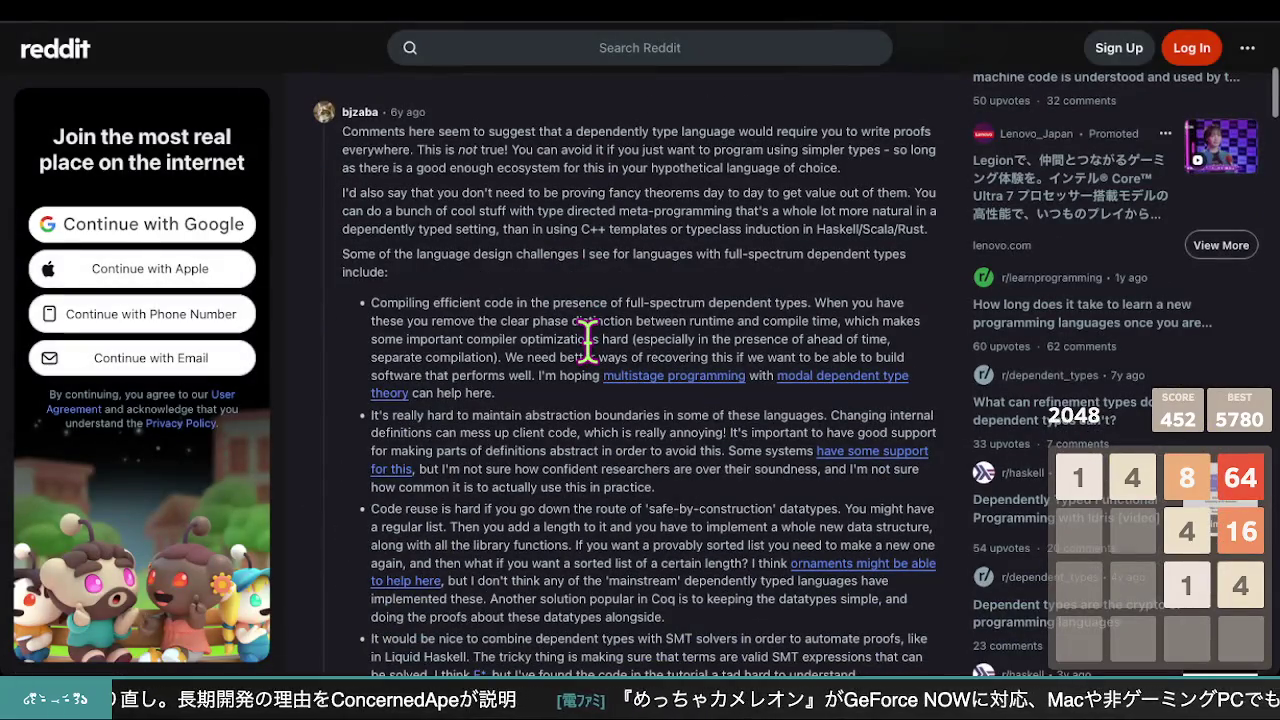
scroll(588, 340, up, 5)
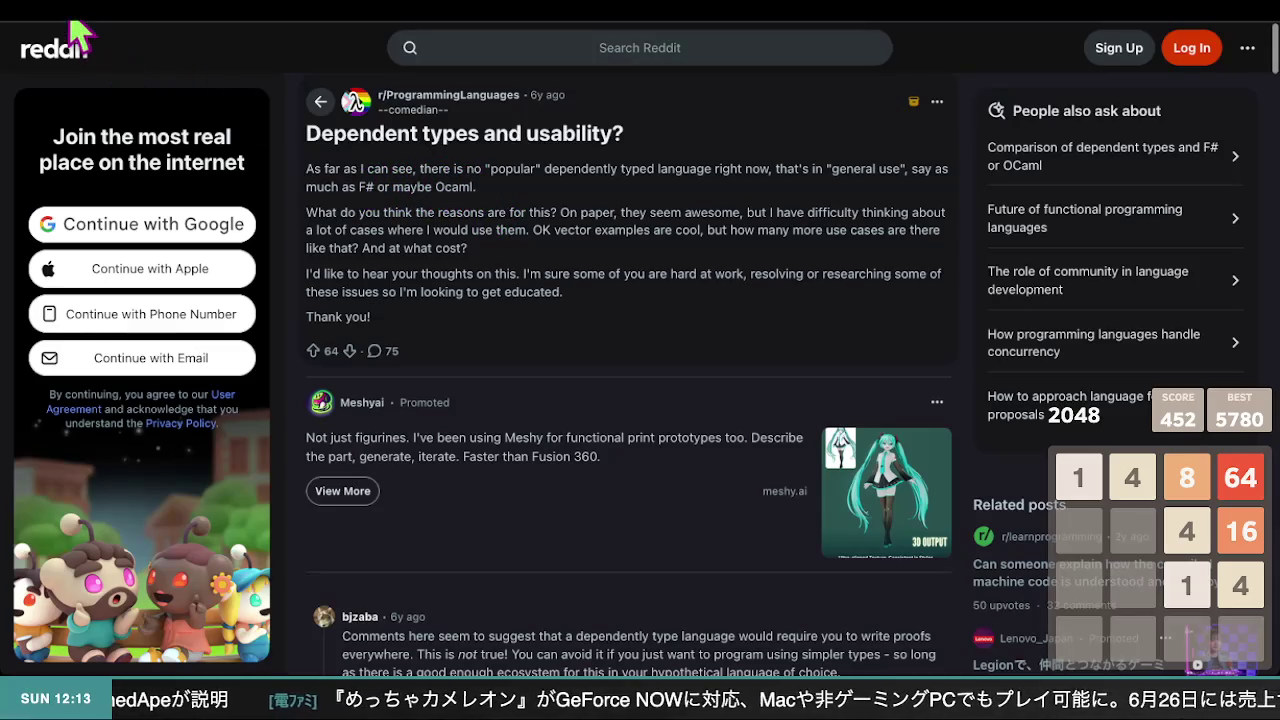
key(alt+Left)
scroll(590, 355, down, 4)
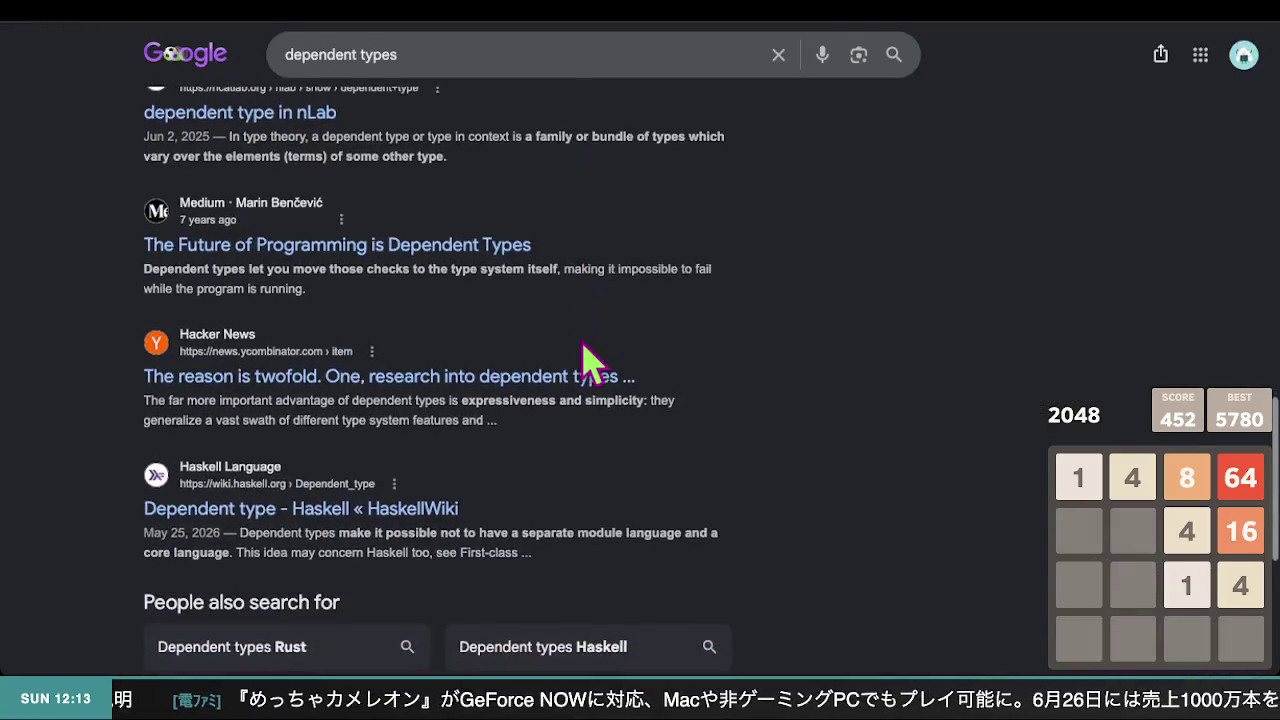
scroll(590, 355, up, 3)
scroll(595, 355, up, 7)
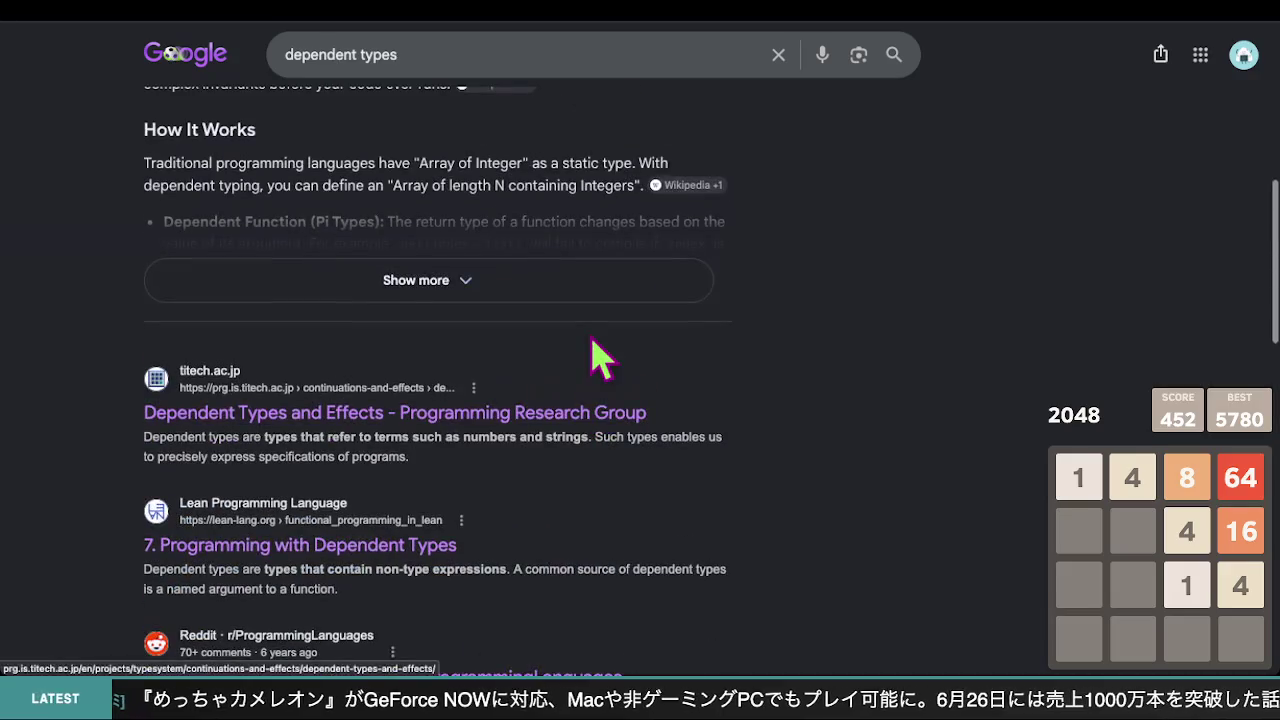
scroll(553, 322, up, 2)
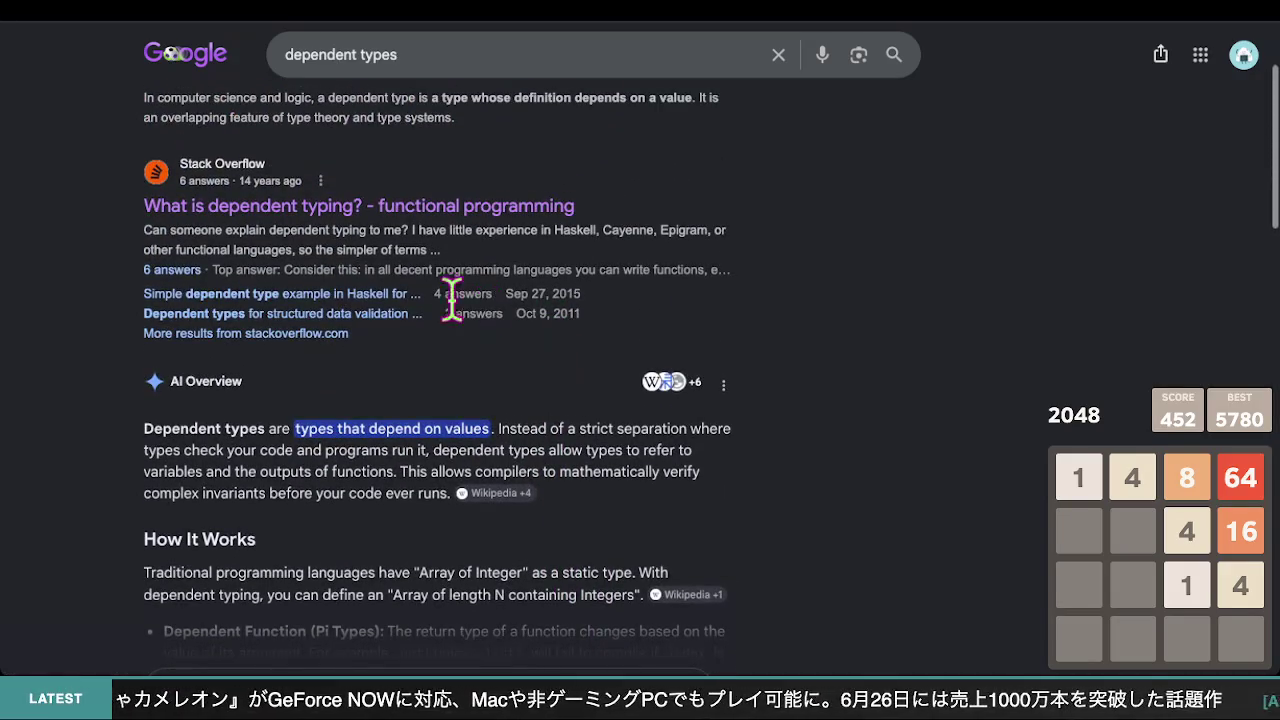
scroll(452, 298, up, 2)
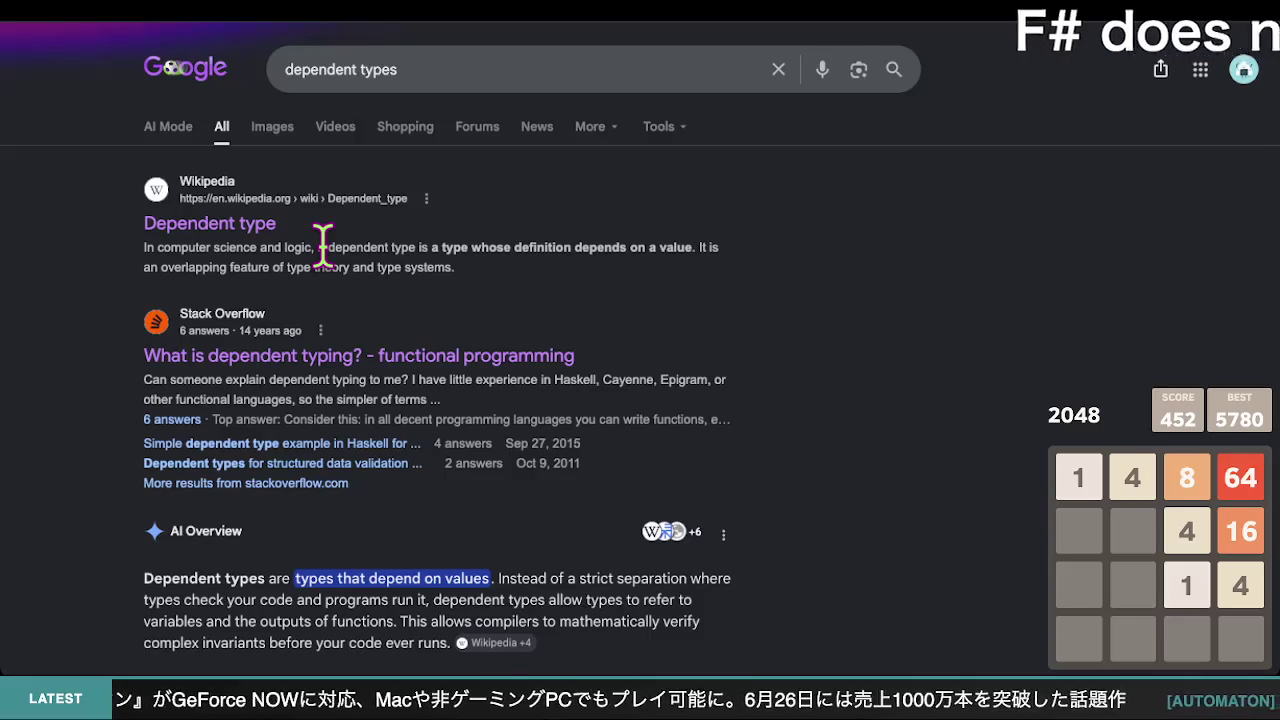
scroll(330, 258, down, 2)
scroll(335, 268, down, 8)
- Open the nLab 'dependent type' article and scroll through it
click(270, 430)
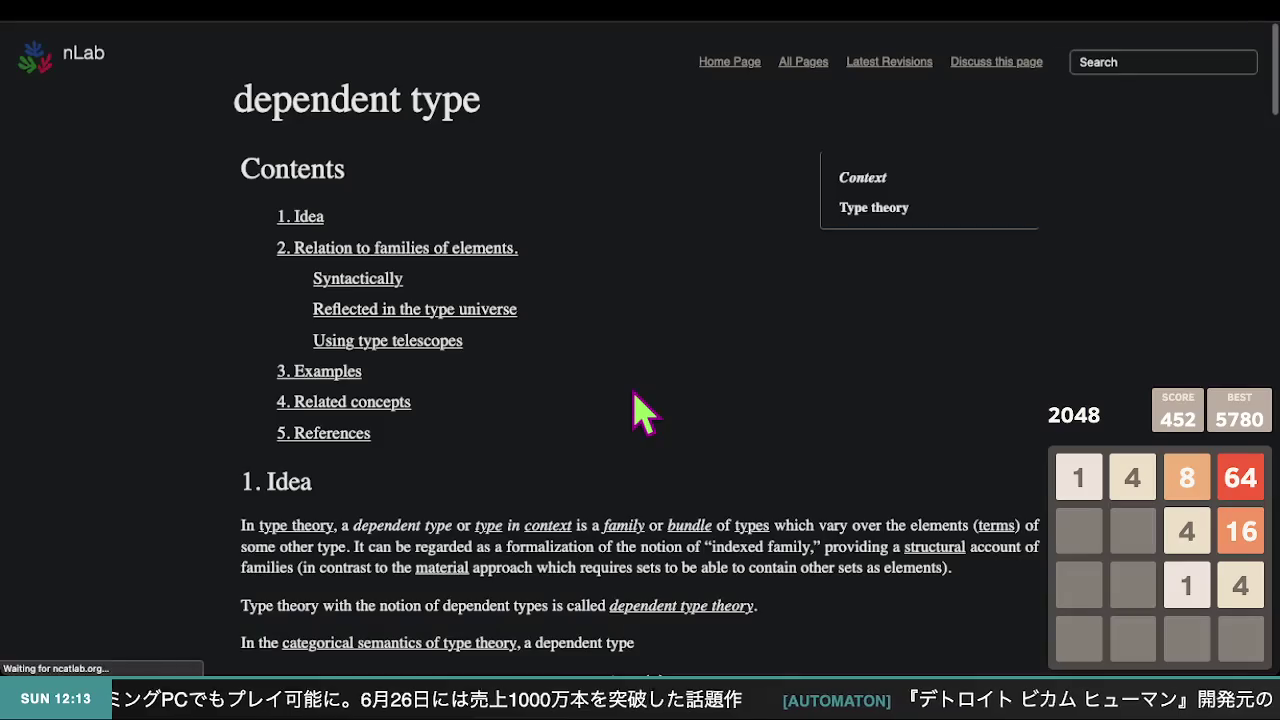
scroll(355, 320, down, 8)
scroll(345, 305, down, 10)
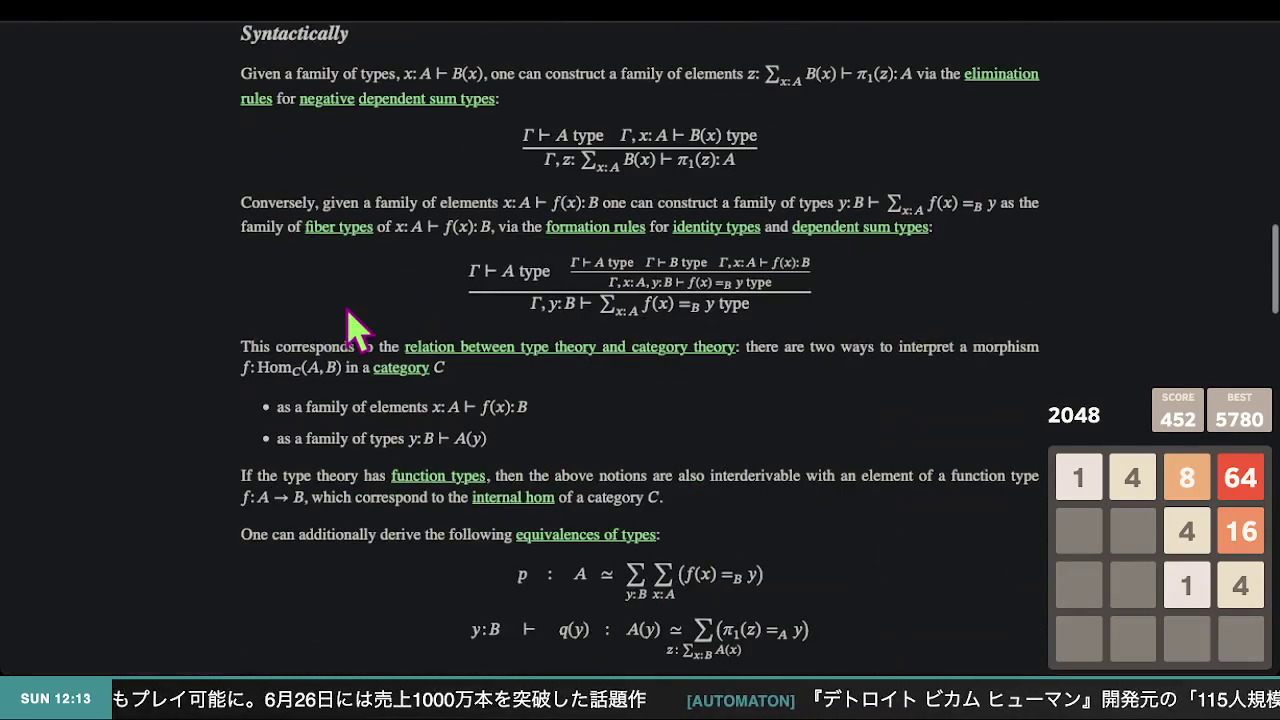
scroll(345, 305, down, 1)
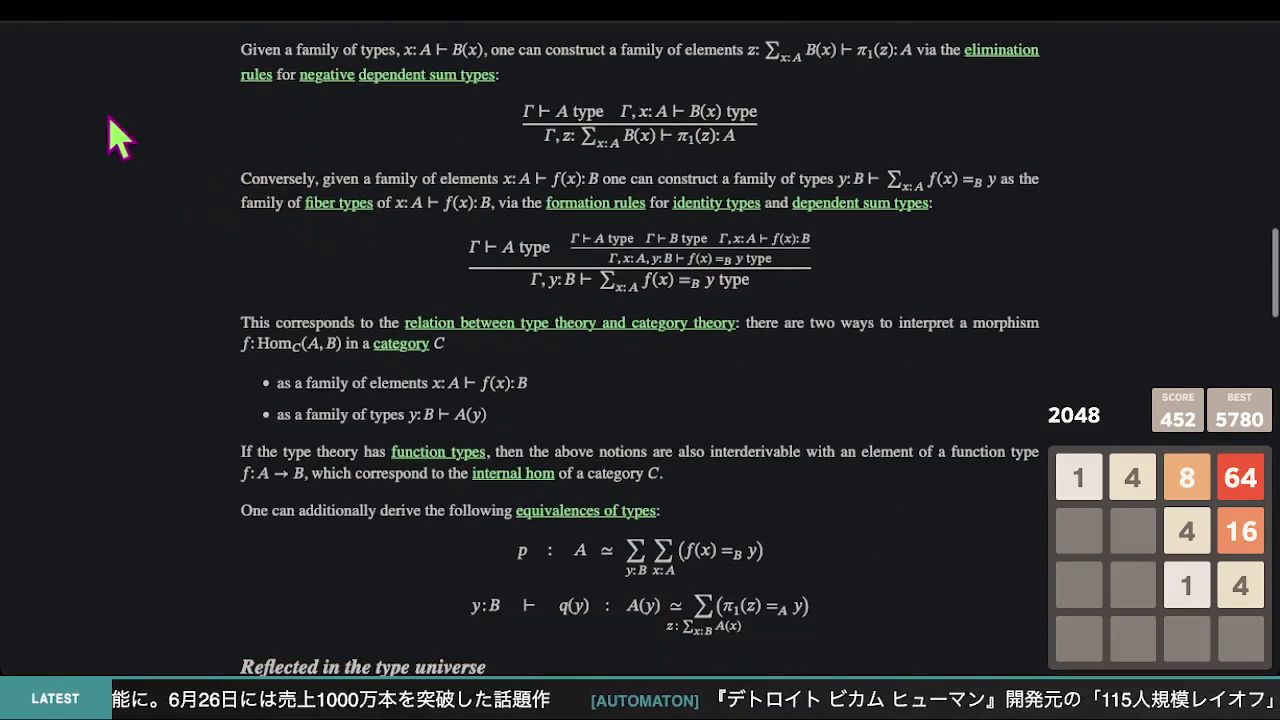
- Go back to Google's 'dependent types' results and scroll through them
key(alt+Left)
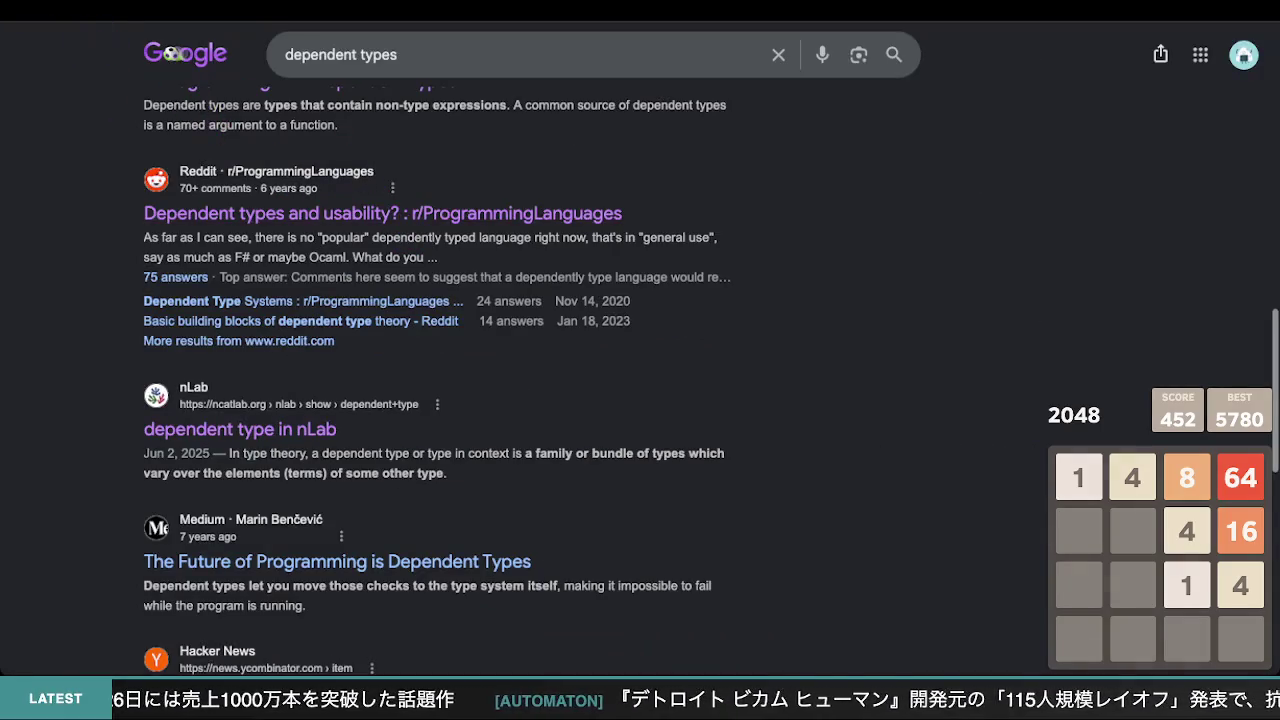
key(alt+Right)
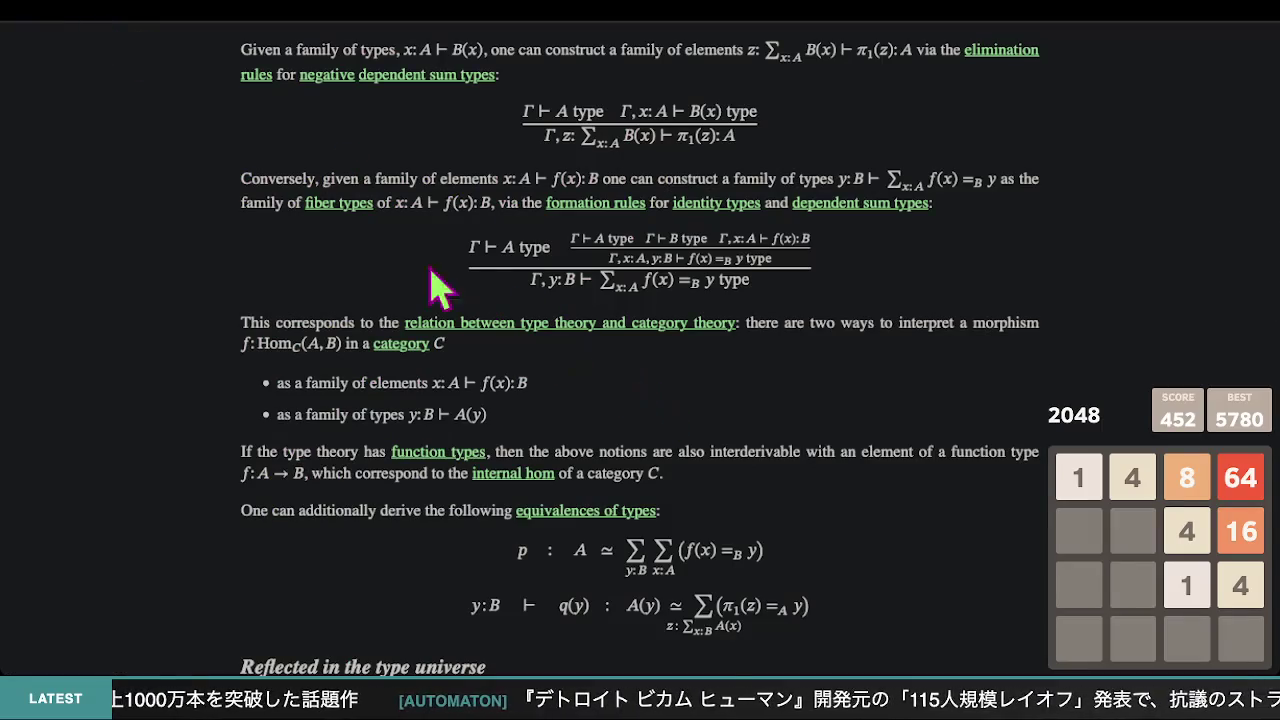
scroll(462, 245, up, 3)
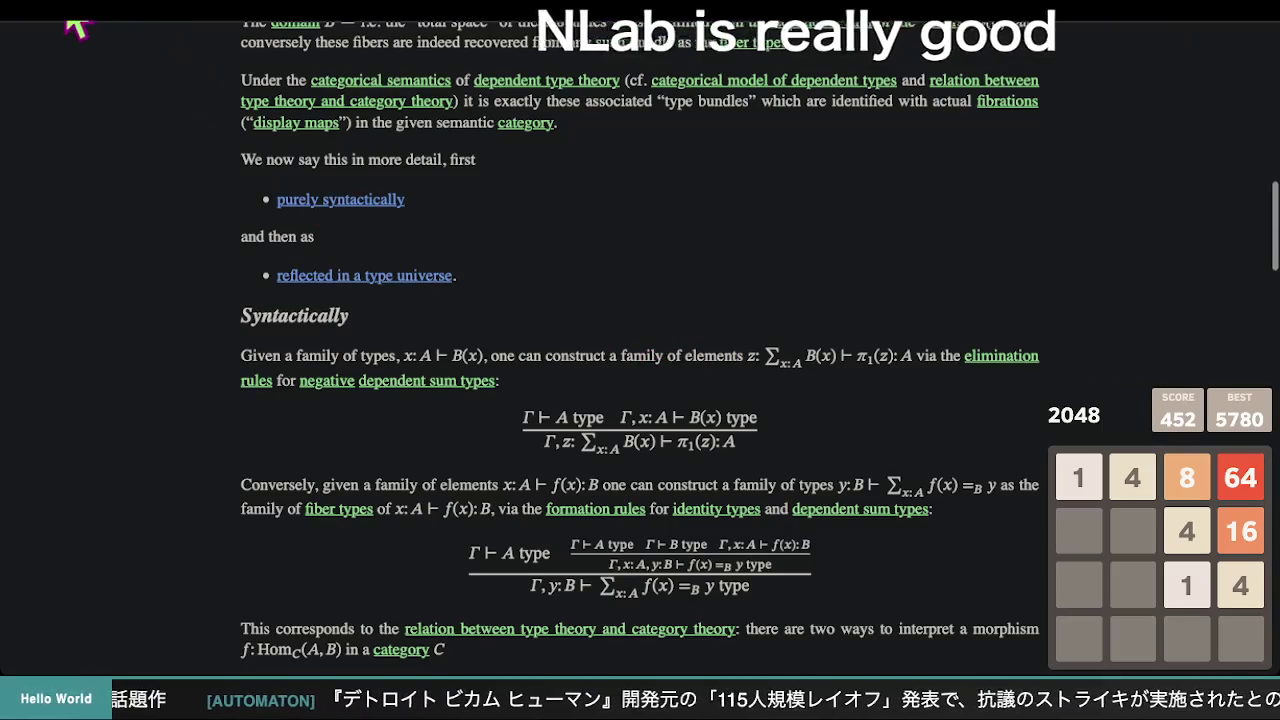
key(alt+Left)
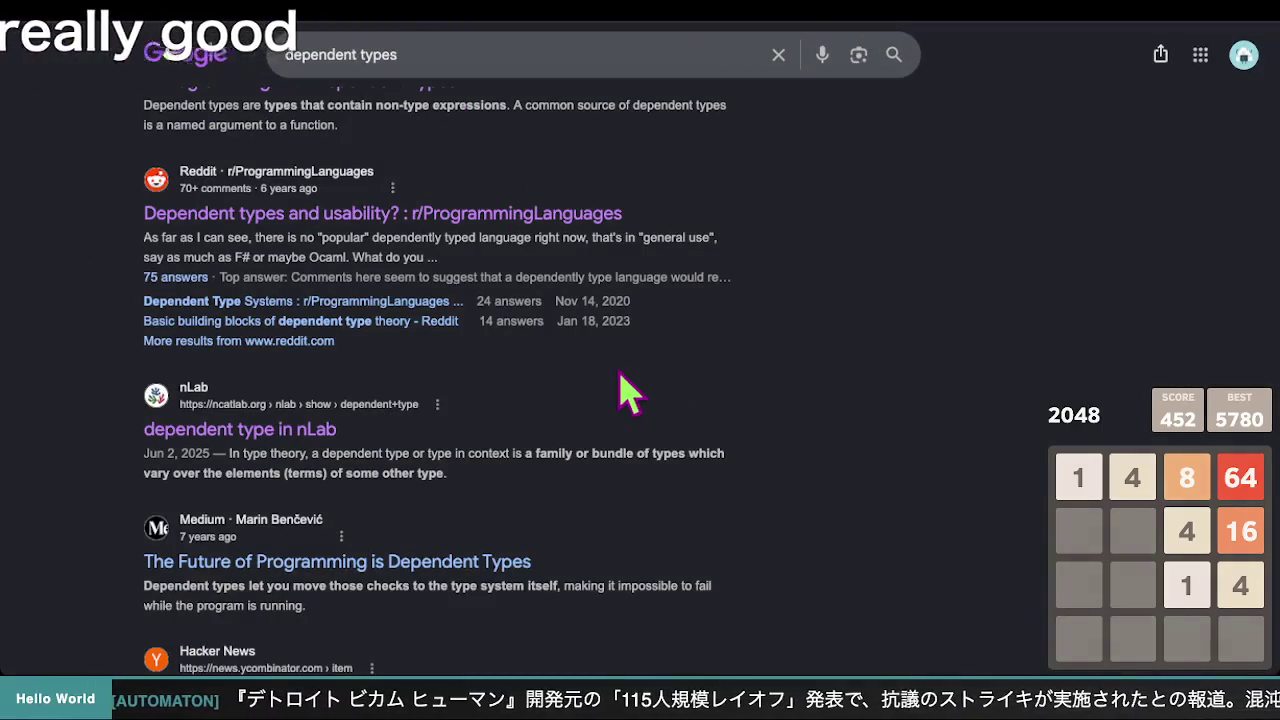
scroll(560, 368, down, 2)
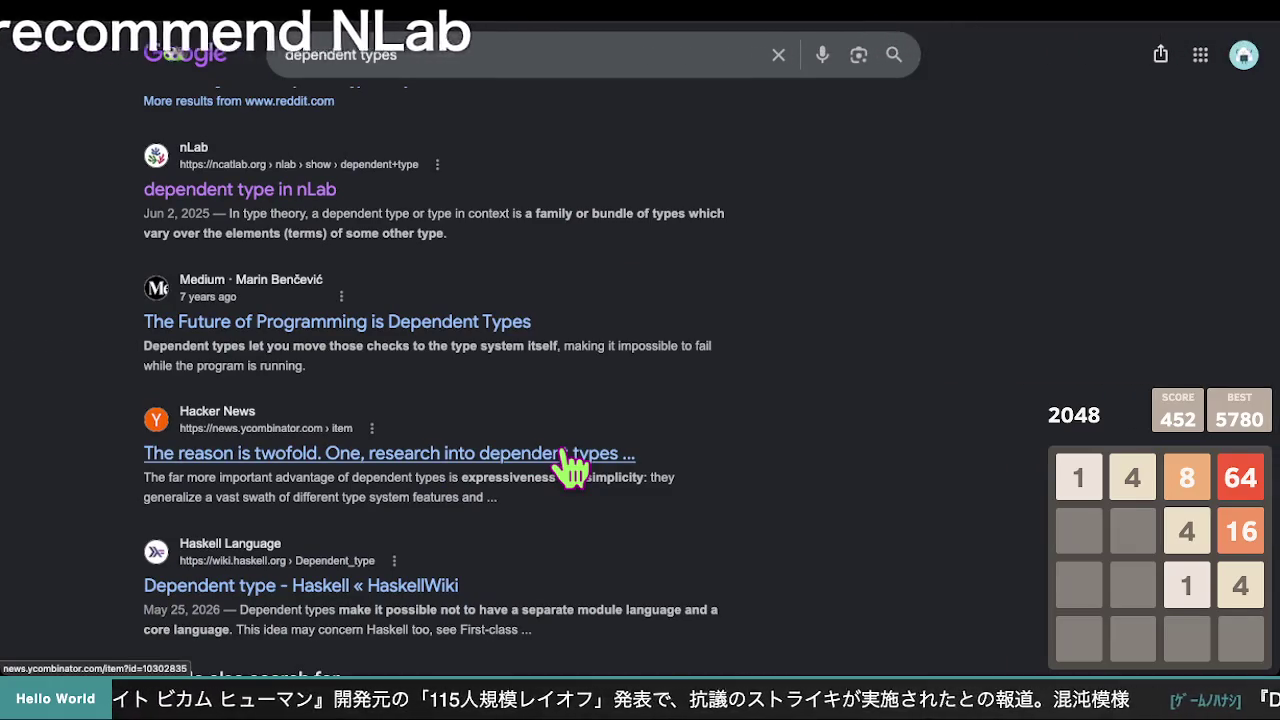
scroll(565, 420, up, 10)
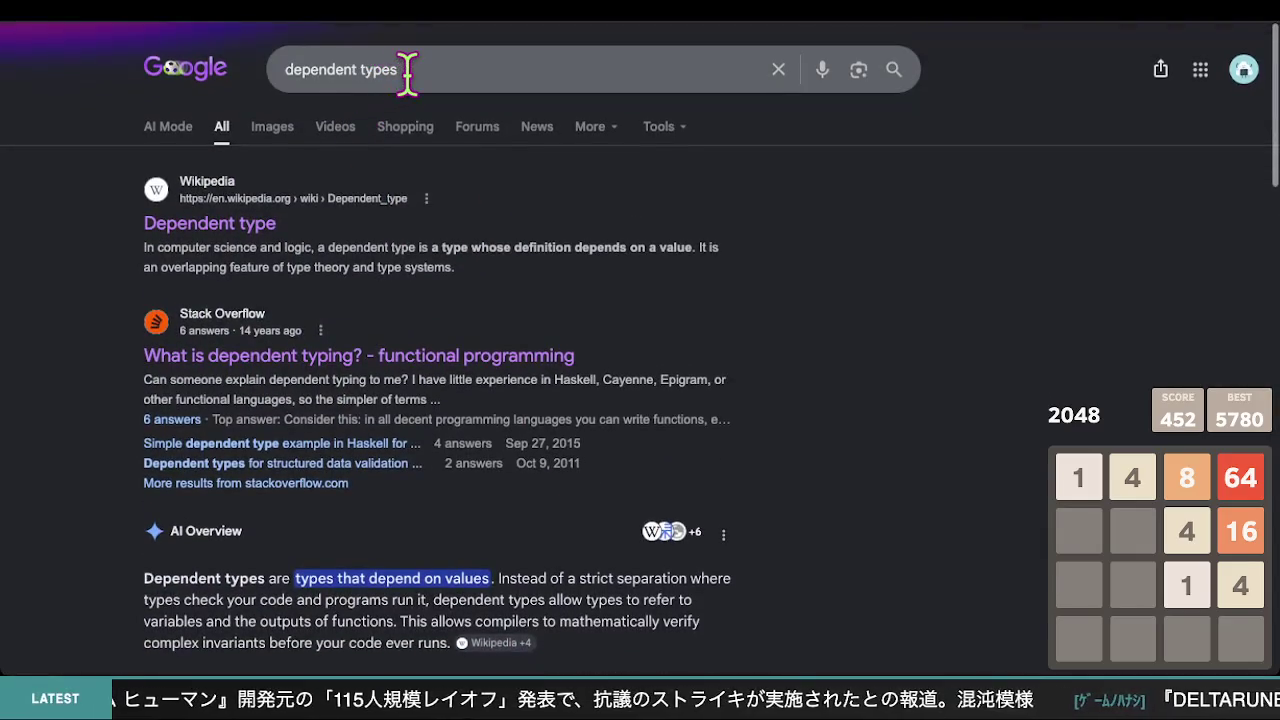
- Edit the search query to add 'NLab'
click(407, 72)
text(N Lad)
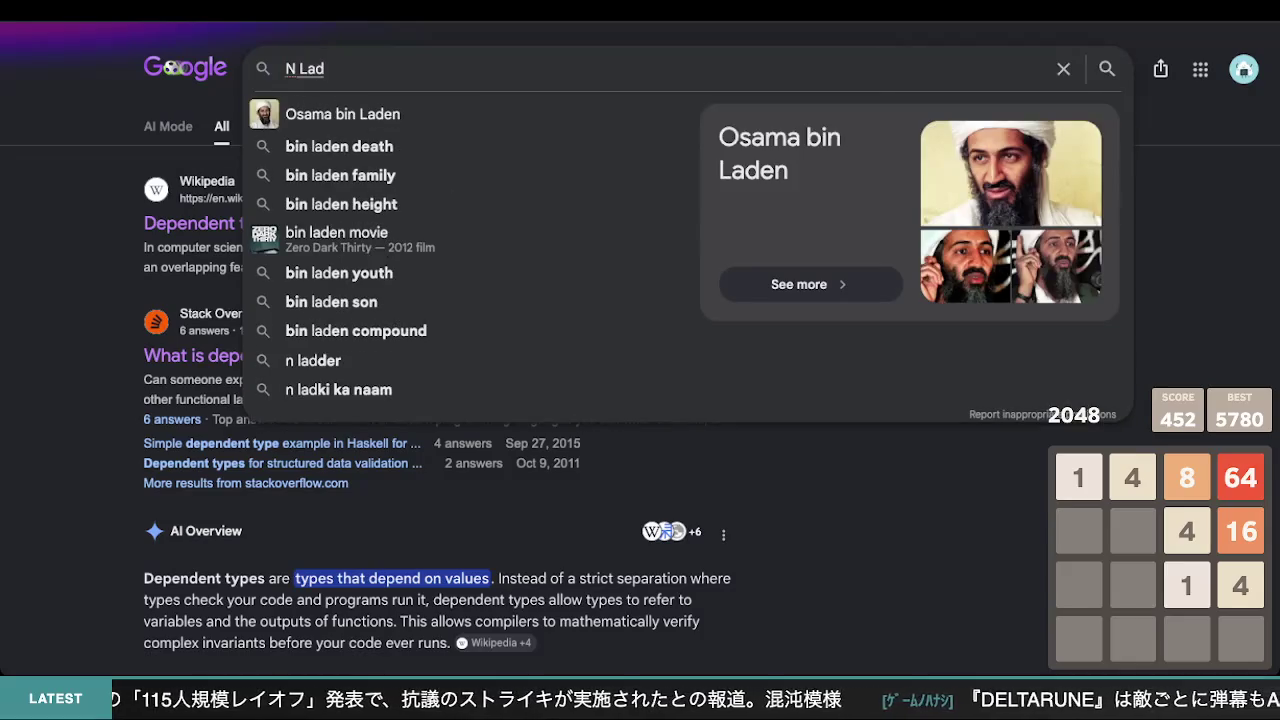
key(BackSpace)
key(BackSpace)
key(BackSpace)
text(Nl)
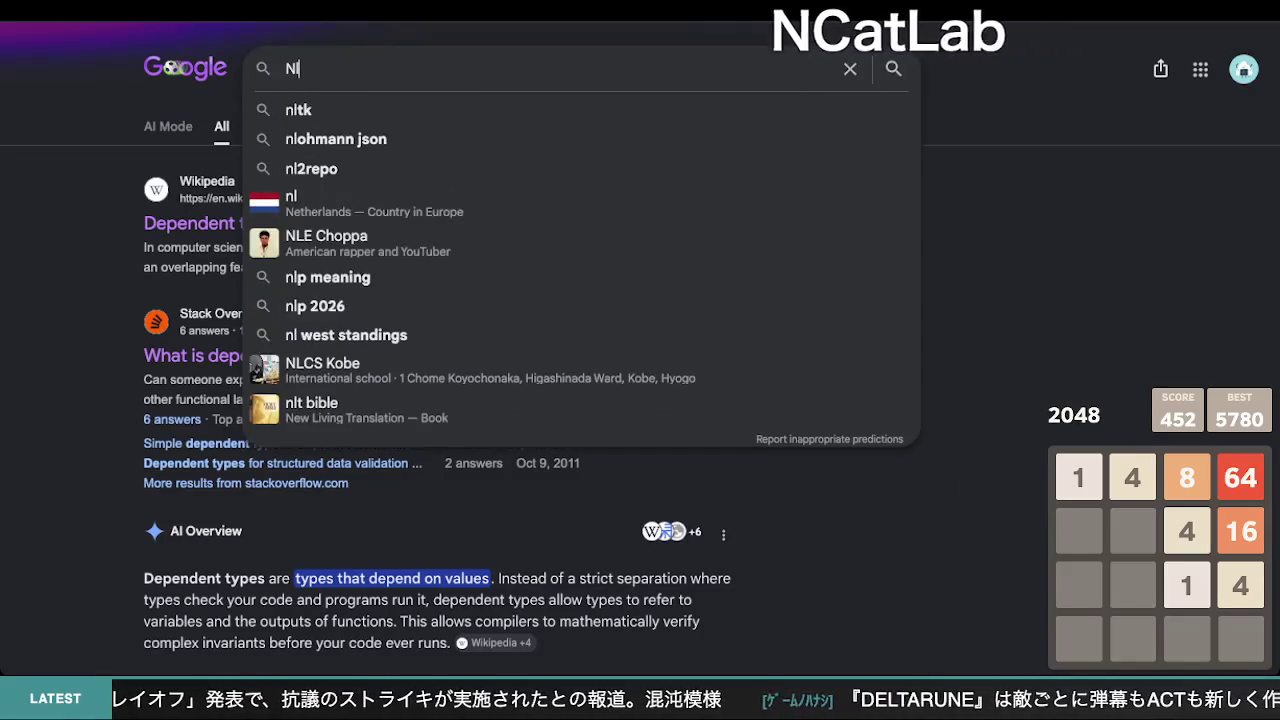
key(BackSpace)
key(BackSpace)
text(N)
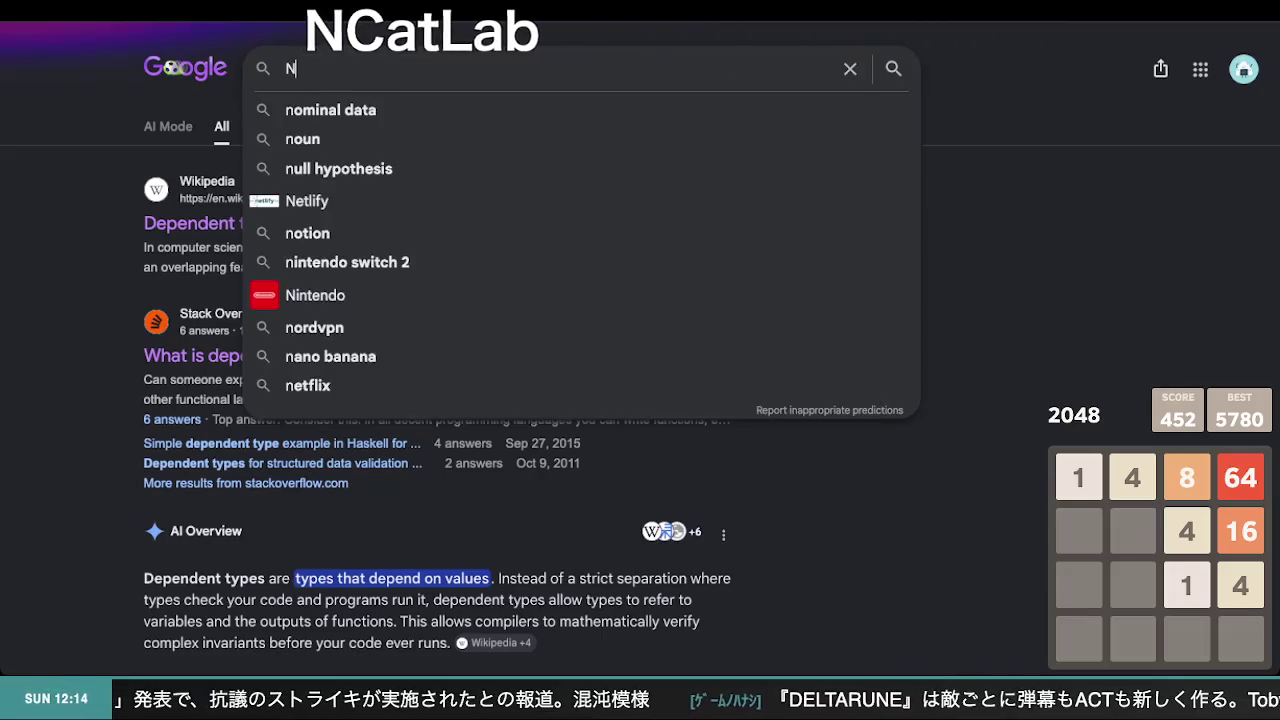
text(Lab)
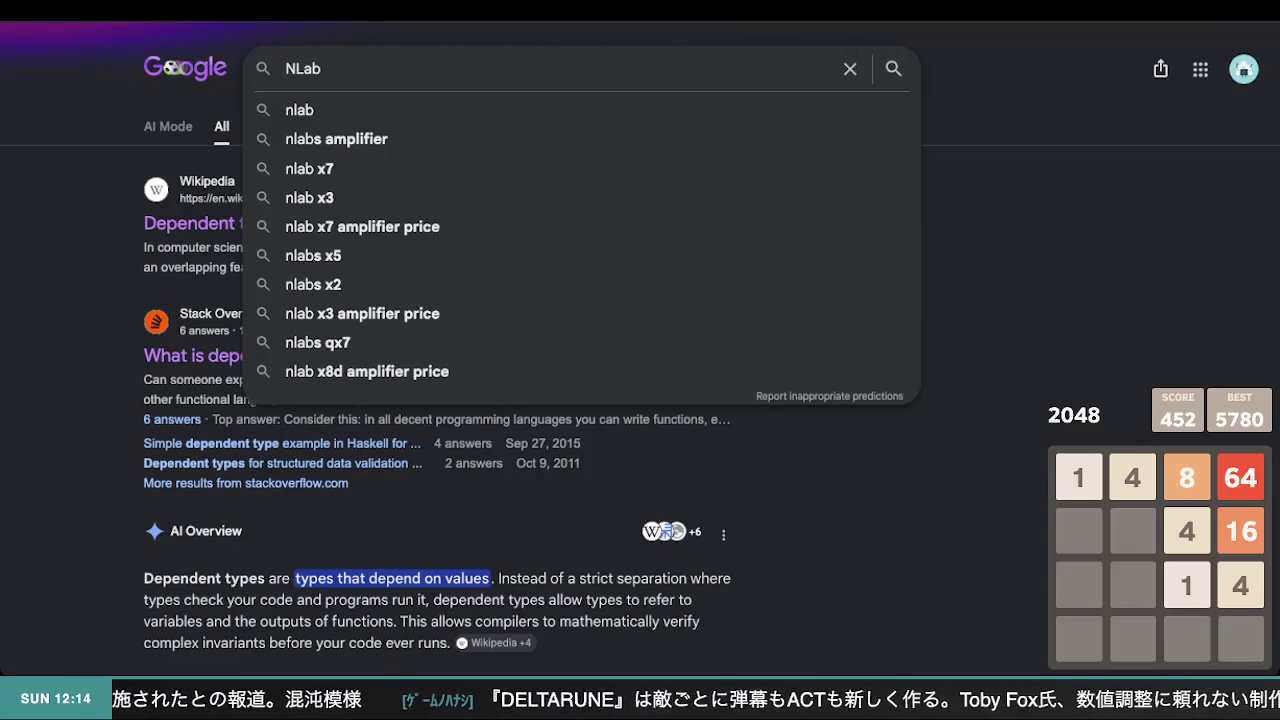
- Open the 'dependent type in nLab' result from the list
click(100, 386)
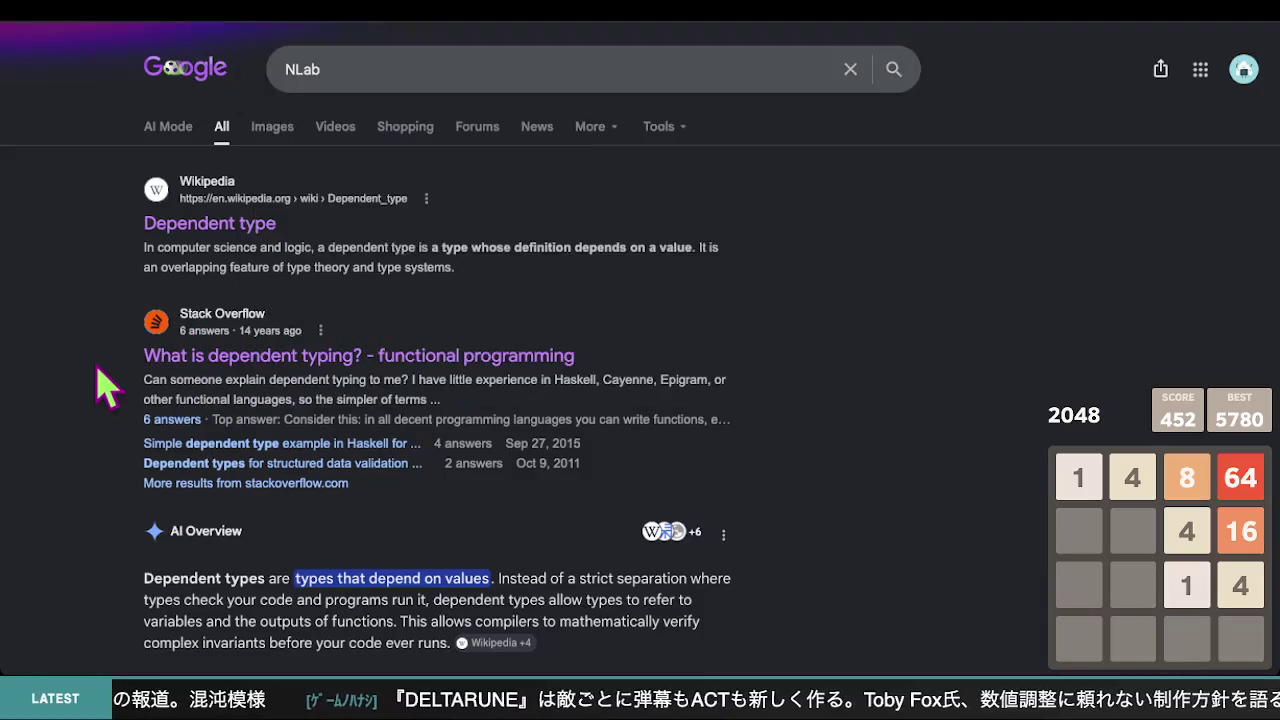
scroll(100, 386, down, 7)
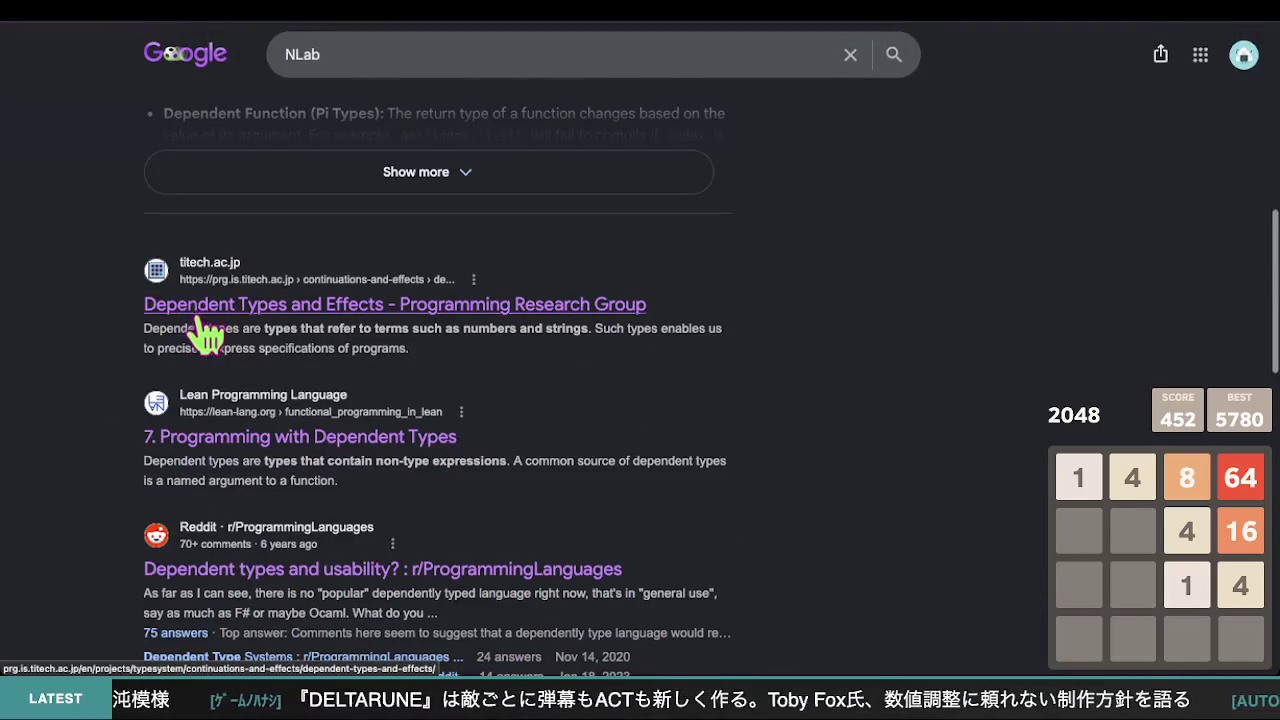
scroll(210, 440, down, 2)
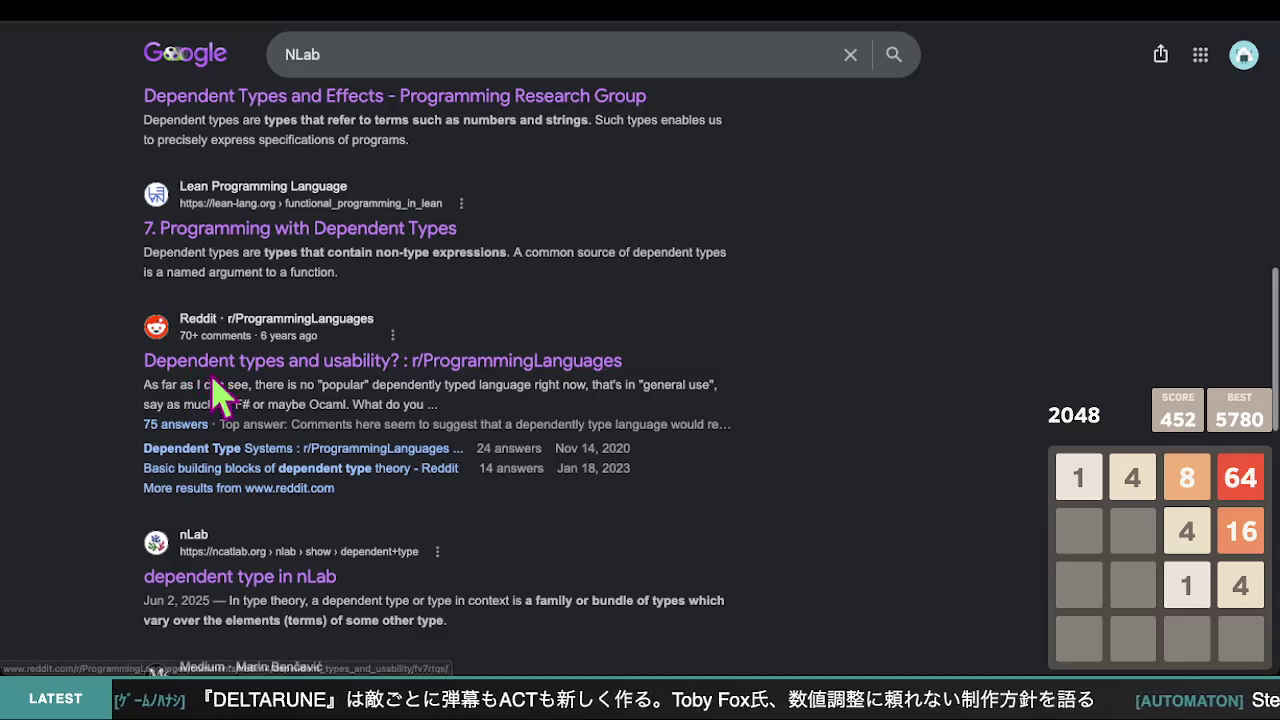
scroll(215, 440, down, 1)
click(240, 550)
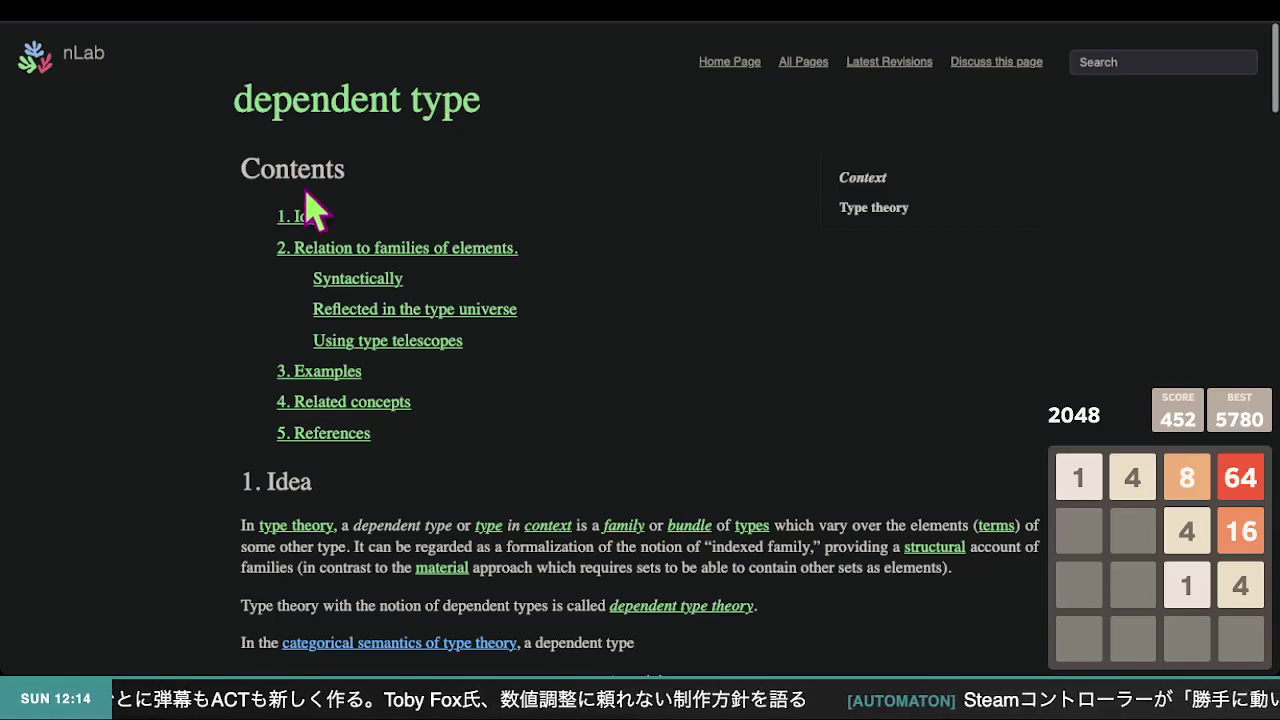
scroll(418, 282, down, 1)
scroll(418, 297, down, 4)
scroll(418, 297, up, 1)
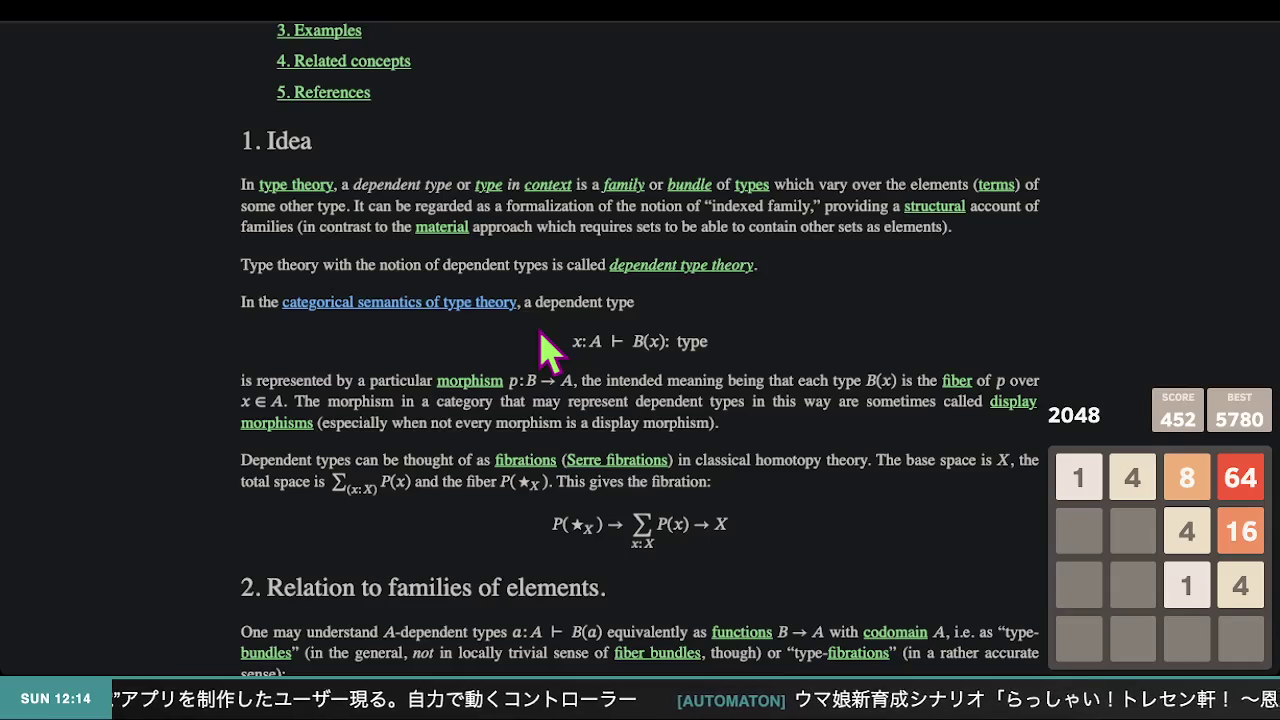
scroll(541, 333, down, 15)
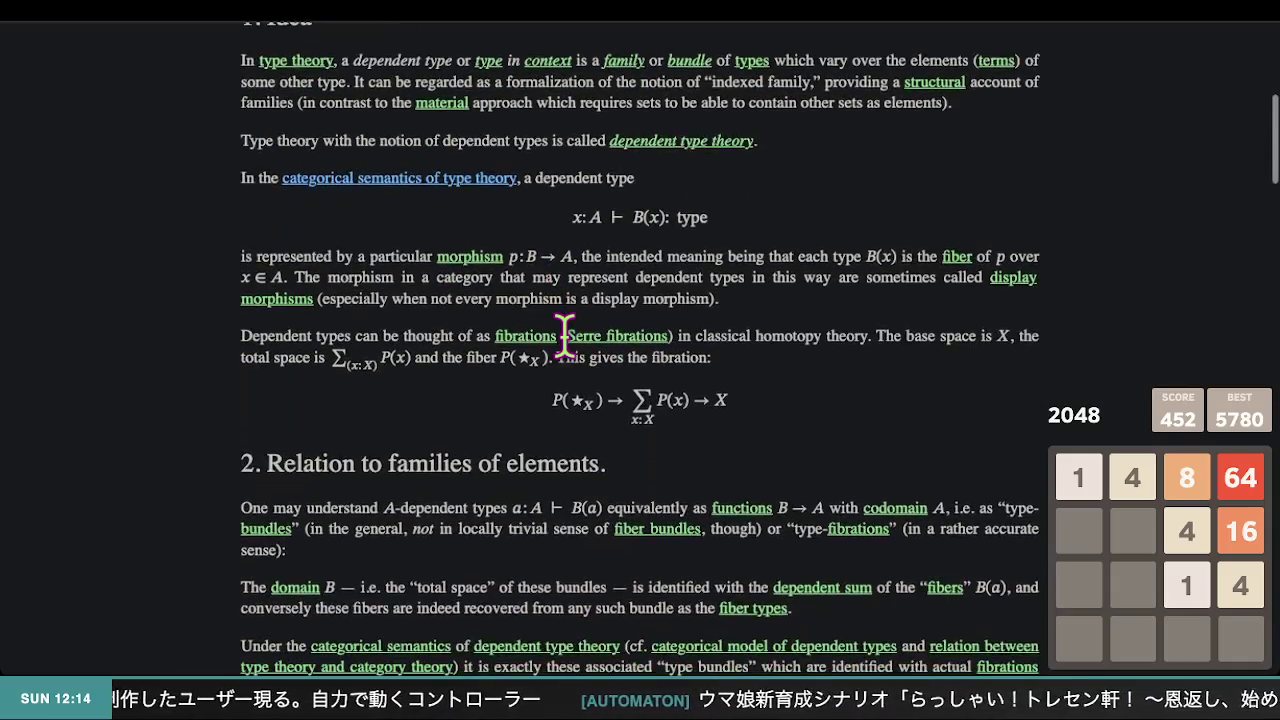
scroll(566, 343, down, 20)
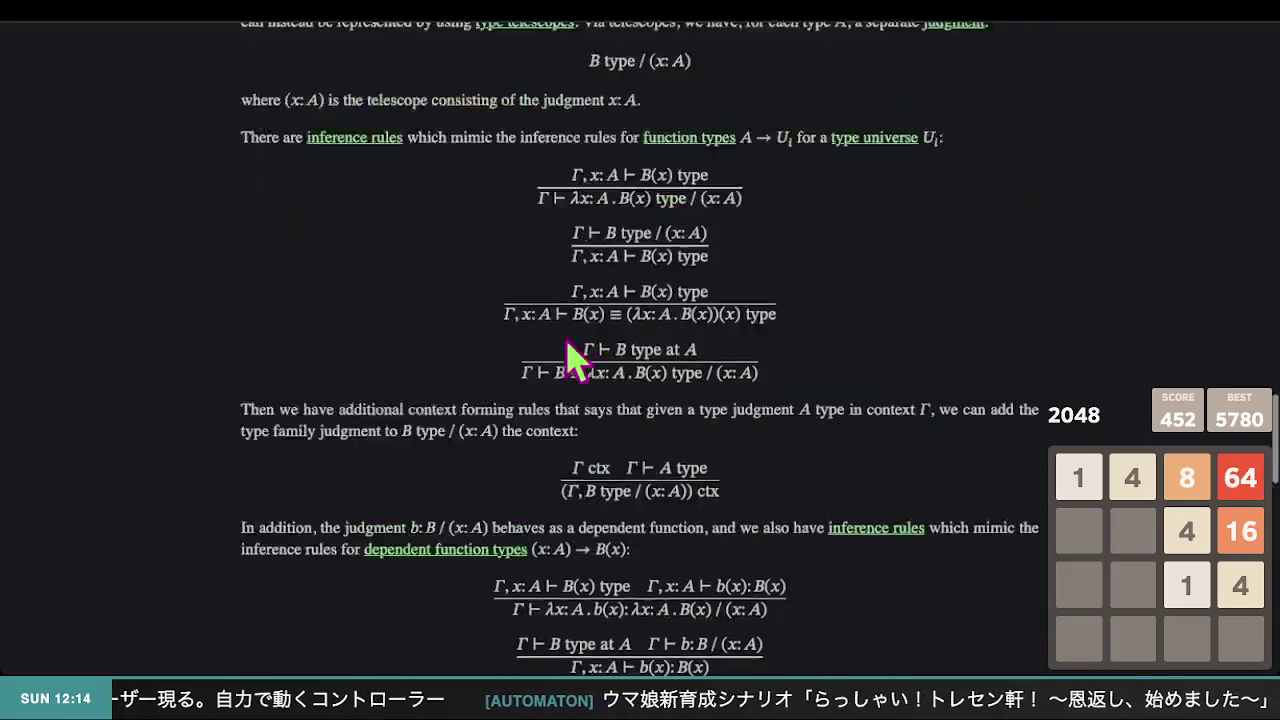
scroll(567, 343, up, 20)
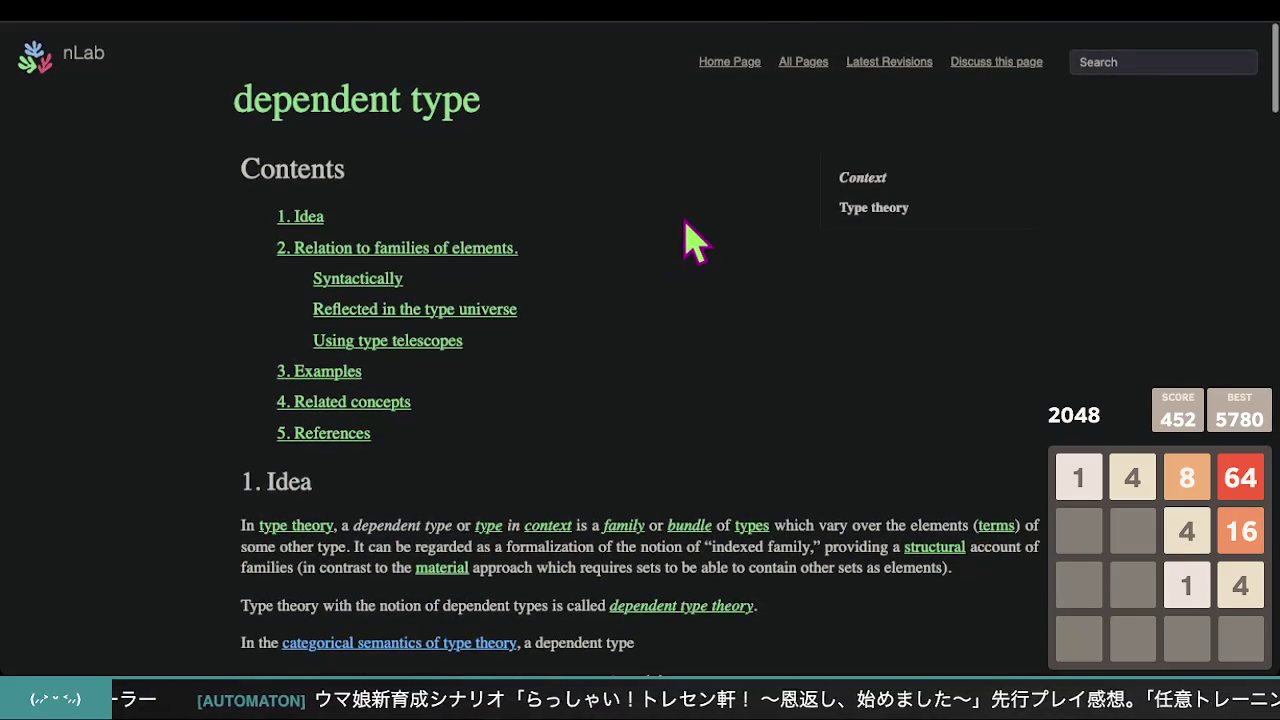
scroll(735, 380, down, 8)
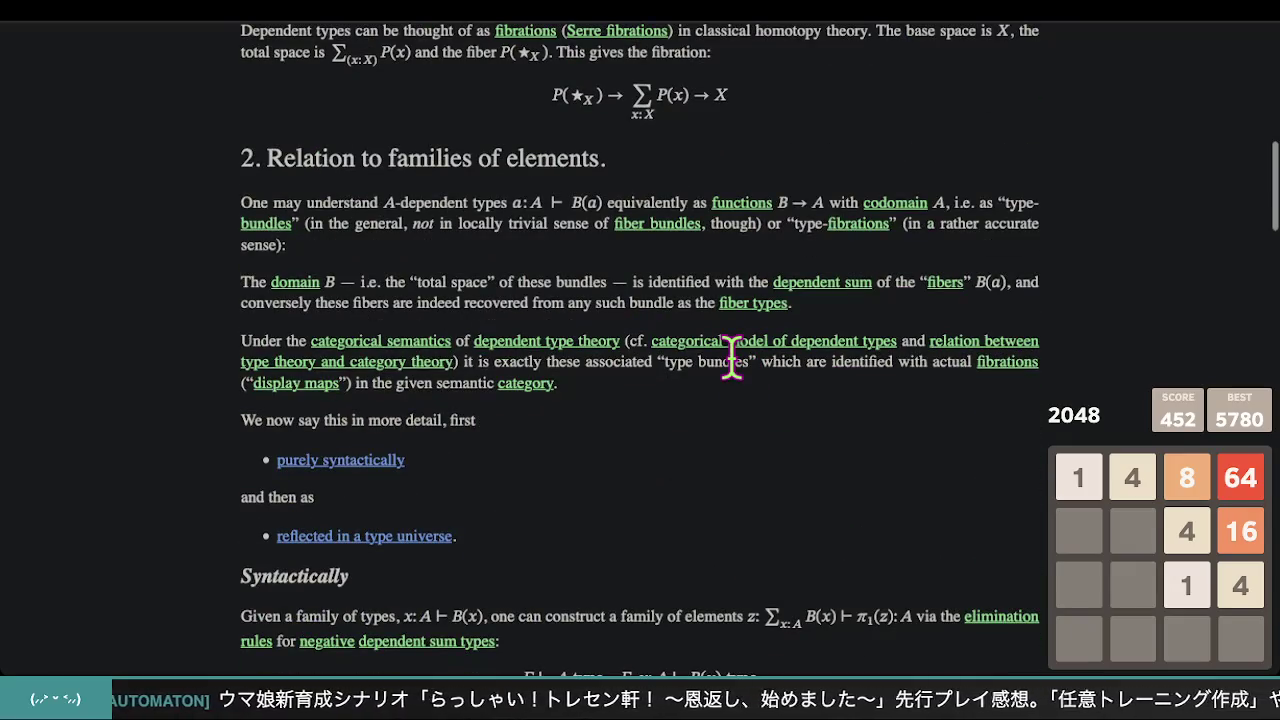
scroll(732, 358, down, 2)
scroll(735, 380, down, 1)
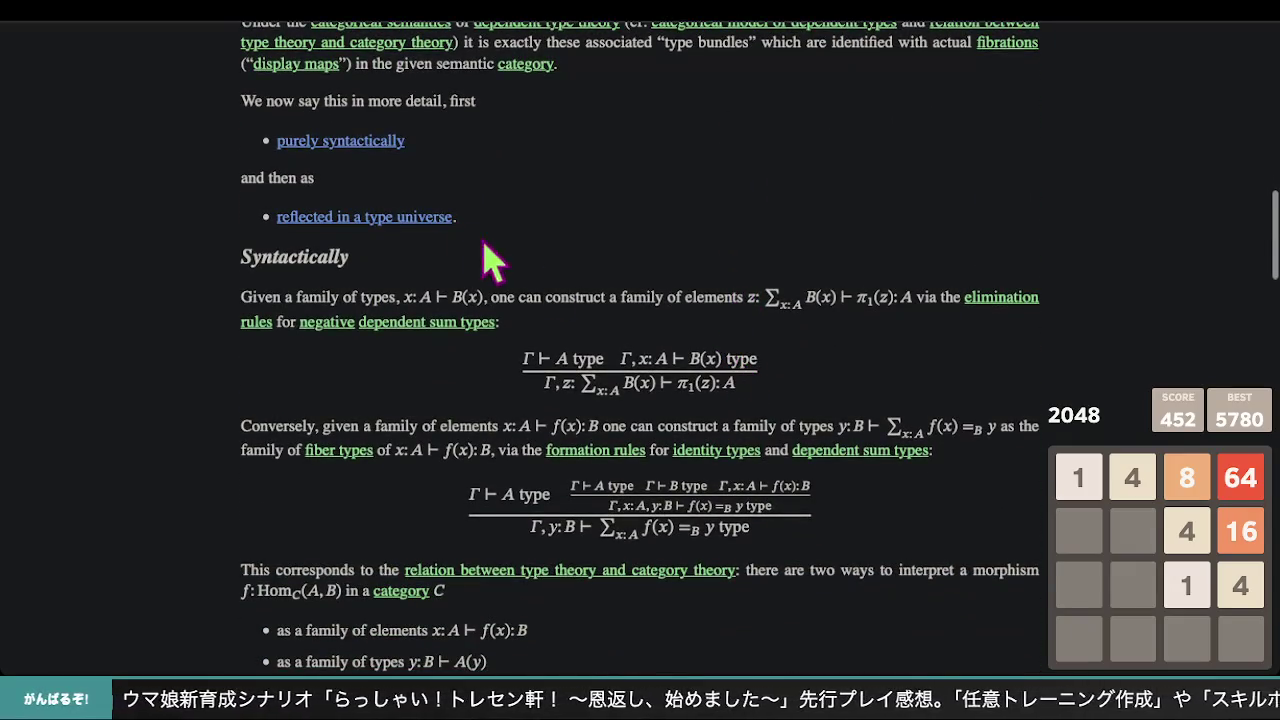
scroll(575, 330, down, 3)
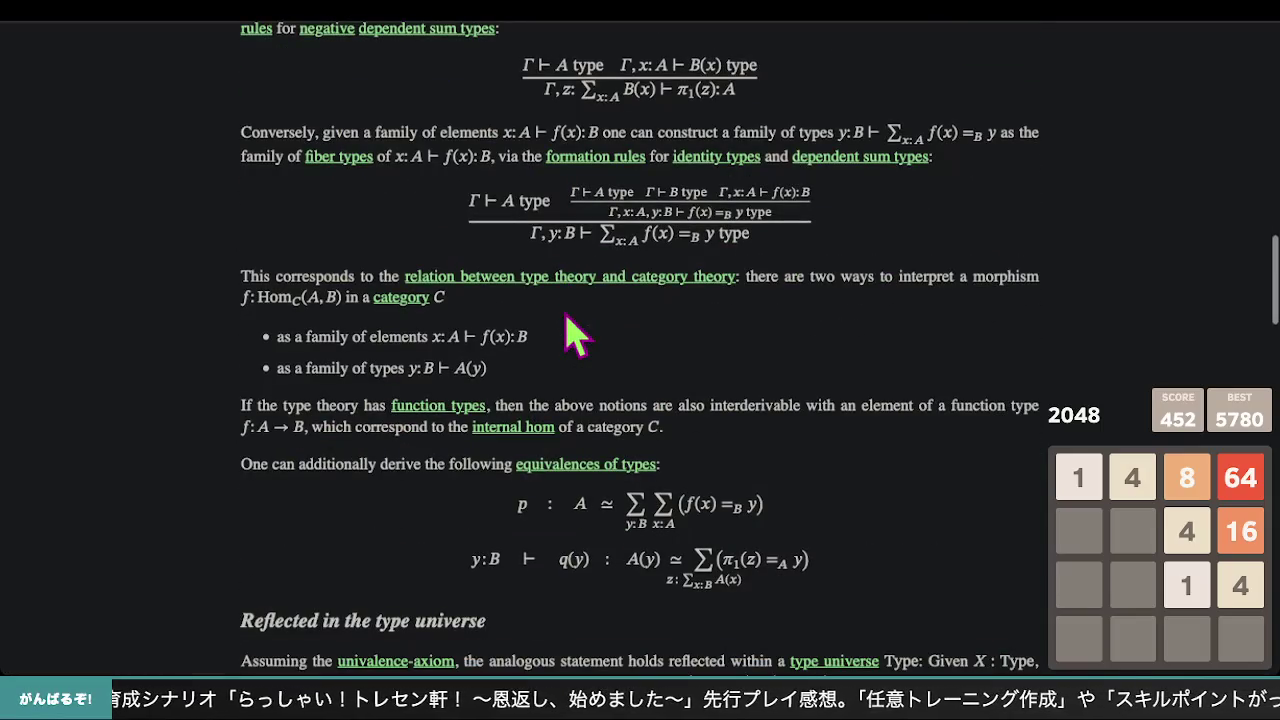
scroll(567, 318, down, 4)
scroll(567, 318, up, 4)
scroll(340, 185, up, 1)
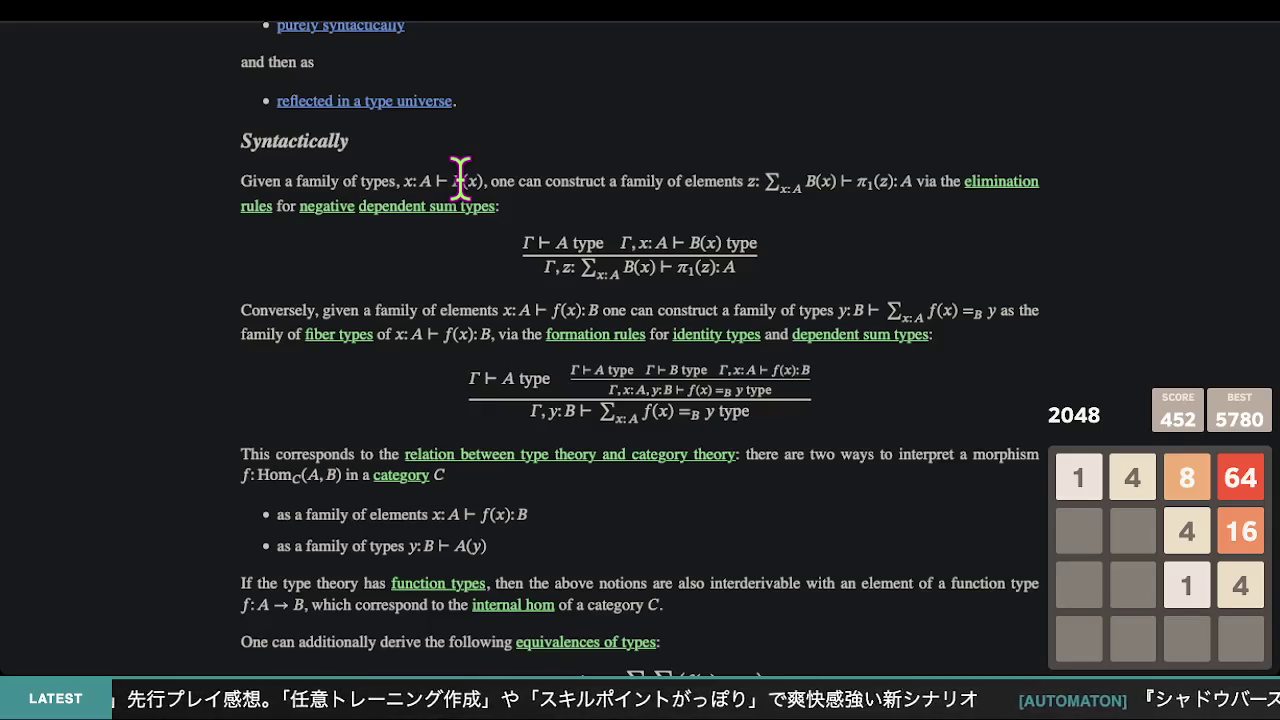
scroll(830, 298, up, 5)
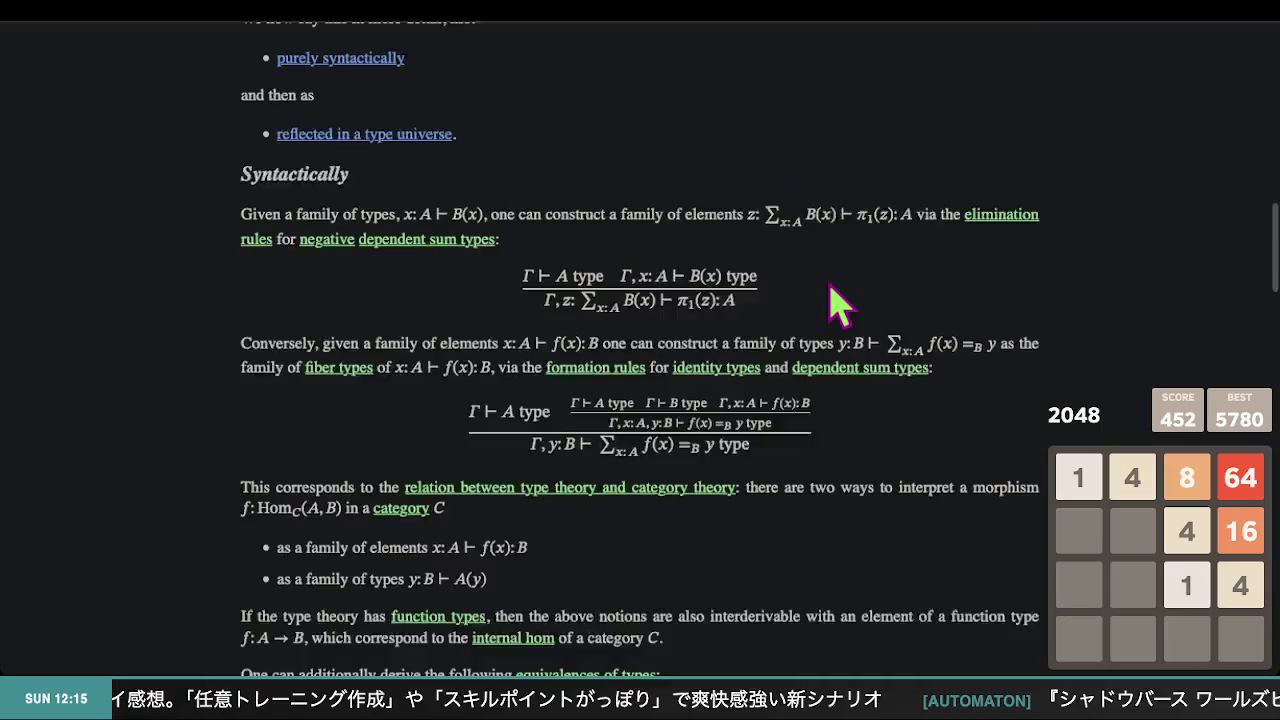
scroll(600, 260, up, 8)
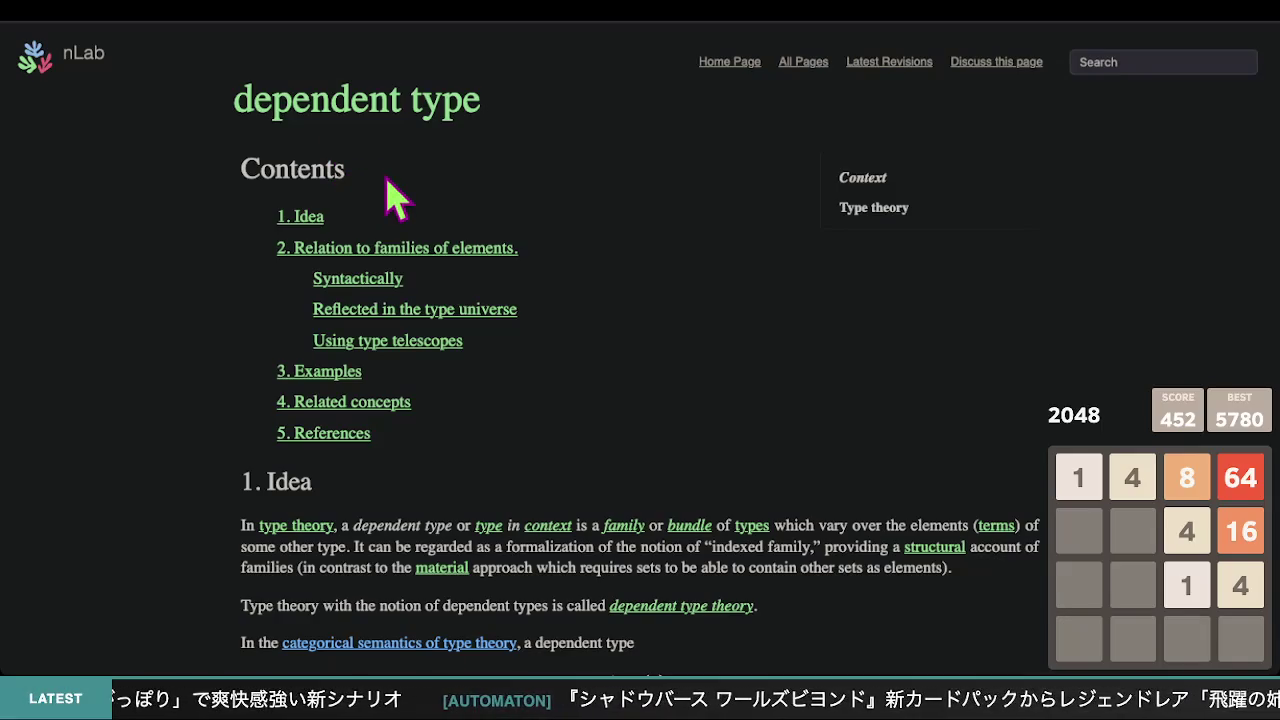
scroll(665, 313, down, 2)
scroll(658, 300, down, 3)
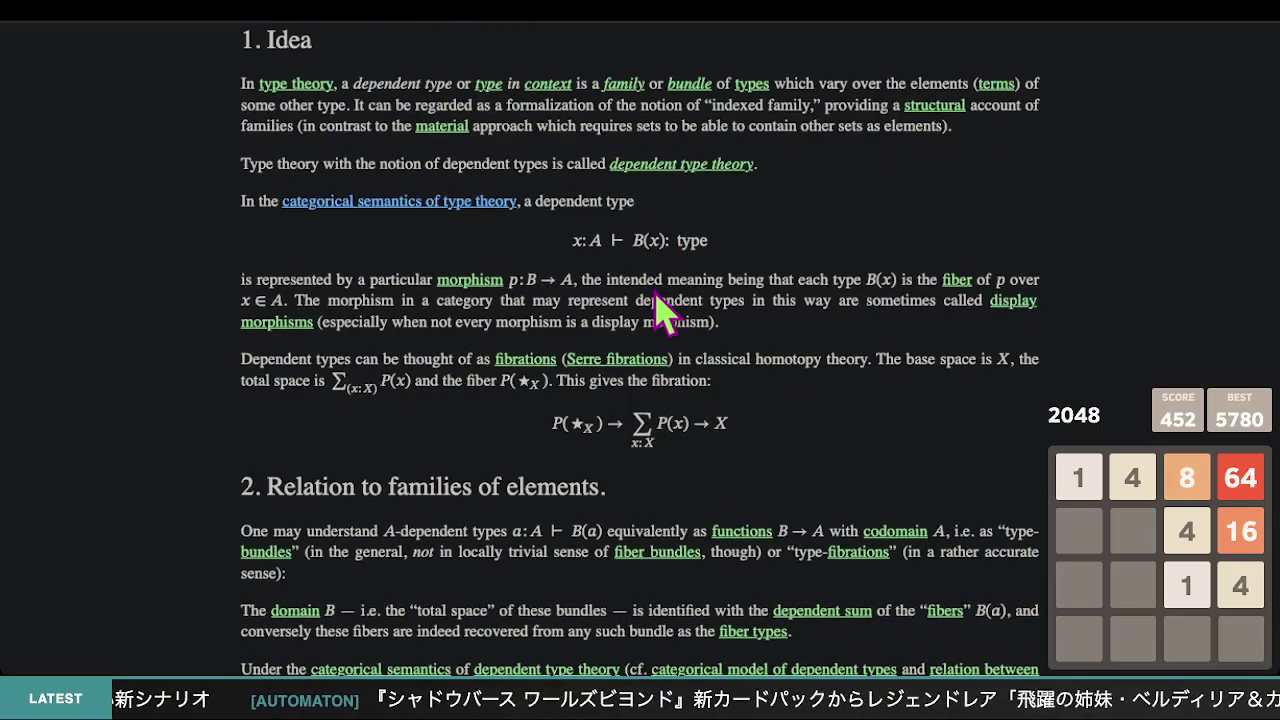
scroll(590, 250, up, 1)
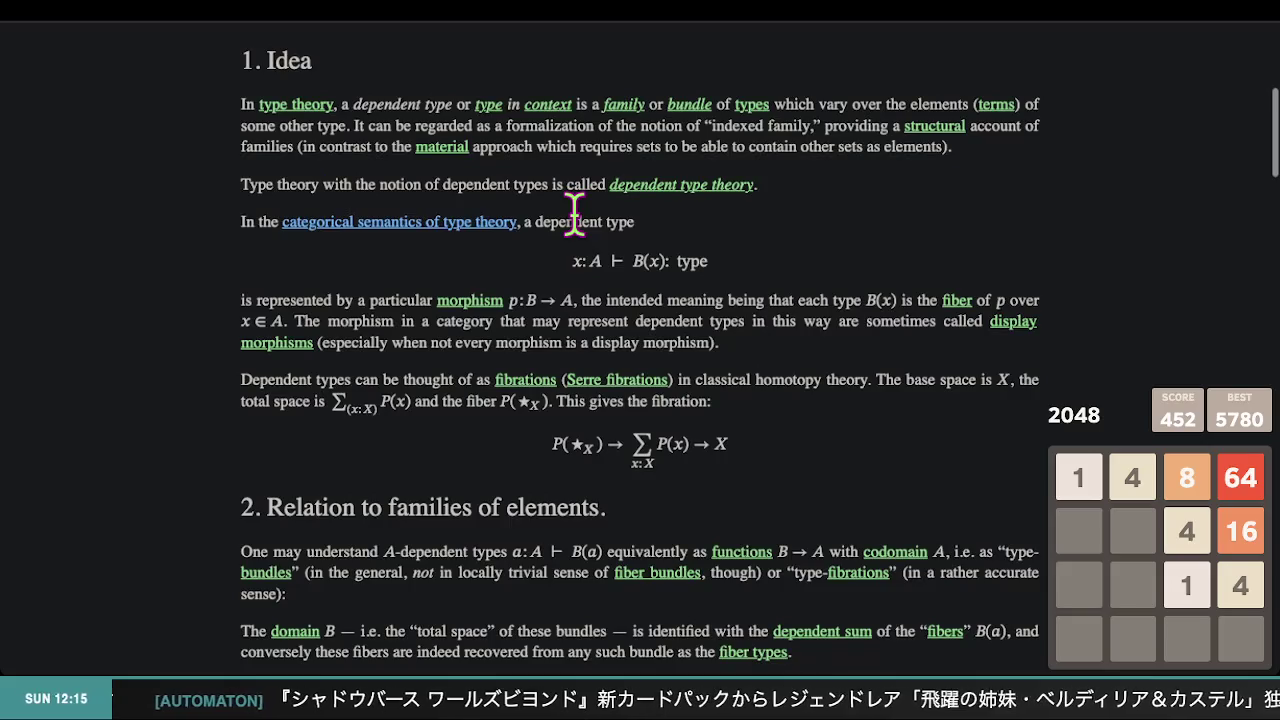
scroll(574, 213, up, 1)
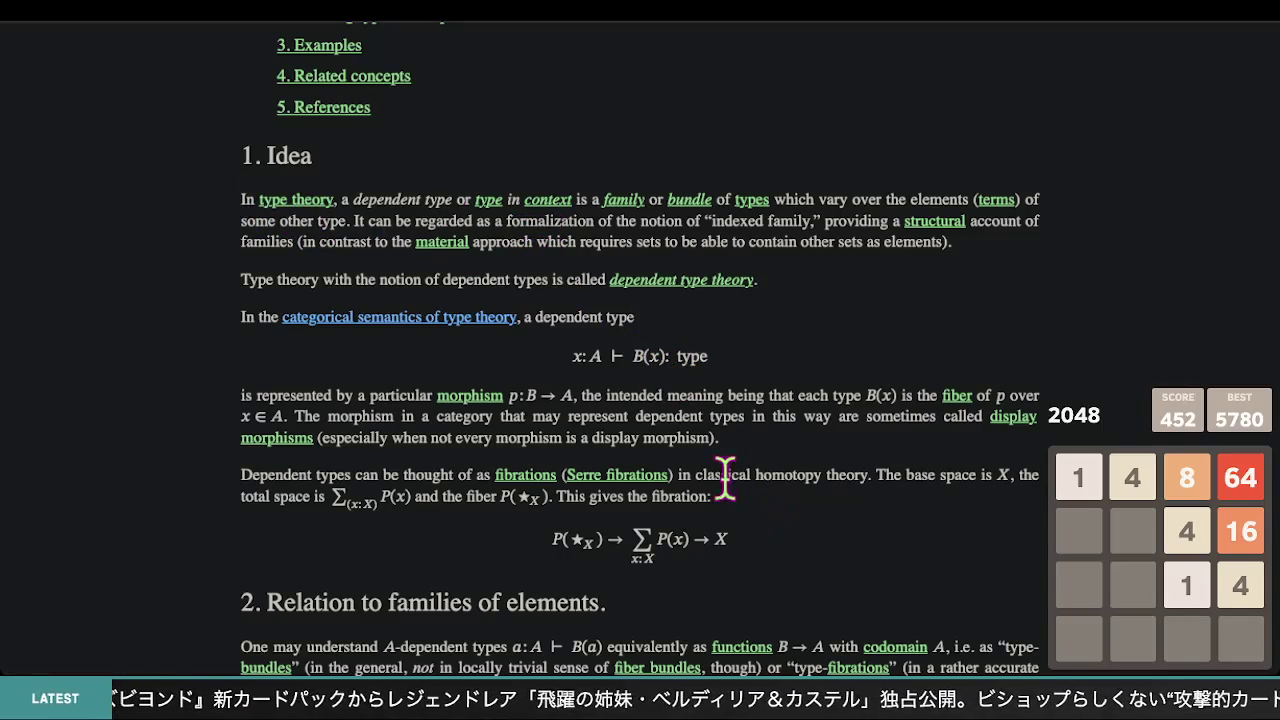
drag(722, 445, 450, 358)
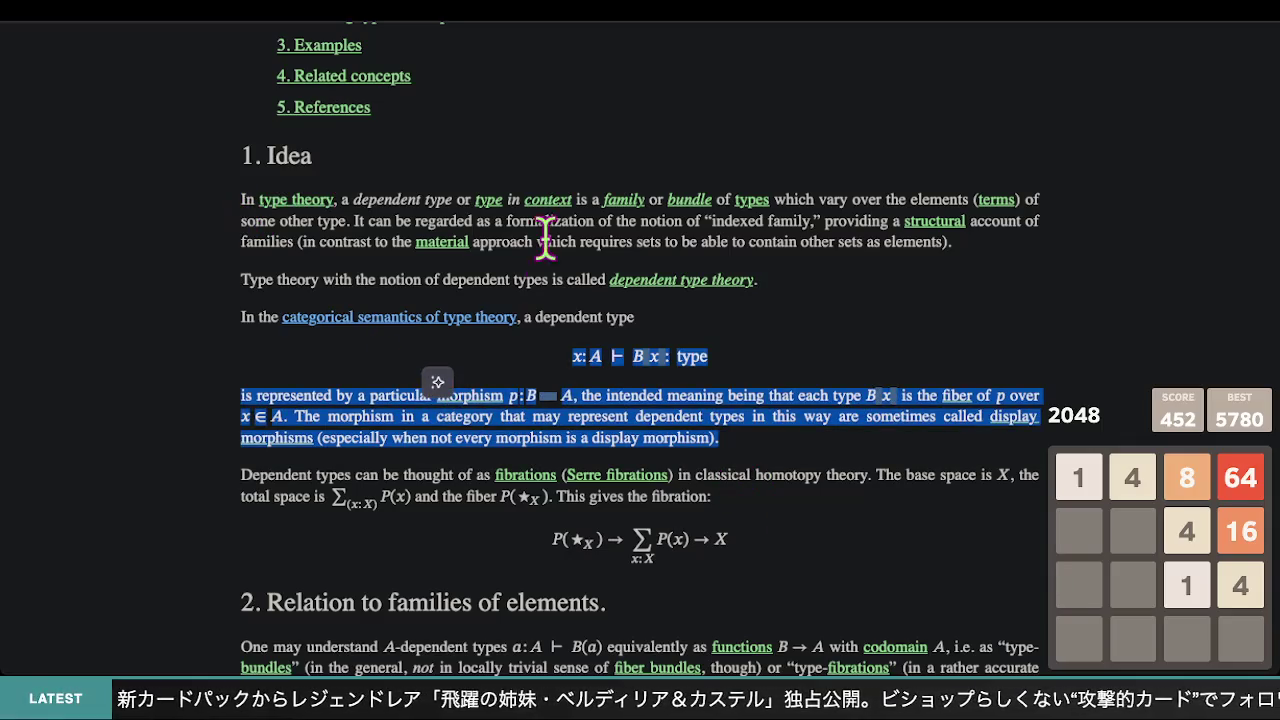
click(845, 423)
scroll(640, 360, down, 1)
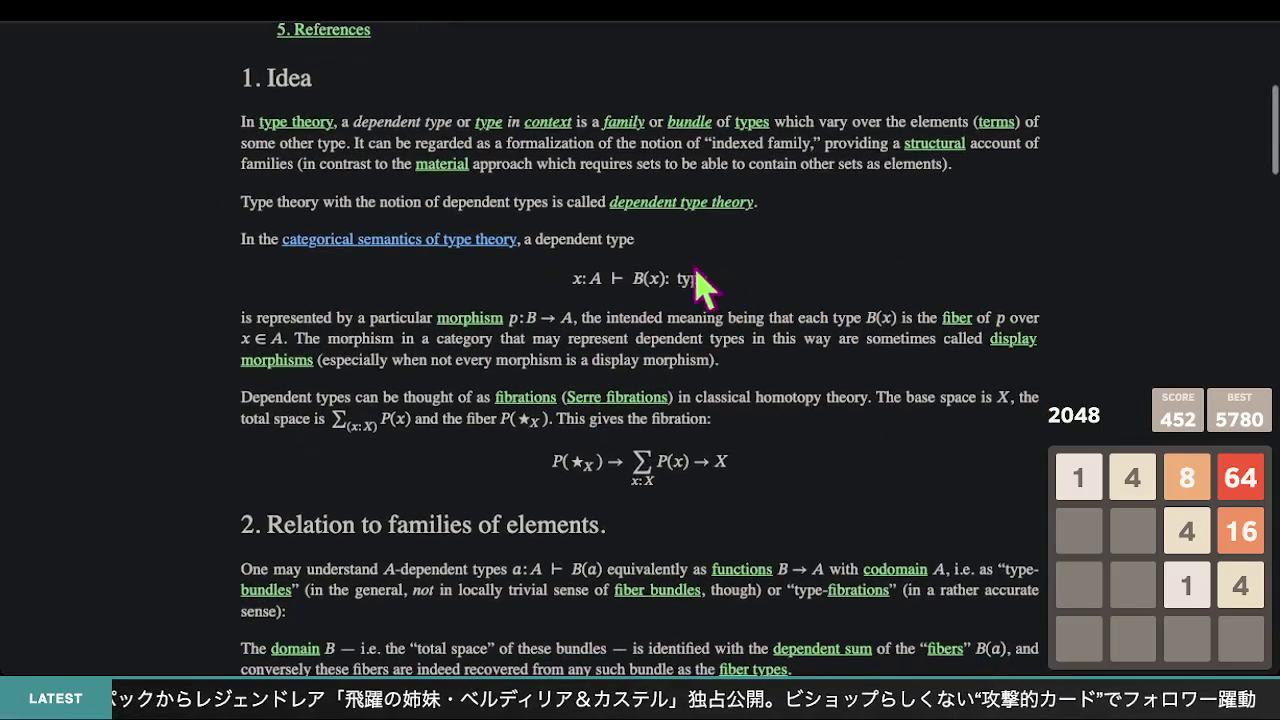
scroll(765, 325, down, 4)
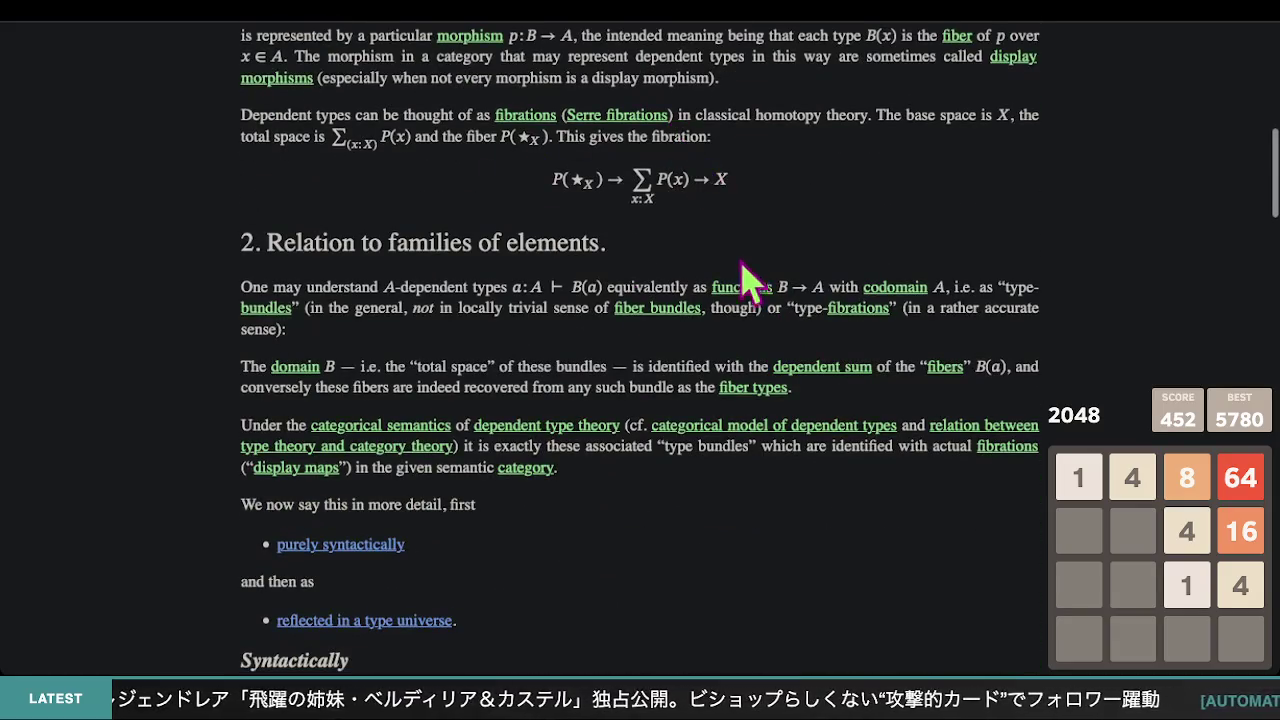
scroll(749, 171, down, 5)
scroll(695, 410, down, 1)
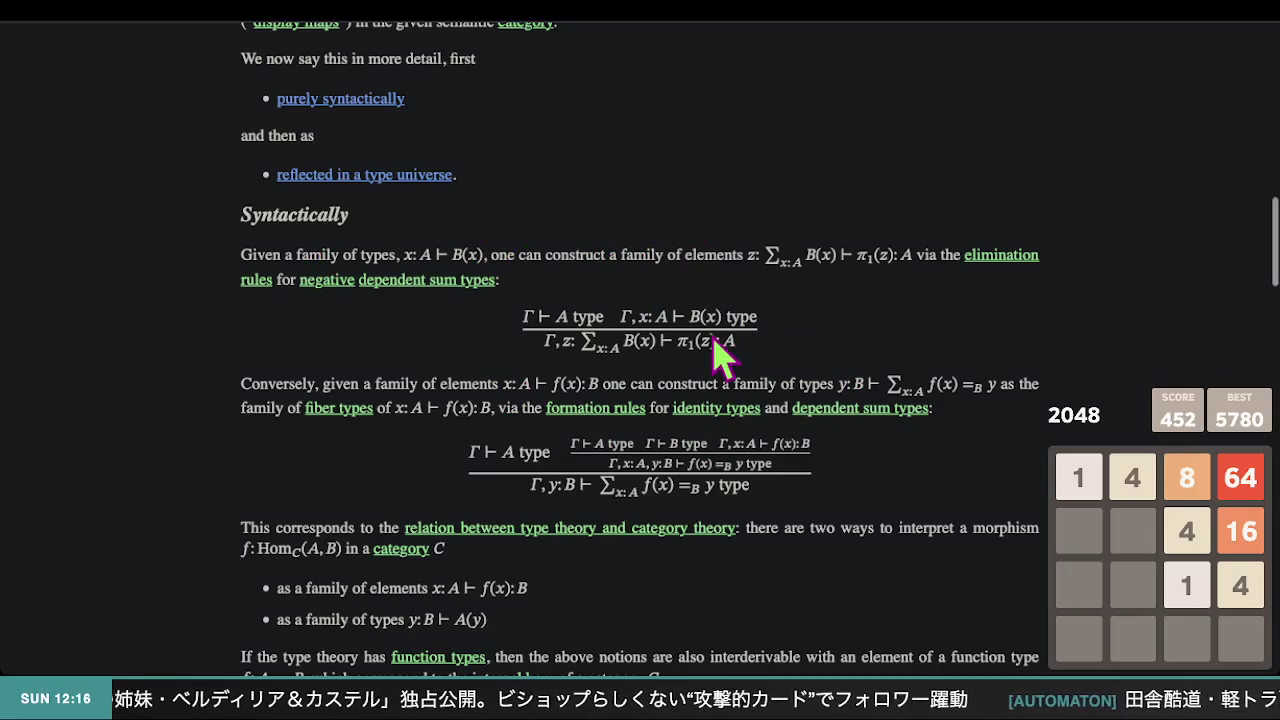
scroll(905, 370, down, 2)
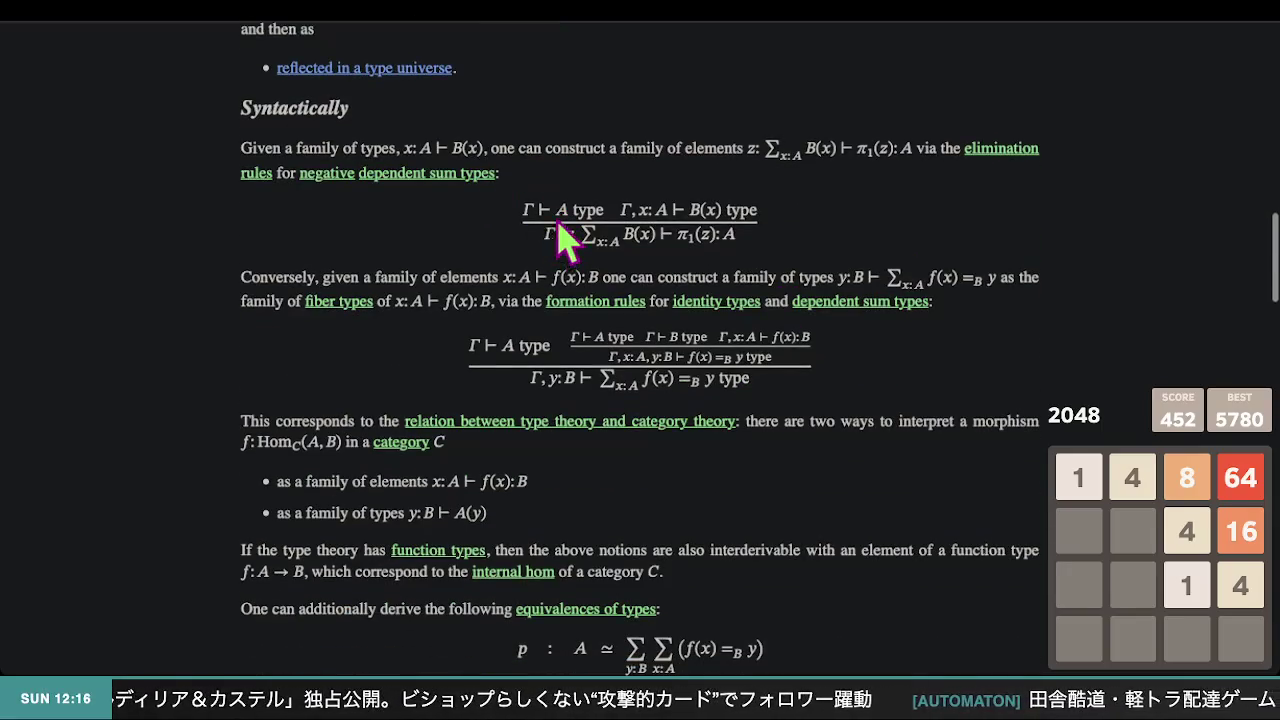
scroll(629, 286, down, 10)
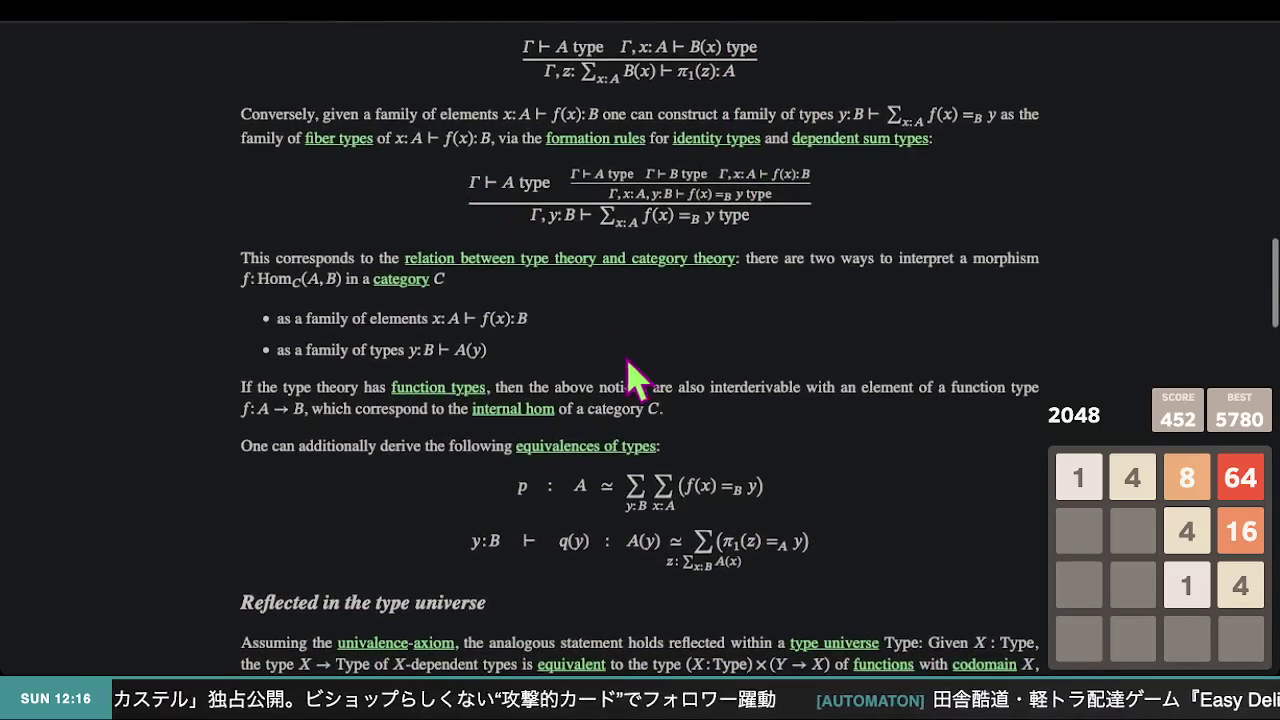
scroll(628, 360, down, 8)
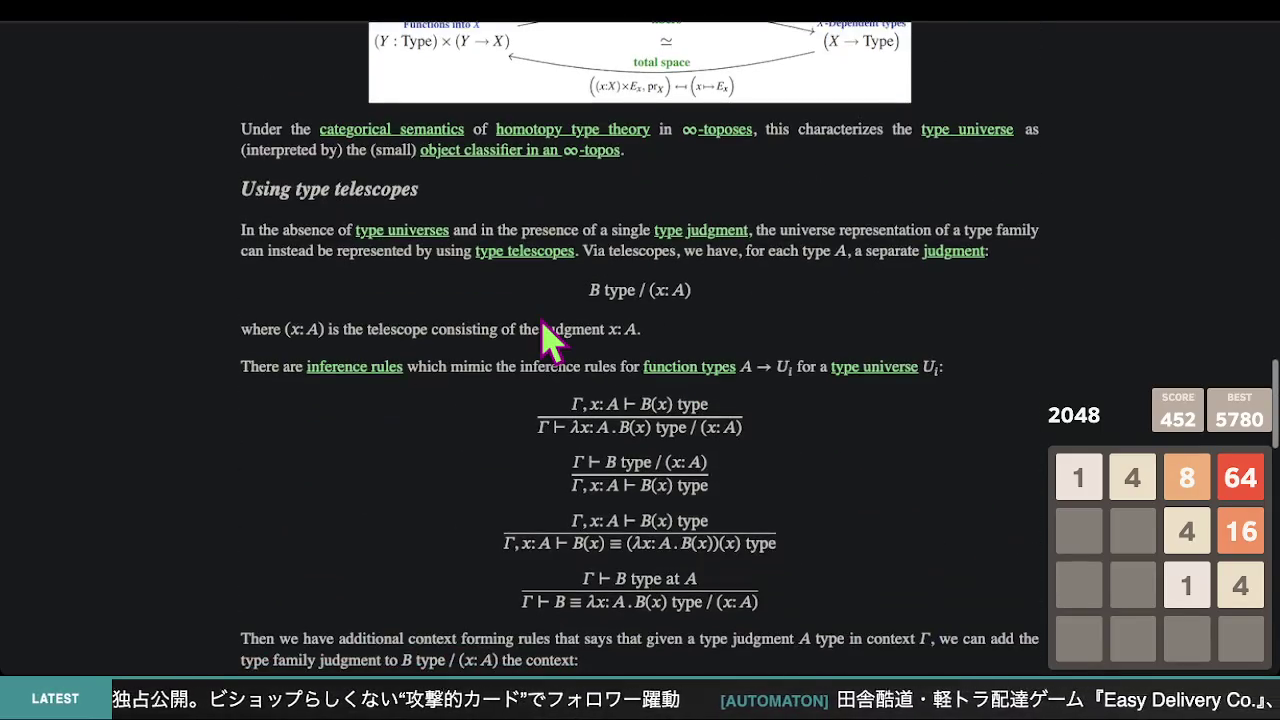
scroll(550, 337, up, 5)
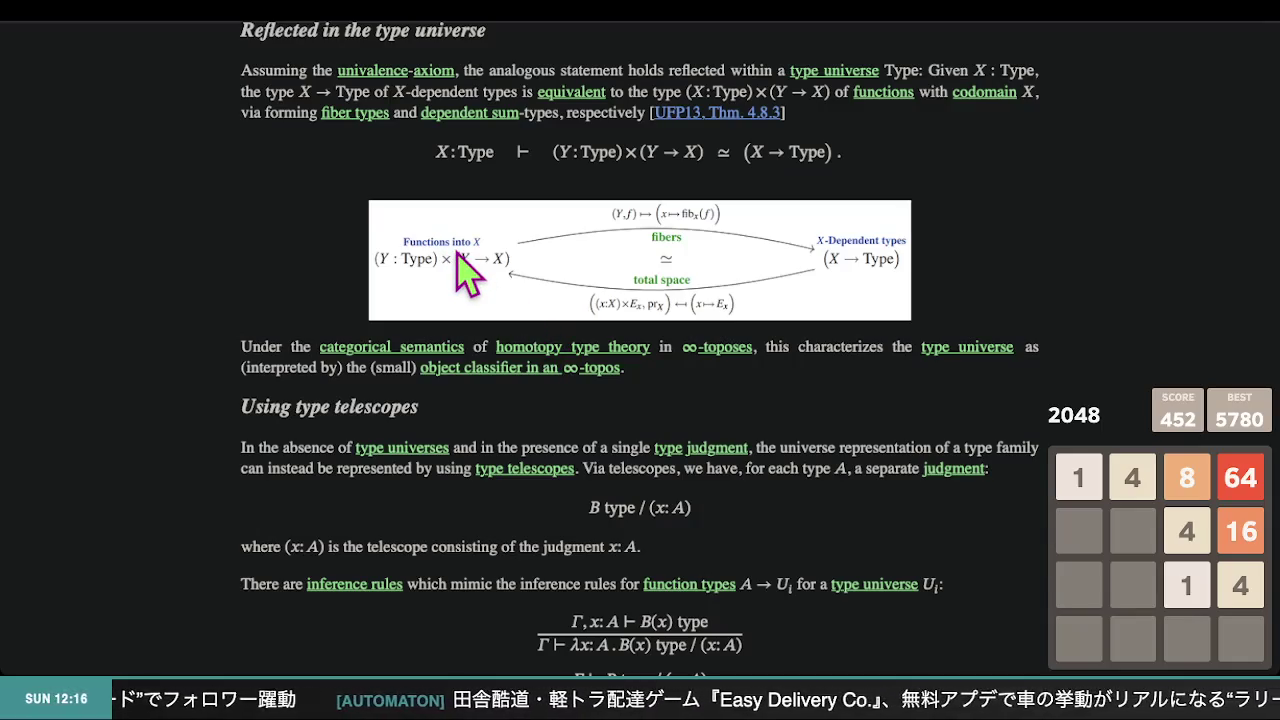
scroll(465, 270, up, 15)
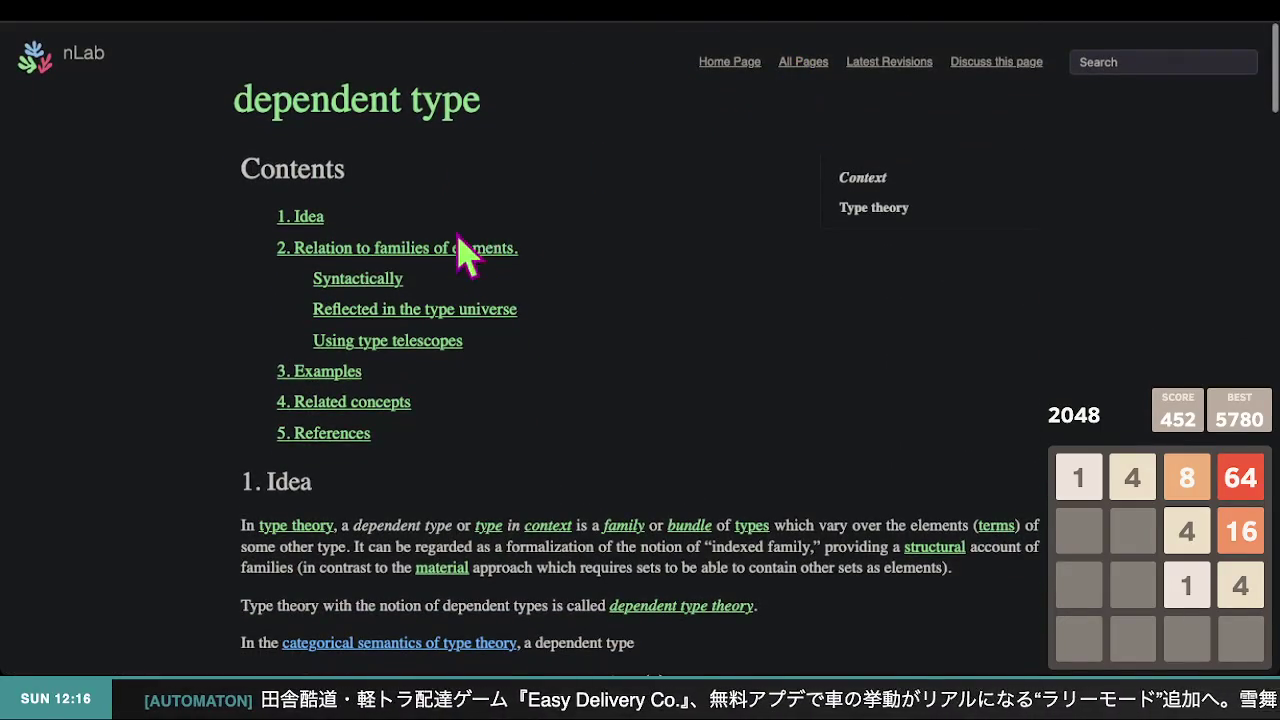
click(305, 371)
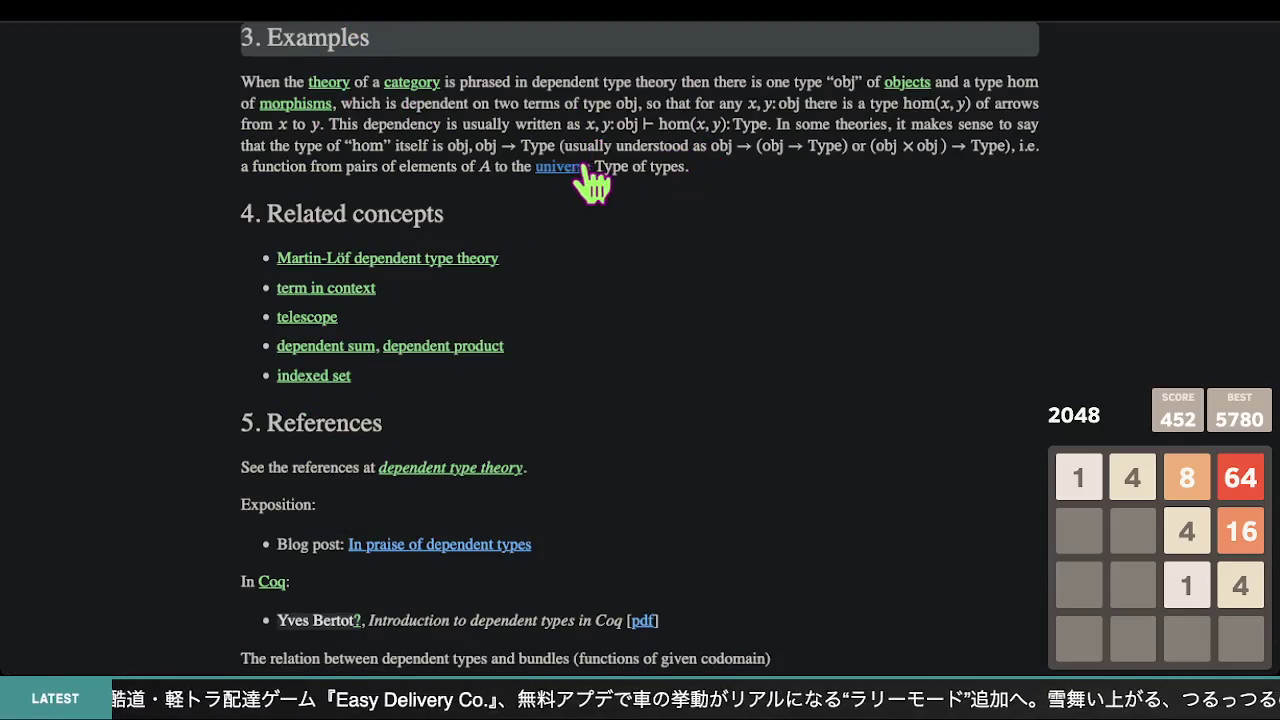
scroll(703, 280, down, 2)
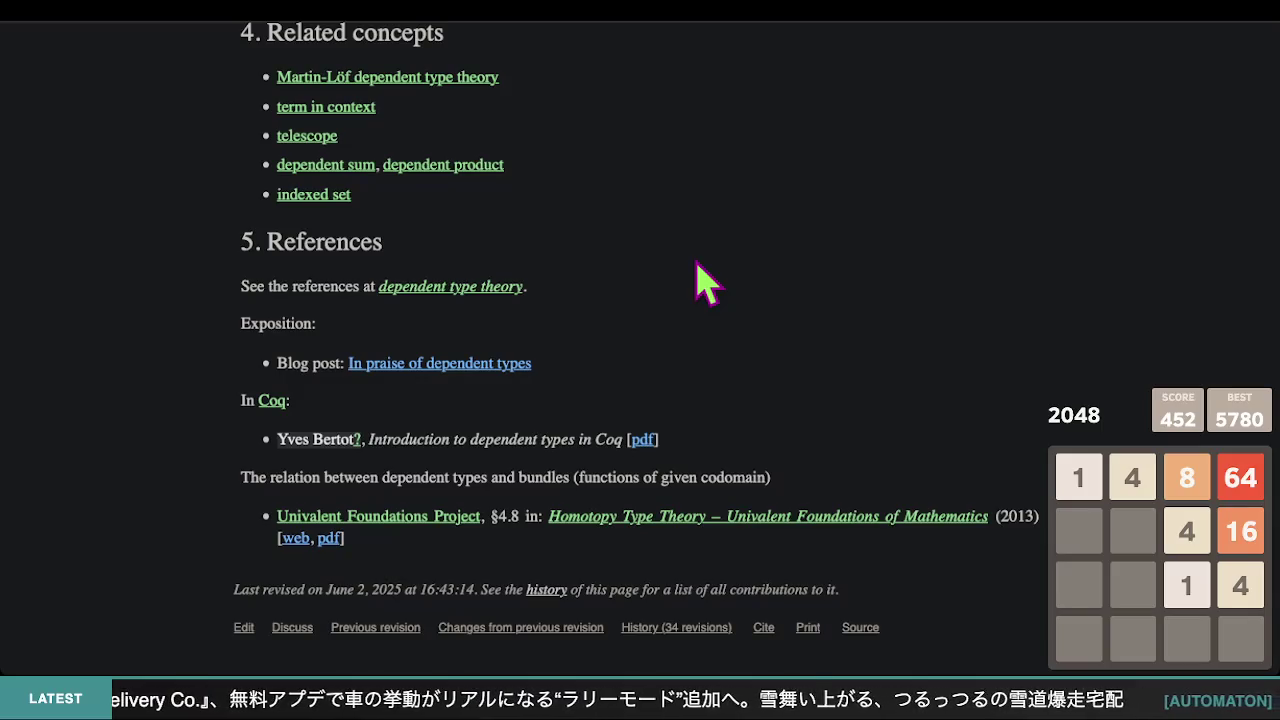
scroll(703, 285, up, 15)
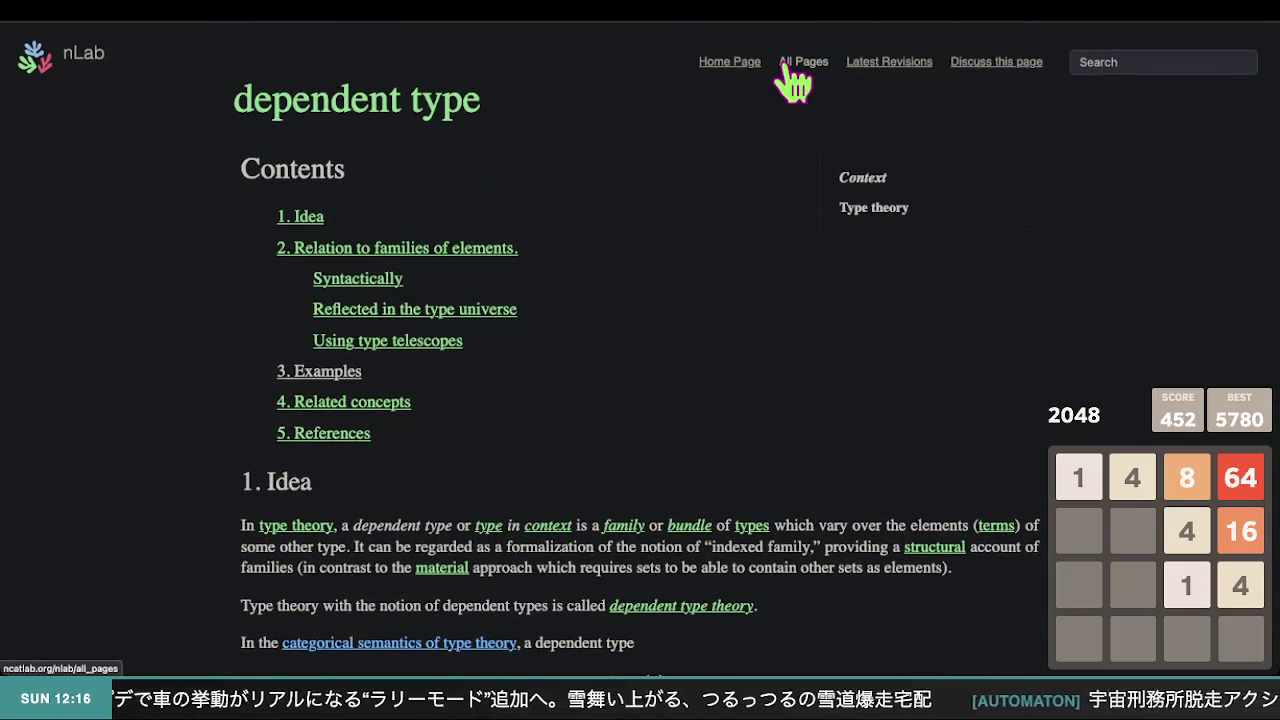
click(793, 80)
- Scroll the nLab All Pages index, then jump back to its top
scroll(390, 388, down, 5)
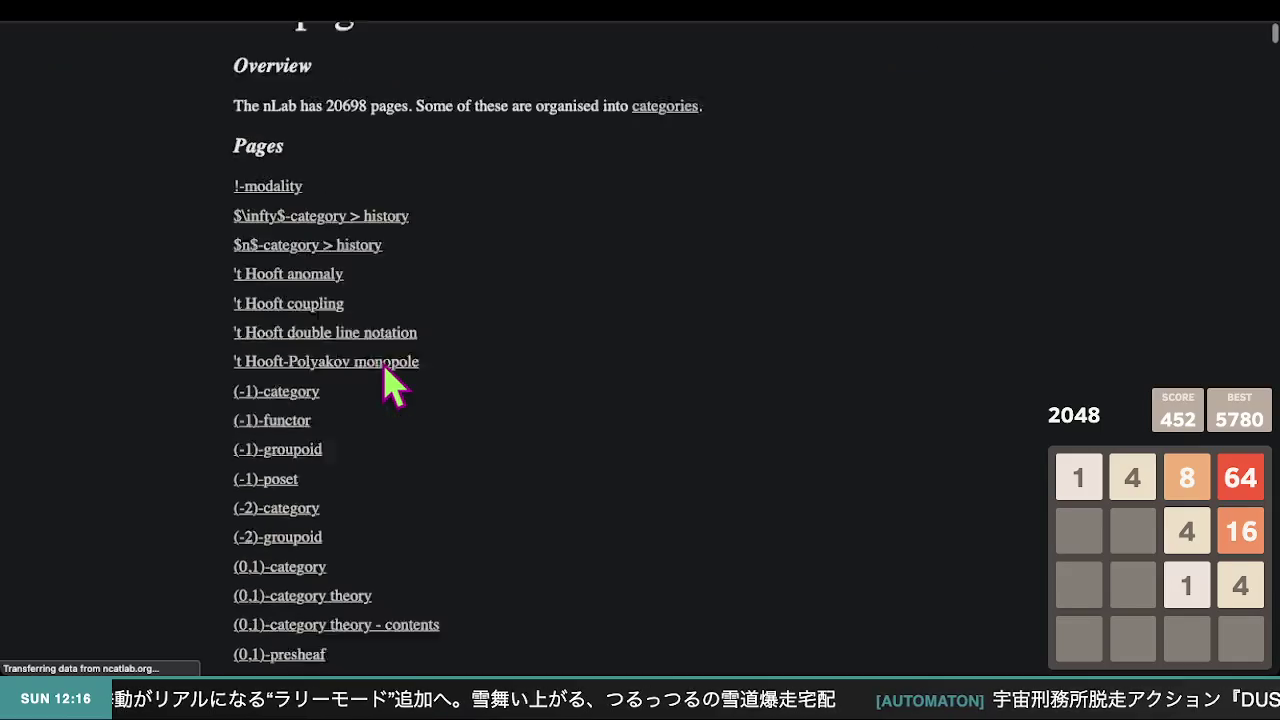
scroll(393, 383, down, 10)
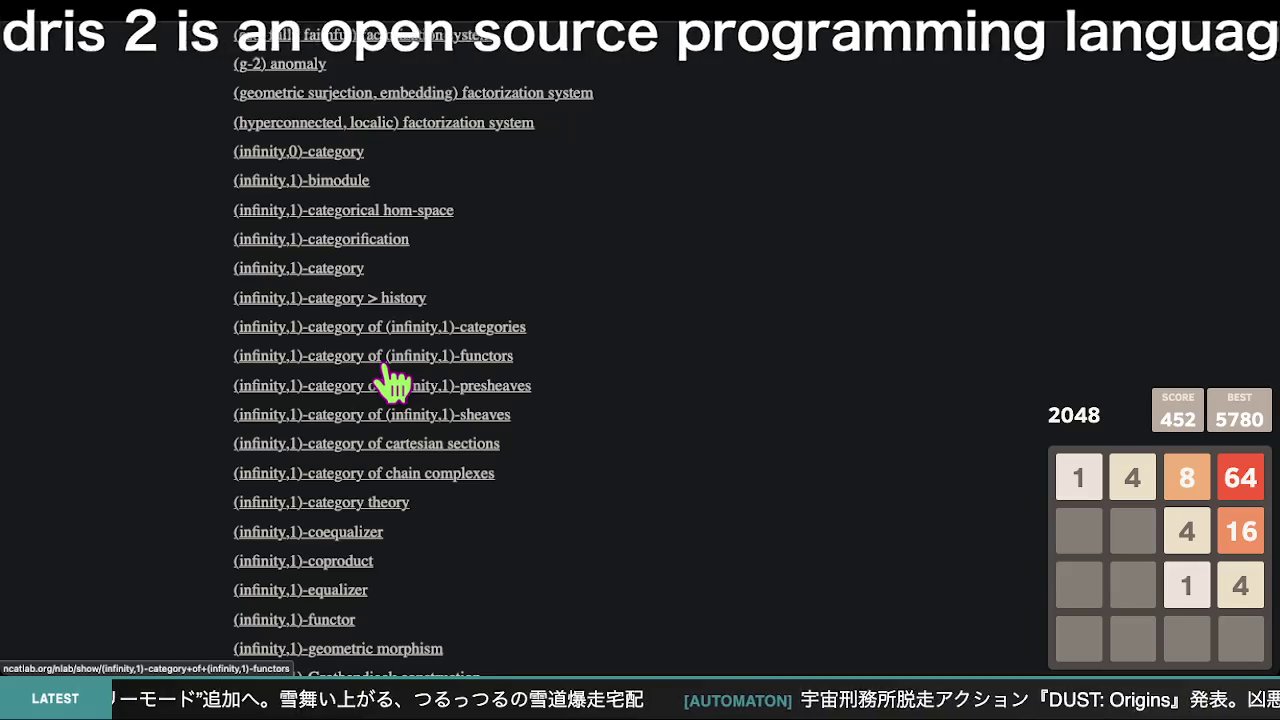
key(Home)
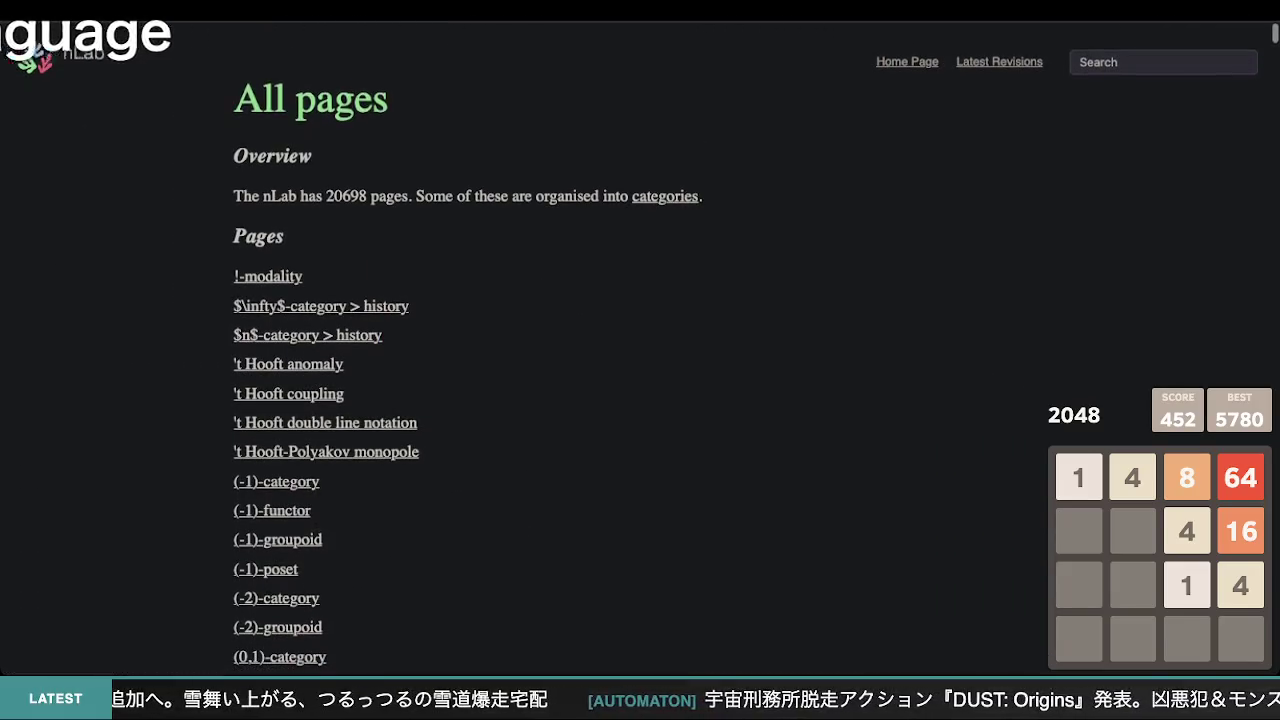
click(437, 28)
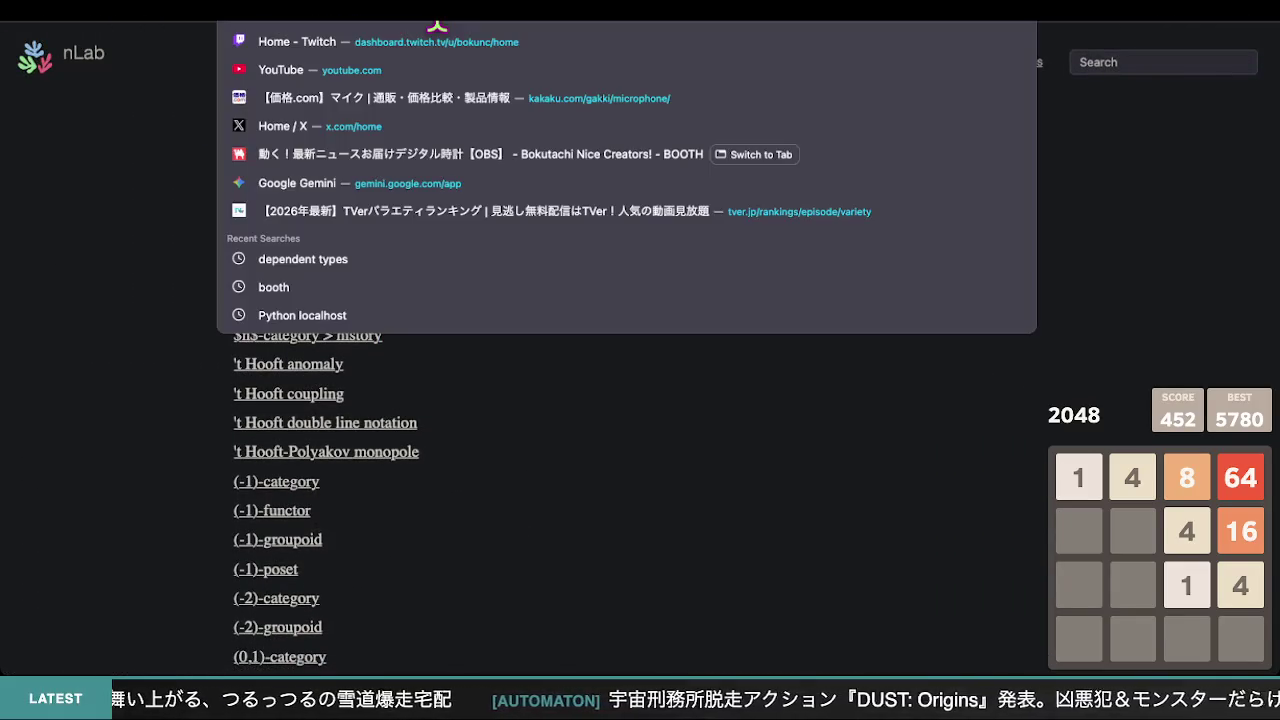
- Search for 'idris' and open the idris-lang/Idris2 GitHub repository
key(Escape)
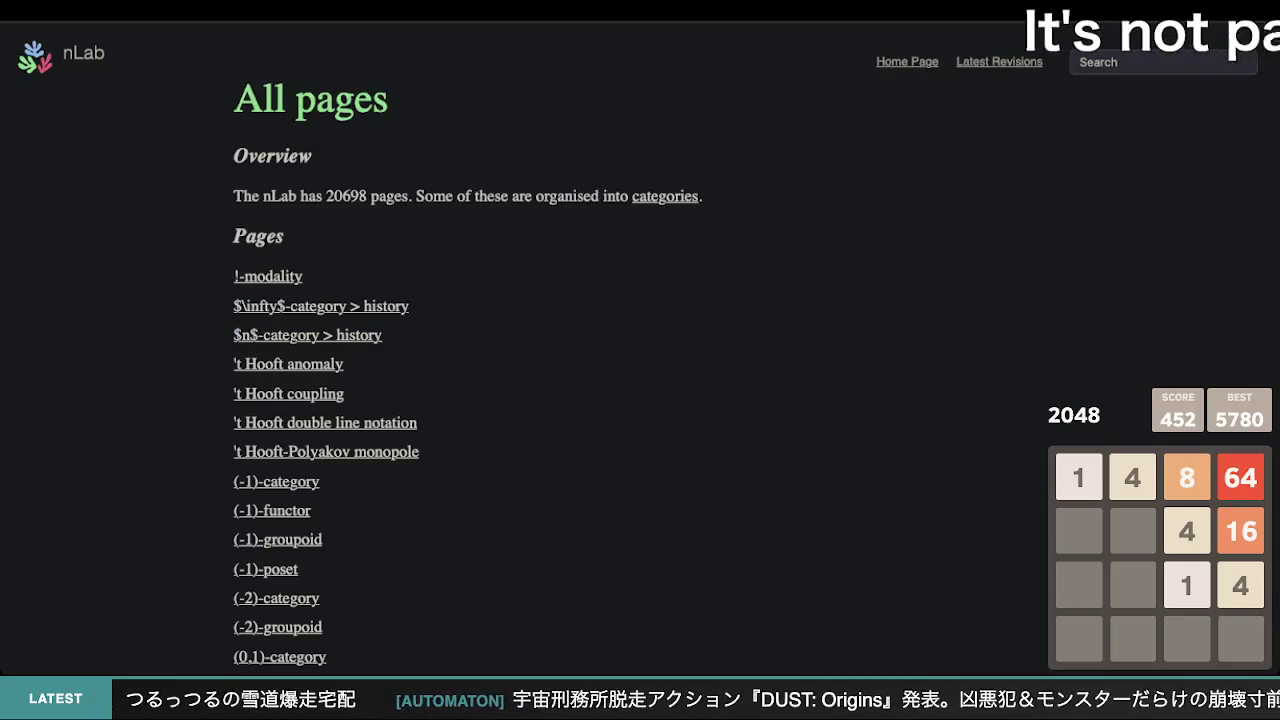
text(idris)
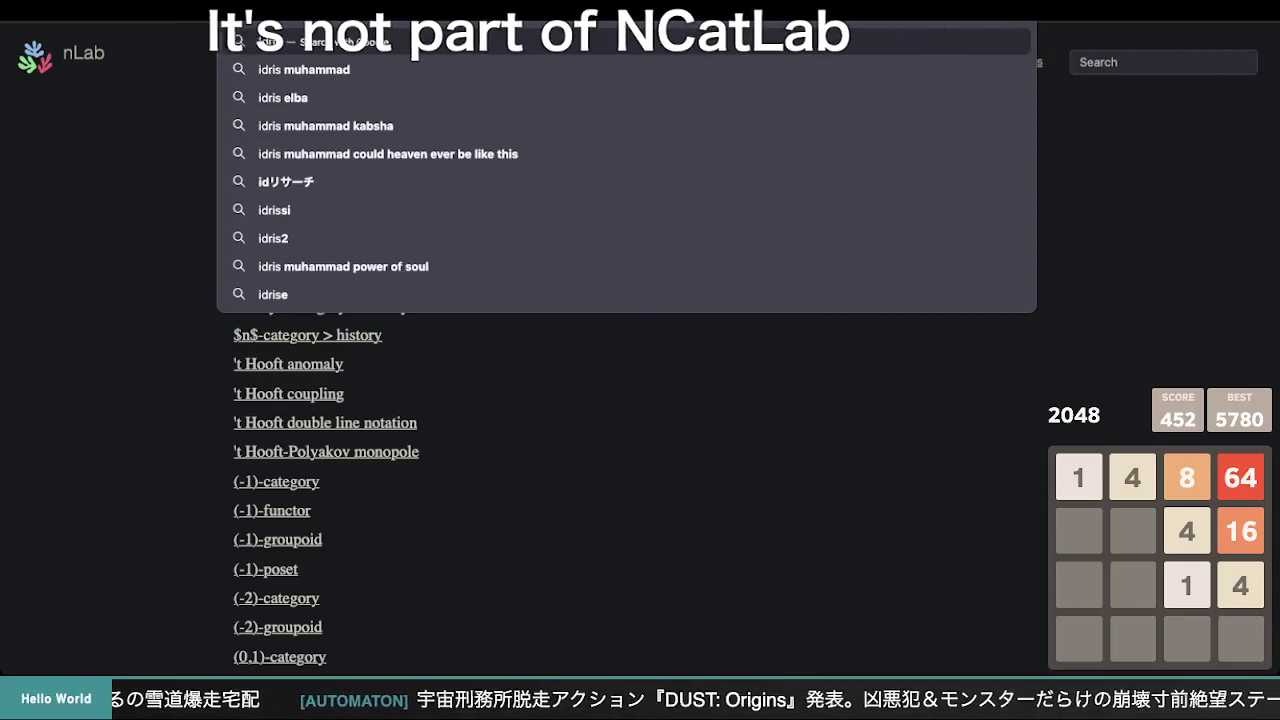
key(Return)
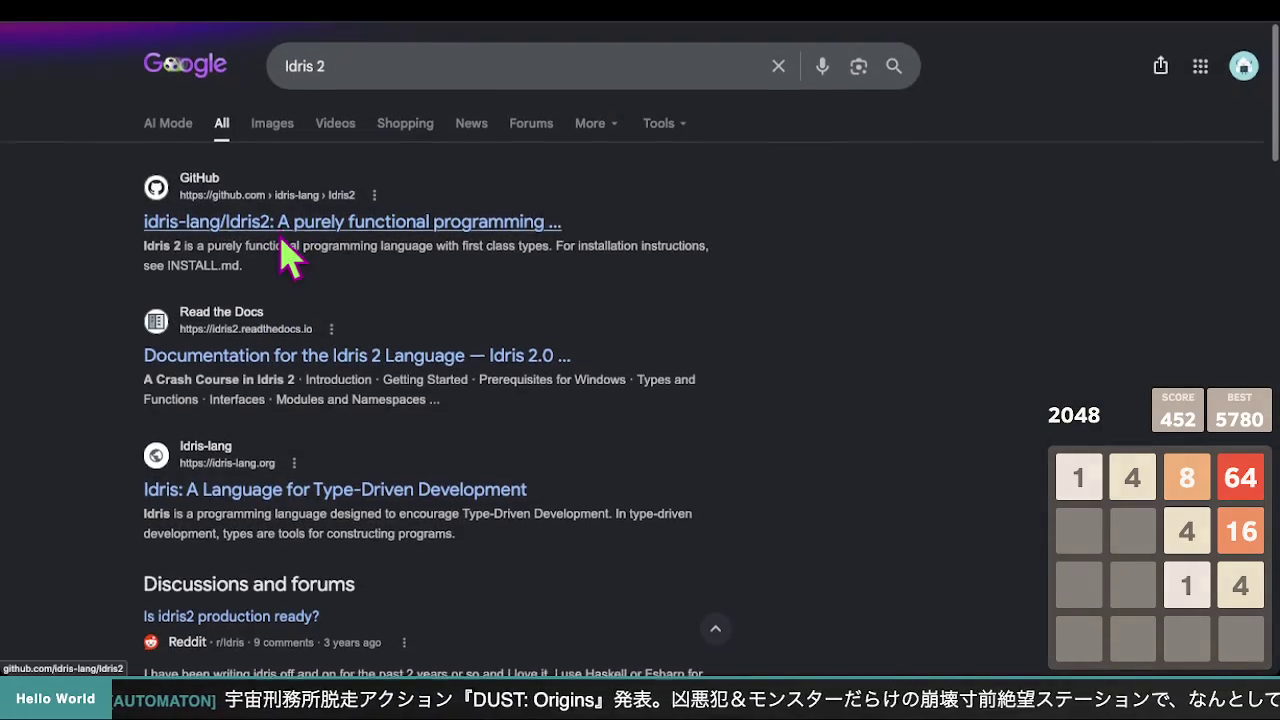
click(310, 225)
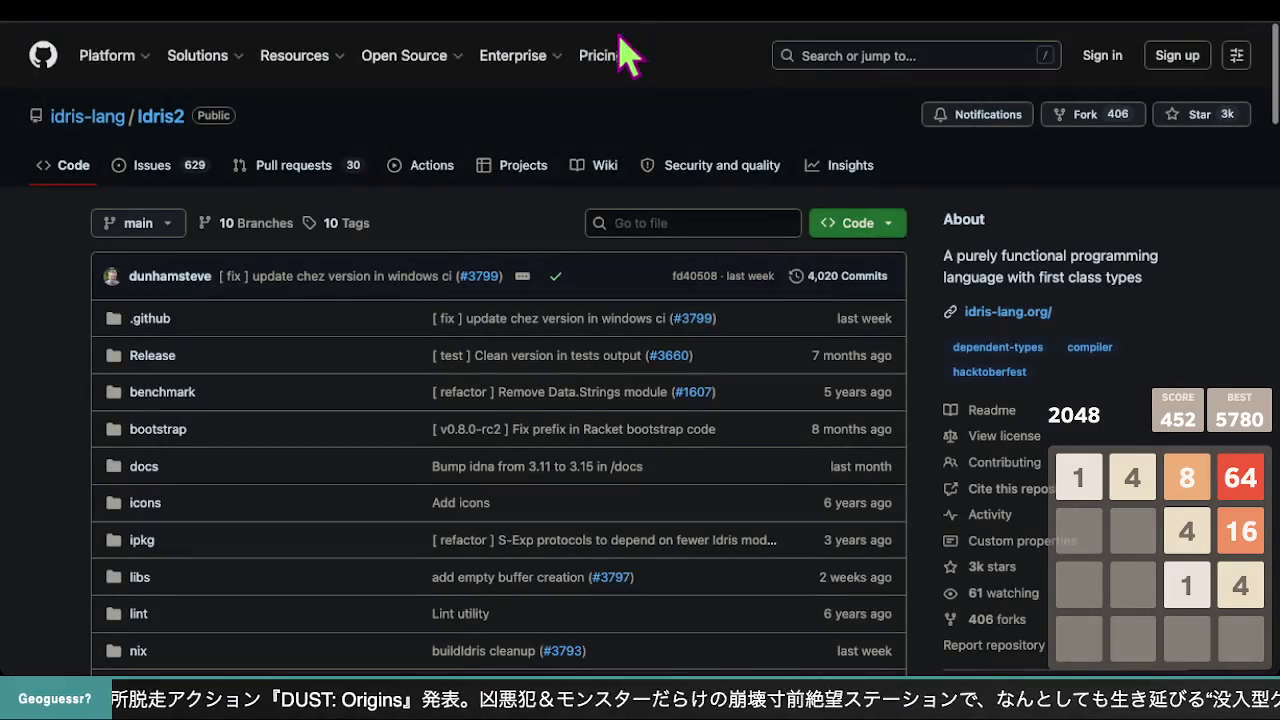
- Read through the idris-lang/Idris2 README, then go to the repository's wiki Home page
scroll(432, 333, down, 10)
scroll(432, 333, down, 10)
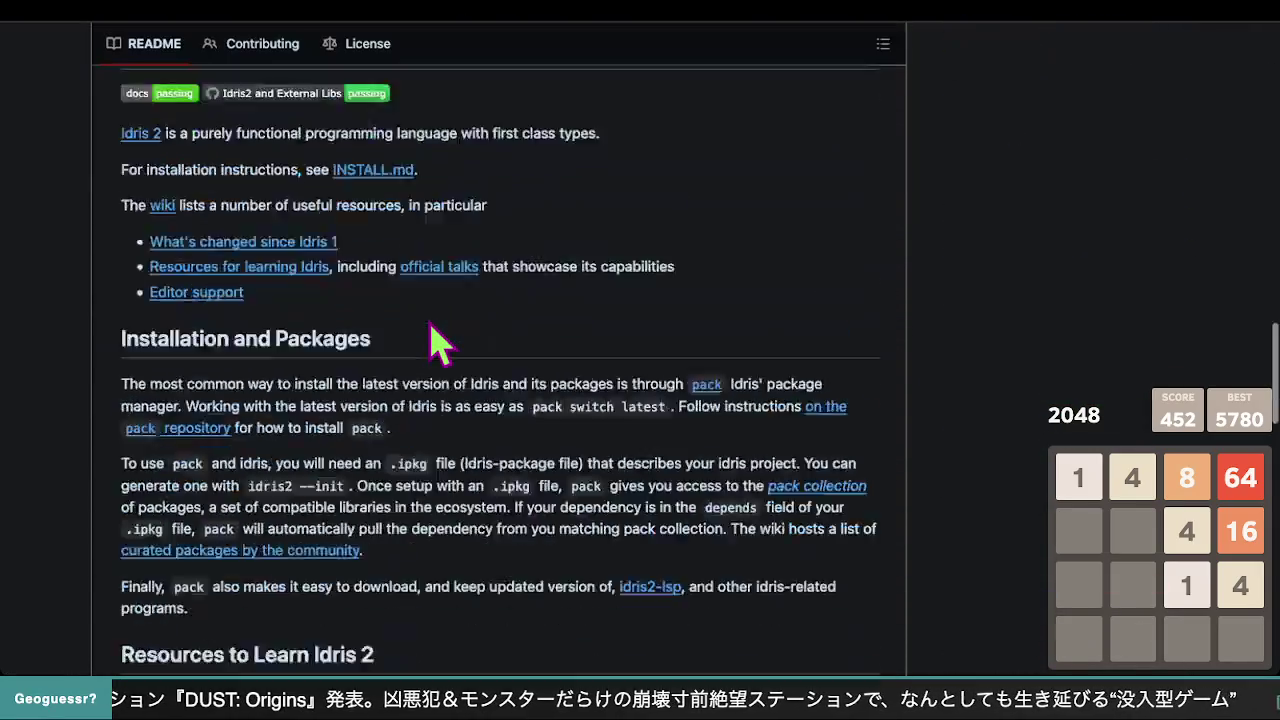
scroll(430, 337, up, 6)
scroll(432, 337, down, 3)
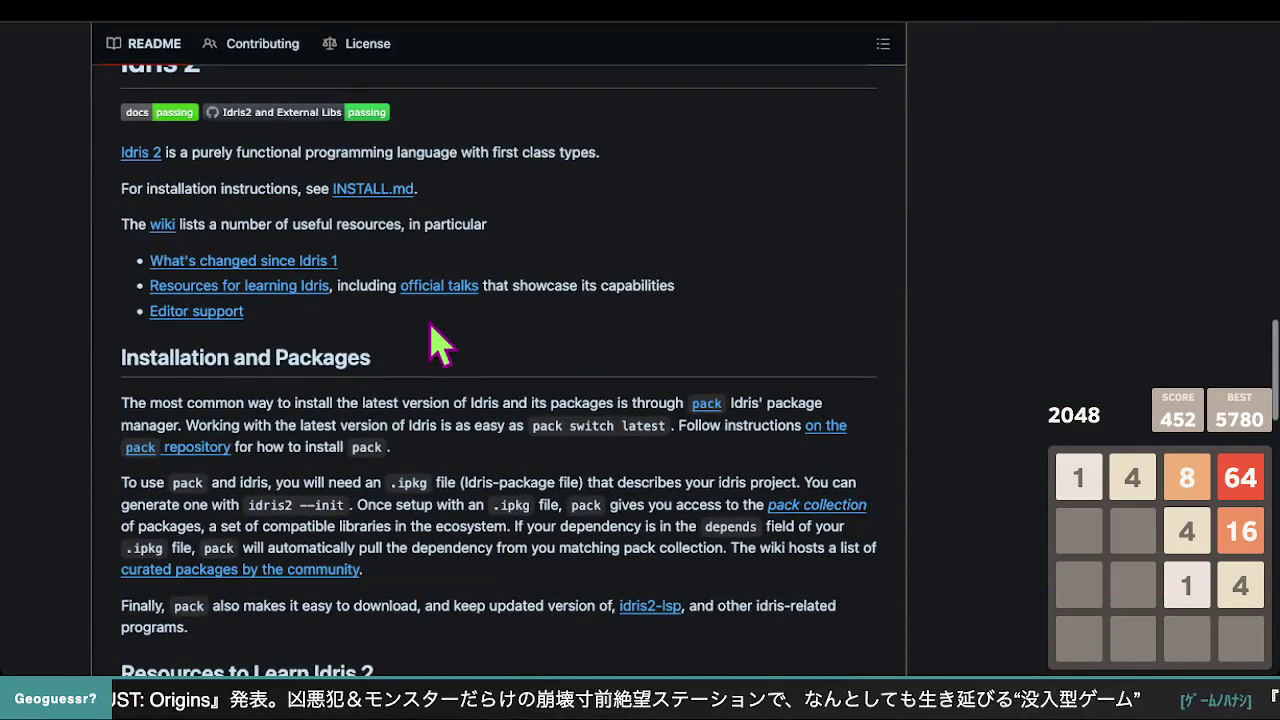
scroll(251, 300, up, 2)
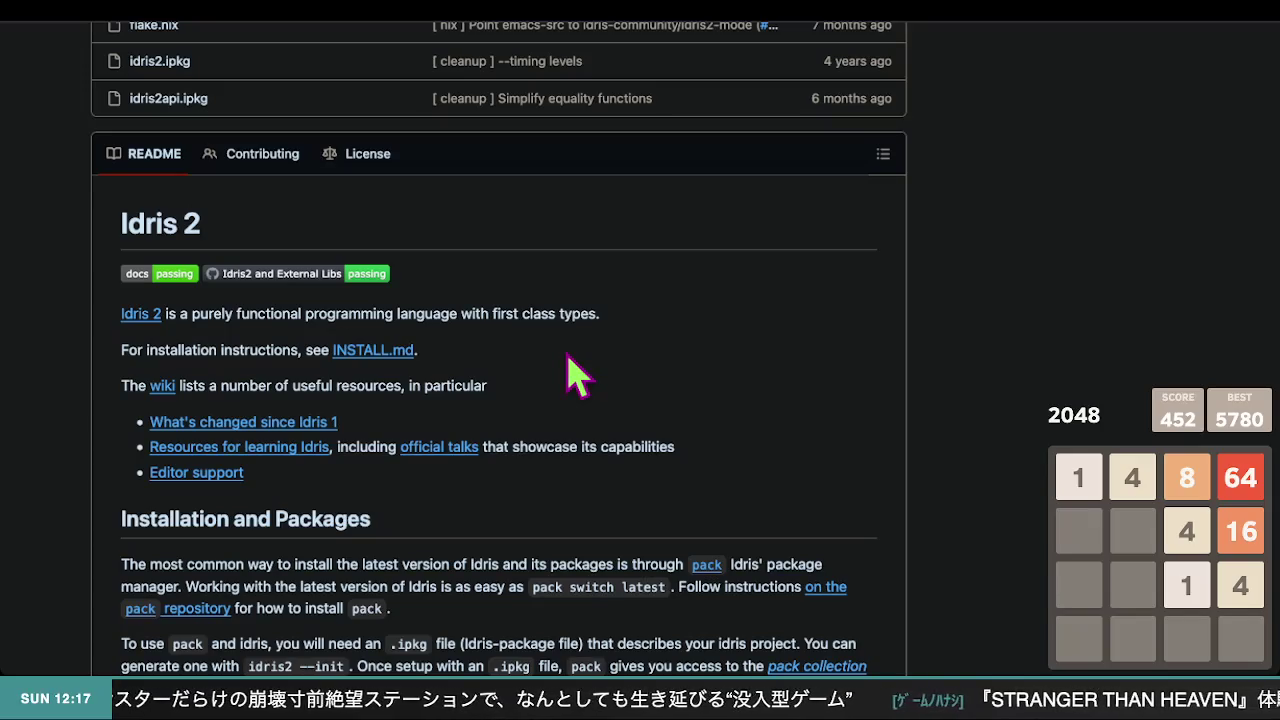
scroll(578, 378, down, 2)
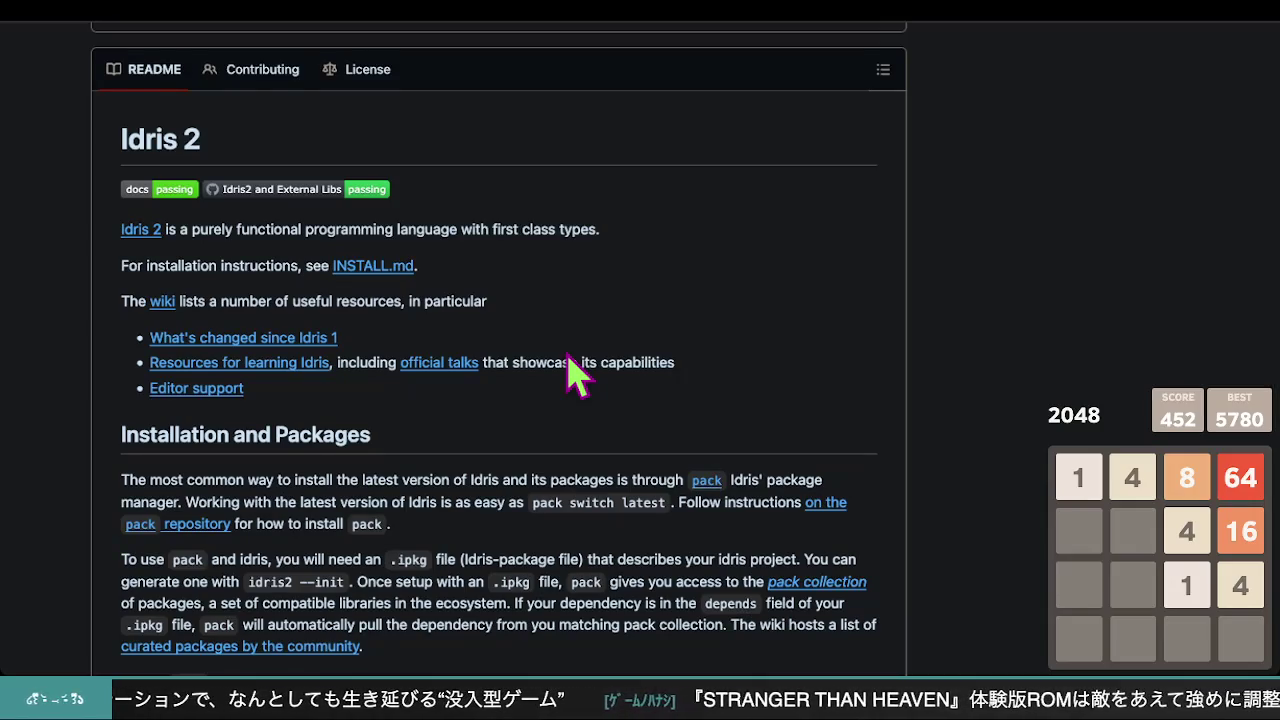
scroll(568, 356, down, 1)
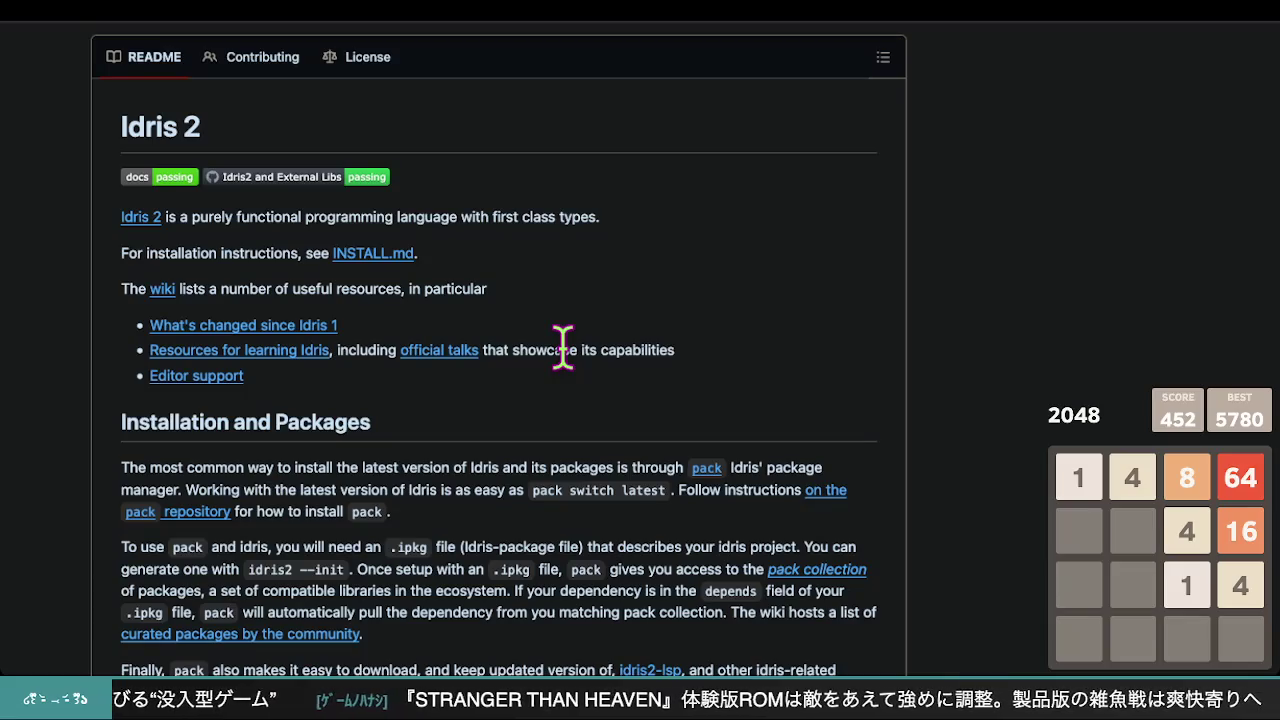
scroll(563, 347, down, 5)
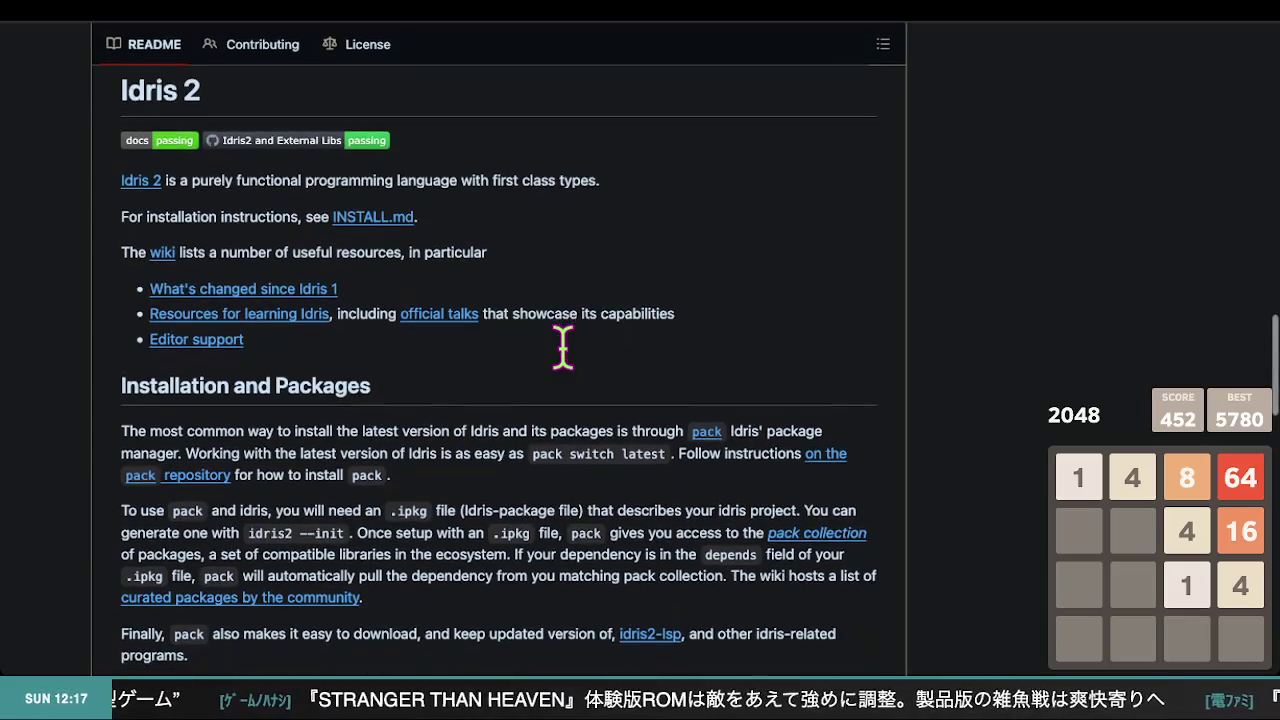
scroll(563, 347, up, 6)
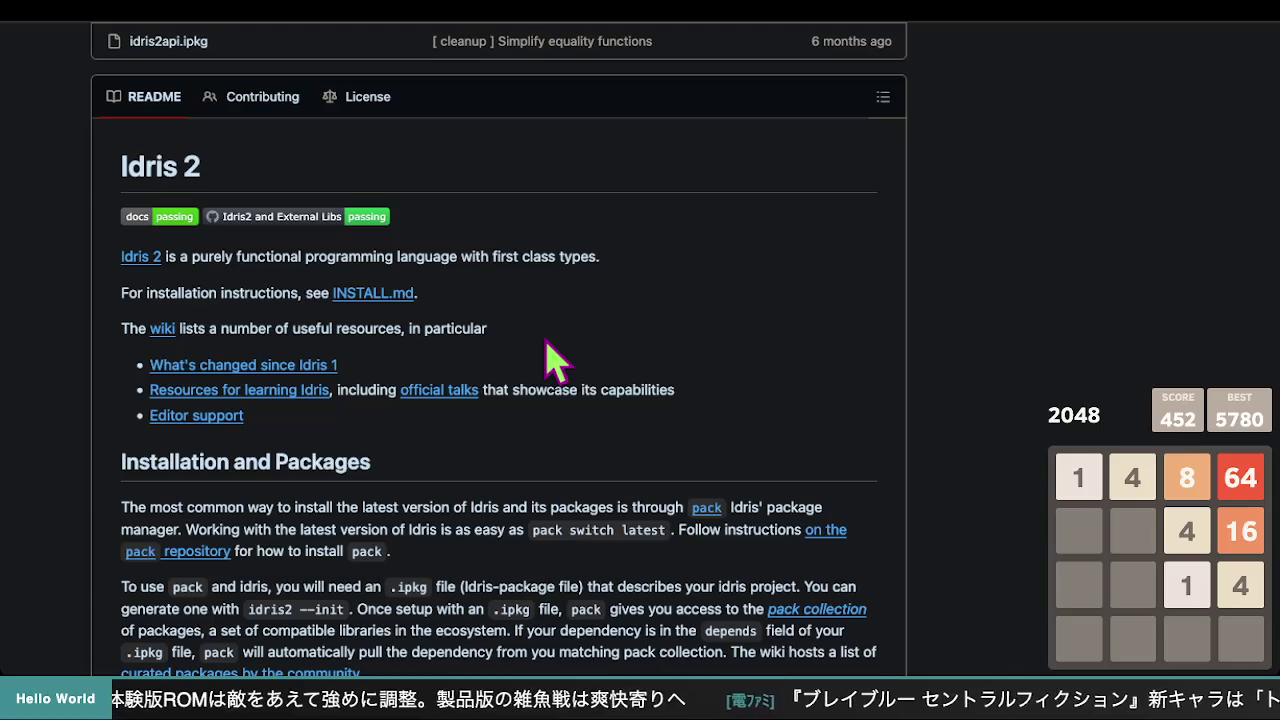
scroll(555, 360, up, 15)
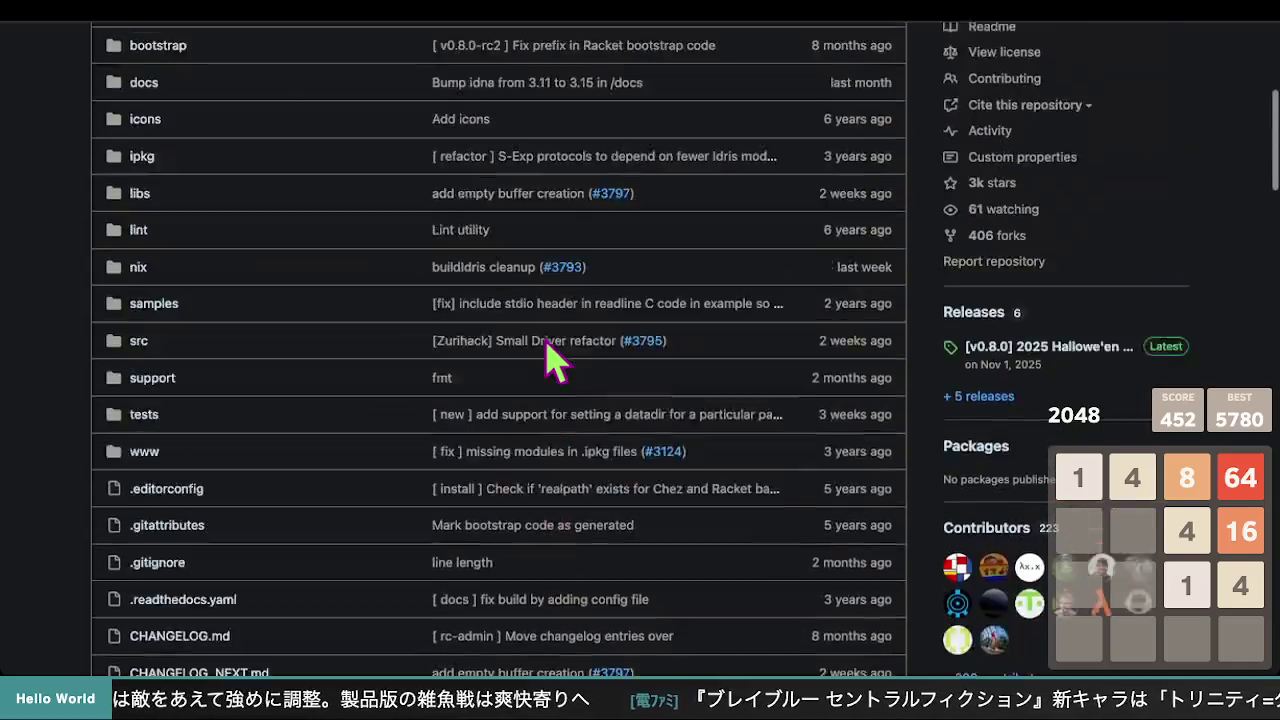
click(598, 175)
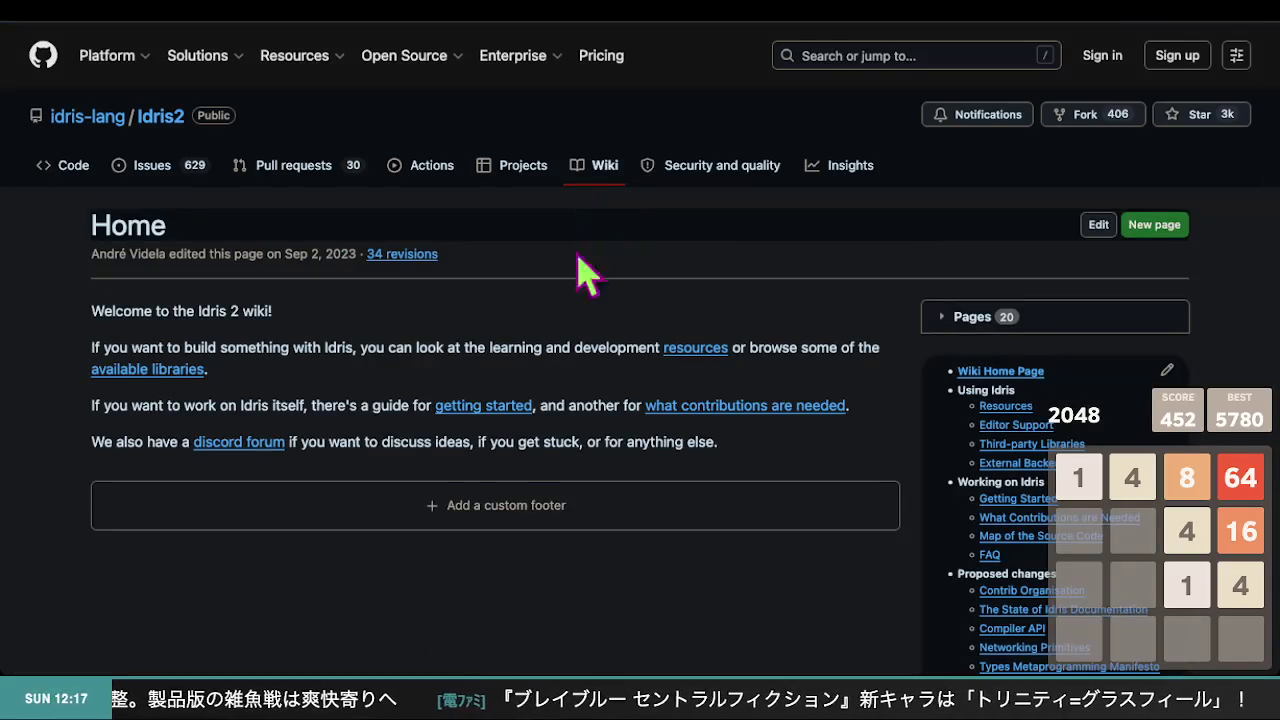
- Scroll the Idris2 wiki Home page listing resources, libraries, getting-started guide and discord forum
scroll(590, 390, down, 2)
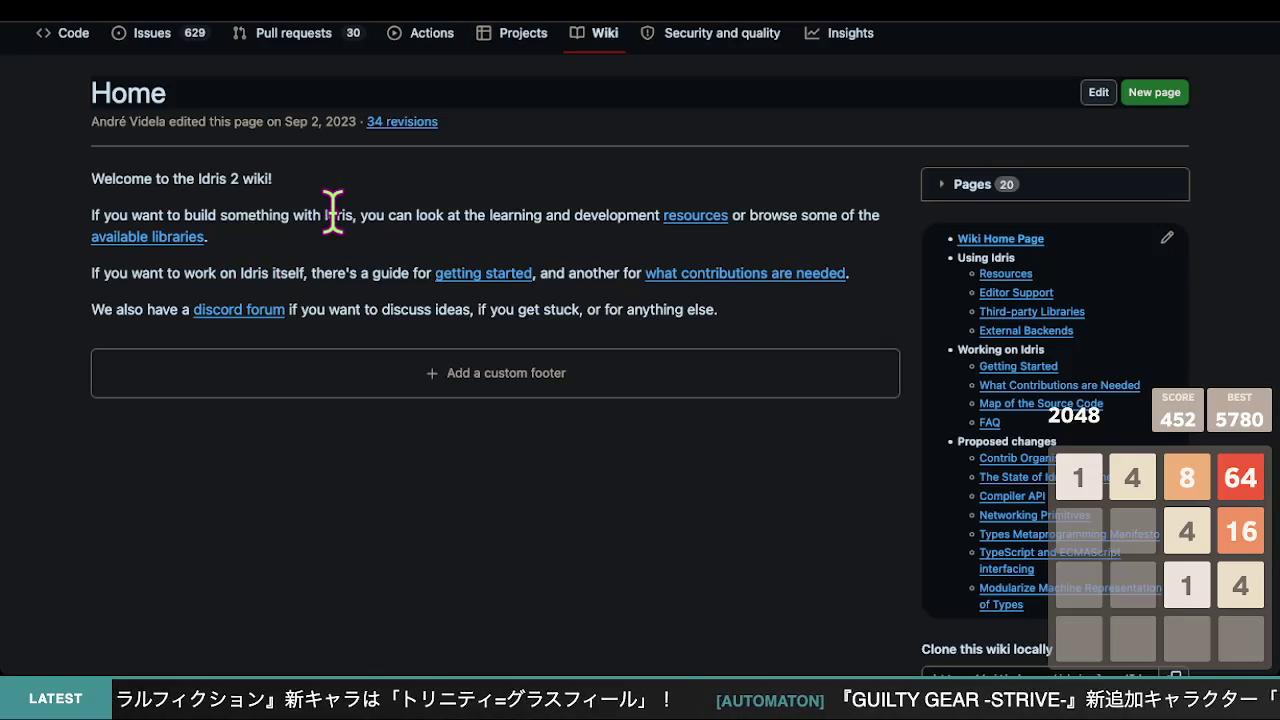
scroll(332, 210, up, 1)
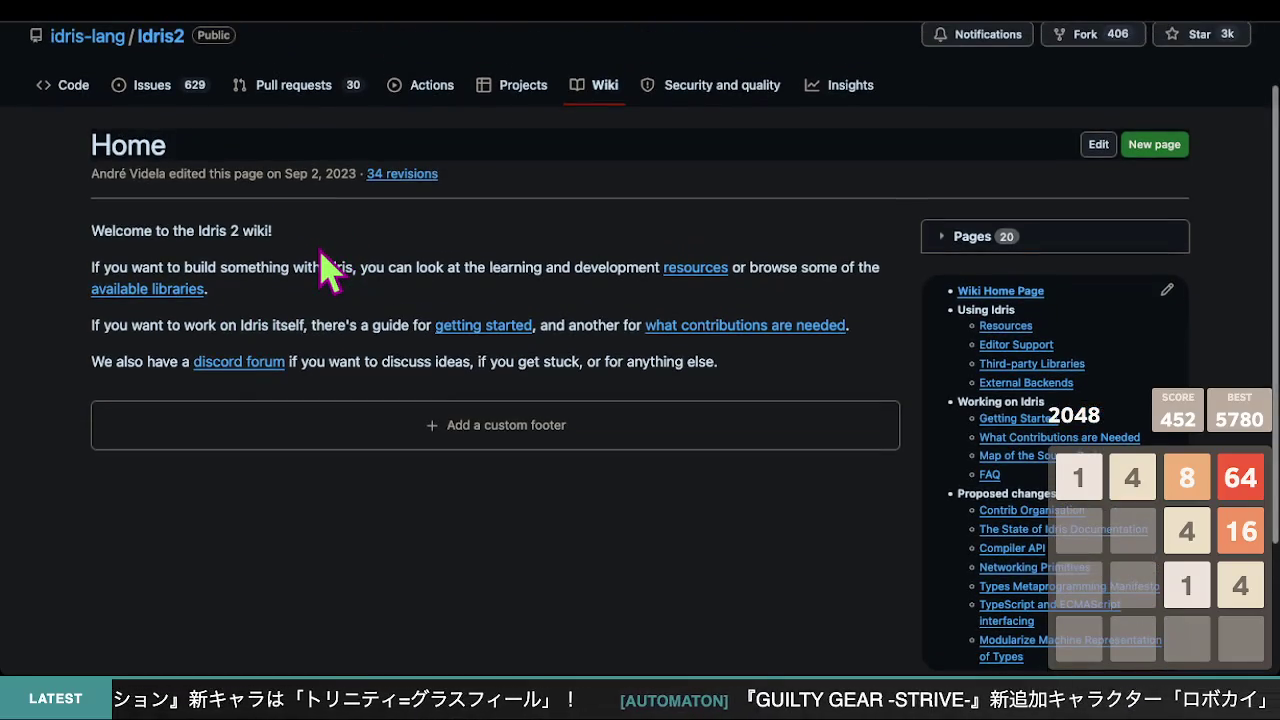
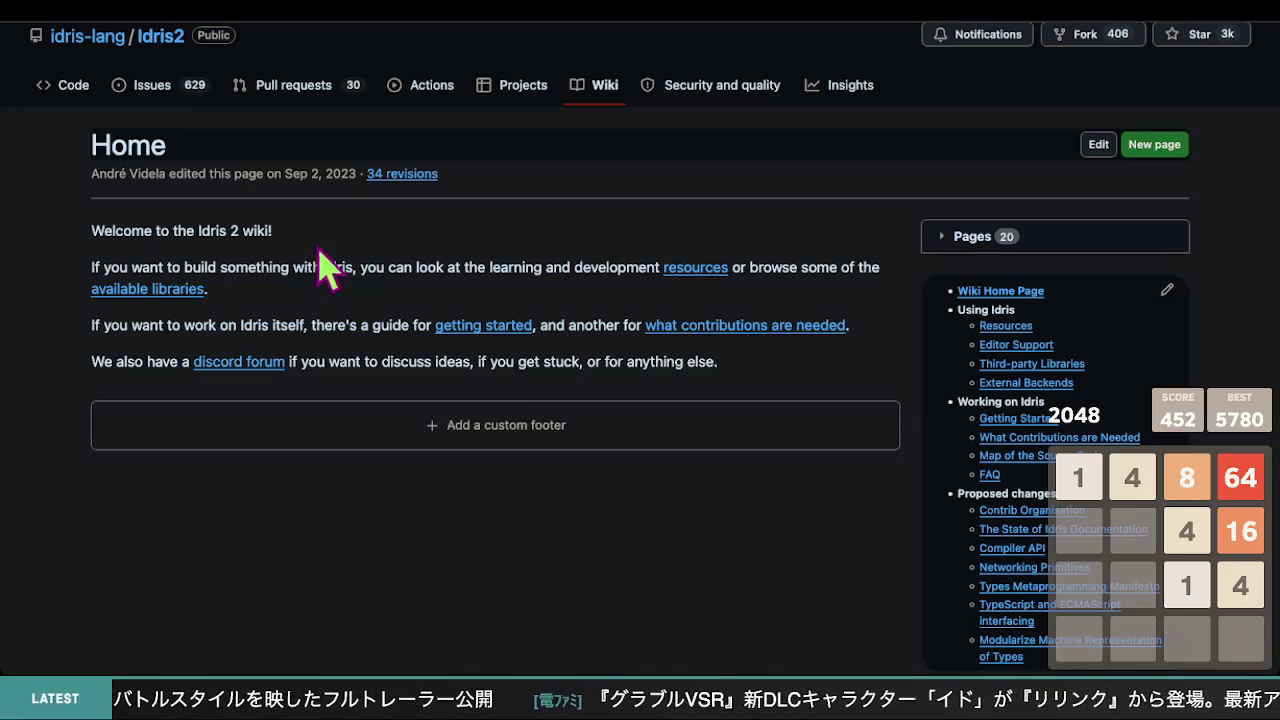
- Highlight and clear the 'Welcome to the Idris 2 wiki!' line, then open the Resources page
scroll(466, 277, up, 1)
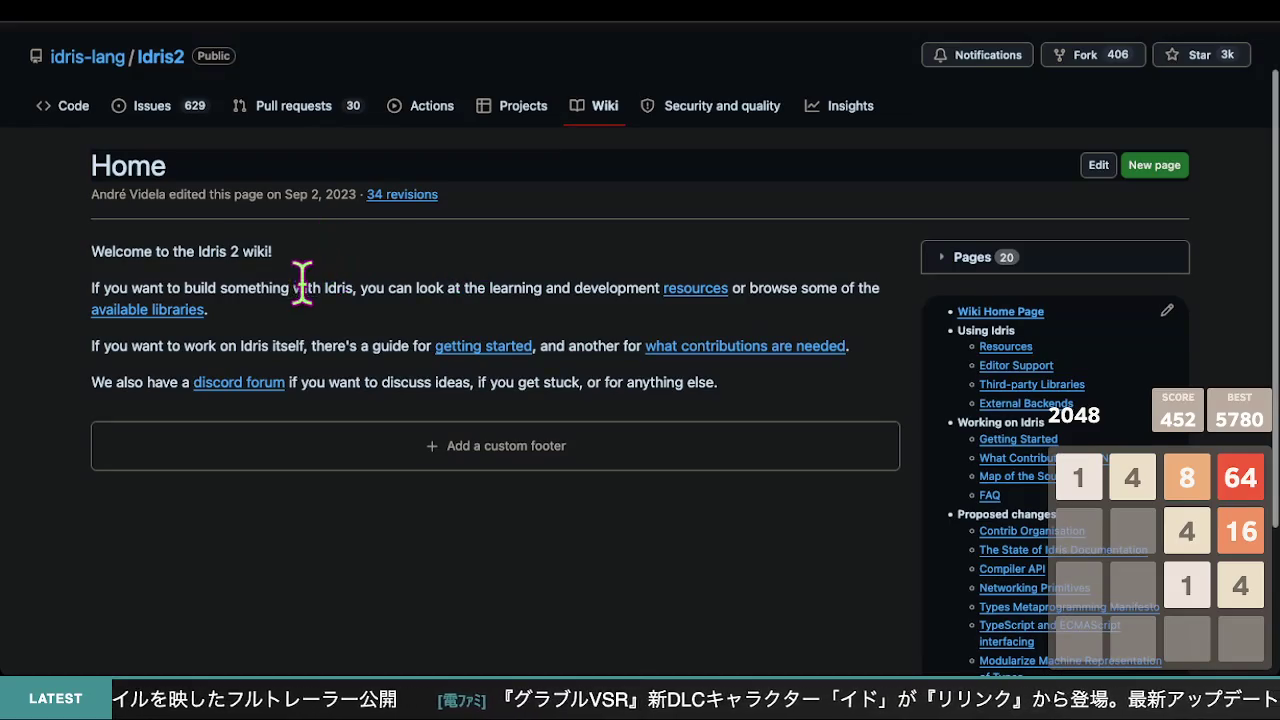
scroll(378, 300, down, 4)
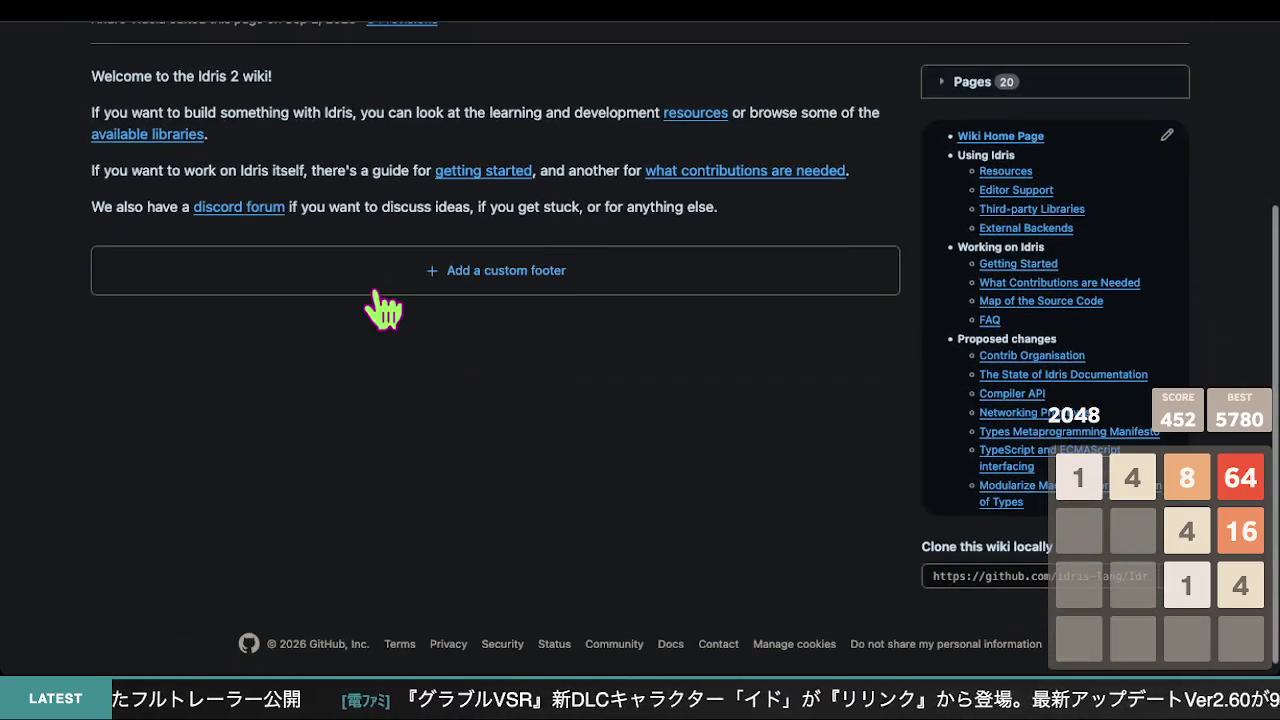
scroll(380, 302, up, 3)
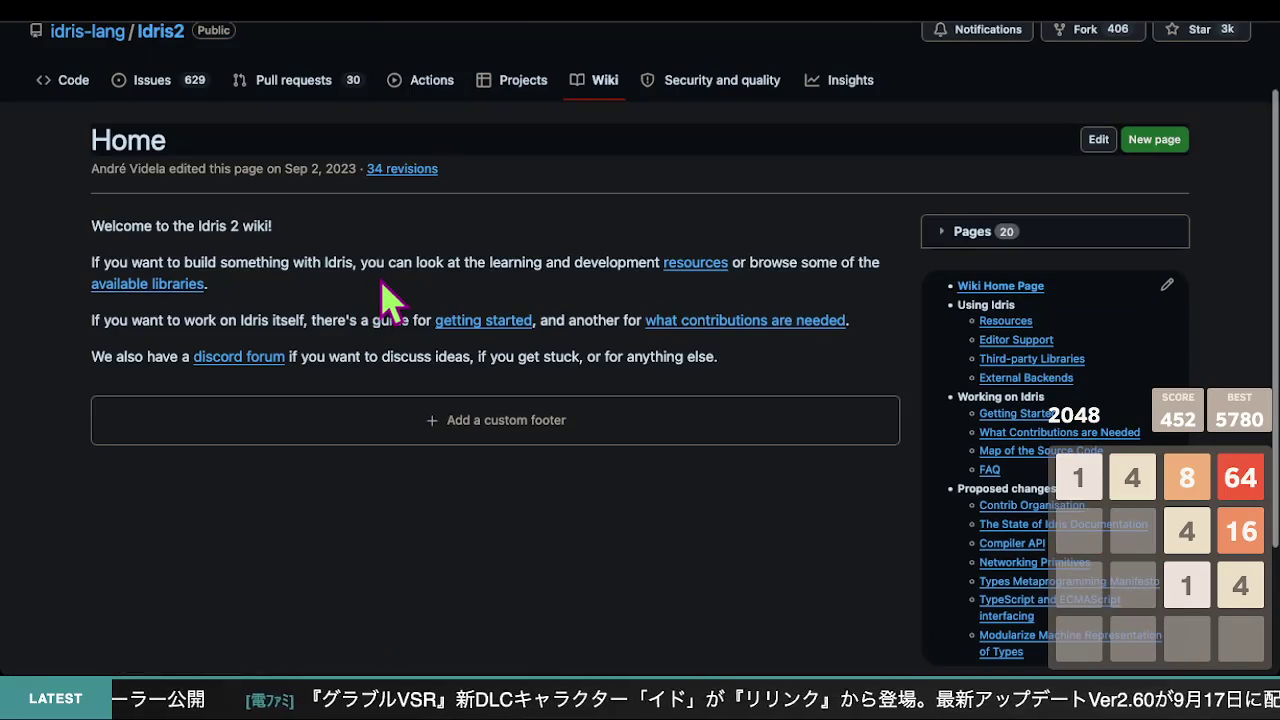
scroll(384, 300, up, 1)
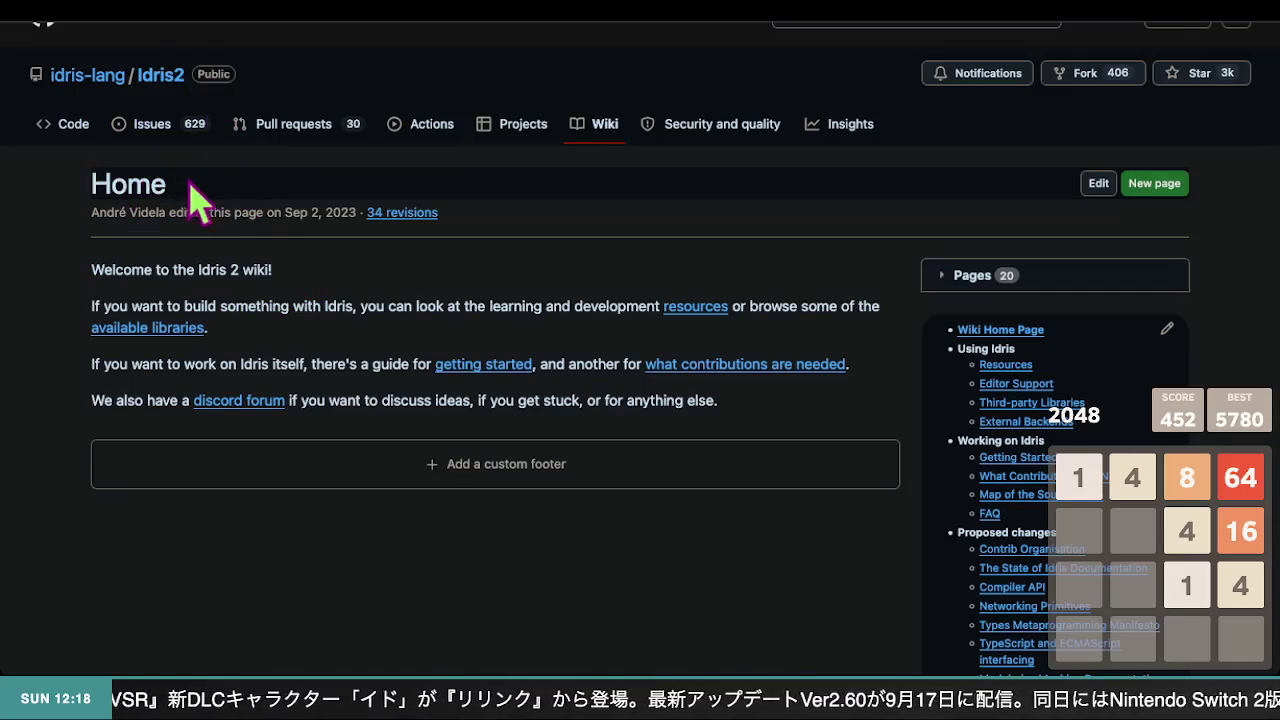
mouse_move(215, 15)
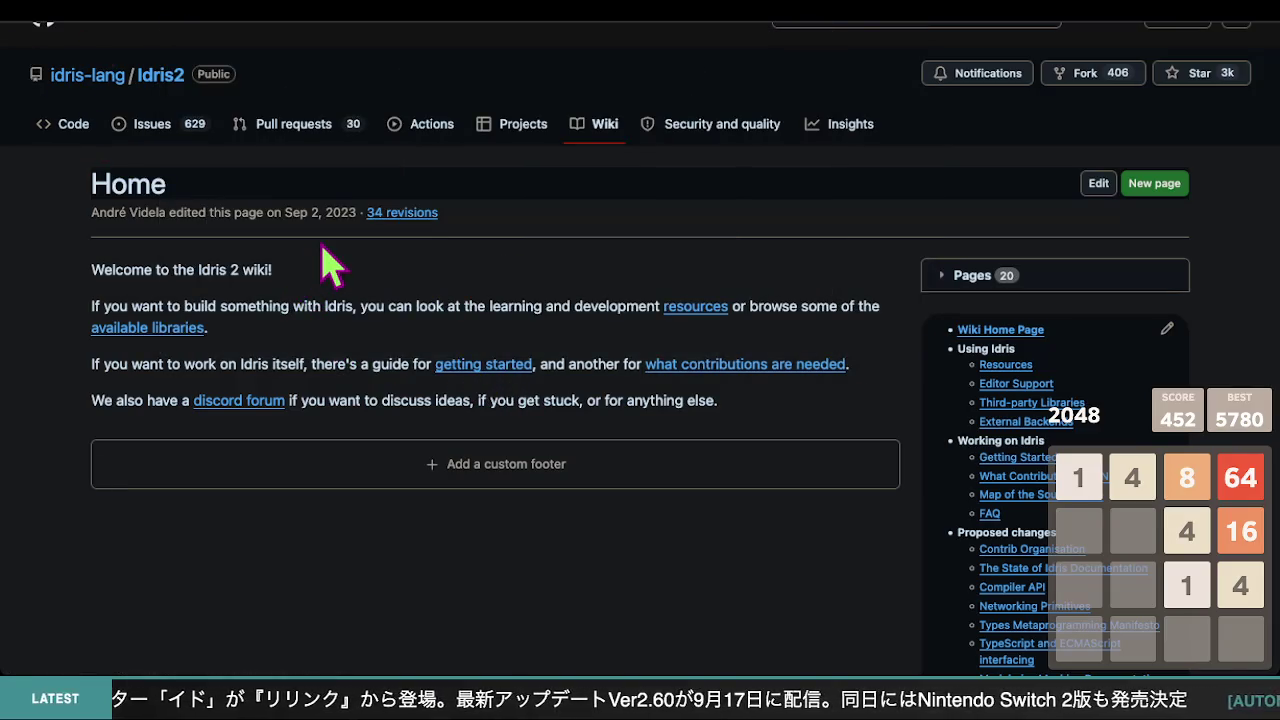
scroll(348, 290, down, 1)
scroll(350, 288, down, 1)
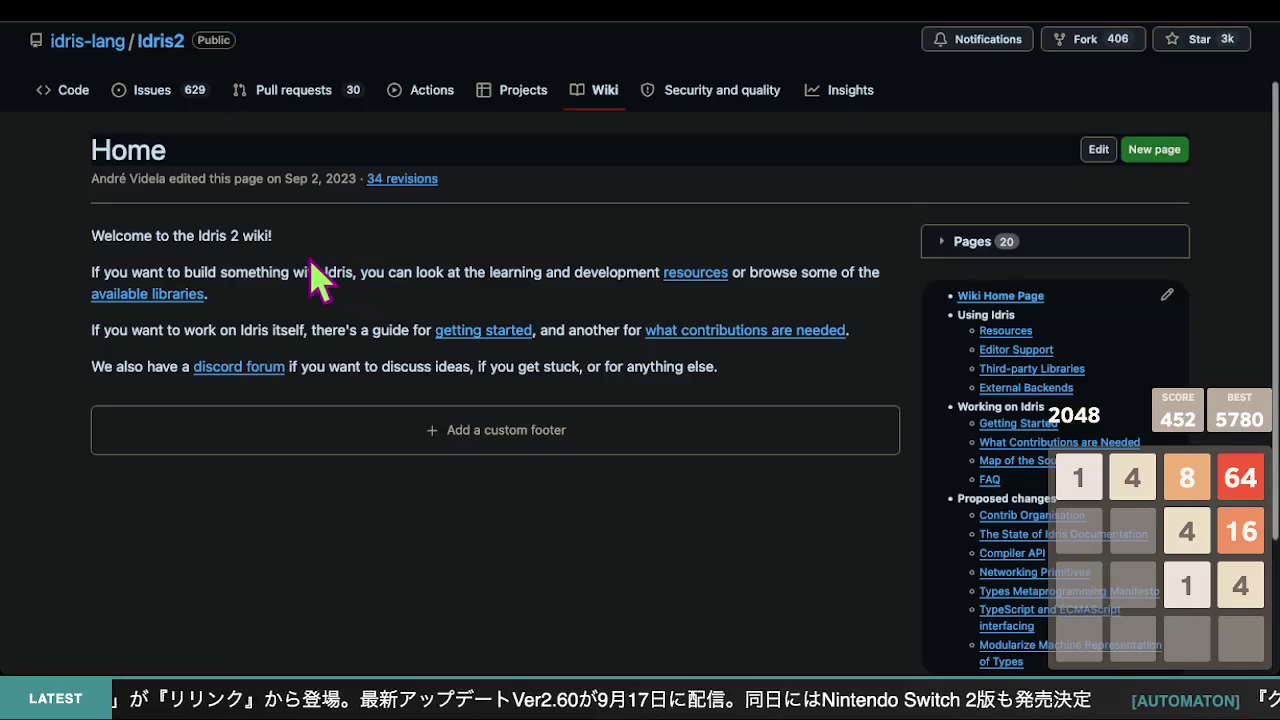
scroll(209, 240, down, 2)
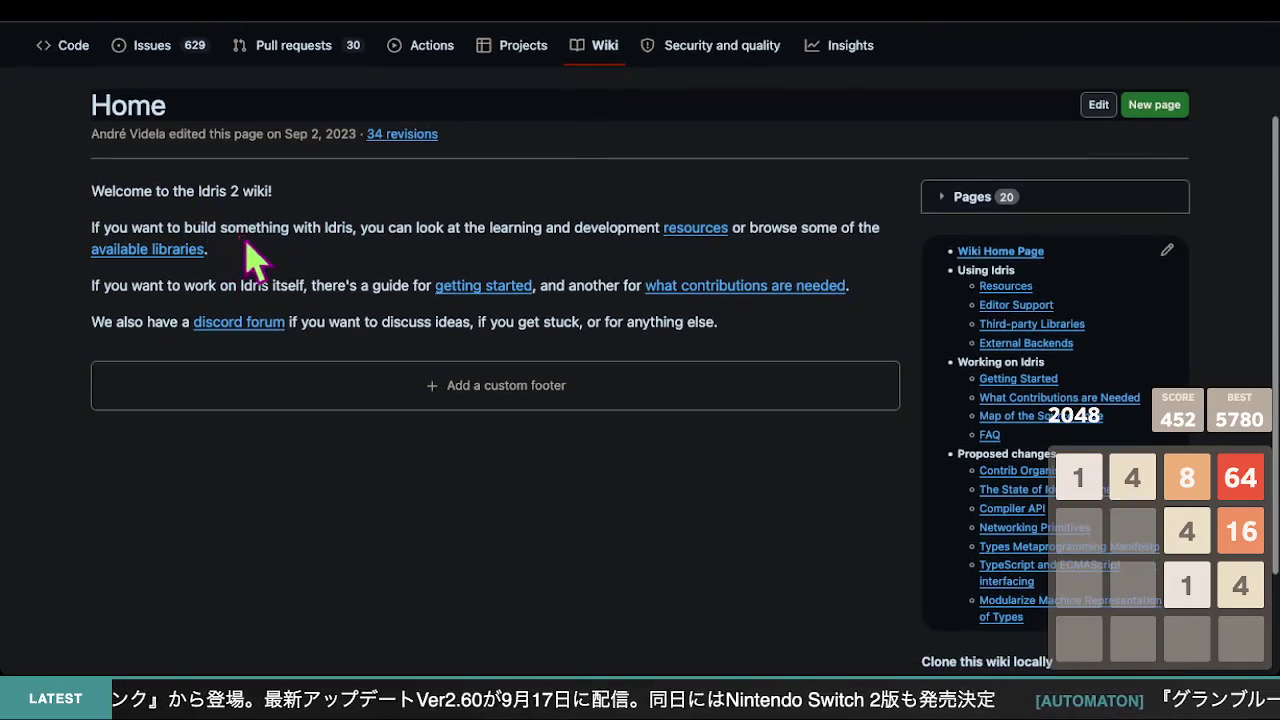
drag(88, 191, 323, 229)
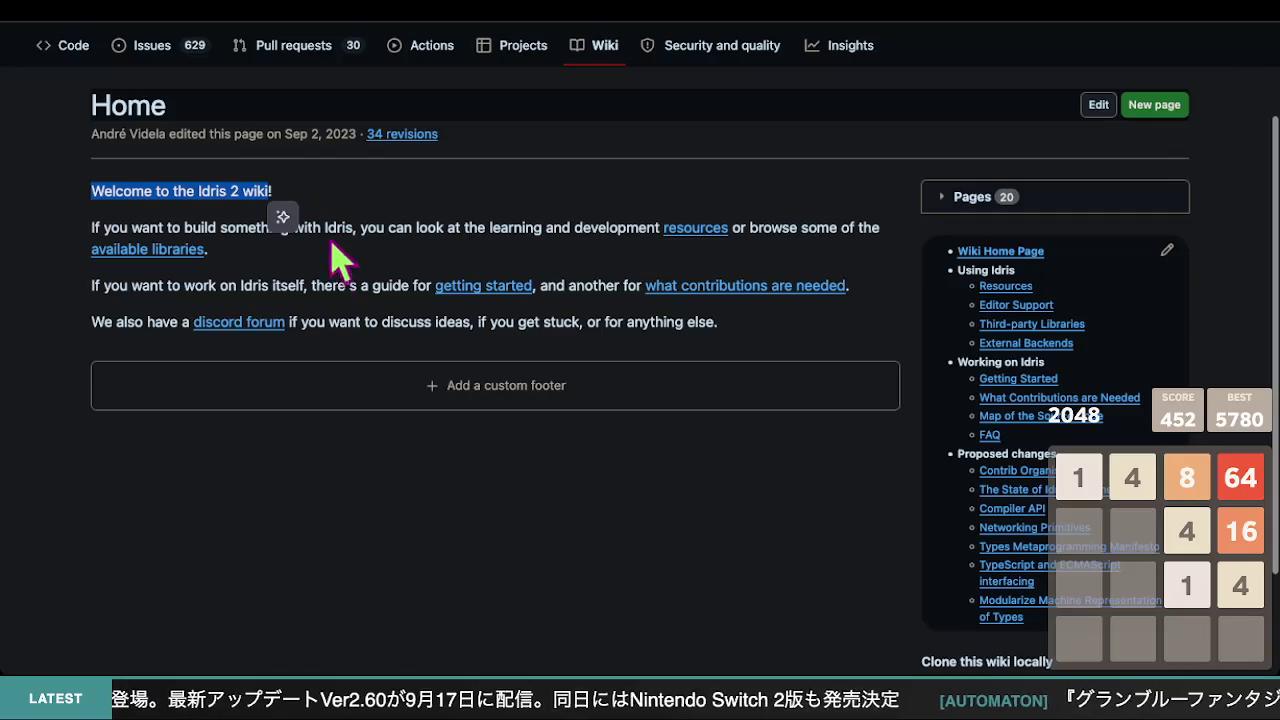
click(242, 230)
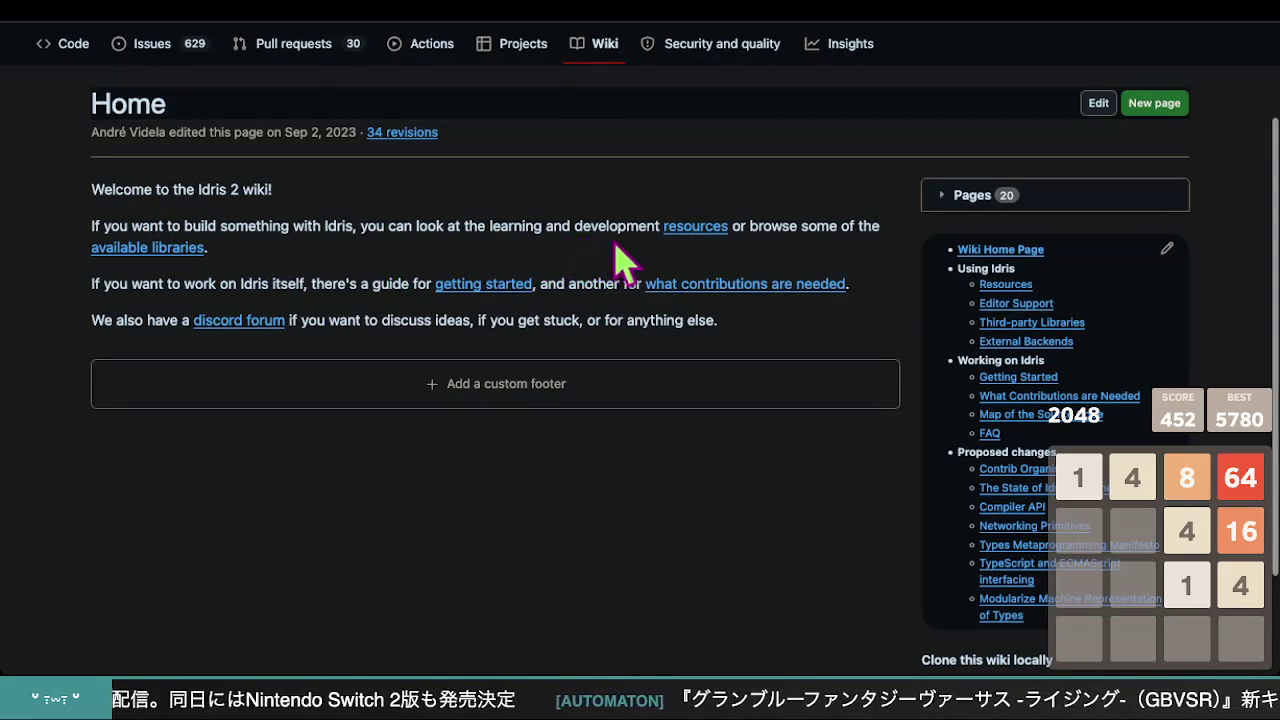
click(716, 250)
- Scroll down to the Tutorials list and open 'Functional Programming in Idris 2'
scroll(450, 295, down, 2)
scroll(457, 303, up, 1)
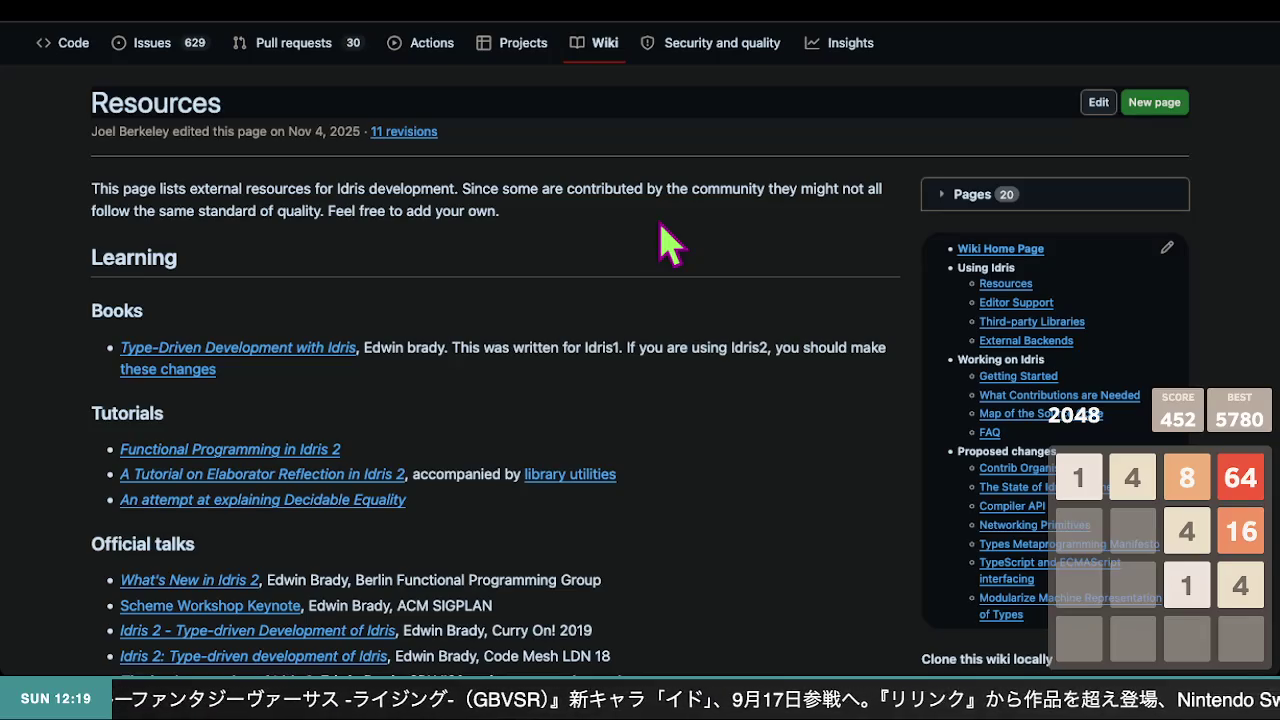
scroll(667, 242, down, 1)
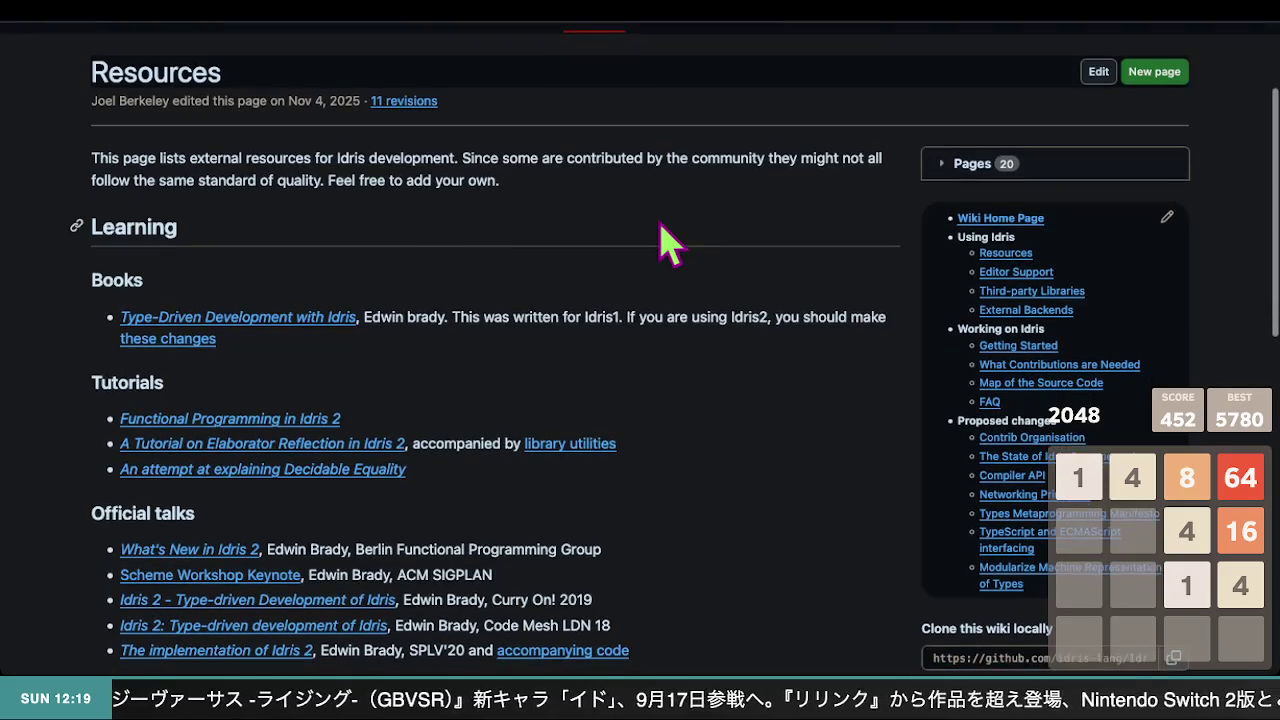
scroll(667, 242, down, 1)
scroll(667, 242, down, 4)
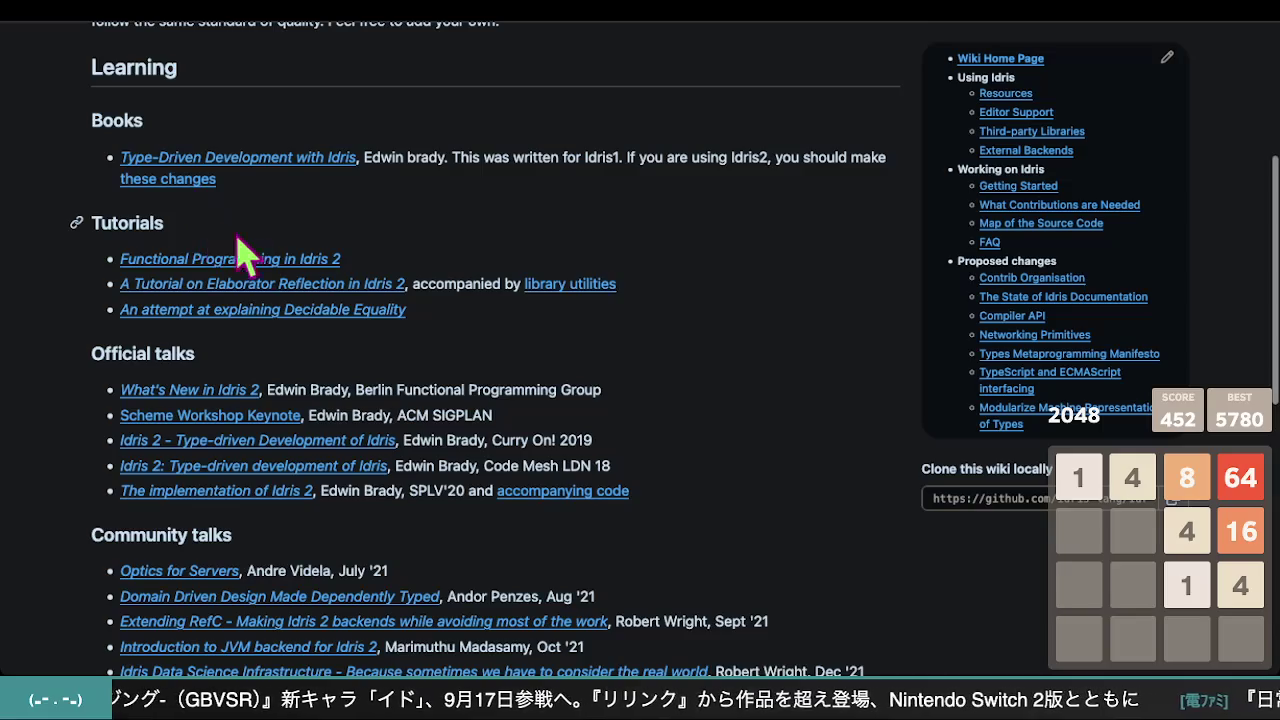
click(320, 283)
- Scroll to the idris2-tutorial README and briefly highlight part of its title
scroll(585, 323, down, 3)
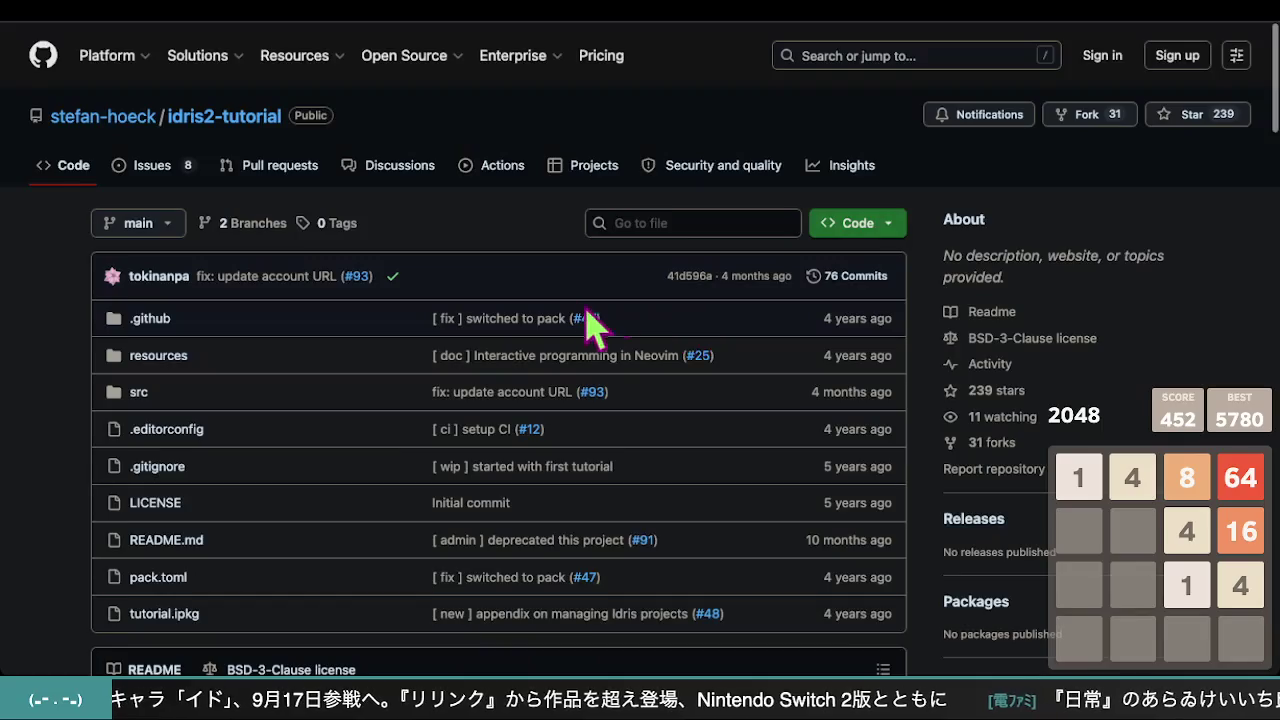
scroll(580, 323, up, 3)
scroll(577, 308, down, 5)
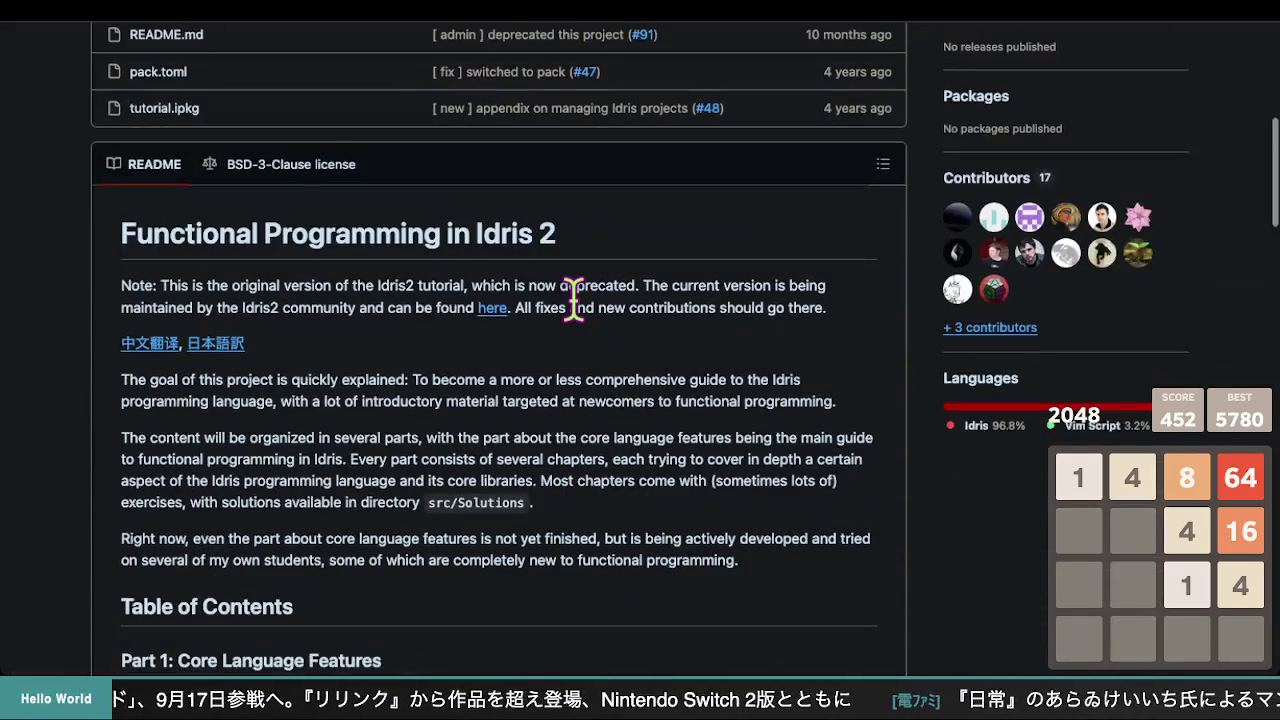
scroll(572, 297, down, 2)
scroll(572, 294, up, 1)
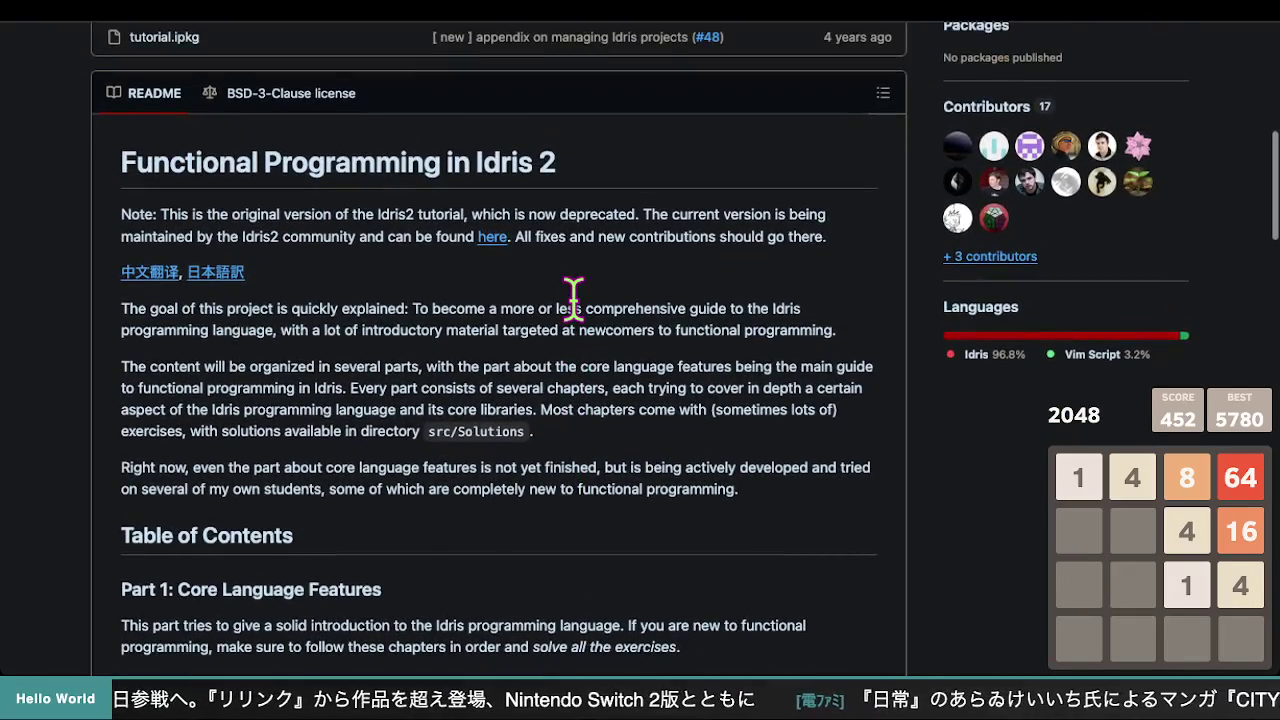
mouse_move(116, 163)
mouse_down()
mouse_move(431, 163)
mouse_move(449, 181)
mouse_up()
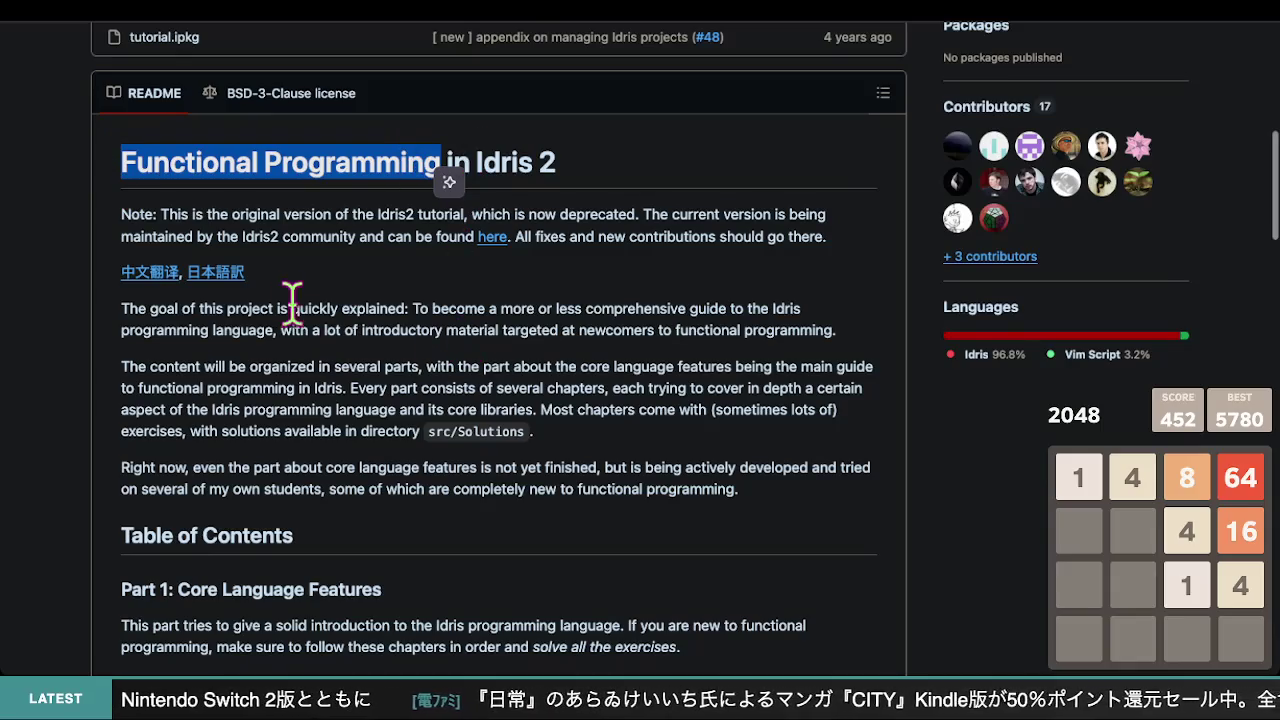
click(346, 284)
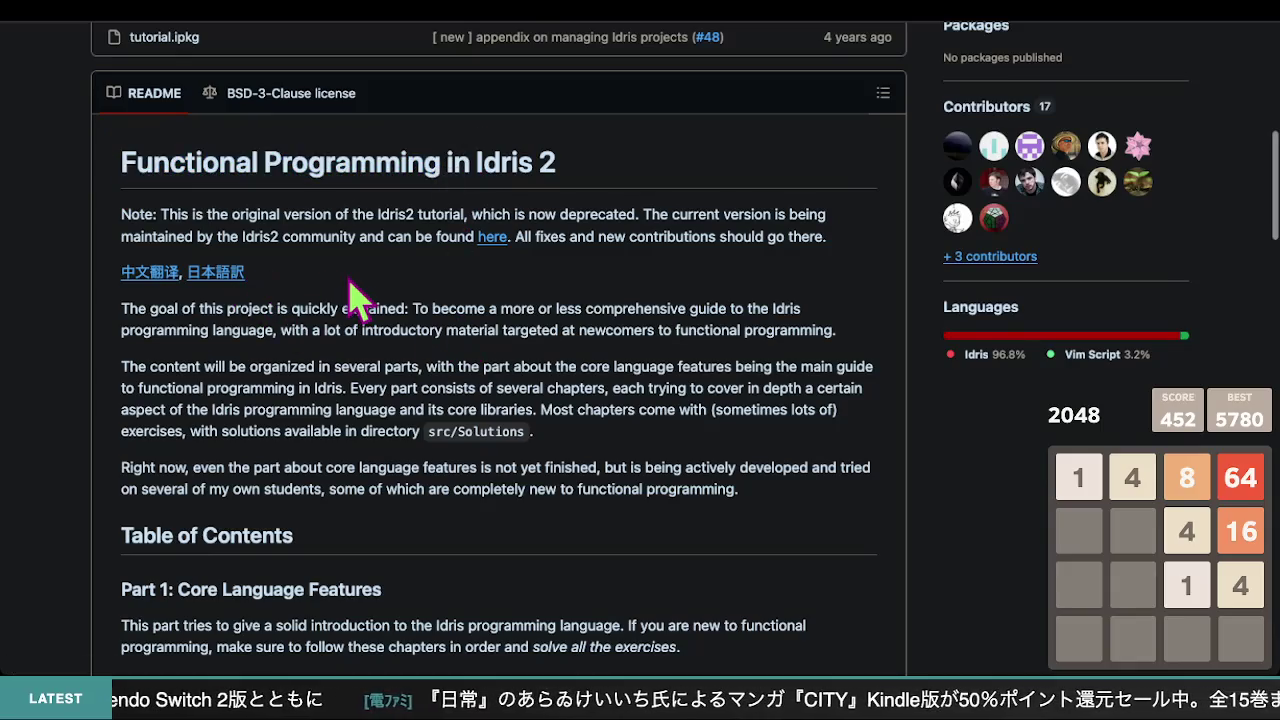
click(227, 276)
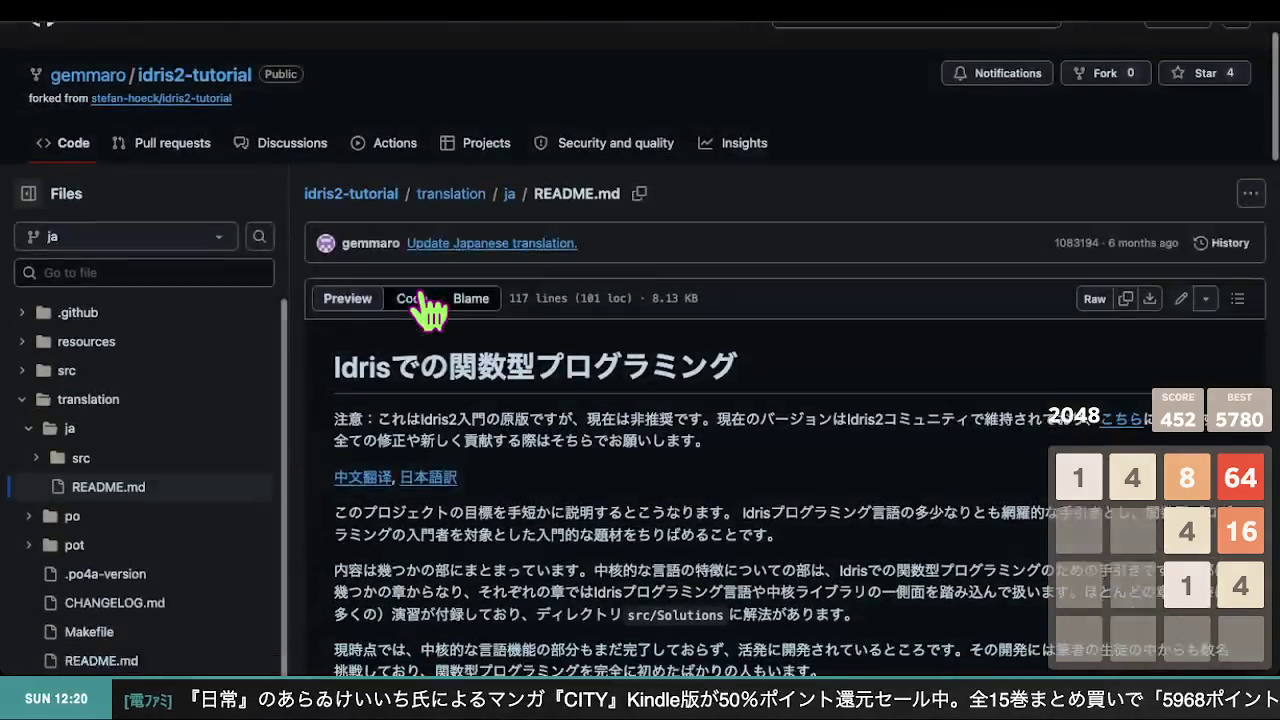
scroll(428, 310, down, 4)
scroll(430, 309, up, 1)
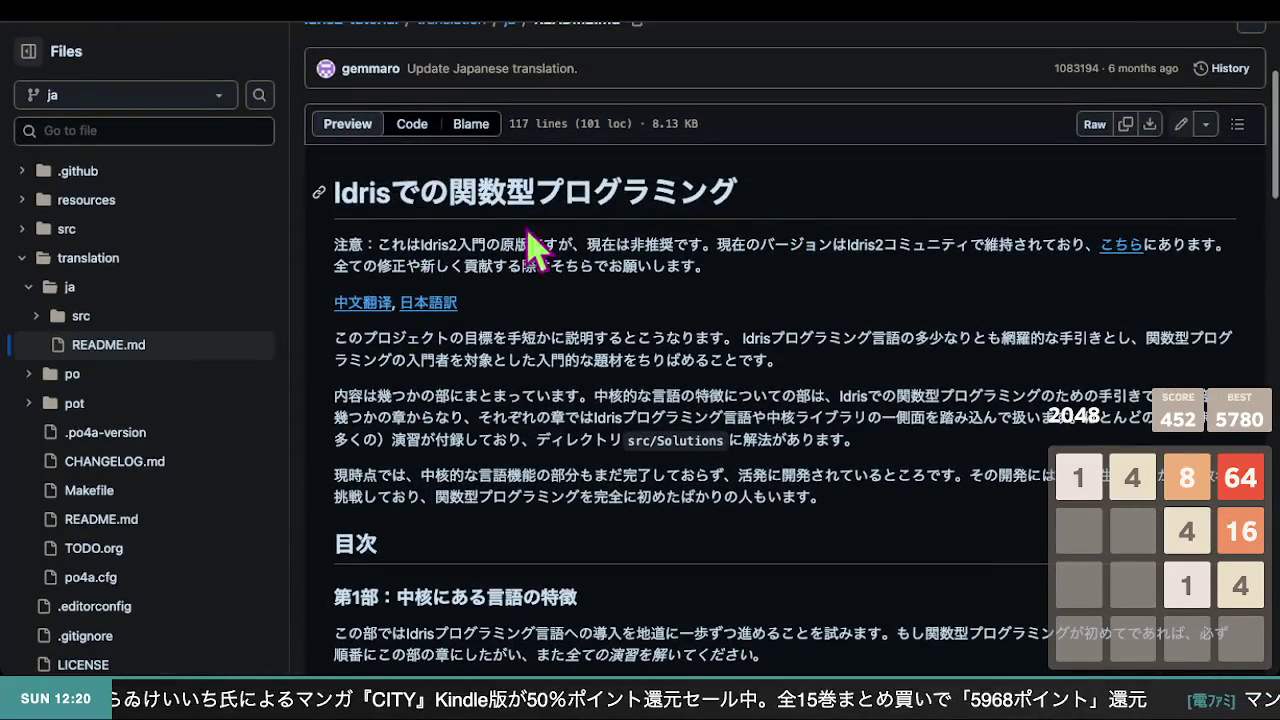
scroll(800, 316, down, 2)
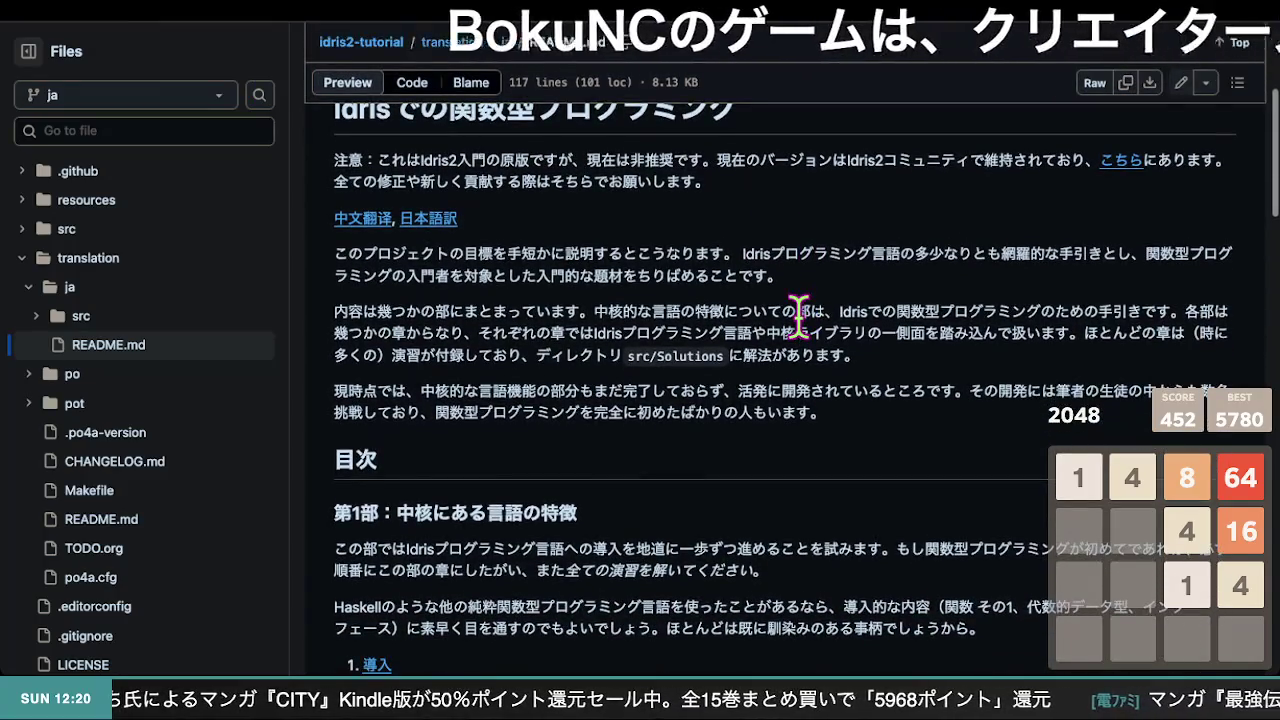
scroll(800, 316, down, 1)
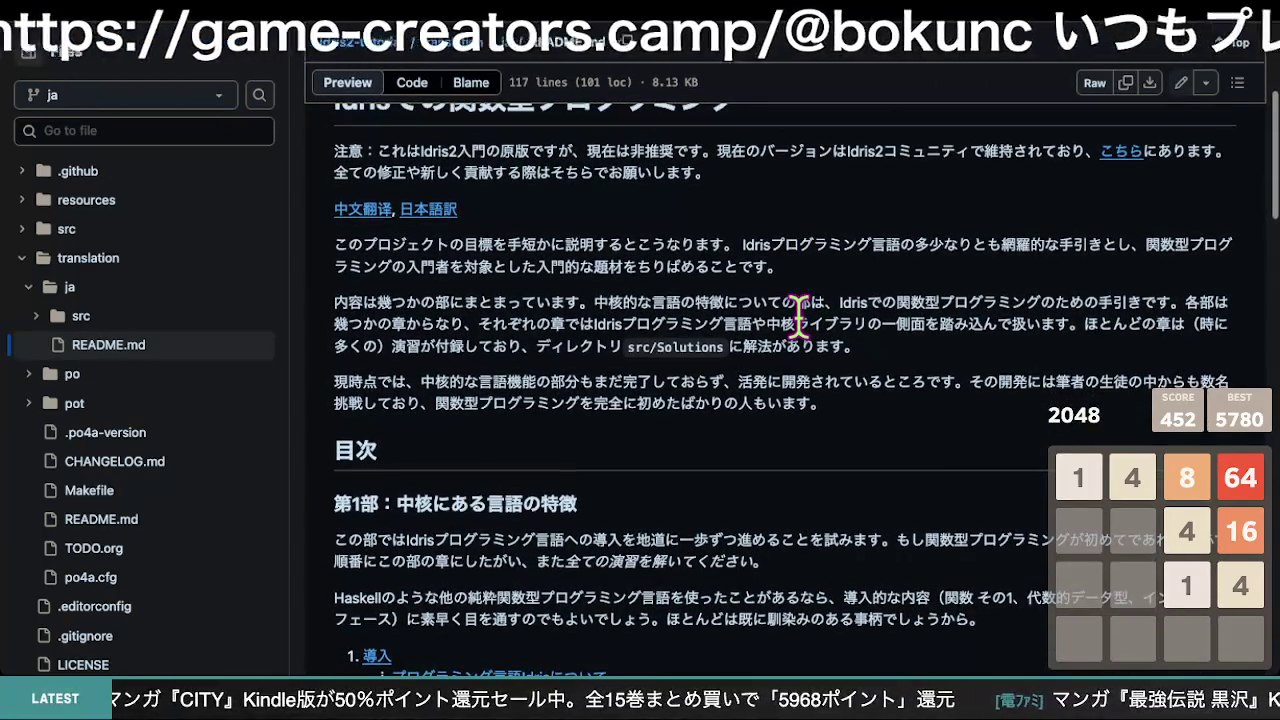
scroll(798, 316, down, 1)
scroll(798, 316, up, 3)
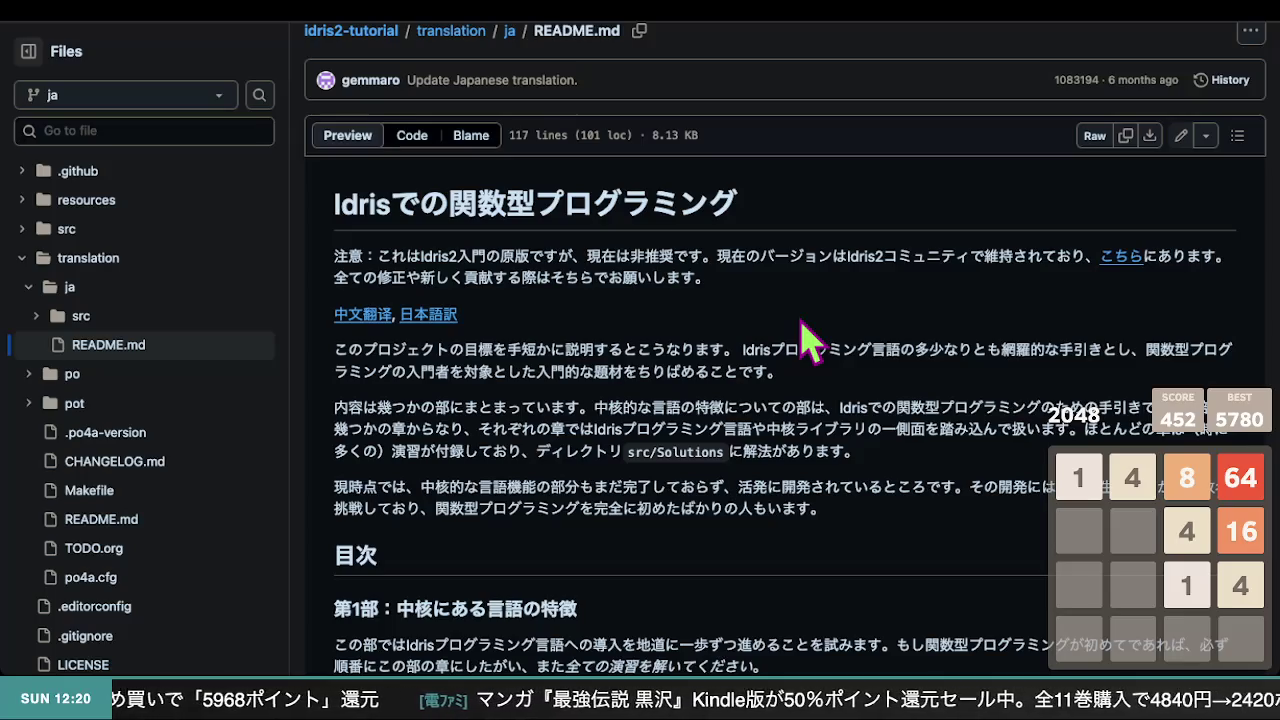
scroll(805, 340, down, 5)
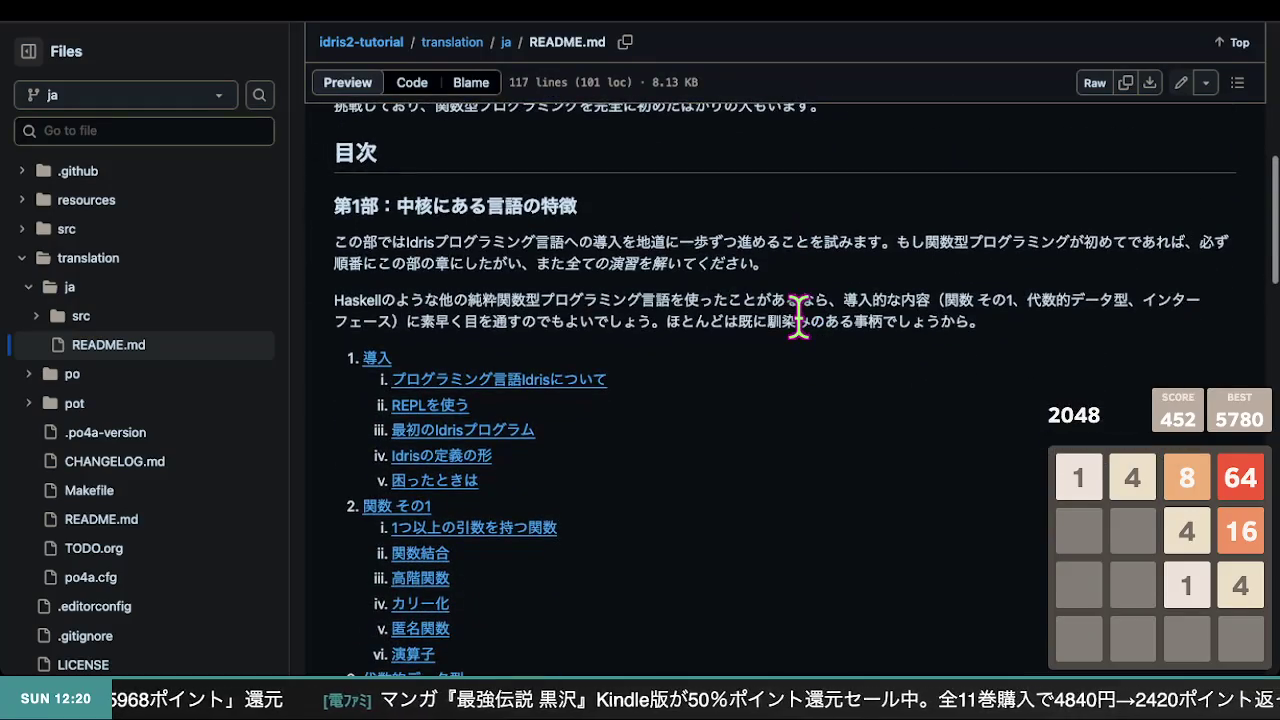
click(60, 26)
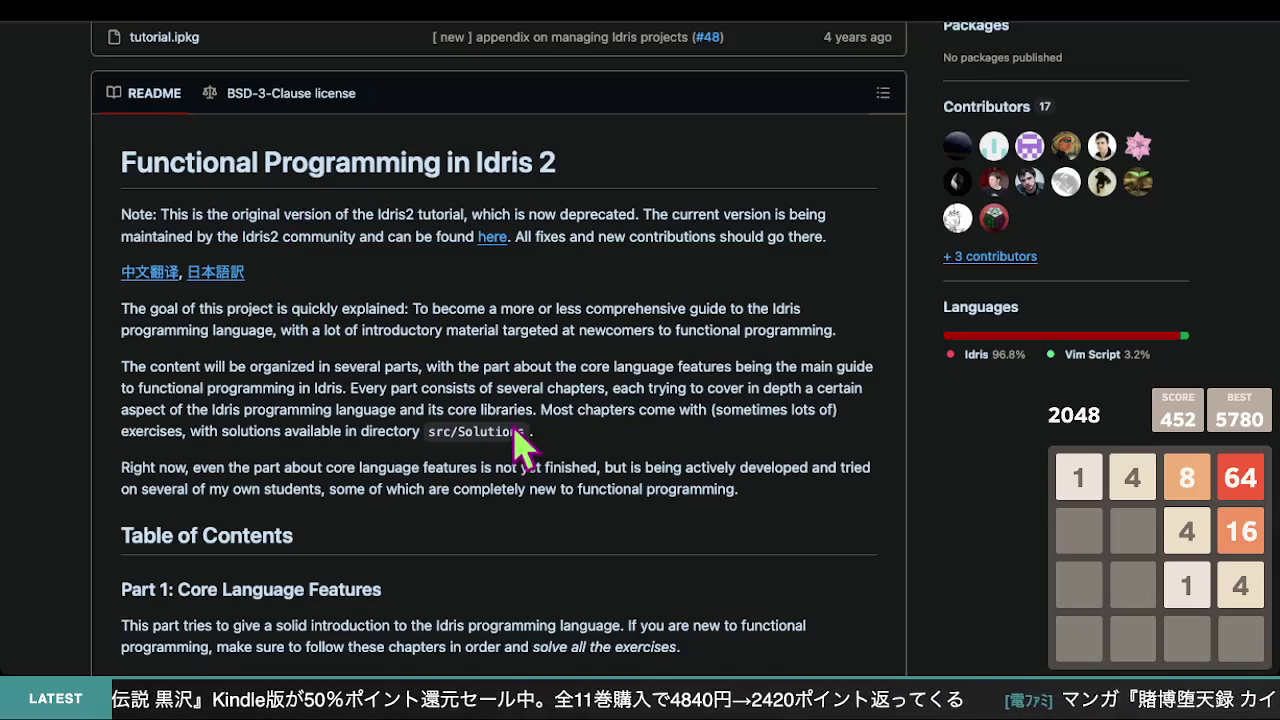
scroll(510, 390, down, 1)
scroll(660, 290, down, 2)
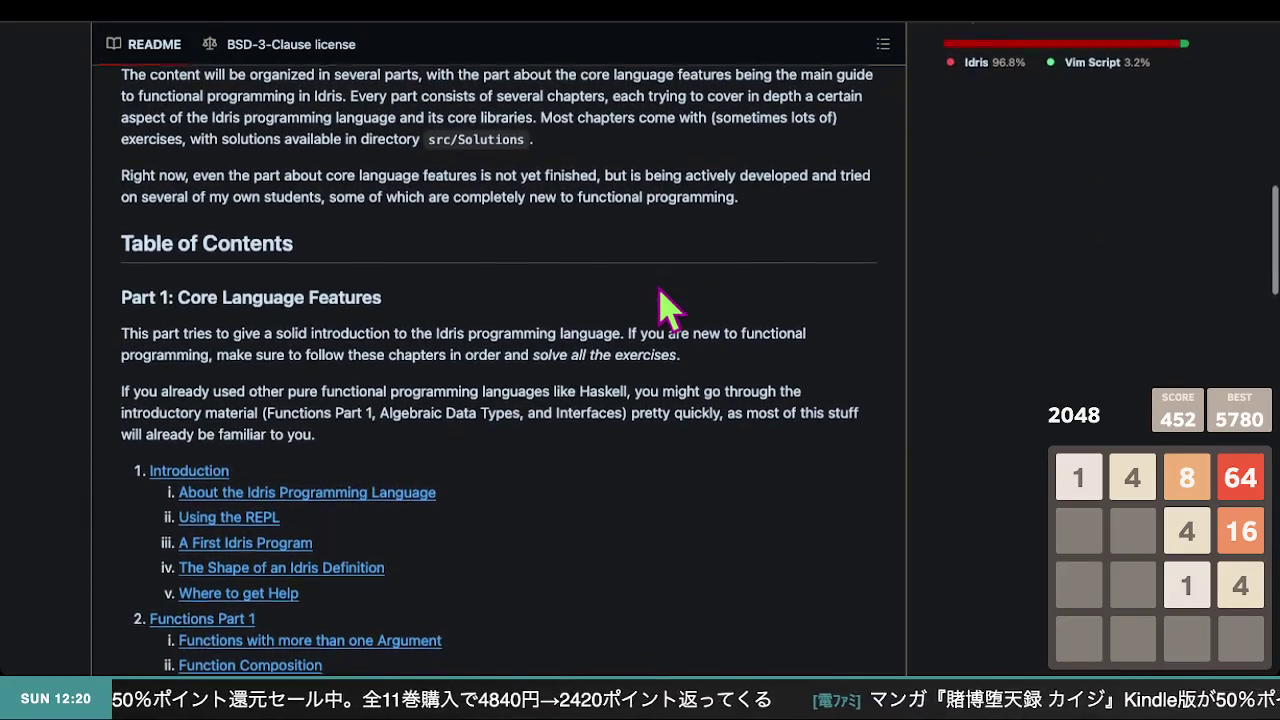
scroll(663, 305, down, 1)
scroll(660, 300, down, 1)
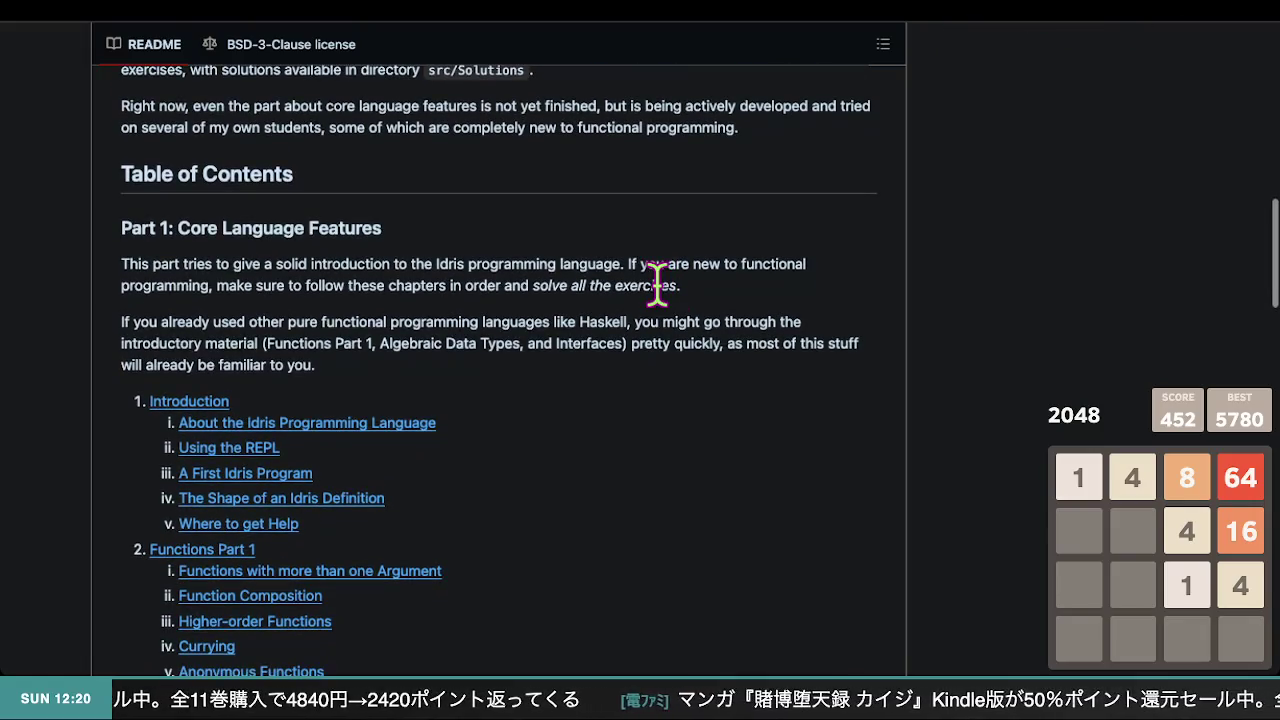
scroll(680, 378, down, 1)
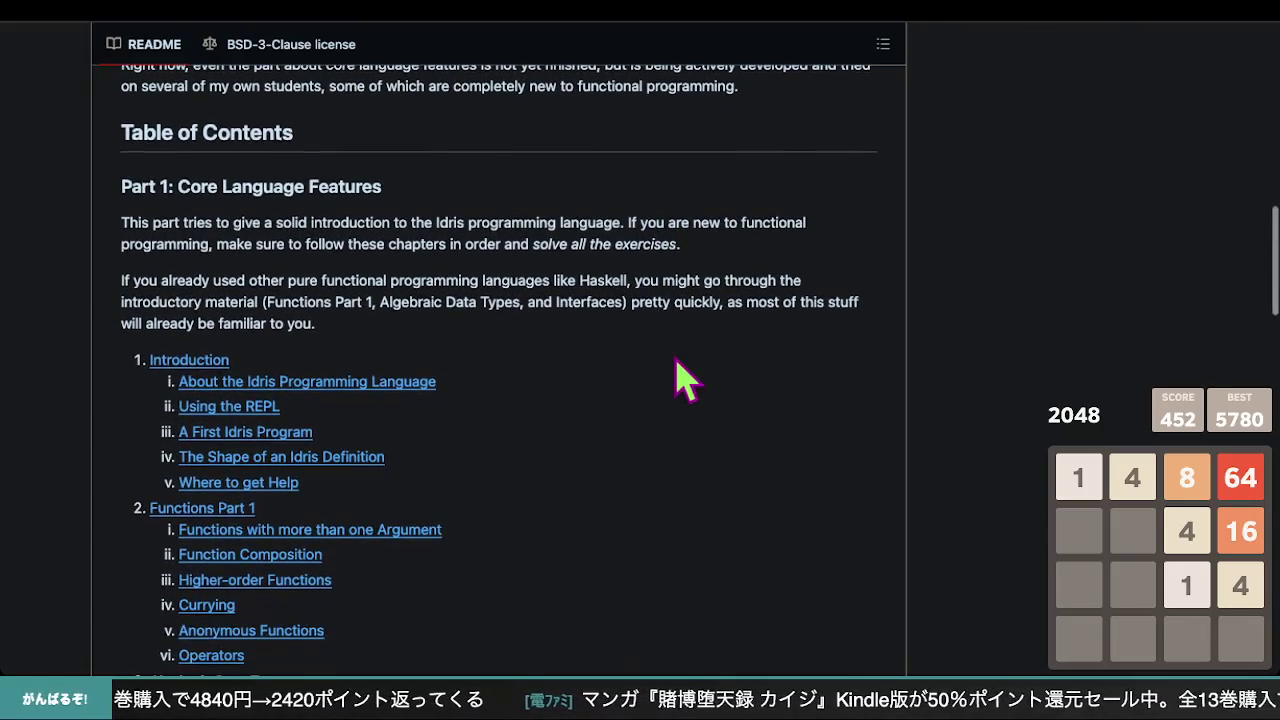
scroll(680, 378, down, 1)
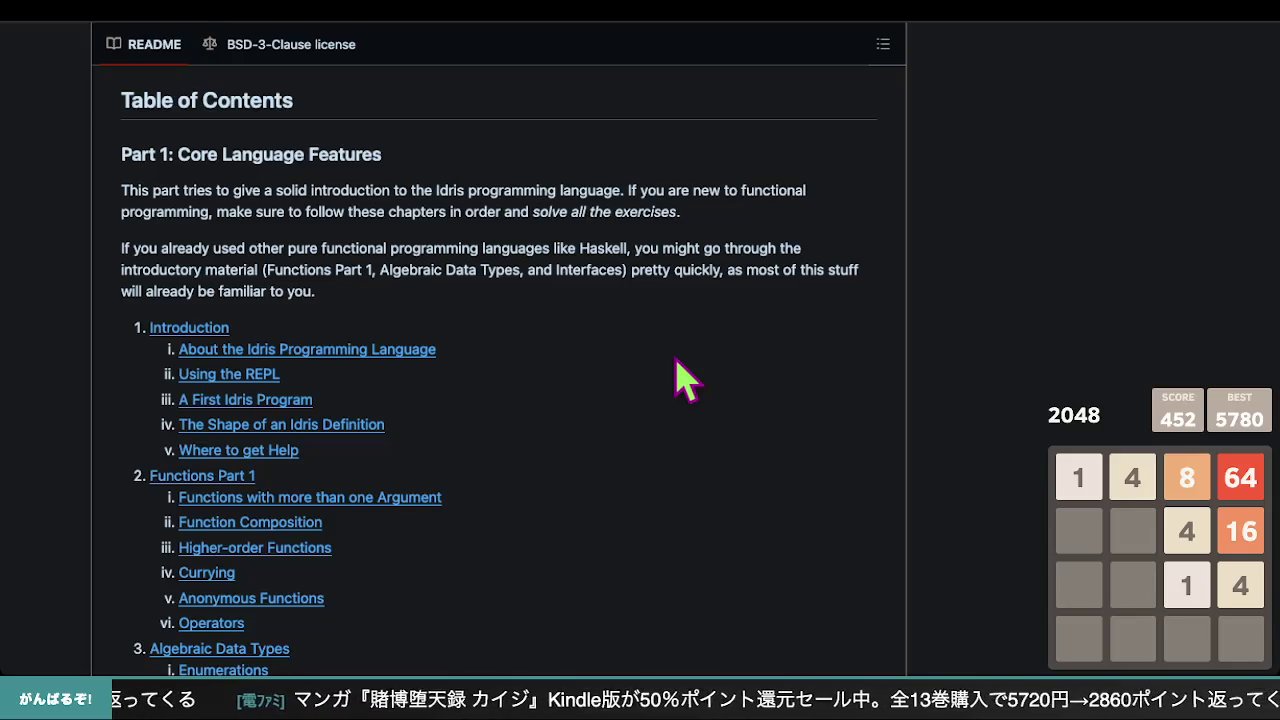
scroll(680, 378, down, 10)
scroll(680, 378, up, 10)
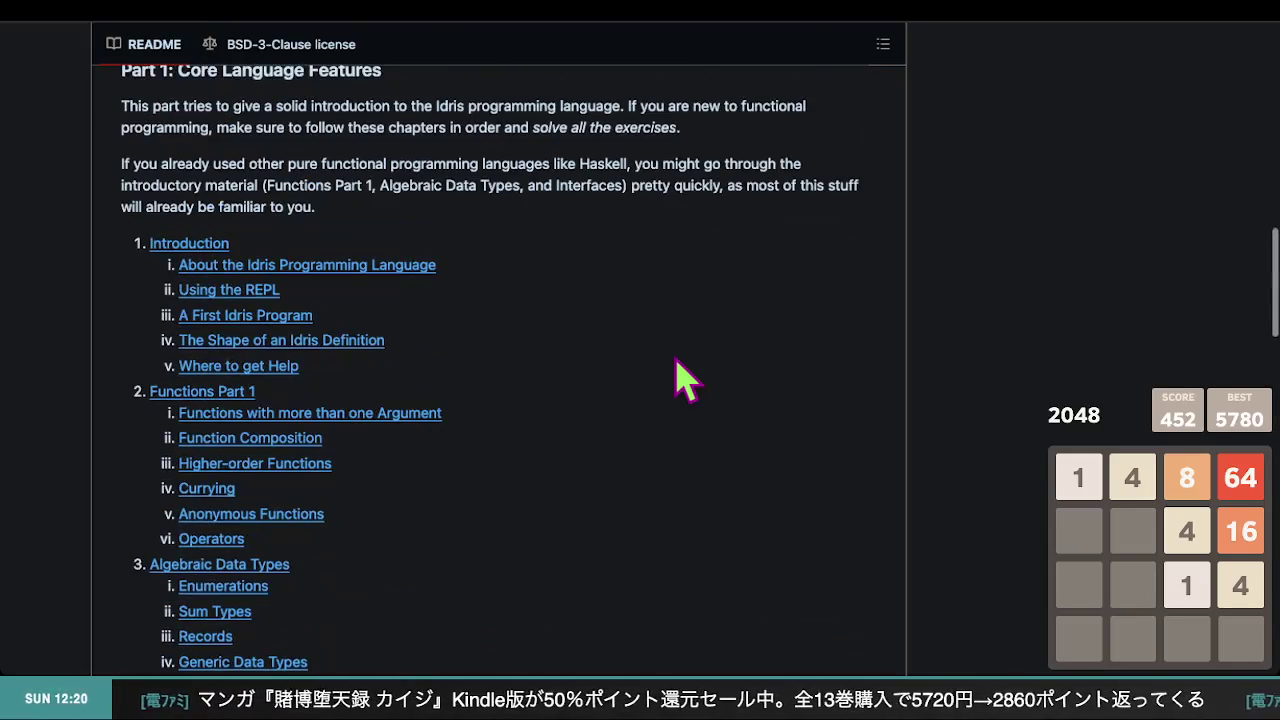
scroll(680, 378, down, 15)
scroll(680, 378, up, 12)
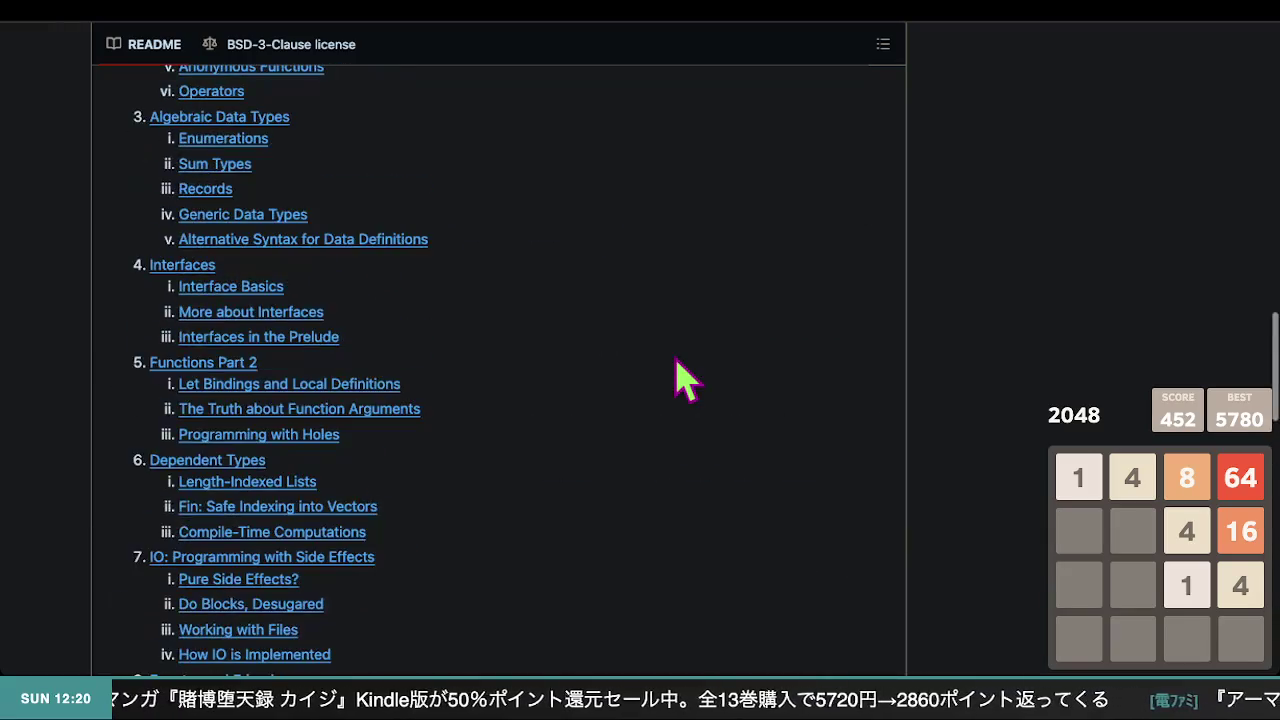
scroll(680, 378, up, 5)
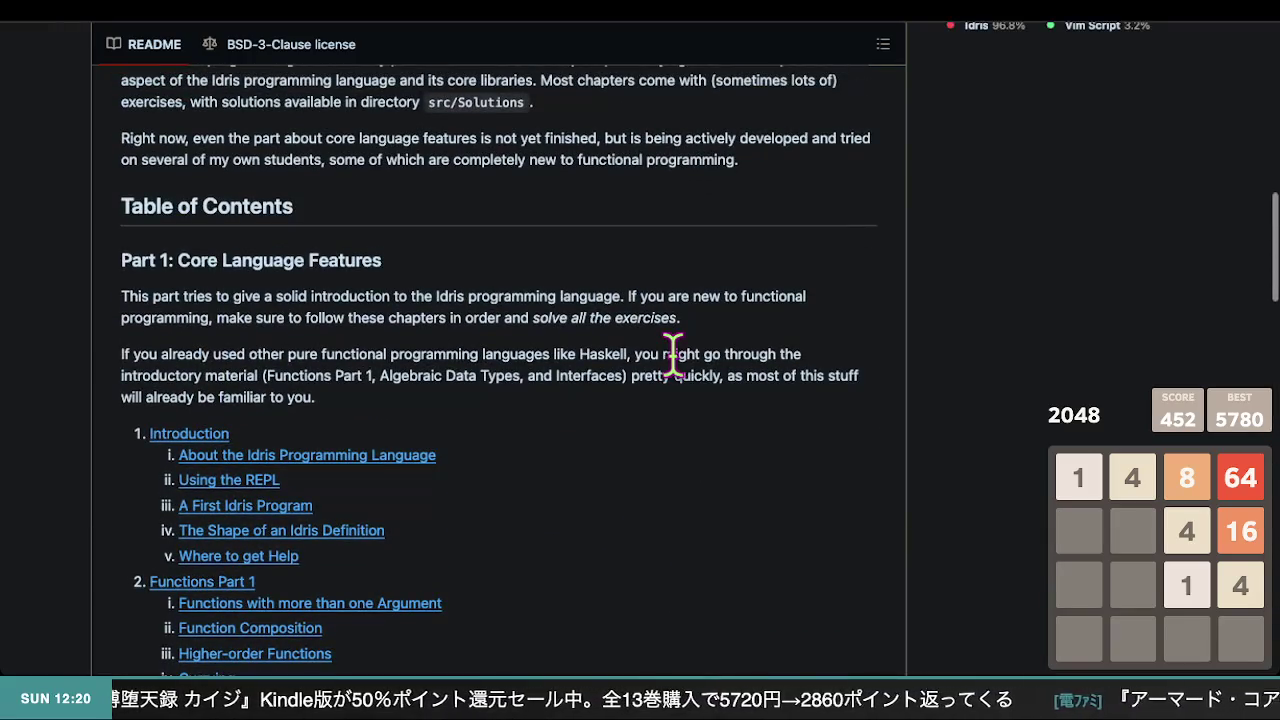
click(215, 437)
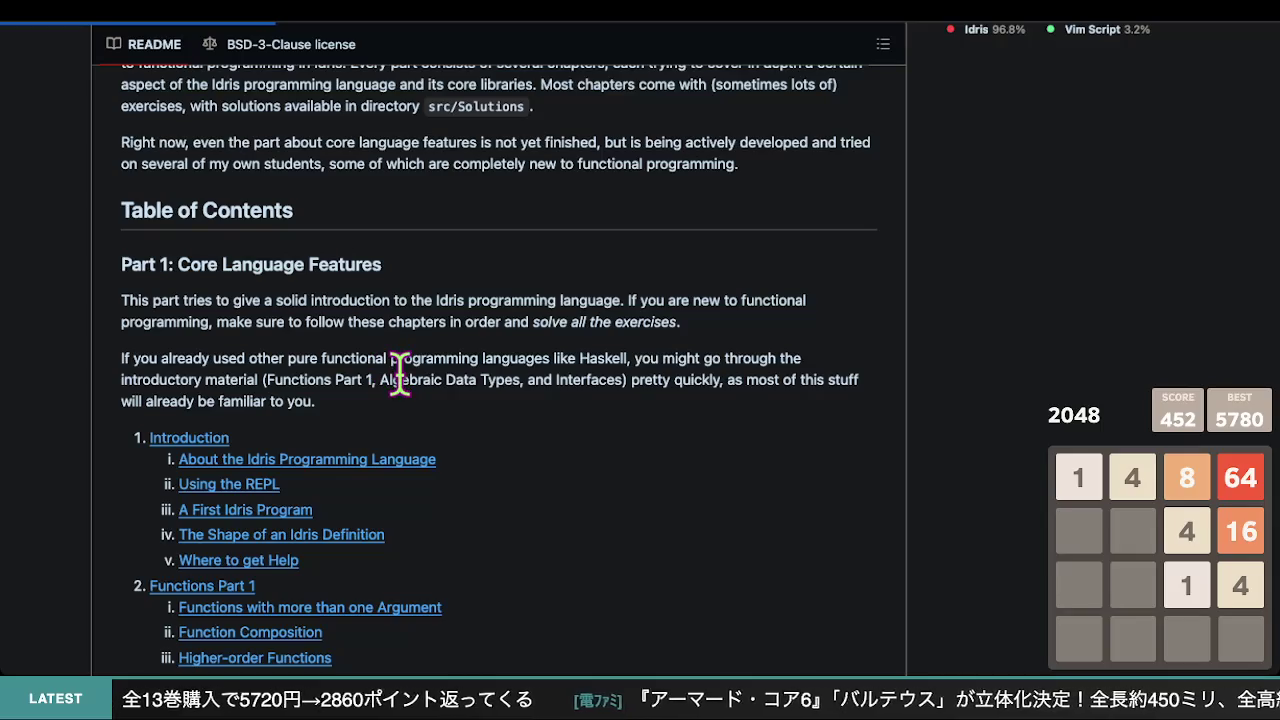
scroll(405, 385, up, 10)
scroll(410, 400, down, 10)
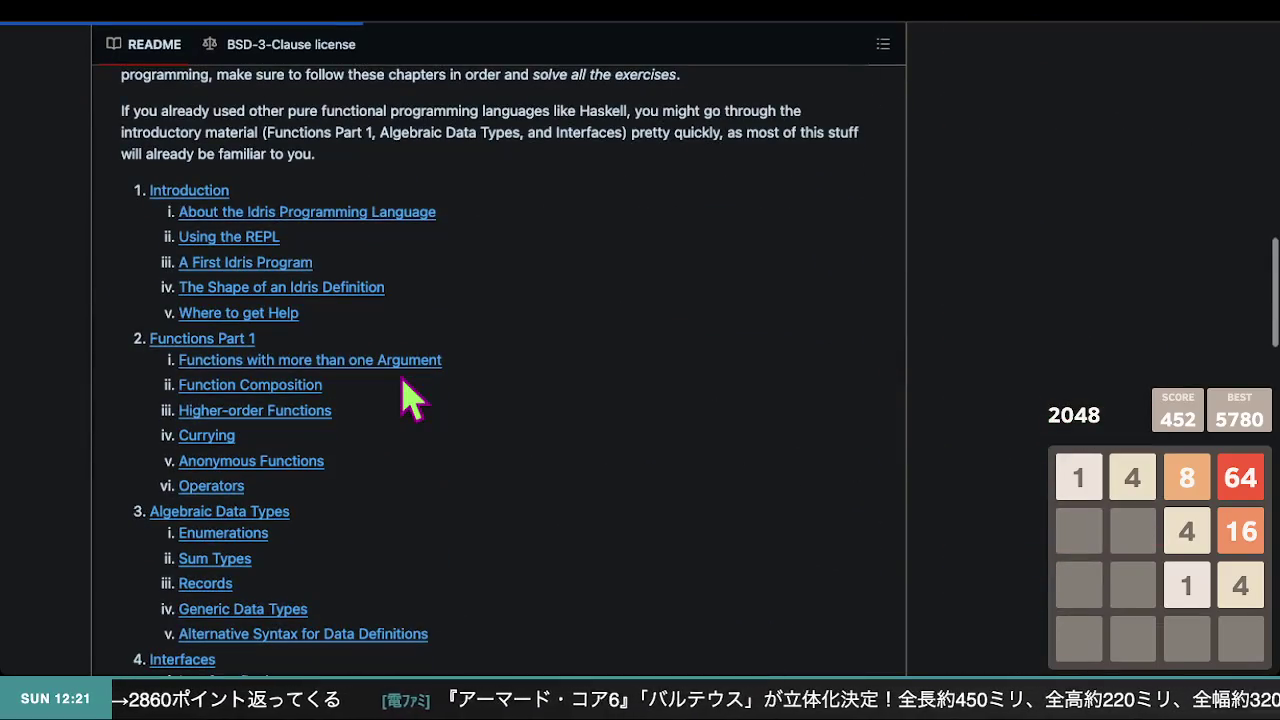
scroll(410, 400, down, 3)
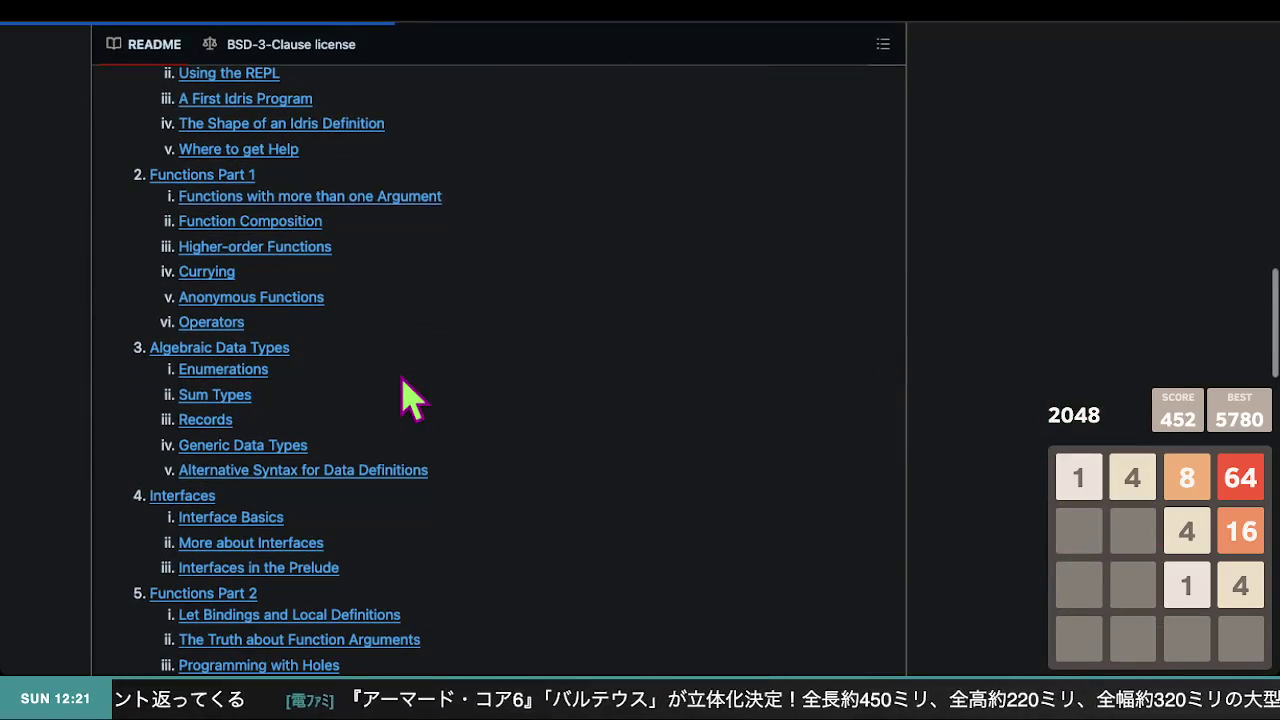
scroll(403, 382, up, 10)
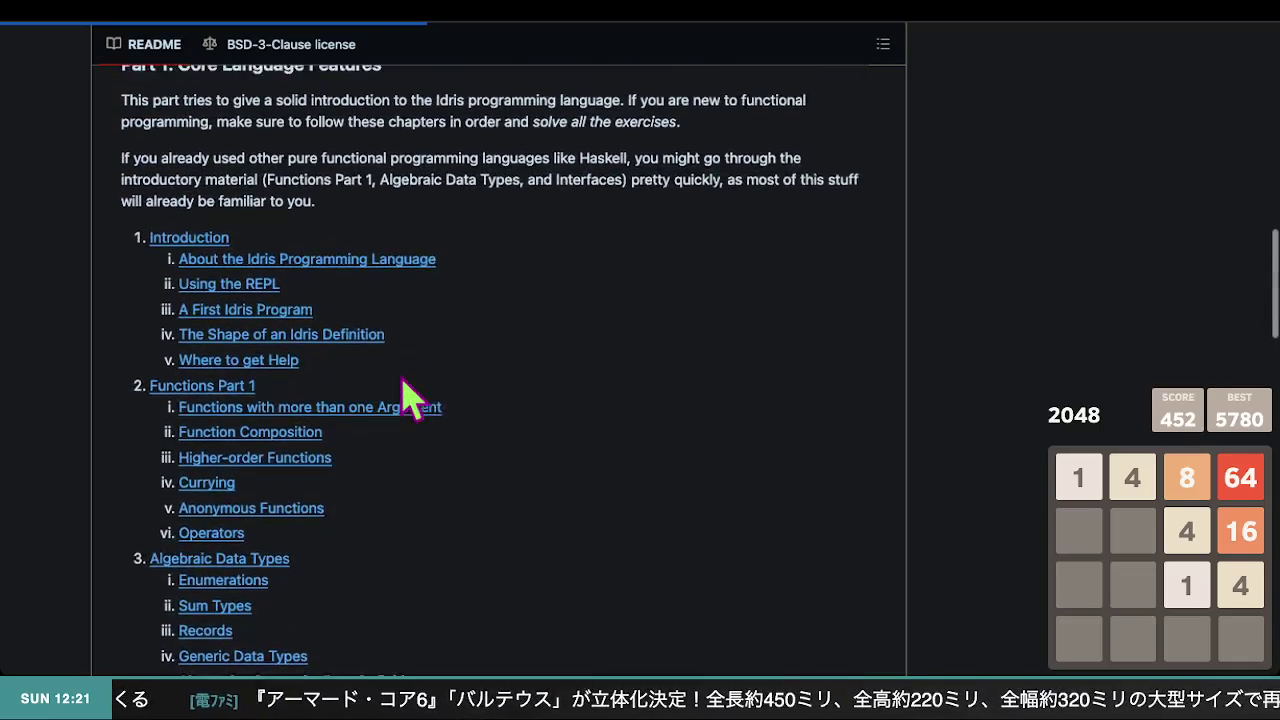
scroll(410, 398, up, 5)
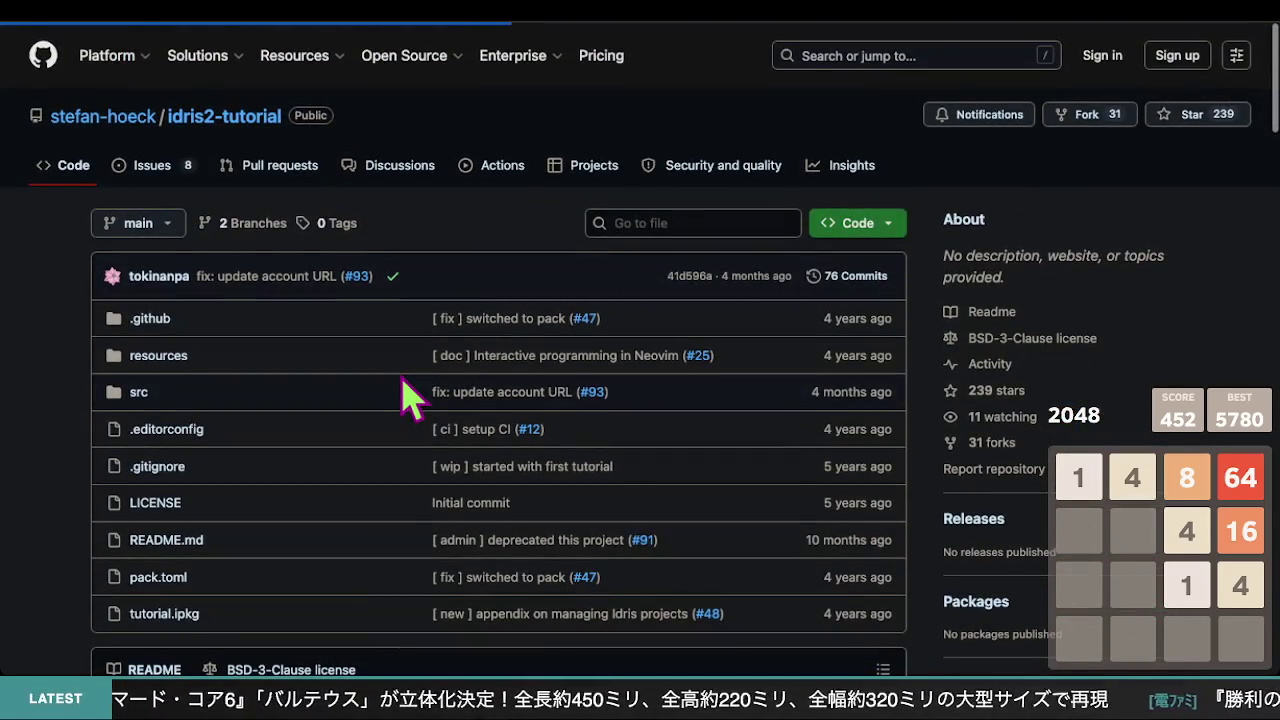
scroll(403, 396, down, 15)
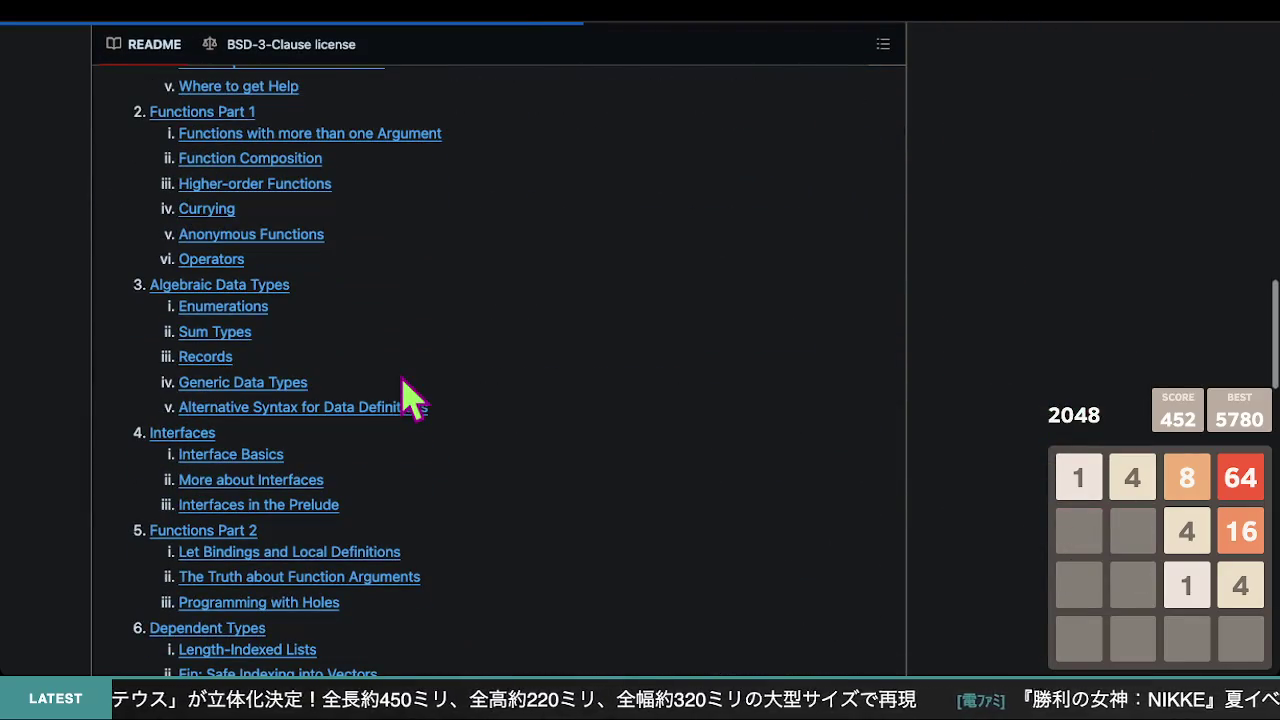
scroll(403, 380, down, 2)
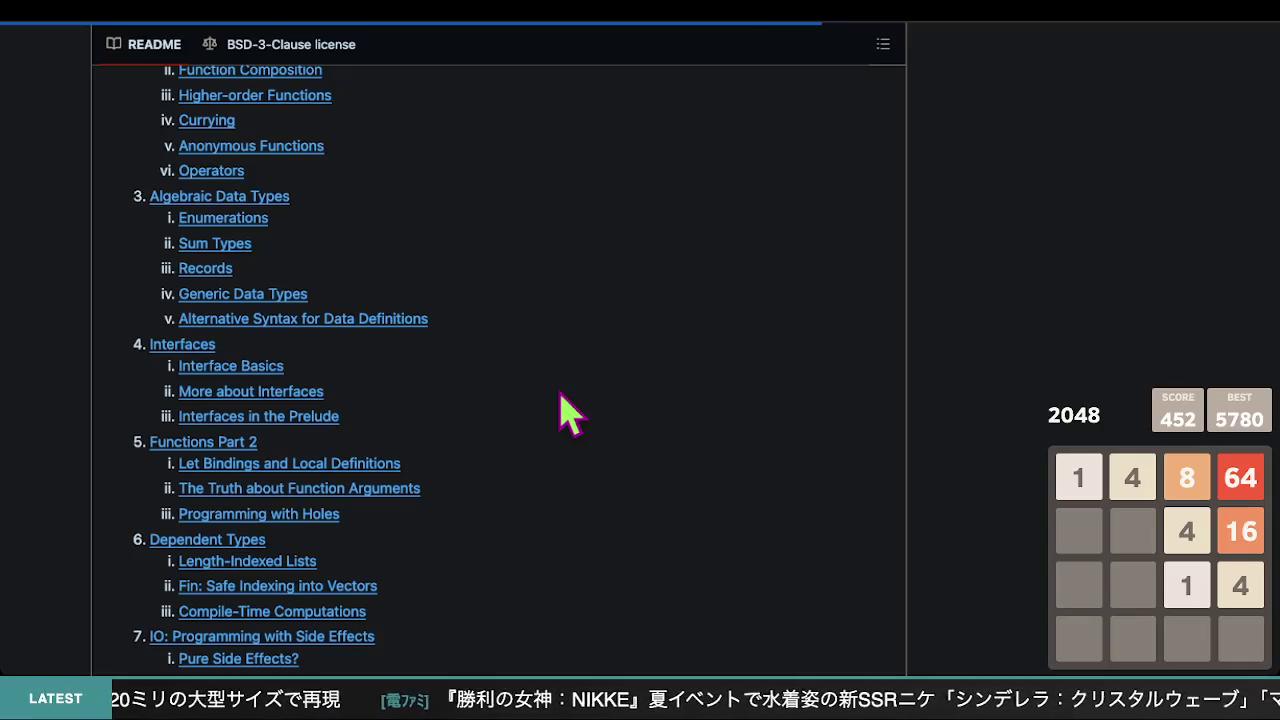
scroll(560, 410, up, 1)
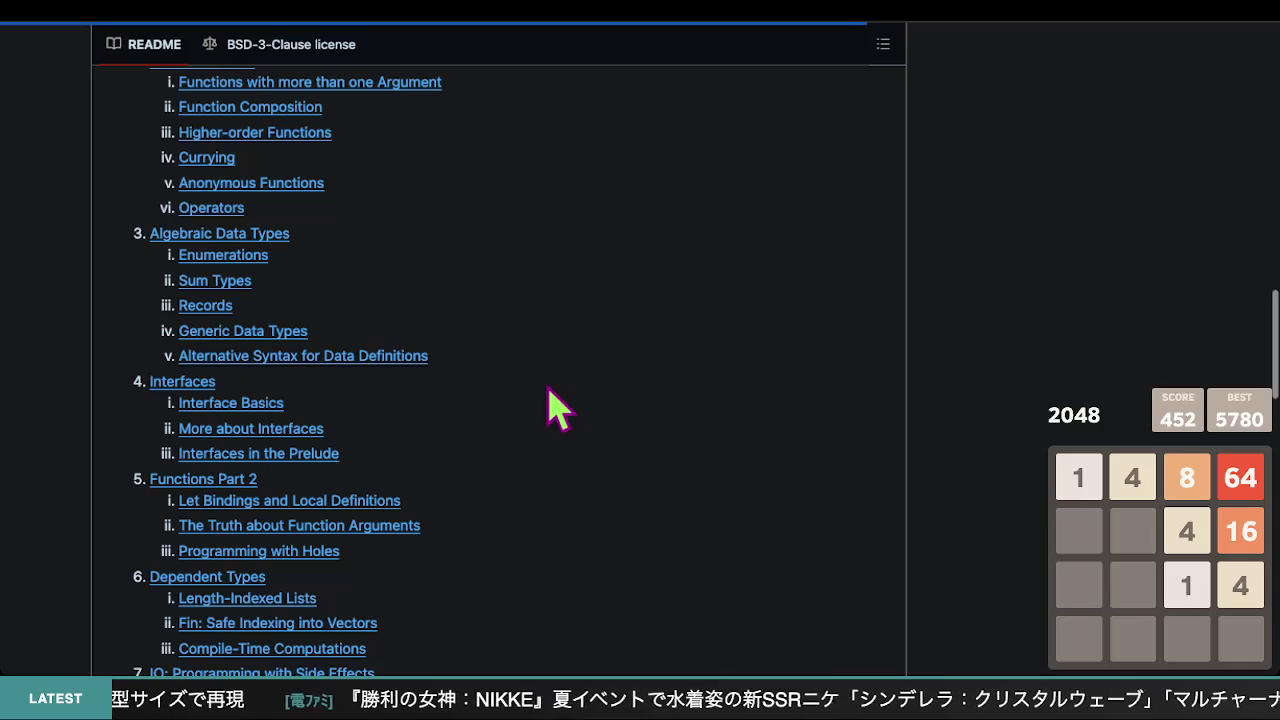
scroll(549, 390, up, 5)
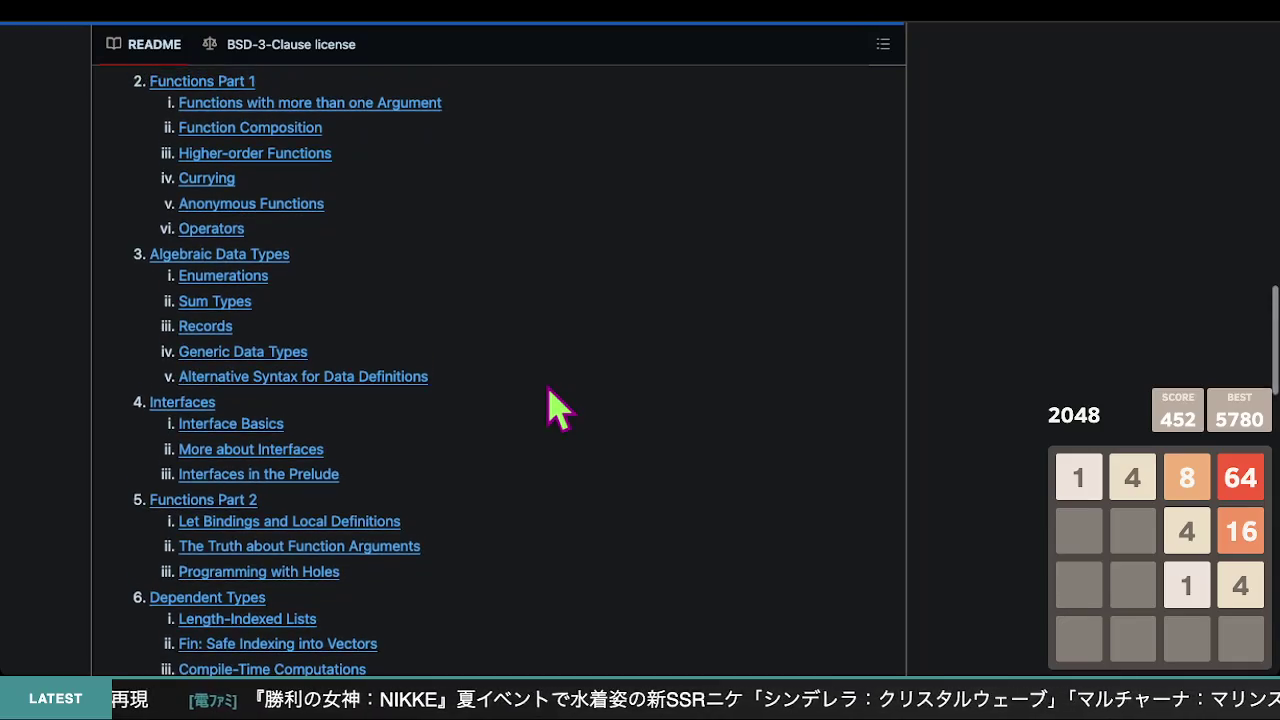
- Skim the idris2-tutorial README intro and table of contents, then go back to Resources
scroll(528, 400, up, 10)
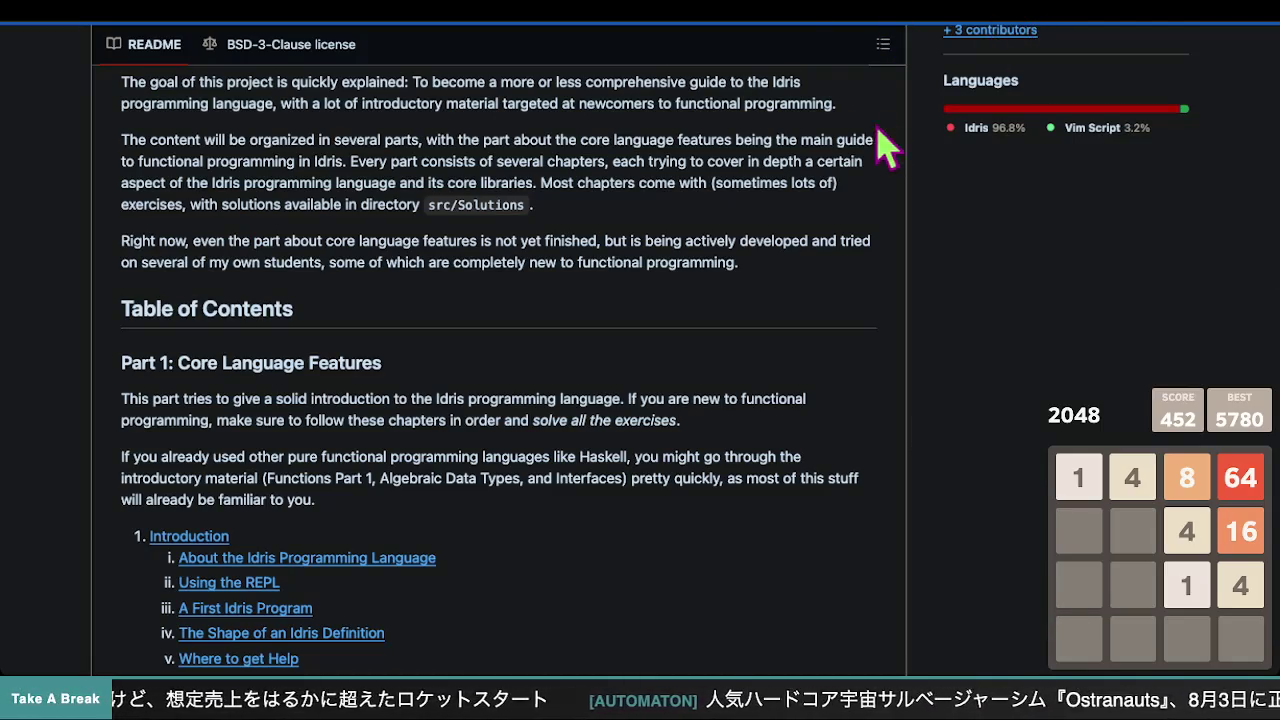
scroll(791, 48, up, 1)
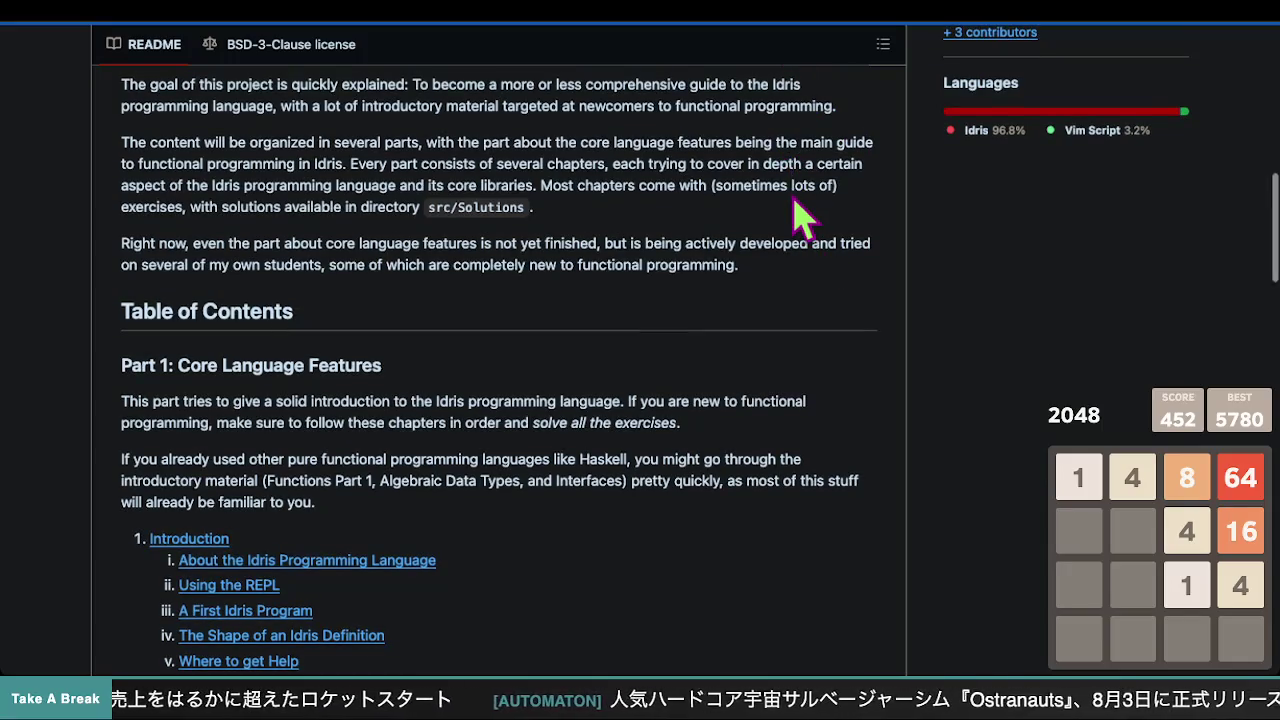
scroll(423, 245, up, 3)
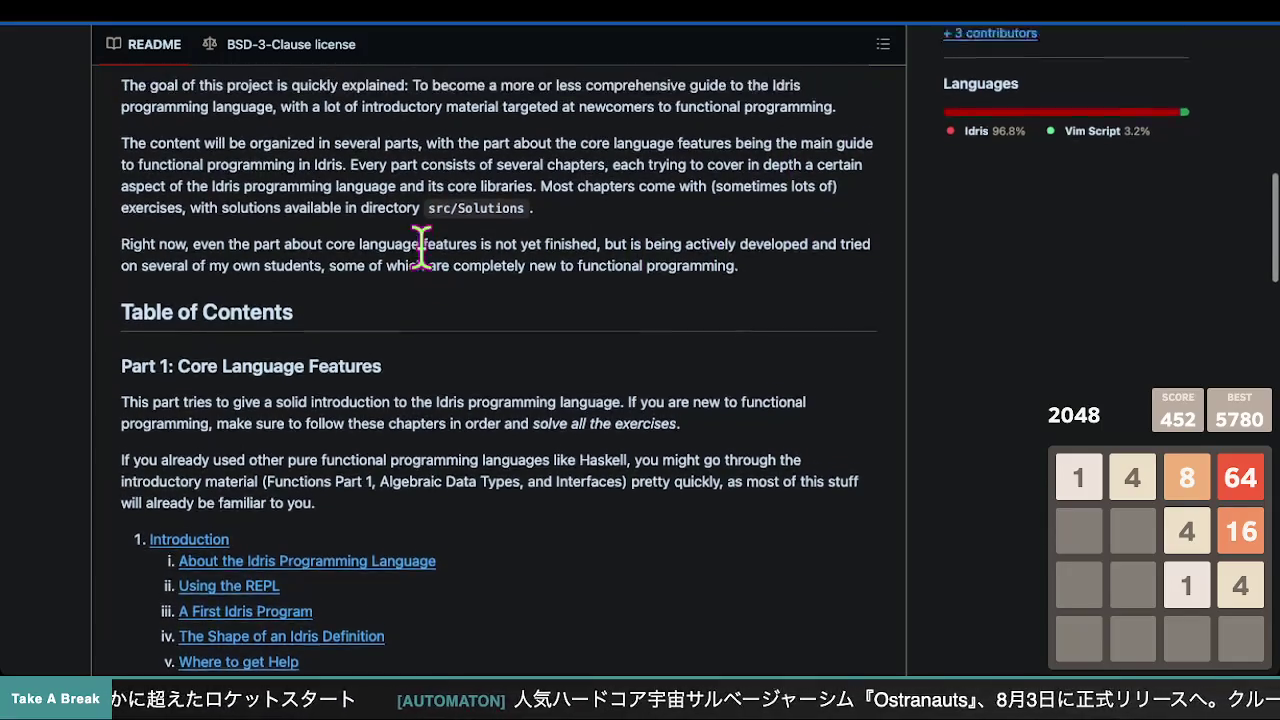
scroll(428, 258, down, 5)
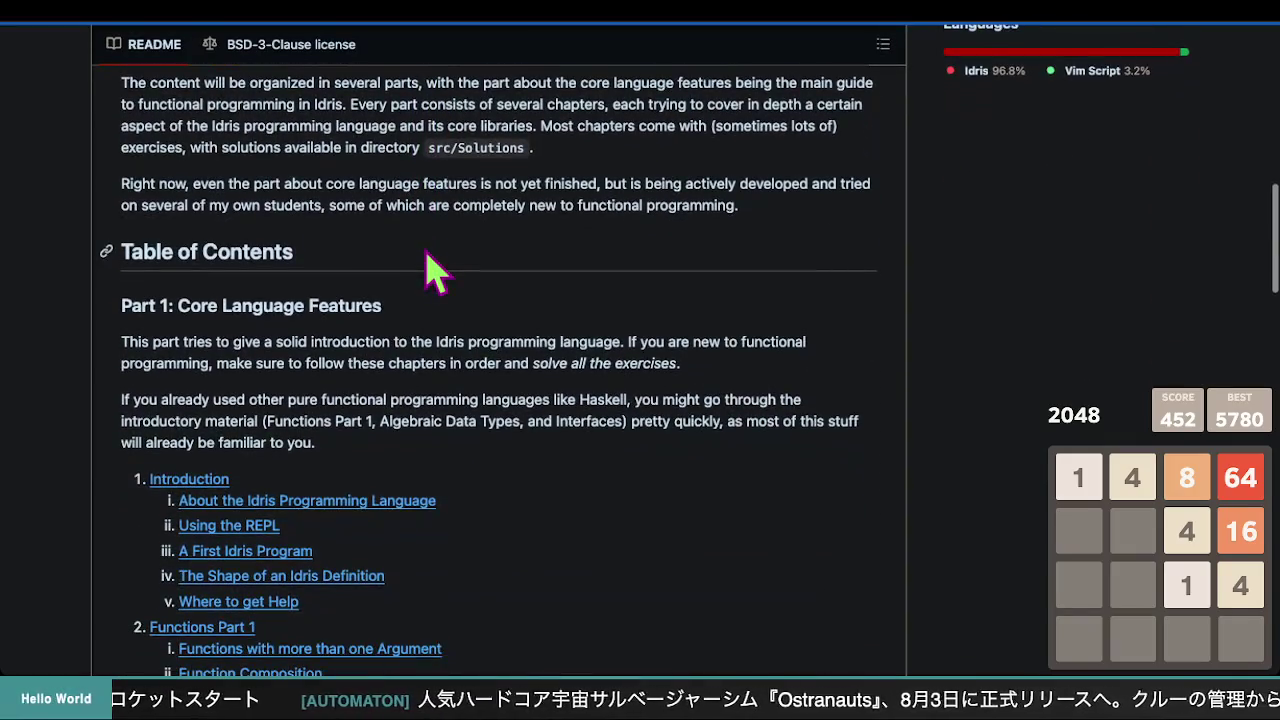
scroll(428, 263, down, 2)
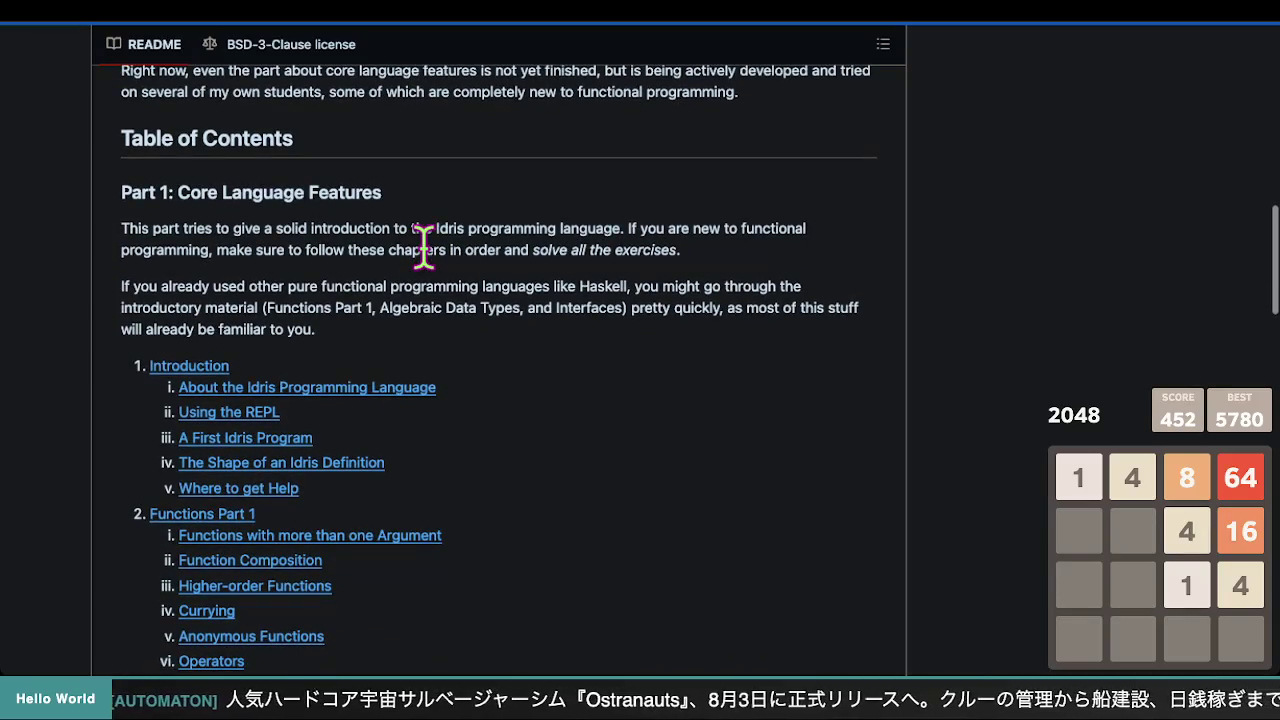
scroll(424, 246, up, 3)
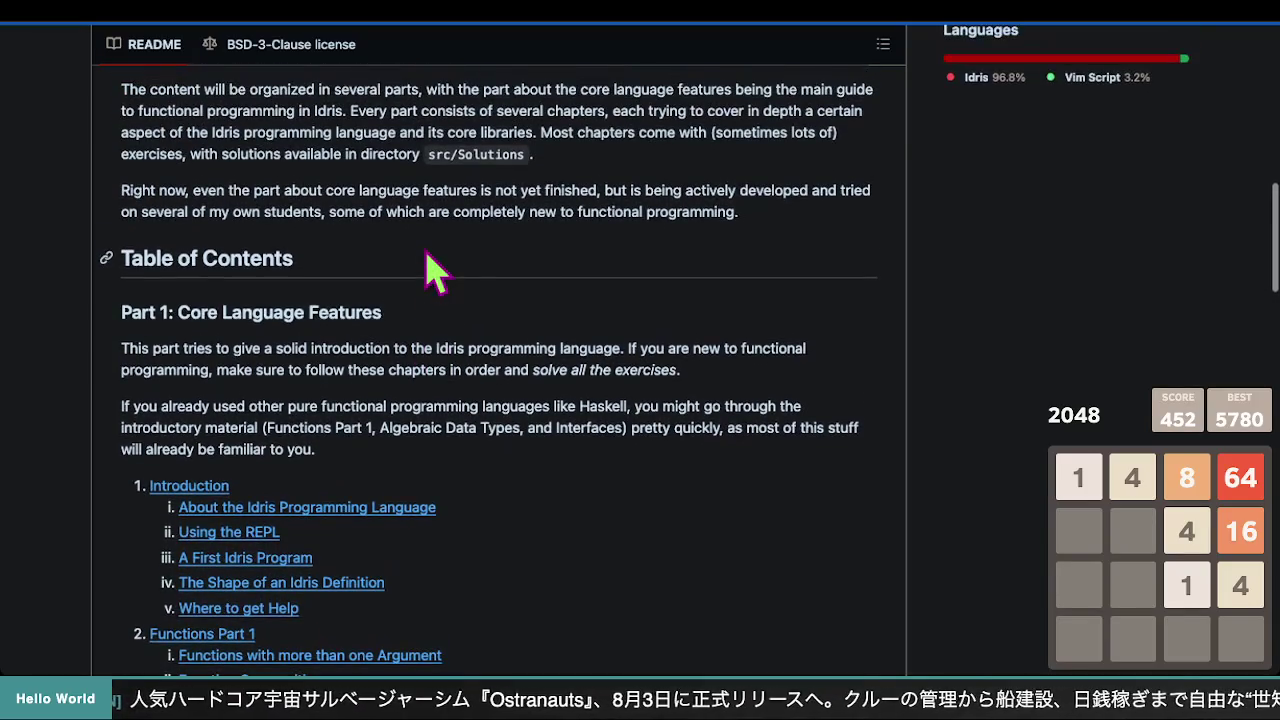
scroll(428, 263, up, 5)
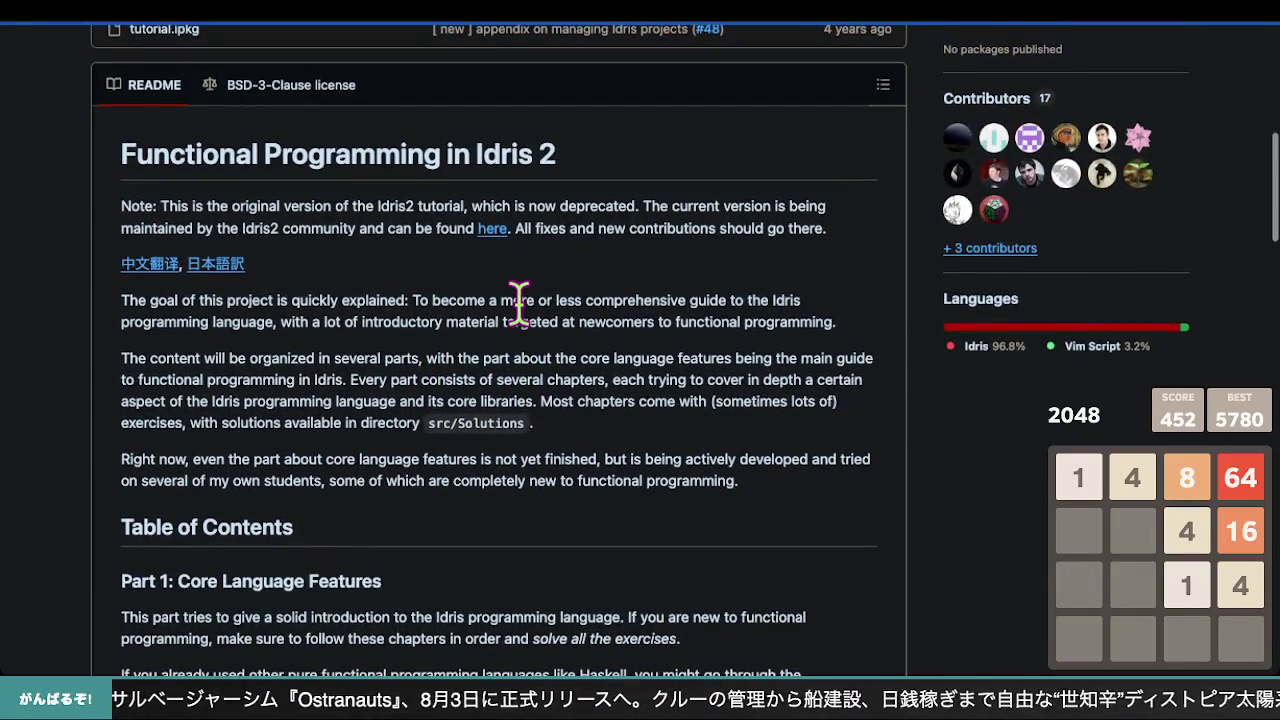
scroll(400, 380, down, 3)
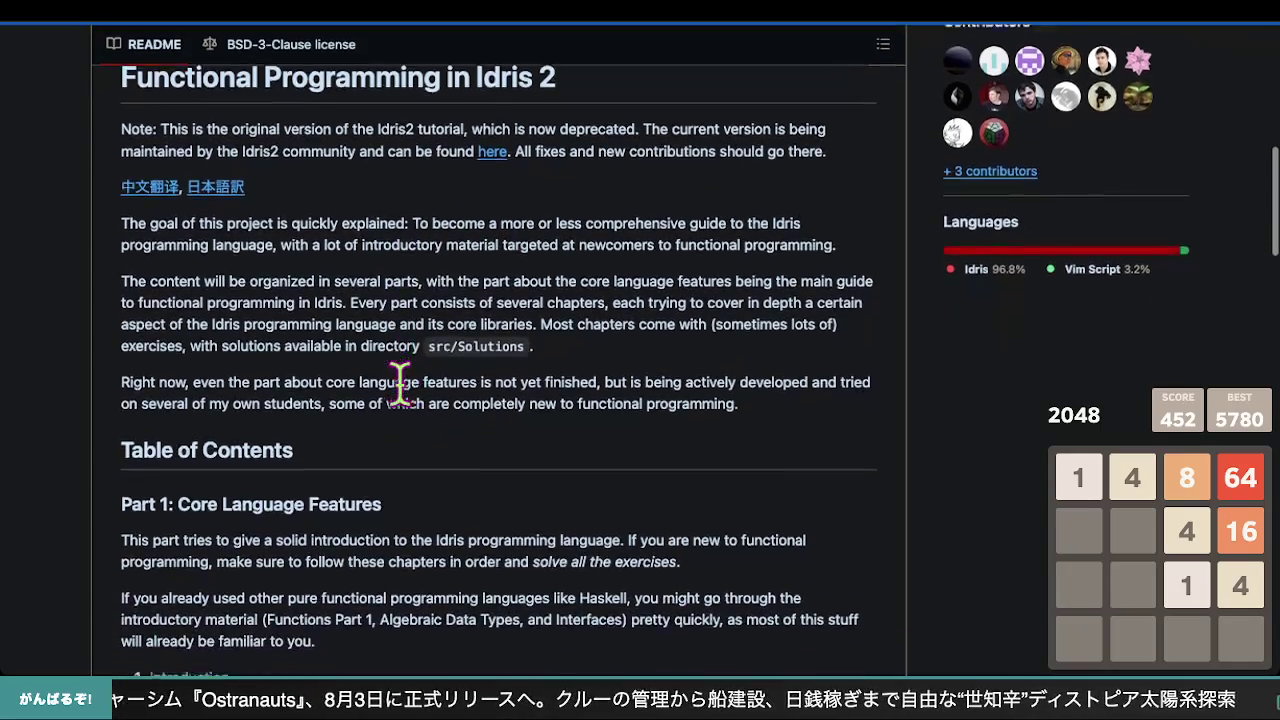
scroll(395, 370, up, 2)
scroll(390, 355, up, 1)
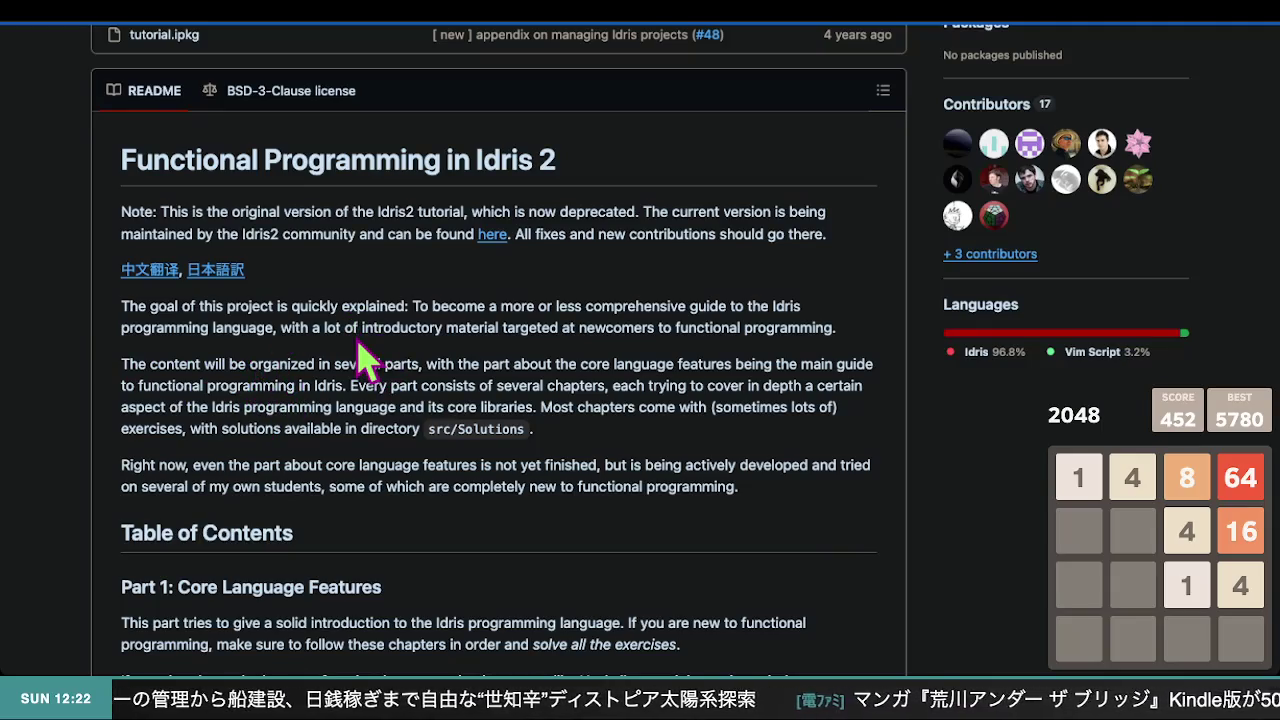
scroll(365, 358, down, 1)
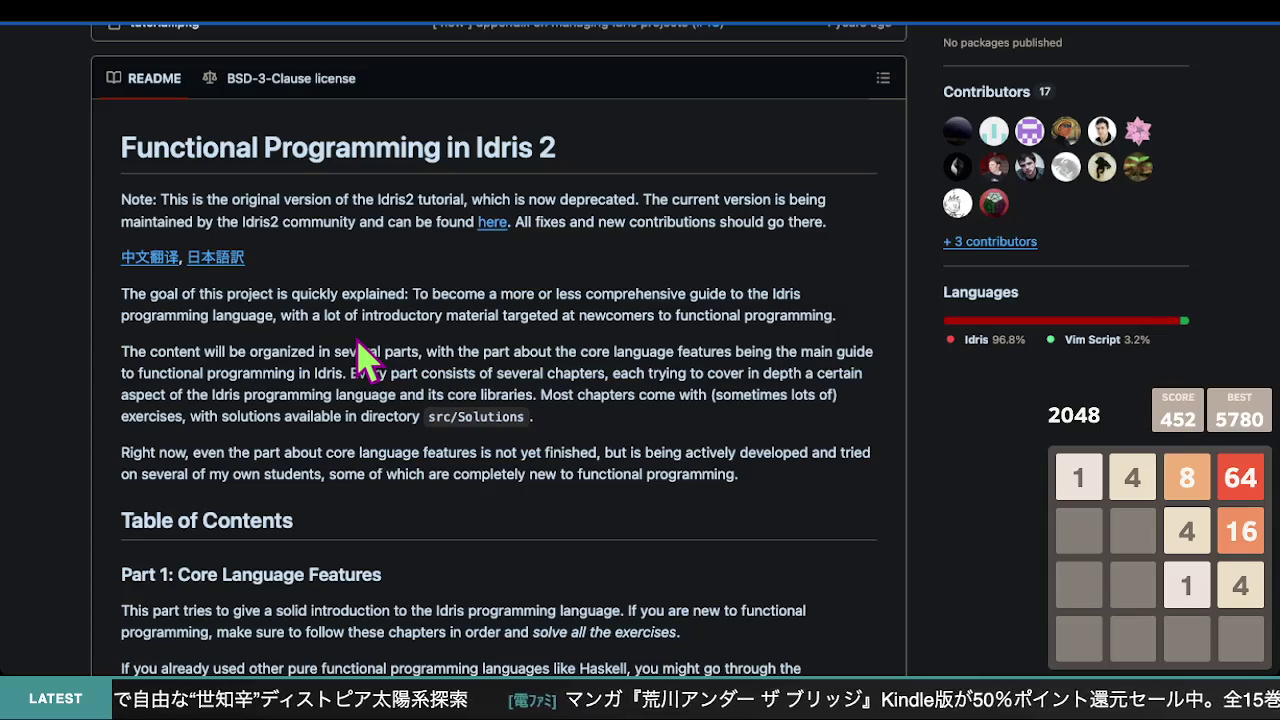
scroll(365, 358, down, 1)
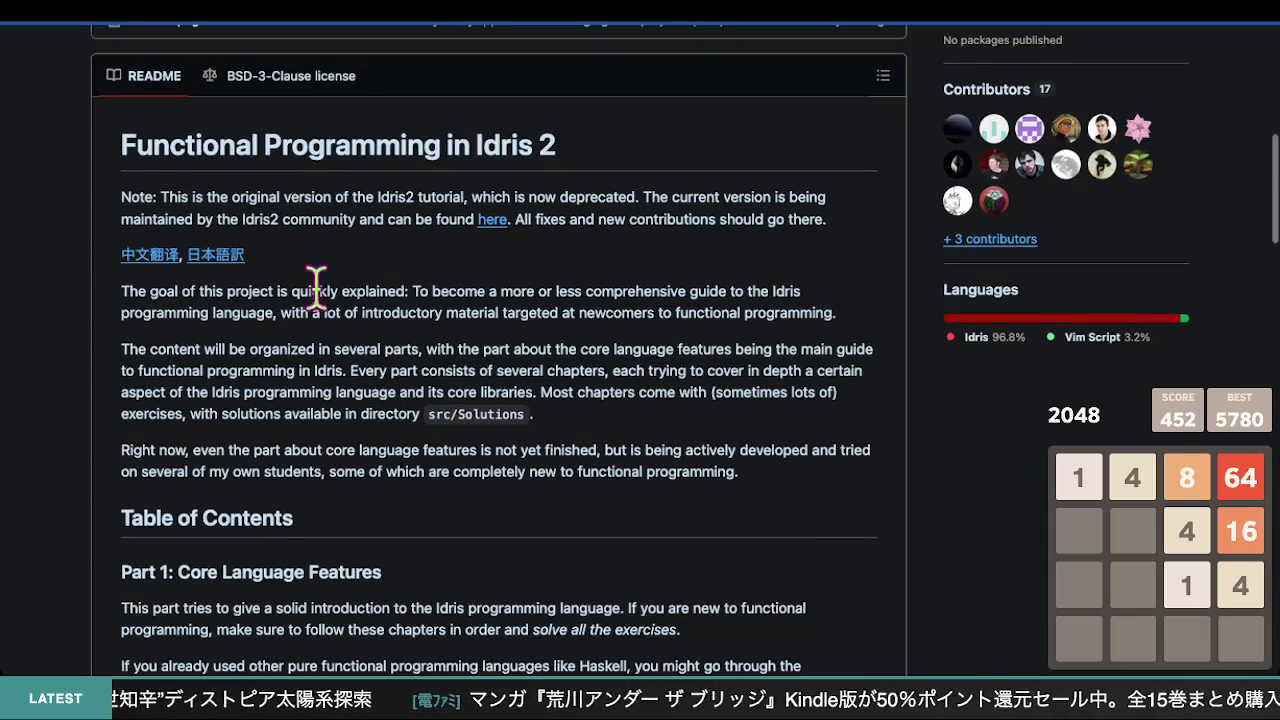
scroll(586, 337, down, 20)
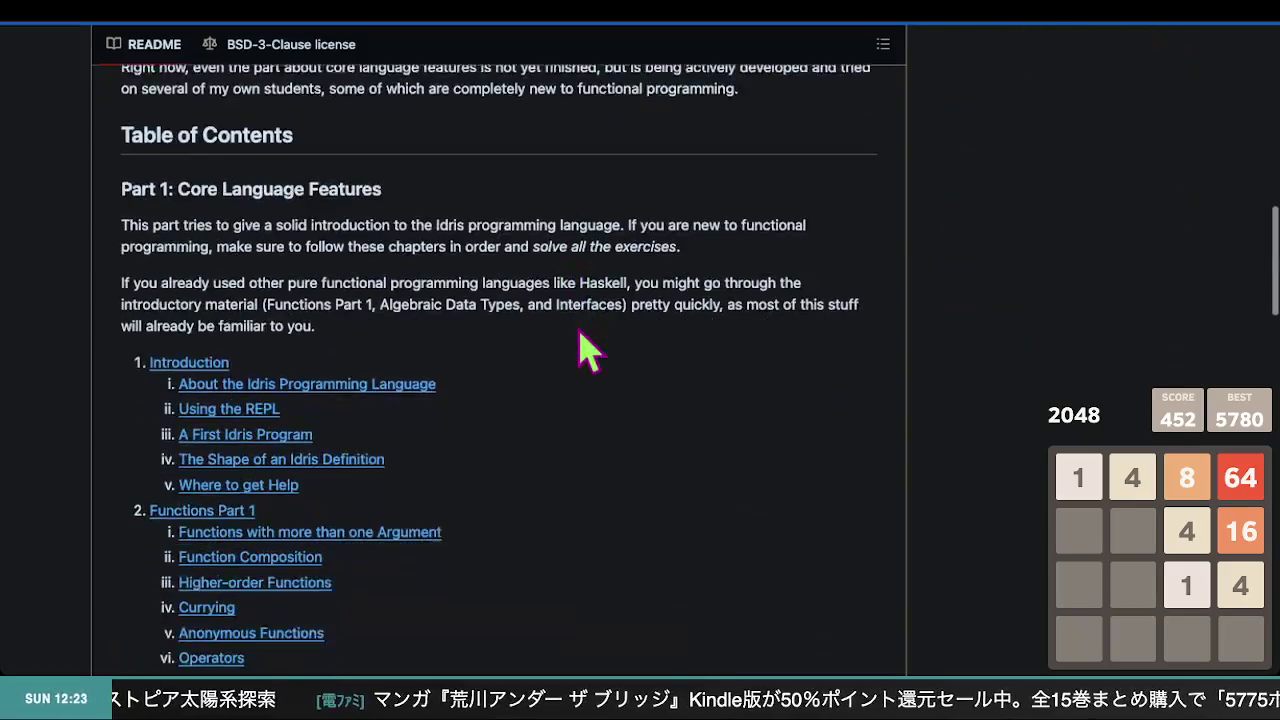
scroll(584, 345, up, 15)
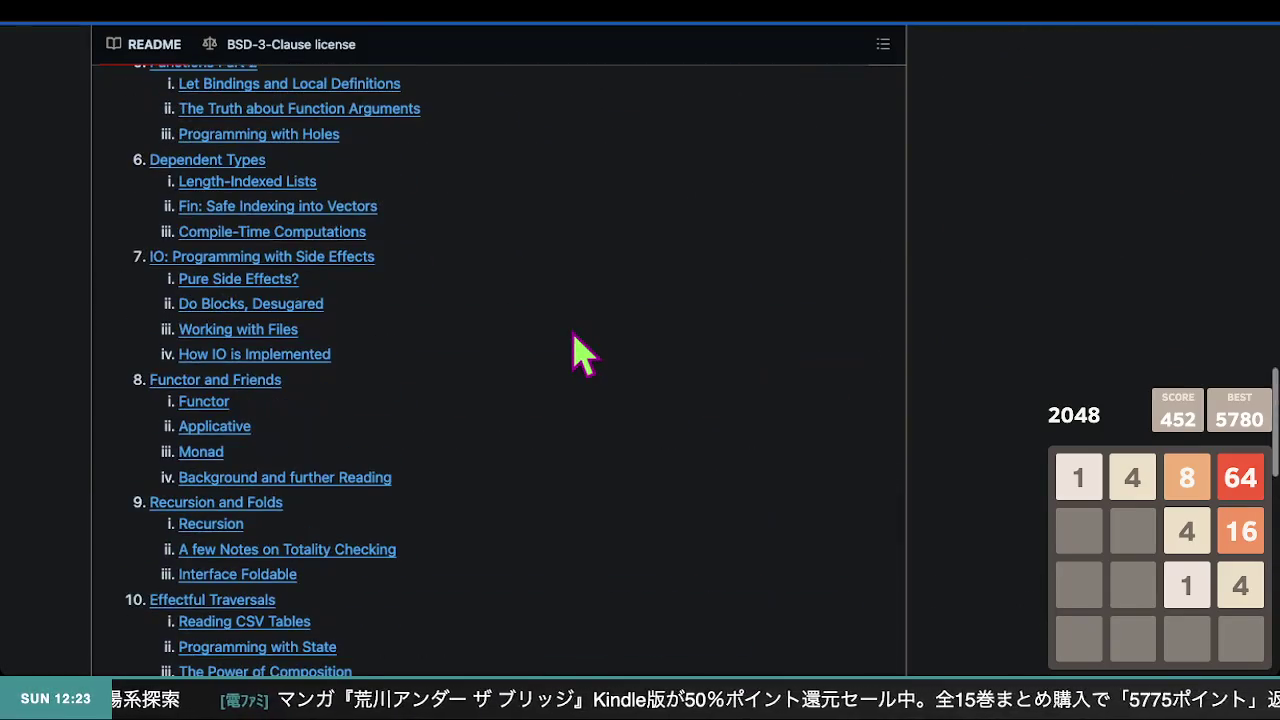
scroll(560, 349, up, 5)
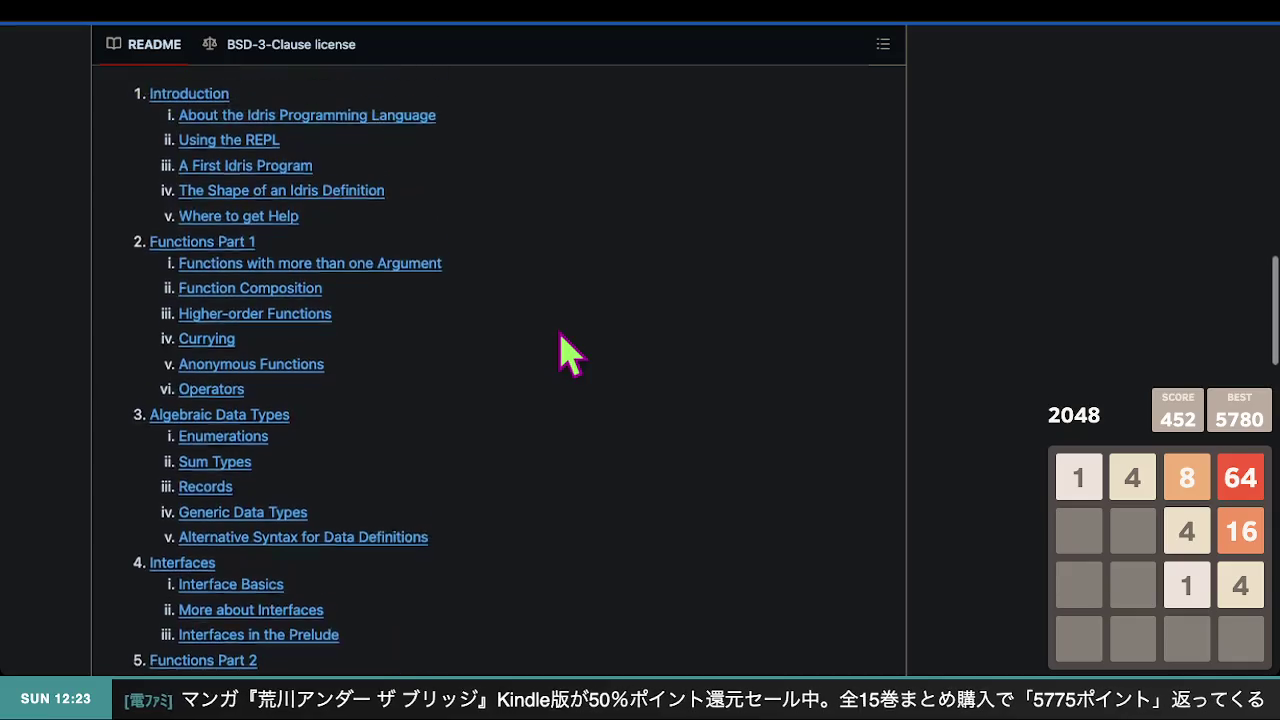
scroll(478, 305, up, 5)
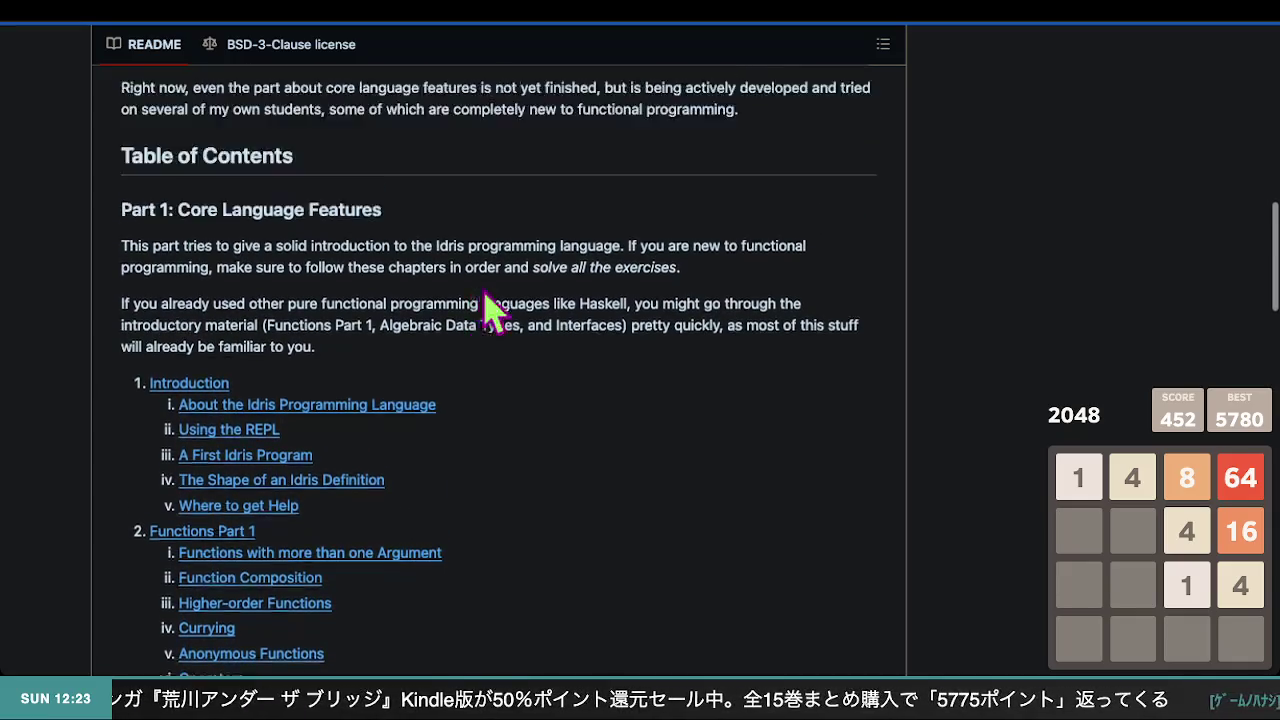
key(alt+Left)
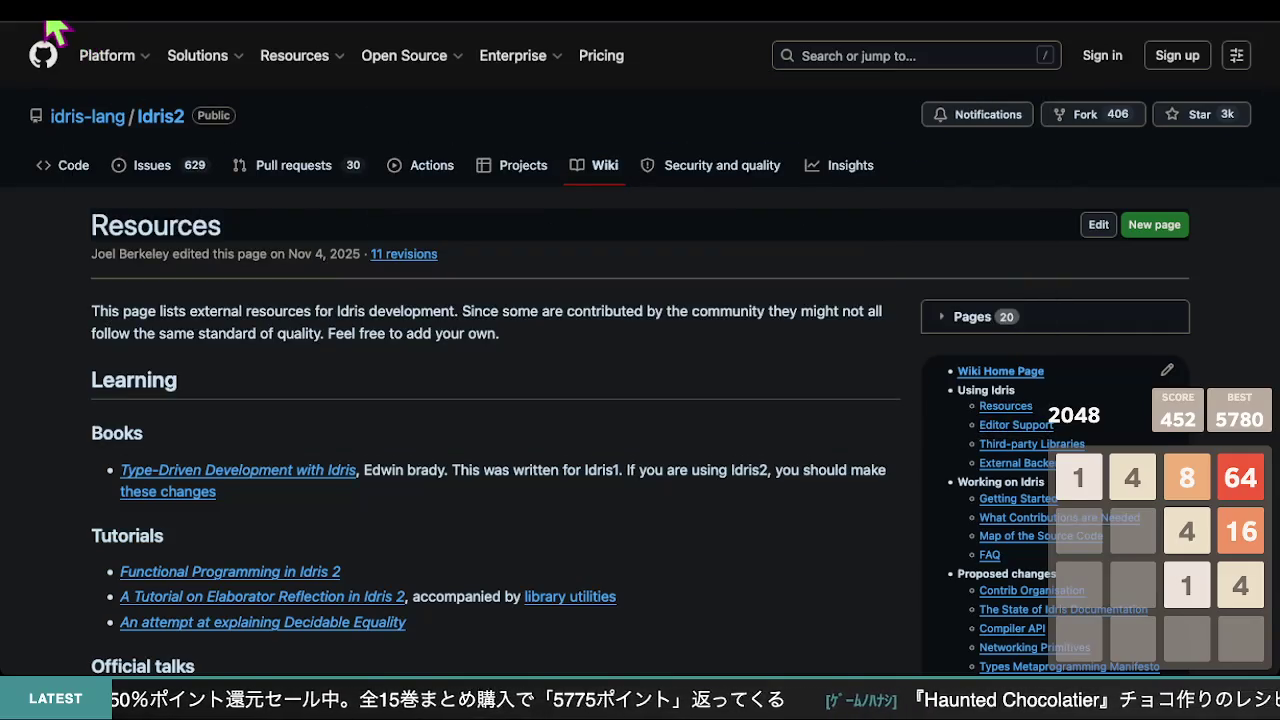
- Go back to the wiki Home page and open the Idris 2 installation instructions (INSTALL.md)
key(alt+Left)
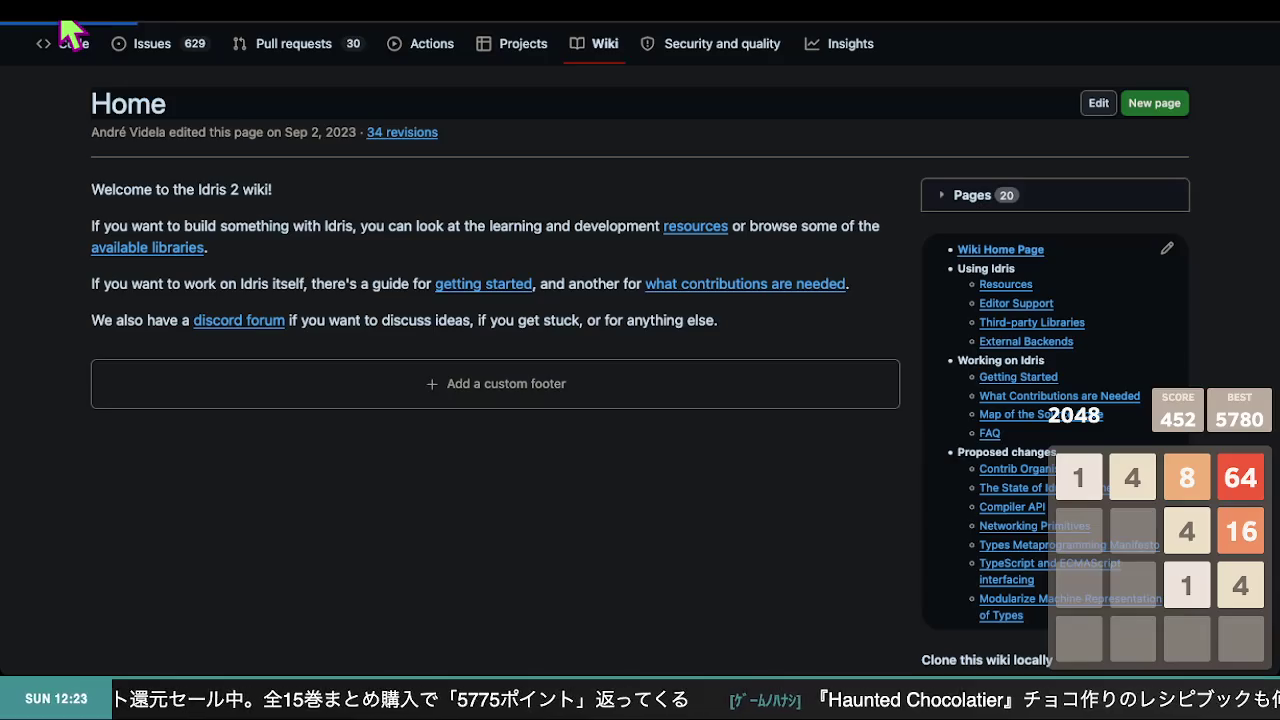
scroll(466, 297, down, 15)
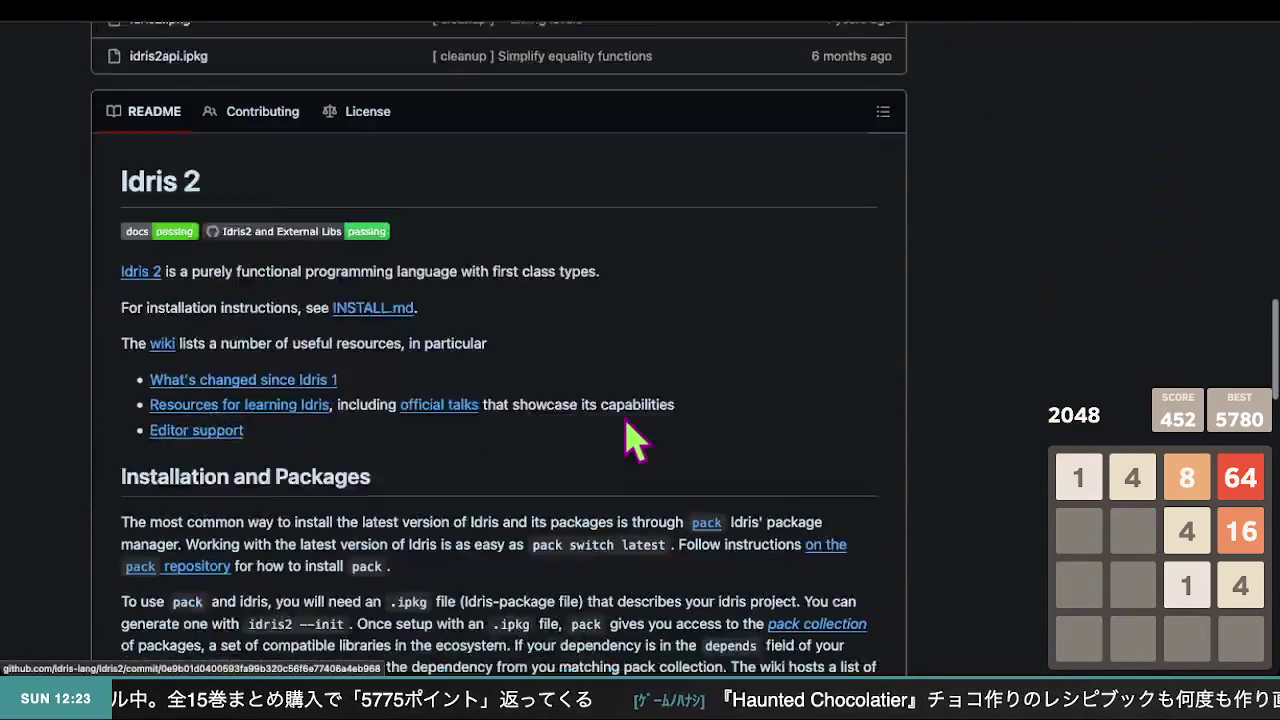
scroll(622, 412, down, 2)
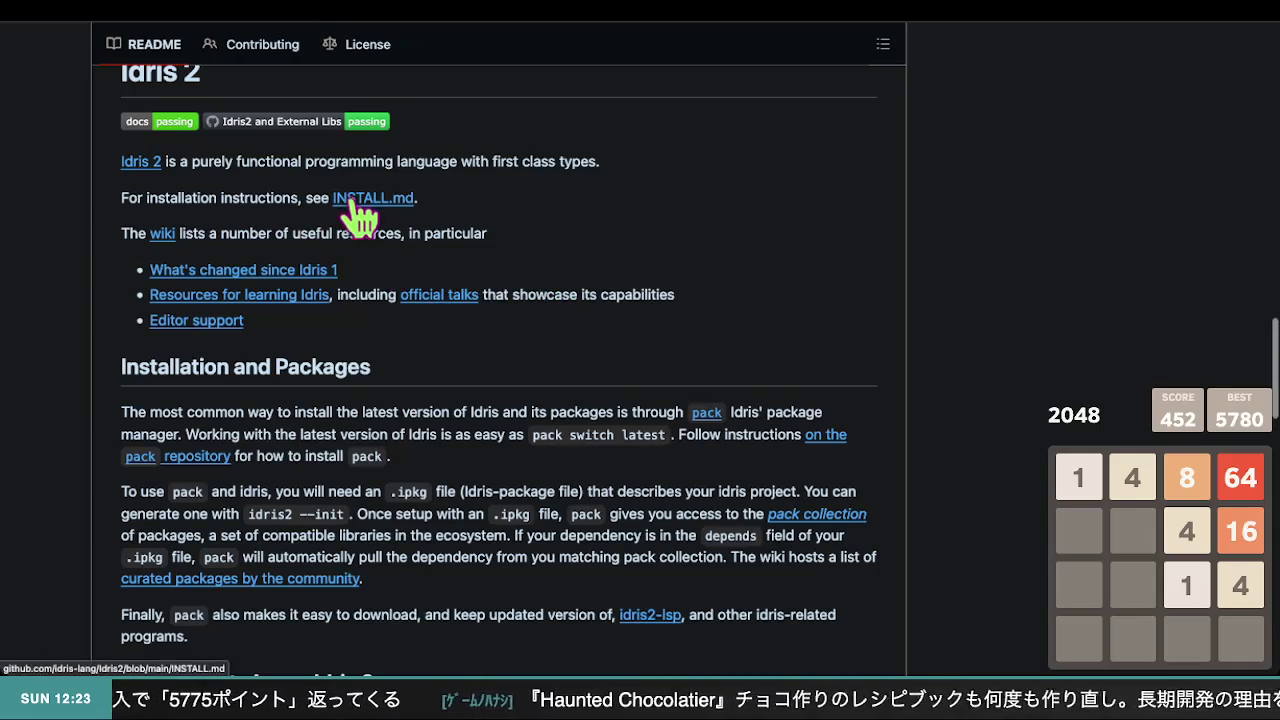
scroll(409, 286, down, 3)
scroll(410, 300, up, 3)
scroll(407, 292, up, 2)
scroll(409, 295, down, 2)
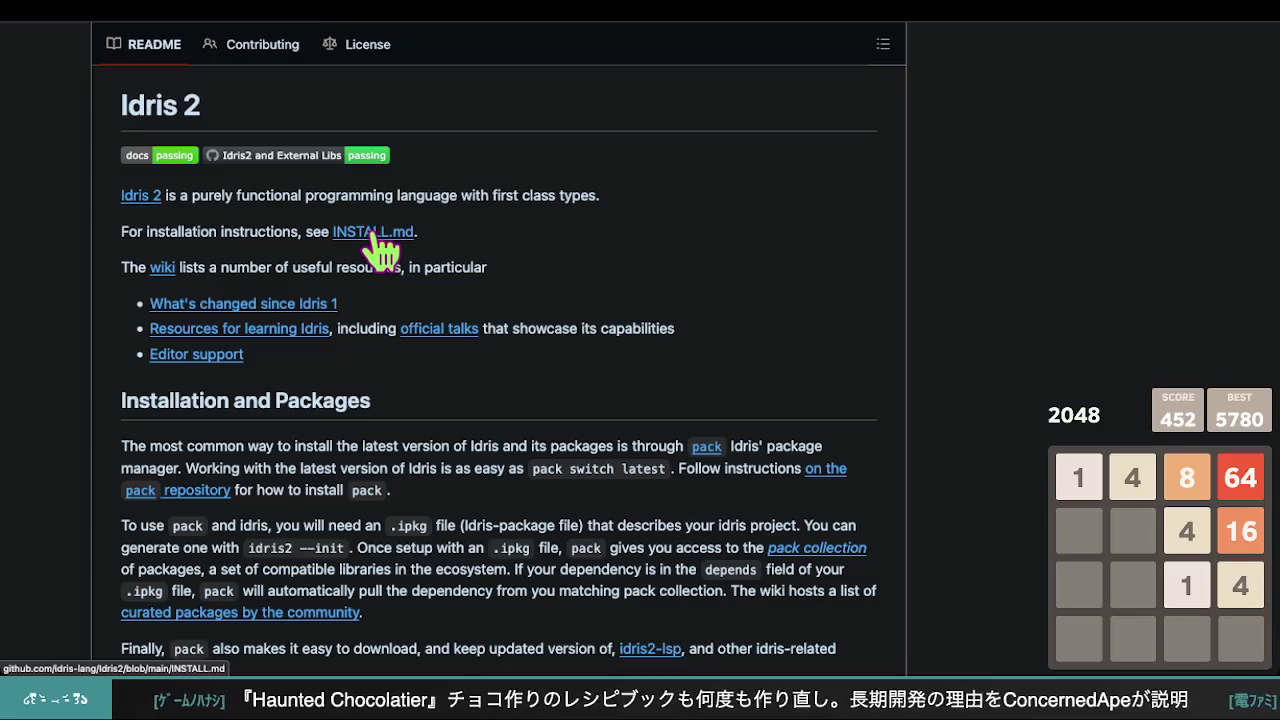
click(372, 235)
scroll(663, 400, down, 3)
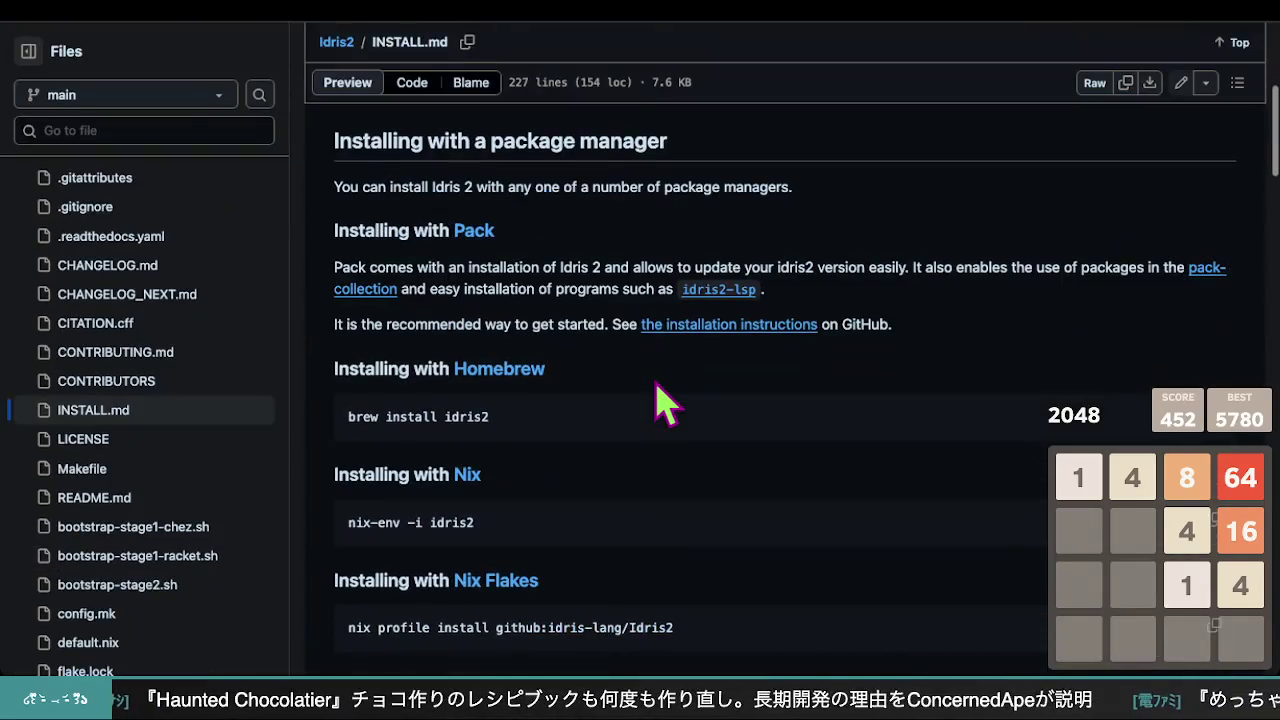
scroll(640, 395, up, 1)
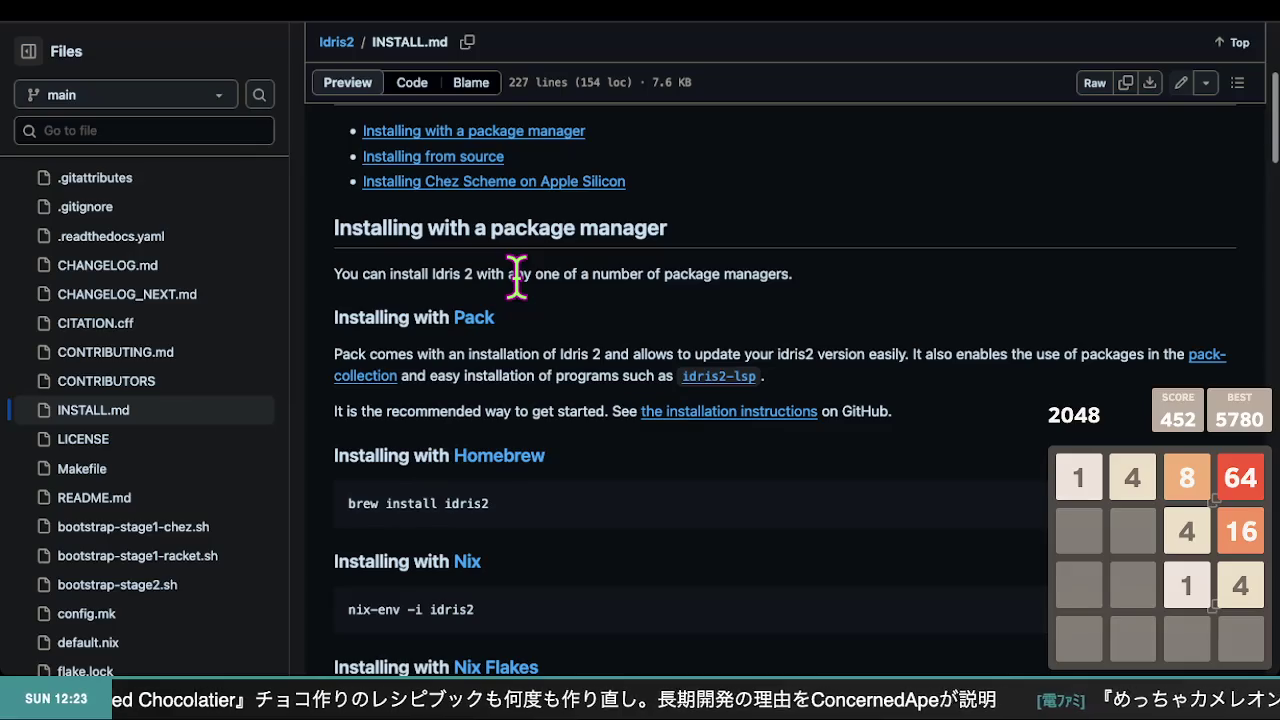
scroll(592, 444, down, 2)
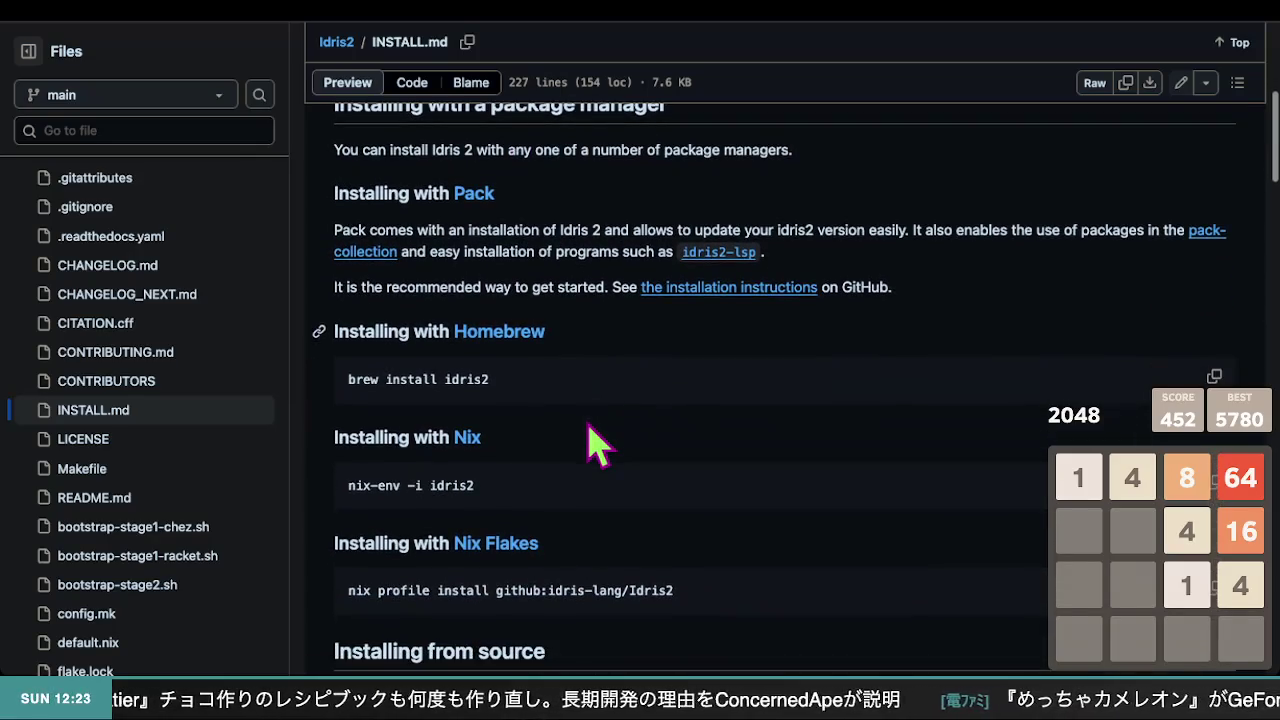
scroll(470, 215, down, 1)
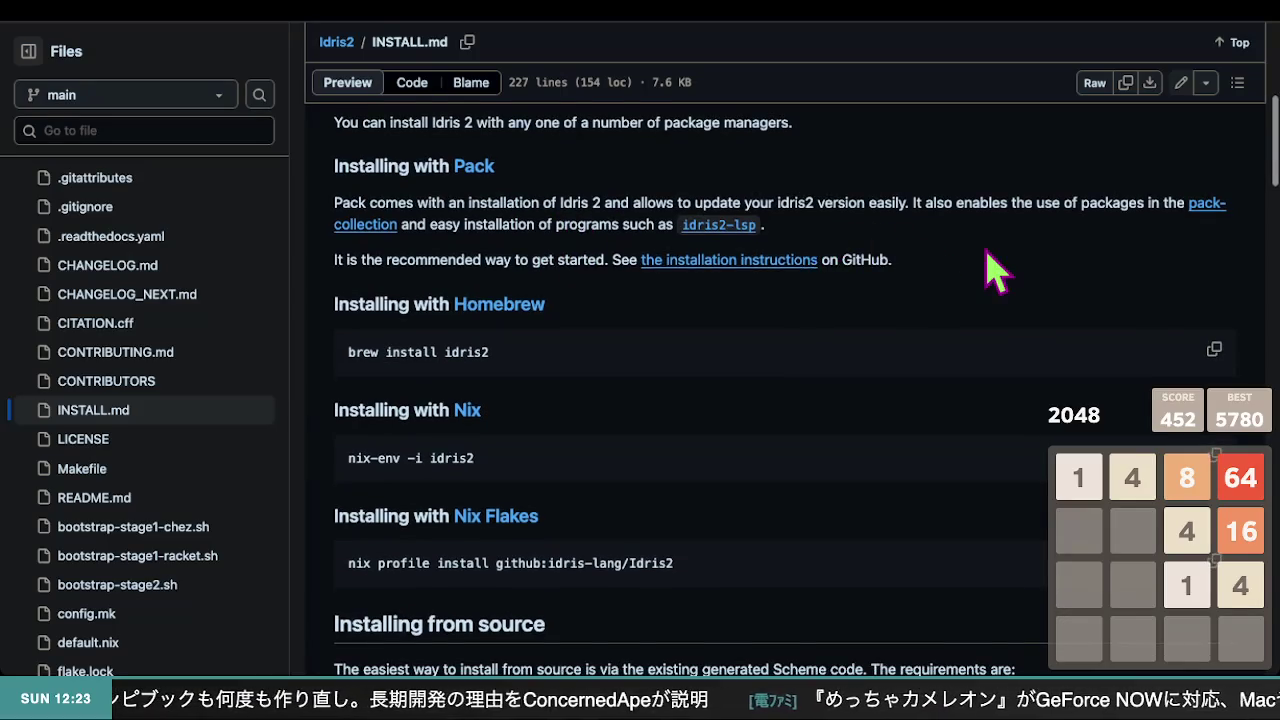
scroll(1004, 262, down, 1)
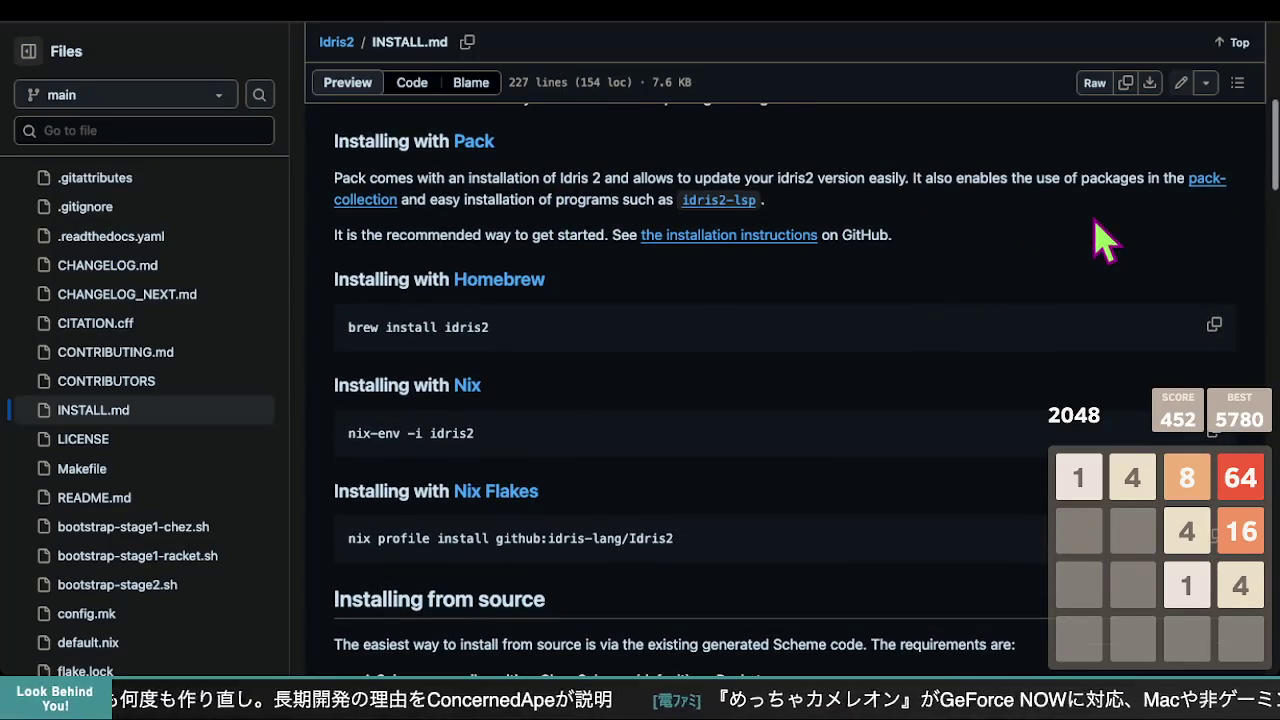
scroll(575, 325, down, 5)
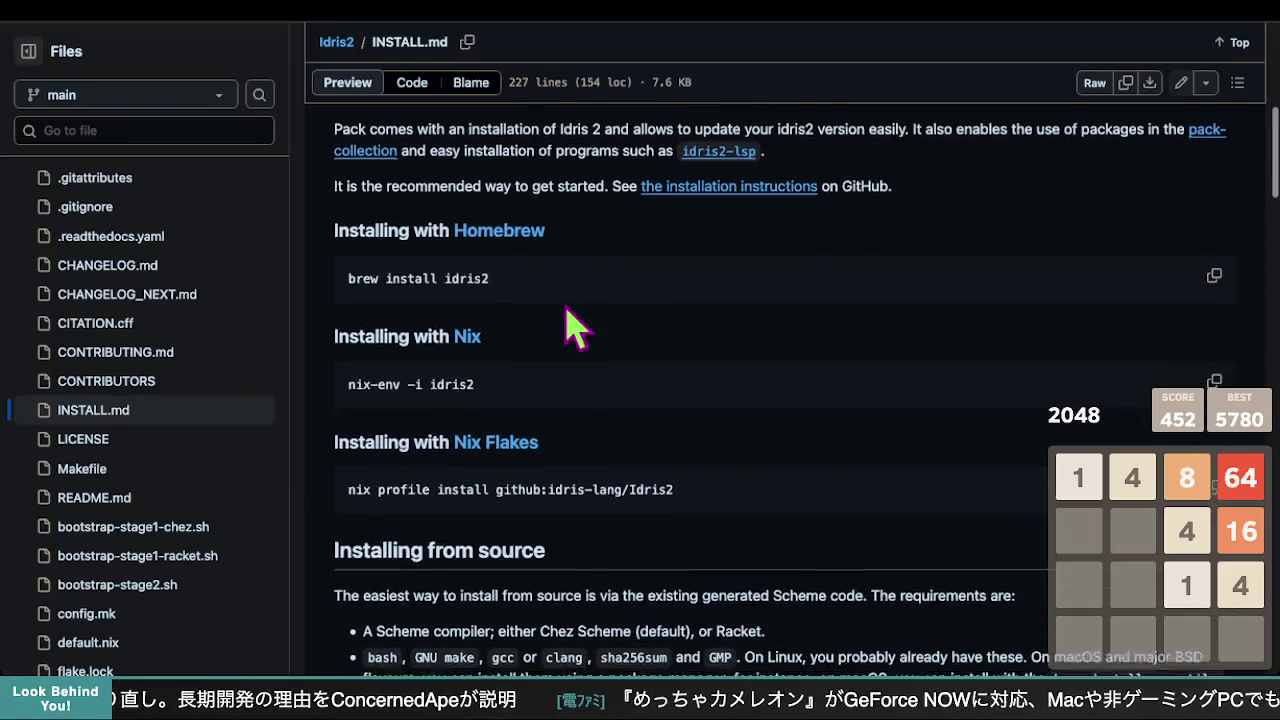
scroll(568, 315, down, 3)
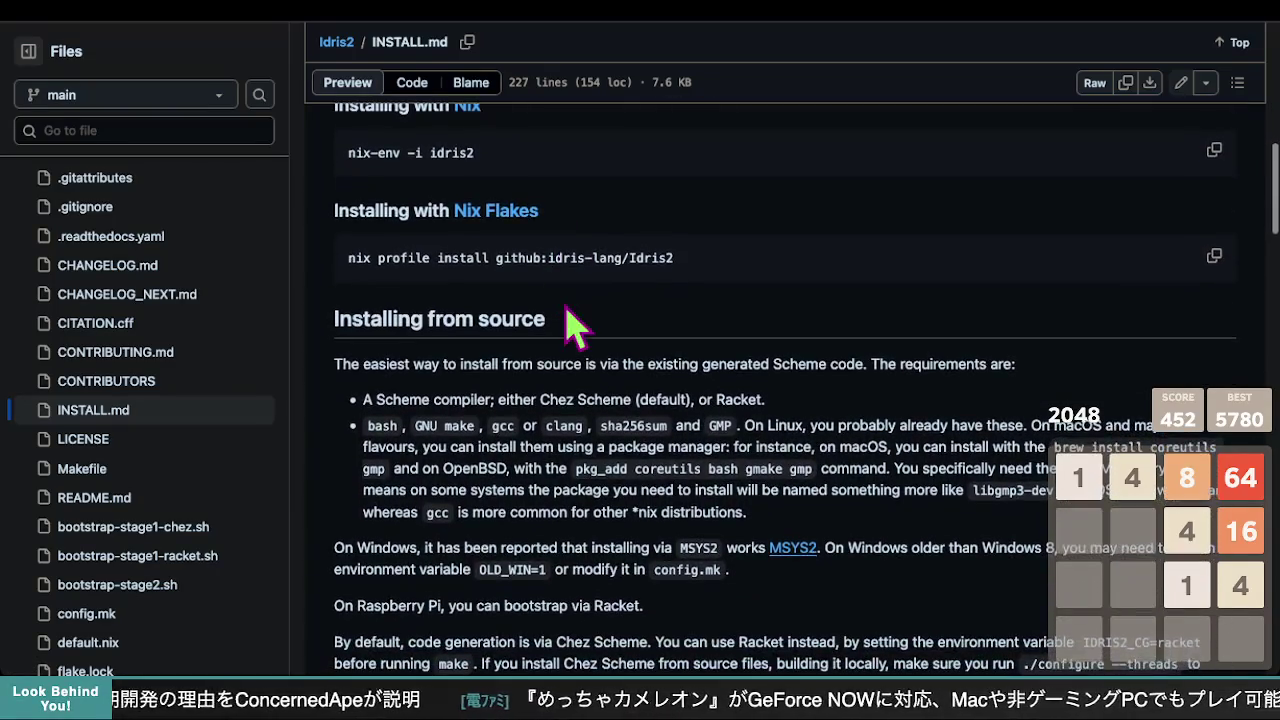
scroll(575, 325, down, 8)
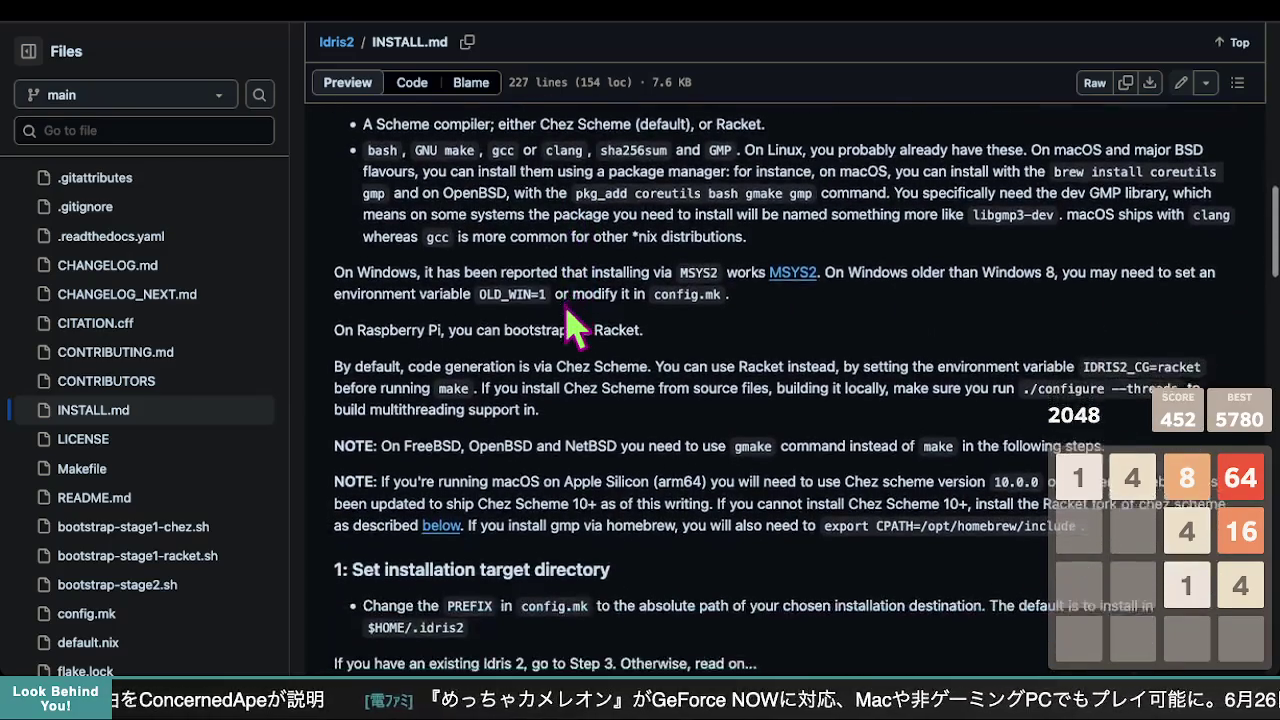
scroll(565, 305, down, 19)
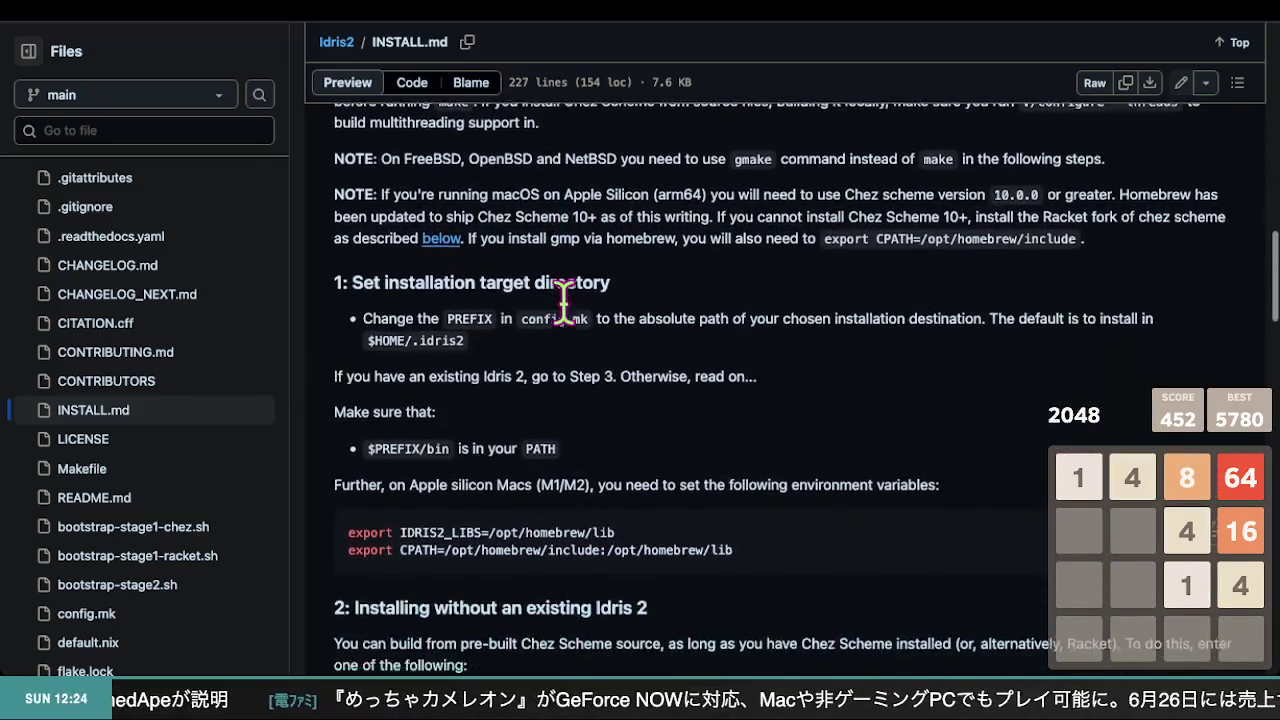
scroll(565, 305, down, 20)
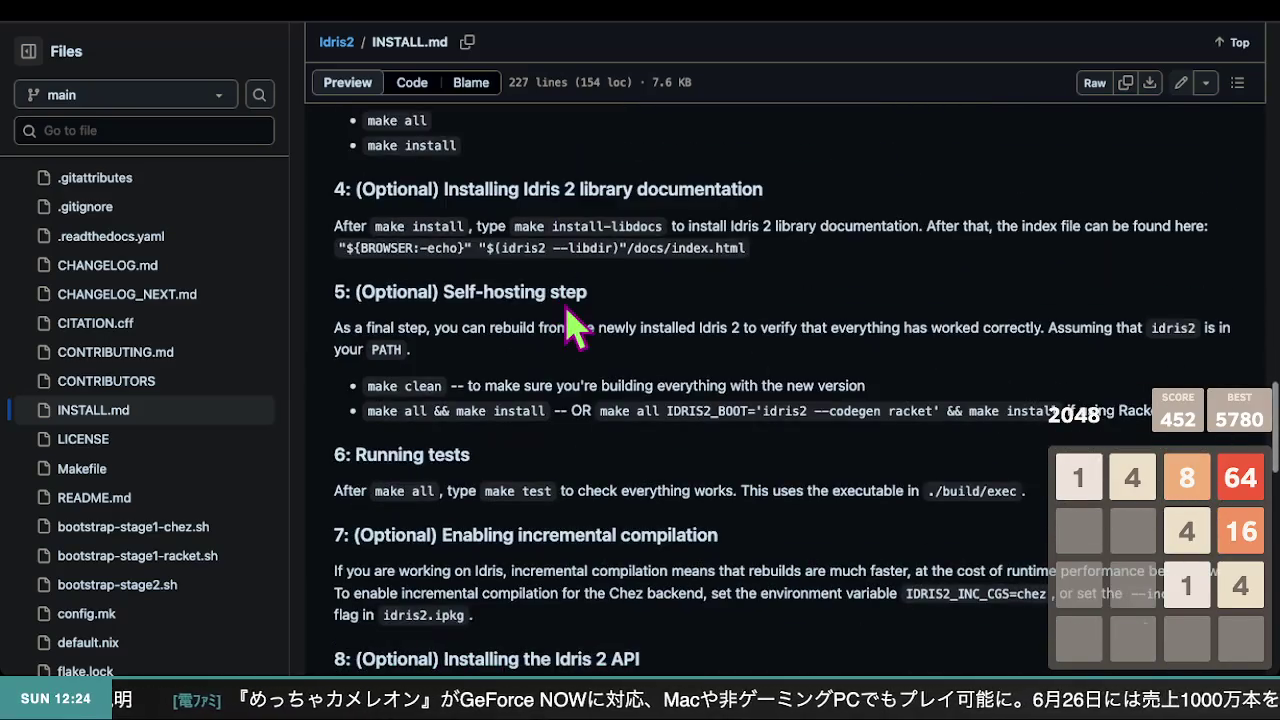
scroll(575, 325, down, 12)
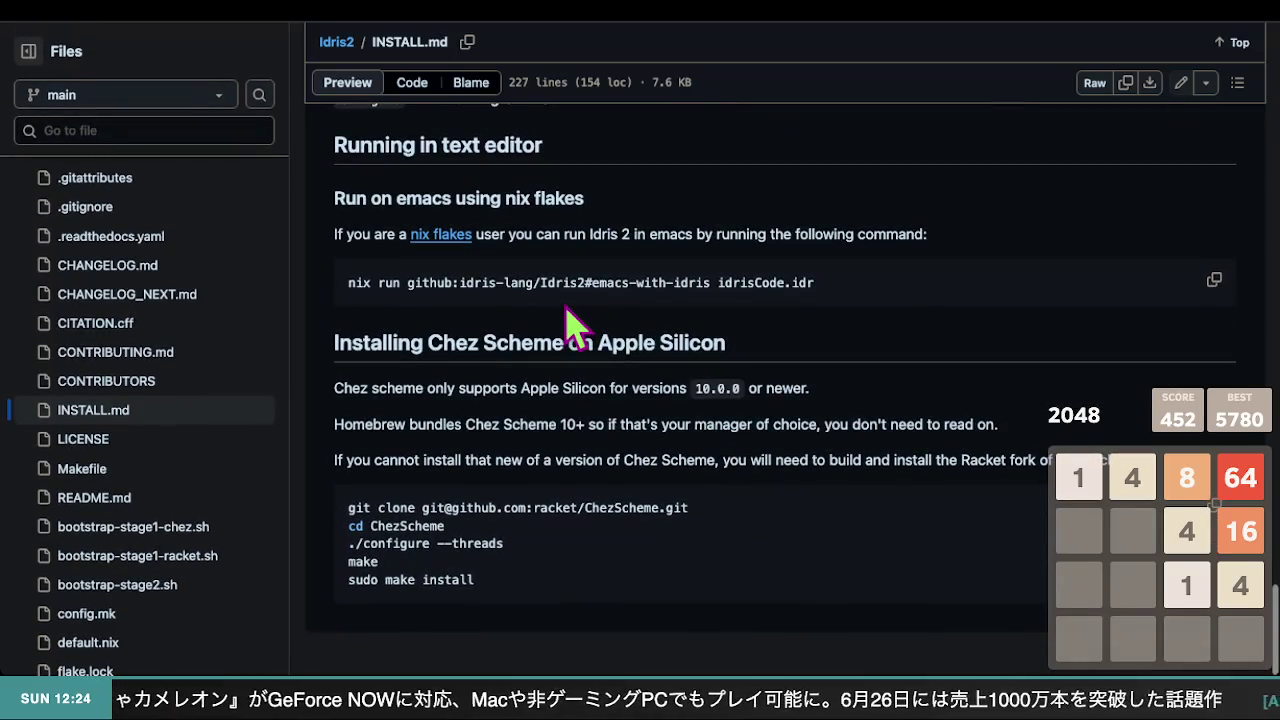
scroll(565, 322, up, 20)
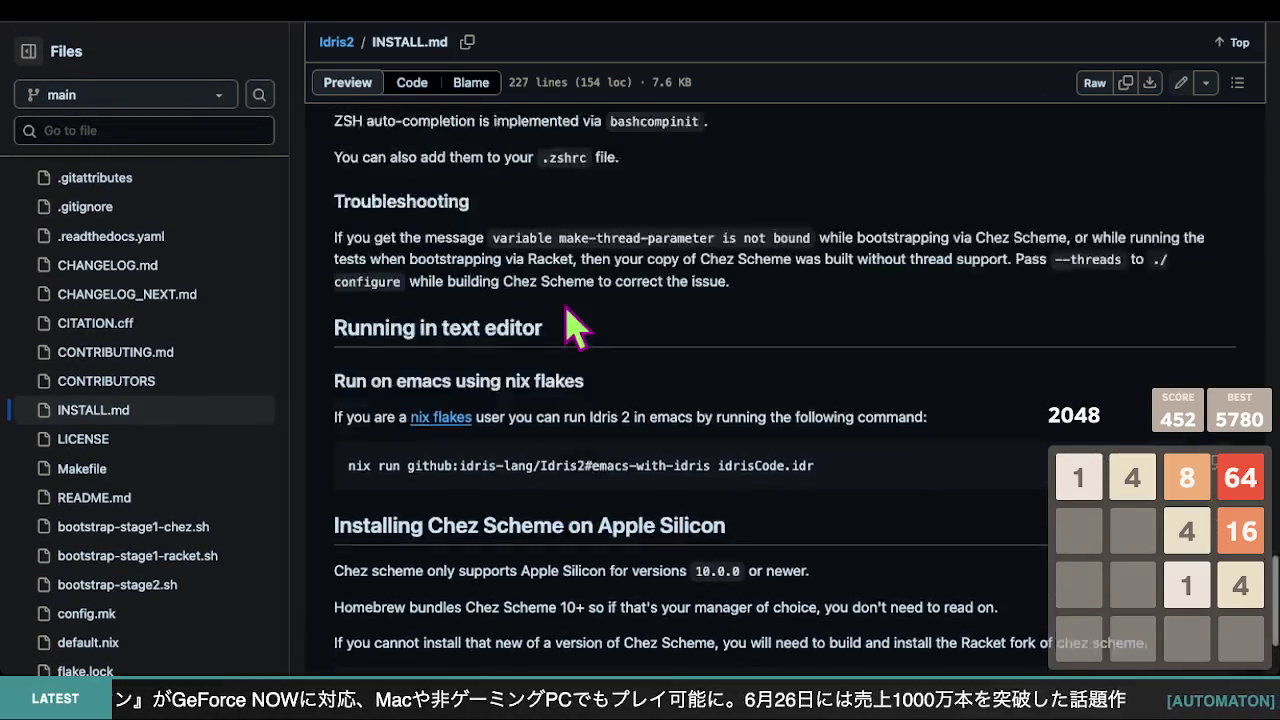
scroll(567, 322, up, 20)
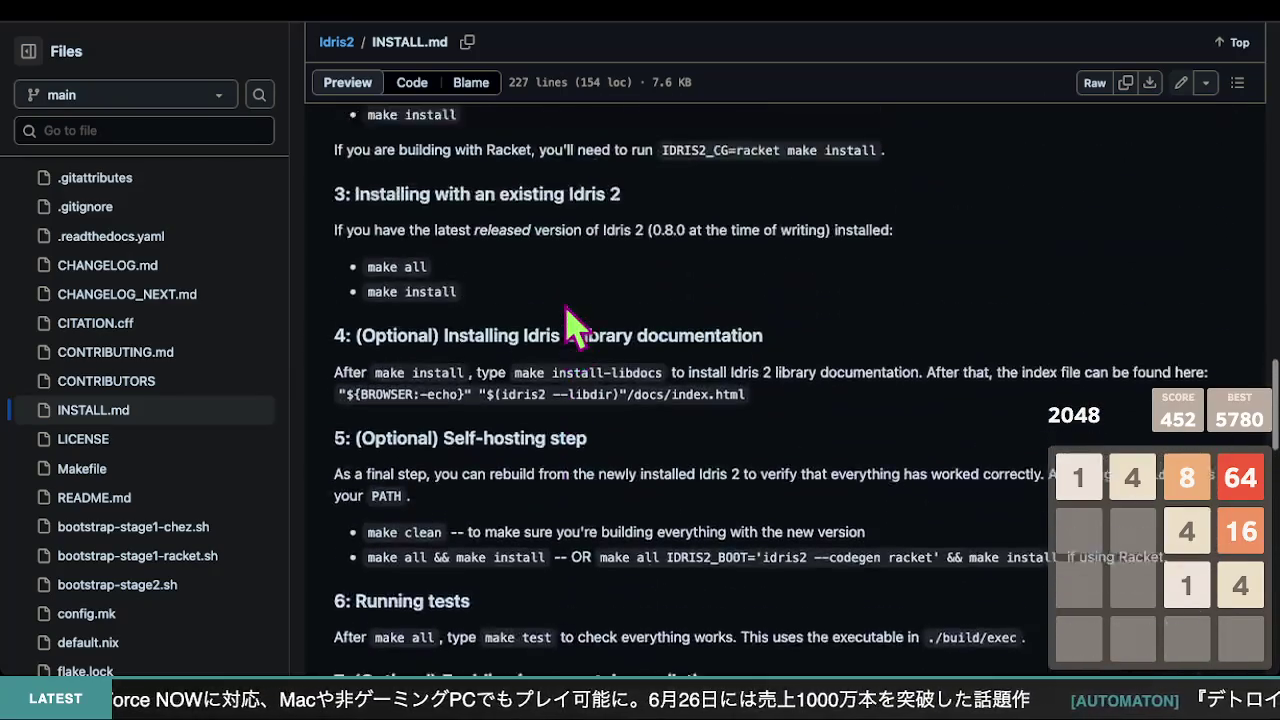
scroll(572, 325, up, 20)
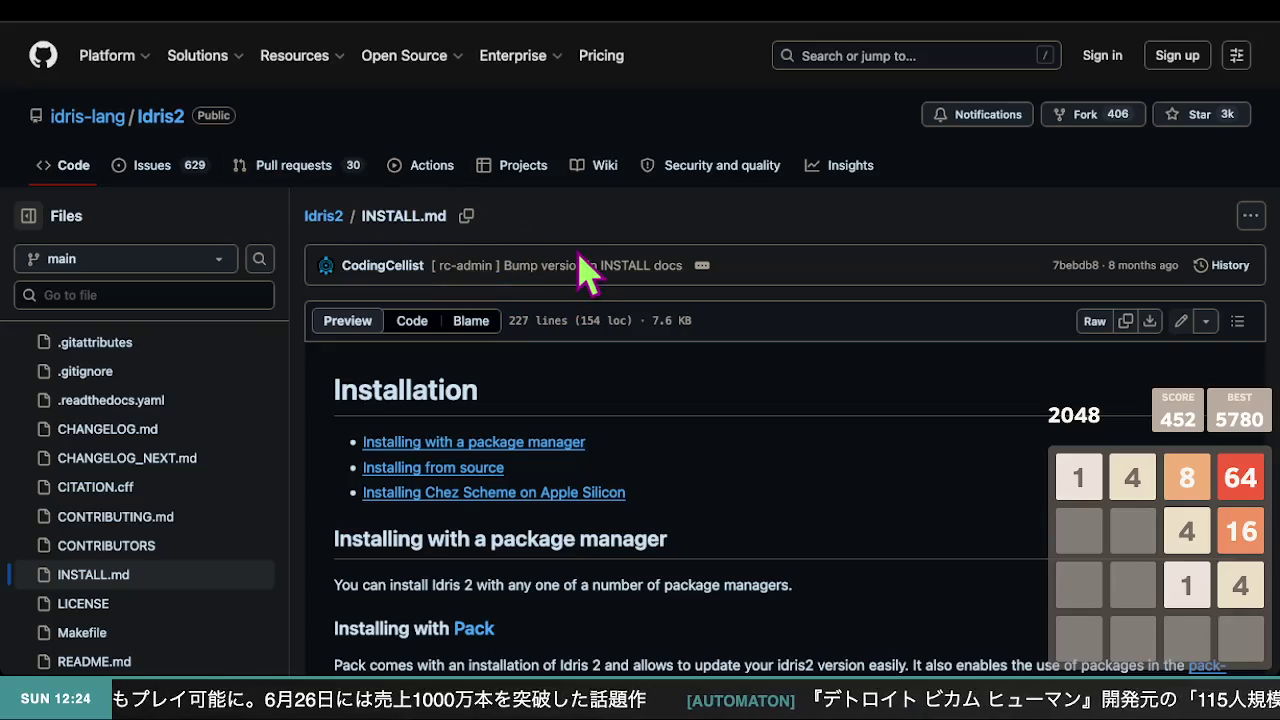
scroll(560, 300, down, 10)
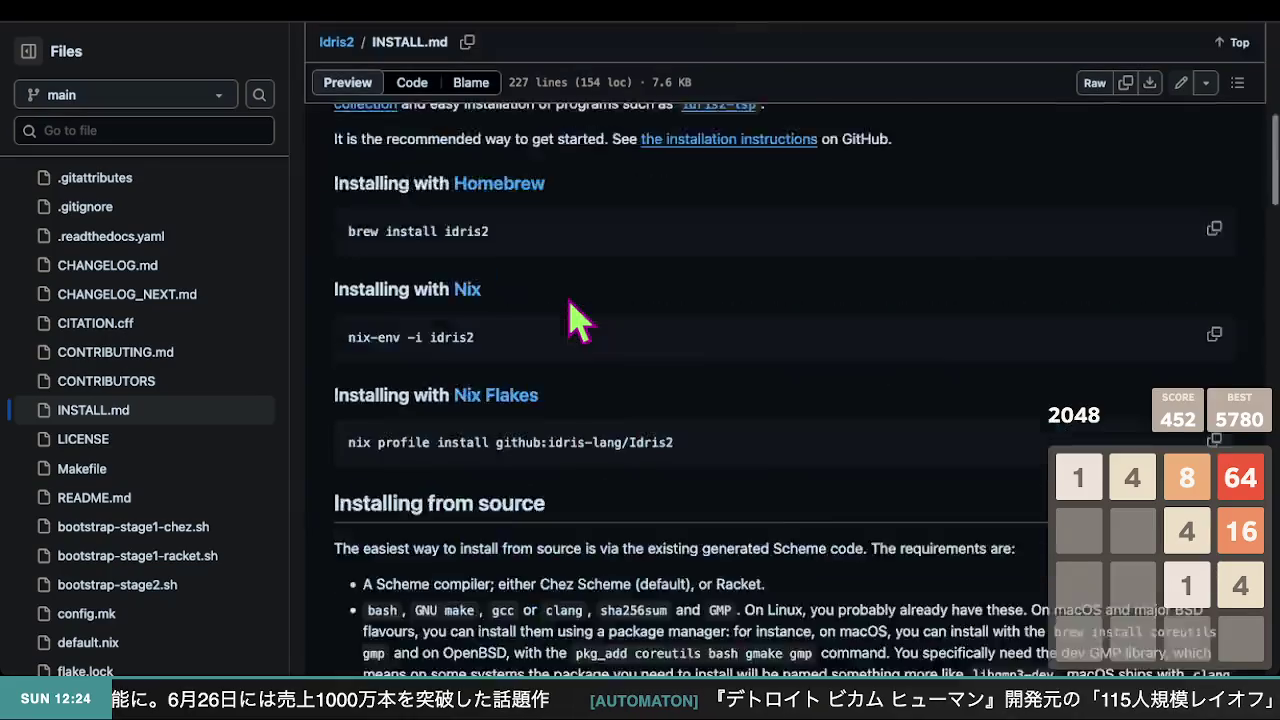
scroll(567, 295, up, 15)
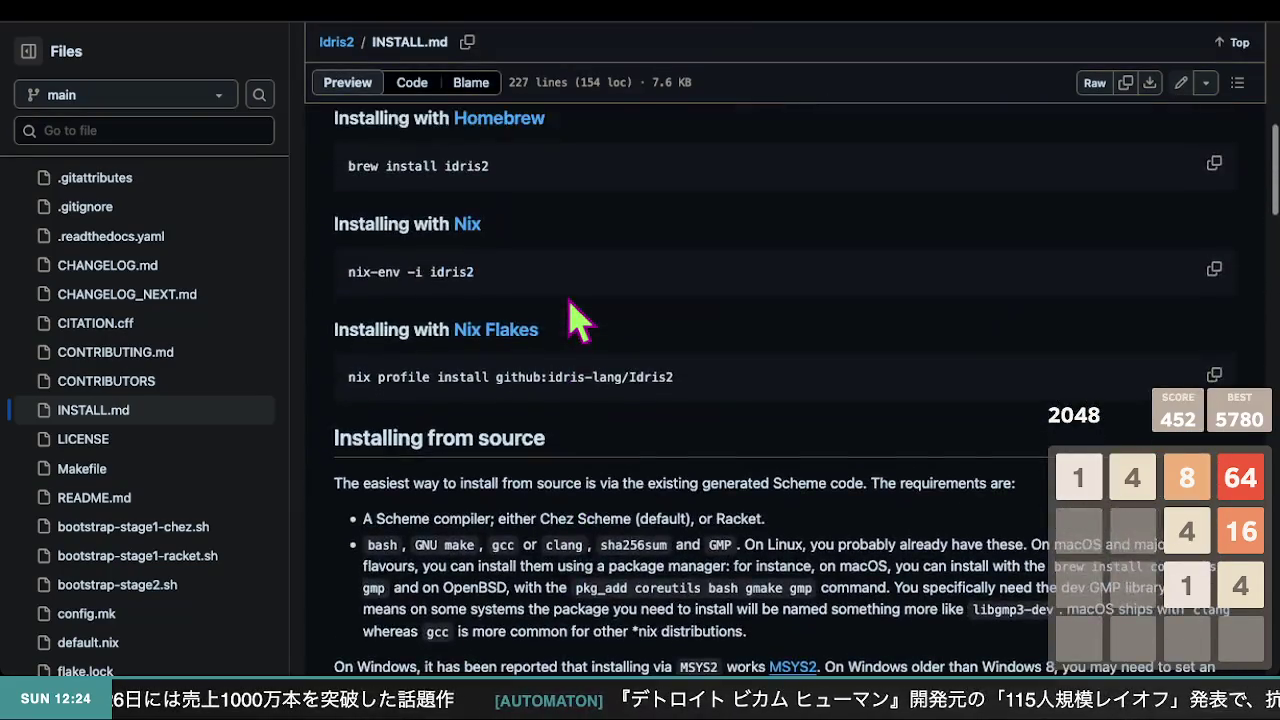
scroll(567, 295, down, 3)
scroll(567, 295, down, 1)
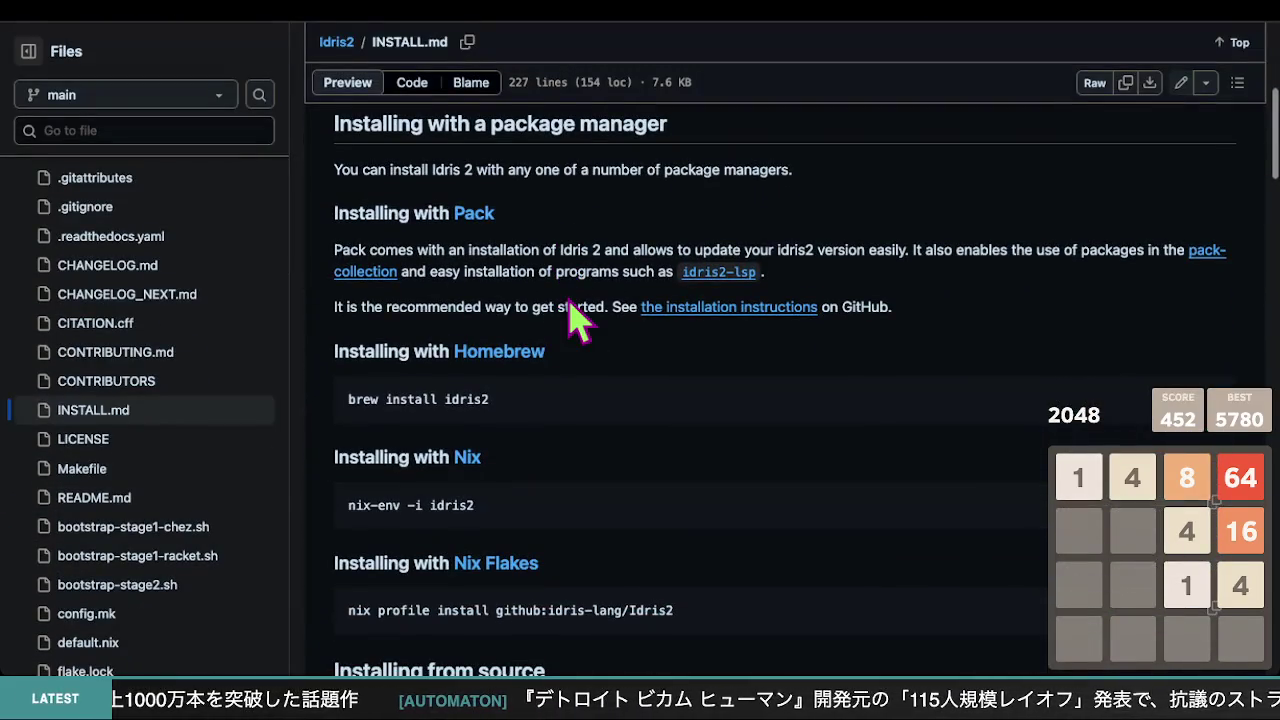
scroll(578, 318, down, 12)
scroll(513, 290, down, 15)
scroll(513, 292, up, 5)
scroll(513, 290, up, 10)
scroll(490, 278, up, 15)
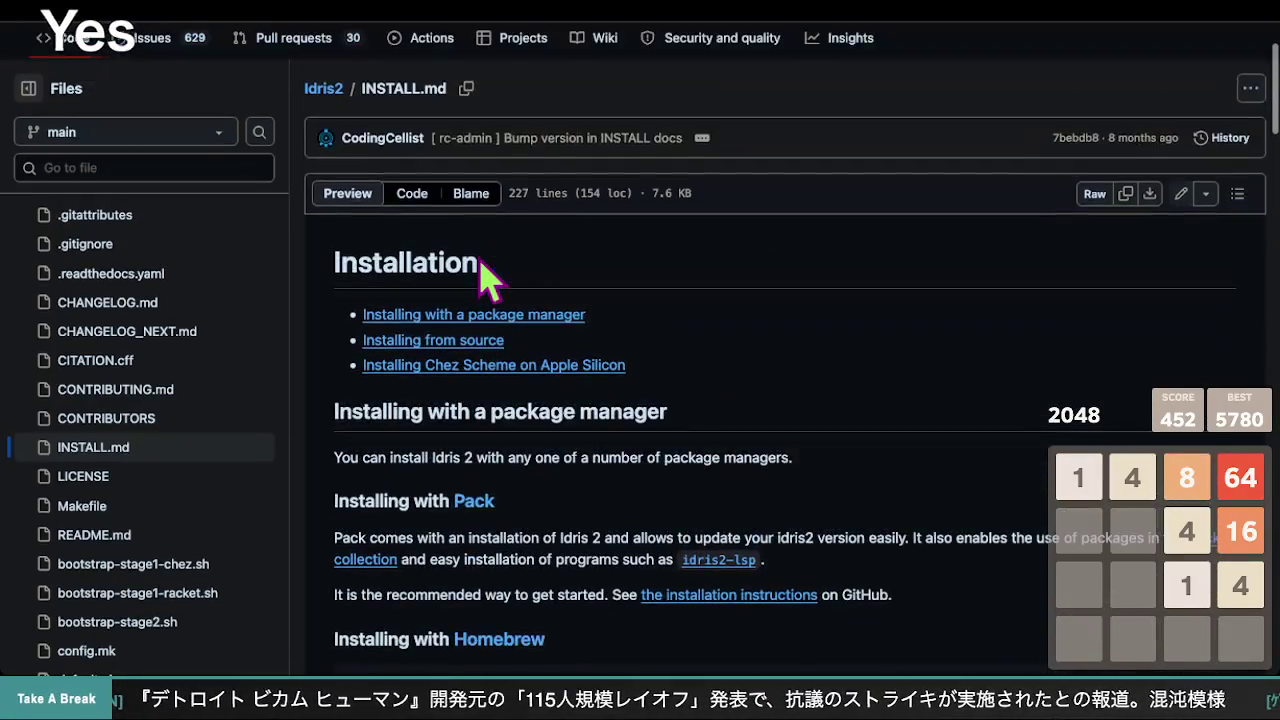
scroll(490, 278, up, 3)
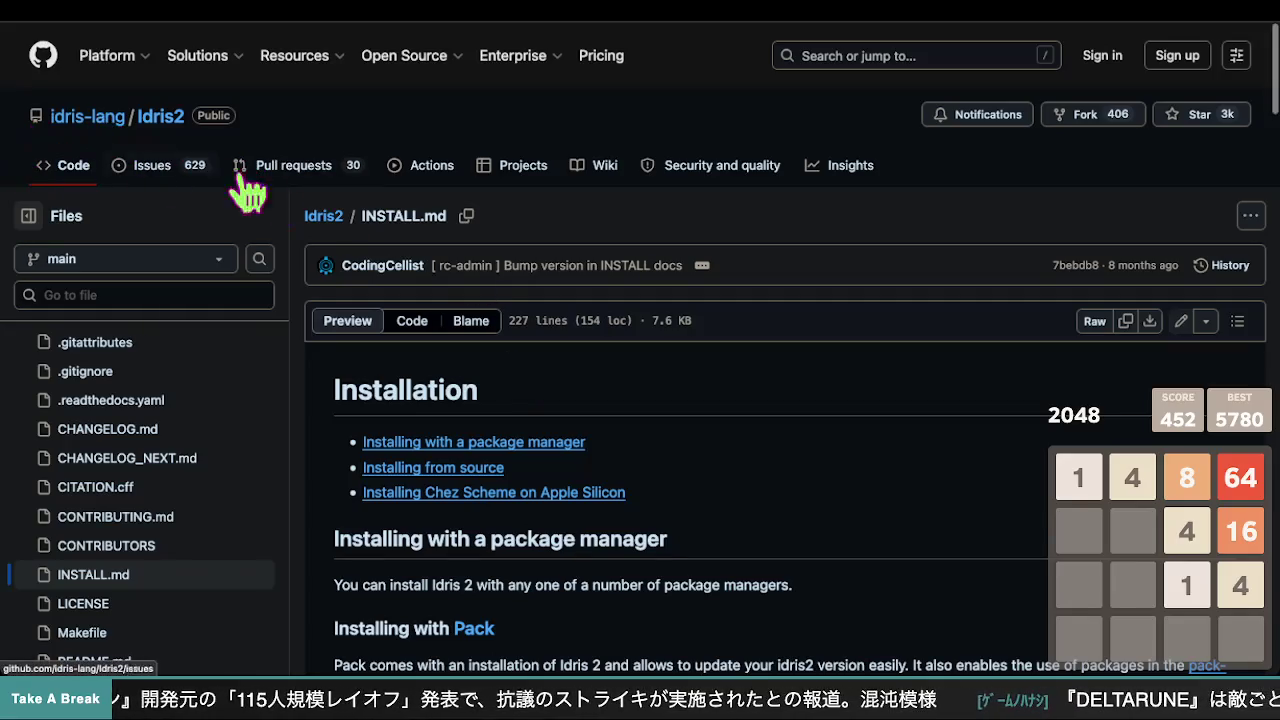
scroll(425, 300, down, 4)
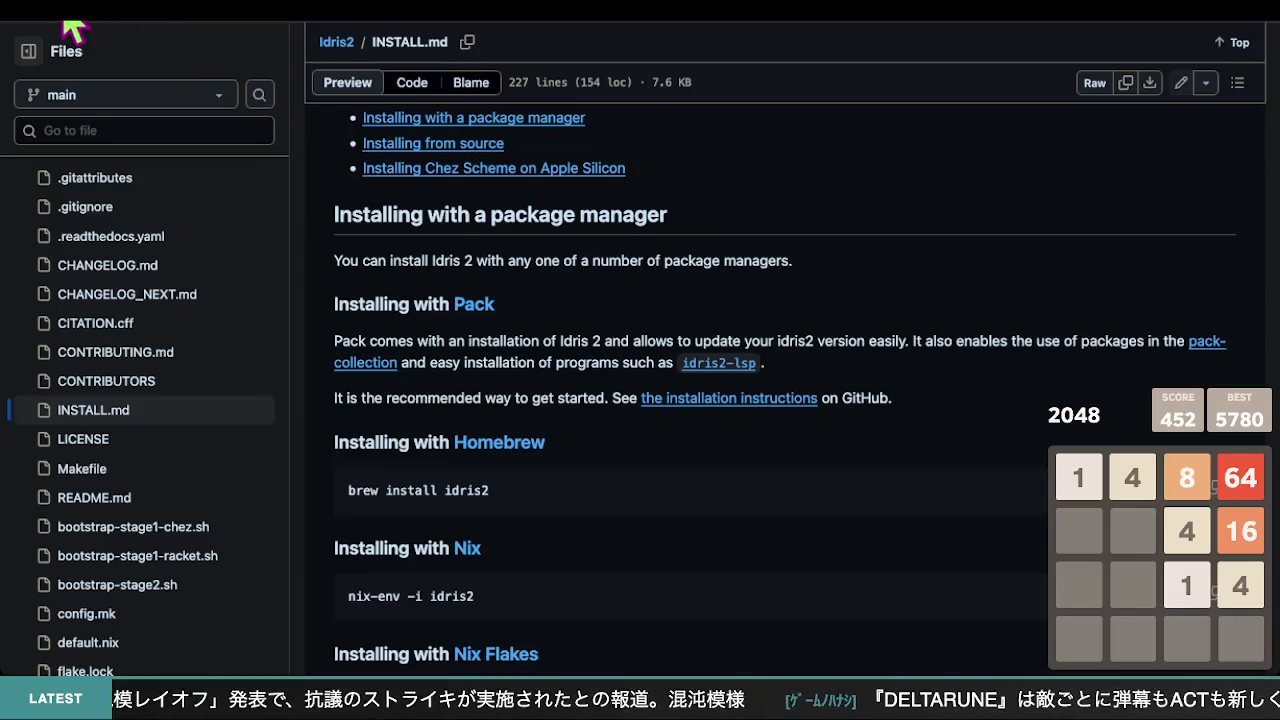
- Return to the Idris2 repository, scroll through its README, and open the project's Wiki
key(alt+Left)
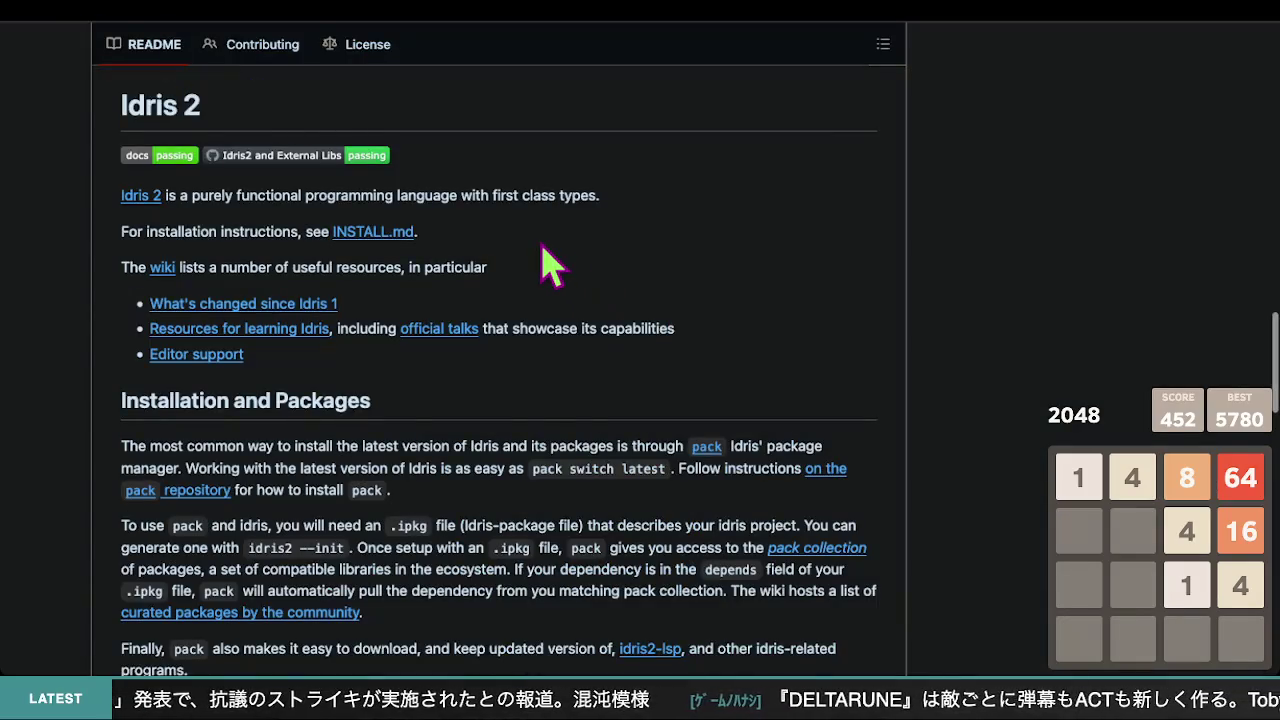
scroll(545, 255, up, 4)
scroll(548, 262, up, 10)
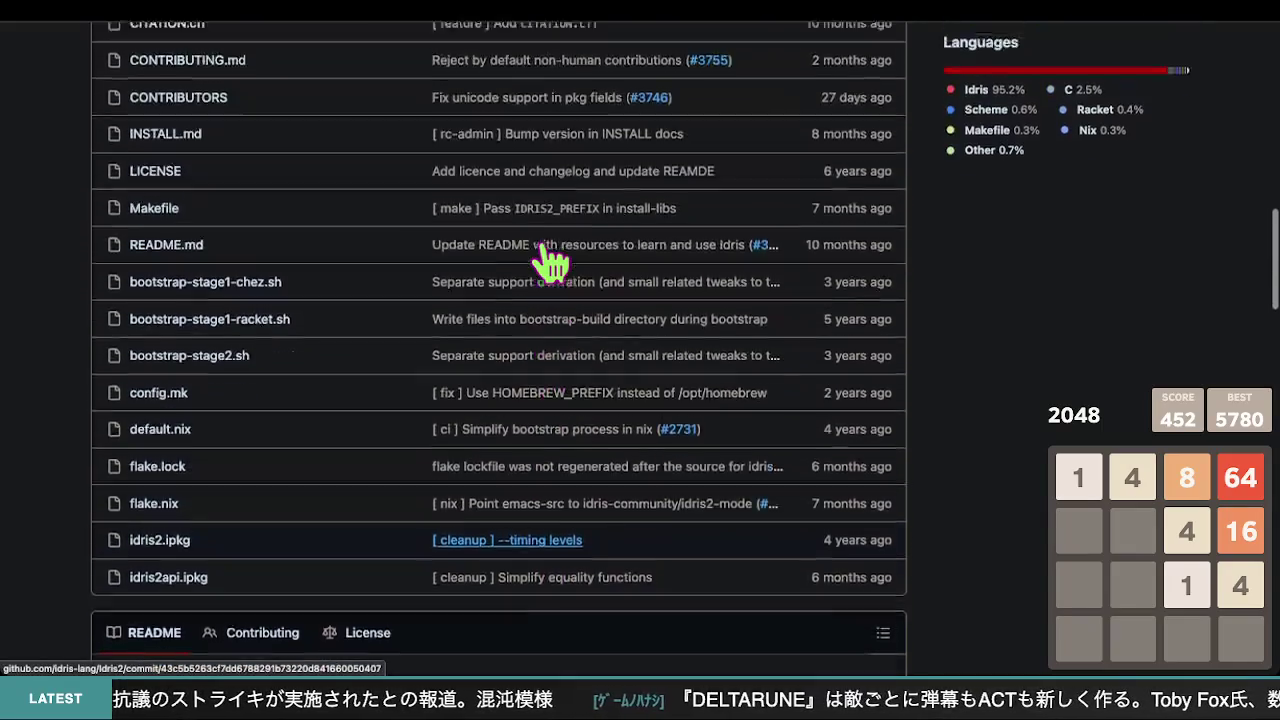
scroll(550, 262, up, 5)
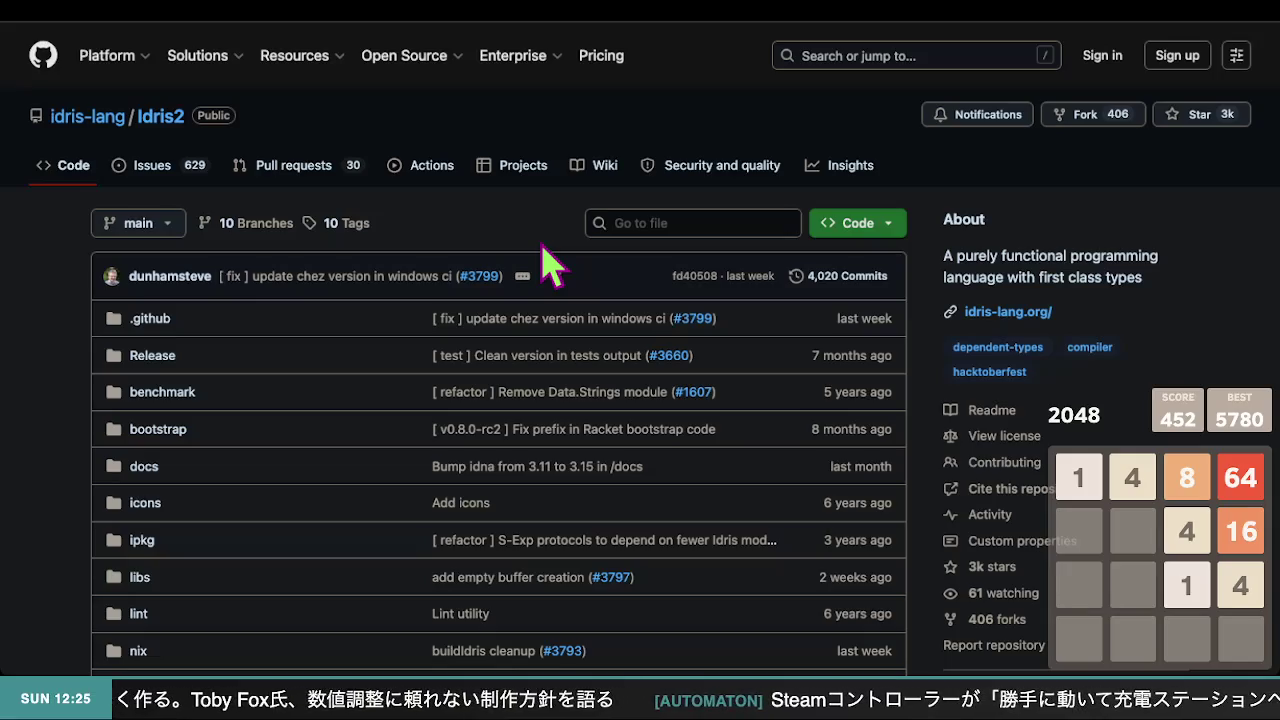
scroll(550, 265, down, 15)
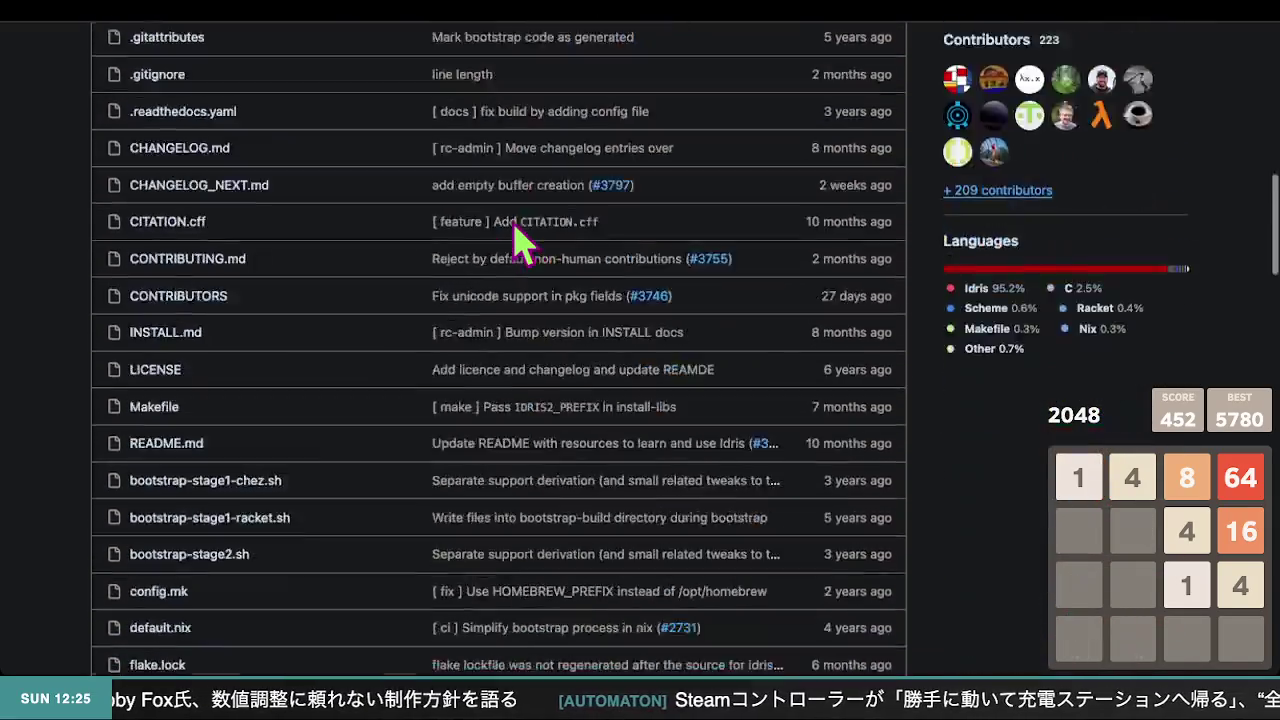
scroll(522, 240, down, 1)
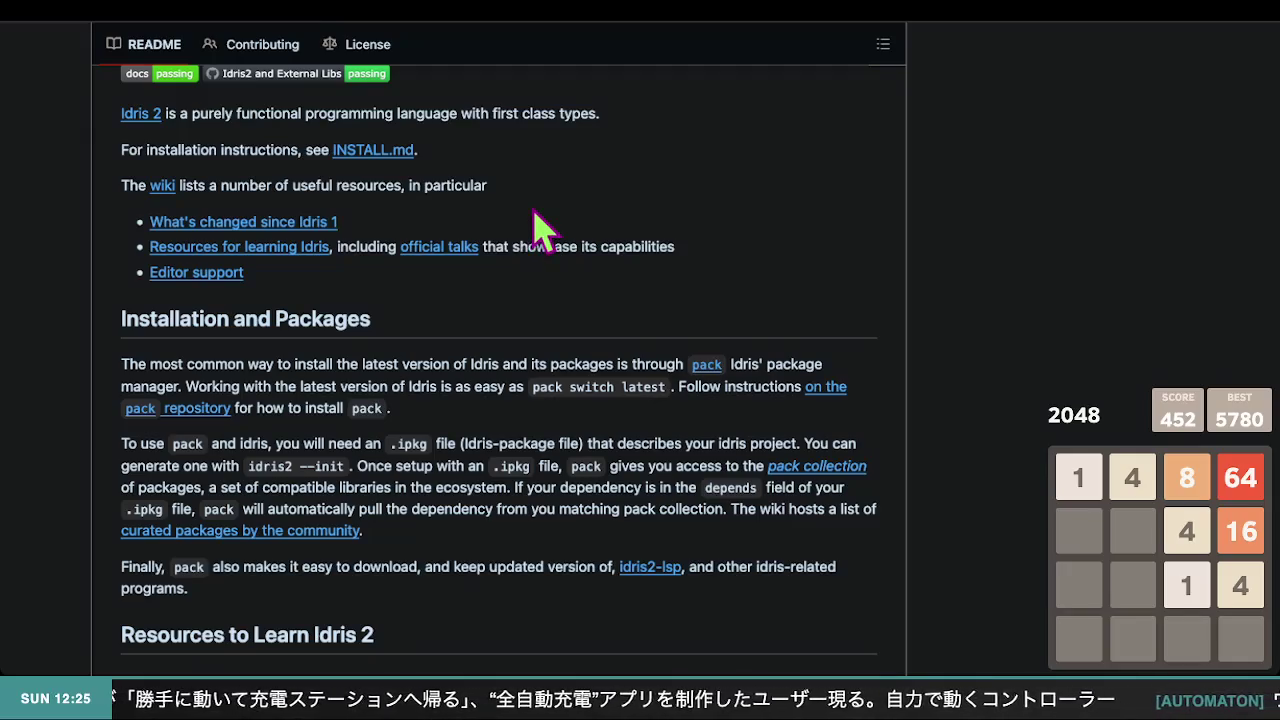
scroll(430, 328, up, 10)
scroll(425, 328, up, 2)
scroll(425, 328, down, 10)
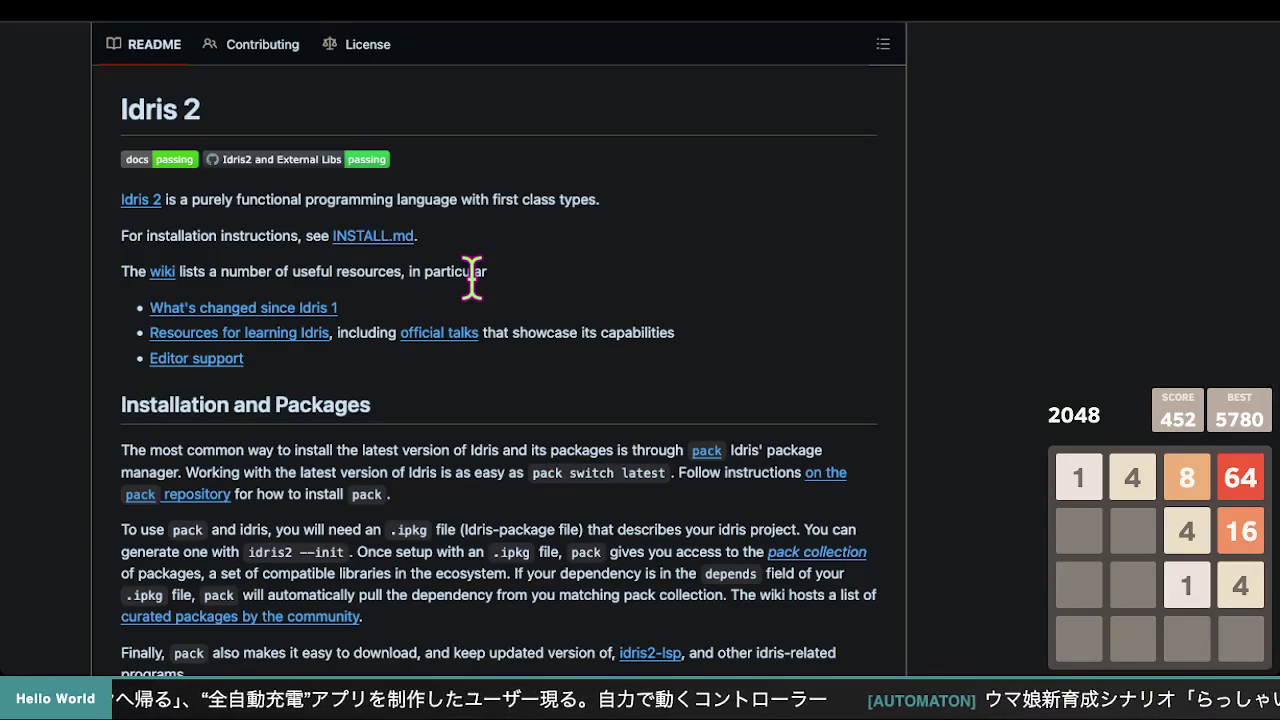
scroll(471, 275, down, 2)
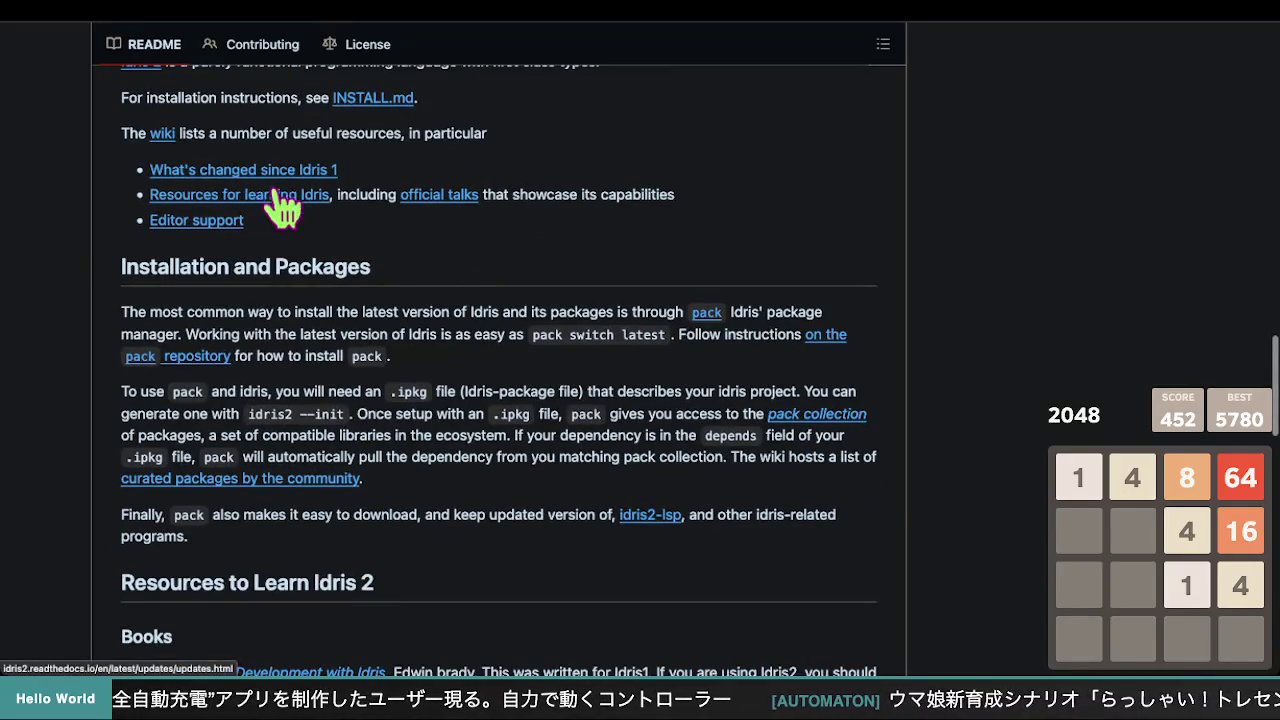
scroll(357, 308, up, 1)
scroll(354, 310, up, 1)
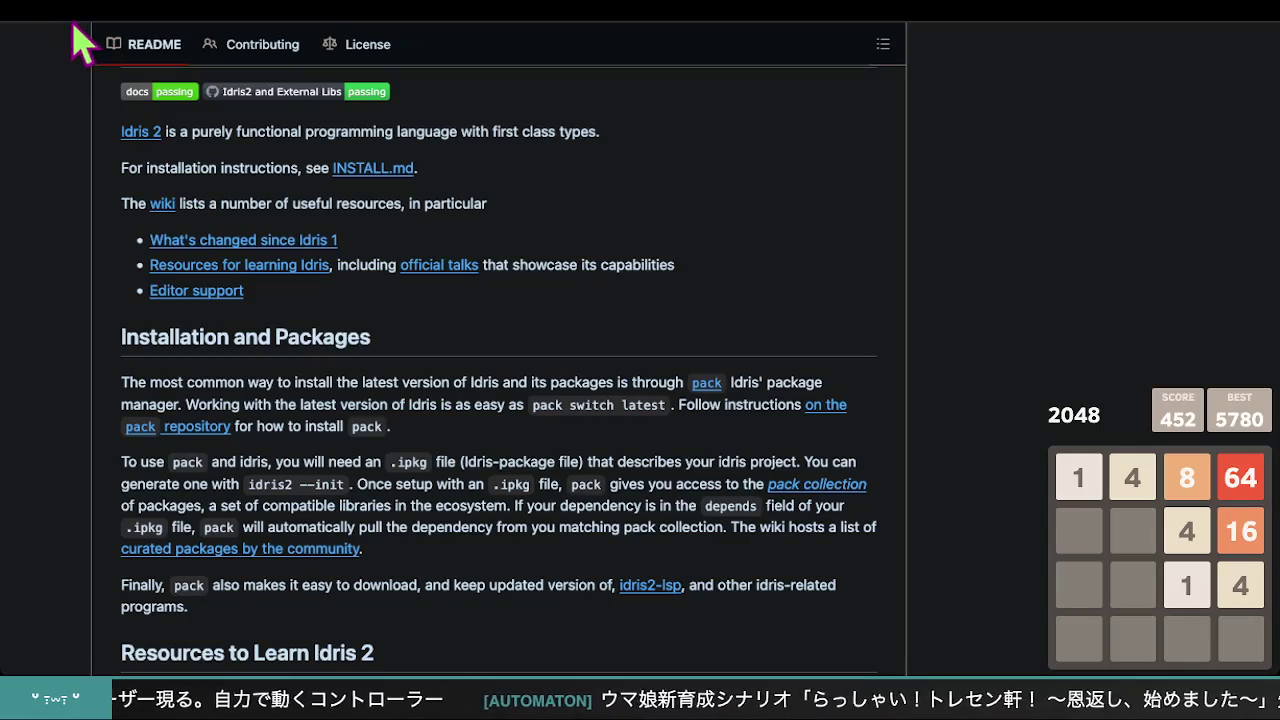
scroll(166, 160, up, 3)
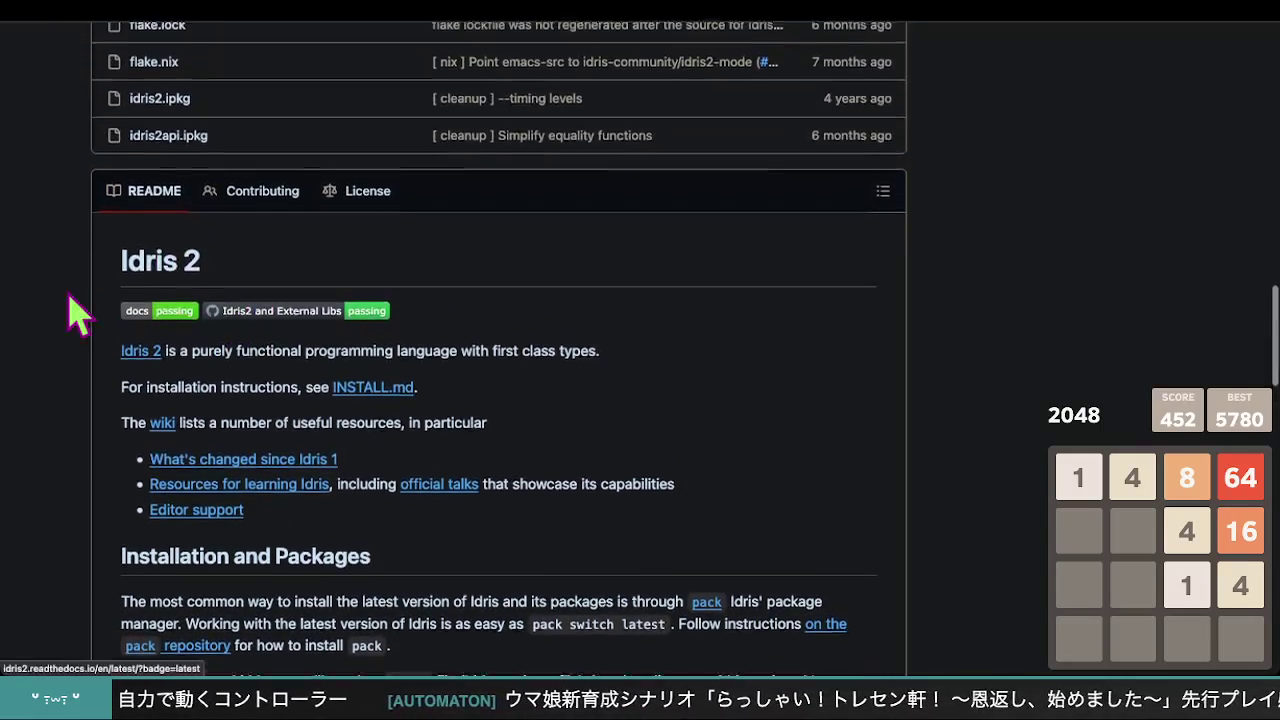
scroll(286, 371, up, 10)
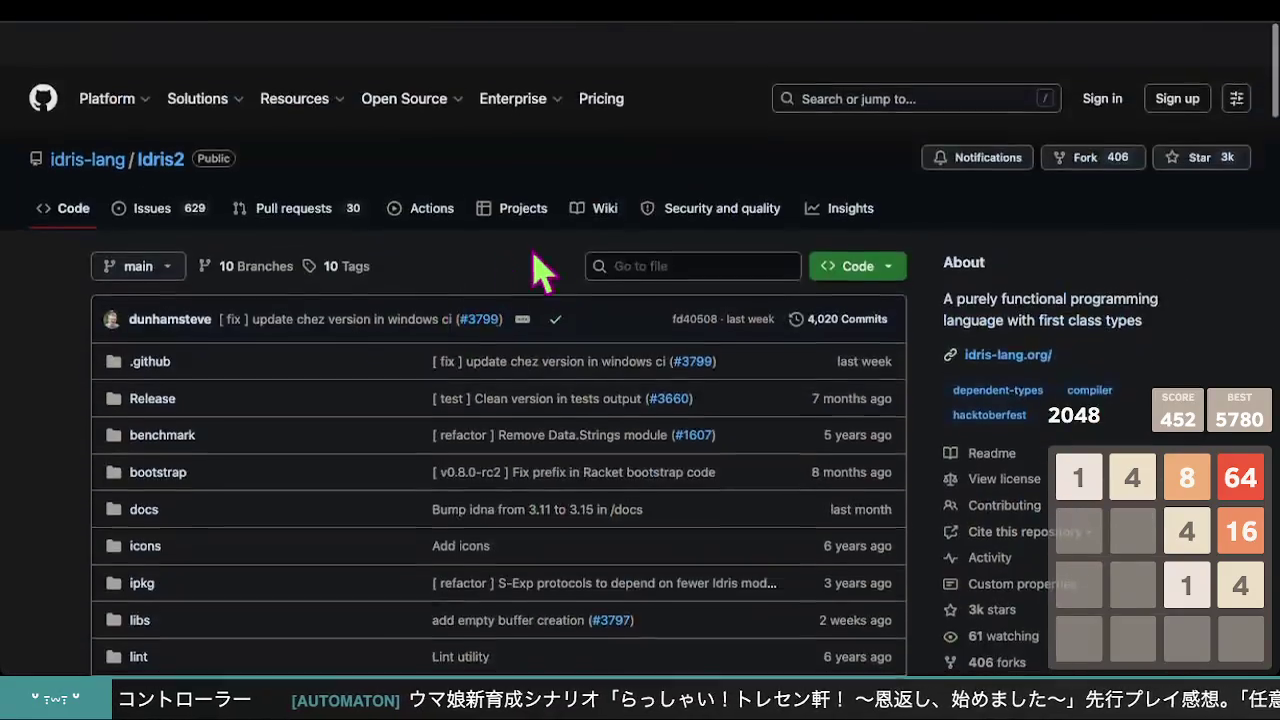
click(594, 166)
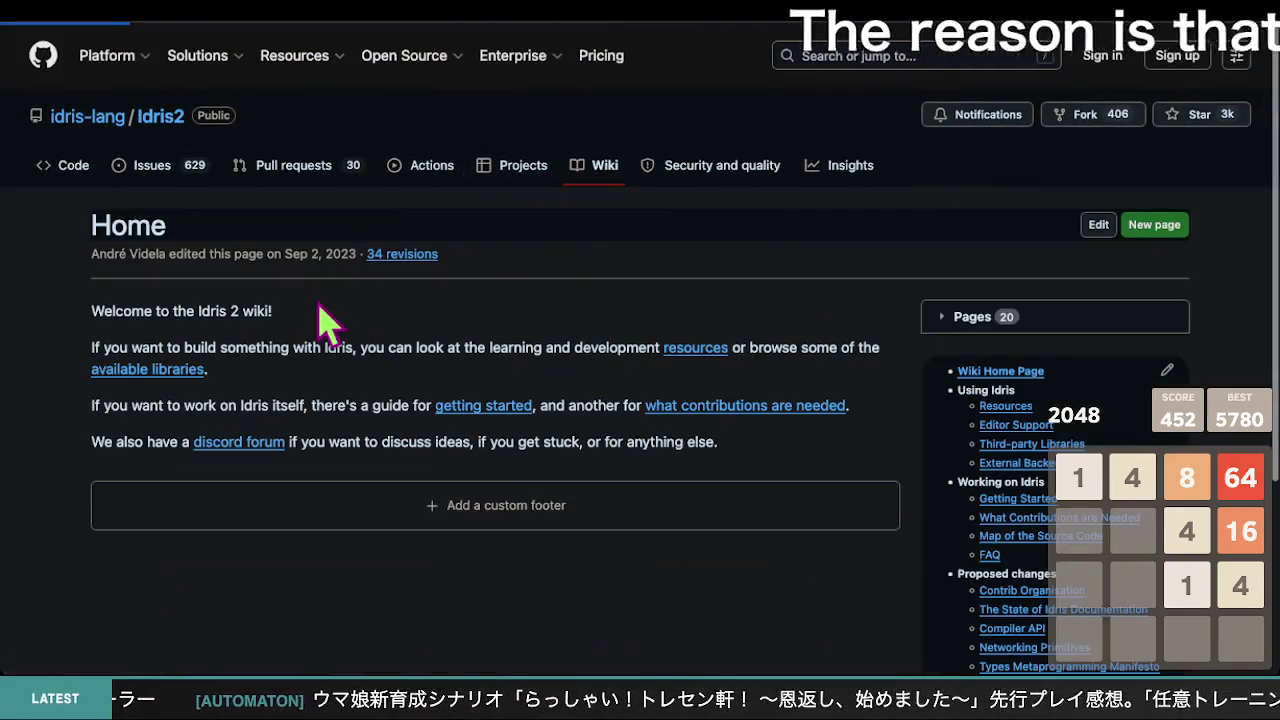
scroll(392, 325, down, 1)
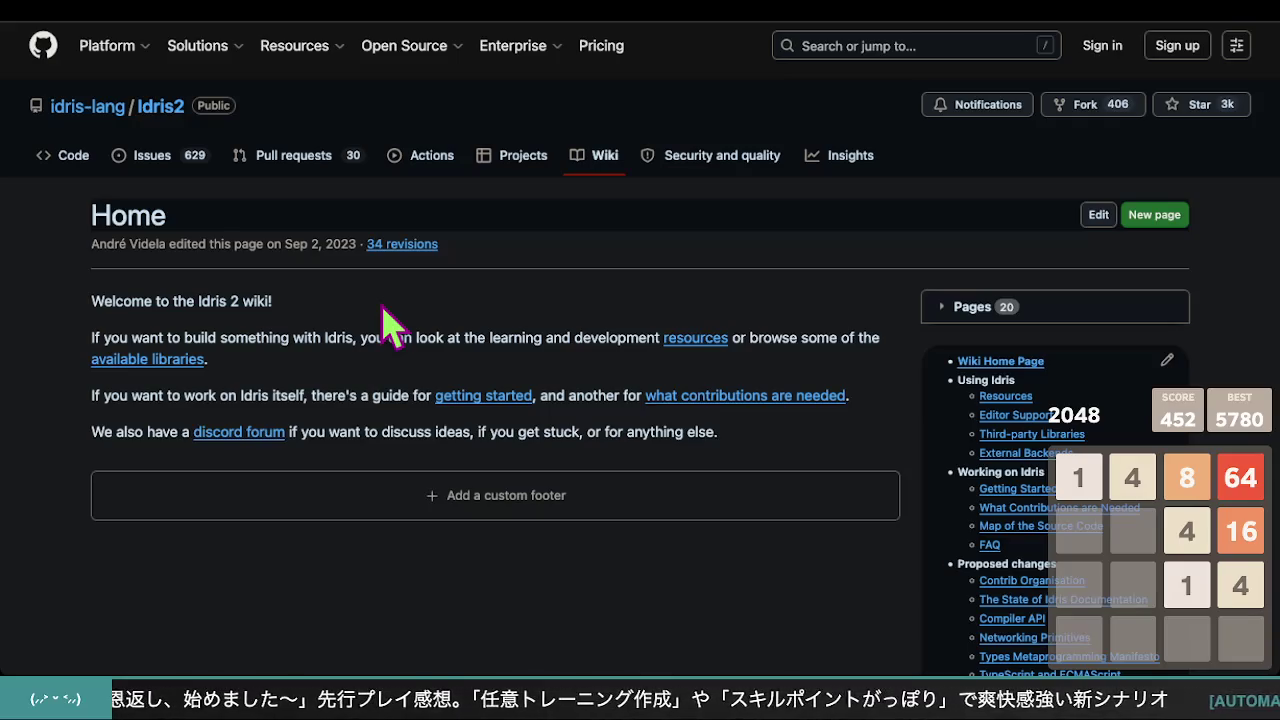
scroll(338, 360, down, 1)
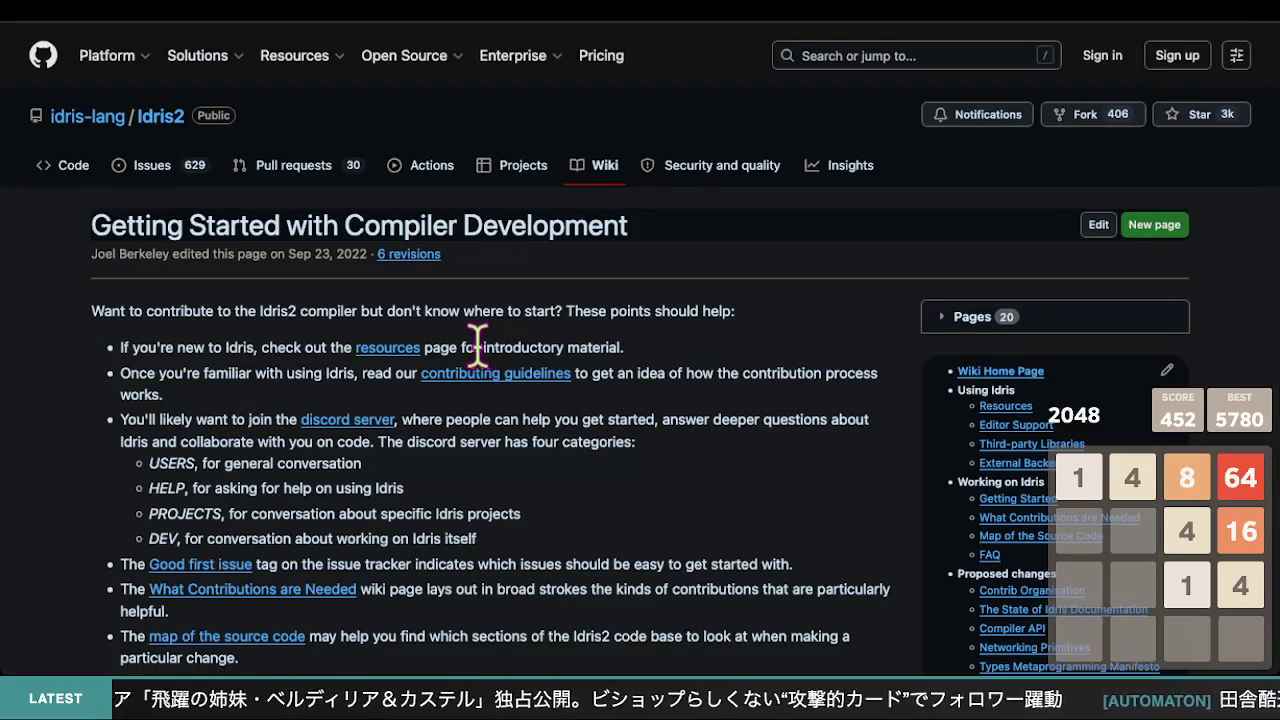
- Scroll the compiler development guide, go back, and scroll the README's wiki and installation links
scroll(450, 355, down, 1)
scroll(447, 400, down, 2)
scroll(490, 370, up, 2)
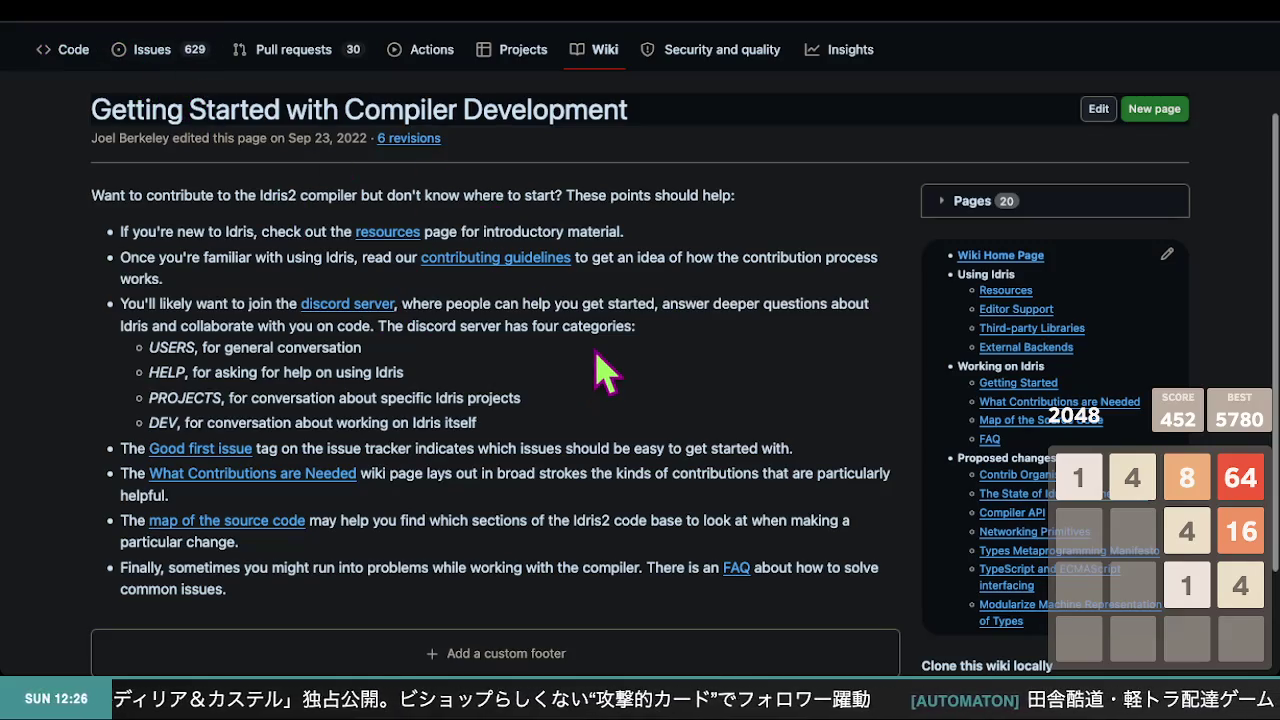
scroll(520, 335, up, 1)
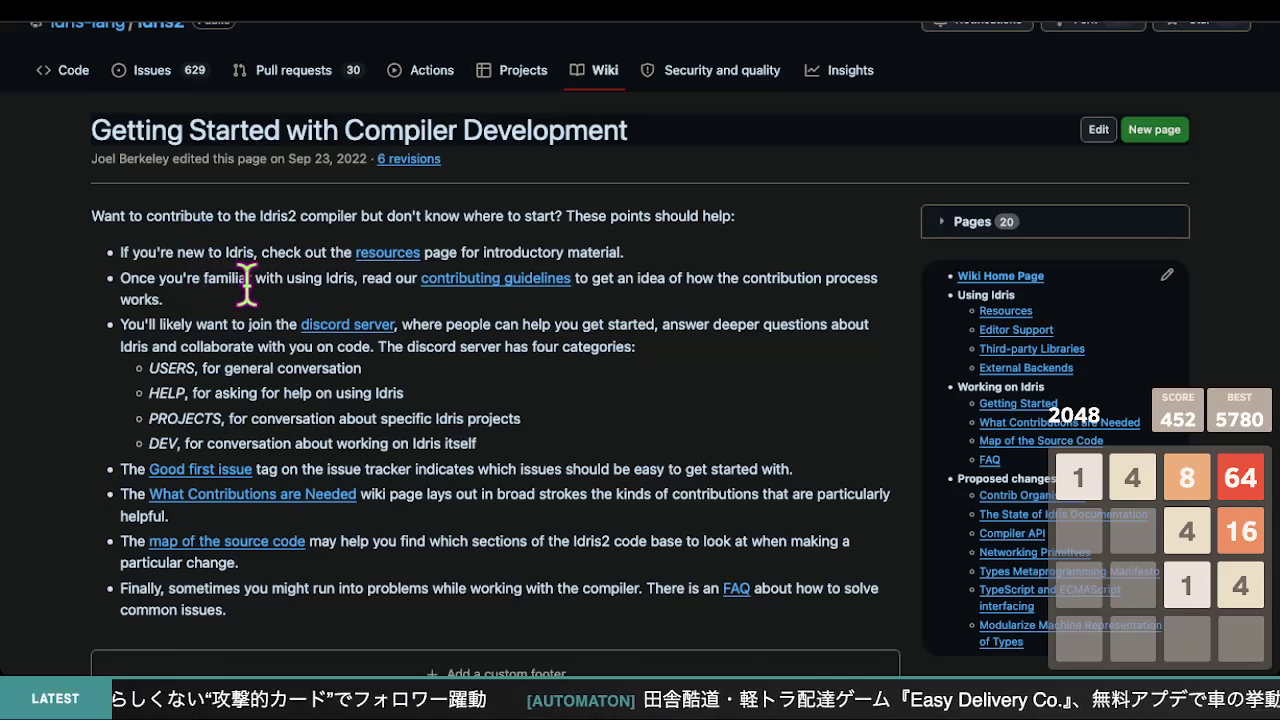
scroll(270, 292, down, 1)
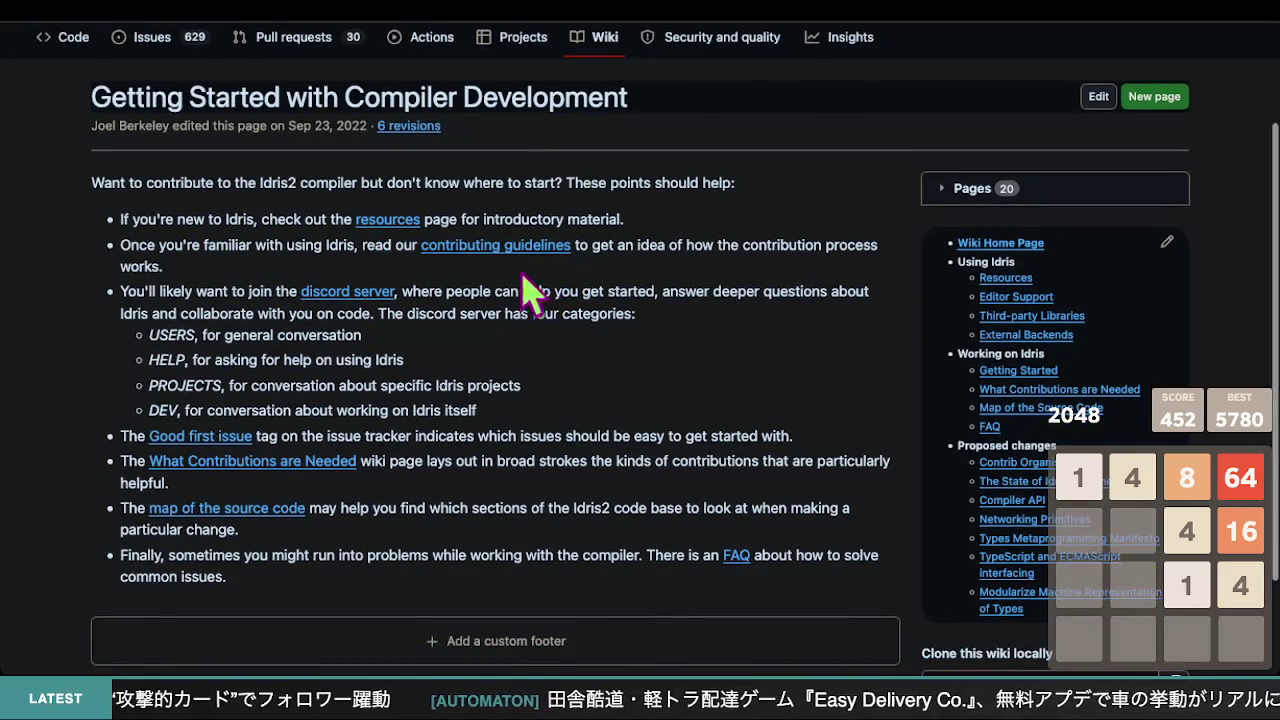
scroll(271, 400, down, 3)
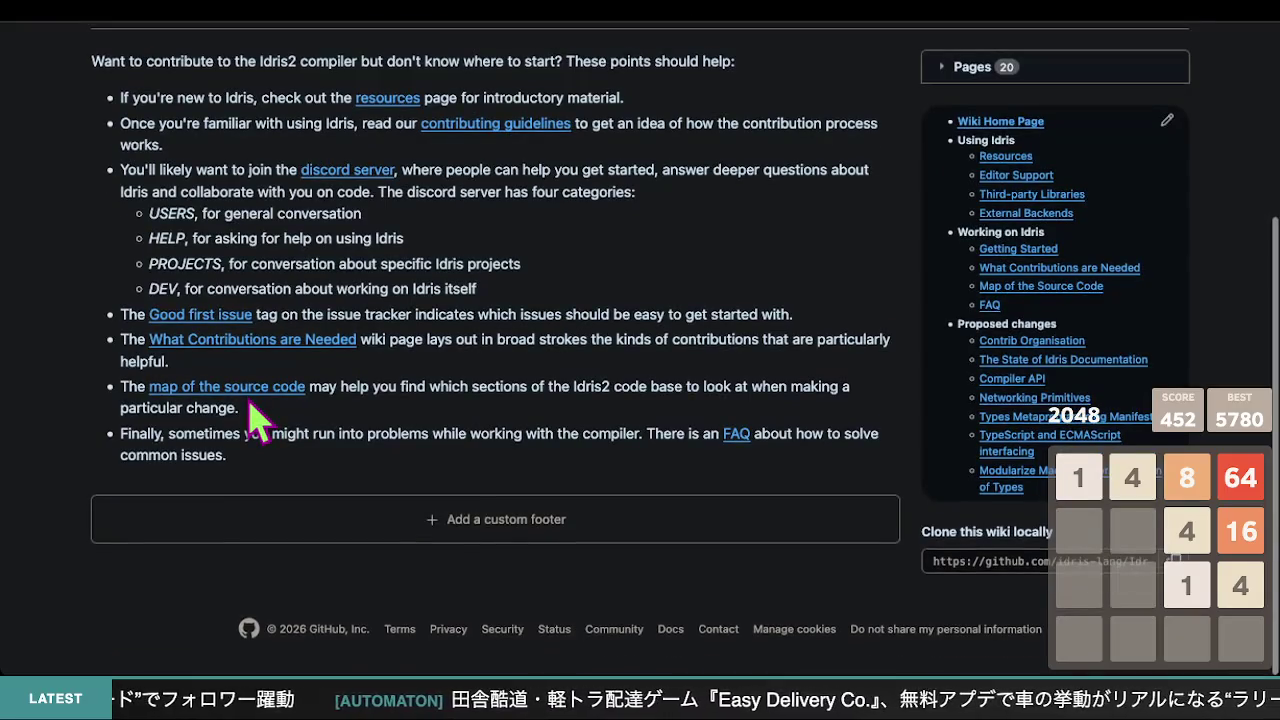
scroll(258, 420, up, 3)
key(alt+Left)
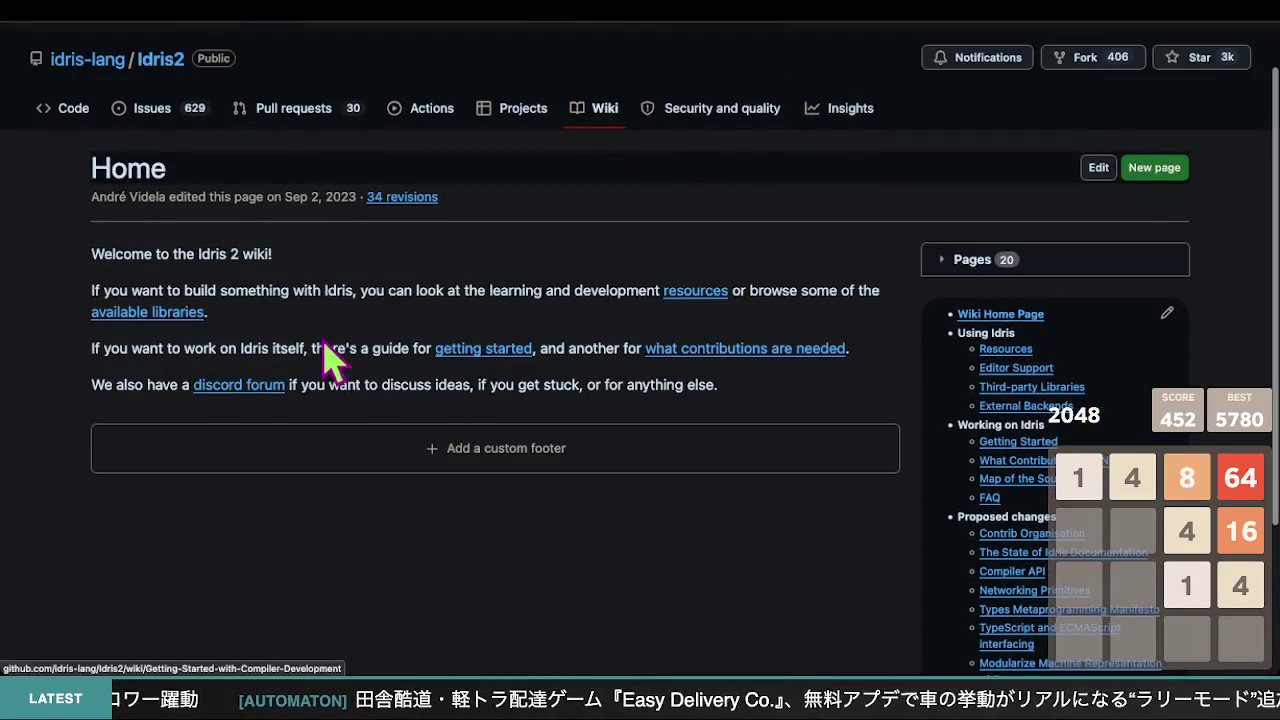
scroll(323, 357, down, 1)
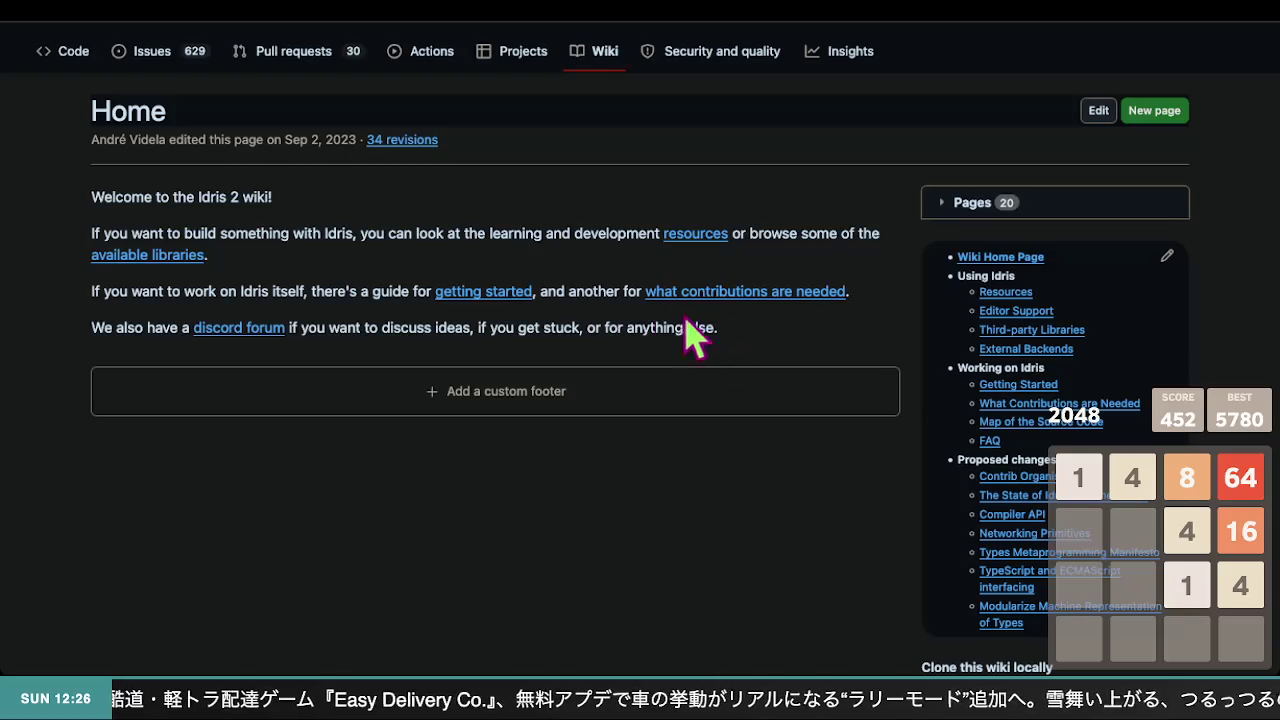
scroll(559, 291, up, 3)
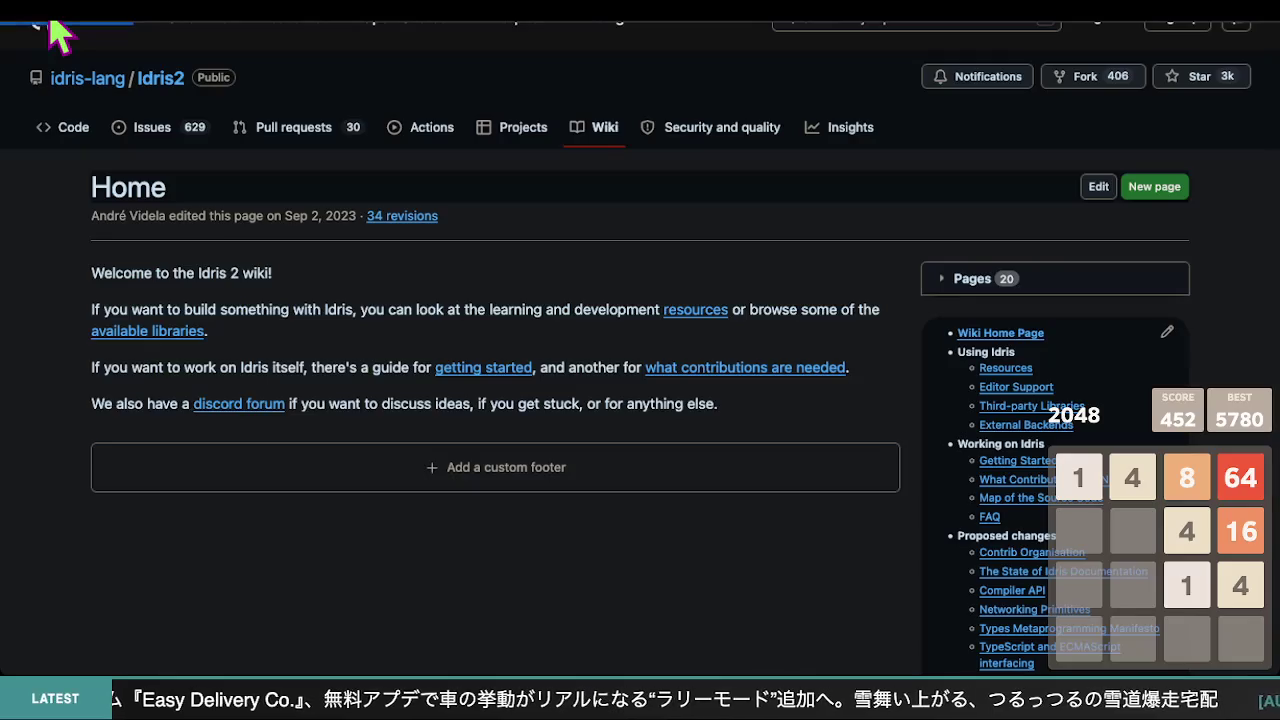
scroll(45, 235, down, 15)
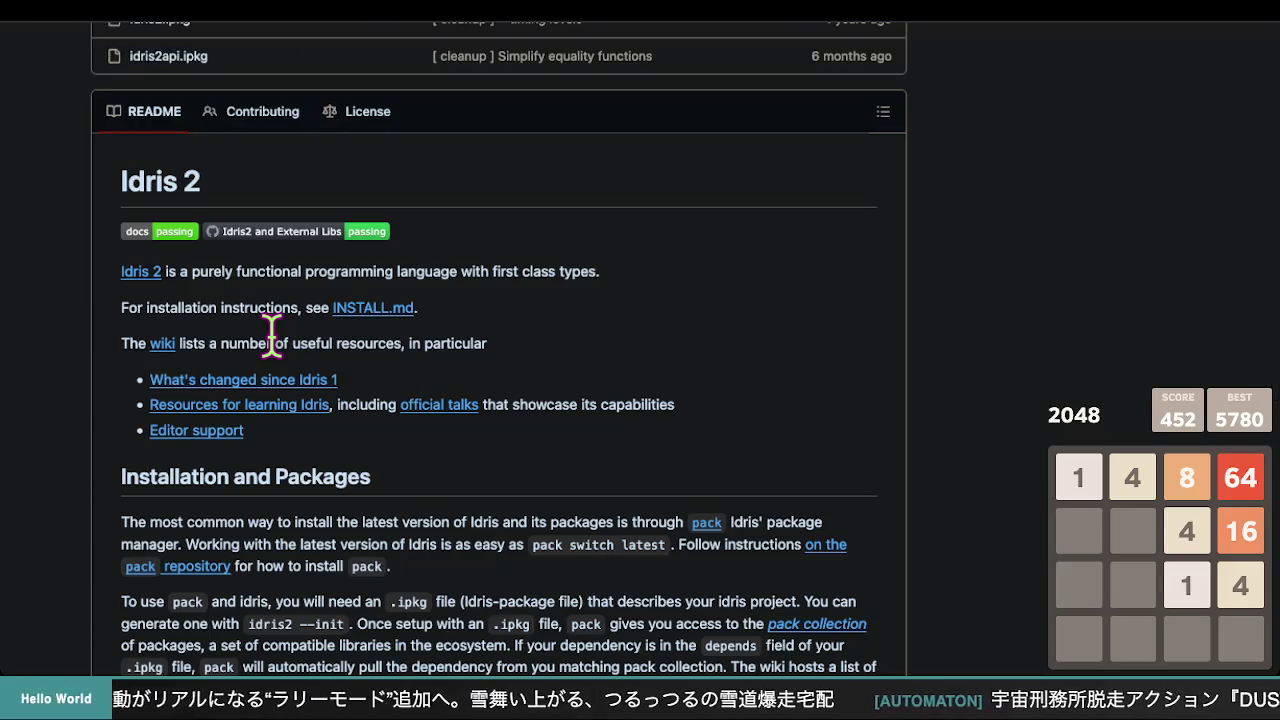
- Scroll down through the Idris2 README's installation and learning sections, then back up to the file list
scroll(408, 395, down, 1)
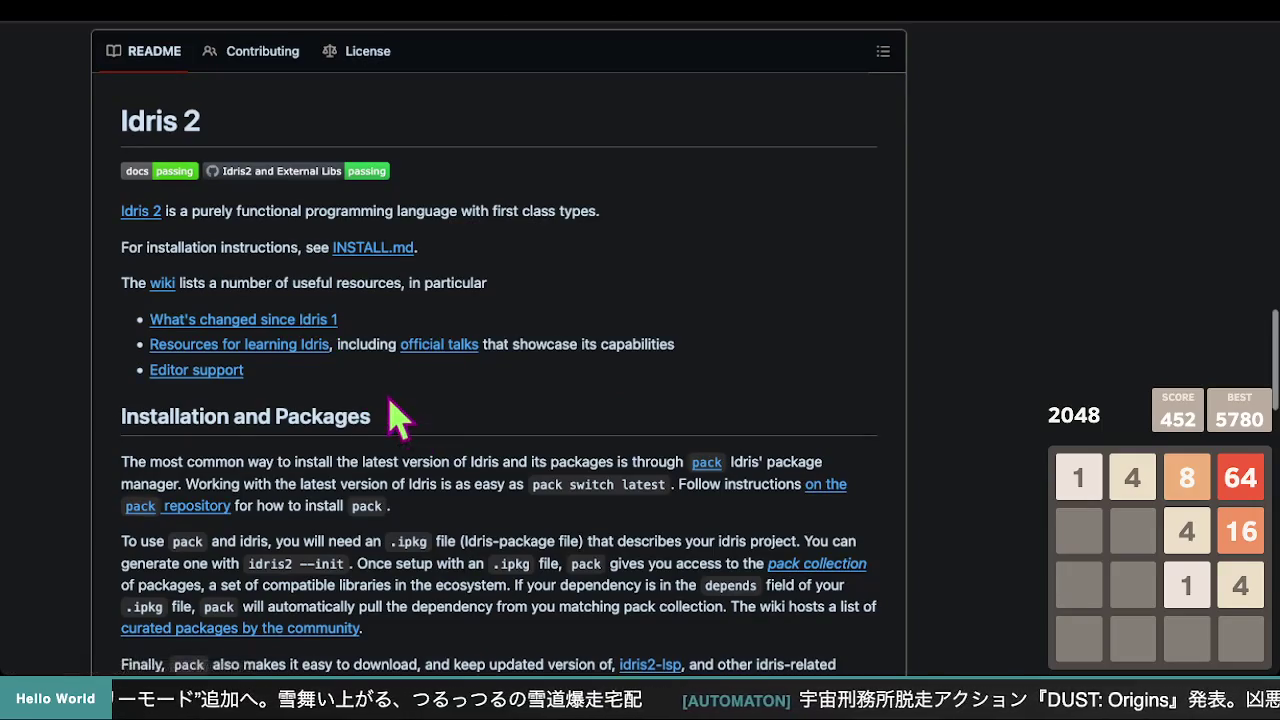
scroll(386, 390, down, 3)
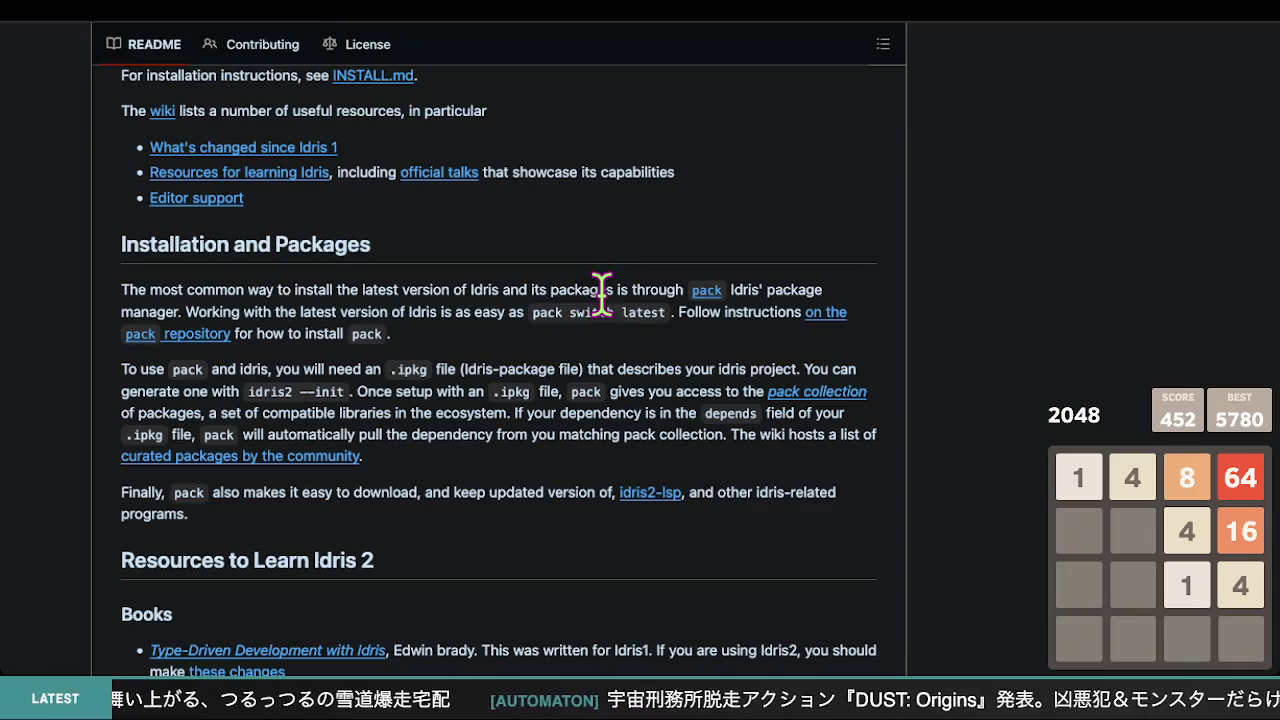
scroll(590, 315, down, 1)
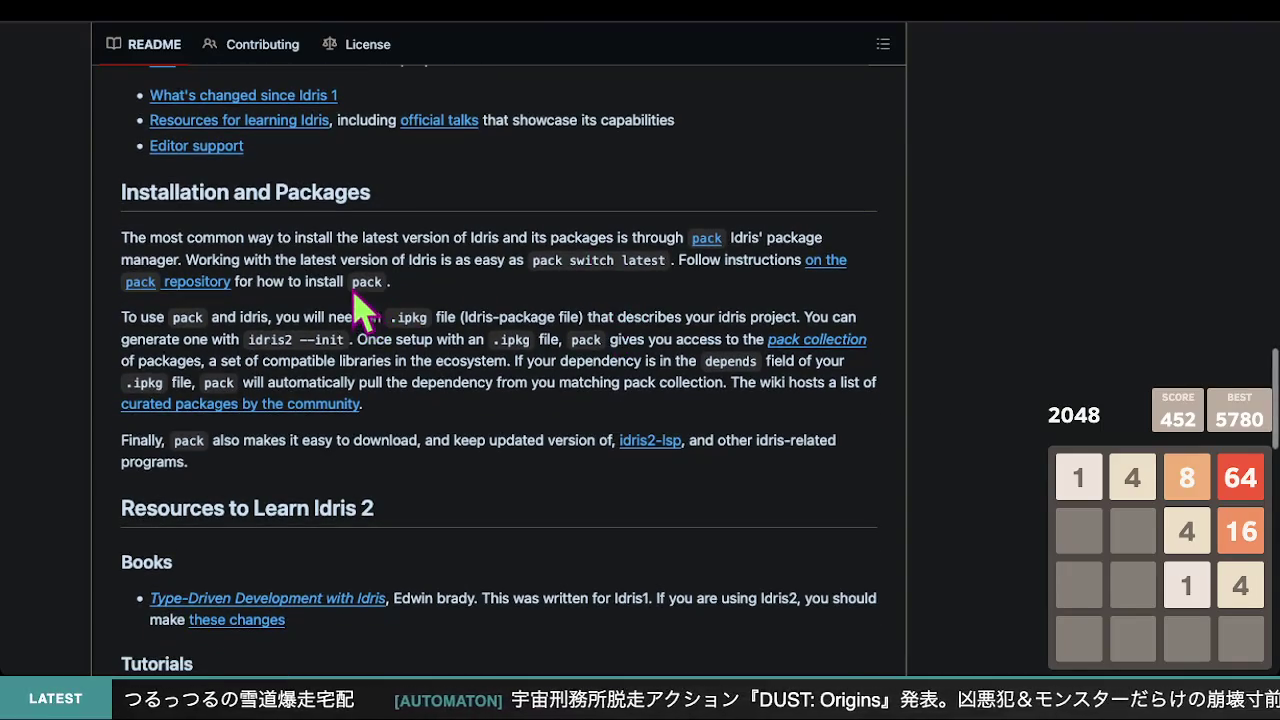
scroll(421, 312, down, 5)
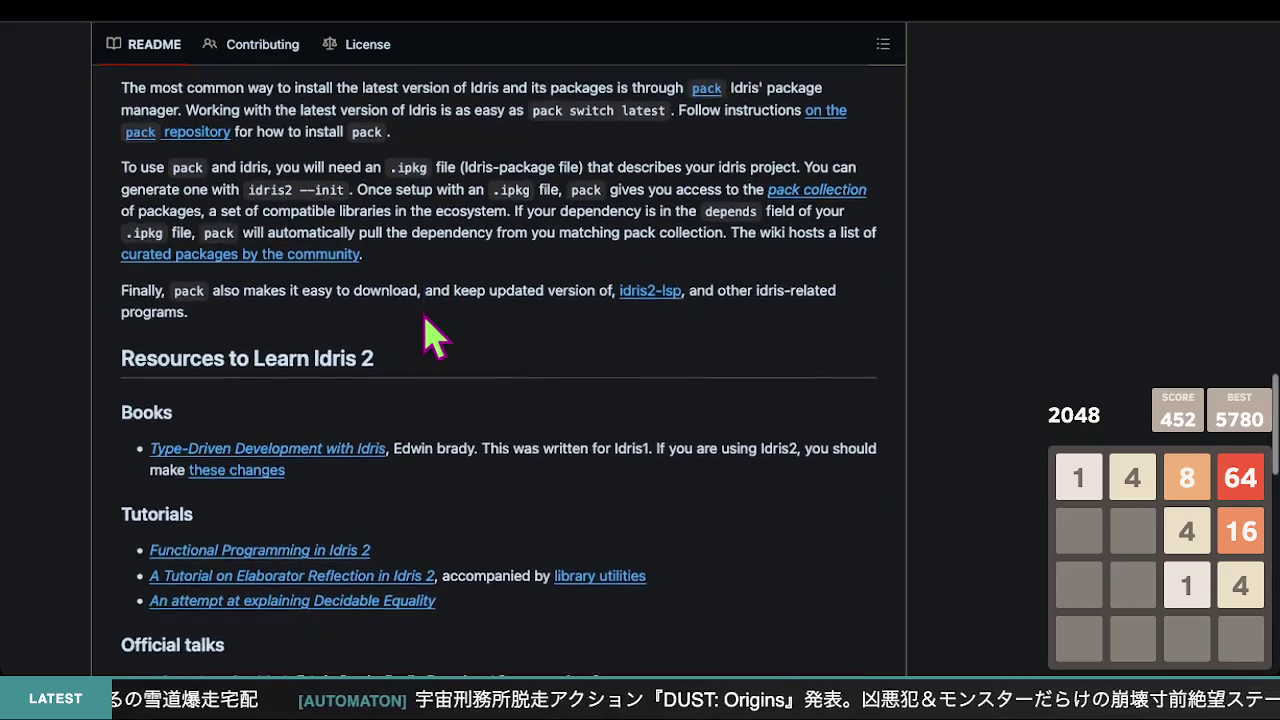
scroll(428, 330, up, 15)
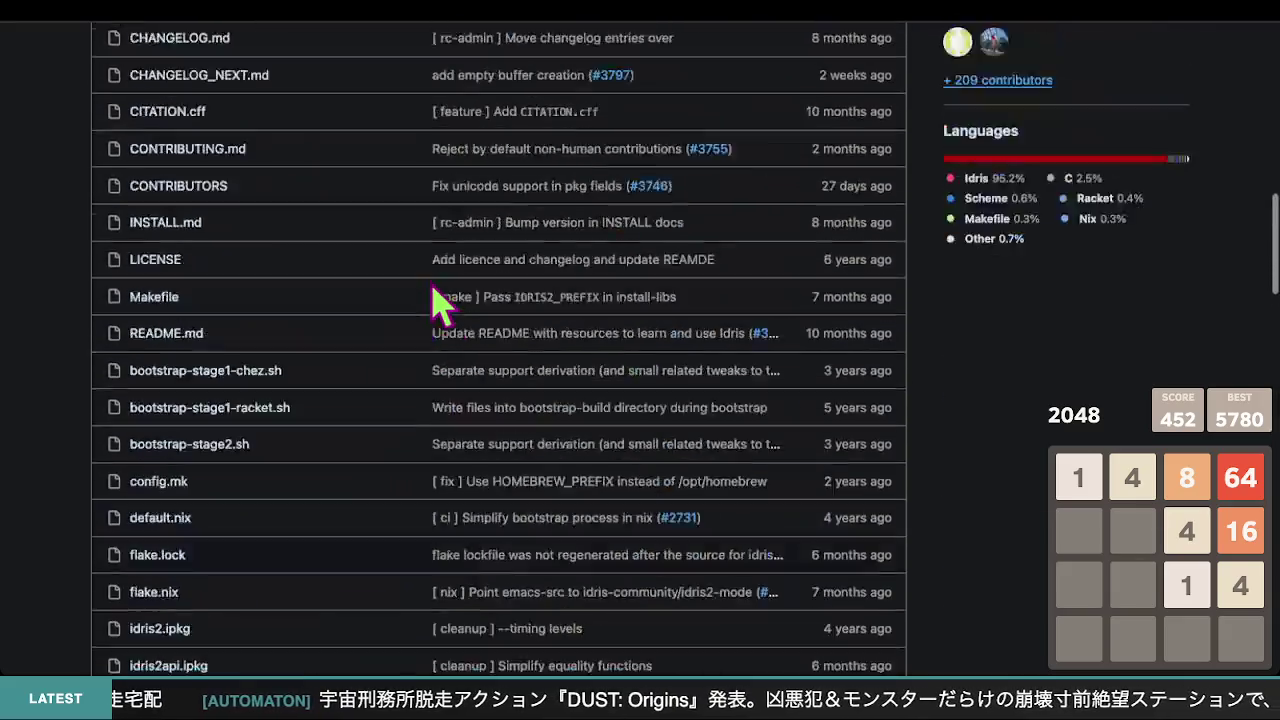
- Drag the 'Idris2' repository name into the address bar, add ' game', and search Google
drag(211, 118, 140, 122)
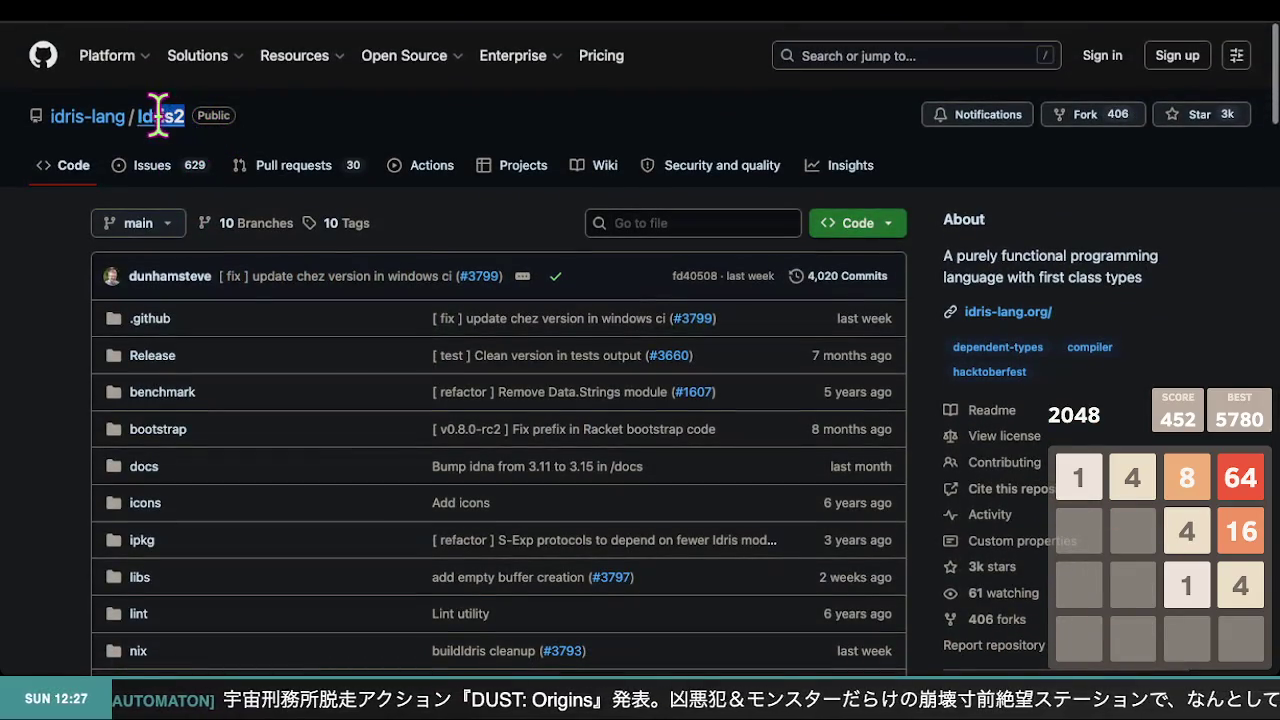
mouse_move(200, 56)
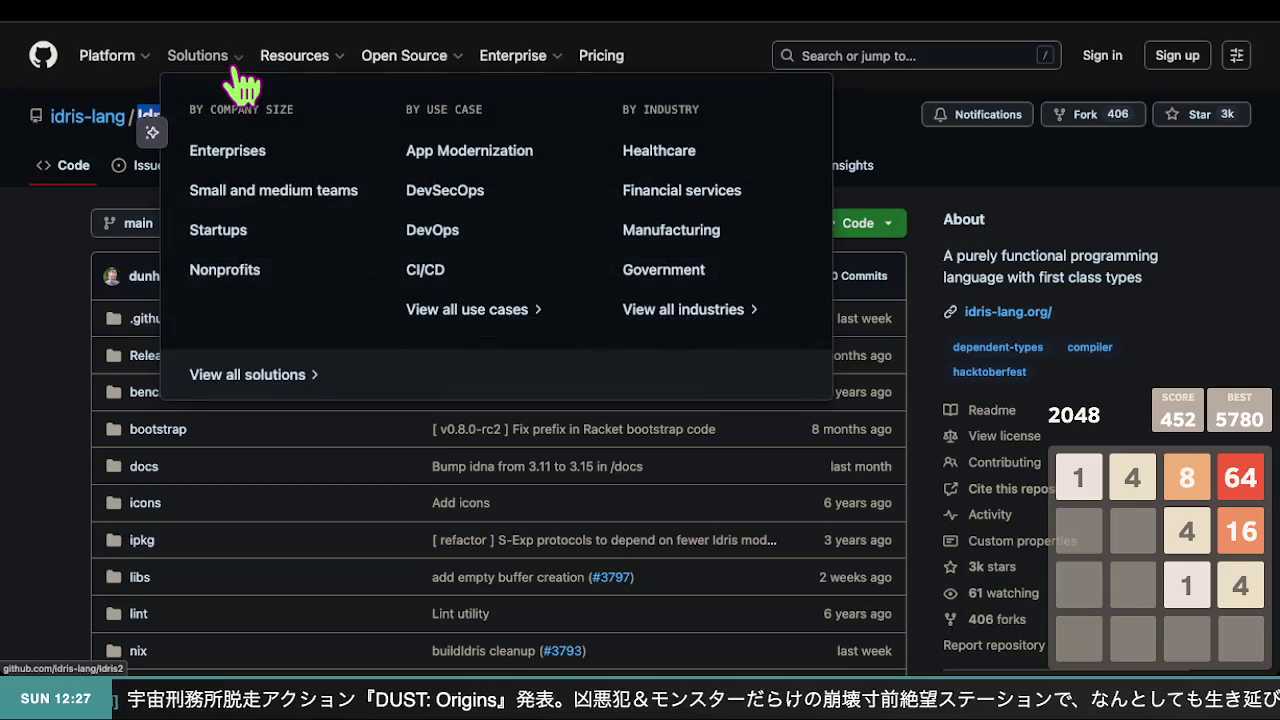
drag(165, 118, 371, 22)
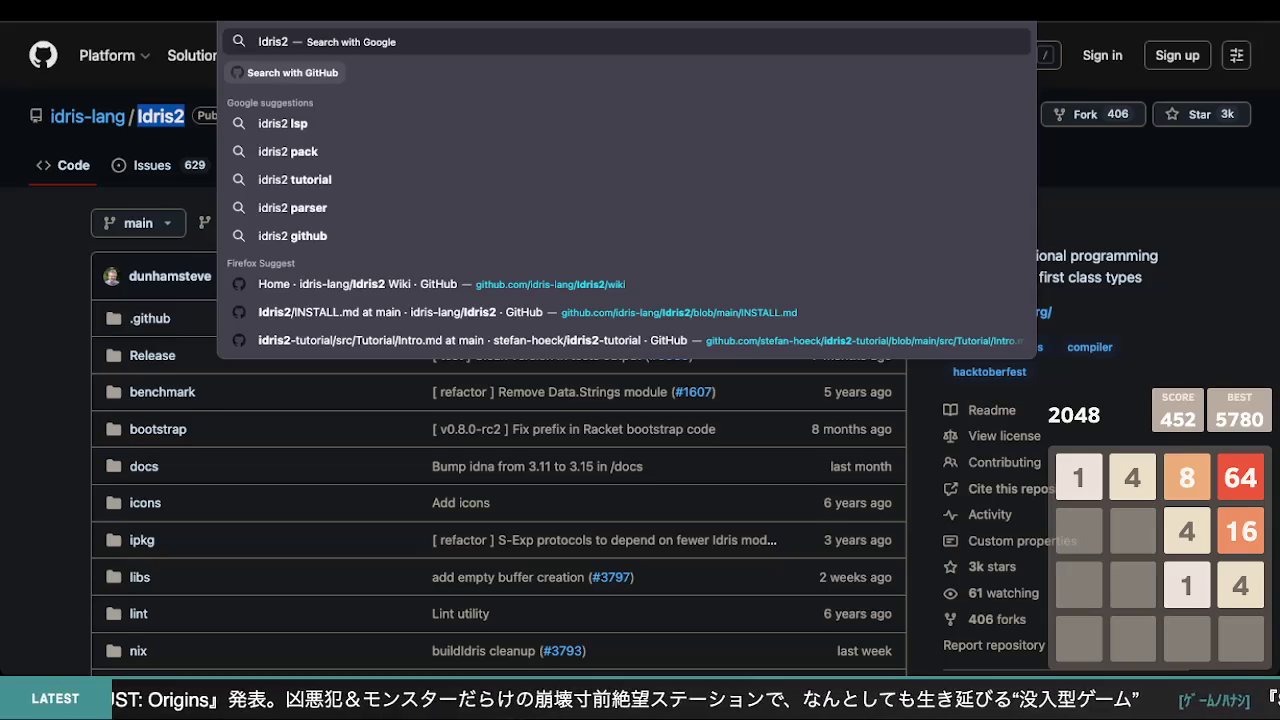
text(for)
key(BackSpace)
key(BackSpace)
key(BackSpace)
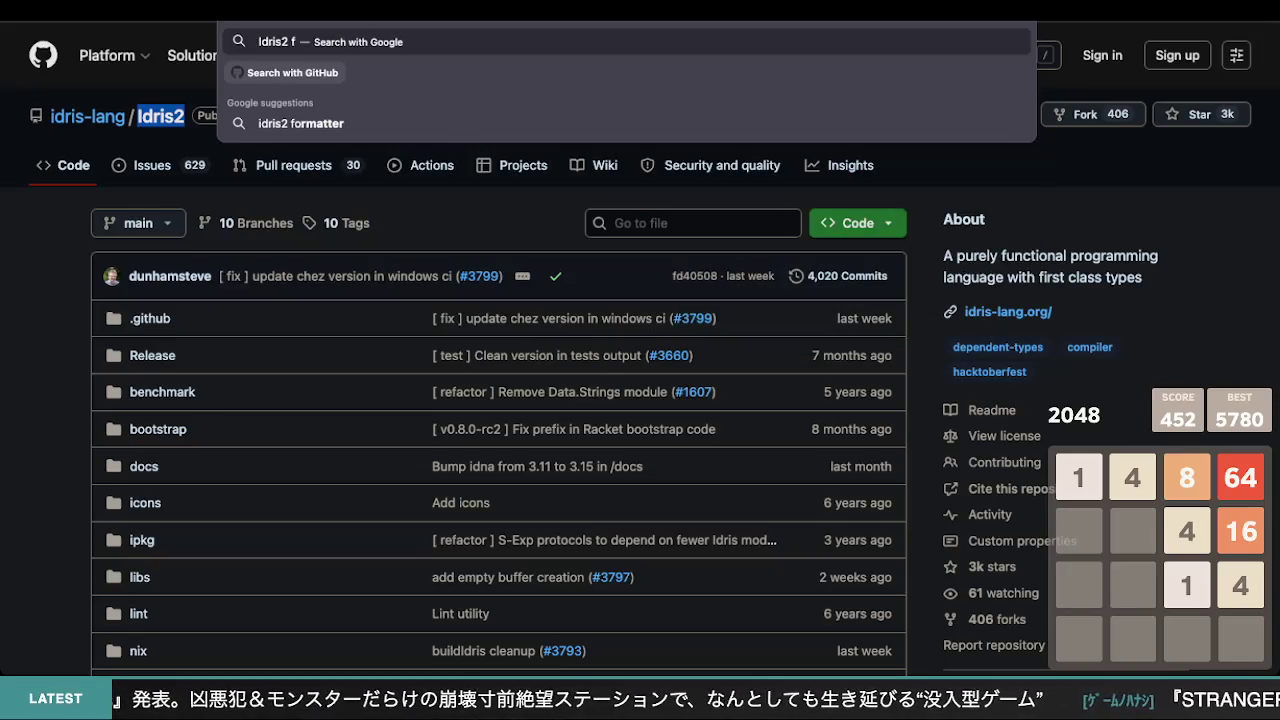
text(game)
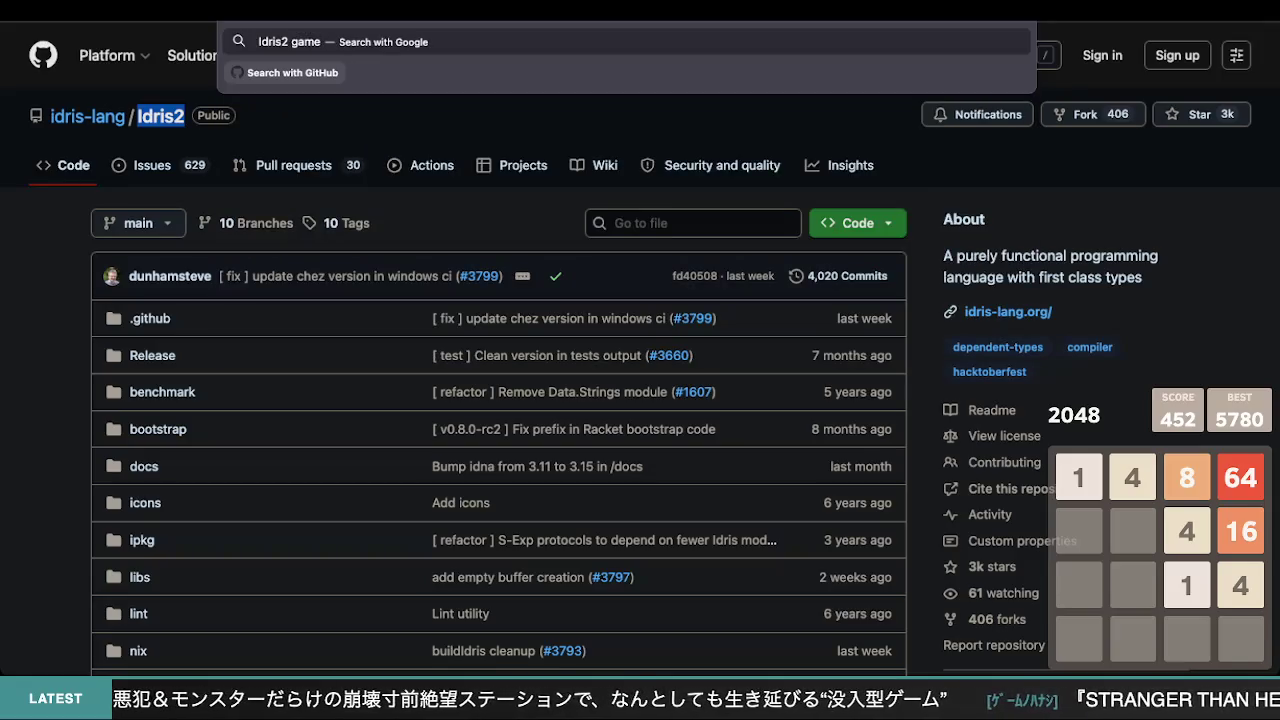
key(Return)
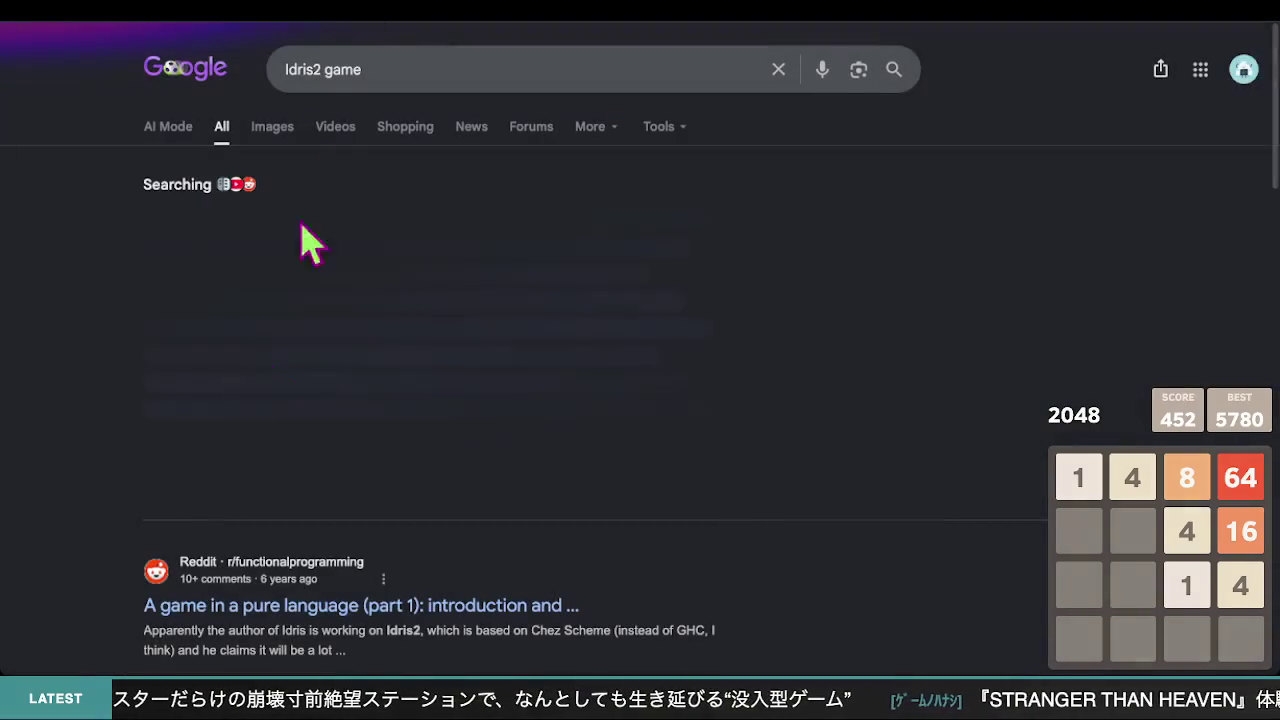
scroll(250, 580, down, 4)
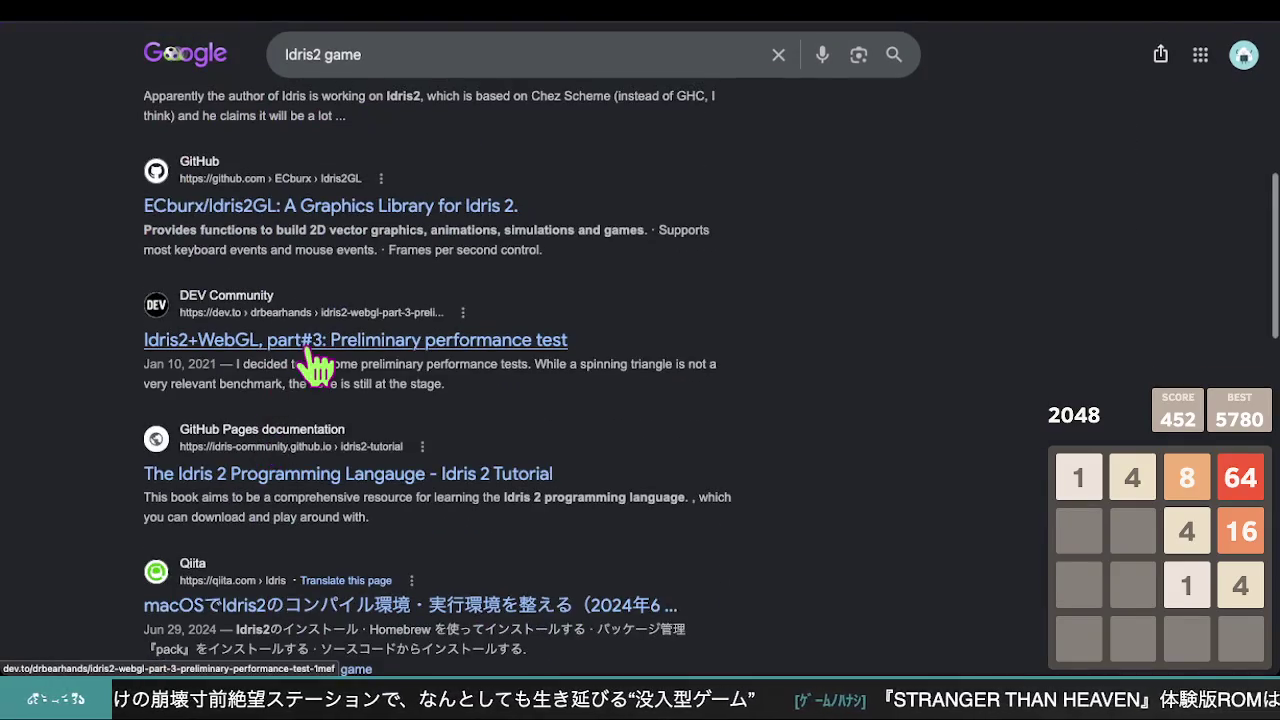
scroll(440, 260, up, 2)
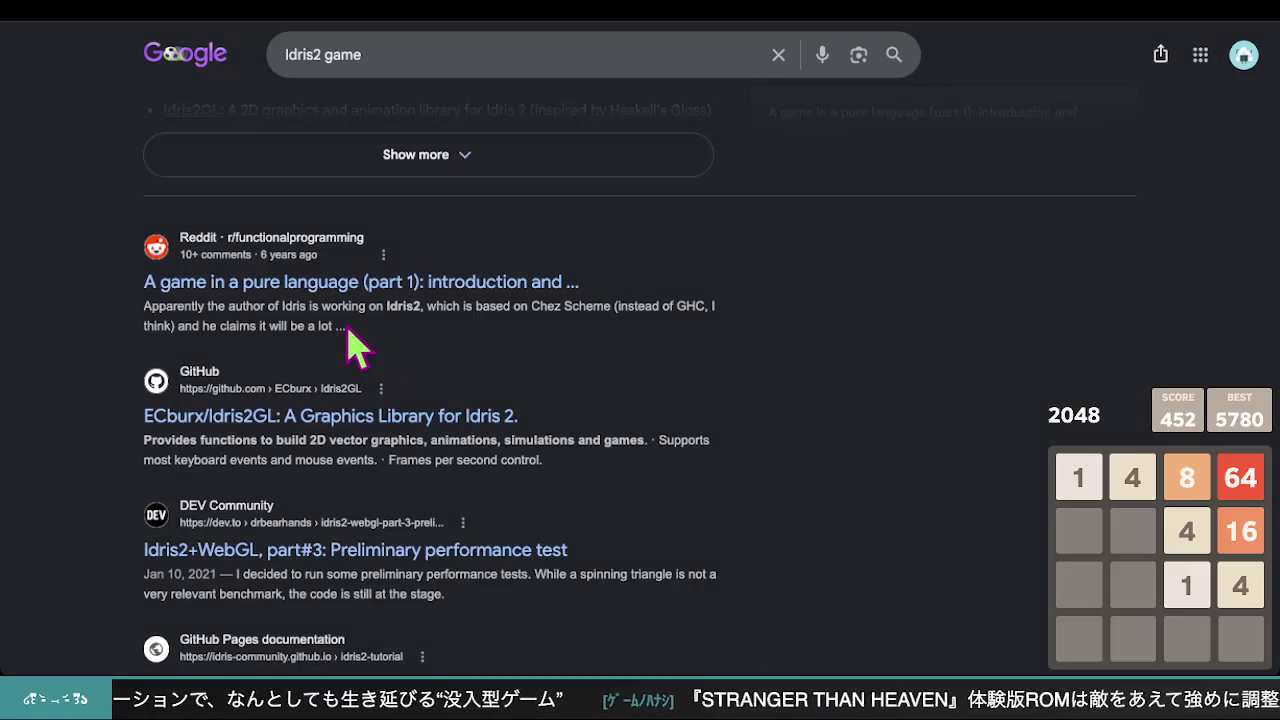
scroll(355, 344, up, 4)
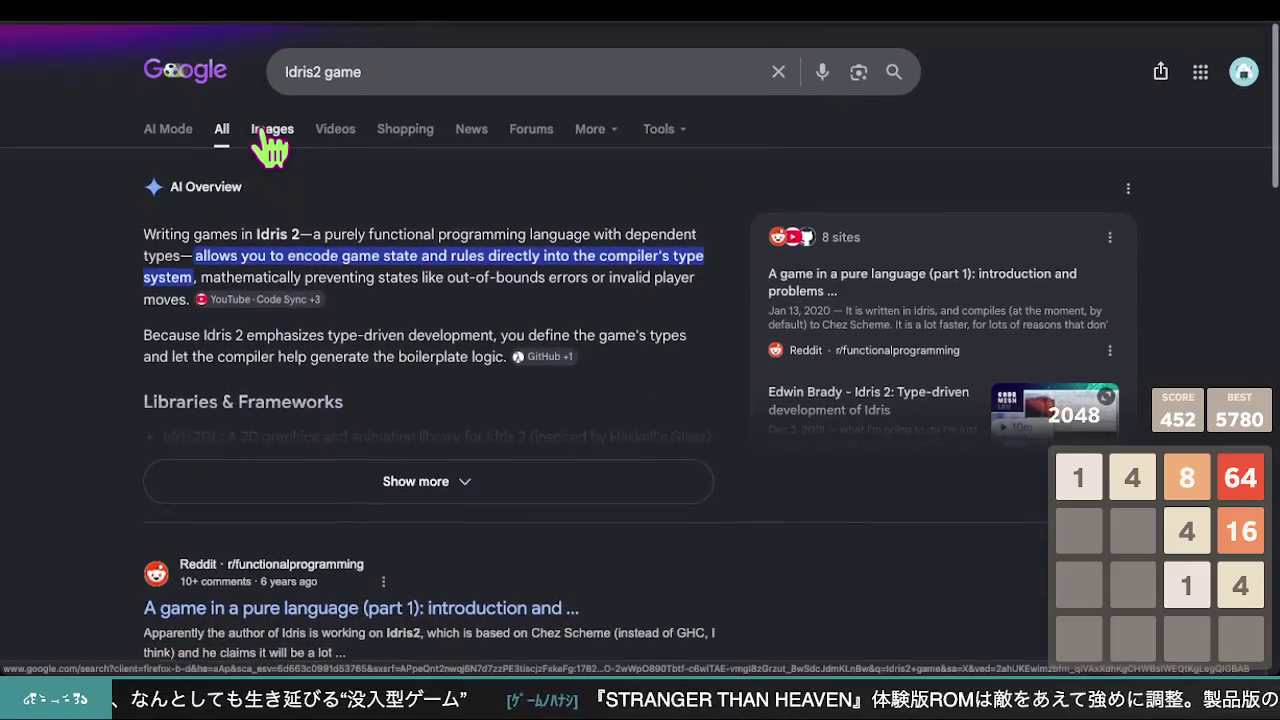
- Switch to Images for Idris2 game, preview thumbnails, and open 'A game in a pure language (part 1)'
click(271, 132)
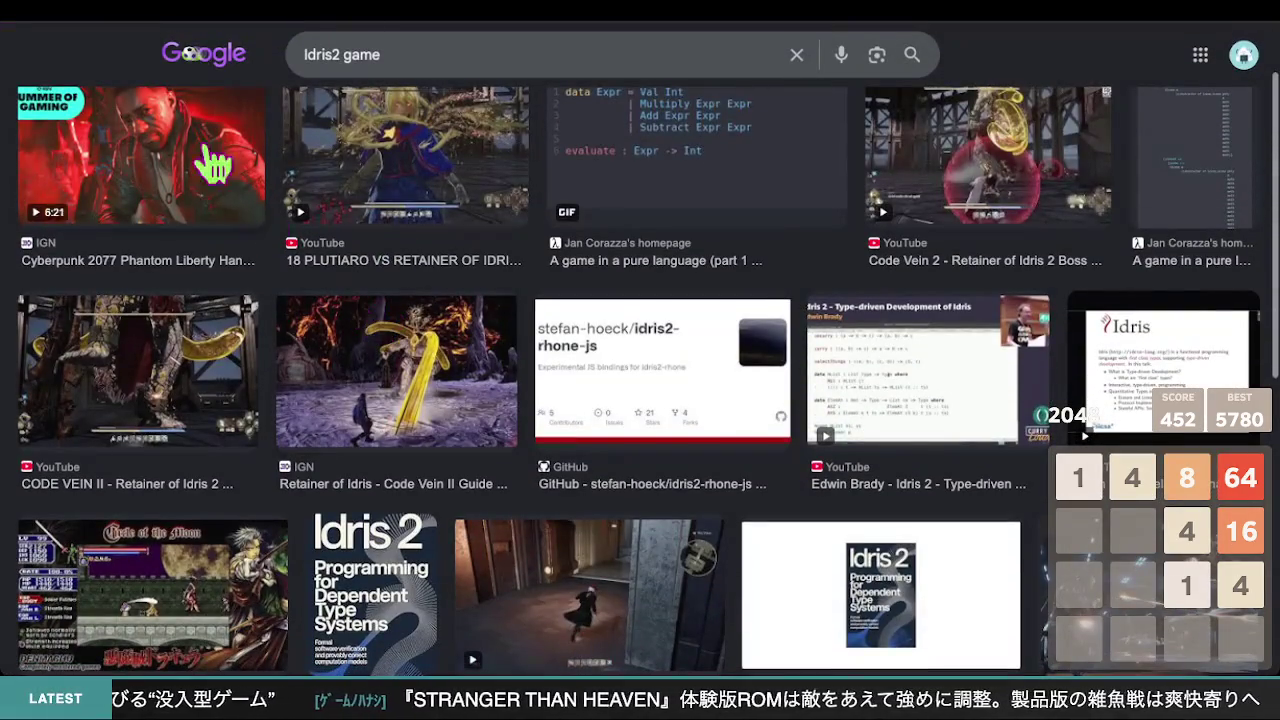
click(139, 165)
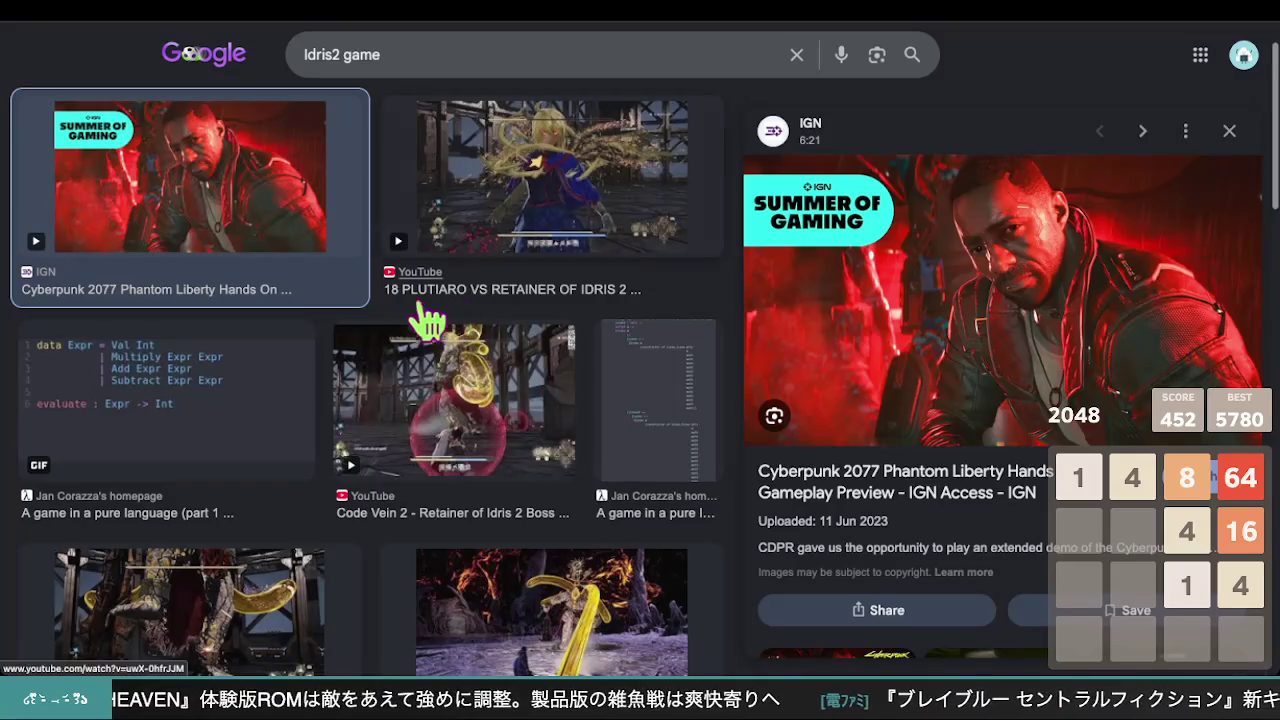
scroll(229, 366, down, 1)
click(215, 357)
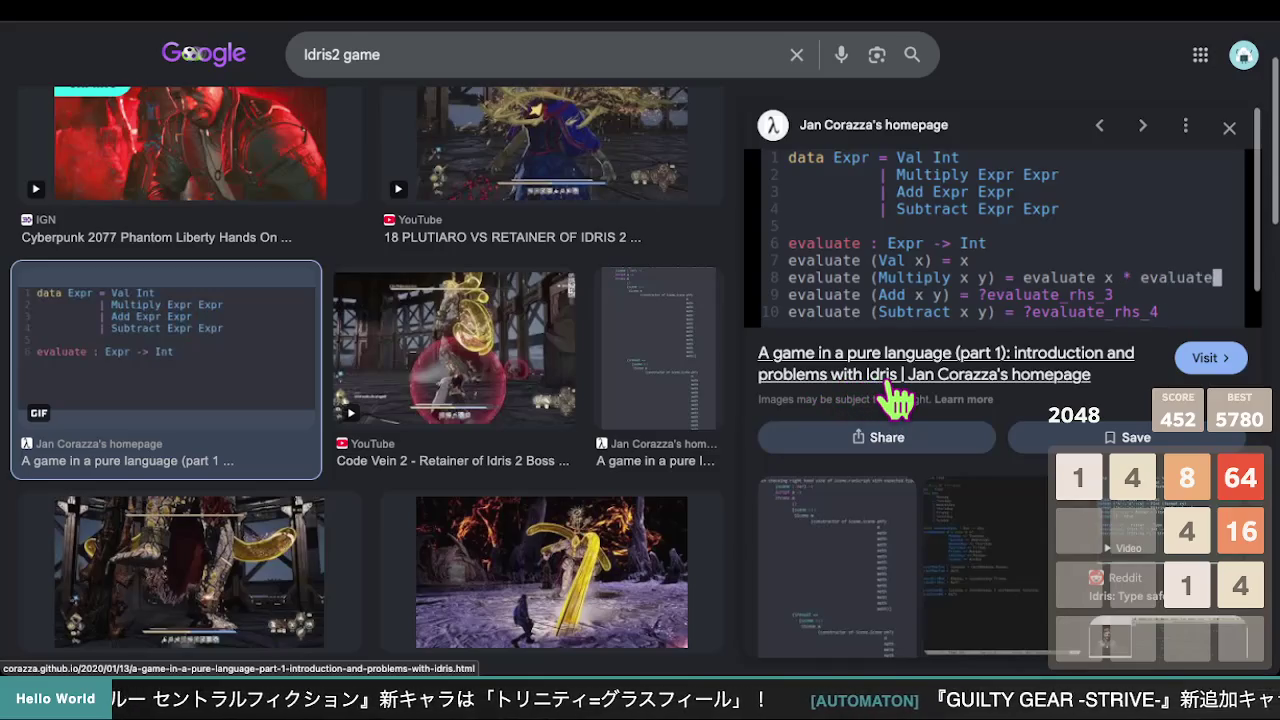
click(889, 376)
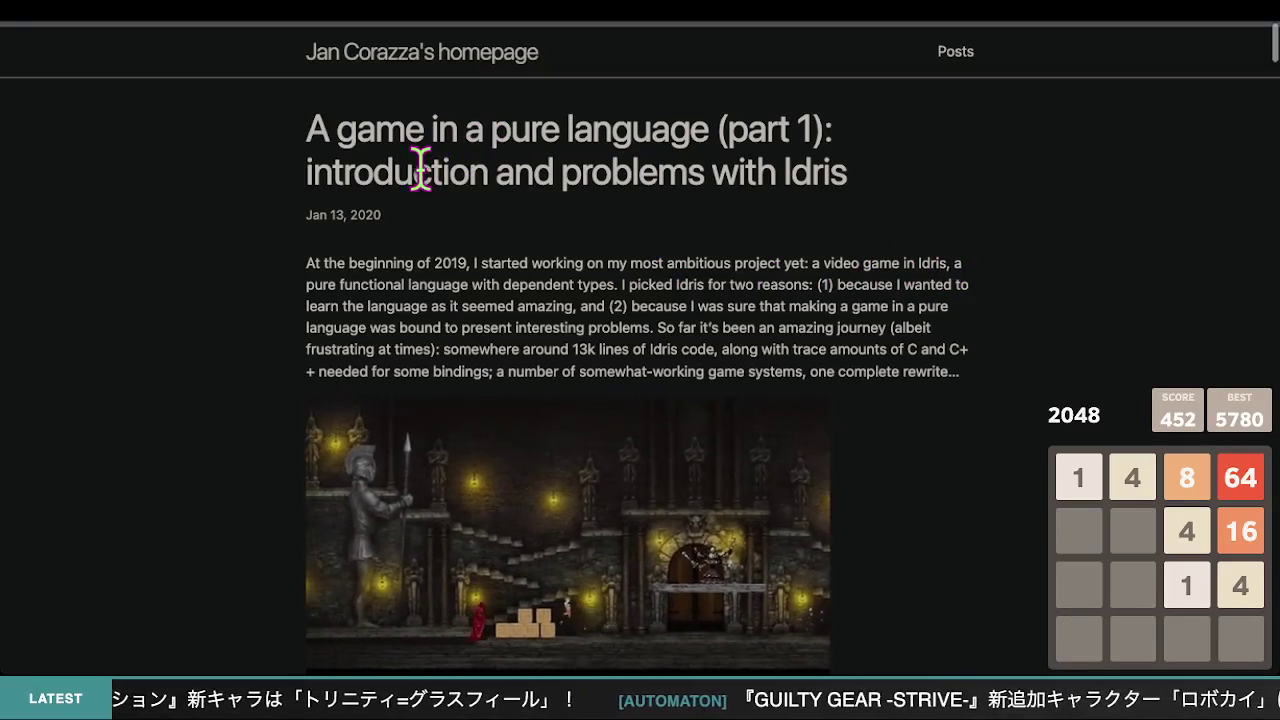
- Scroll through the opening of the 'A game in a pure language (part 1)' post
scroll(690, 240, down, 1)
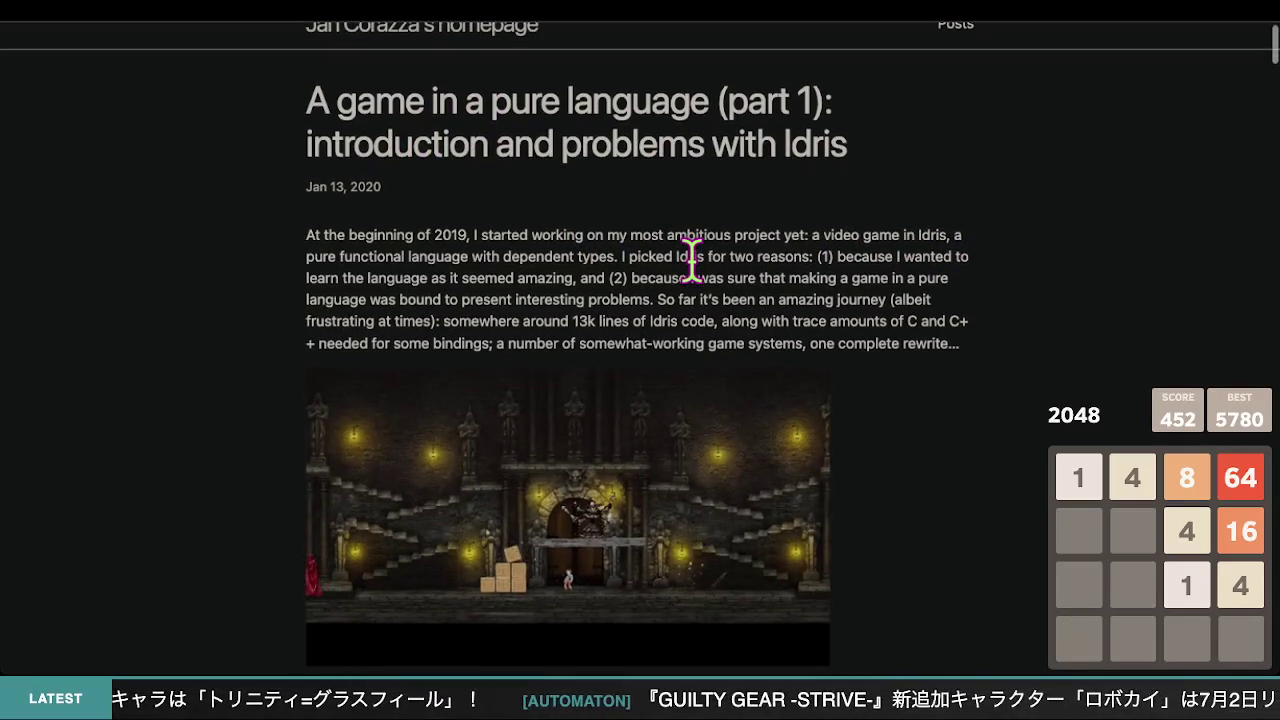
scroll(820, 290, down, 3)
scroll(829, 314, up, 1)
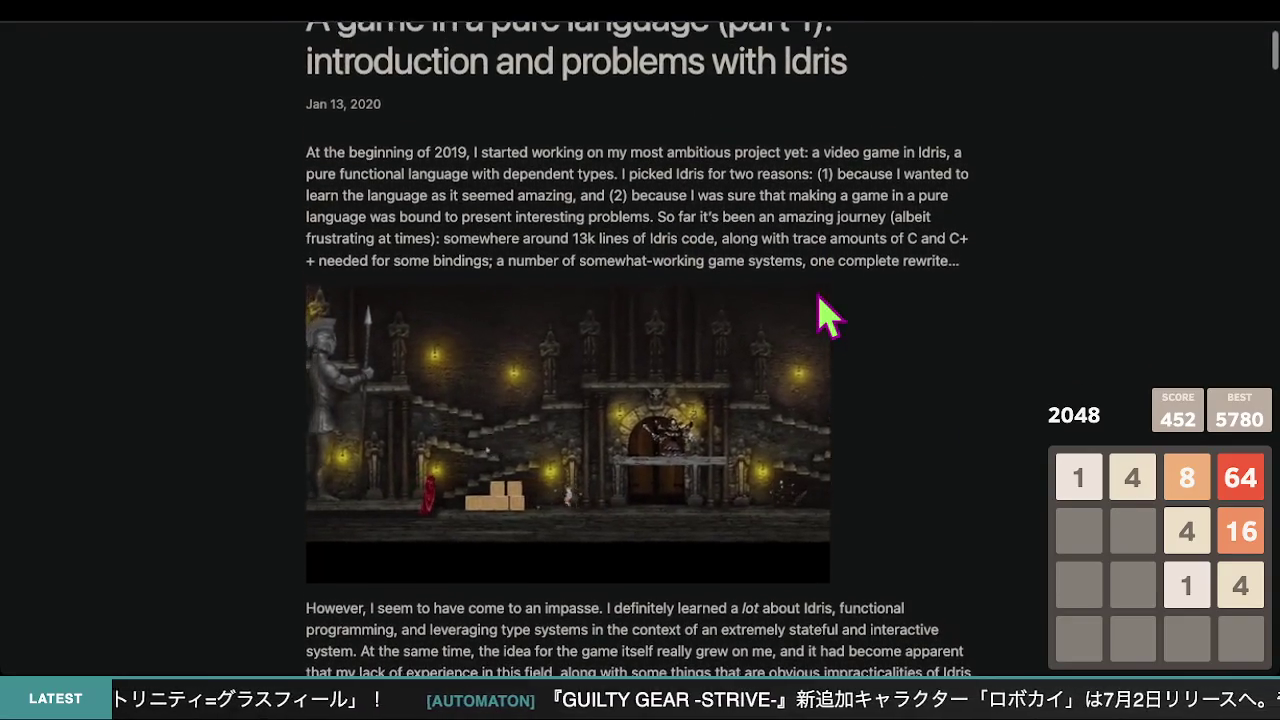
scroll(829, 314, up, 1)
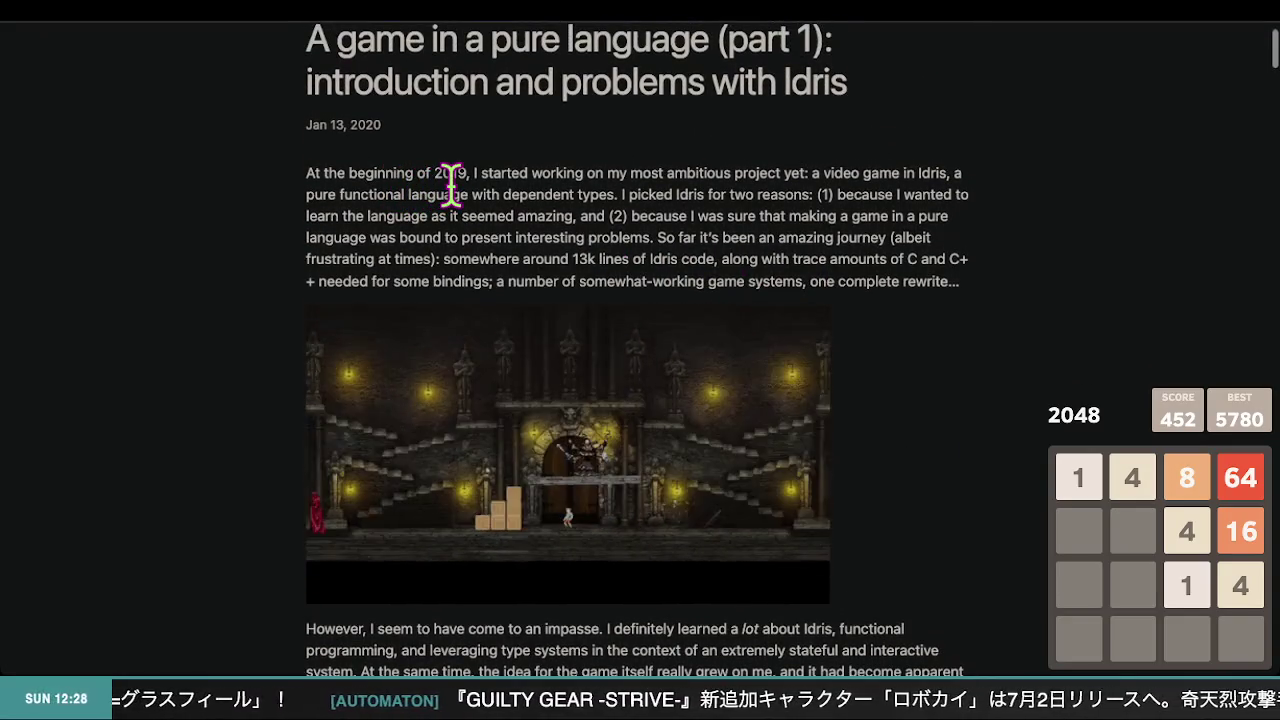
scroll(650, 215, up, 1)
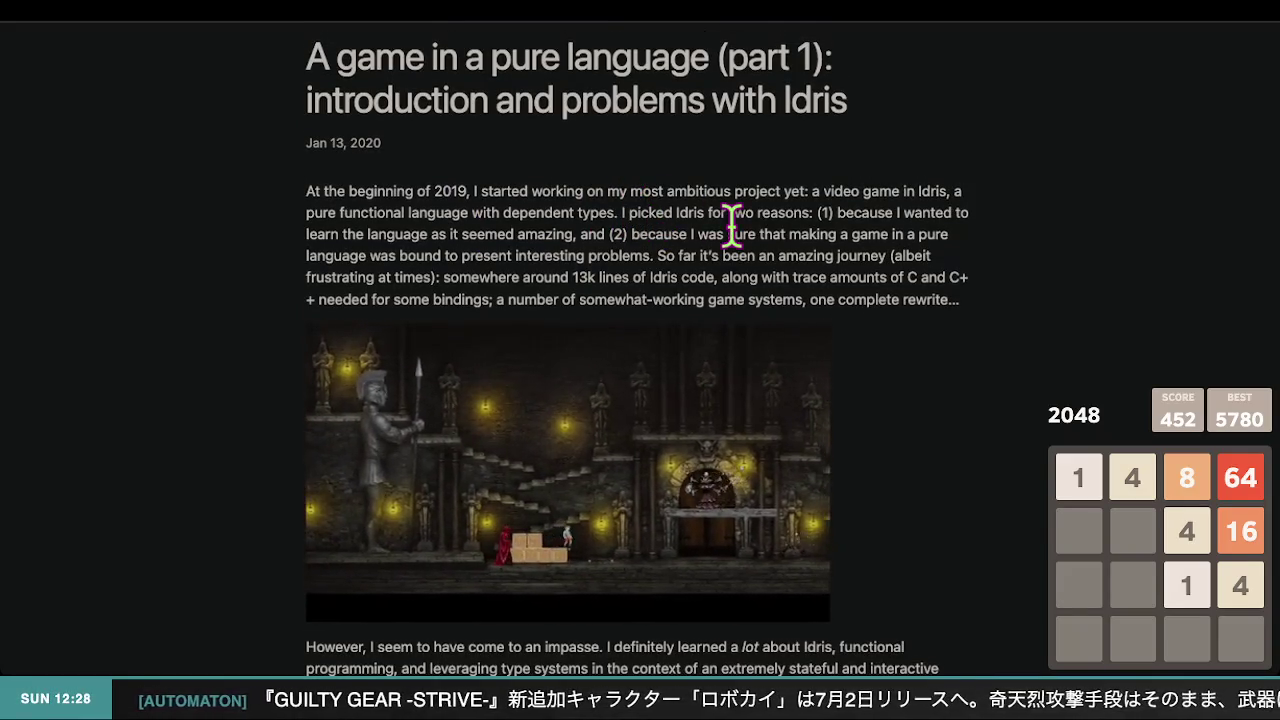
scroll(780, 235, up, 1)
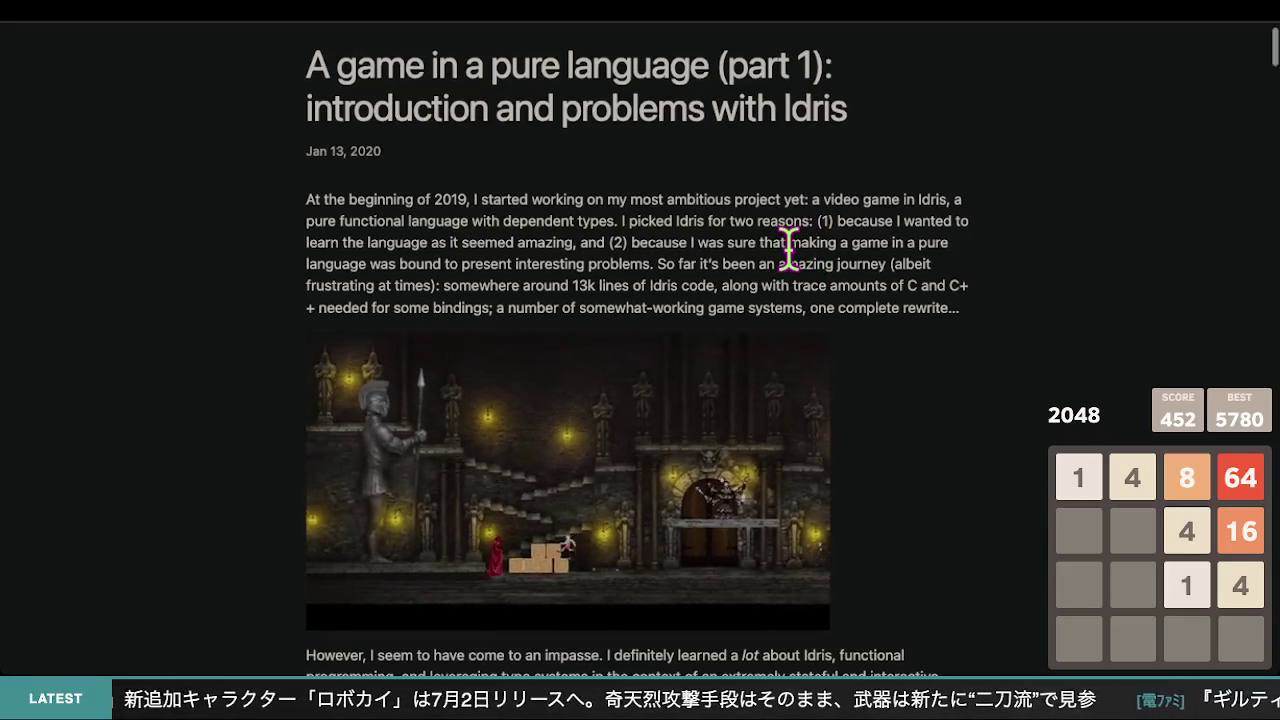
scroll(817, 240, down, 1)
- Highlight the phrase 'with dependent types', then clear the selection
drag(614, 217, 478, 216)
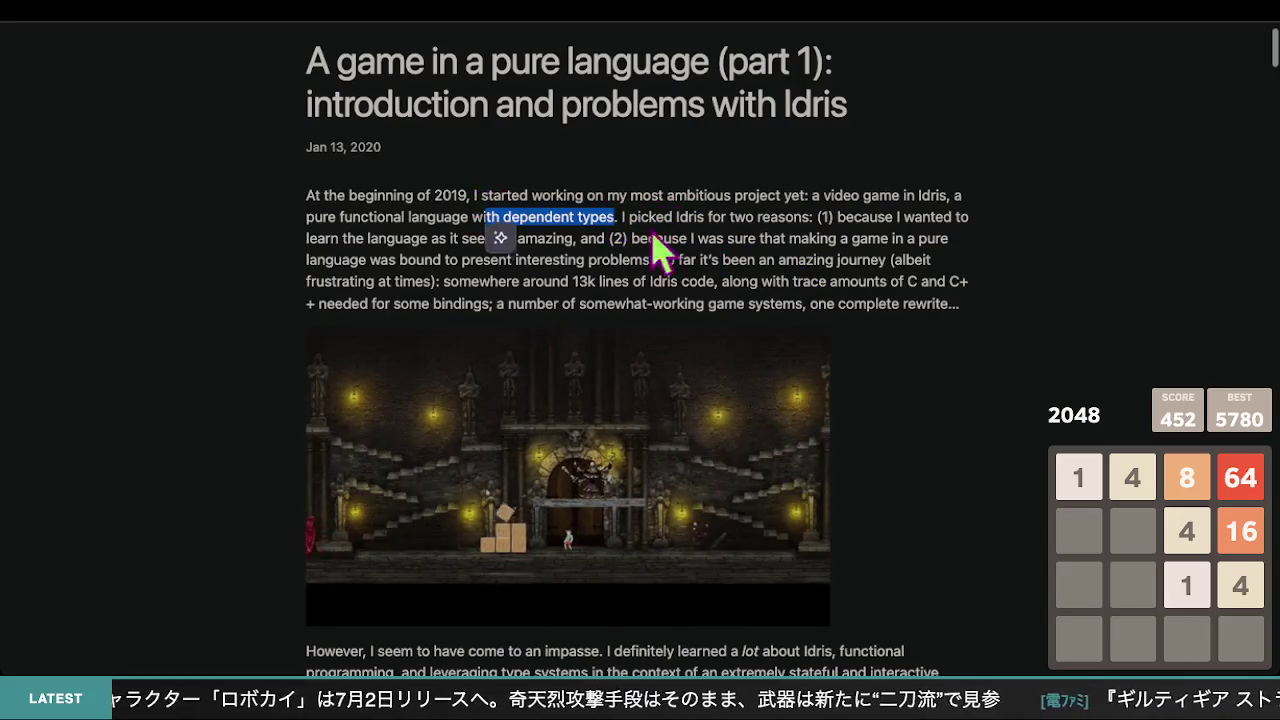
scroll(800, 245, up, 1)
click(824, 250)
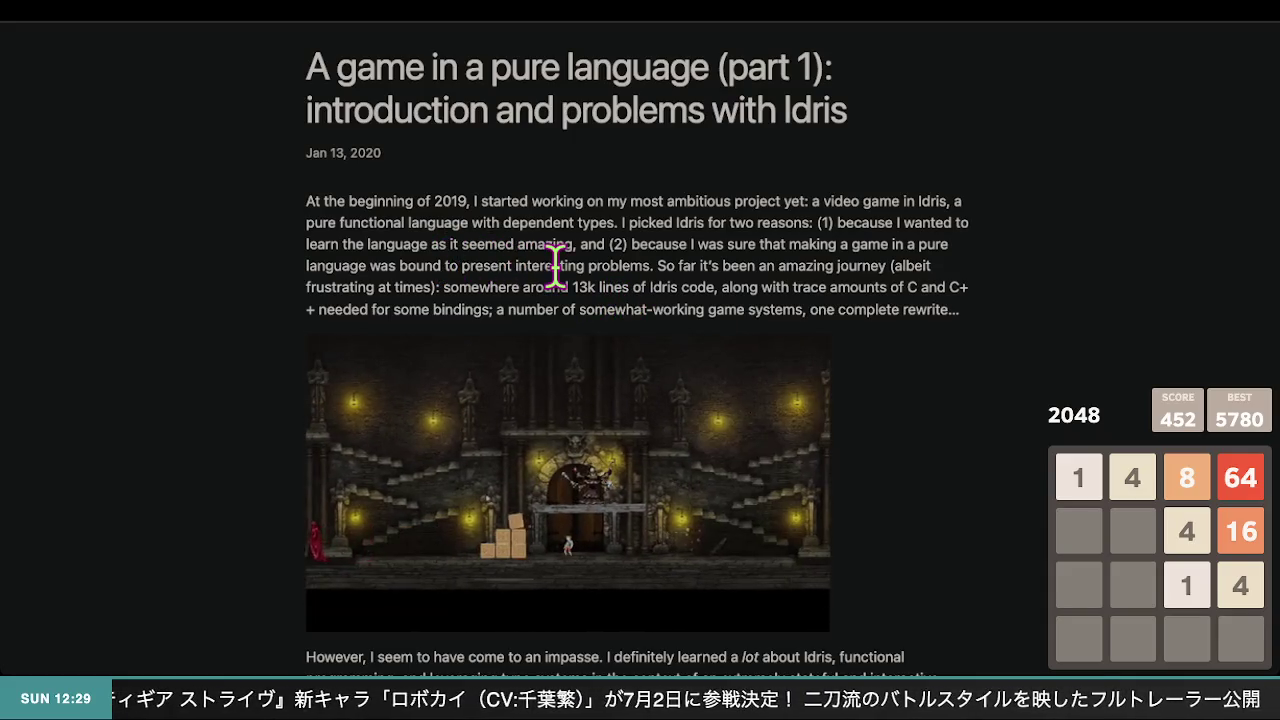
scroll(600, 275, up, 1)
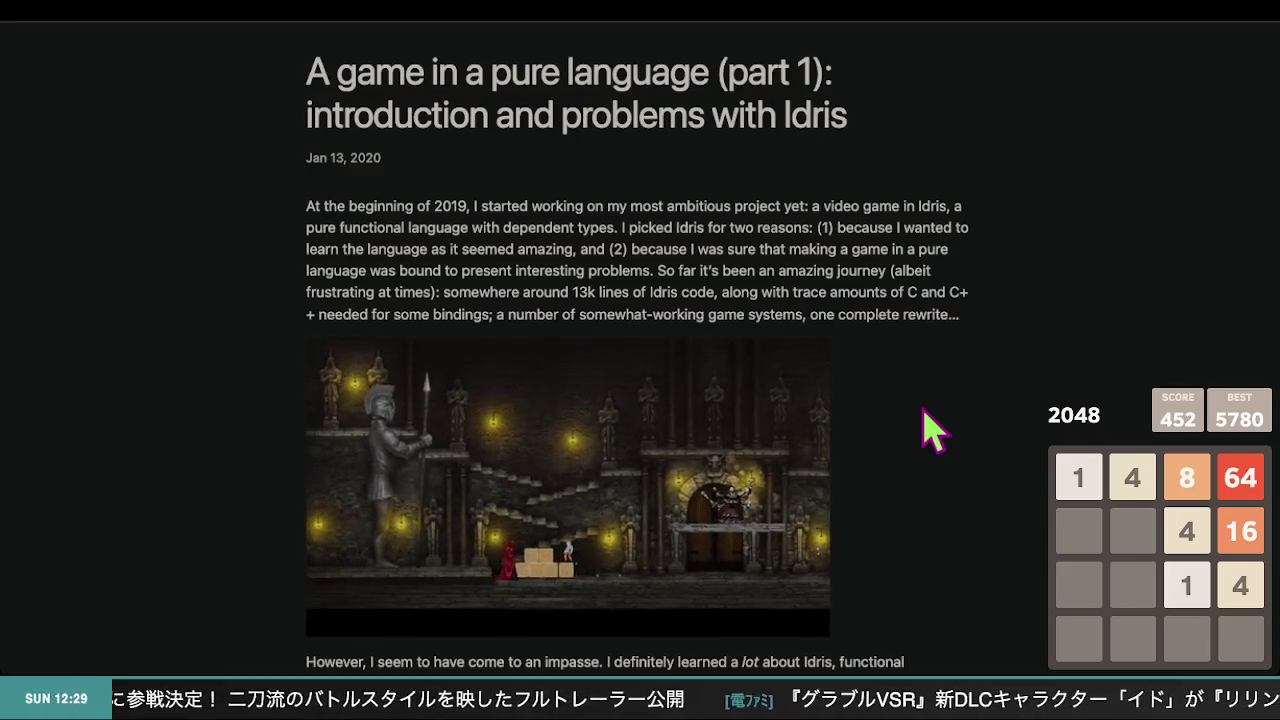
scroll(930, 430, down, 5)
scroll(930, 430, up, 1)
- Scroll the post down to 'A short note on Idris' and its Vect (m + n) a example
scroll(930, 430, down, 5)
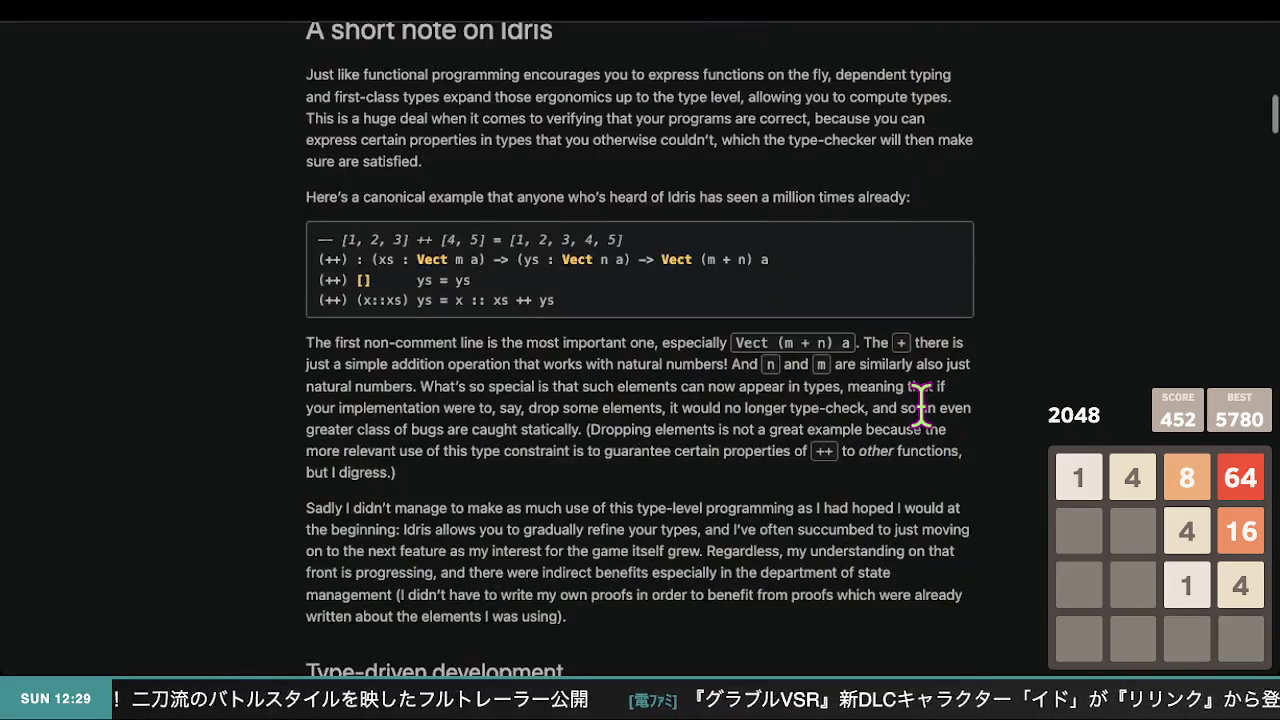
scroll(930, 430, up, 1)
scroll(930, 430, down, 1)
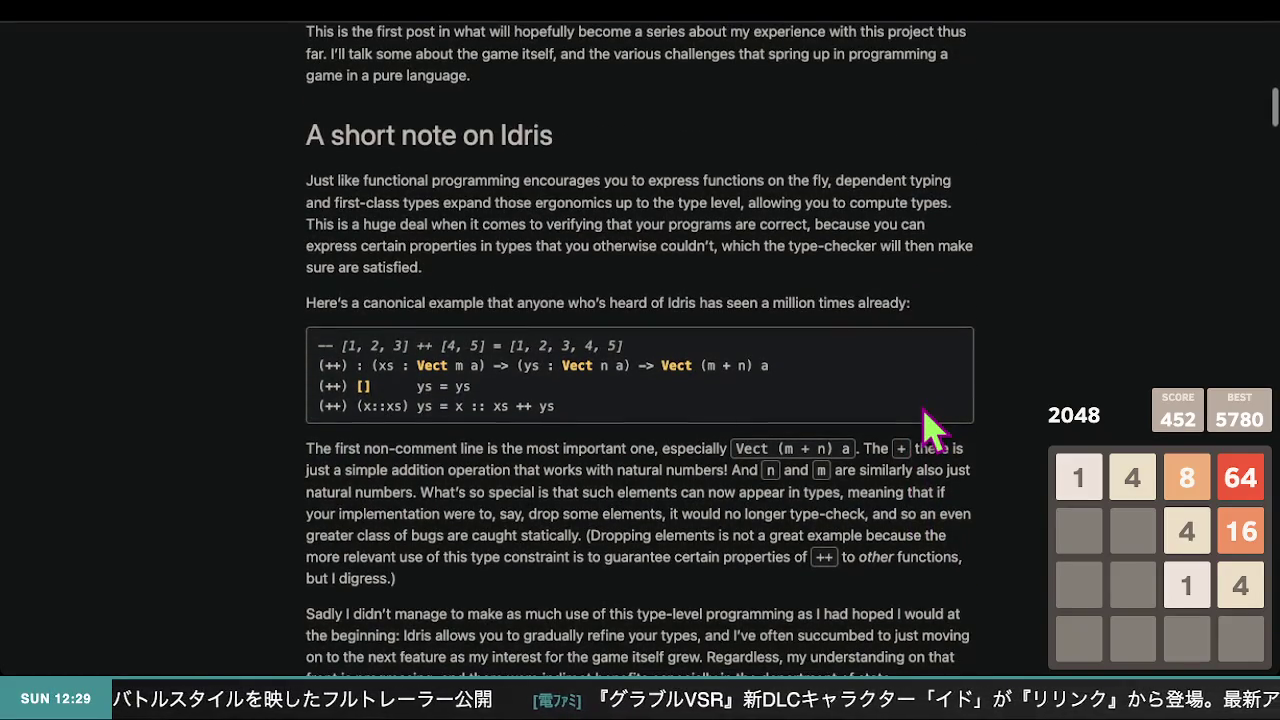
scroll(930, 430, down, 1)
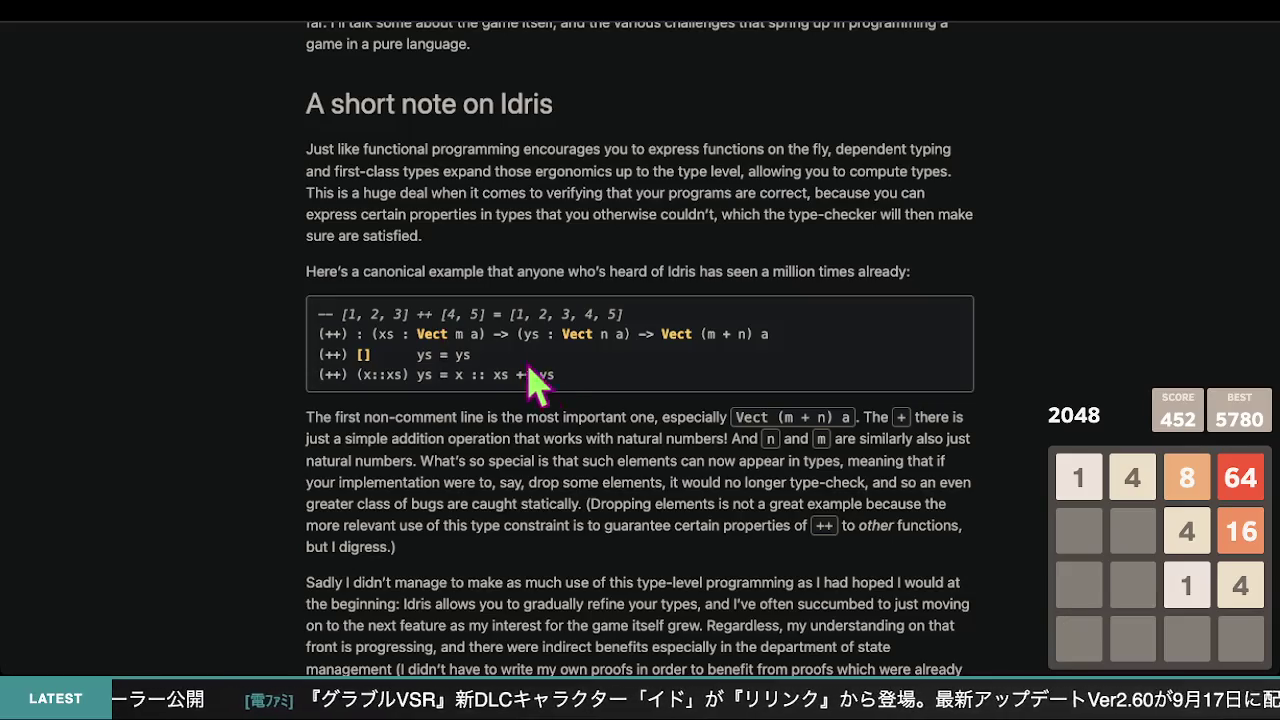
scroll(558, 375, down, 3)
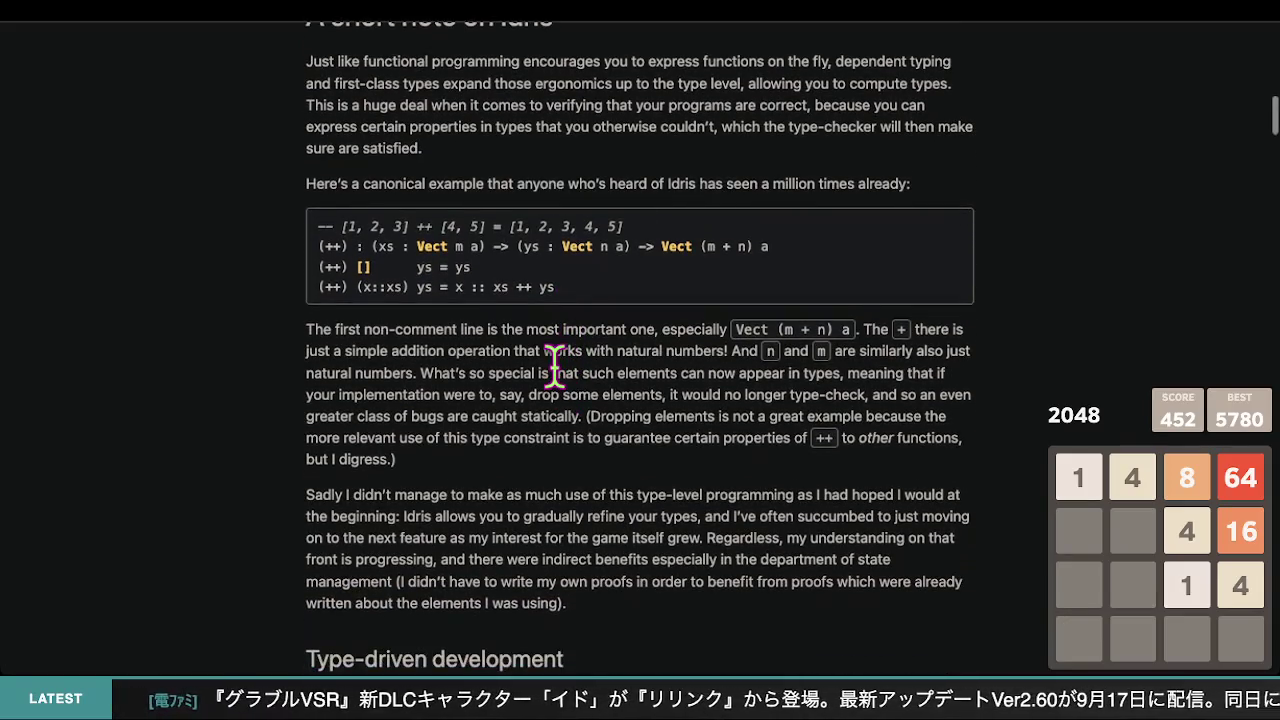
scroll(555, 366, down, 20)
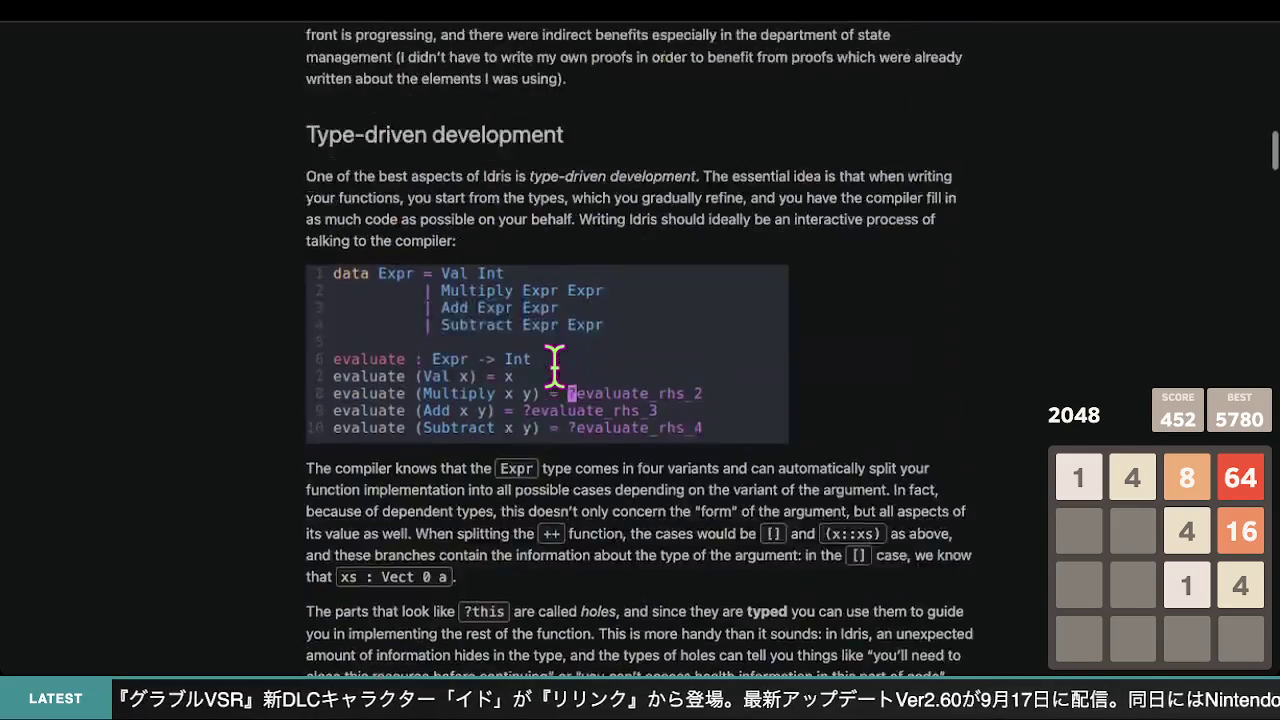
scroll(556, 372, up, 20)
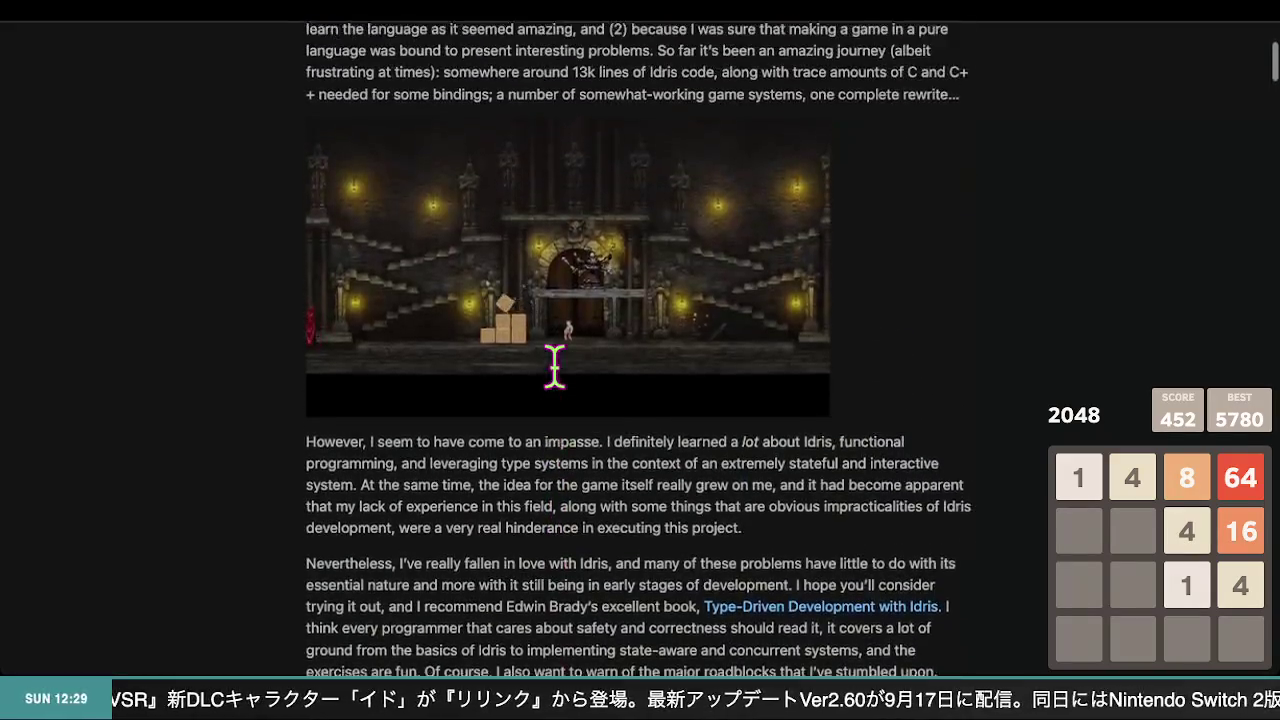
scroll(556, 370, down, 1)
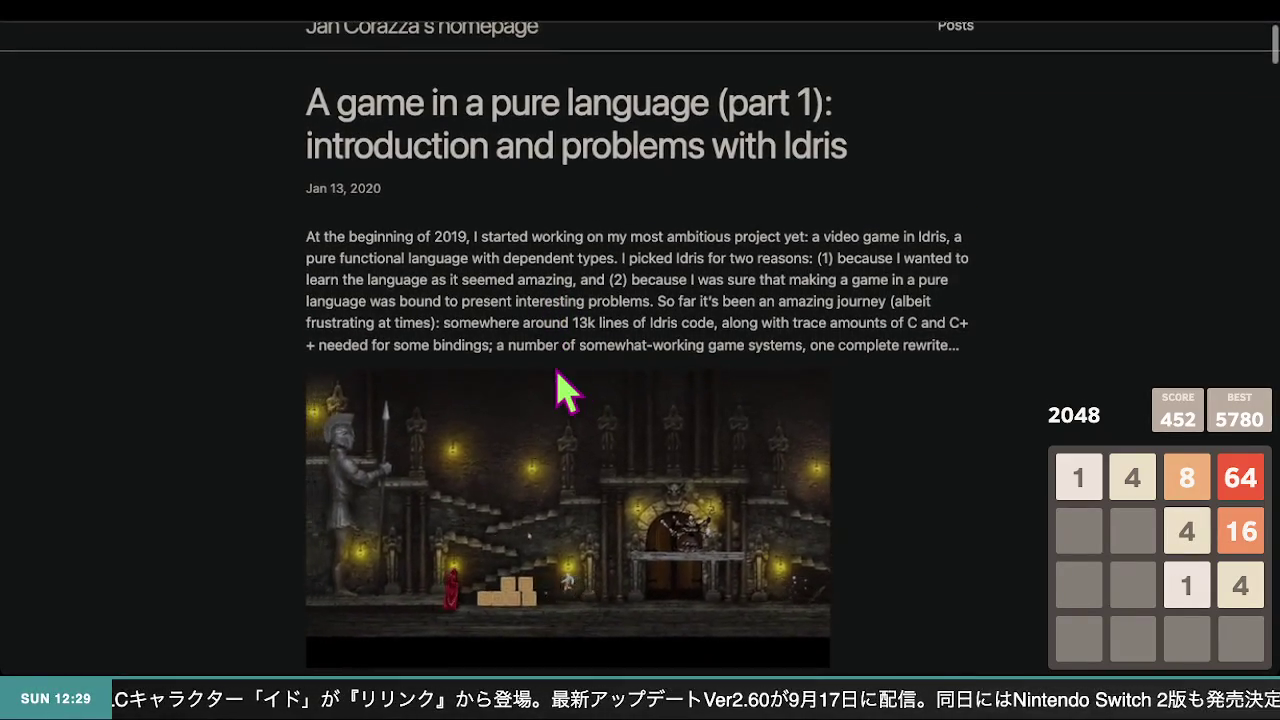
scroll(183, 227, down, 8)
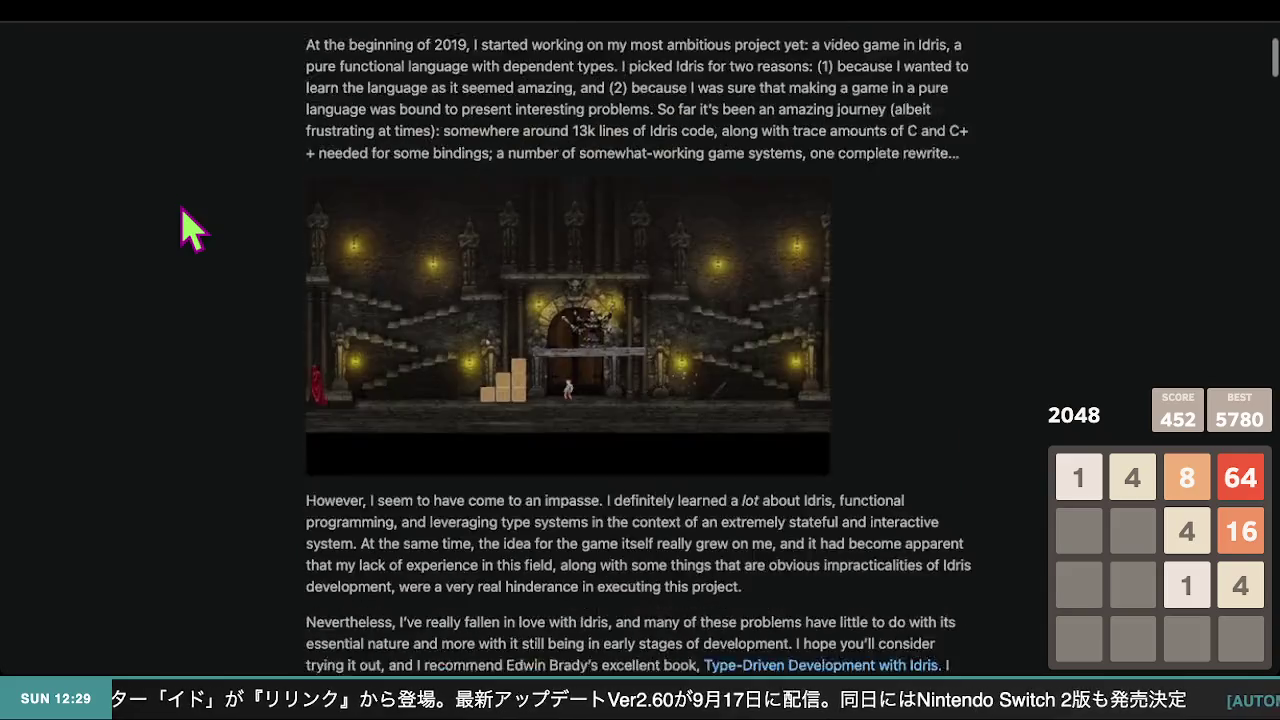
scroll(190, 228, down, 15)
scroll(190, 228, up, 2)
scroll(190, 228, up, 2)
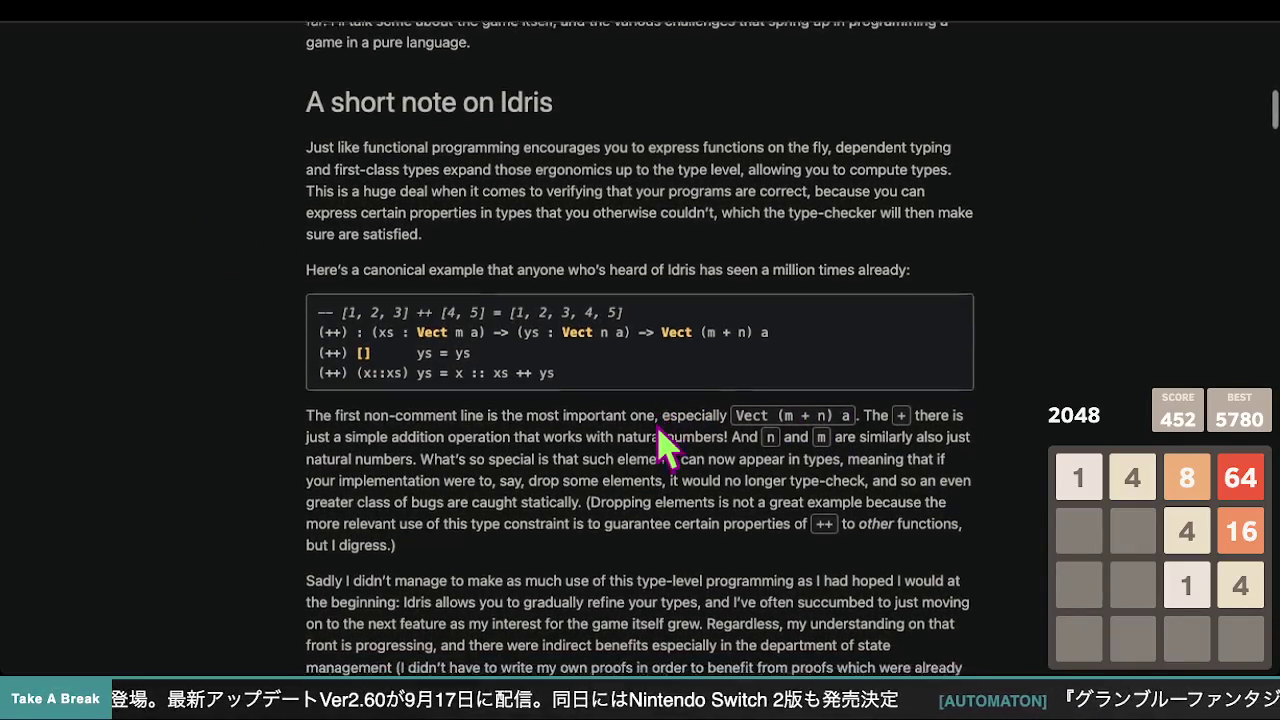
scroll(660, 445, down, 2)
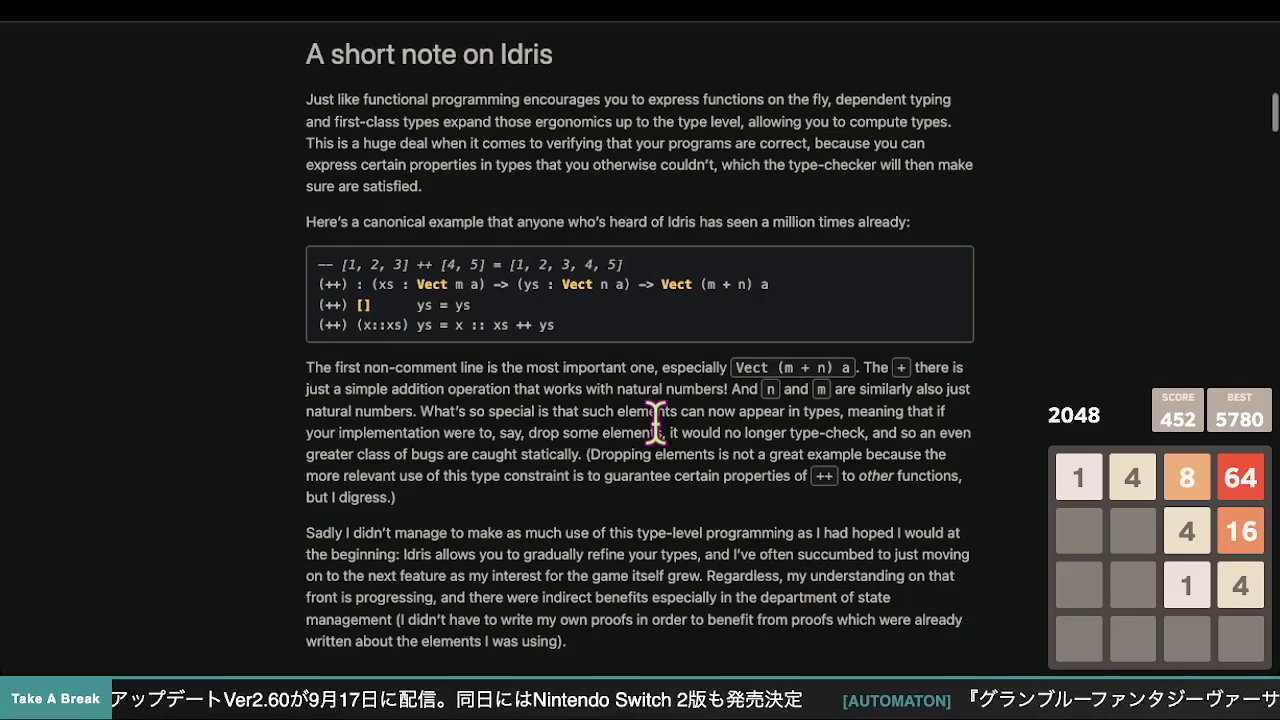
scroll(655, 420, down, 1)
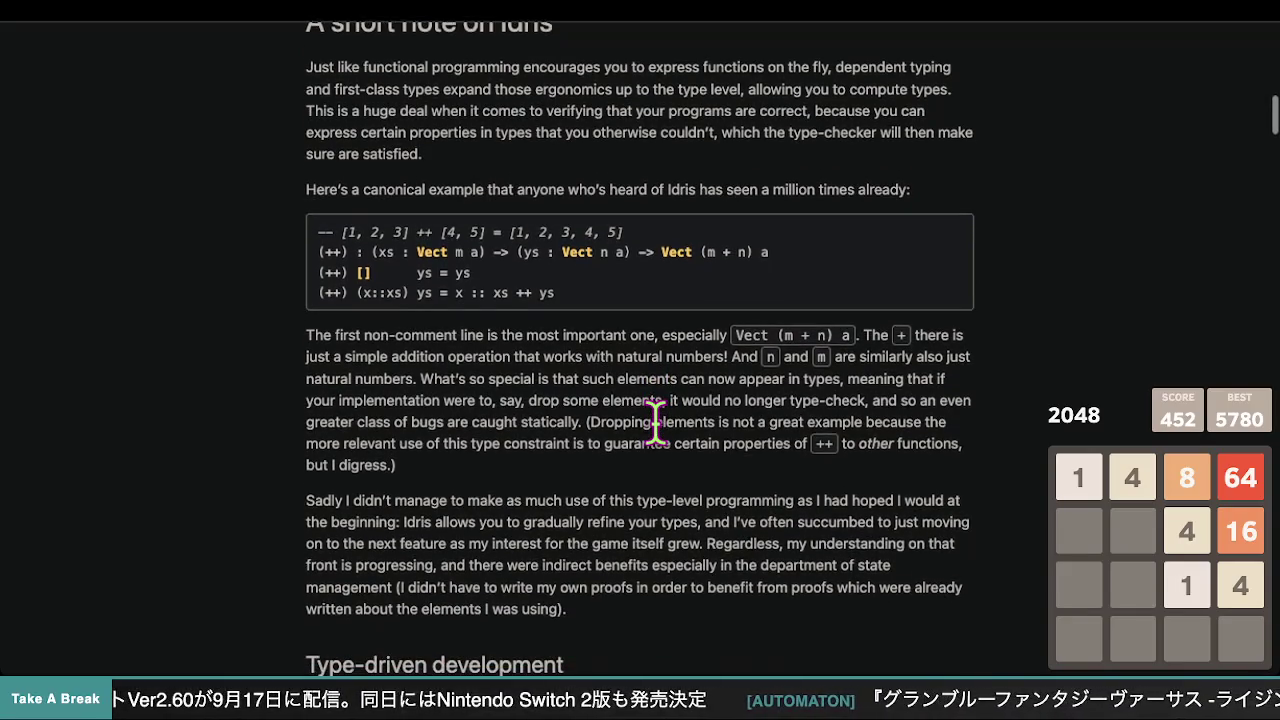
- Skim the blog post all the way down to its final section
scroll(655, 420, down, 15)
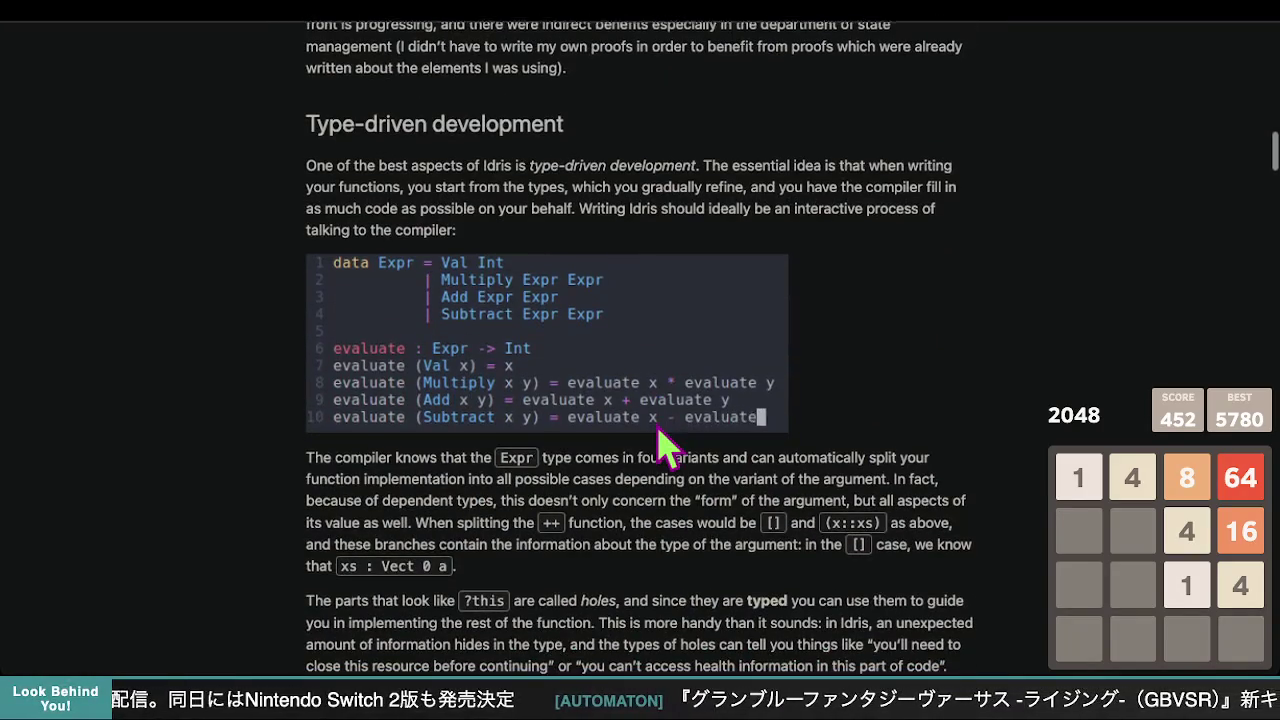
scroll(660, 445, down, 1)
scroll(662, 440, down, 1)
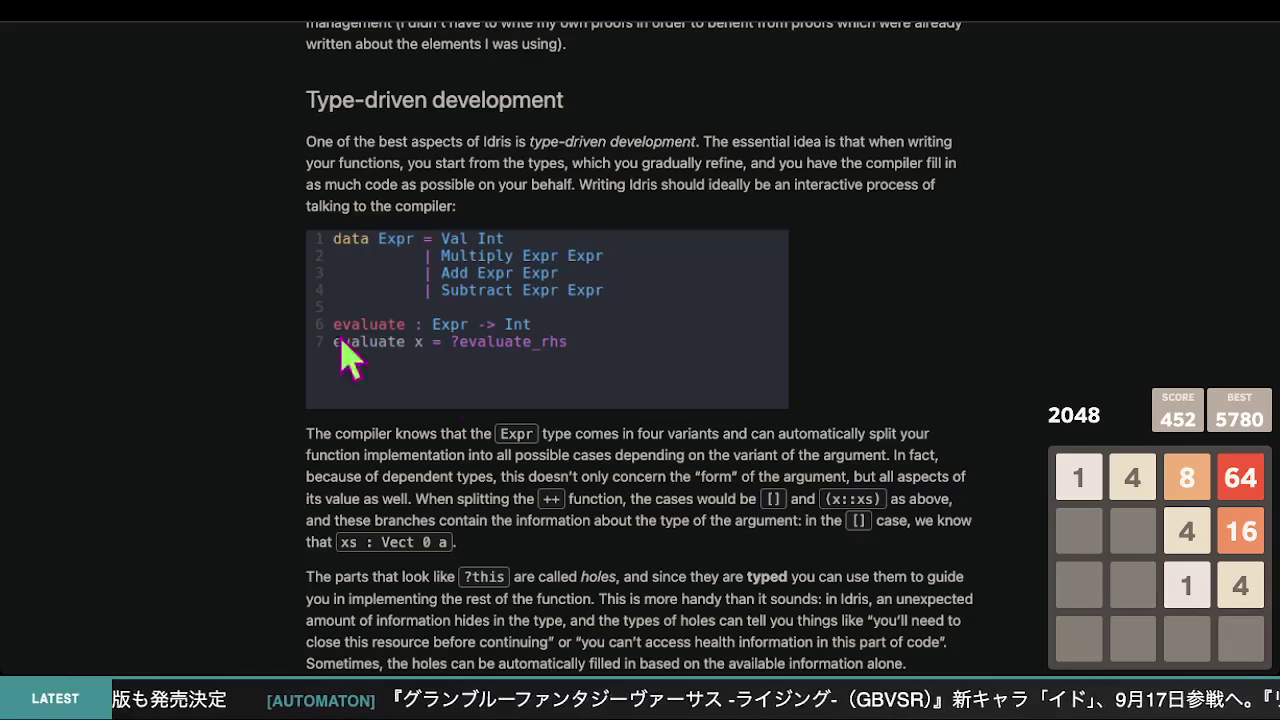
scroll(330, 415, down, 5)
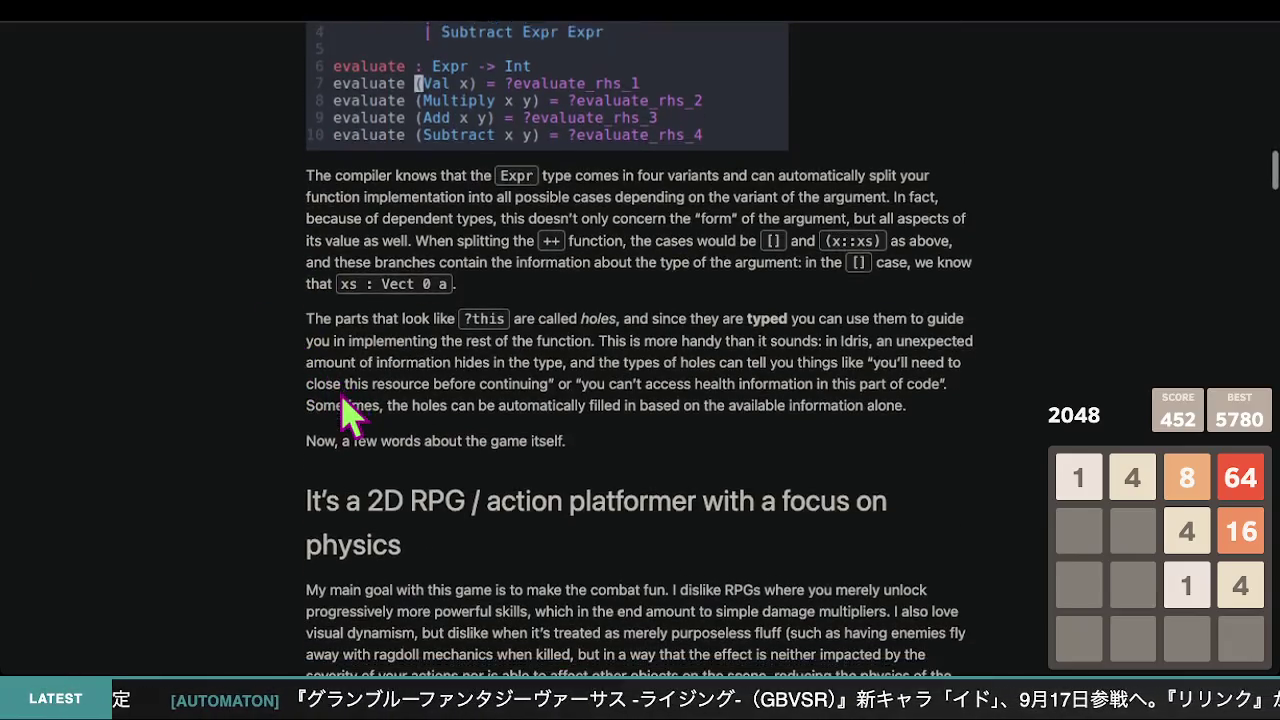
scroll(345, 410, down, 5)
scroll(345, 410, down, 15)
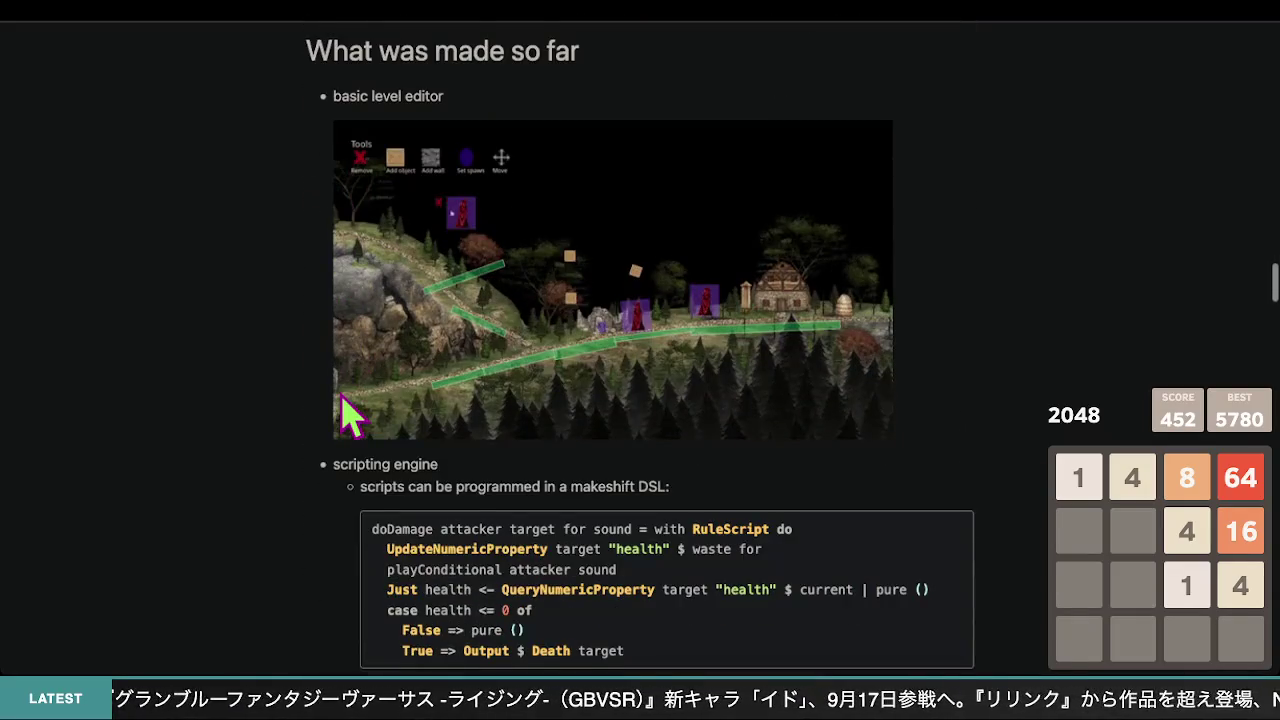
scroll(240, 366, up, 2)
scroll(246, 371, down, 5)
scroll(245, 352, up, 3)
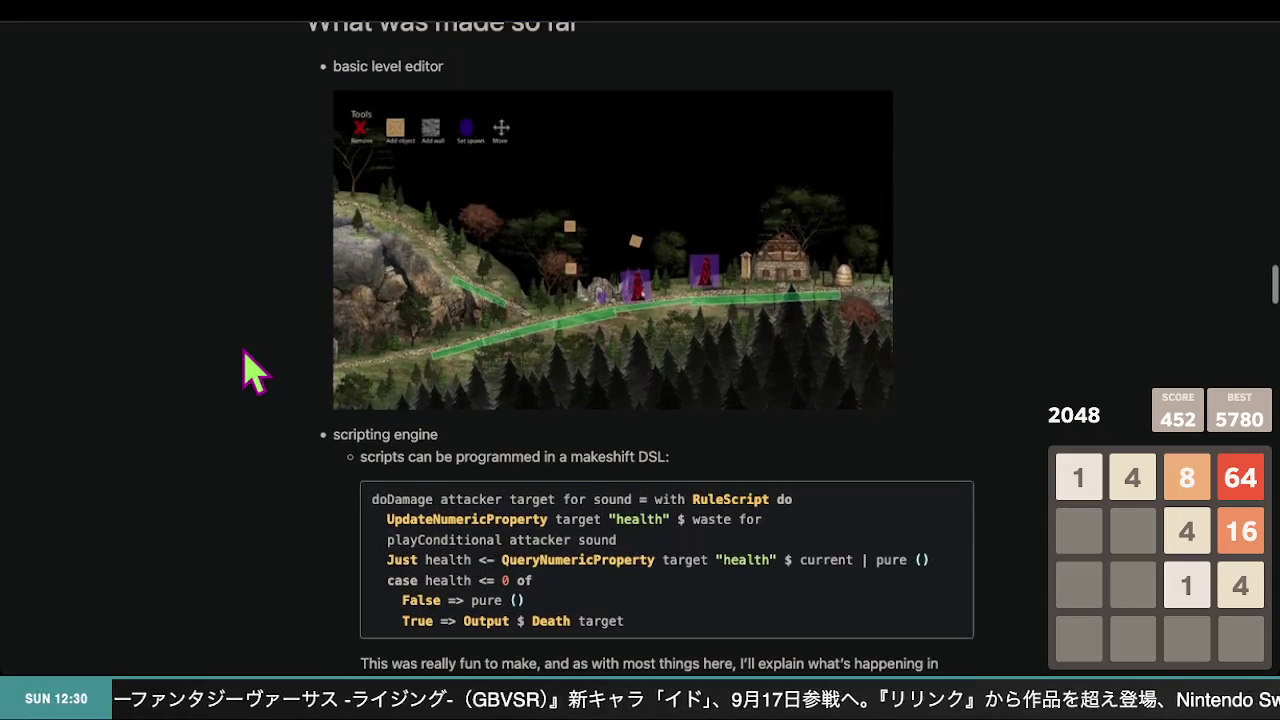
scroll(252, 372, down, 4)
scroll(252, 372, up, 1)
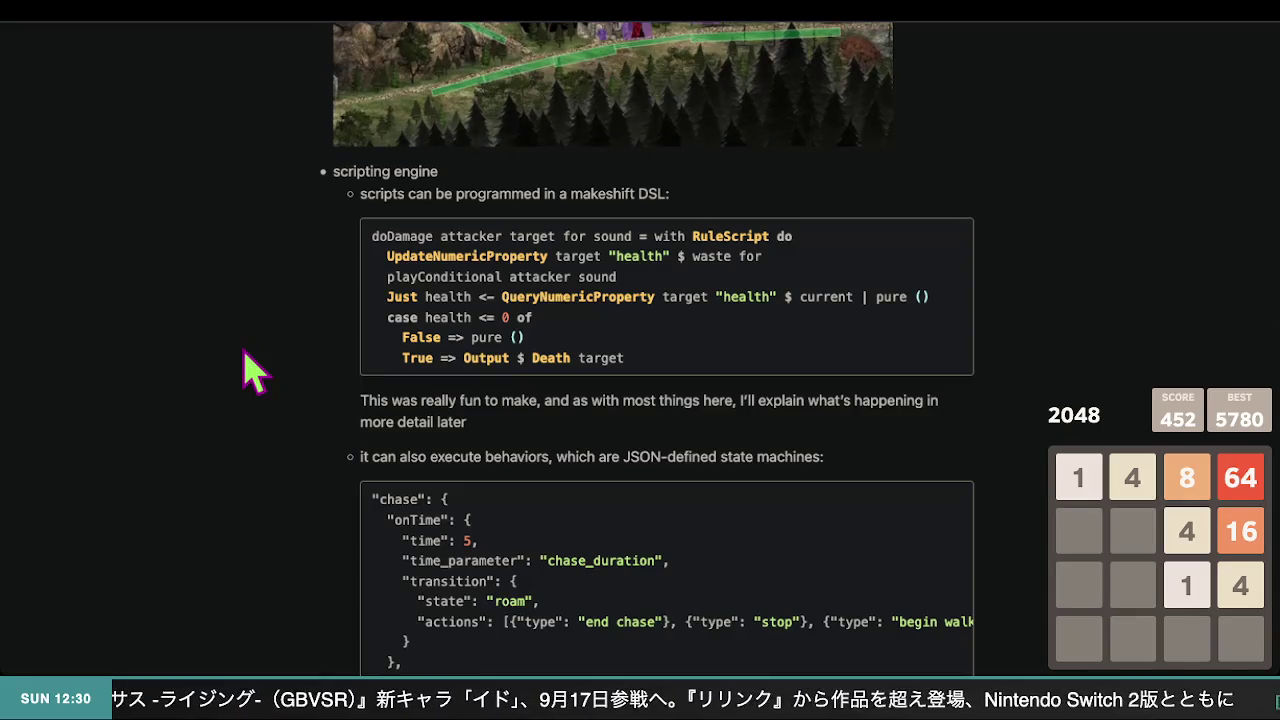
scroll(253, 372, down, 5)
scroll(253, 372, up, 3)
scroll(253, 372, down, 8)
scroll(253, 372, down, 7)
scroll(253, 372, up, 3)
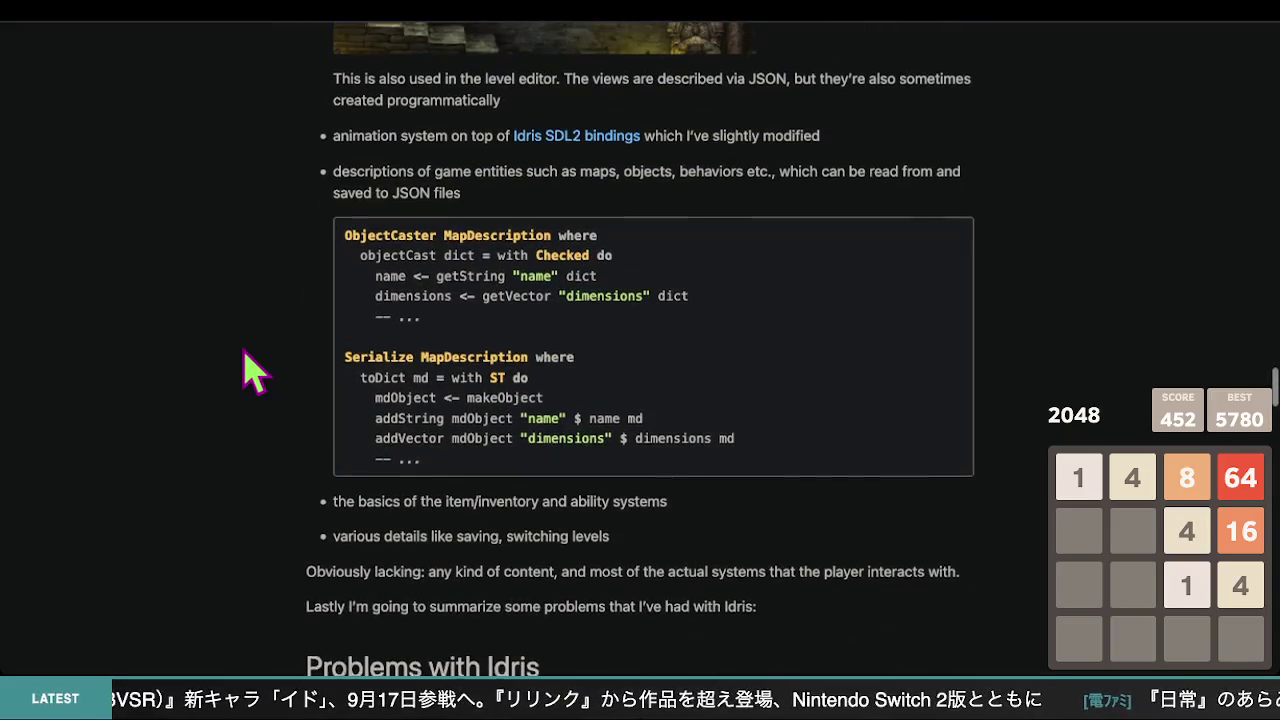
scroll(253, 372, down, 8)
scroll(253, 372, down, 7)
scroll(253, 372, up, 4)
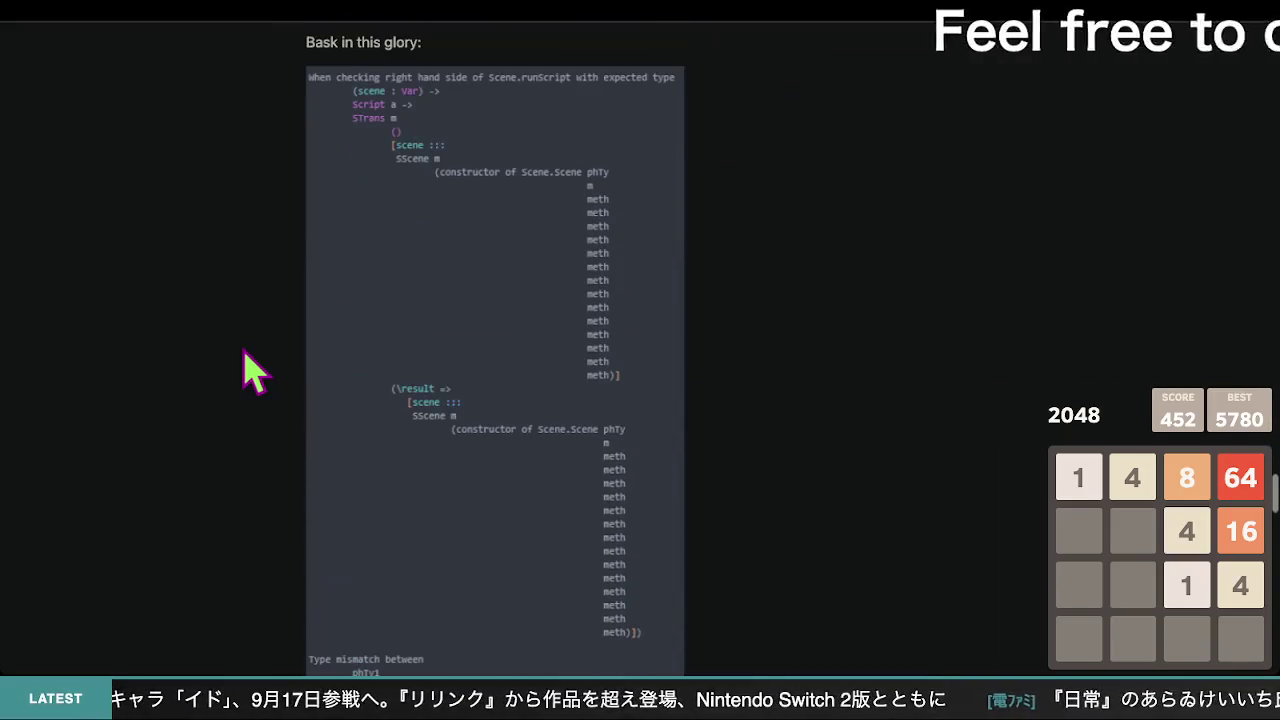
scroll(253, 372, down, 10)
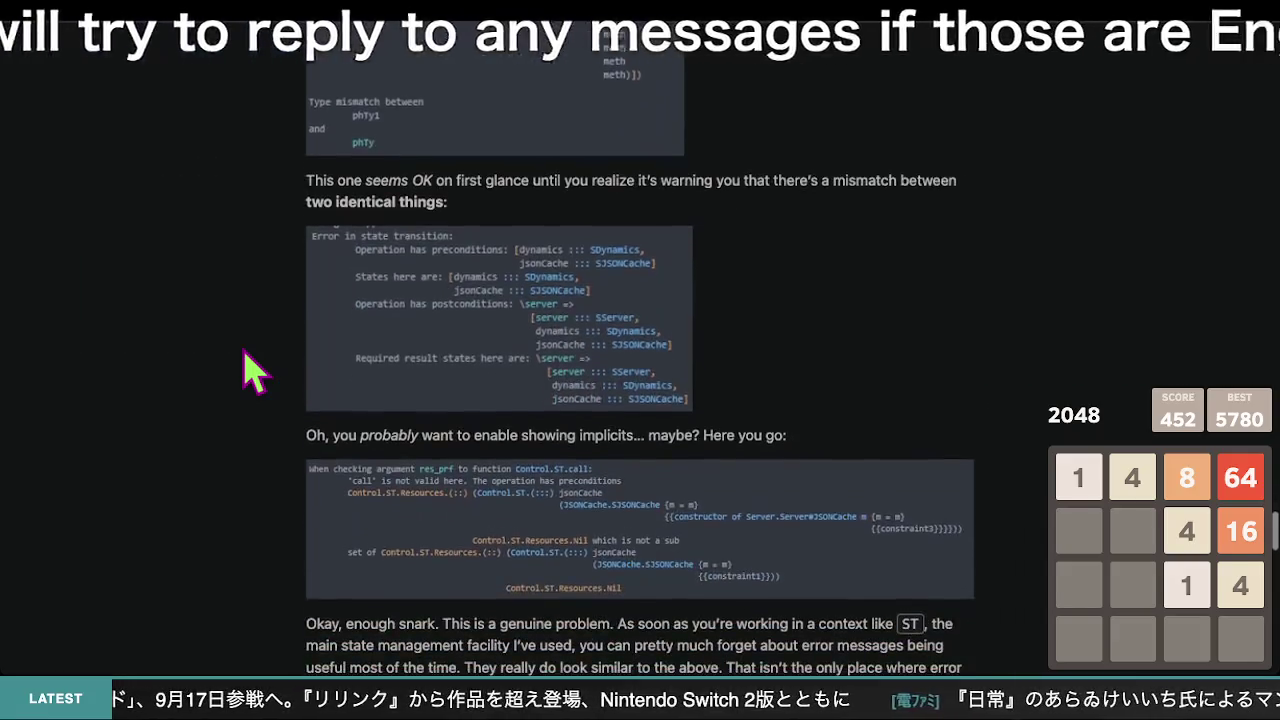
scroll(253, 372, up, 3)
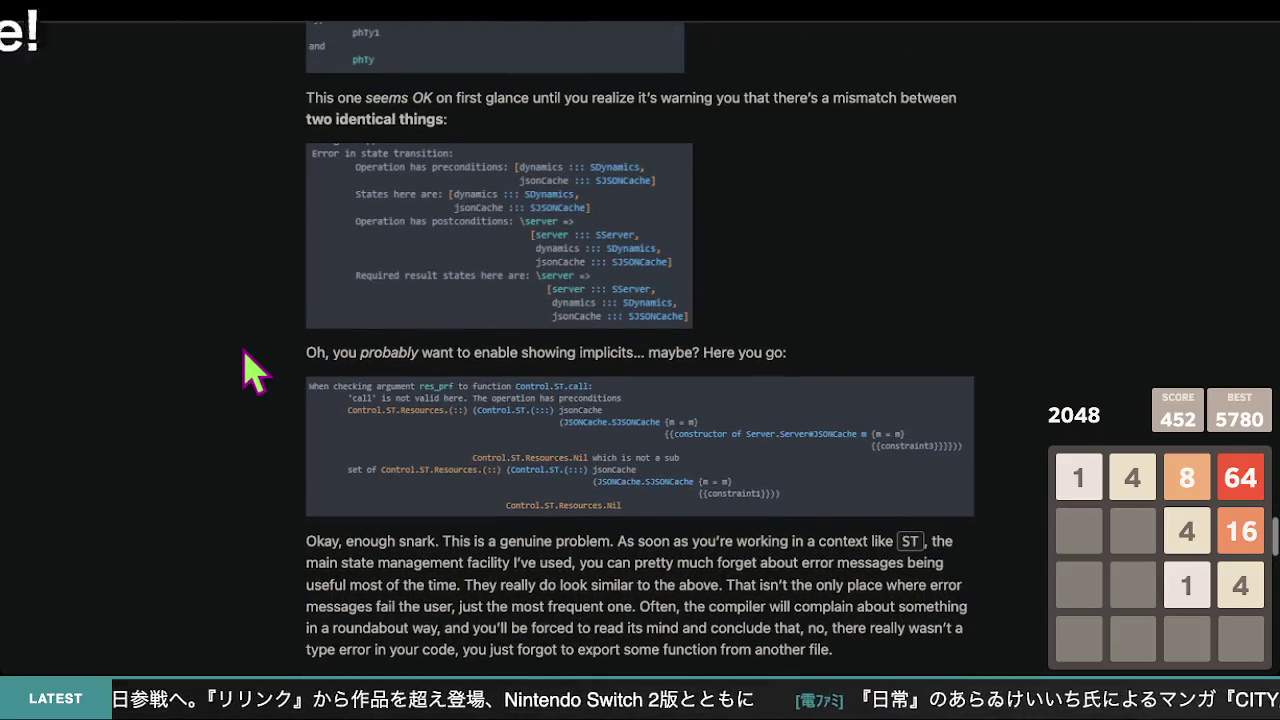
scroll(253, 372, down, 3)
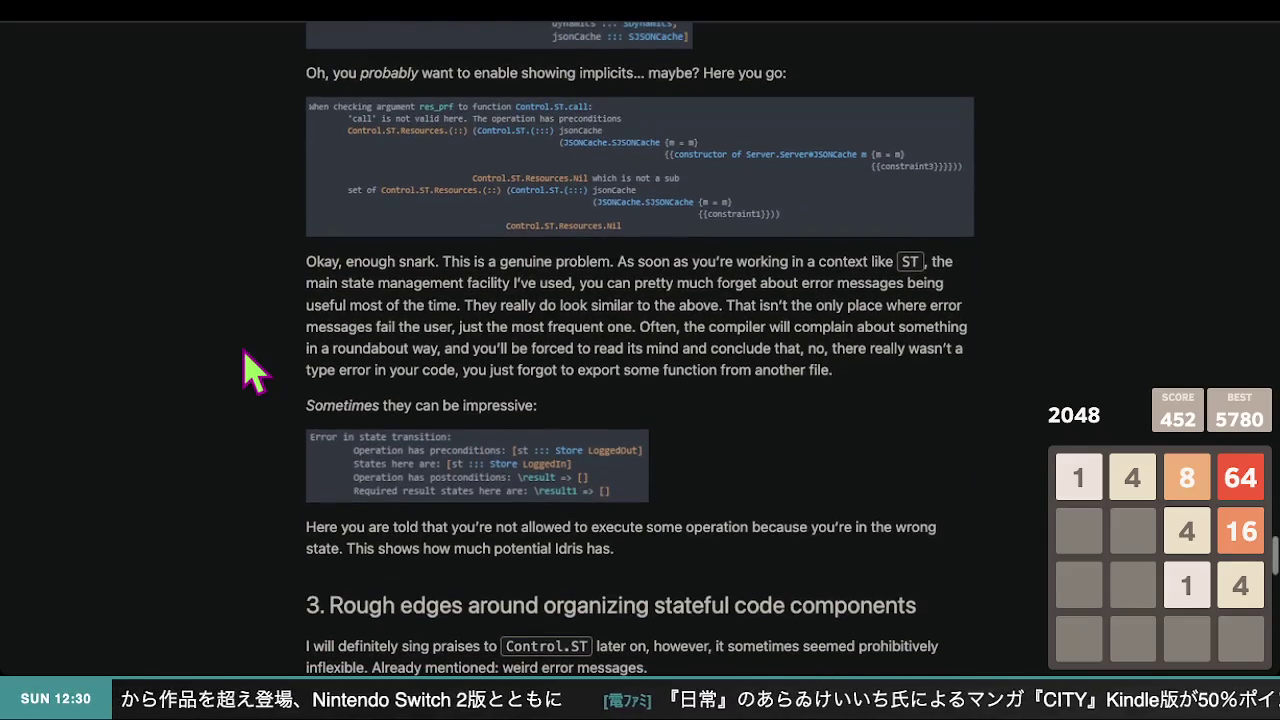
scroll(253, 372, down, 10)
scroll(253, 372, down, 7)
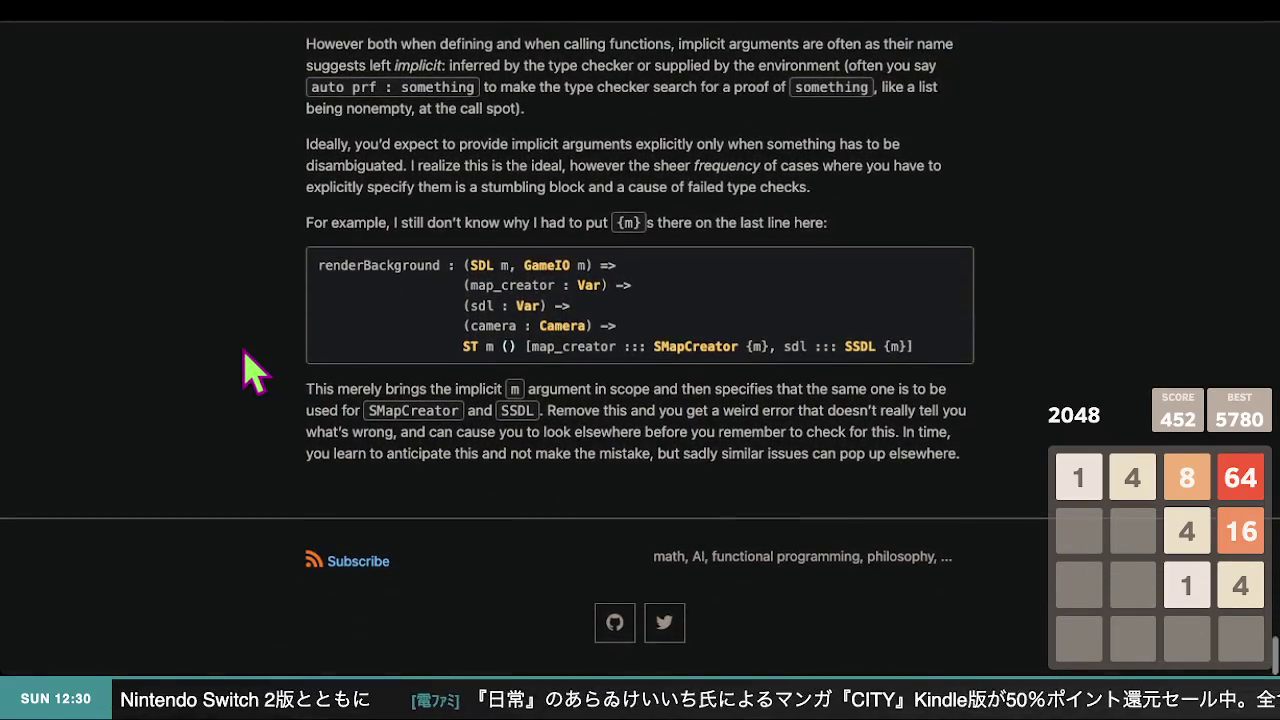
- Scroll back up to the scripting engine bullet and its Expr evaluate example
scroll(255, 370, up, 5)
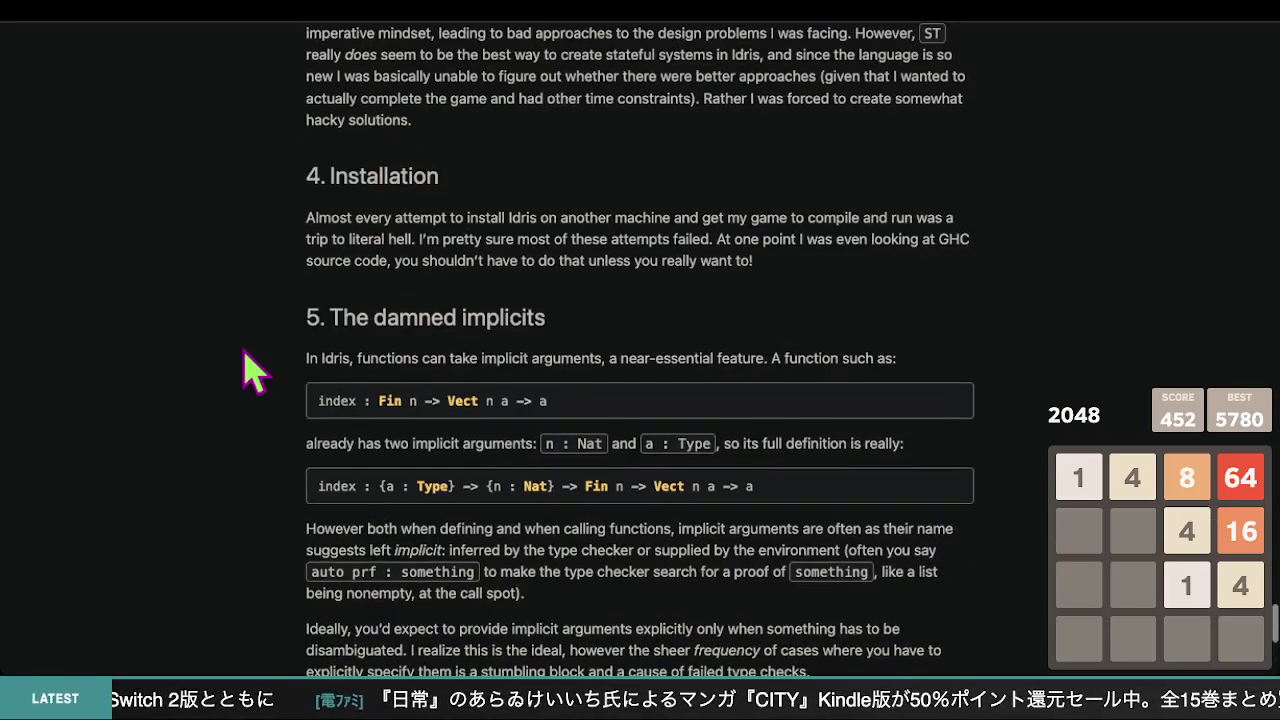
scroll(255, 370, up, 20)
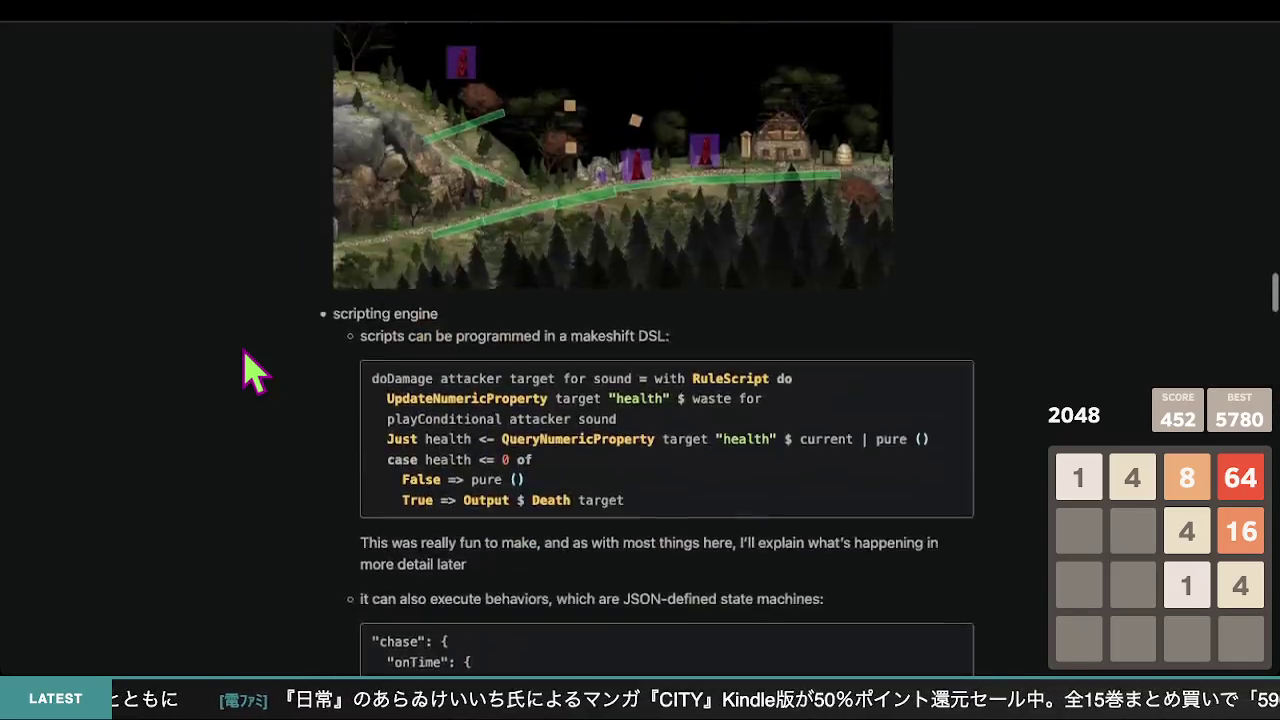
scroll(255, 370, up, 15)
scroll(255, 370, down, 16)
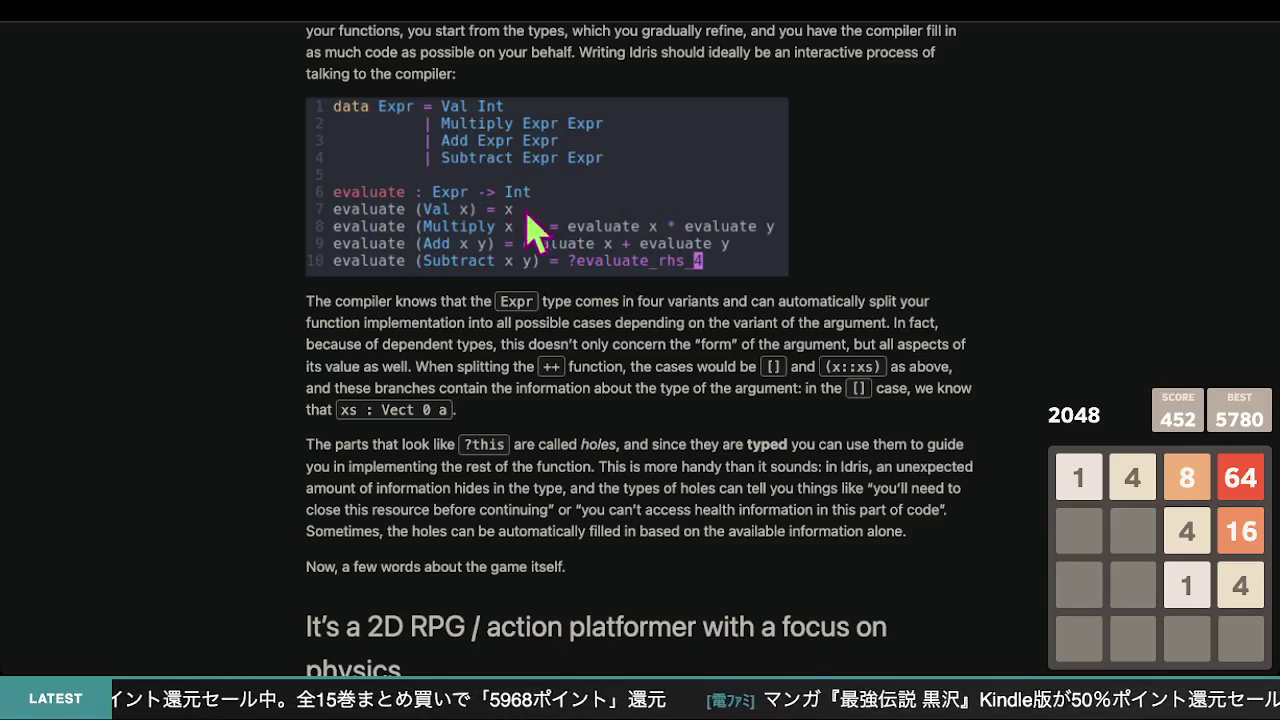
- Scroll to Type-driven development, then back to the Vect (m + n) a concatenation explanation
scroll(430, 220, up, 5)
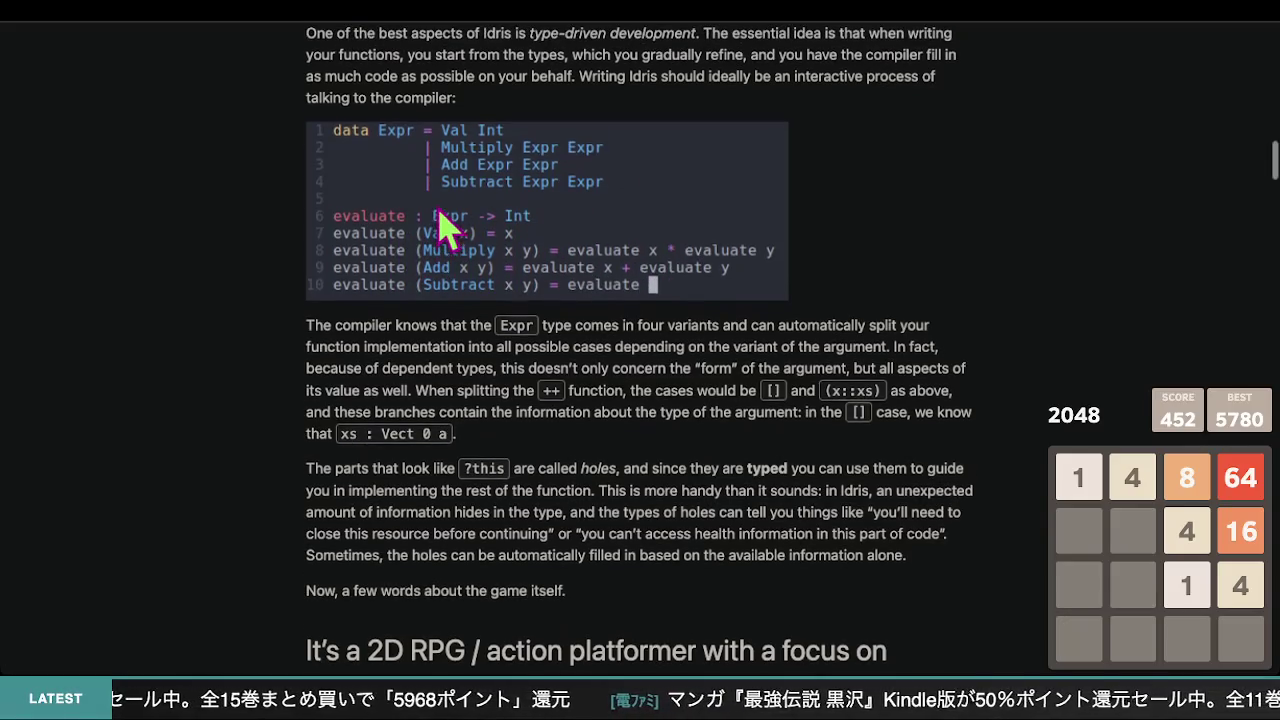
scroll(443, 200, up, 10)
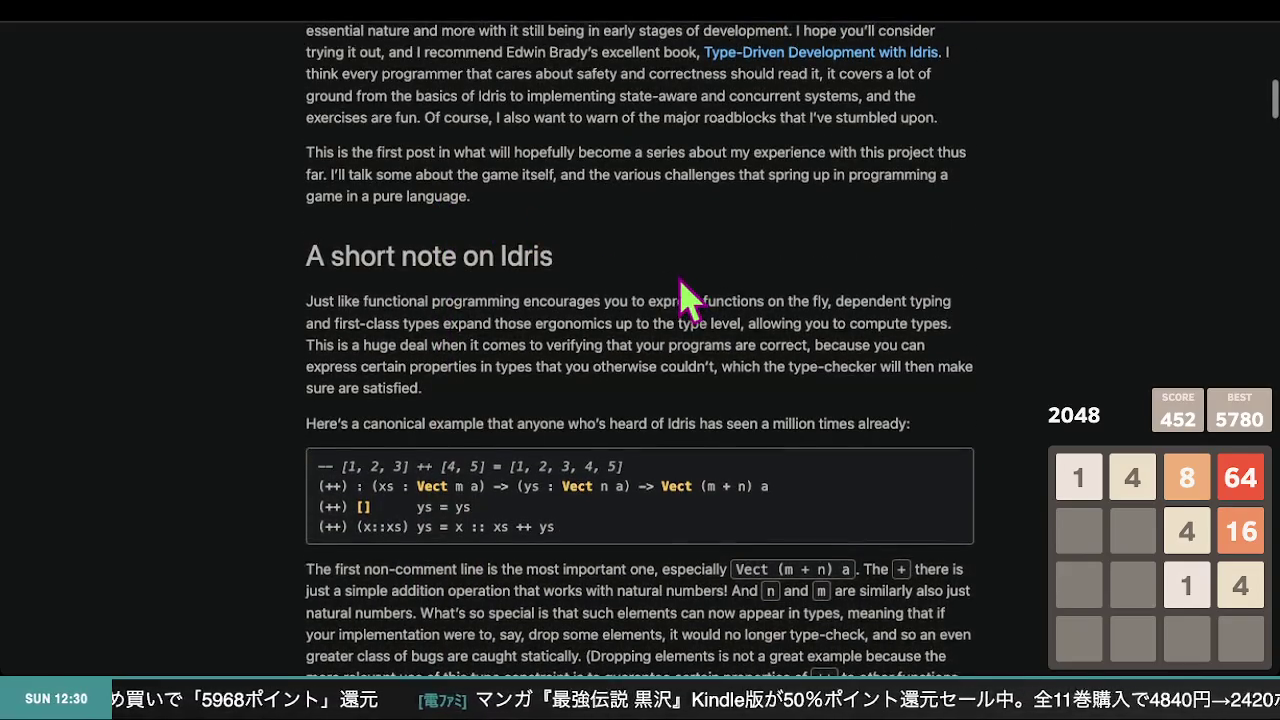
scroll(678, 275, down, 2)
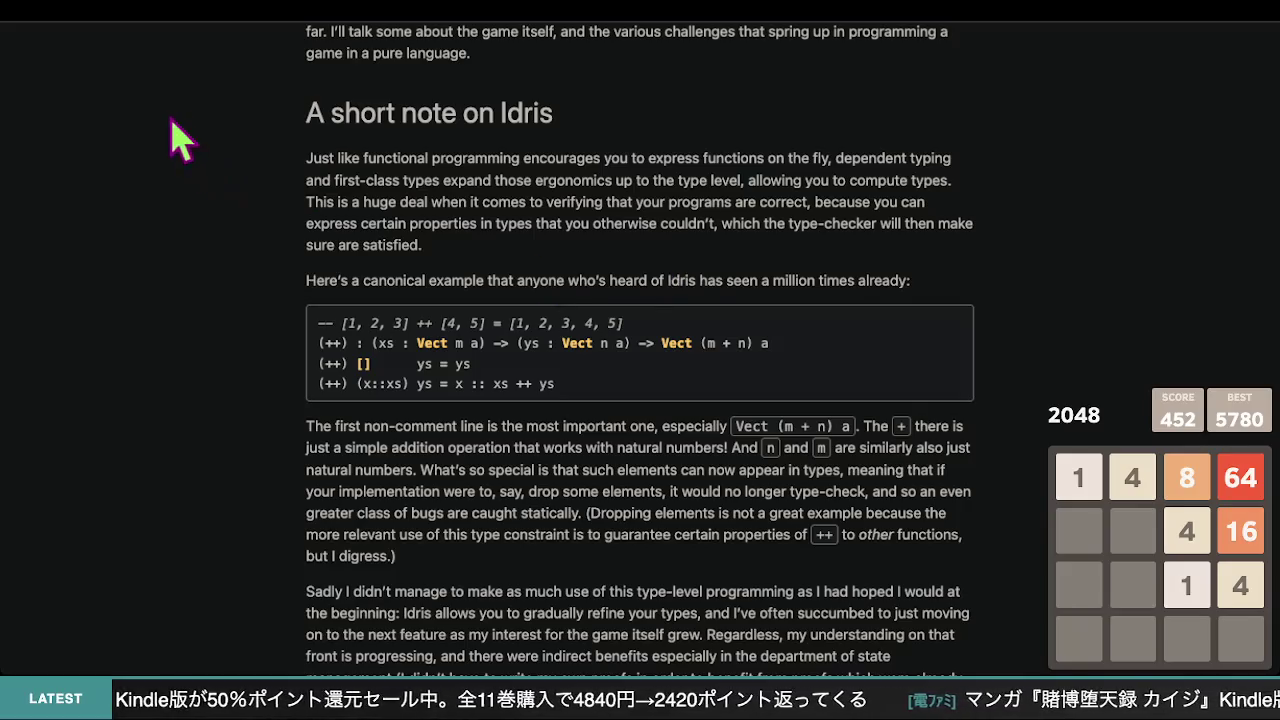
scroll(150, 50, down, 1)
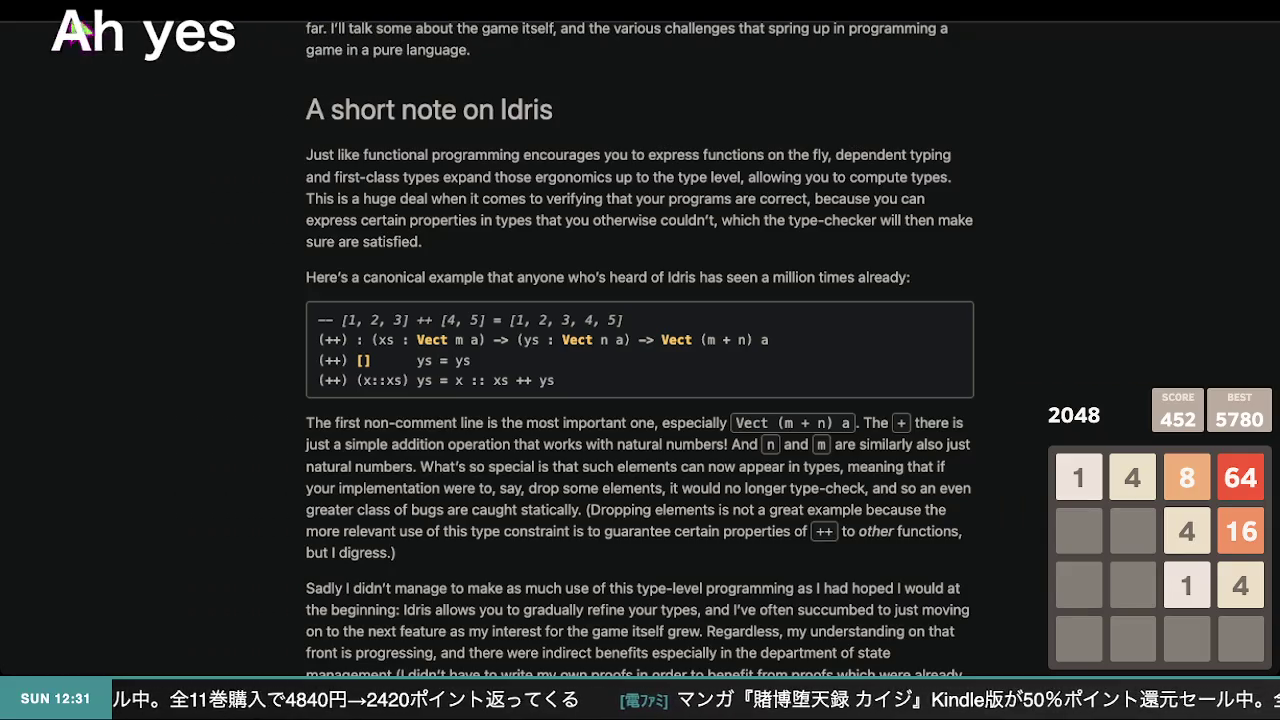
scroll(671, 486, down, 6)
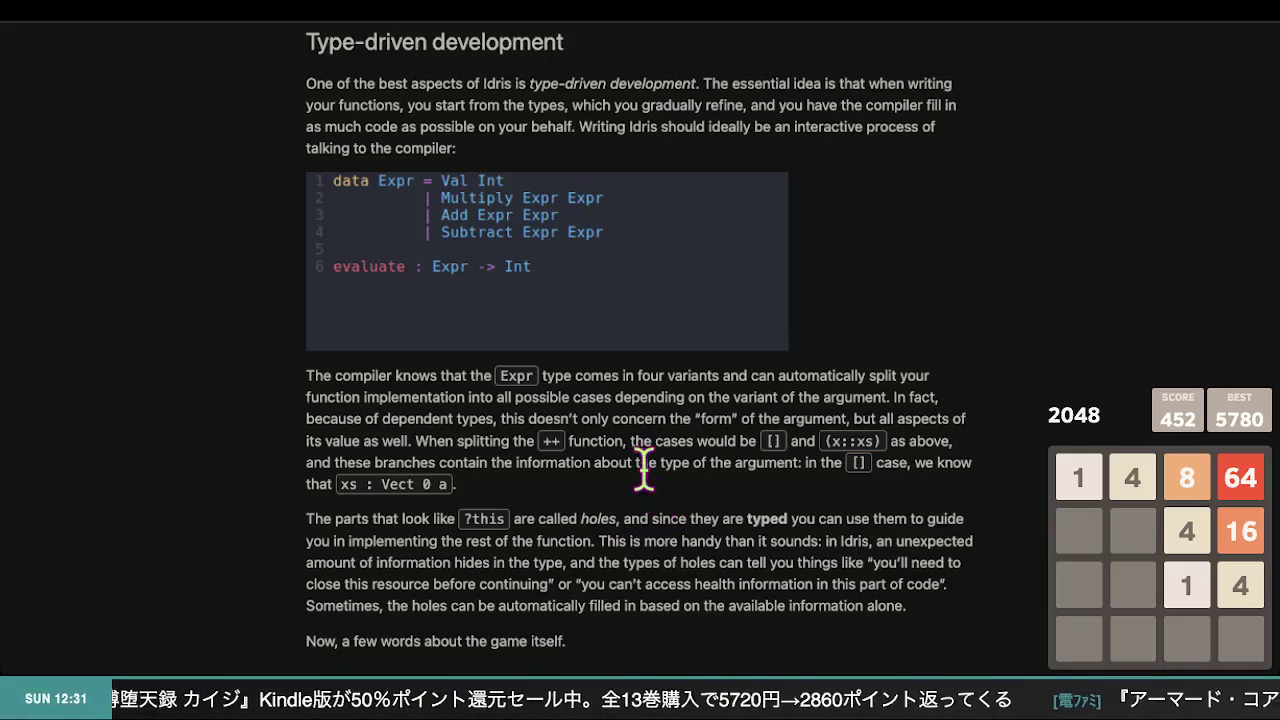
scroll(615, 470, up, 3)
scroll(615, 470, up, 4)
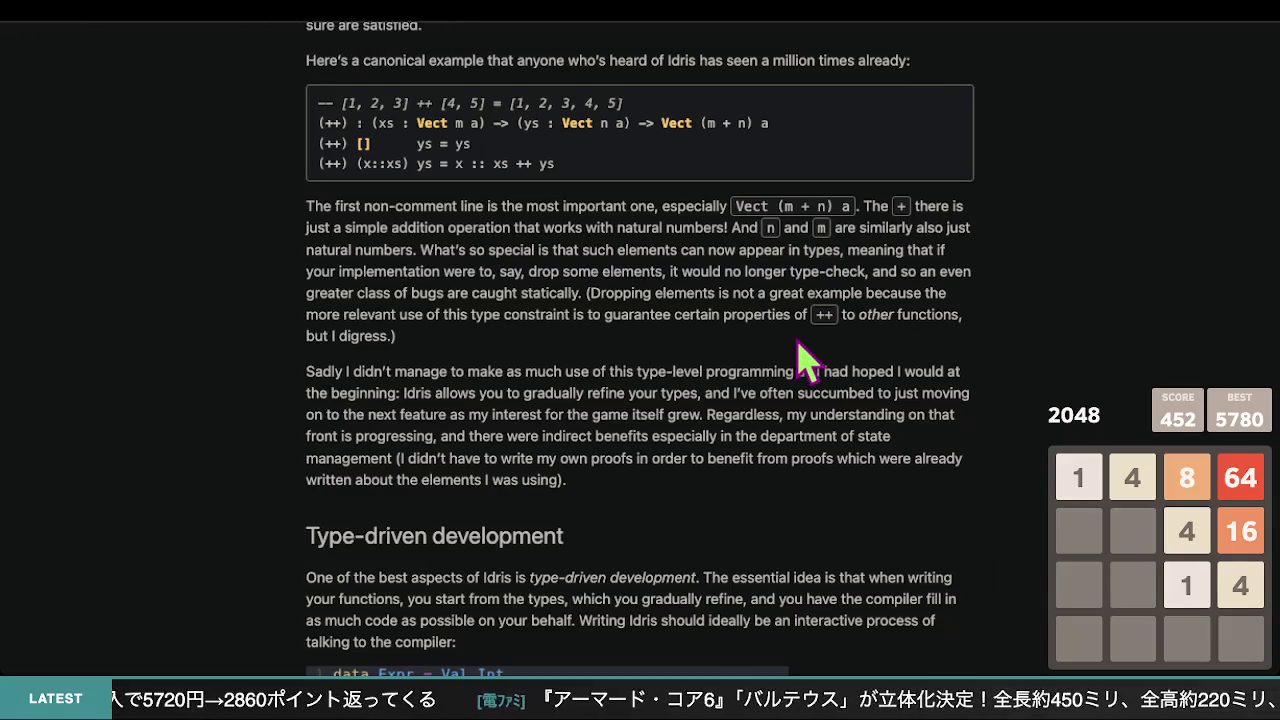
scroll(800, 355, down, 1)
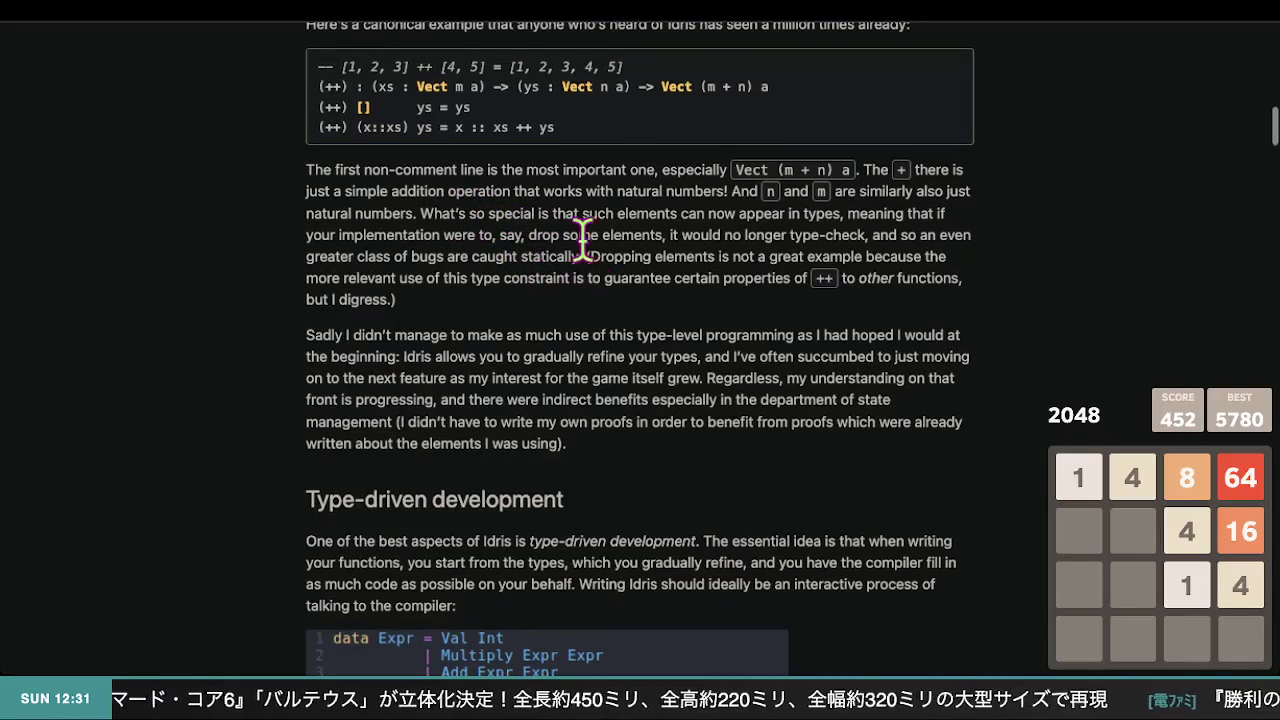
scroll(590, 245, up, 1)
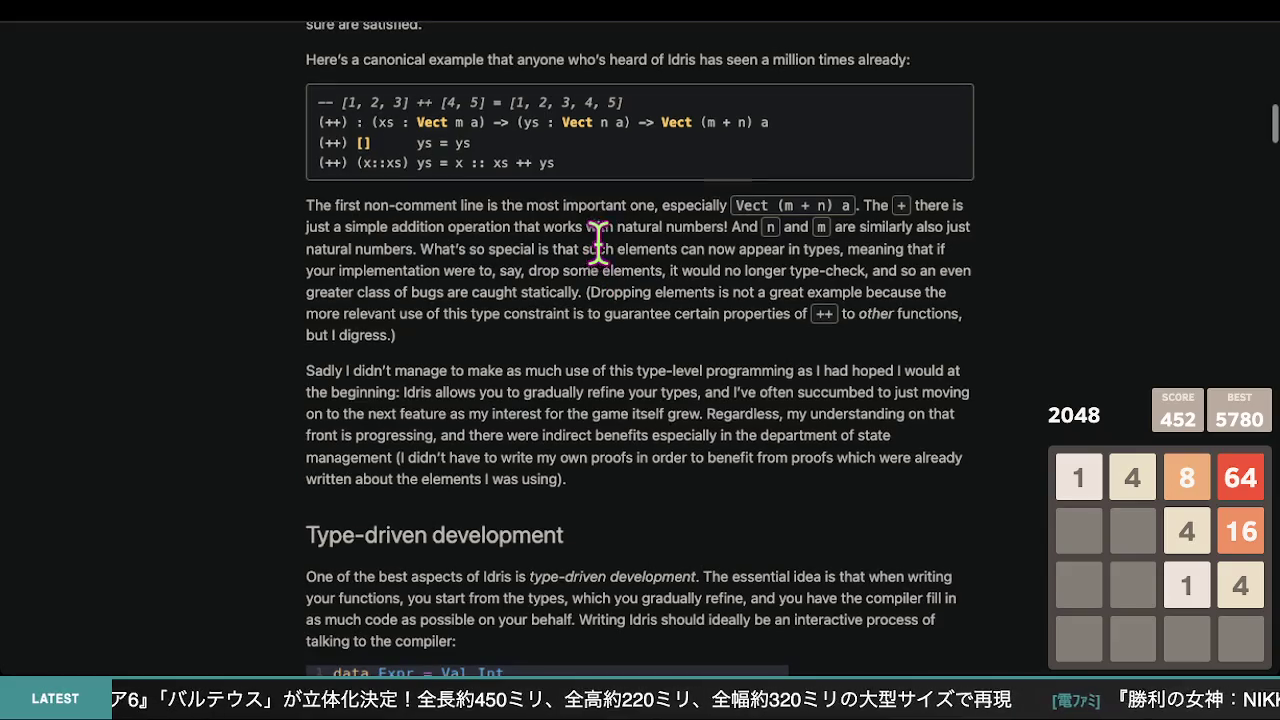
scroll(769, 223, up, 1)
scroll(769, 223, down, 1)
drag(767, 204, 738, 201)
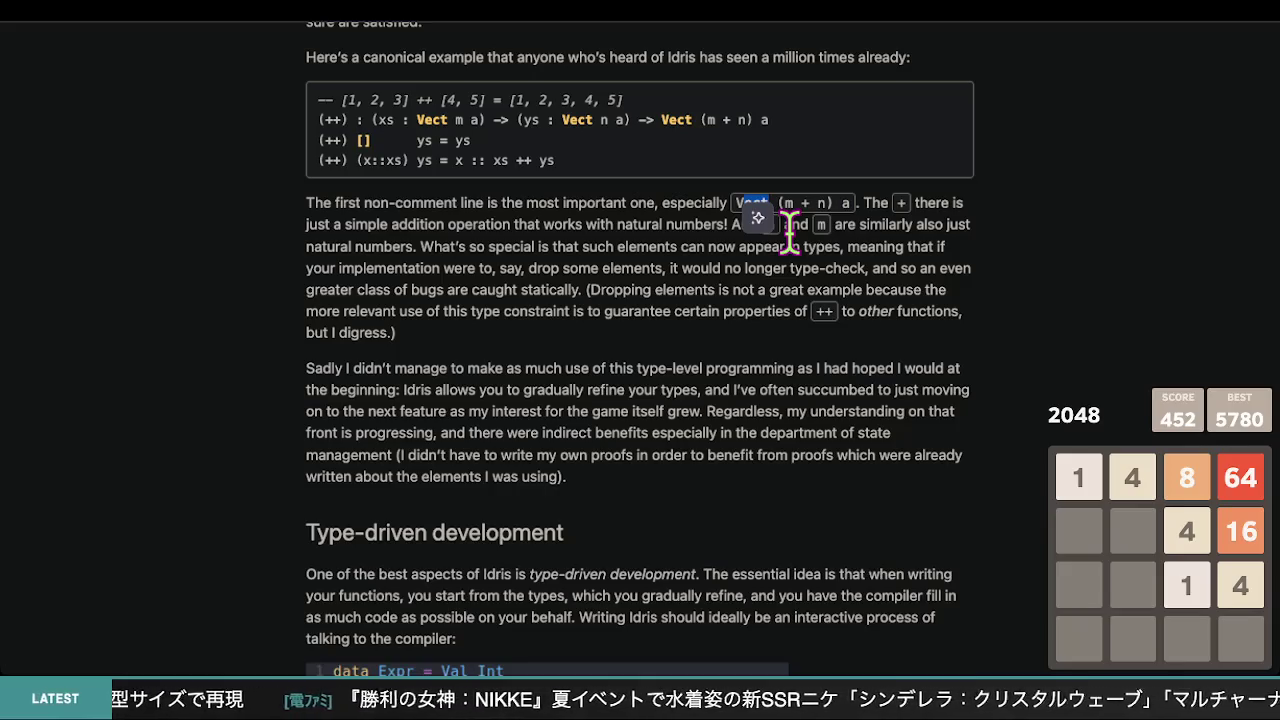
click(807, 289)
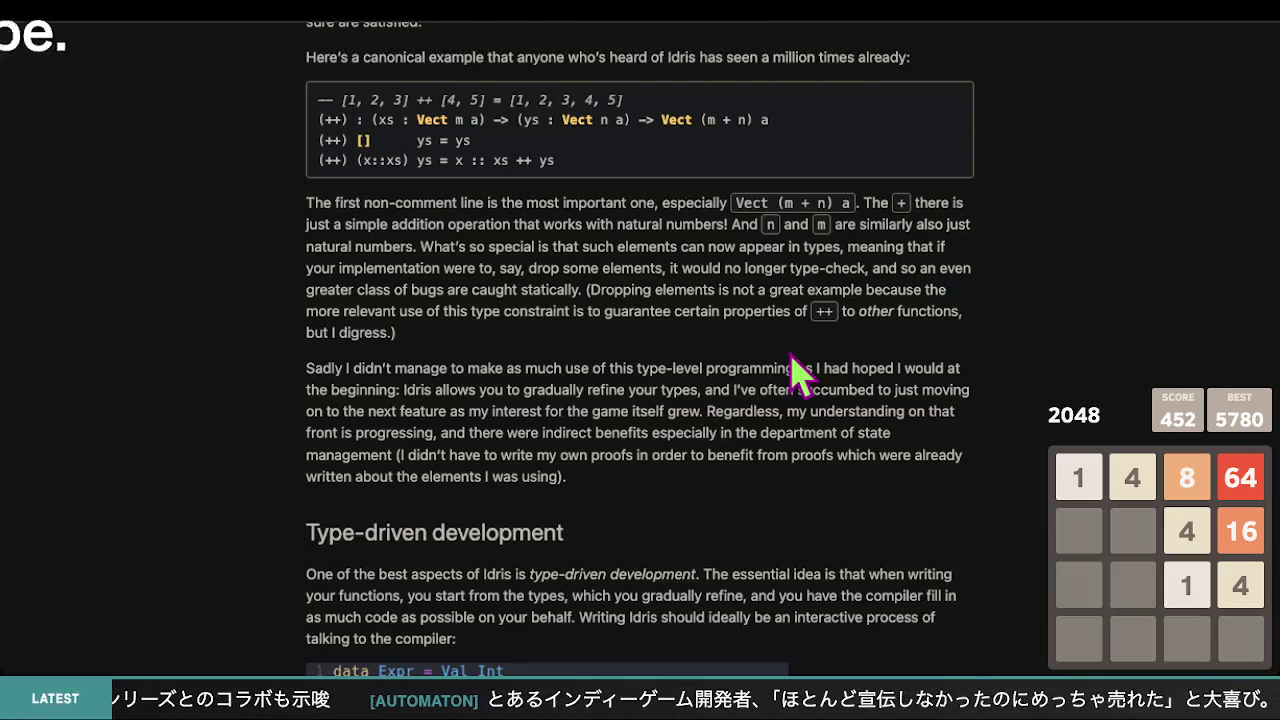
scroll(792, 356, down, 1)
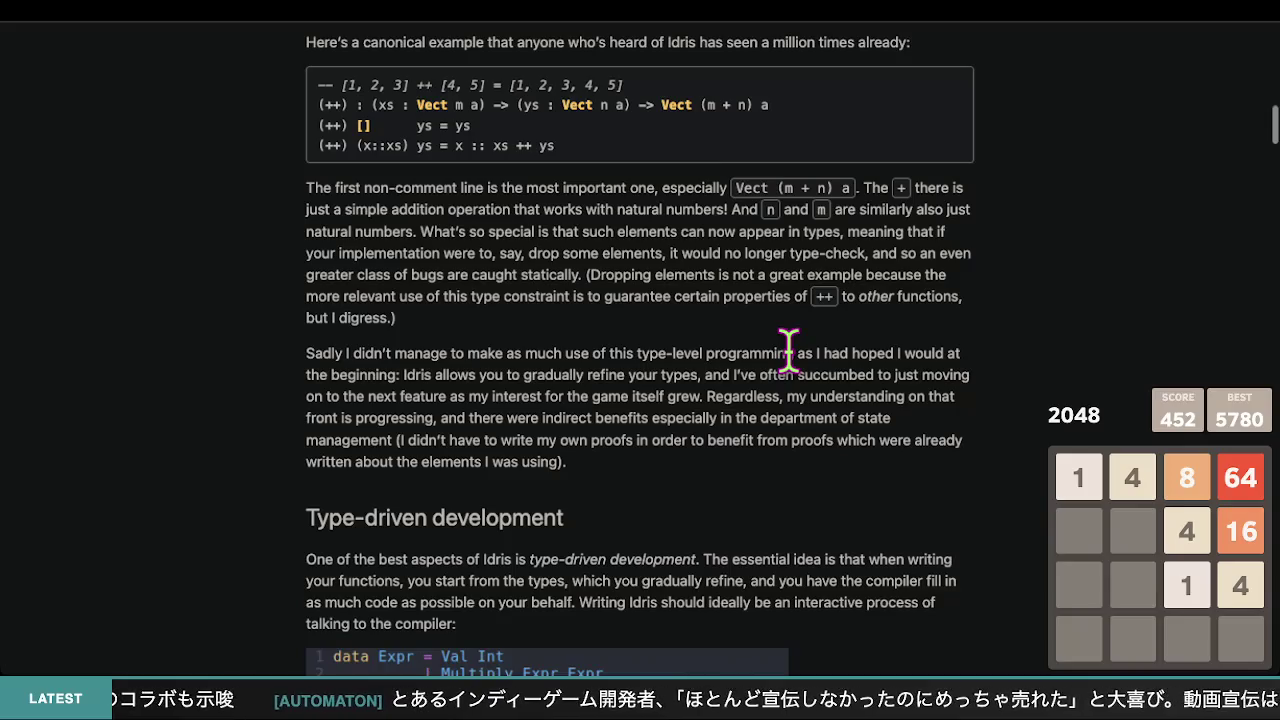
scroll(790, 349, down, 1)
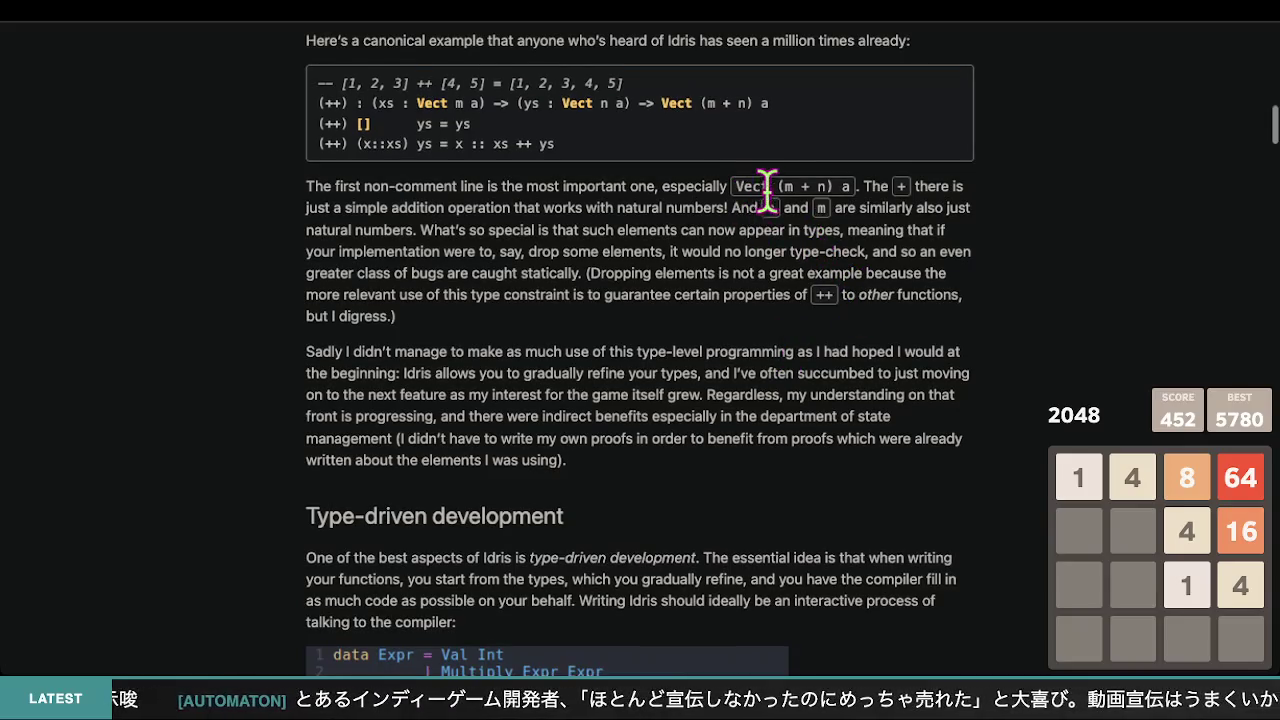
scroll(410, 130, up, 1)
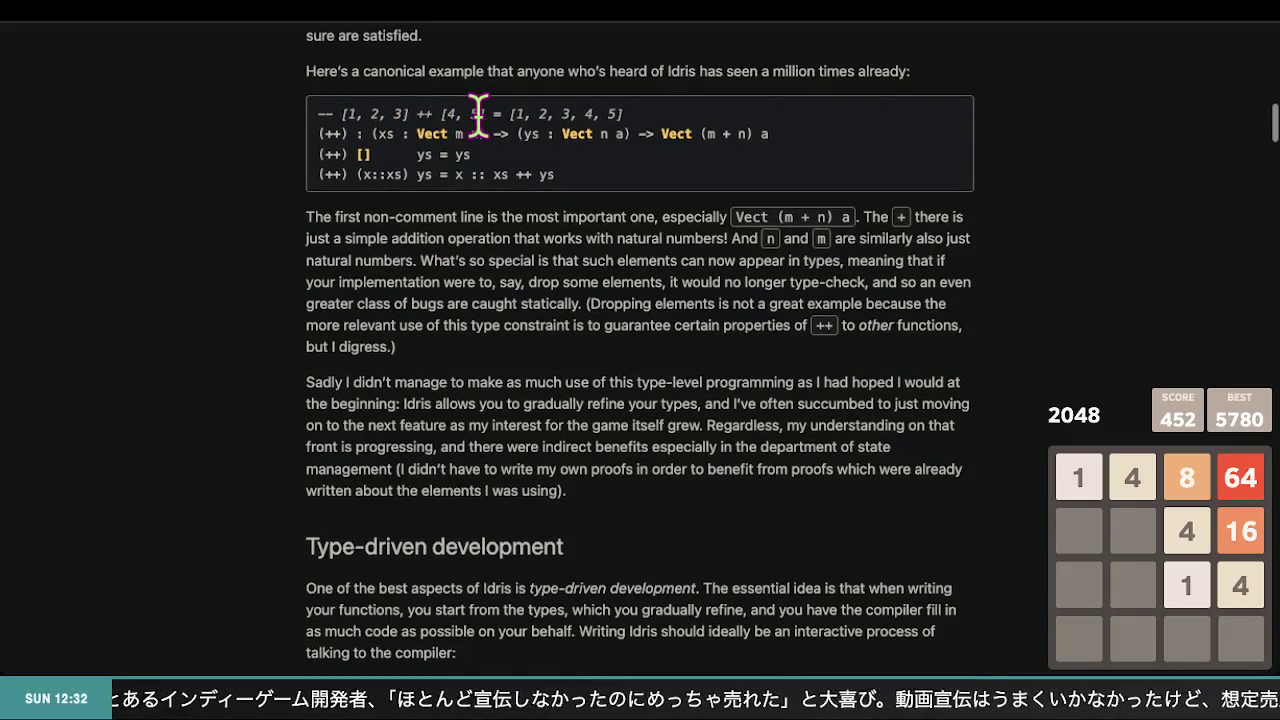
drag(471, 116, 389, 116)
drag(509, 114, 623, 113)
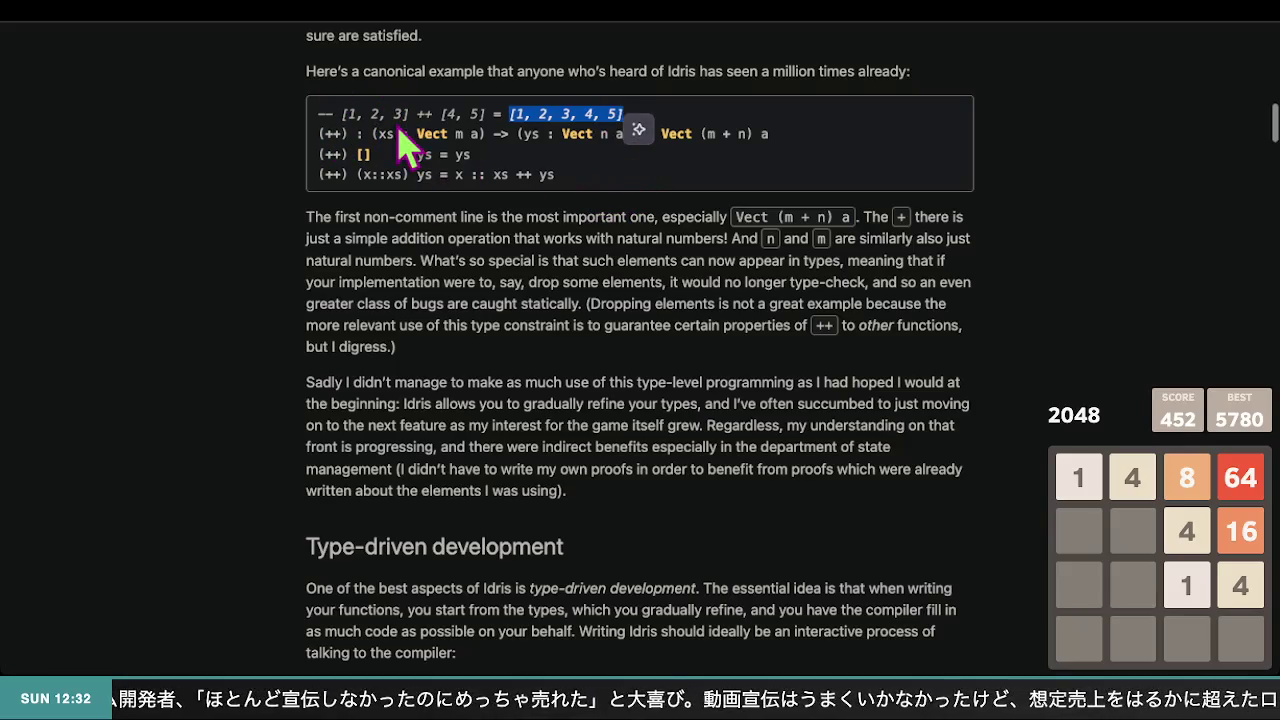
click(458, 166)
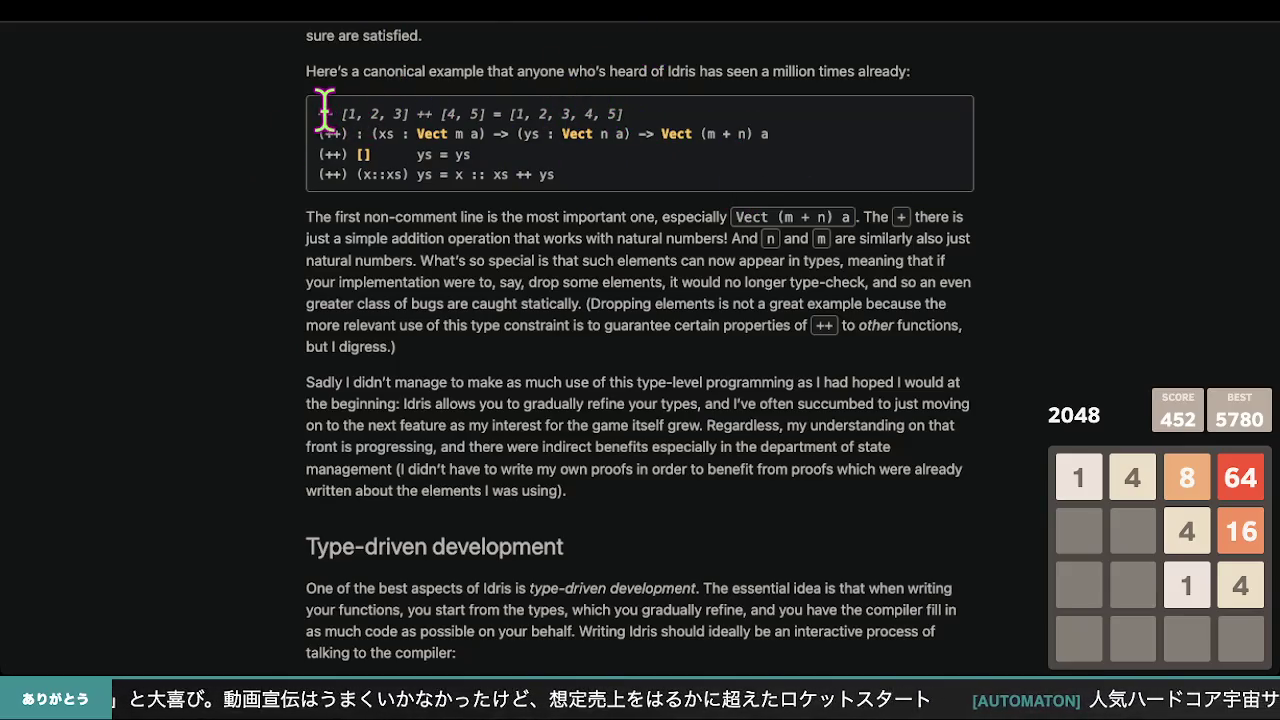
- Scroll past the typed holes code demo to the '2D RPG / action platformer' heading
scroll(330, 190, down, 1)
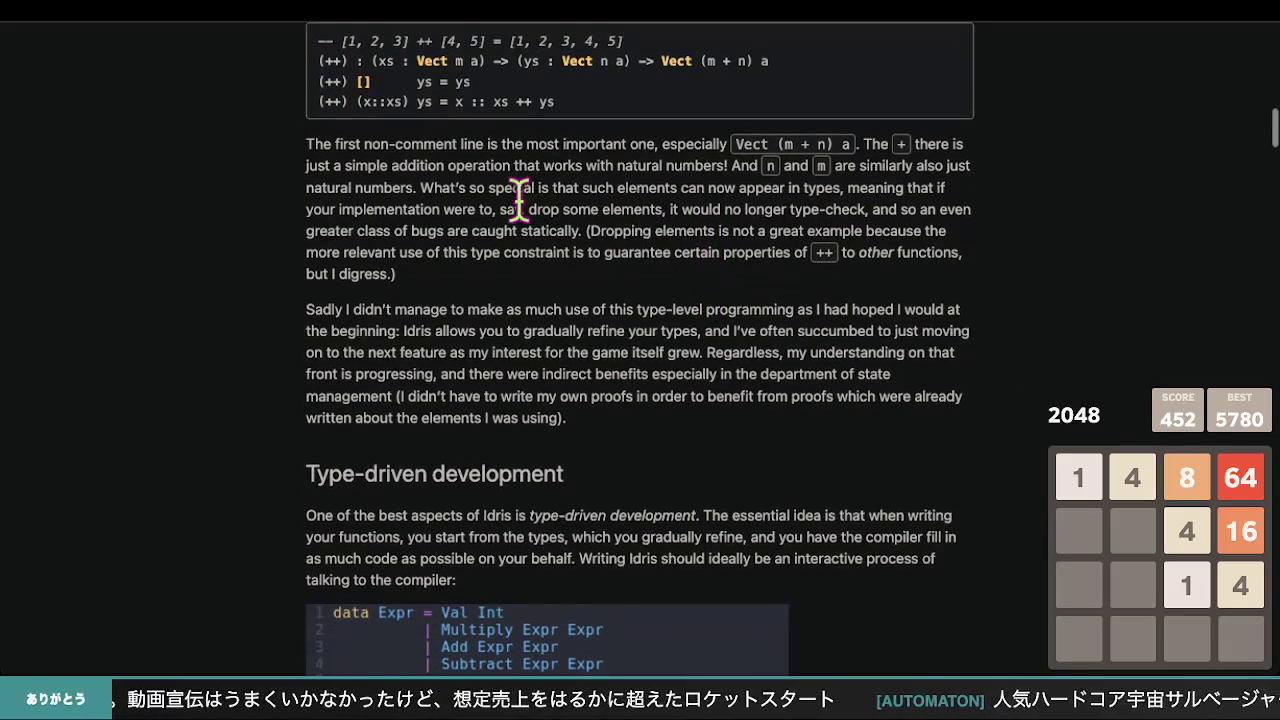
scroll(420, 140, up, 2)
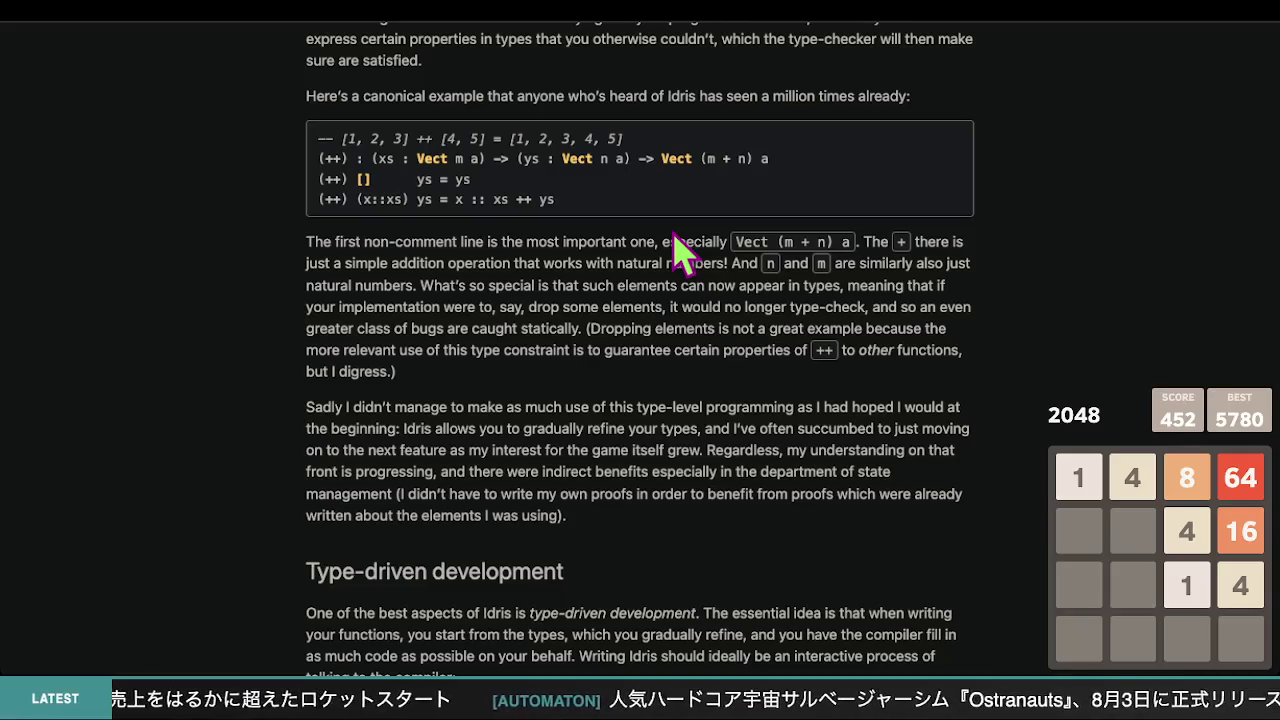
scroll(680, 250, down, 5)
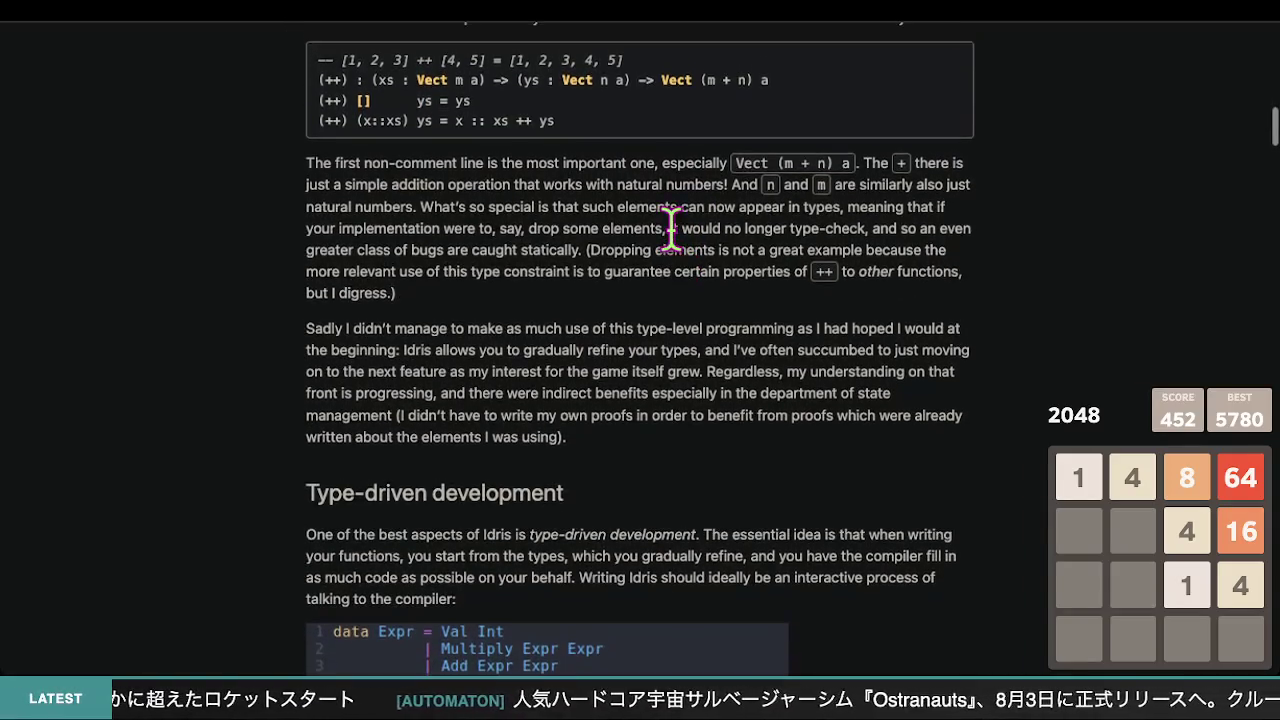
scroll(671, 228, down, 3)
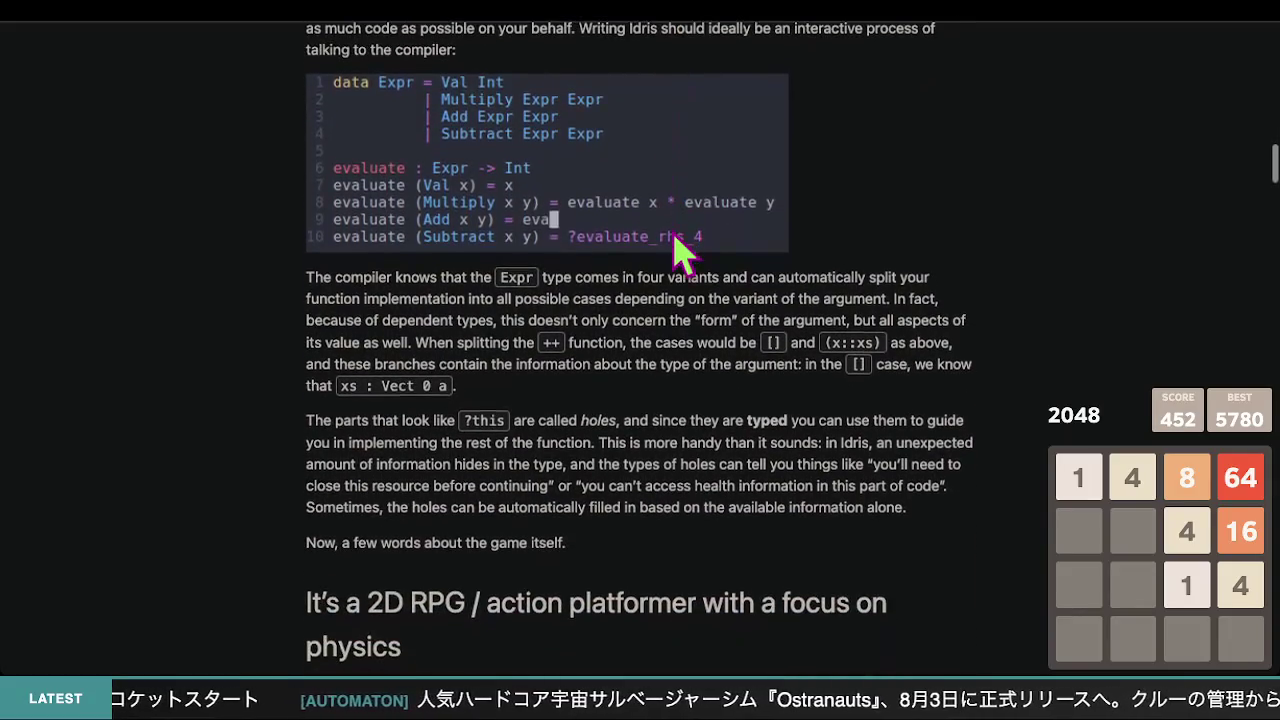
scroll(680, 250, up, 6)
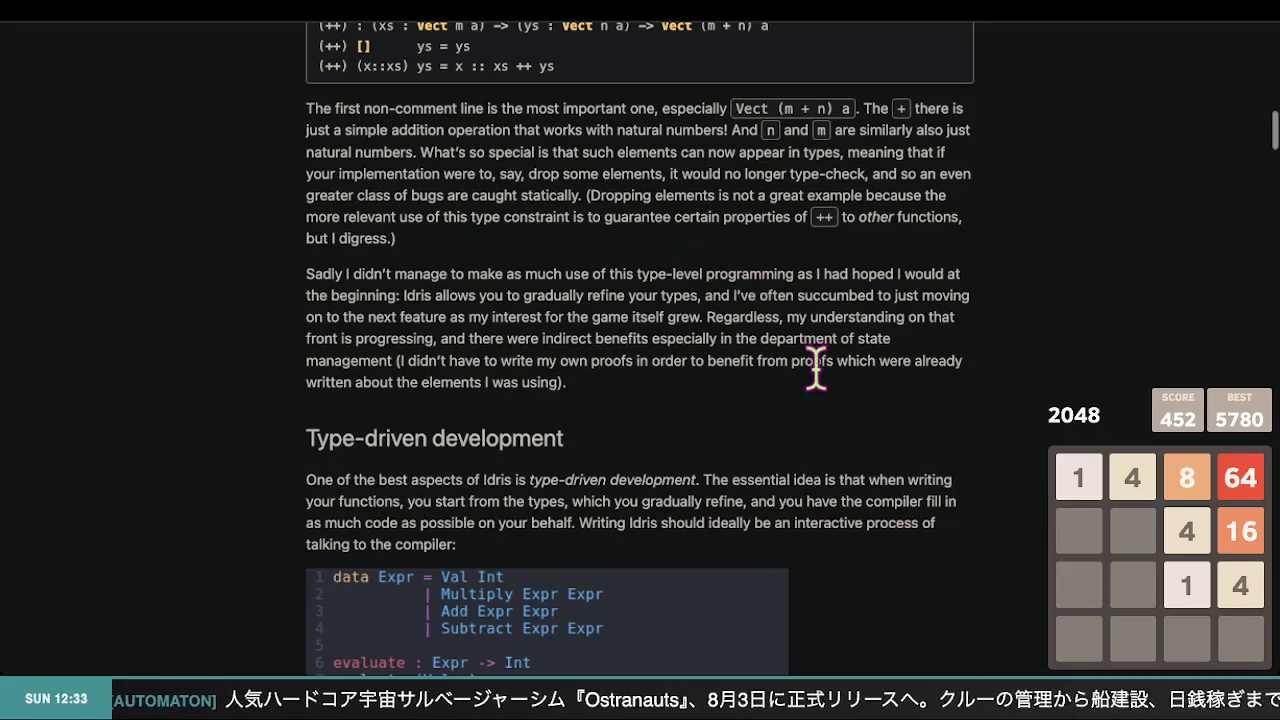
scroll(806, 389, down, 3)
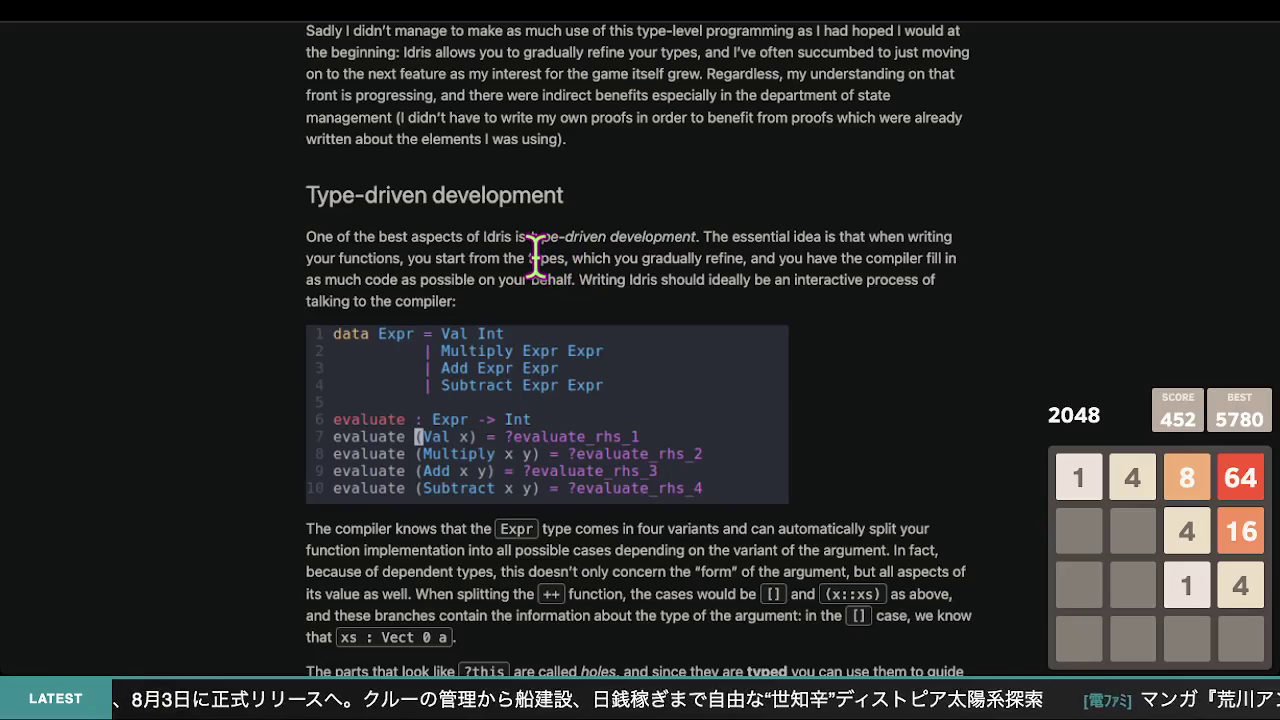
scroll(537, 251, up, 6)
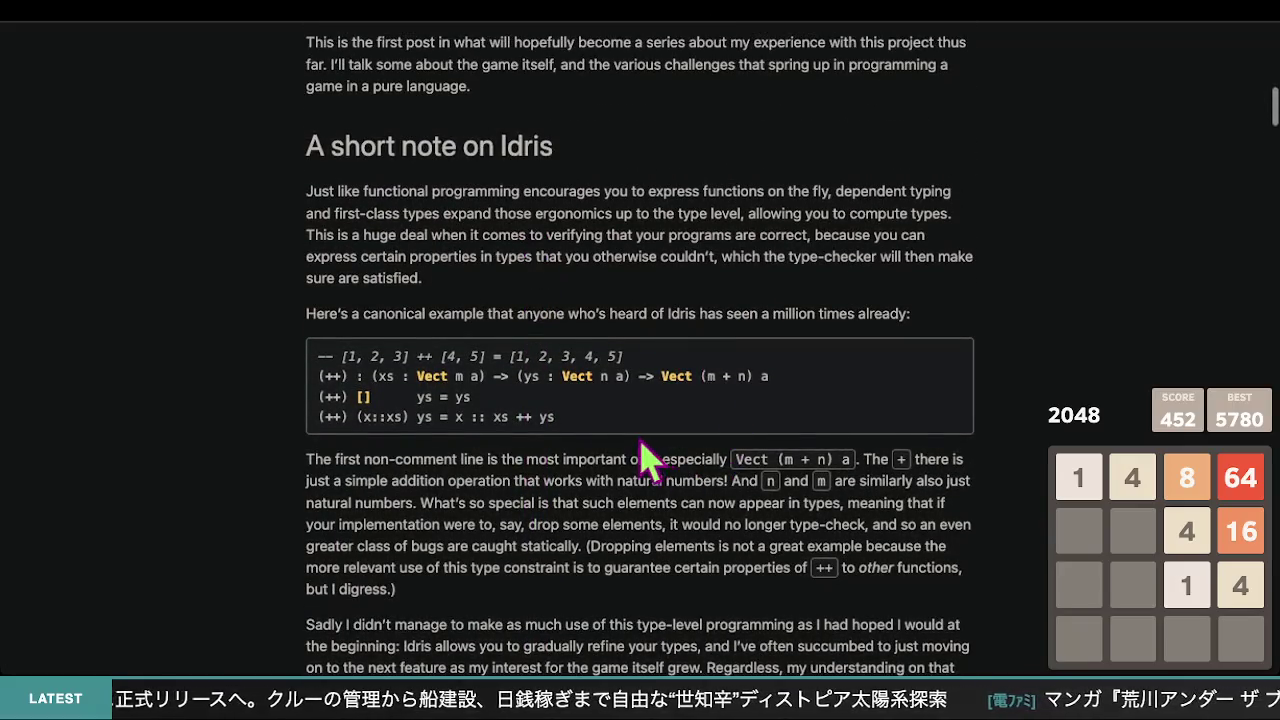
scroll(640, 455, down, 1)
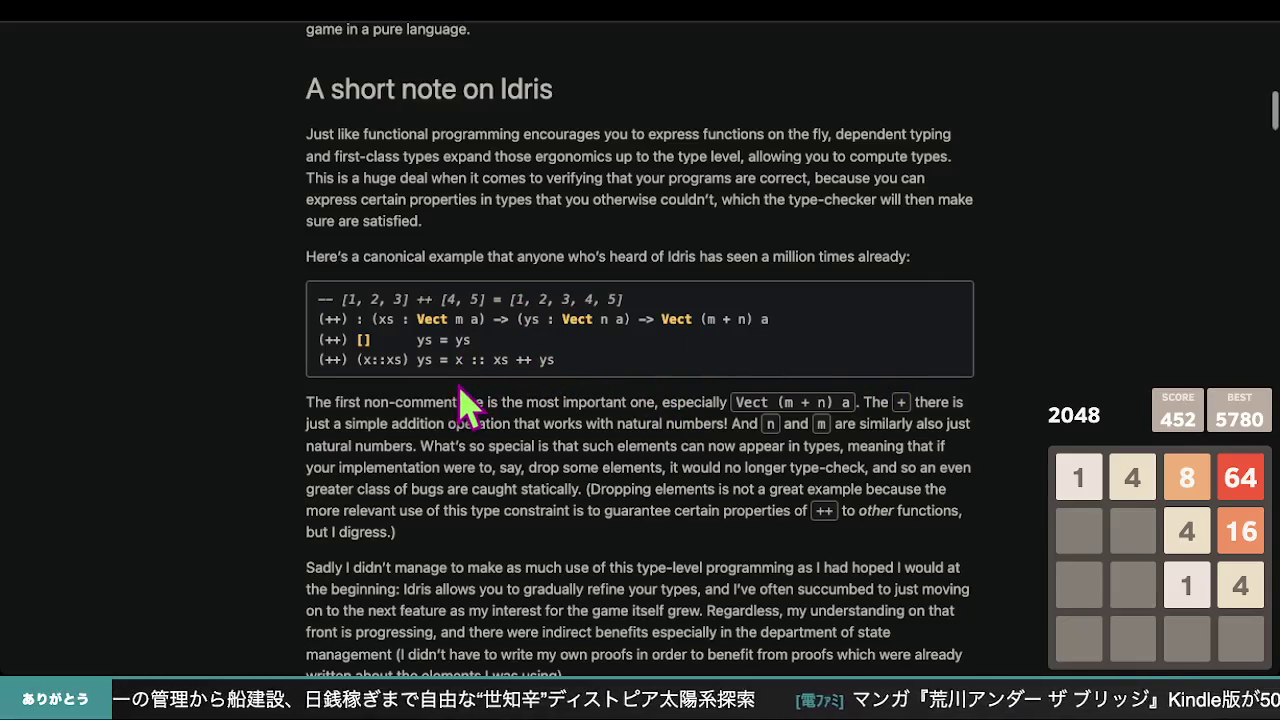
scroll(465, 404, down, 7)
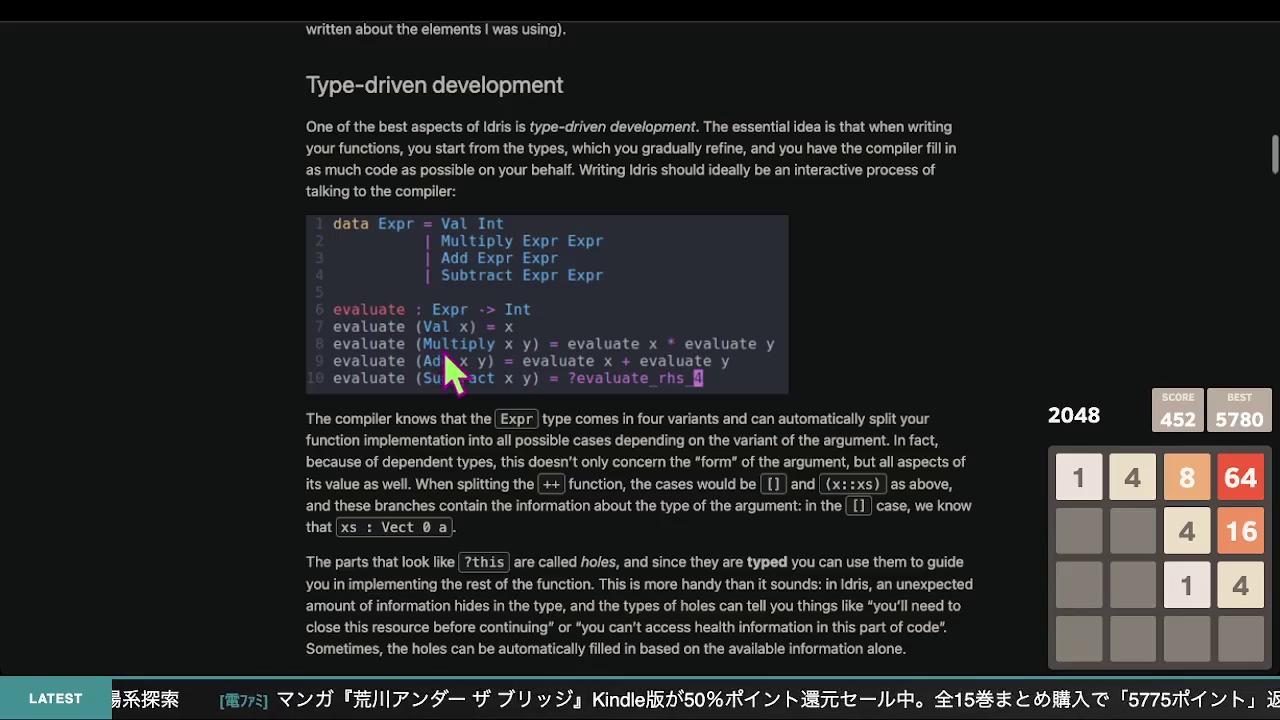
scroll(452, 372, down, 2)
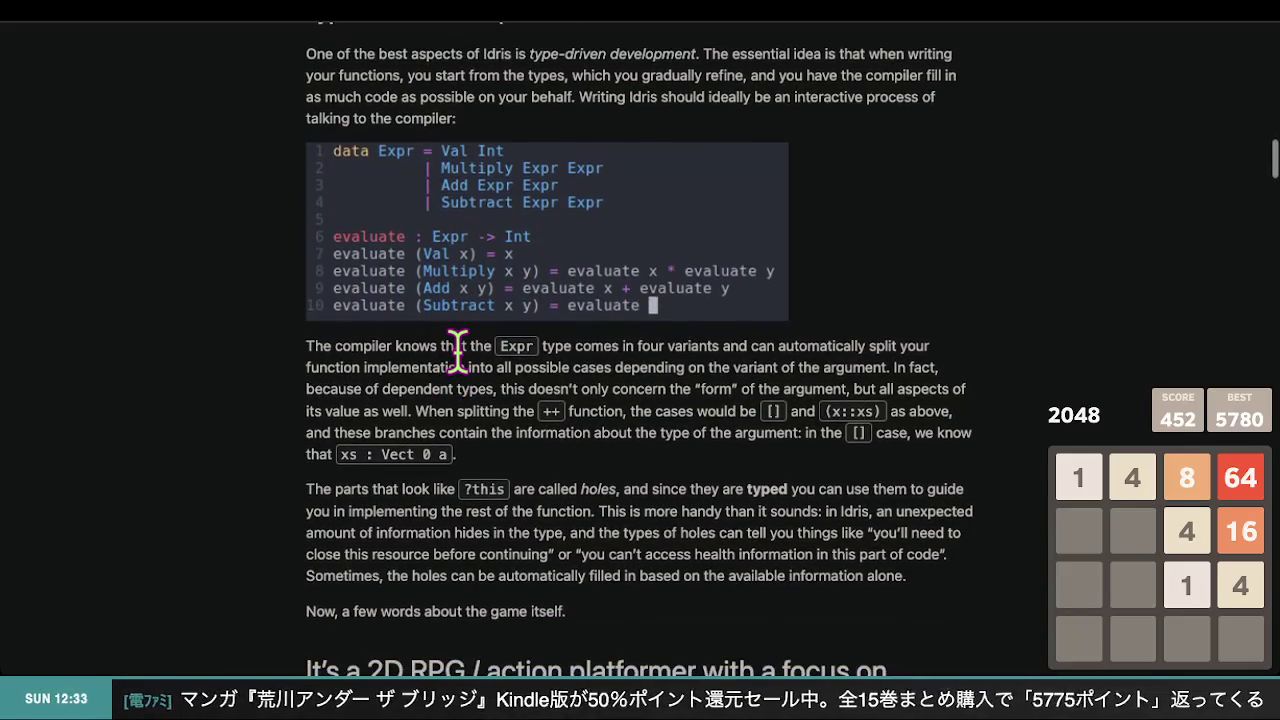
scroll(457, 350, up, 3)
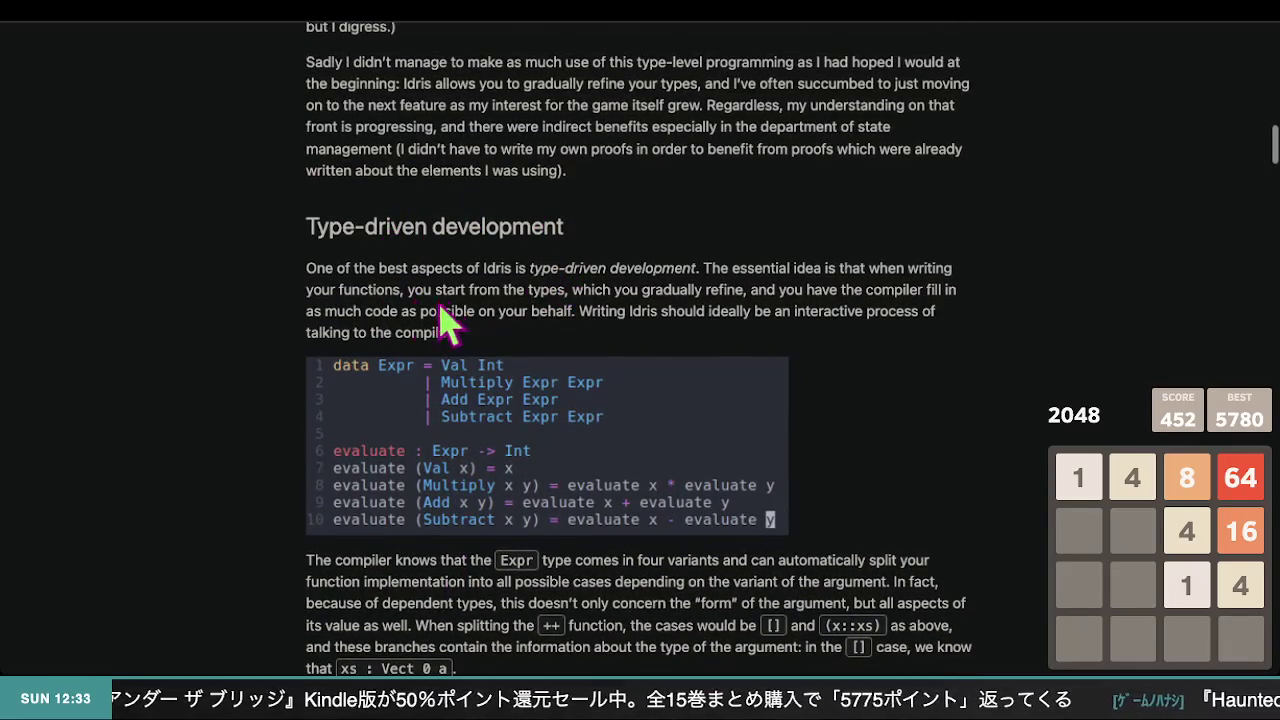
scroll(440, 318, down, 5)
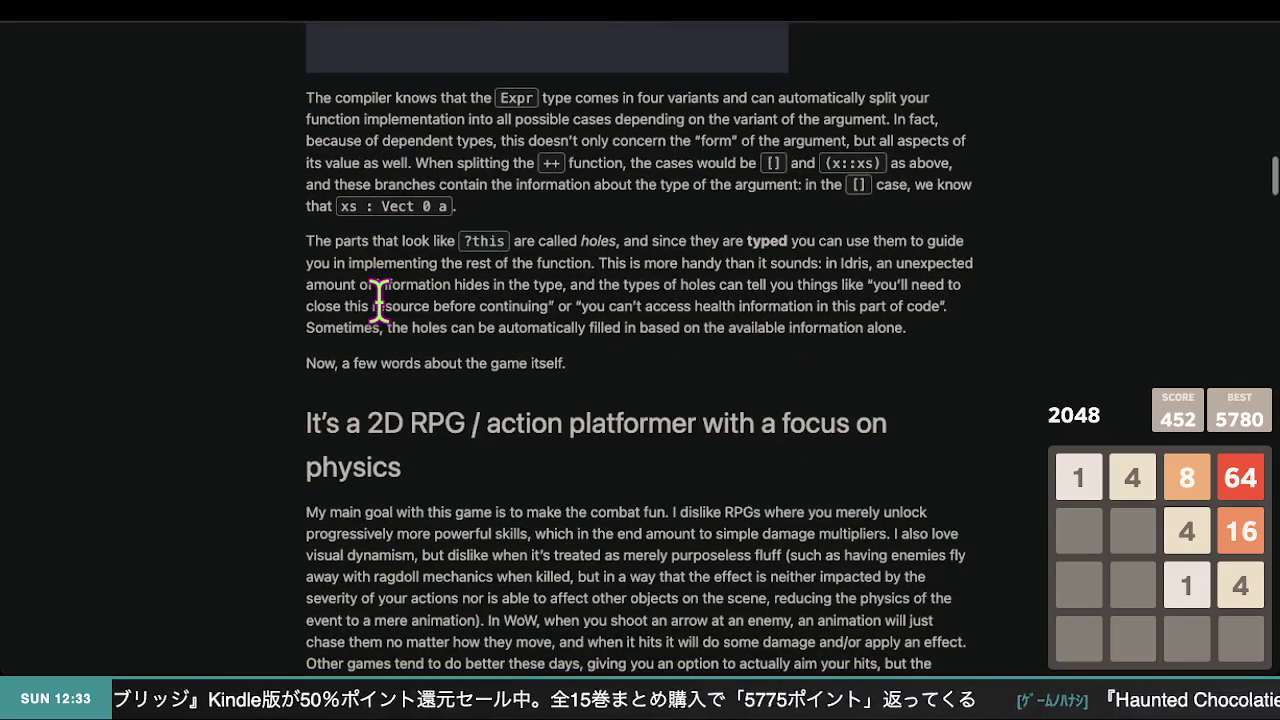
scroll(380, 300, down, 3)
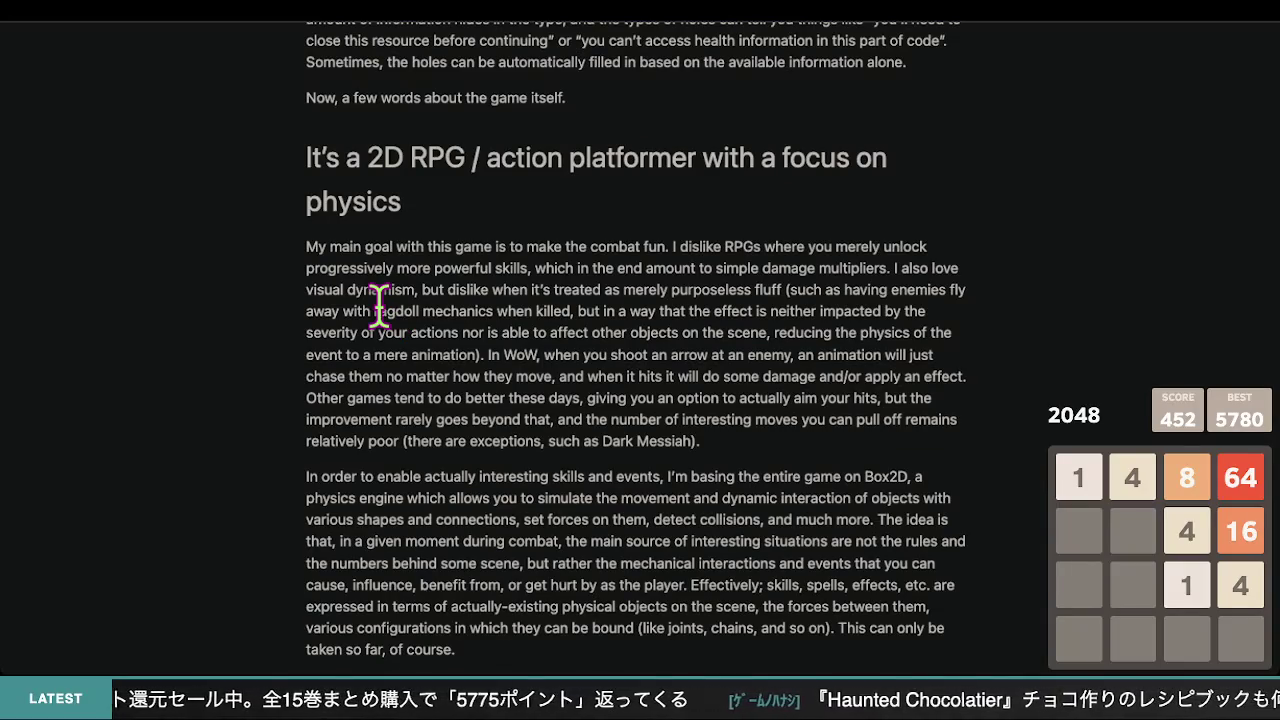
scroll(380, 300, down, 13)
scroll(382, 312, down, 8)
scroll(380, 310, up, 5)
scroll(379, 308, down, 1)
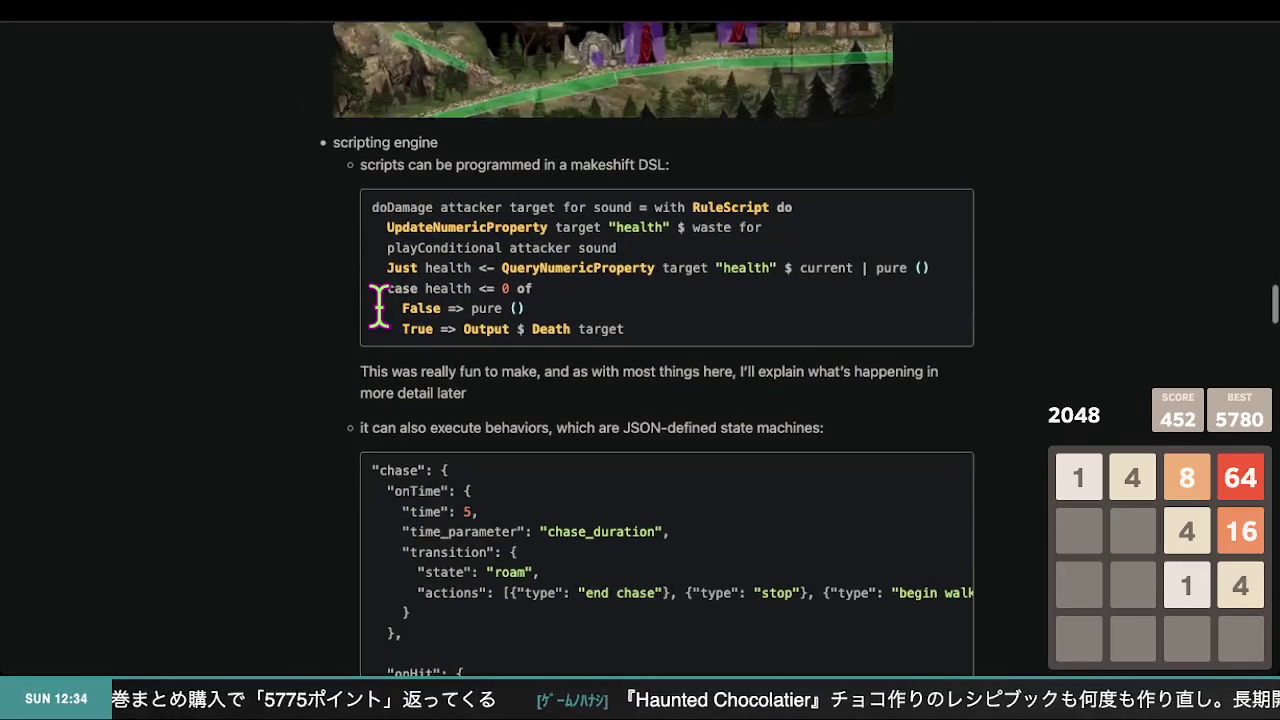
scroll(379, 305, up, 20)
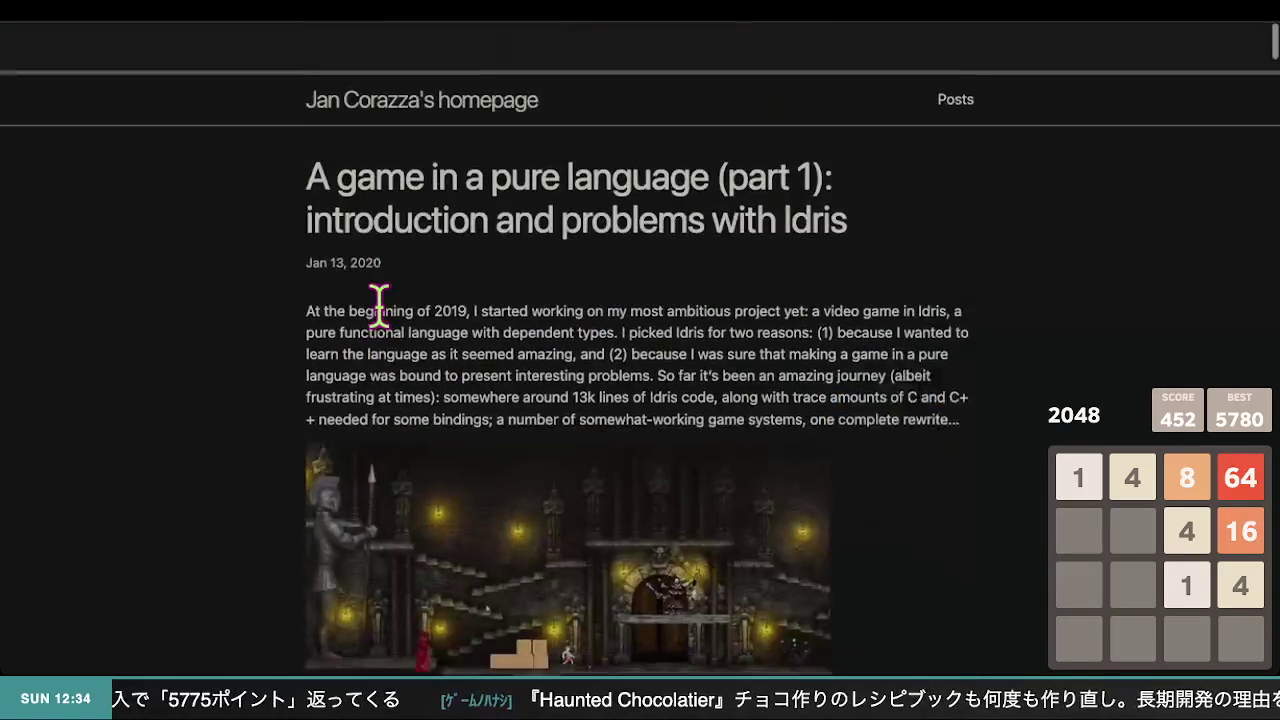
scroll(379, 305, down, 1)
scroll(14, 206, down, 5)
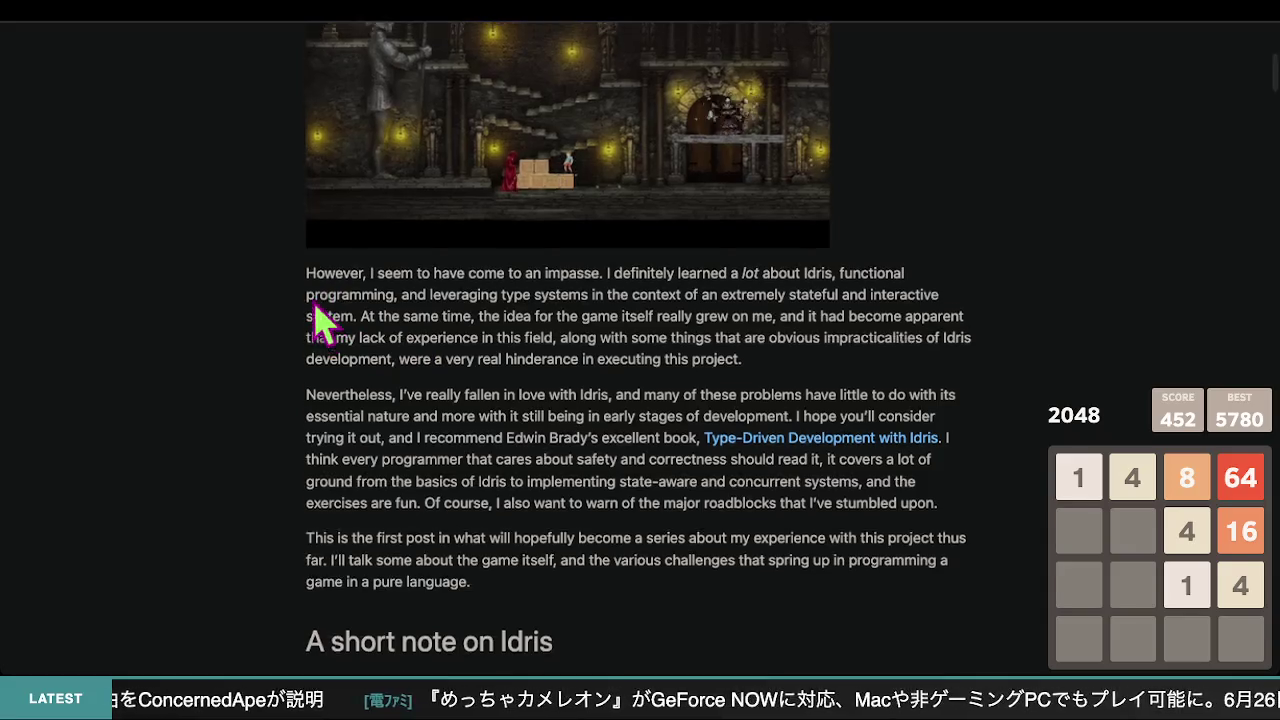
scroll(290, 317, up, 5)
scroll(290, 317, down, 10)
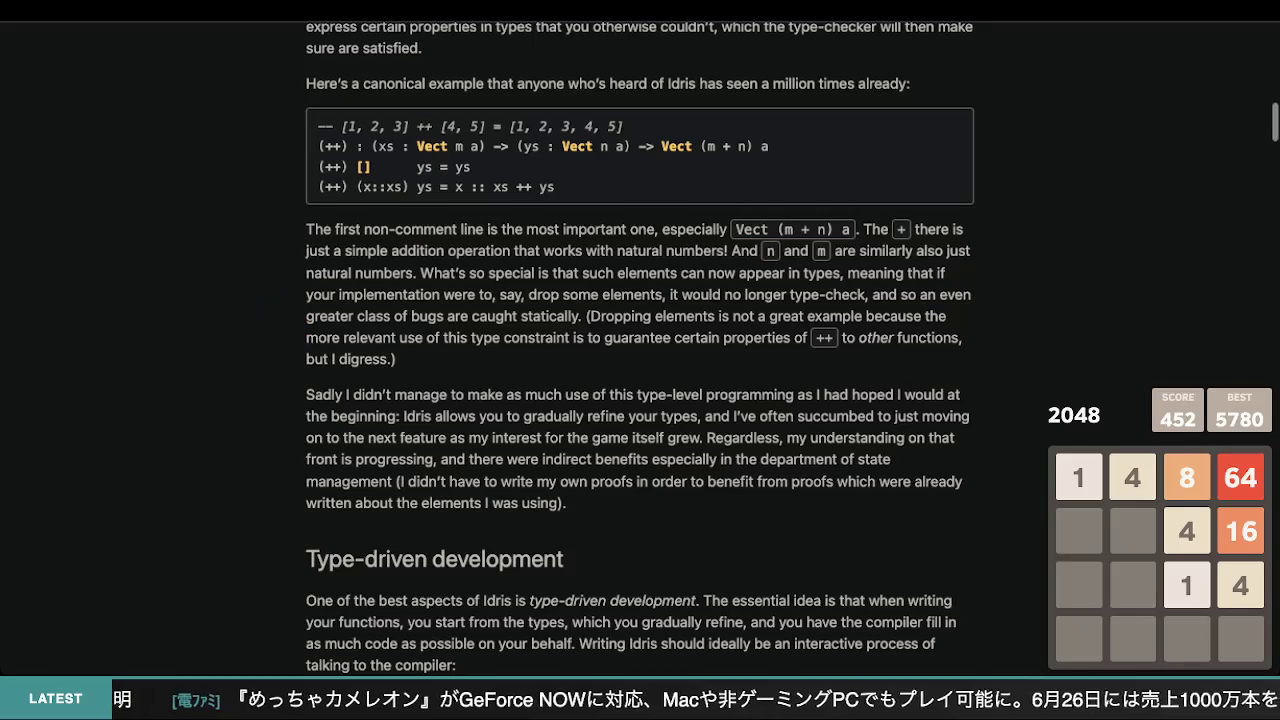
scroll(611, 323, up, 10)
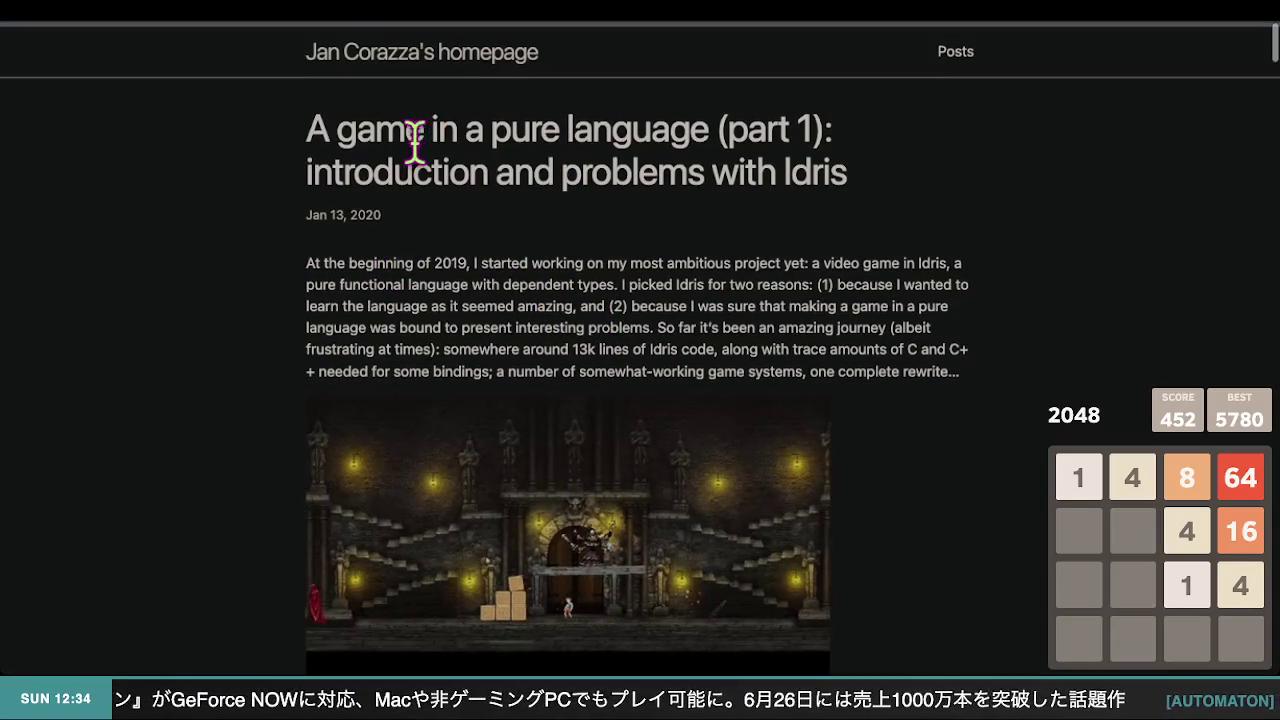
scroll(414, 143, down, 4)
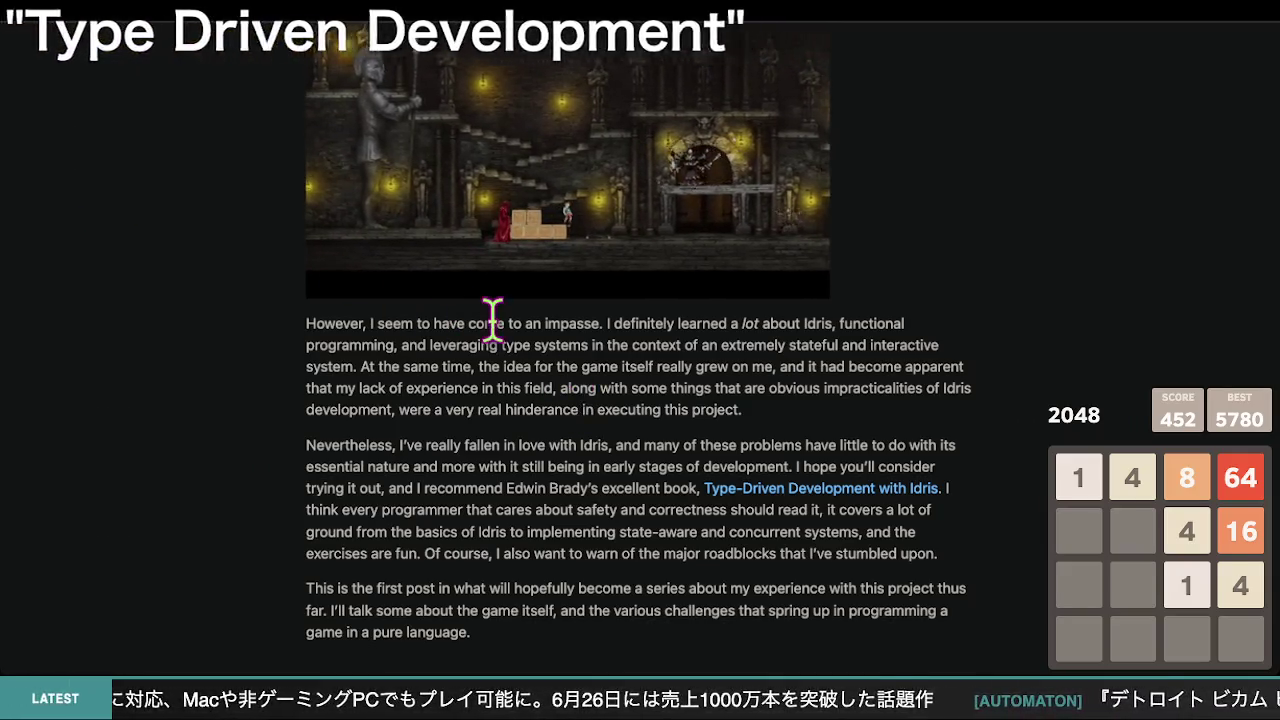
scroll(580, 297, down, 3)
scroll(564, 278, down, 6)
scroll(550, 276, up, 1)
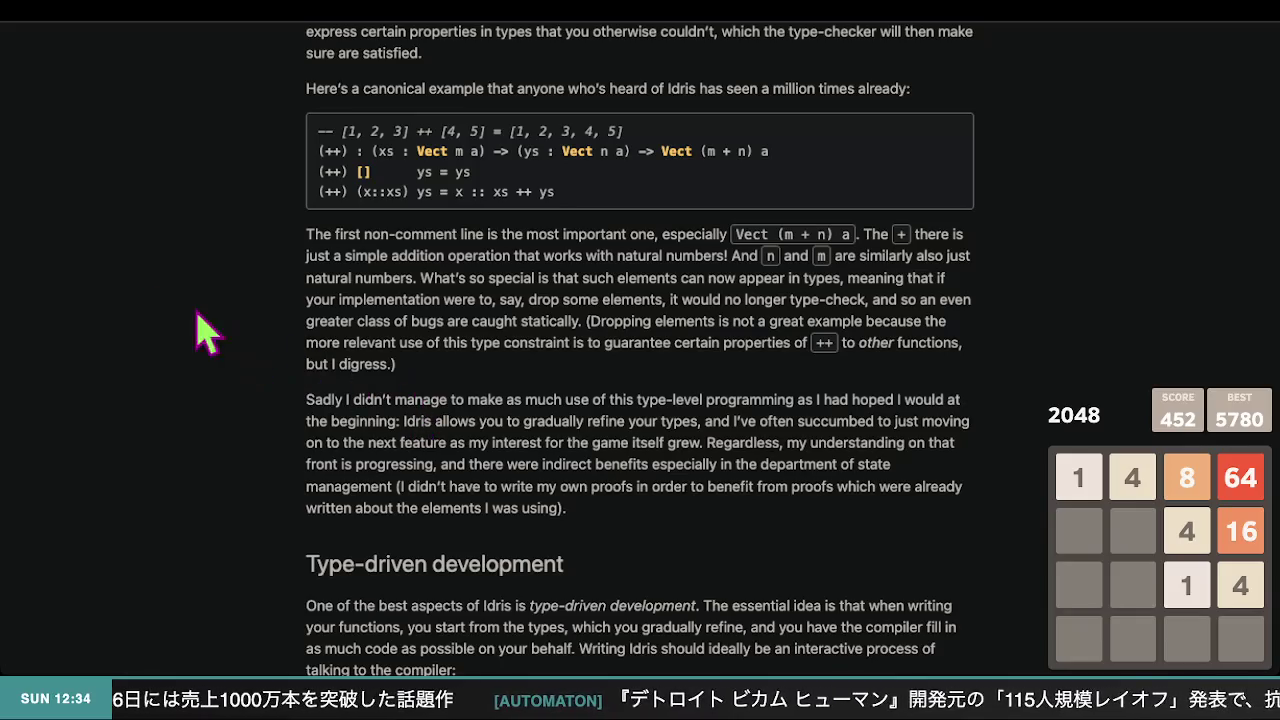
scroll(190, 325, up, 10)
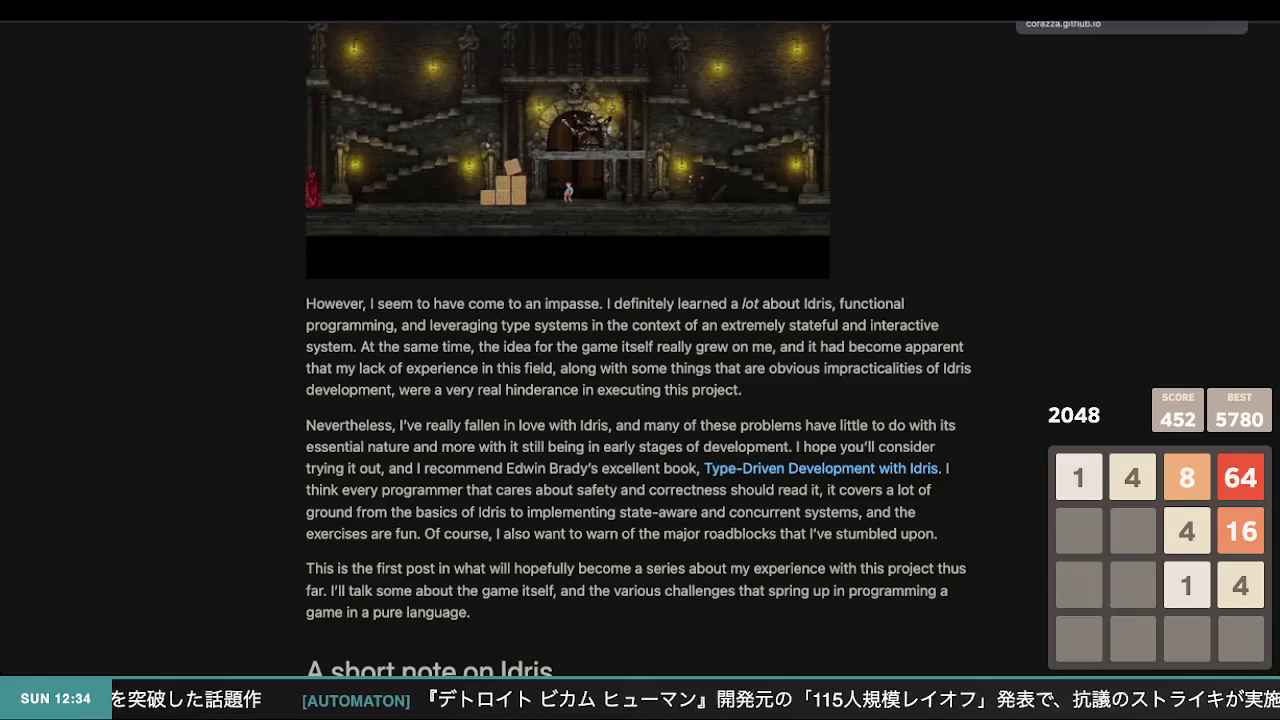
- Return to the 'Idris2 game' Google Images results and scroll through them
click(1120, 10)
scroll(526, 371, down, 5)
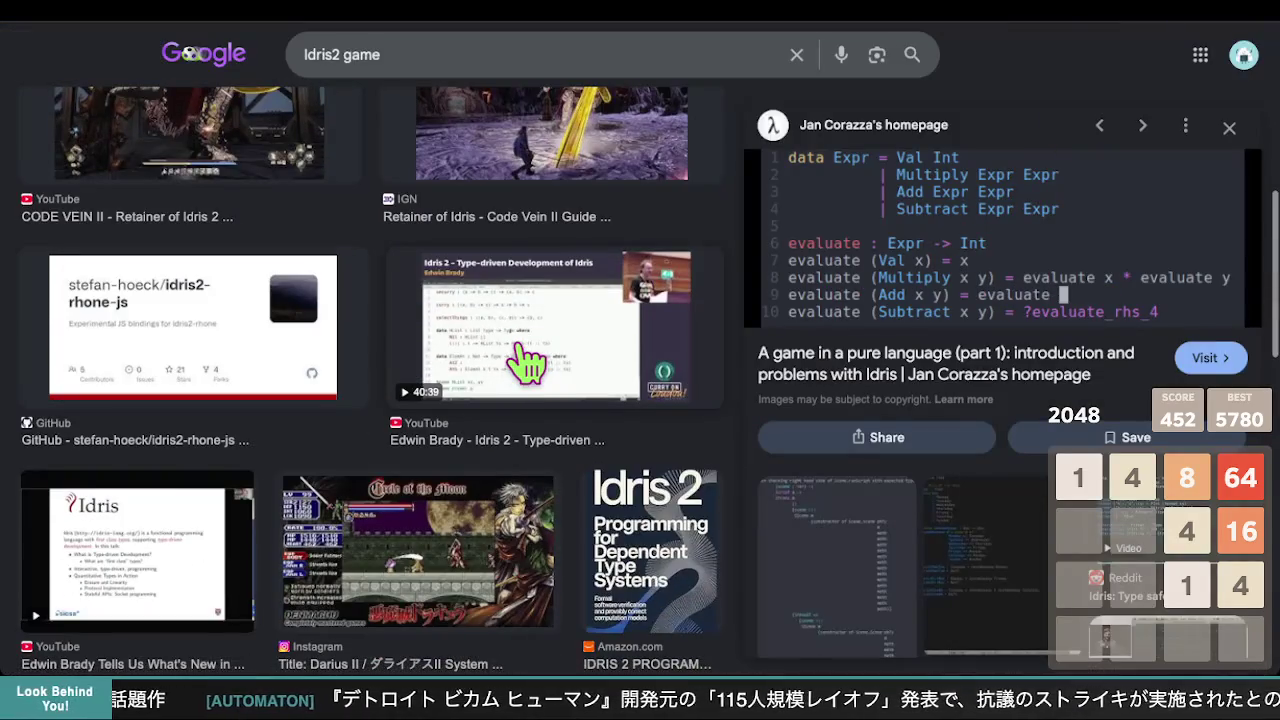
scroll(529, 360, down, 3)
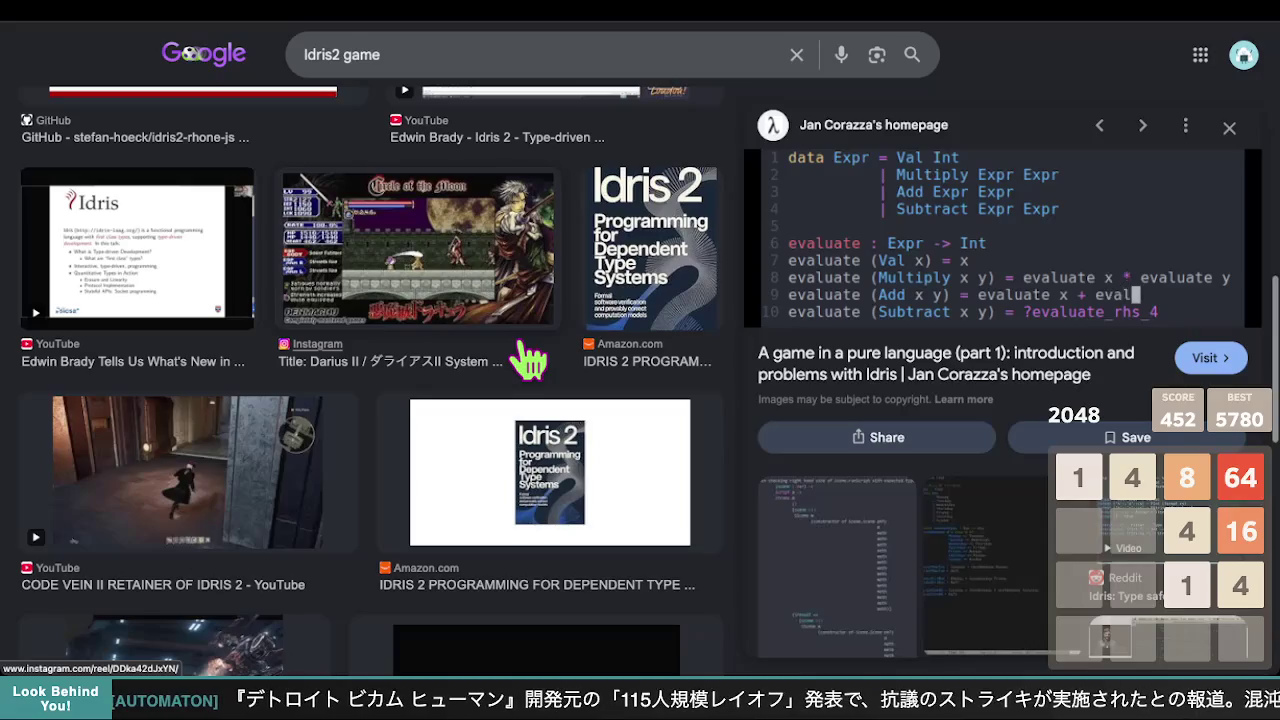
scroll(529, 360, down, 2)
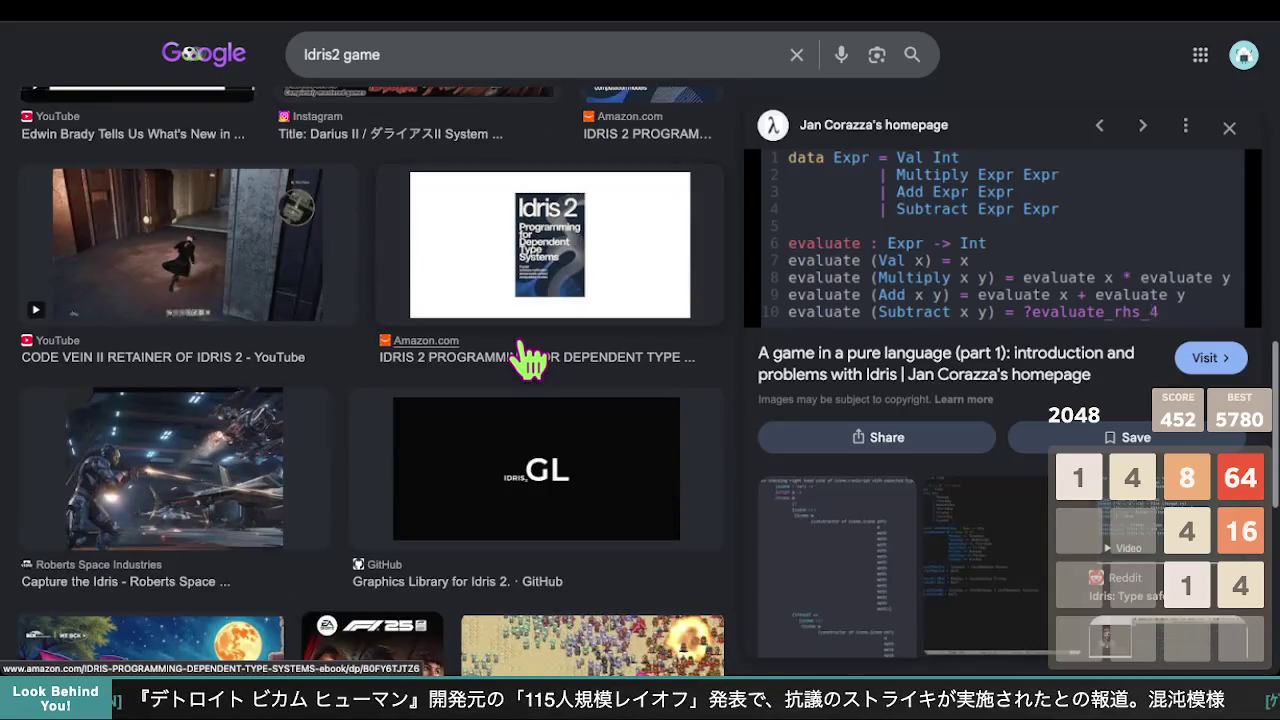
scroll(529, 360, down, 1)
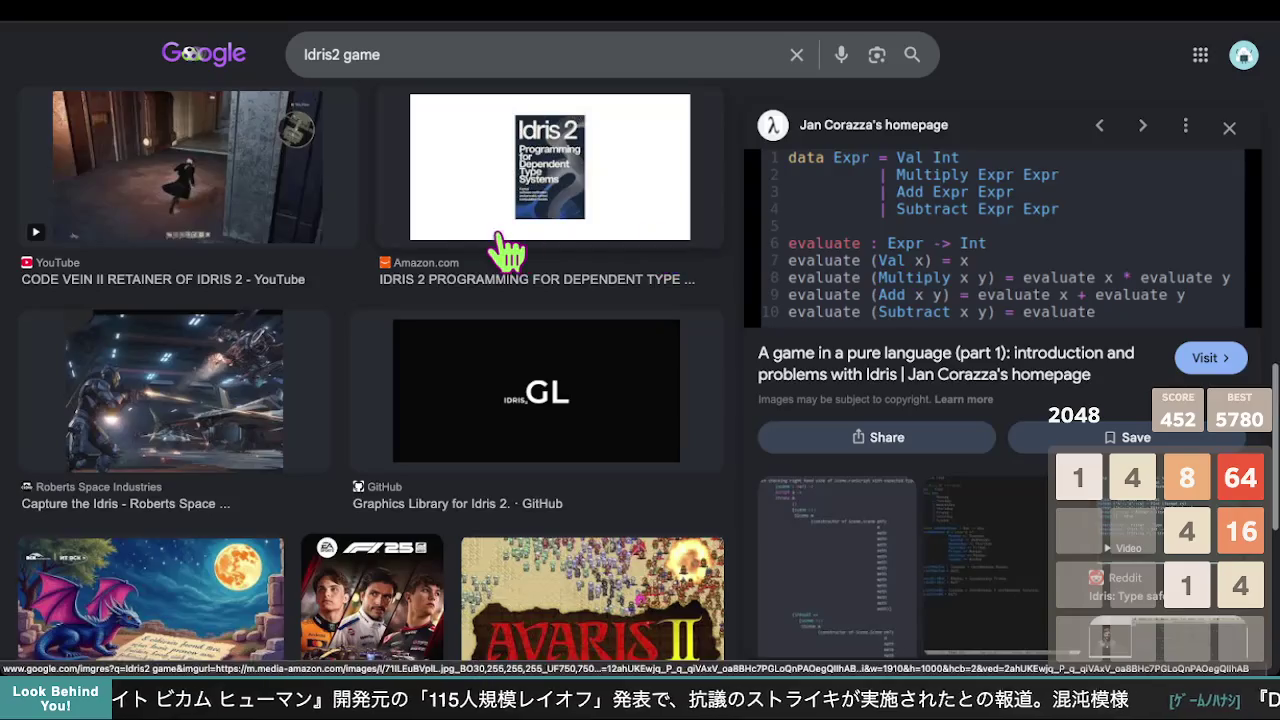
scroll(507, 253, up, 10)
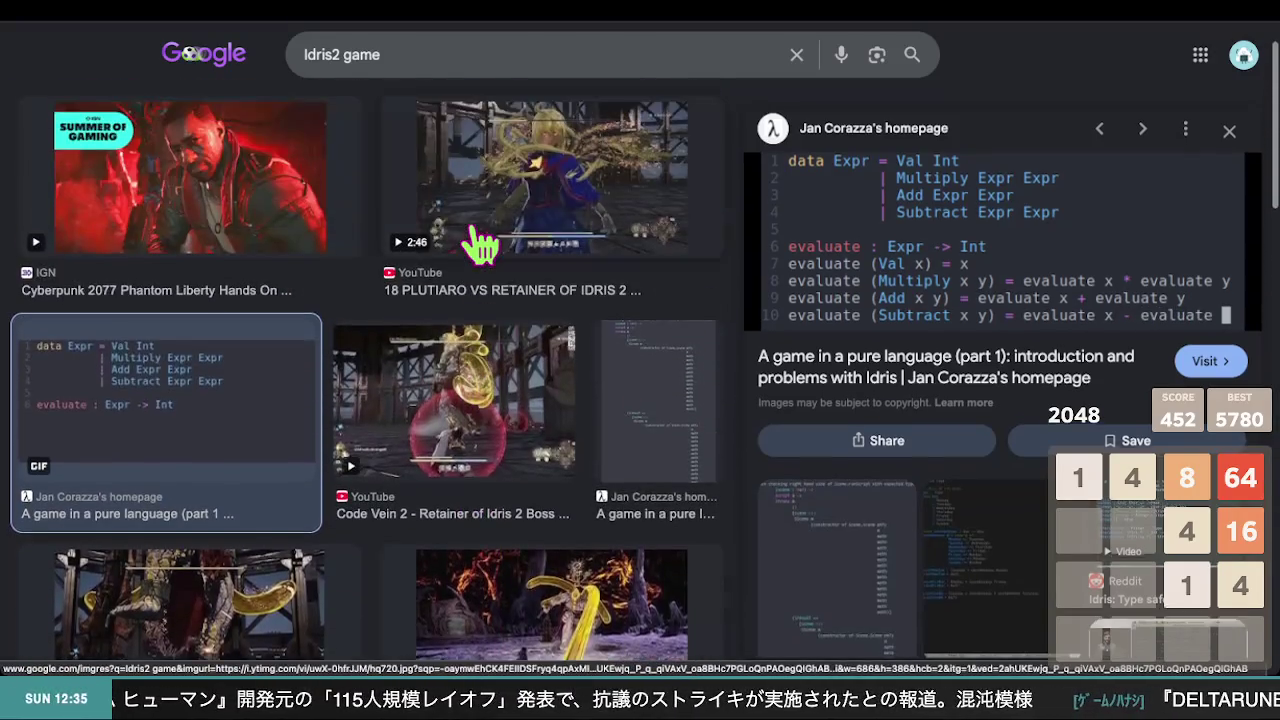
- Shorten the image search query to just 'Idris2' and run it
click(466, 58)
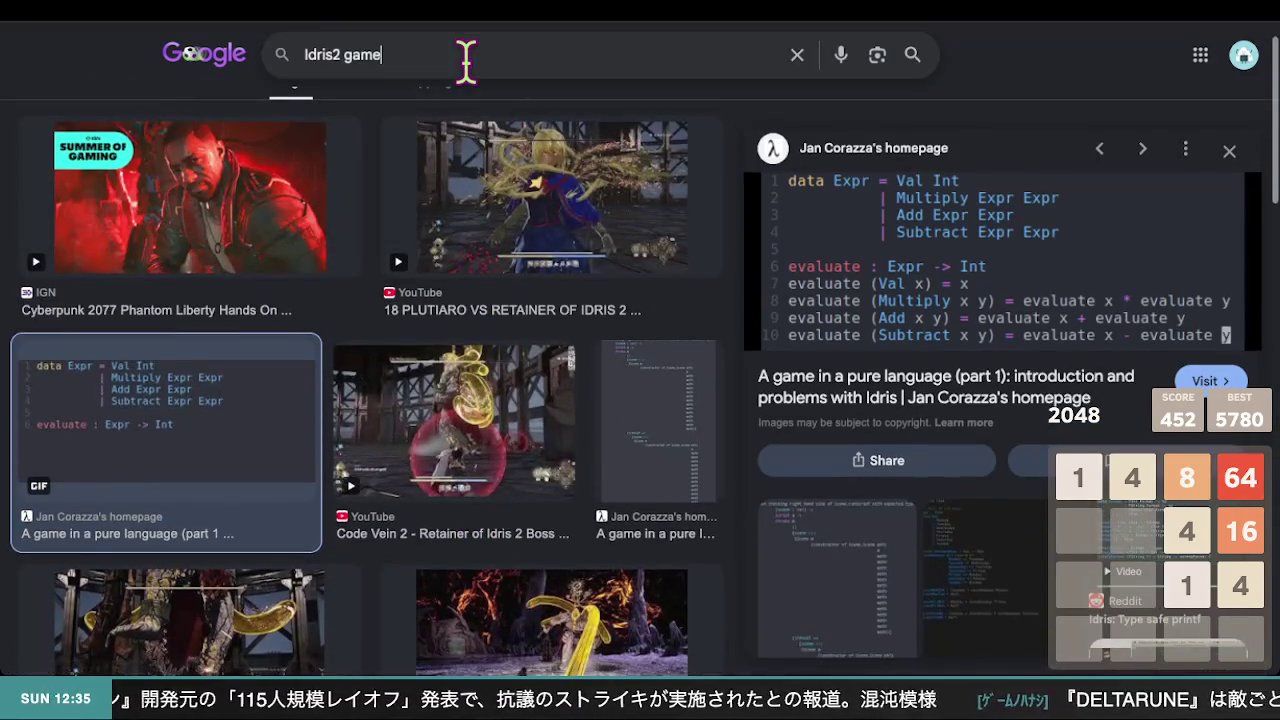
key(BackSpace)
key(BackSpace)
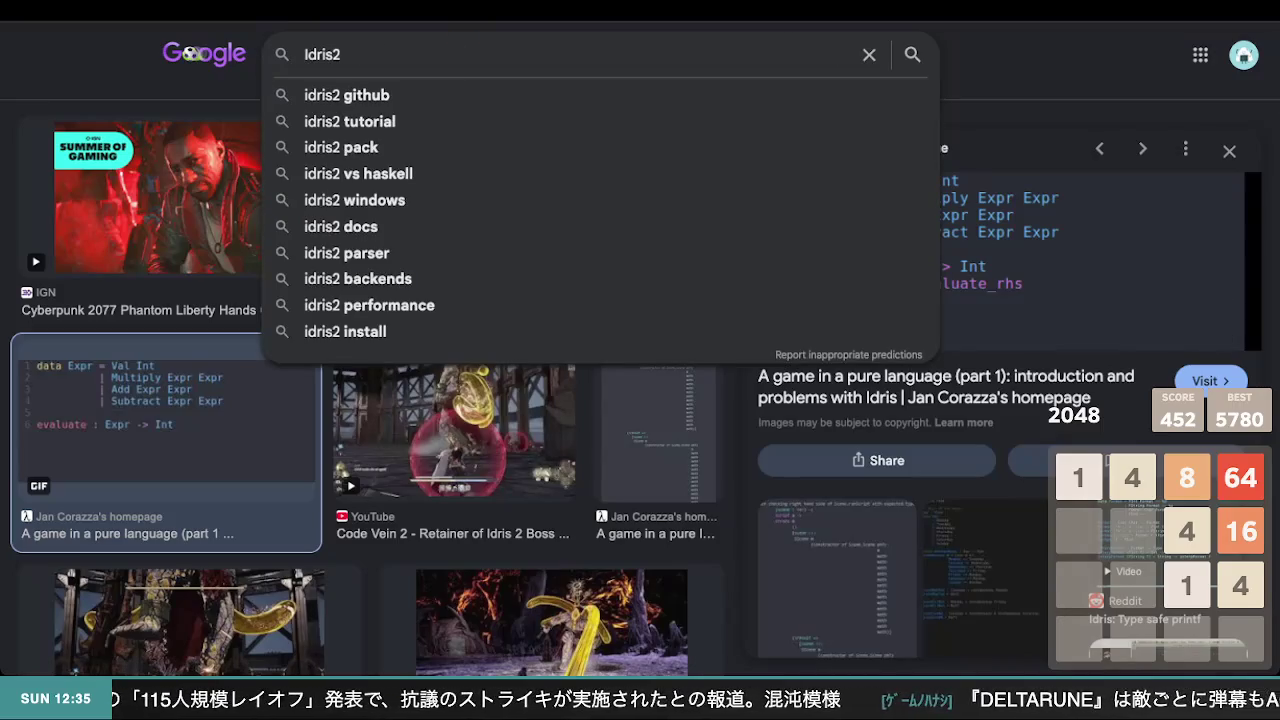
key(Return)
- Preview the idris2-vim GitHub result and open its repository page
scroll(593, 238, down, 2)
scroll(593, 238, up, 1)
scroll(593, 238, up, 1)
click(480, 286)
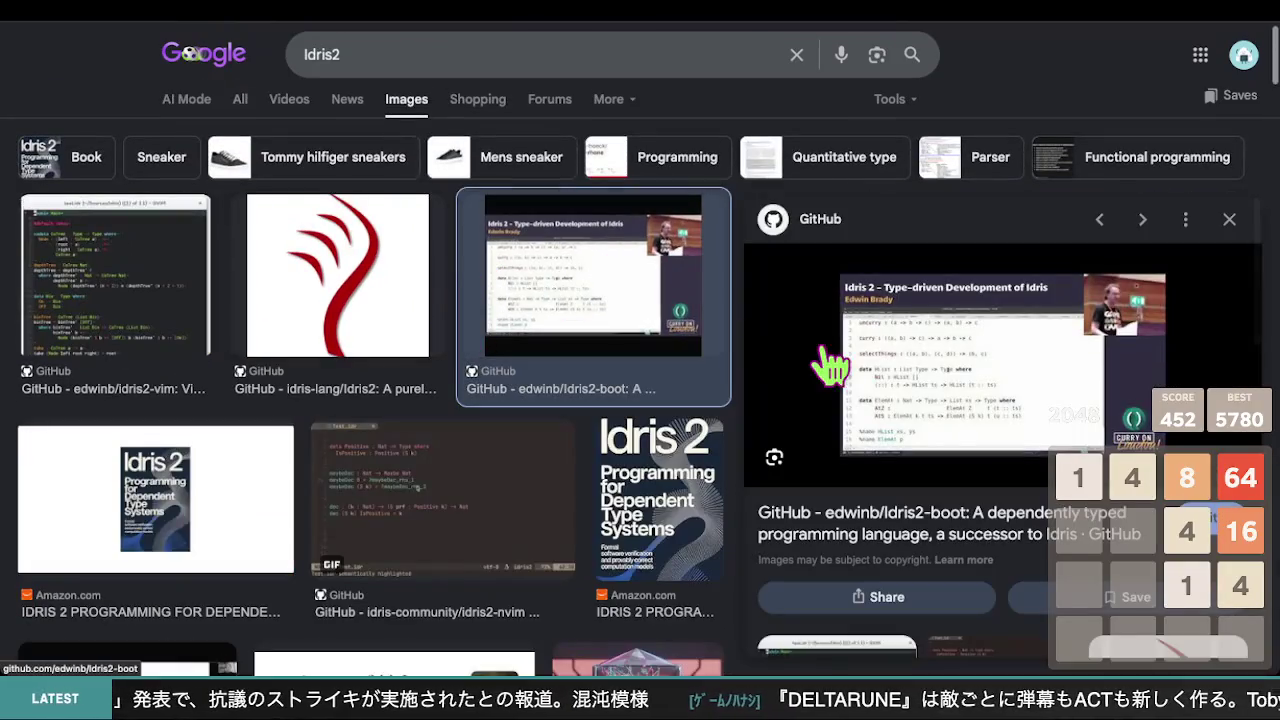
click(100, 286)
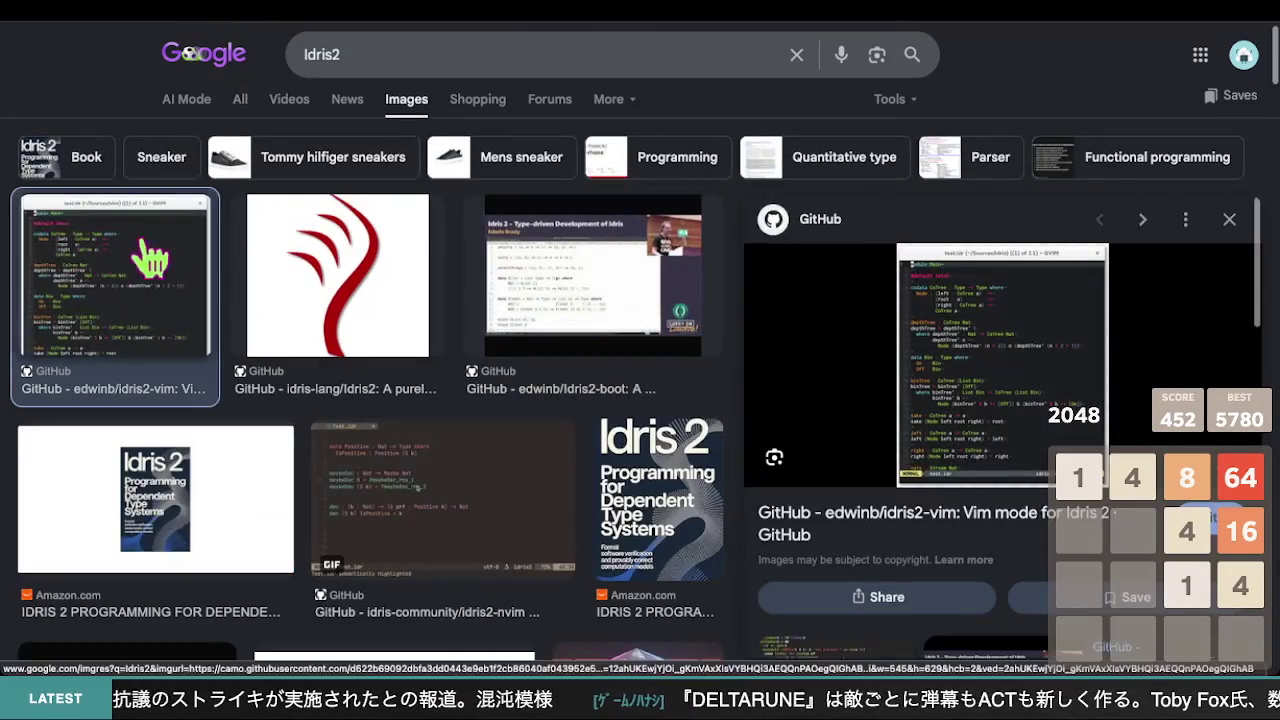
click(1008, 392)
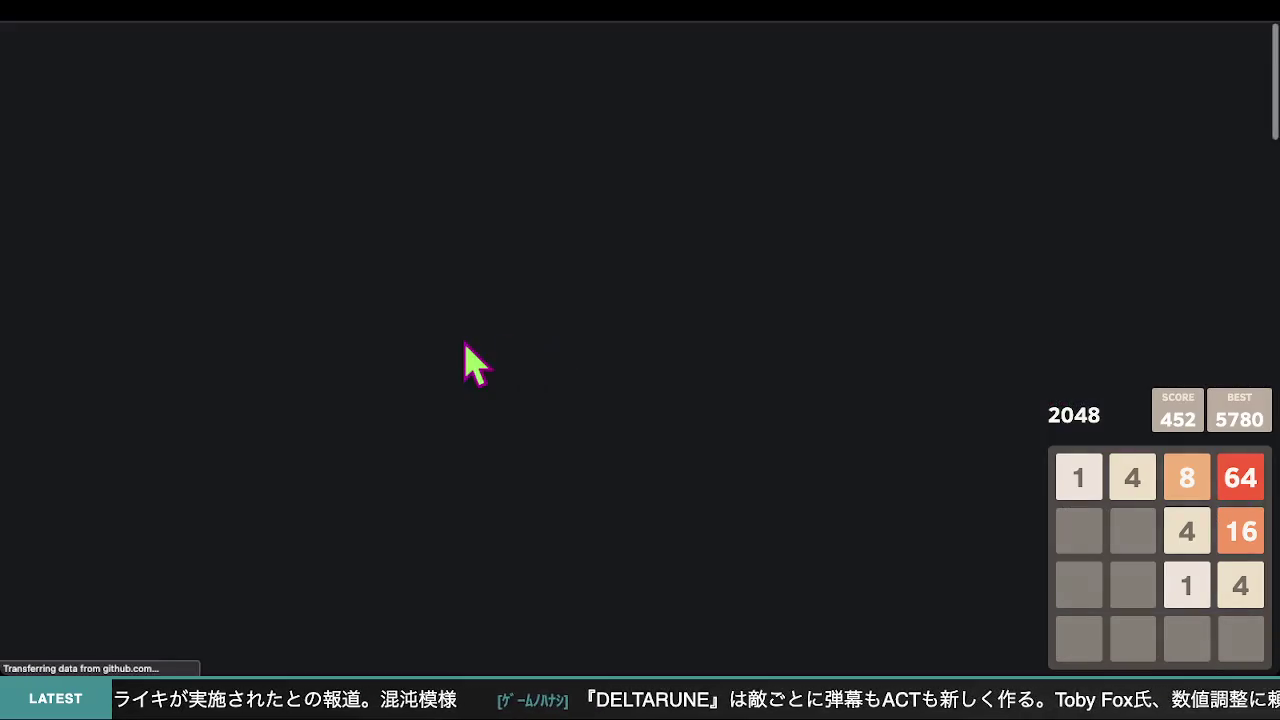
- Scroll to the idris2-vim README and enlarge the page zoom with Ctrl+plus
scroll(508, 337, down, 10)
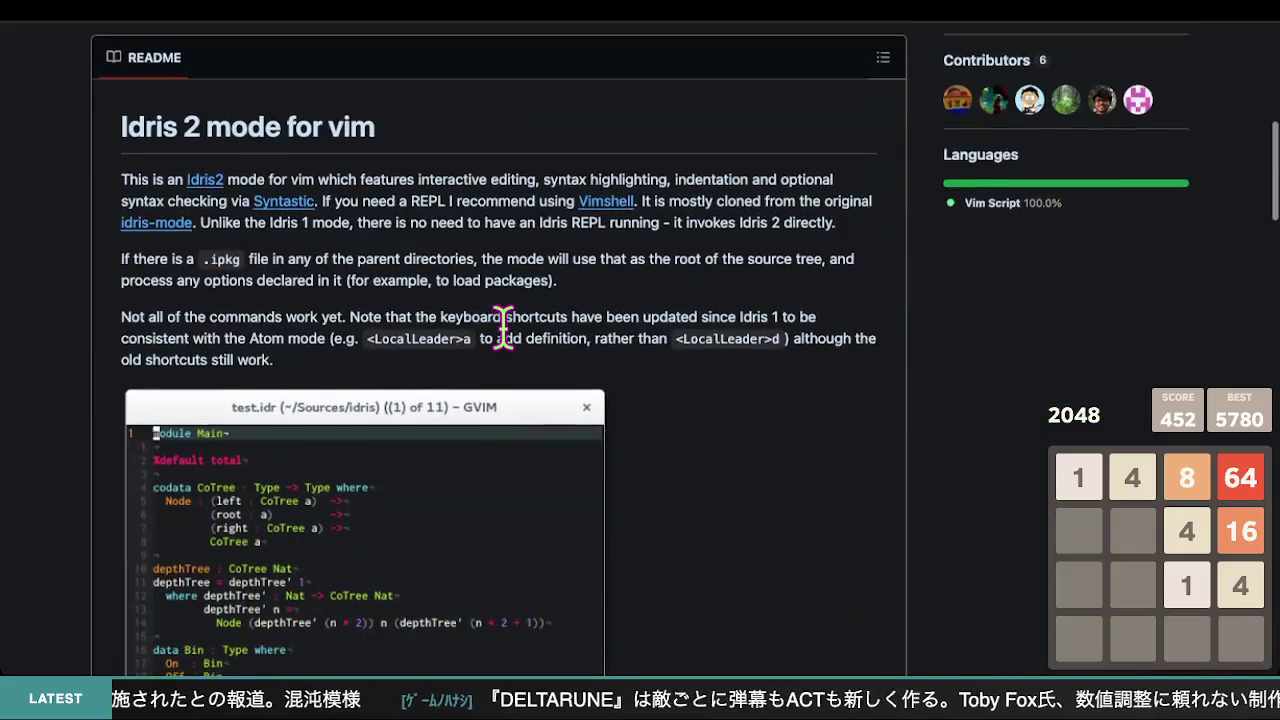
scroll(172, 285, up, 4)
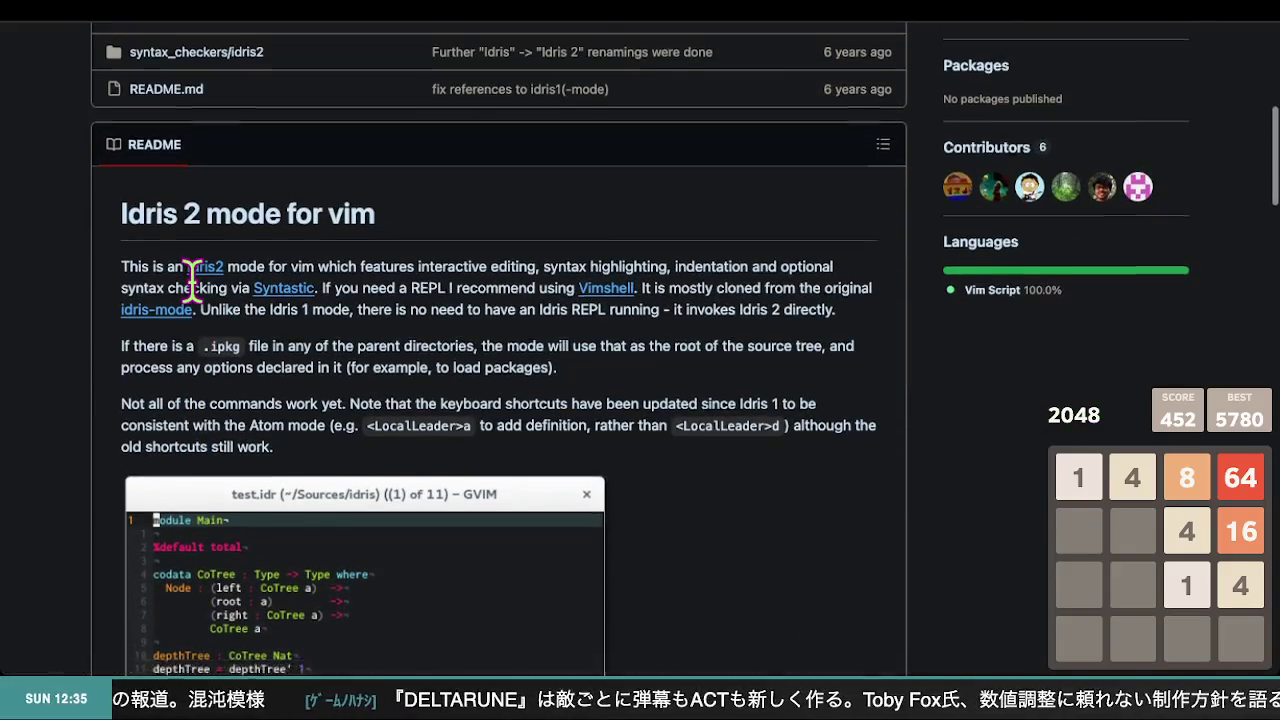
scroll(170, 265, down, 3)
scroll(203, 300, up, 3)
scroll(190, 285, down, 6)
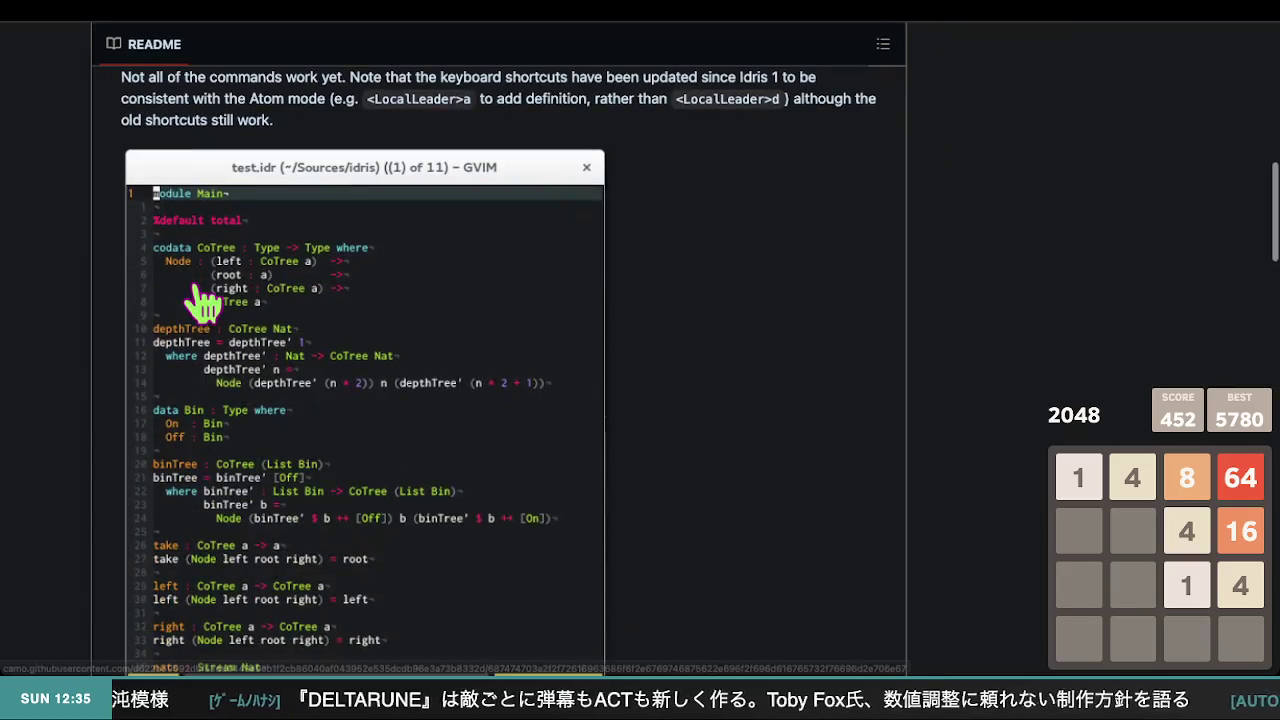
key(ctrl+plus)
key(ctrl+plus)
key(ctrl+plus)
key(ctrl+plus)
- Read past the test.idr editor screenshot down to the Pathogen git clone installation steps
scroll(271, 286, down, 3)
scroll(271, 286, up, 1)
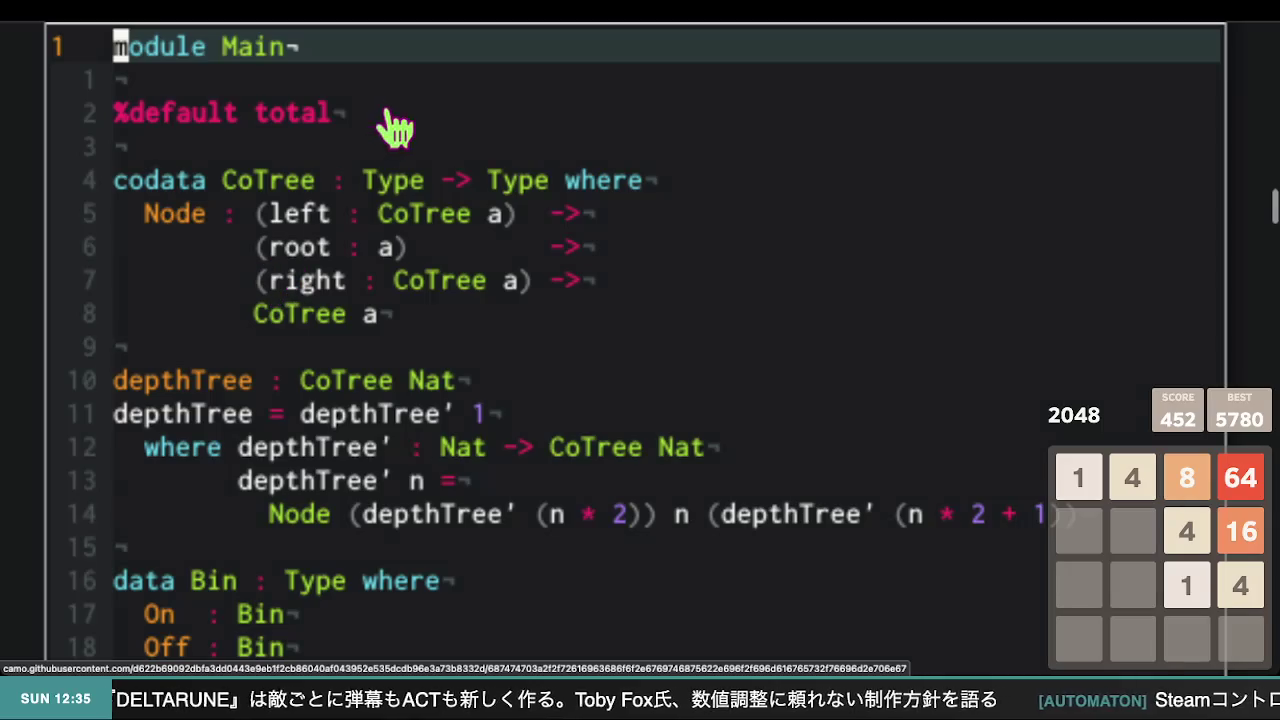
scroll(370, 228, down, 1)
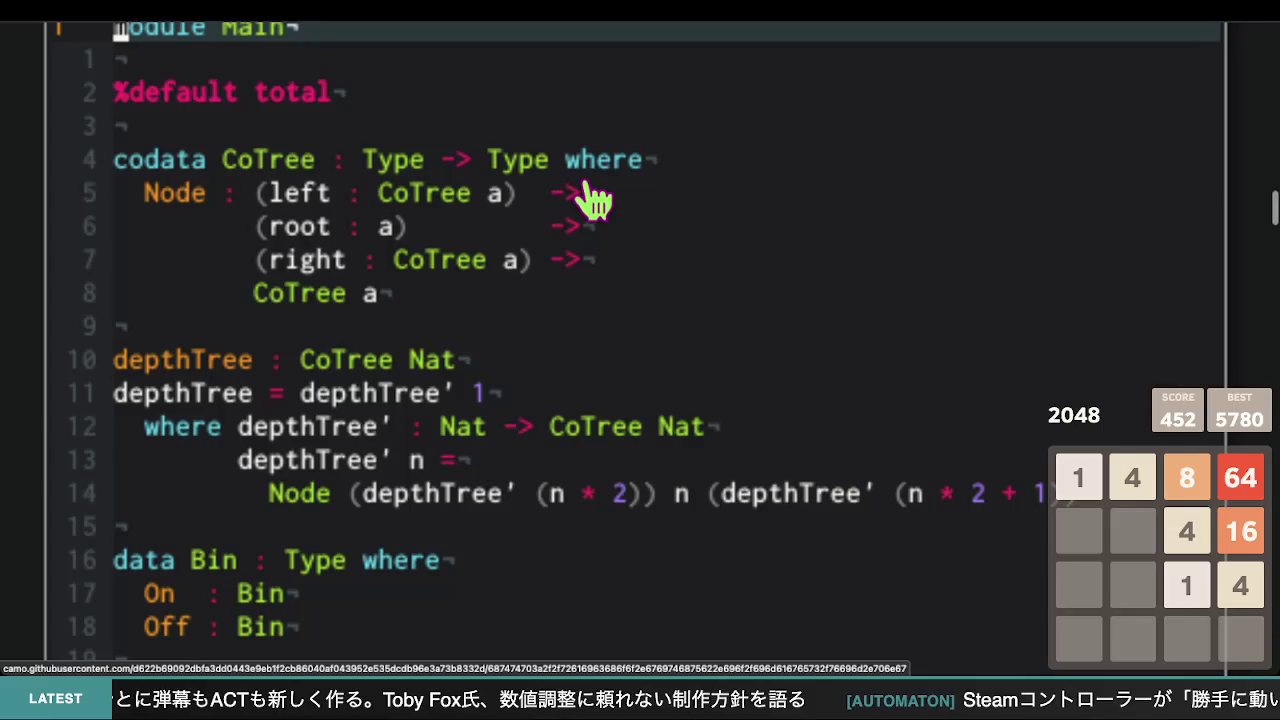
scroll(510, 257, down, 3)
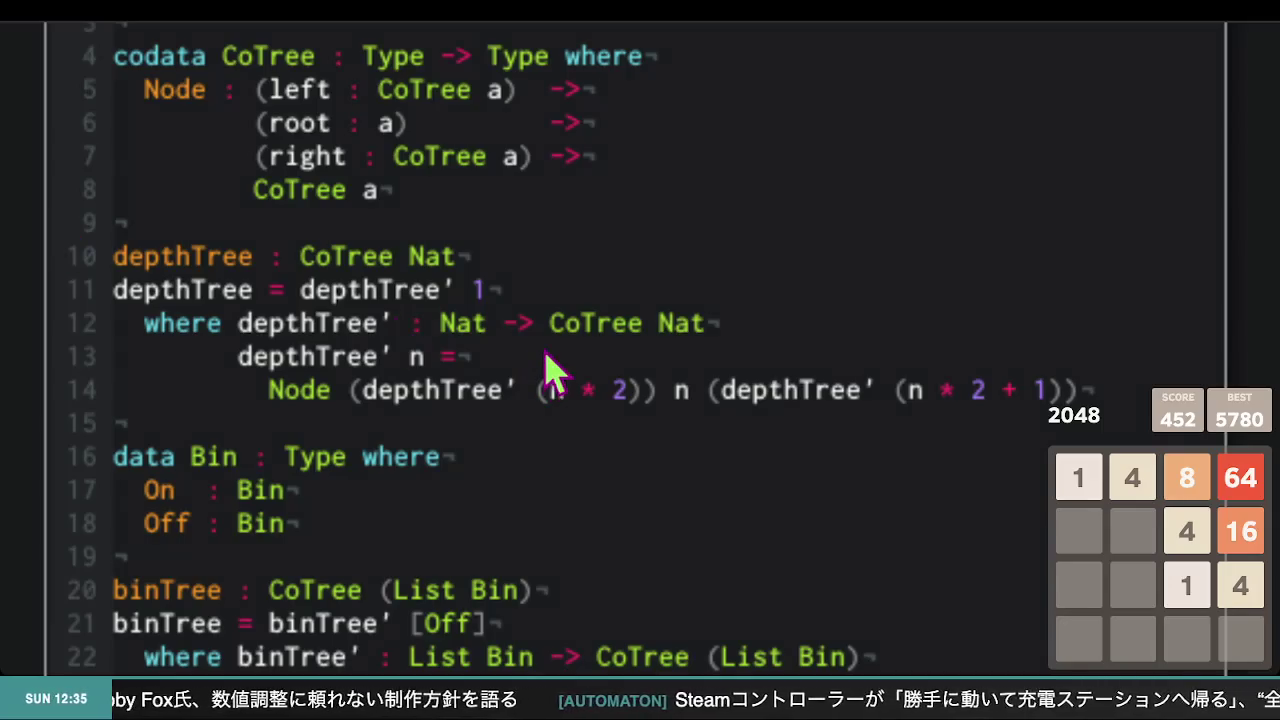
scroll(522, 337, down, 1)
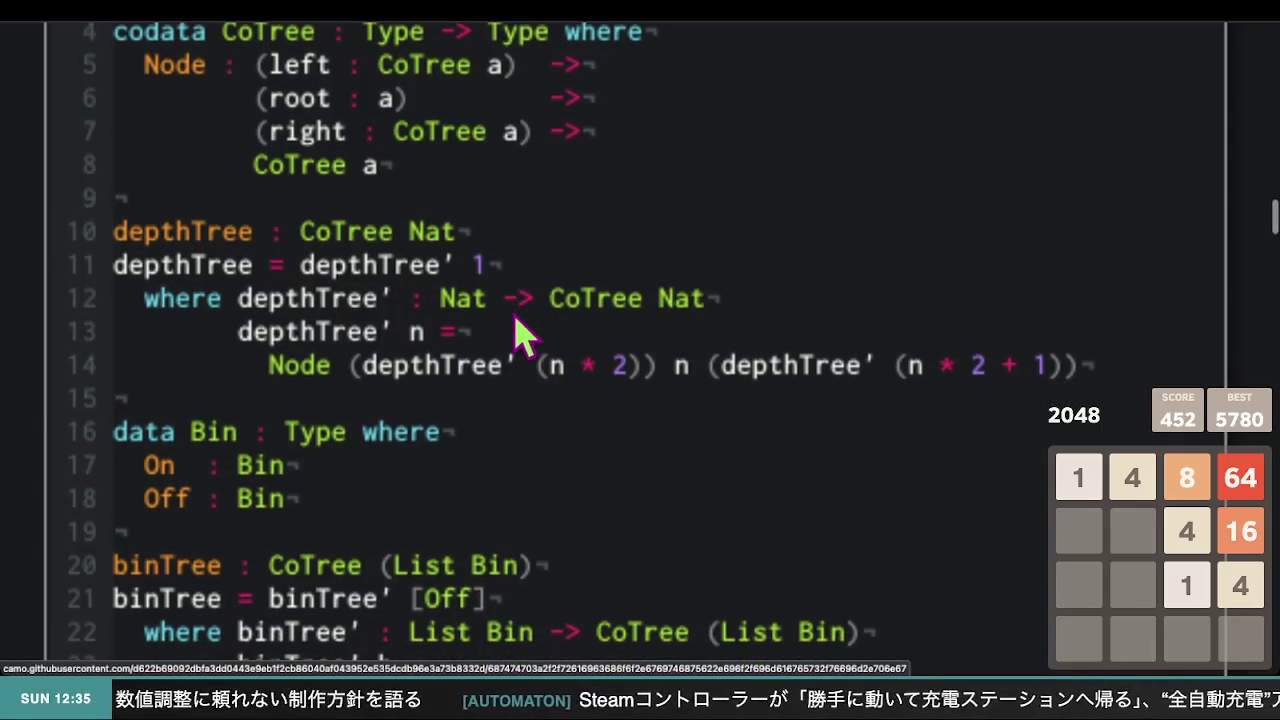
scroll(522, 337, up, 3)
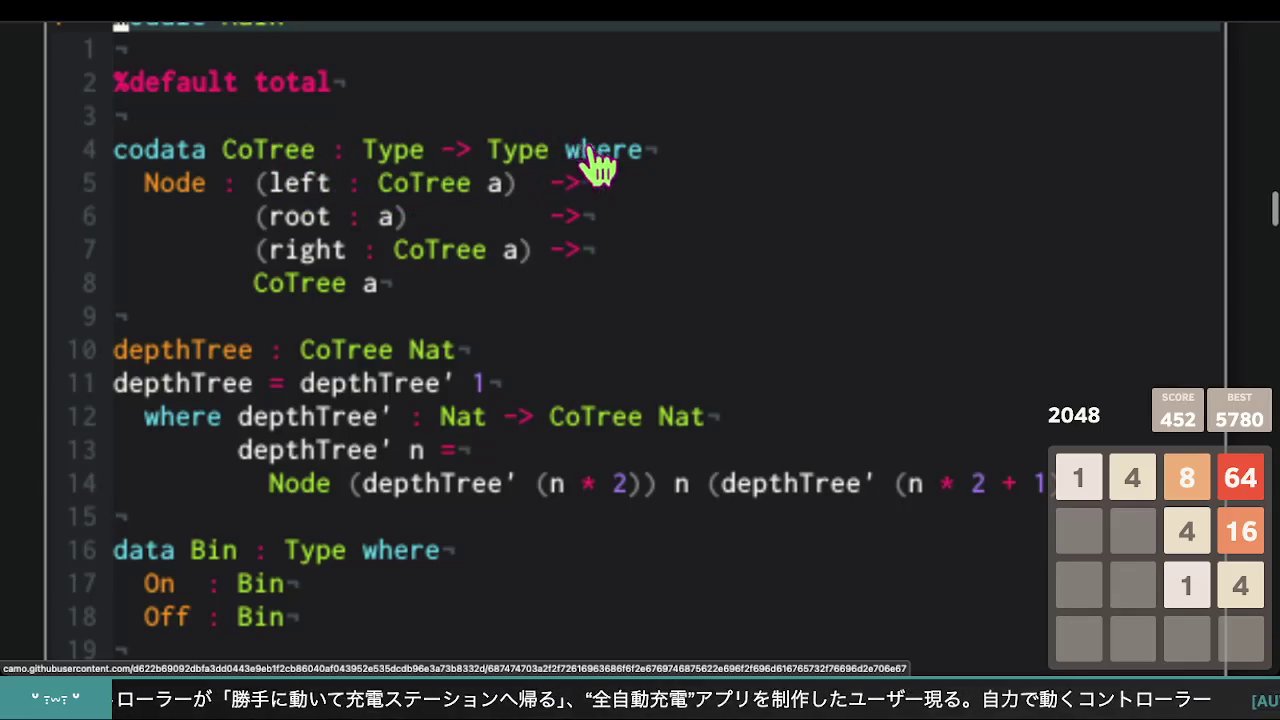
scroll(451, 325, down, 2)
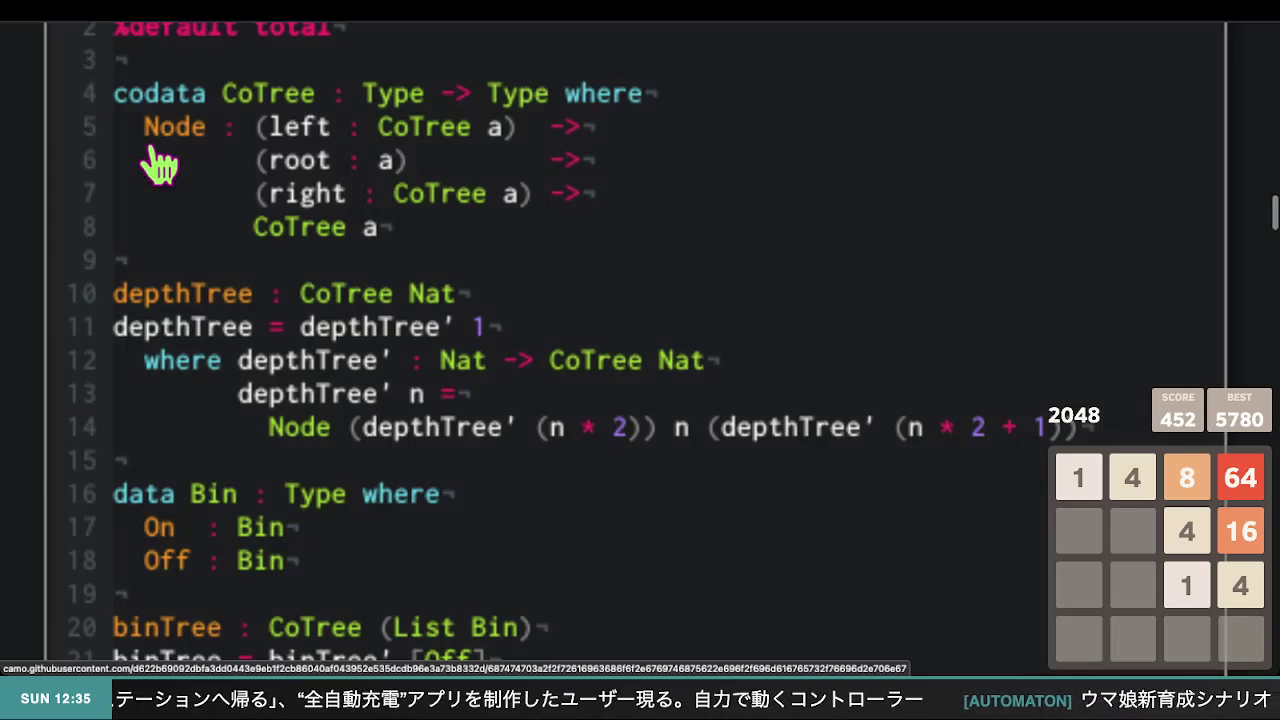
scroll(240, 332, down, 3)
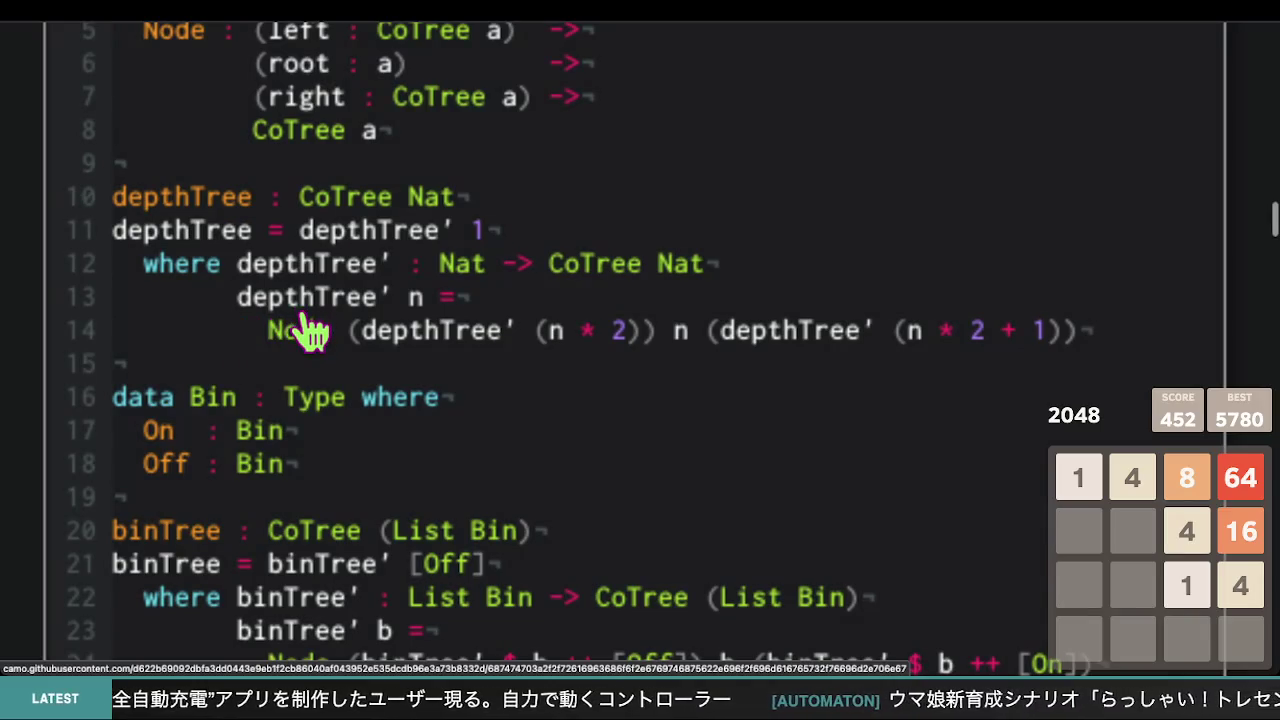
scroll(309, 329, down, 1)
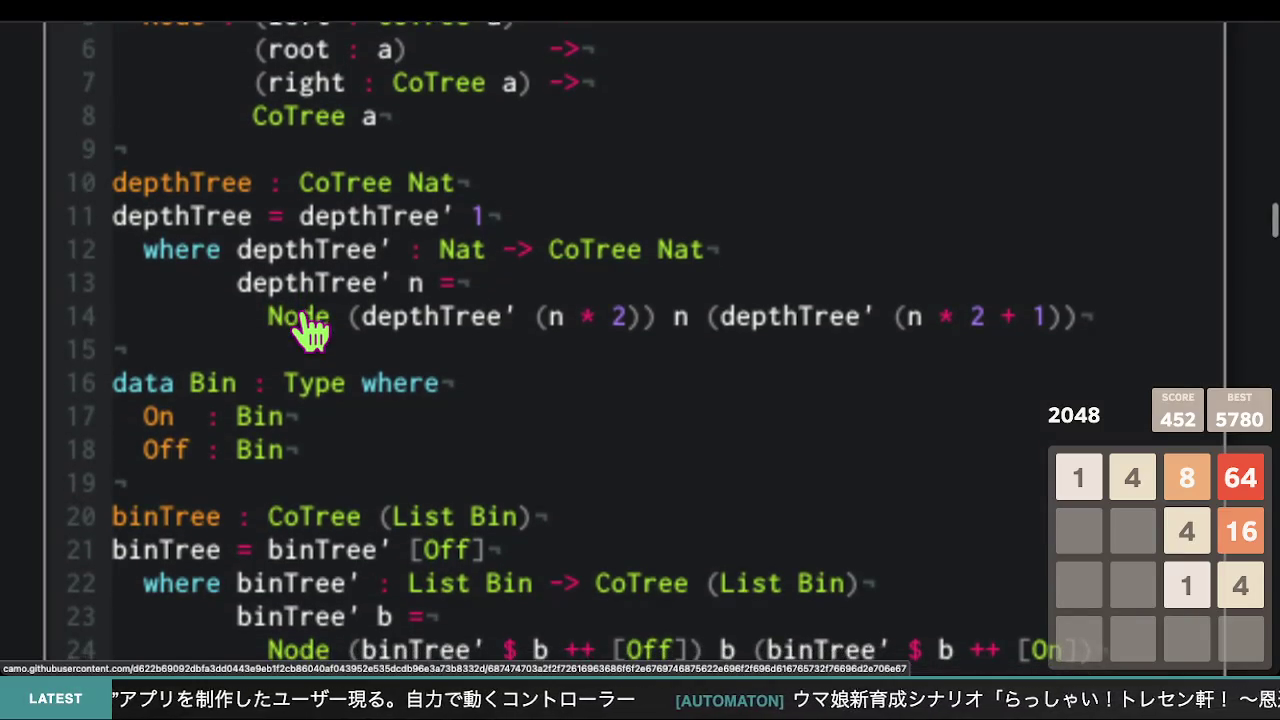
scroll(309, 329, down, 5)
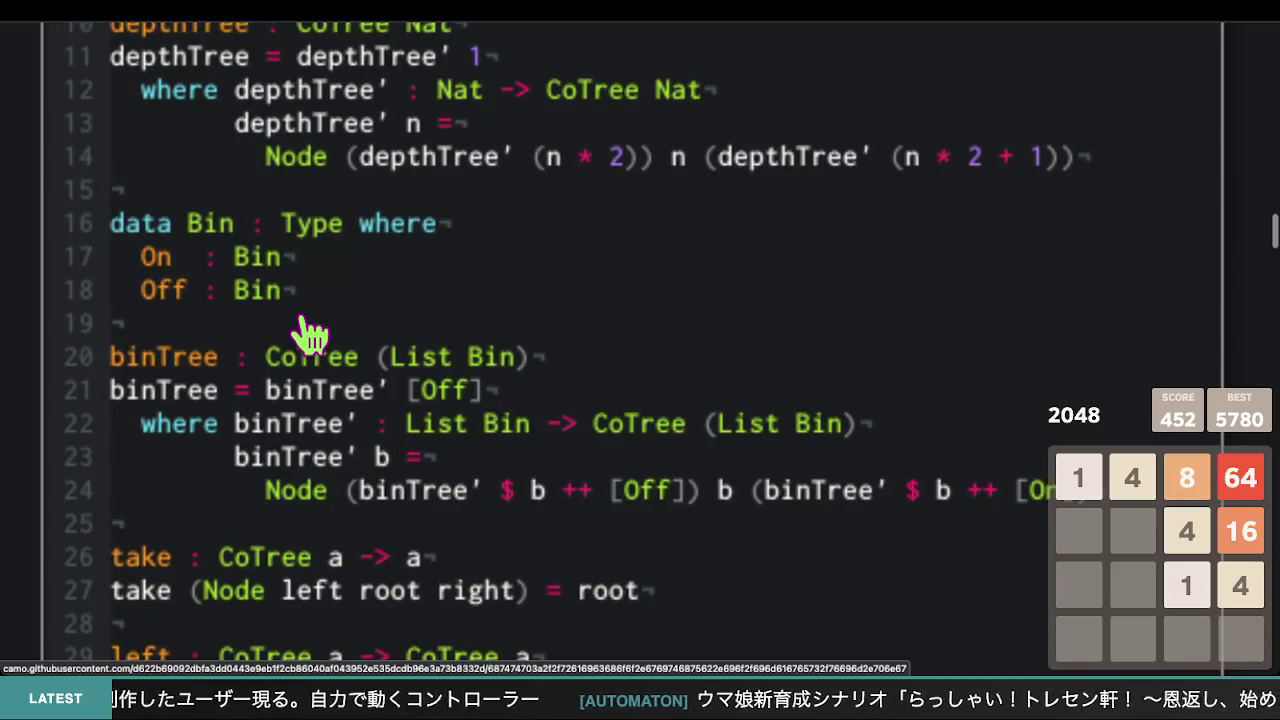
scroll(309, 335, down, 1)
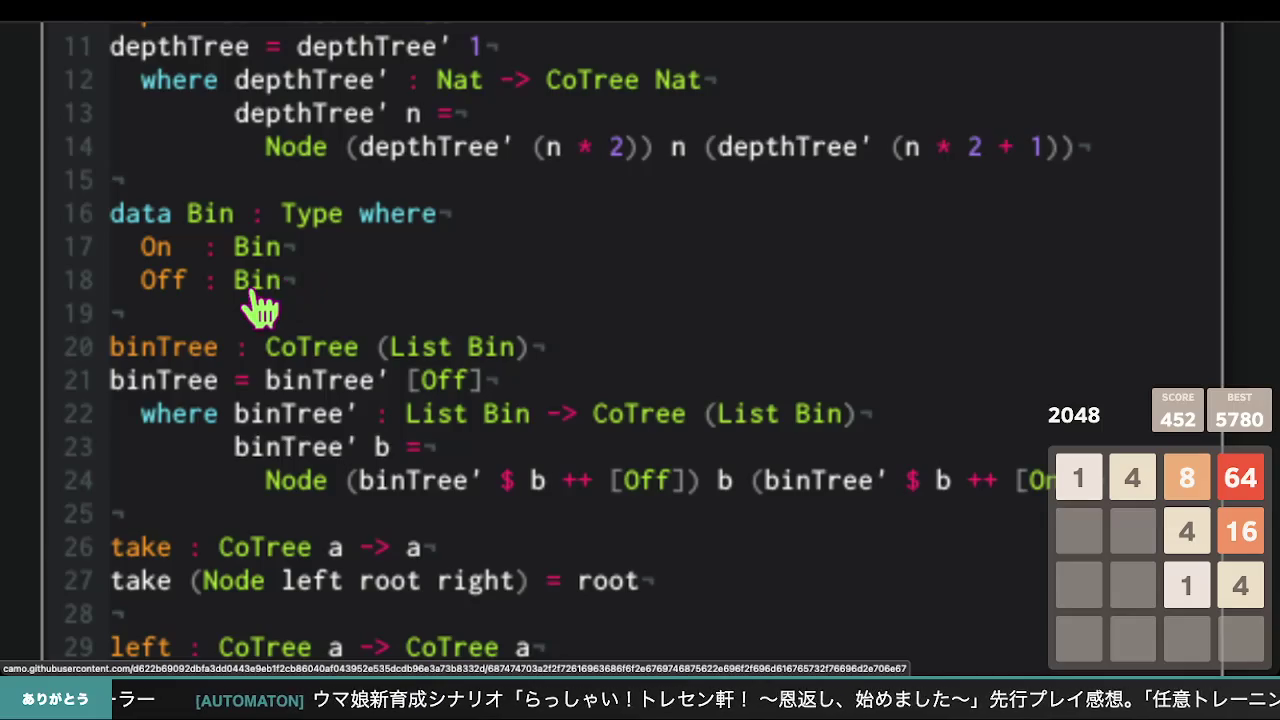
scroll(183, 307, down, 5)
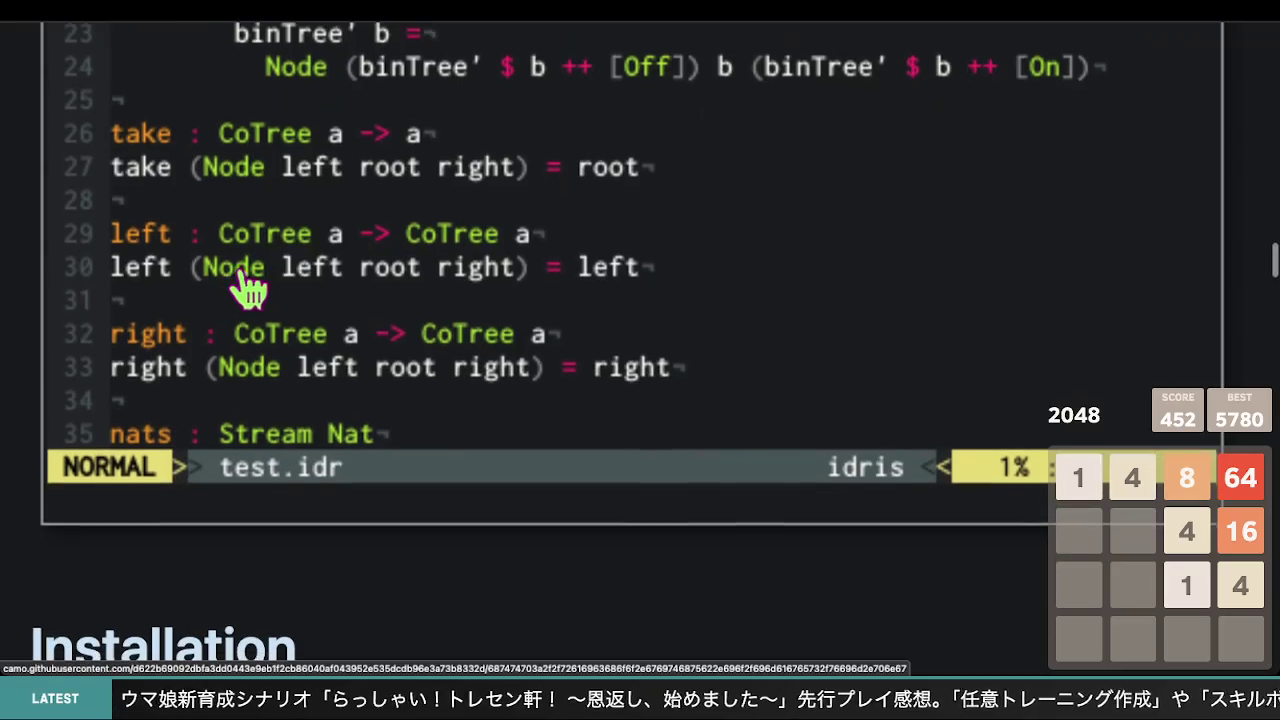
scroll(394, 402, down, 6)
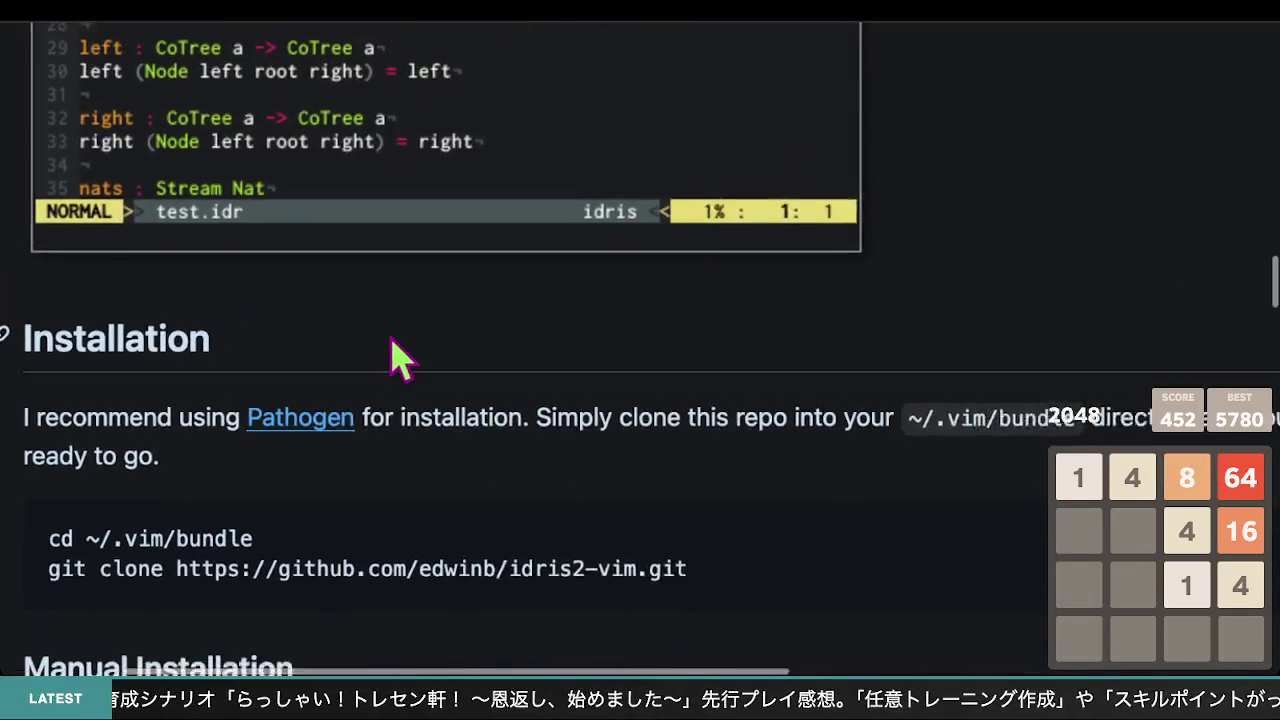
scroll(398, 355, down, 3)
scroll(398, 355, down, 10)
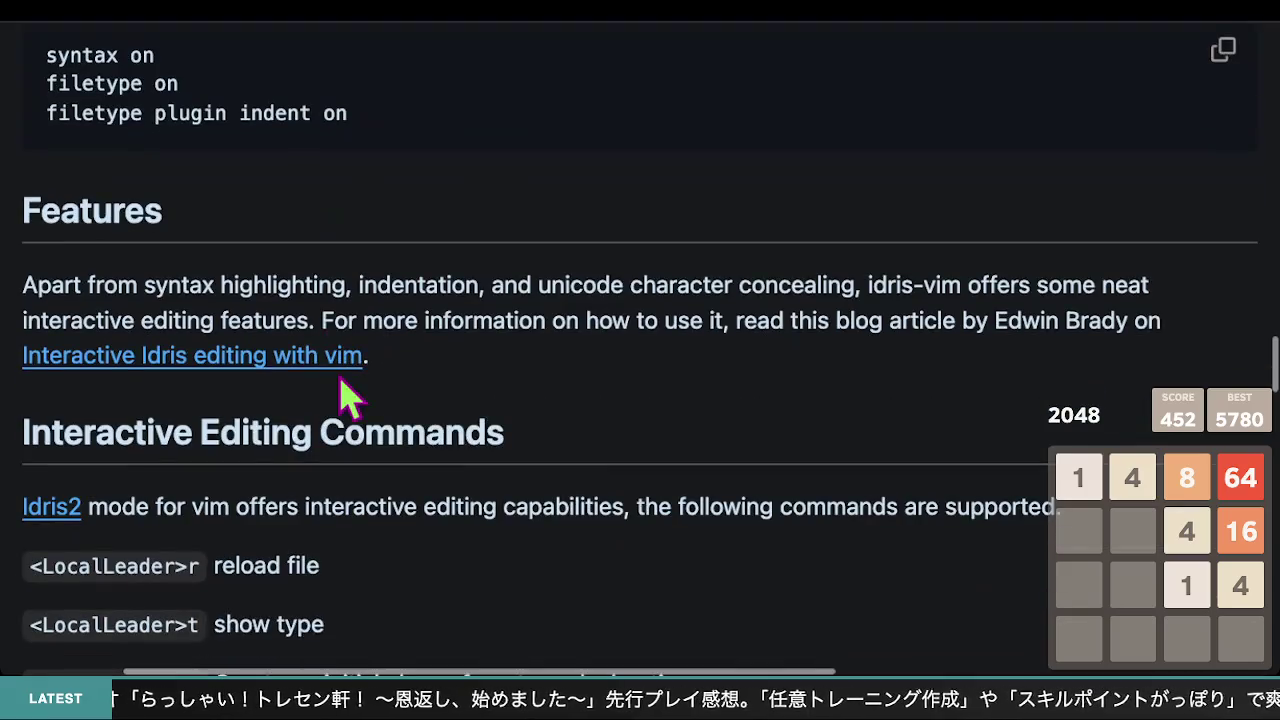
scroll(340, 378, up, 15)
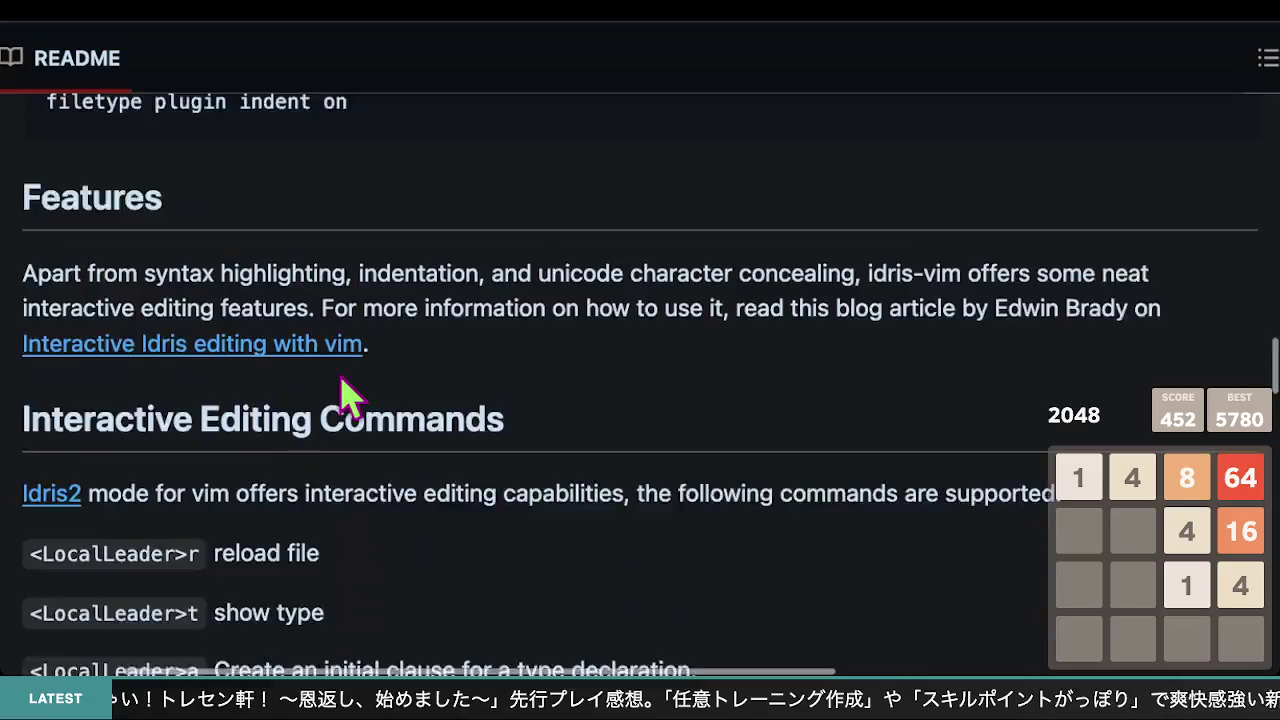
scroll(345, 395, up, 5)
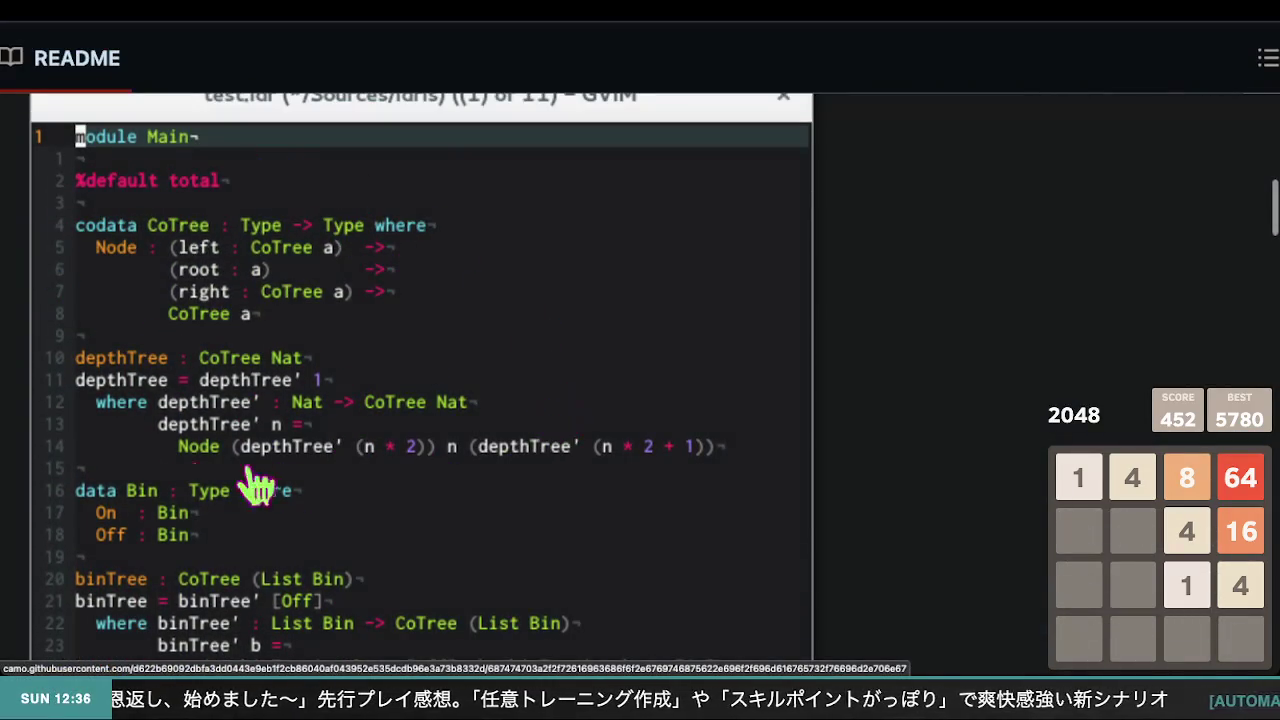
scroll(443, 517, down, 4)
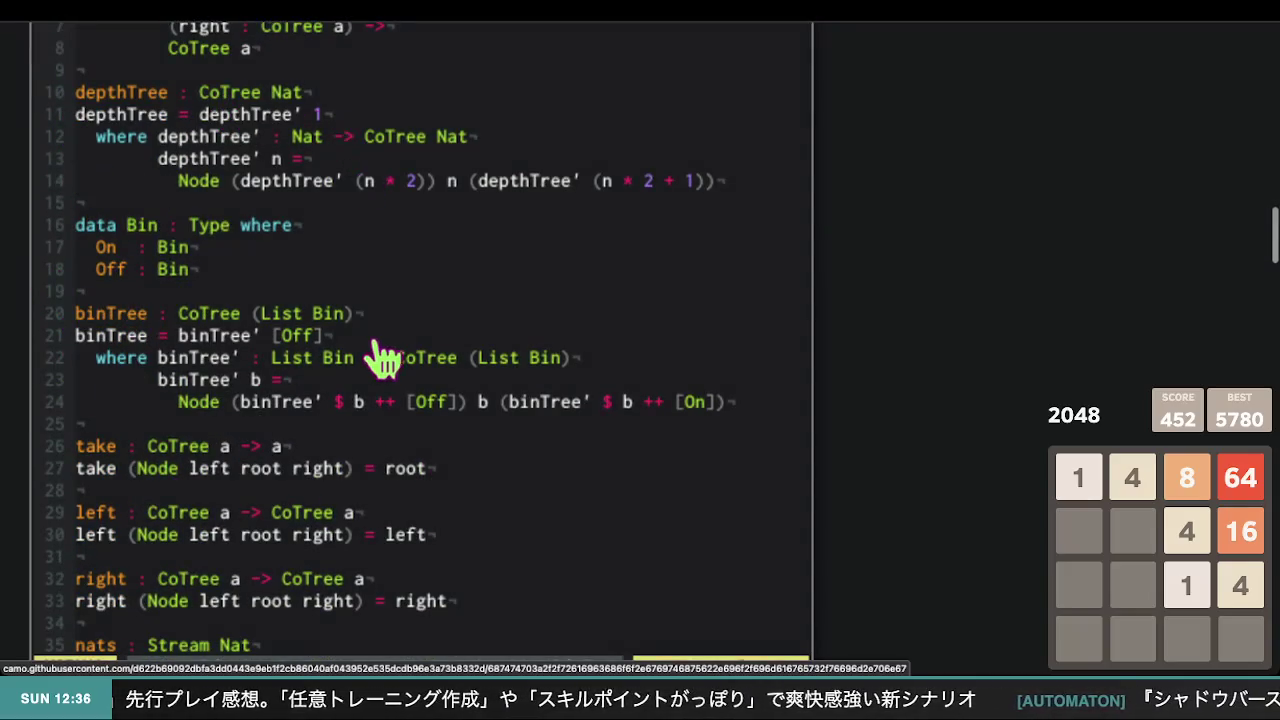
scroll(362, 450, up, 3)
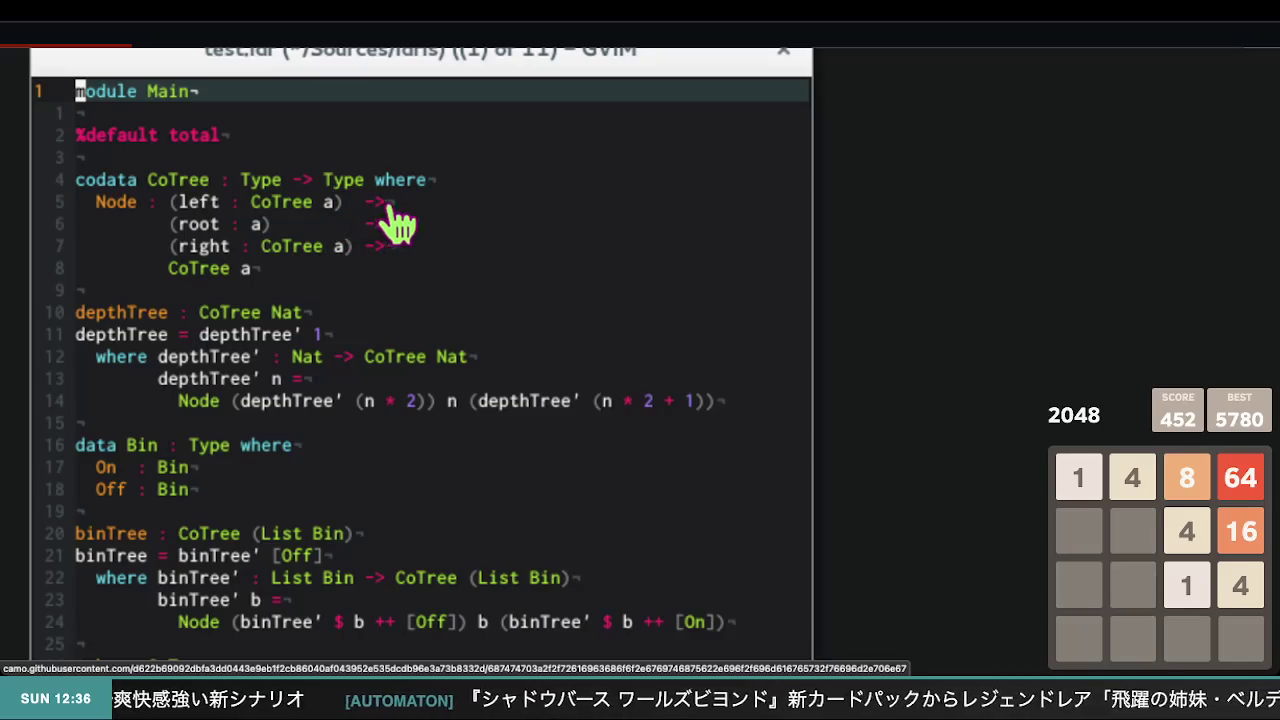
scroll(407, 238, right, 1)
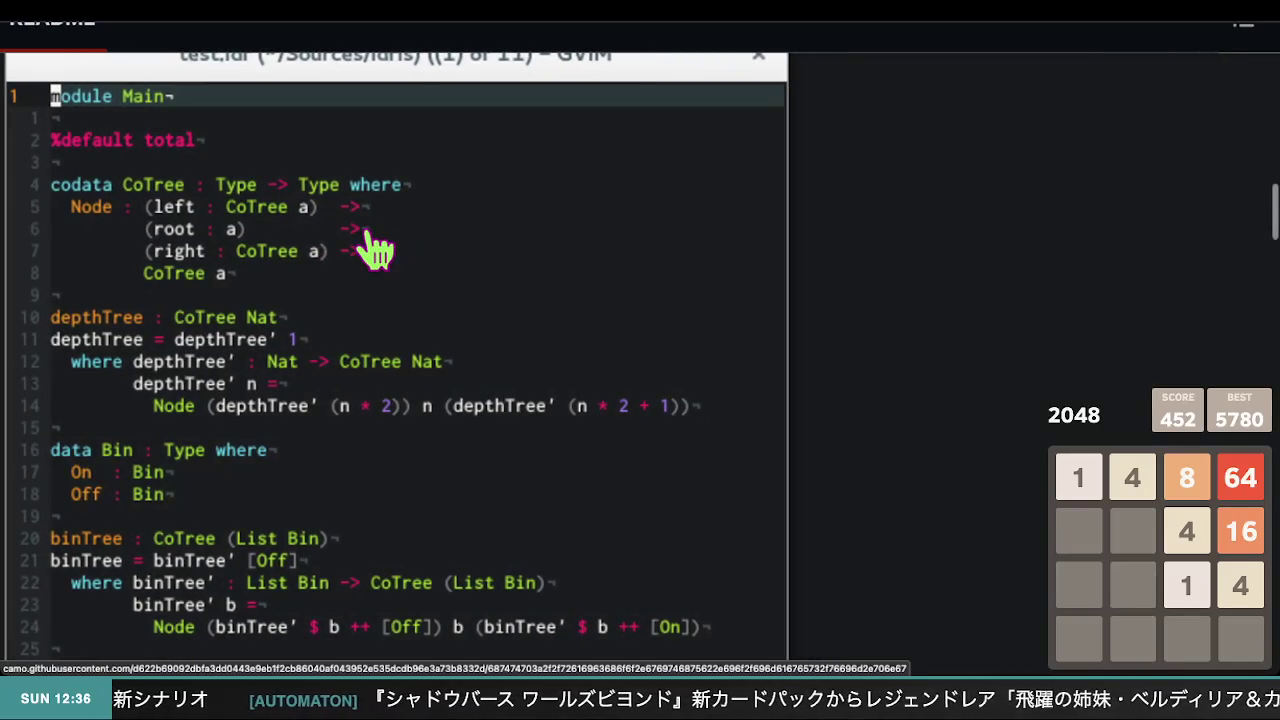
scroll(374, 250, left, 2)
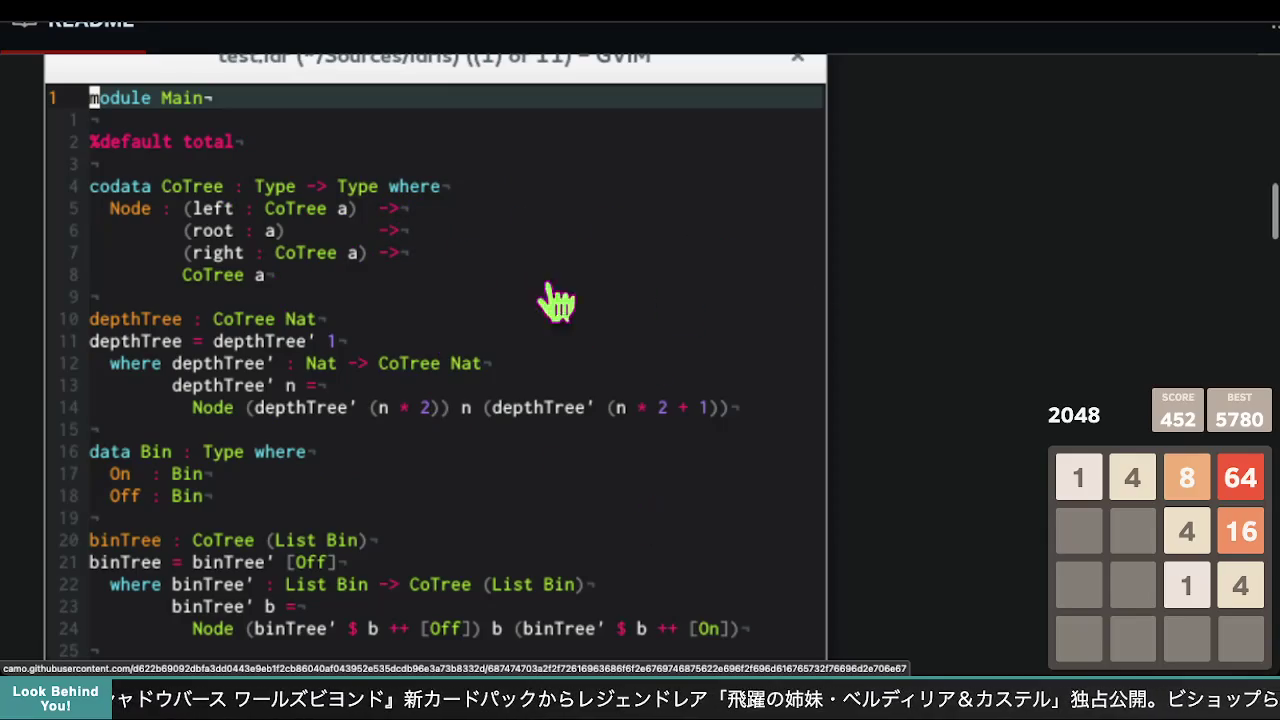
scroll(474, 375, down, 5)
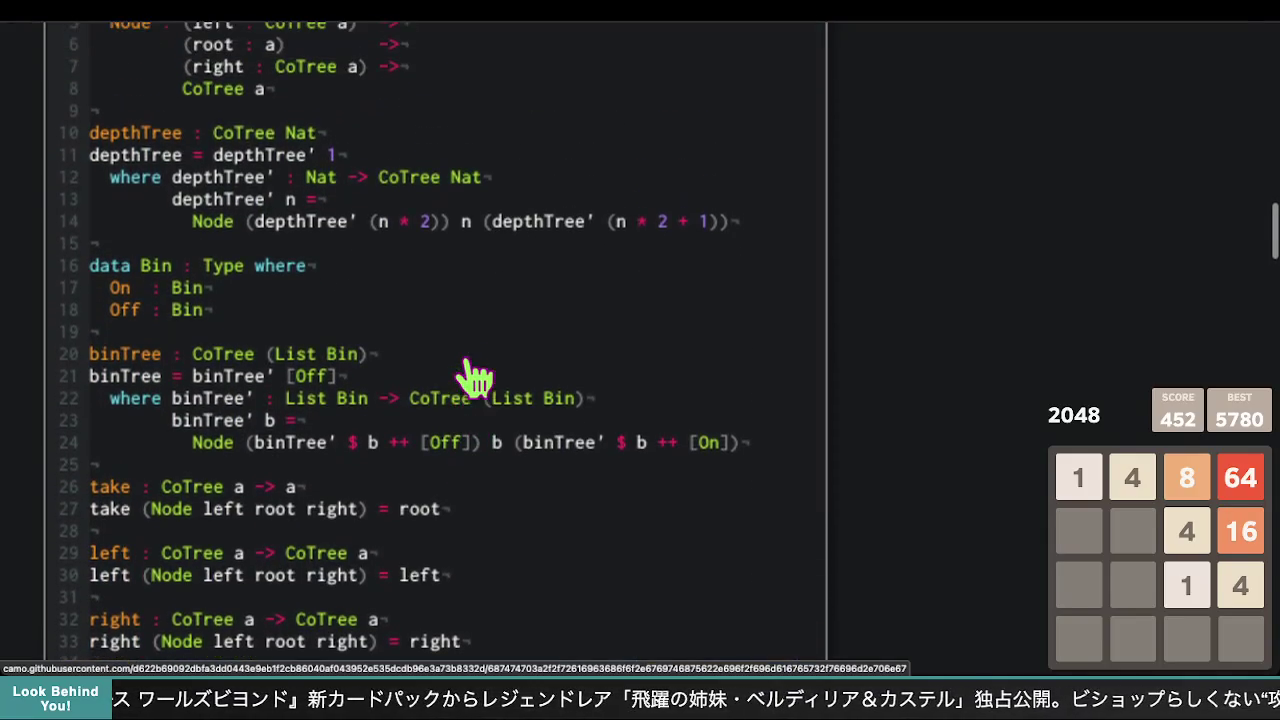
scroll(343, 249, up, 1)
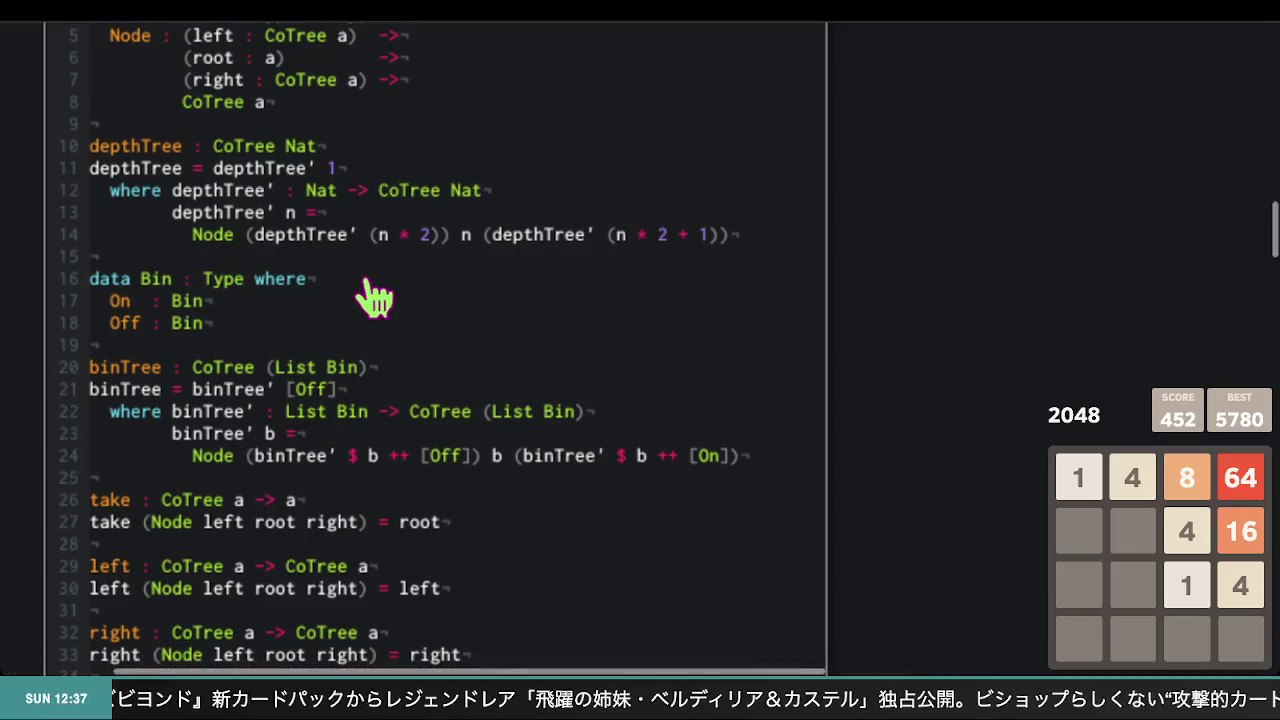
scroll(391, 309, down, 10)
scroll(391, 309, up, 7)
scroll(393, 310, up, 9)
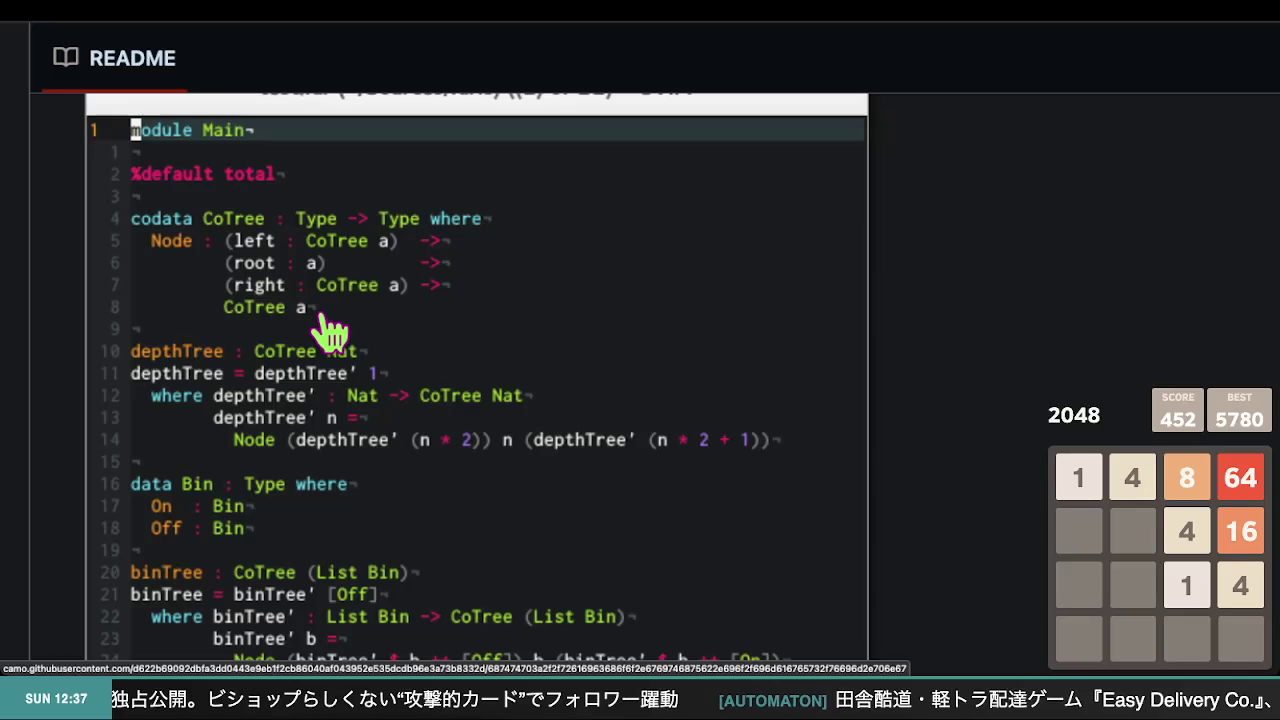
scroll(330, 332, down, 5)
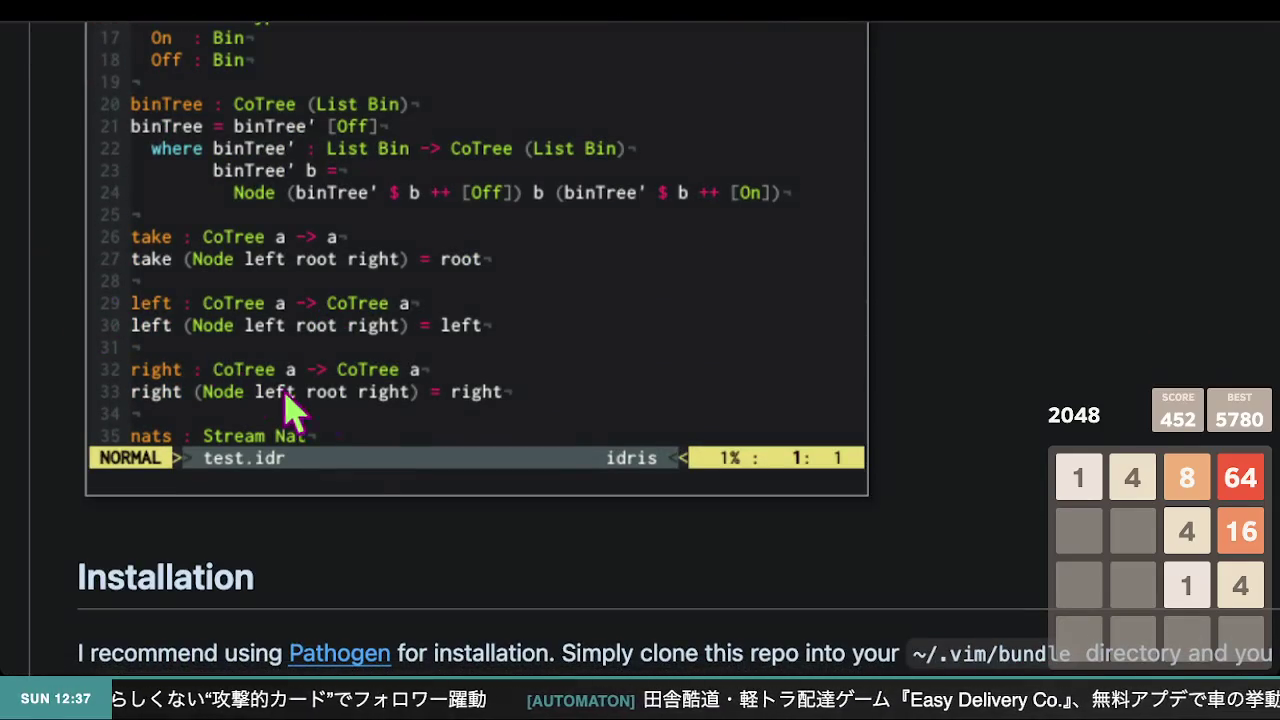
scroll(365, 470, down, 1)
scroll(362, 458, down, 4)
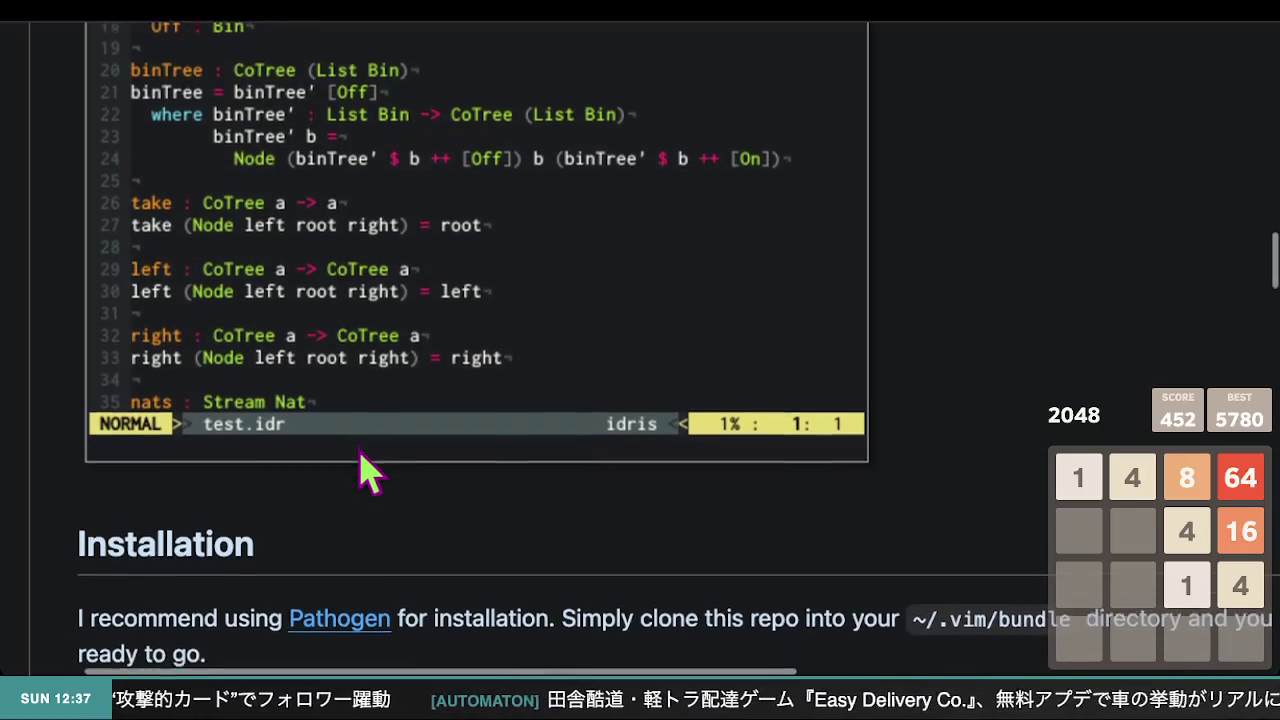
scroll(358, 450, down, 1)
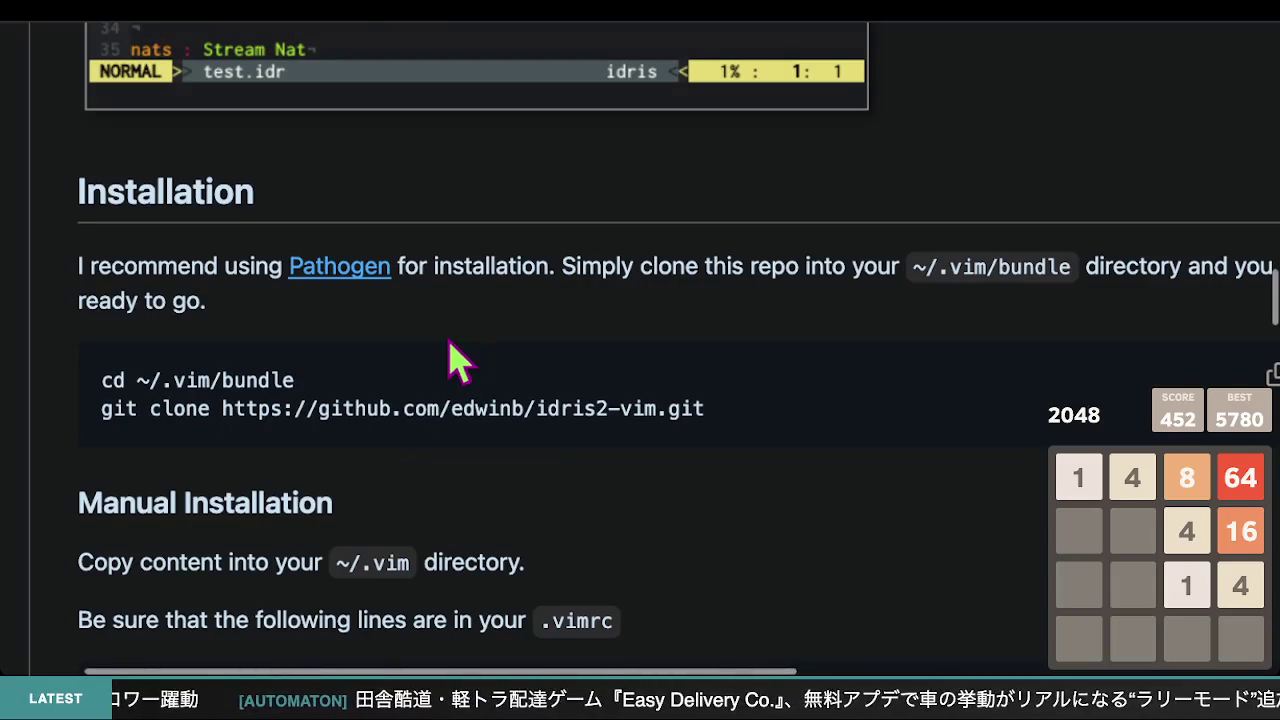
scroll(520, 355, down, 2)
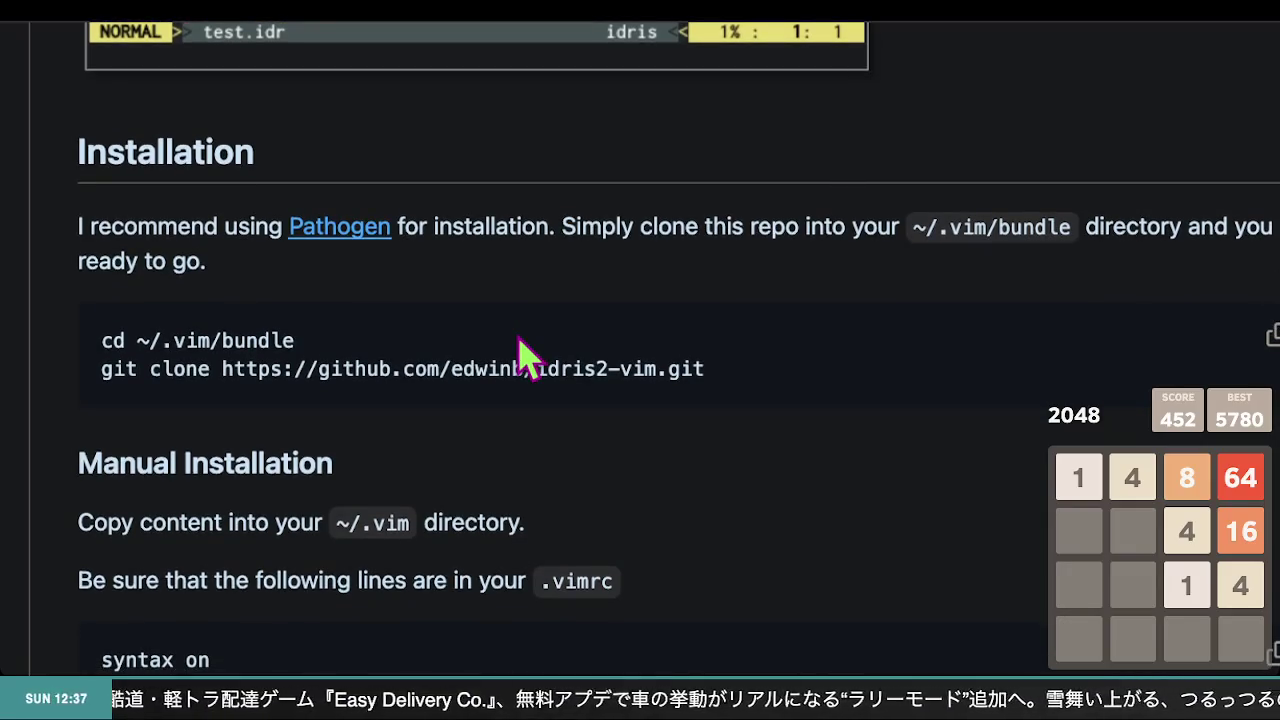
scroll(500, 337, down, 2)
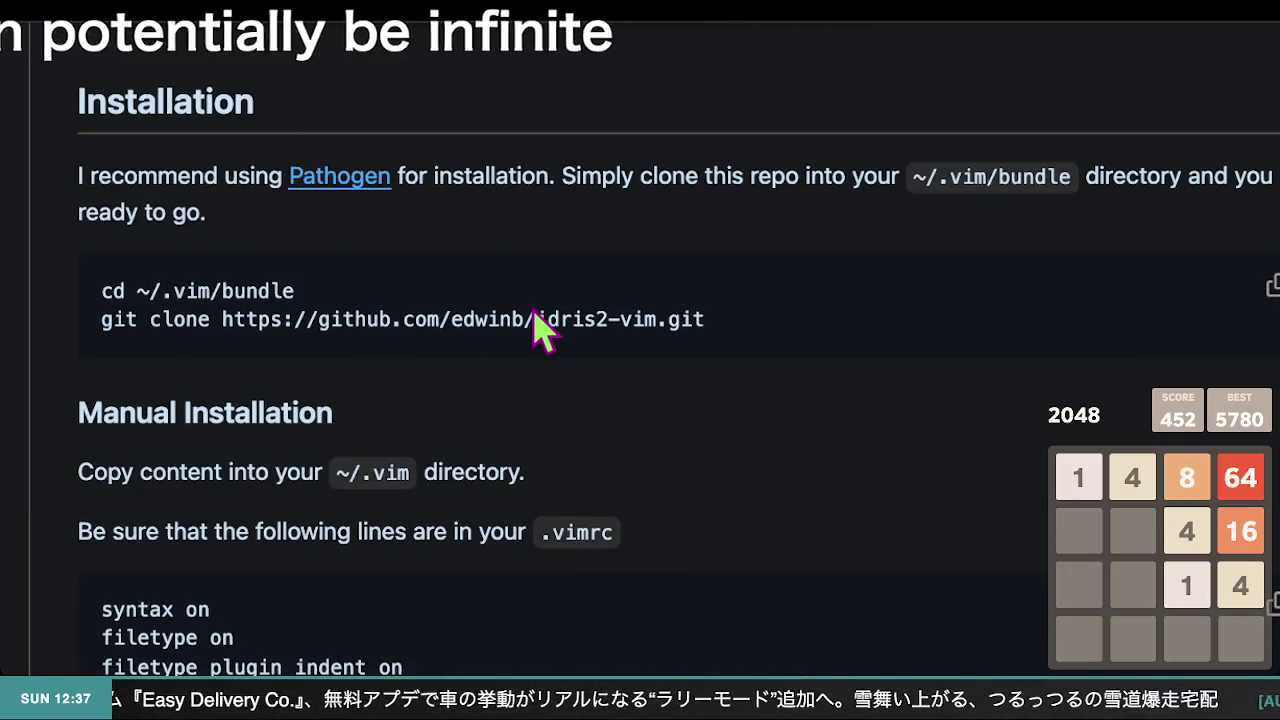
scroll(540, 330, left, 1)
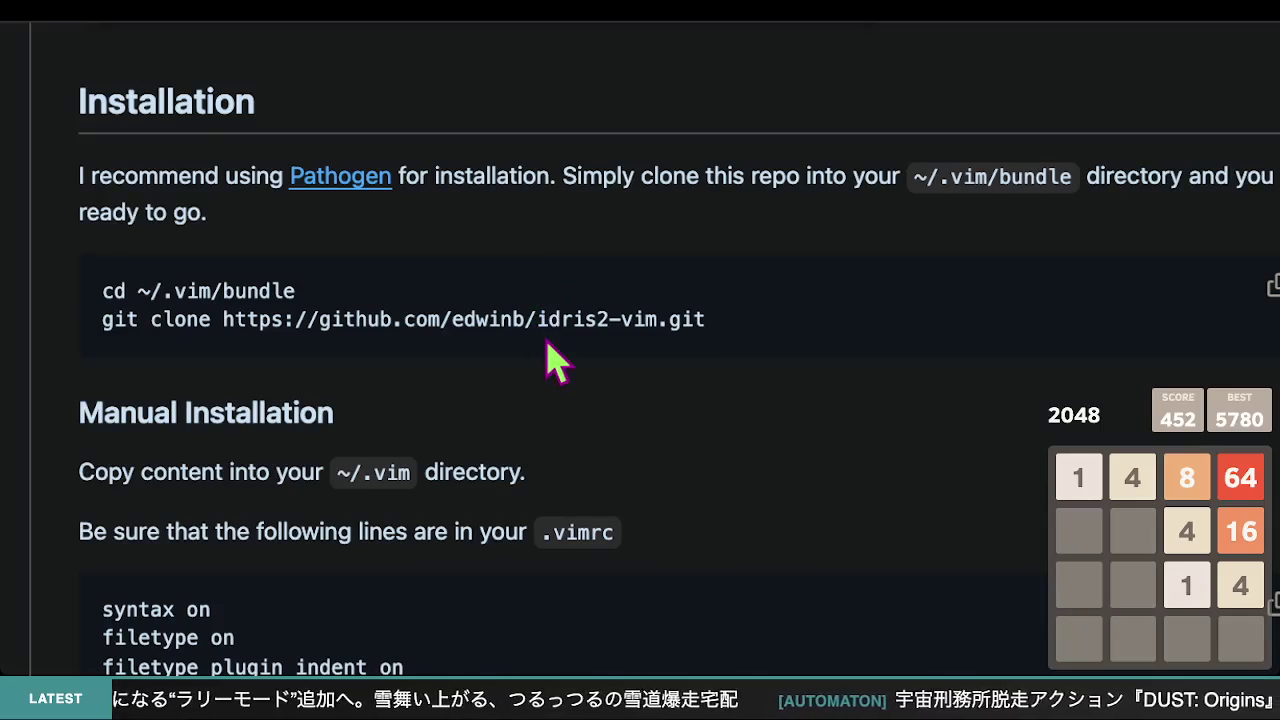
scroll(553, 362, down, 5)
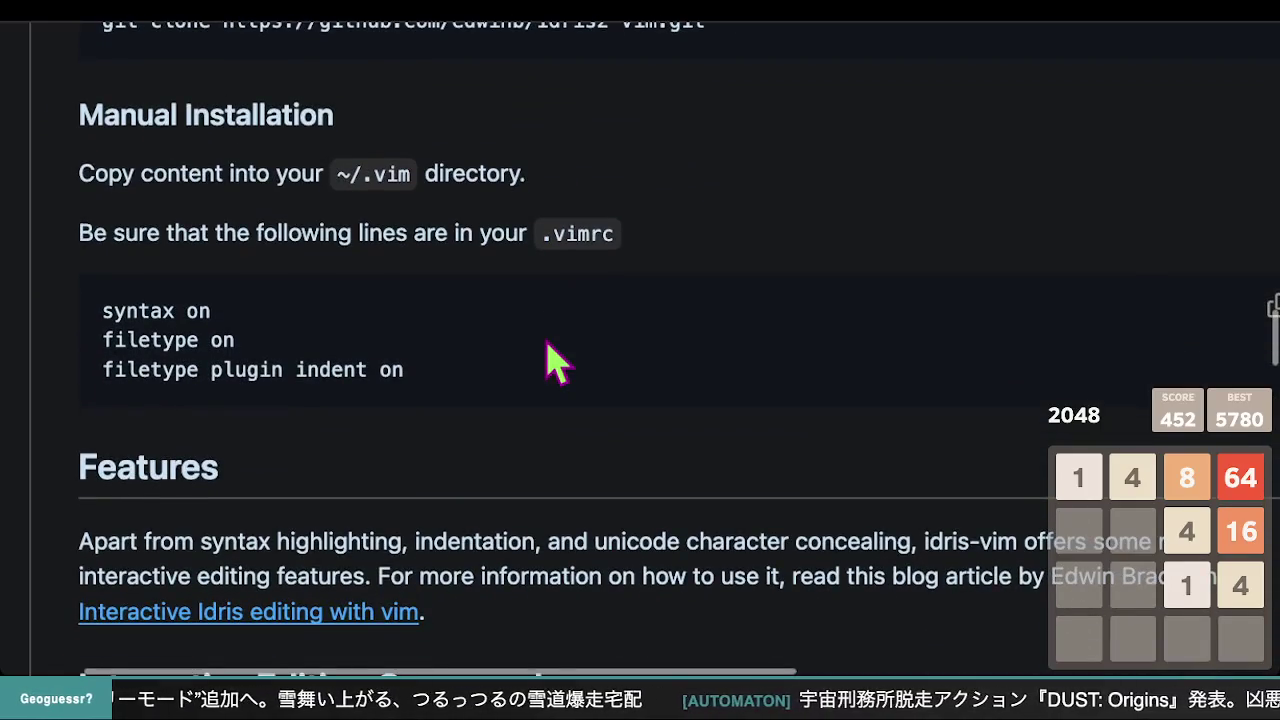
scroll(553, 362, down, 8)
scroll(553, 362, down, 8)
scroll(550, 350, down, 10)
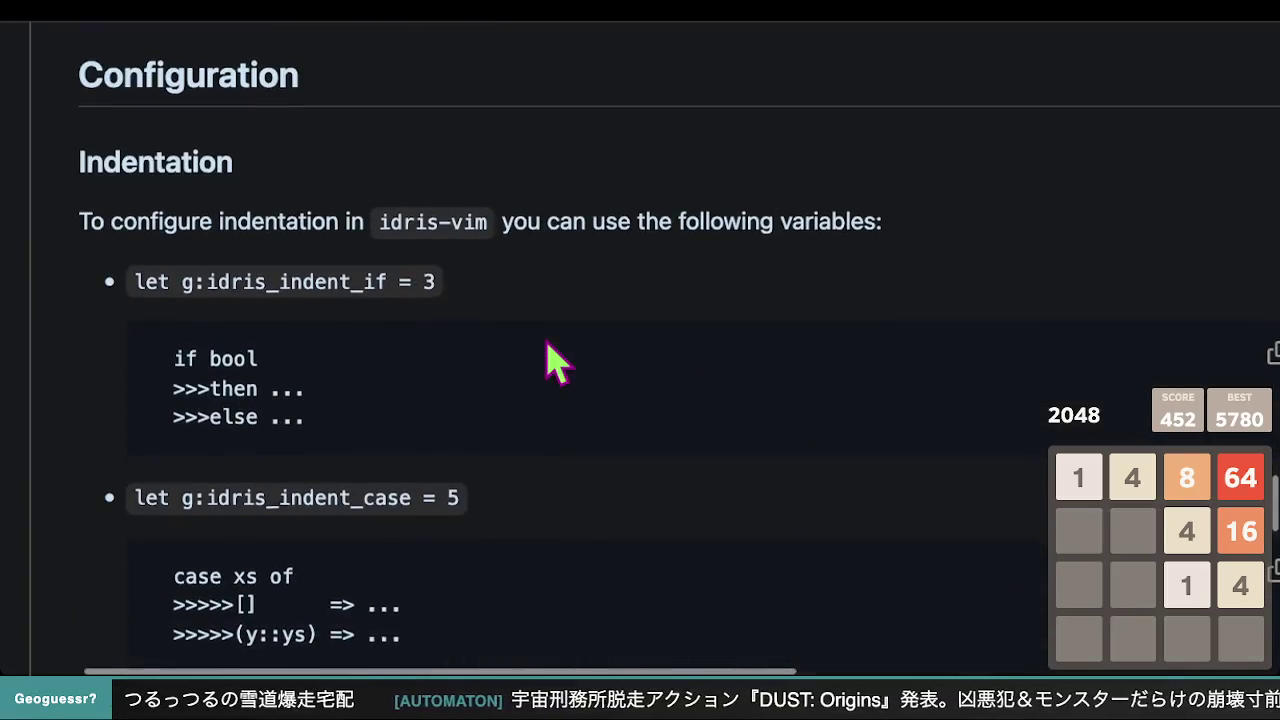
scroll(553, 362, down, 2)
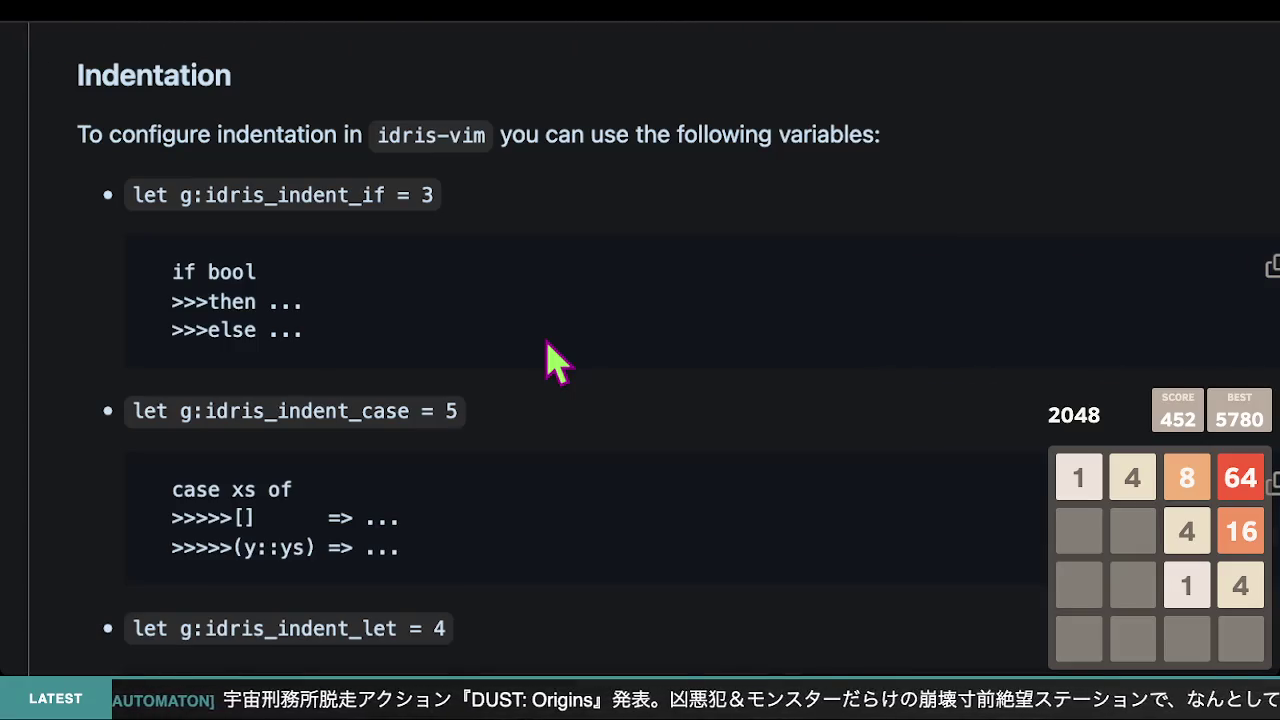
scroll(553, 362, down, 12)
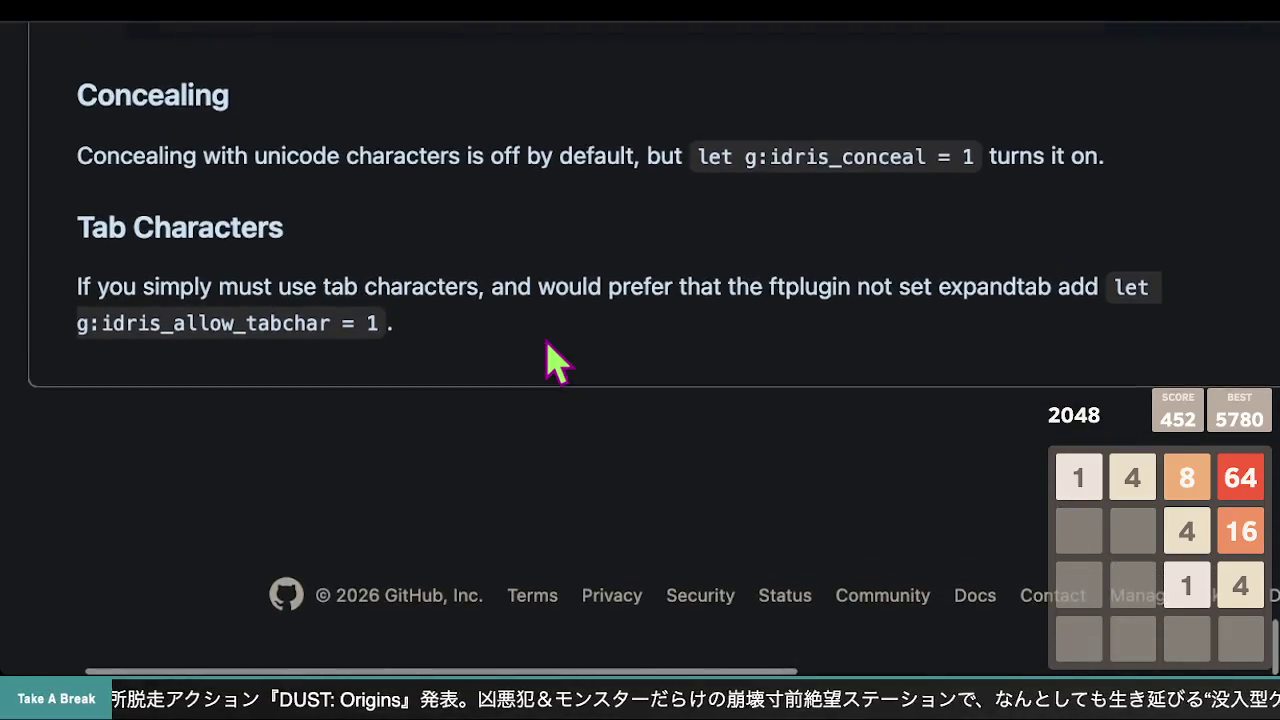
scroll(553, 362, up, 20)
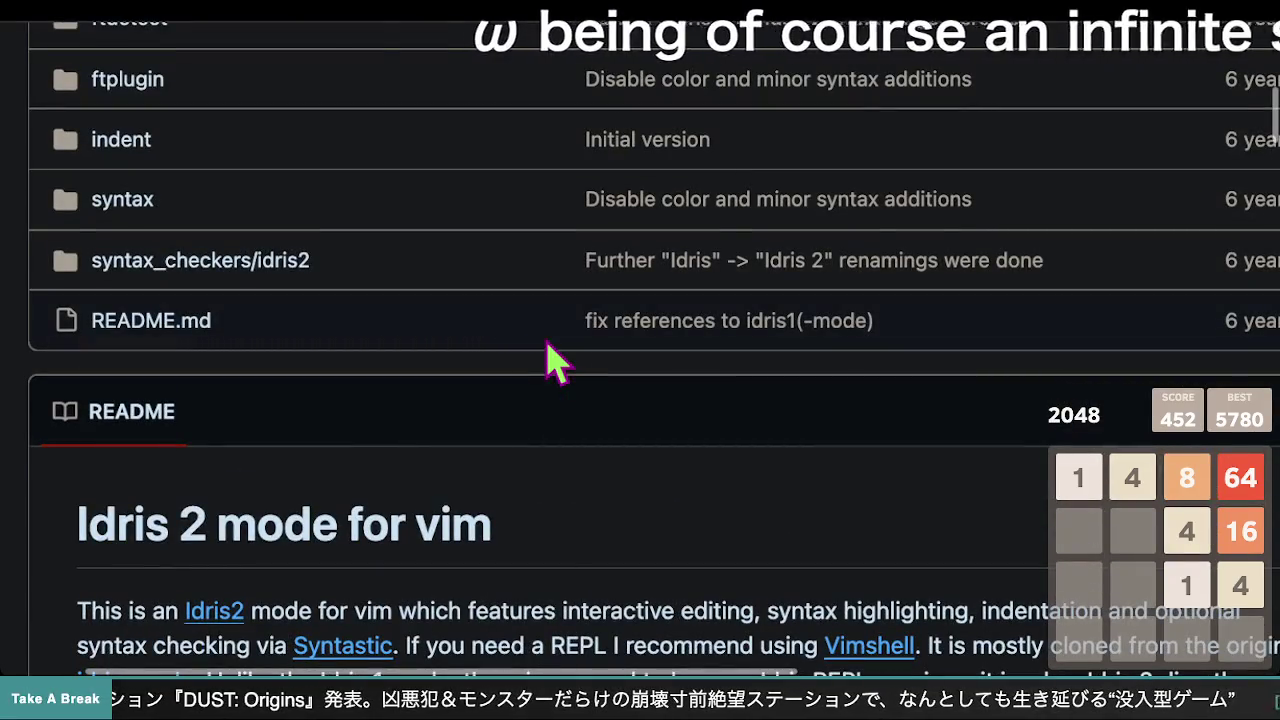
scroll(553, 362, down, 10)
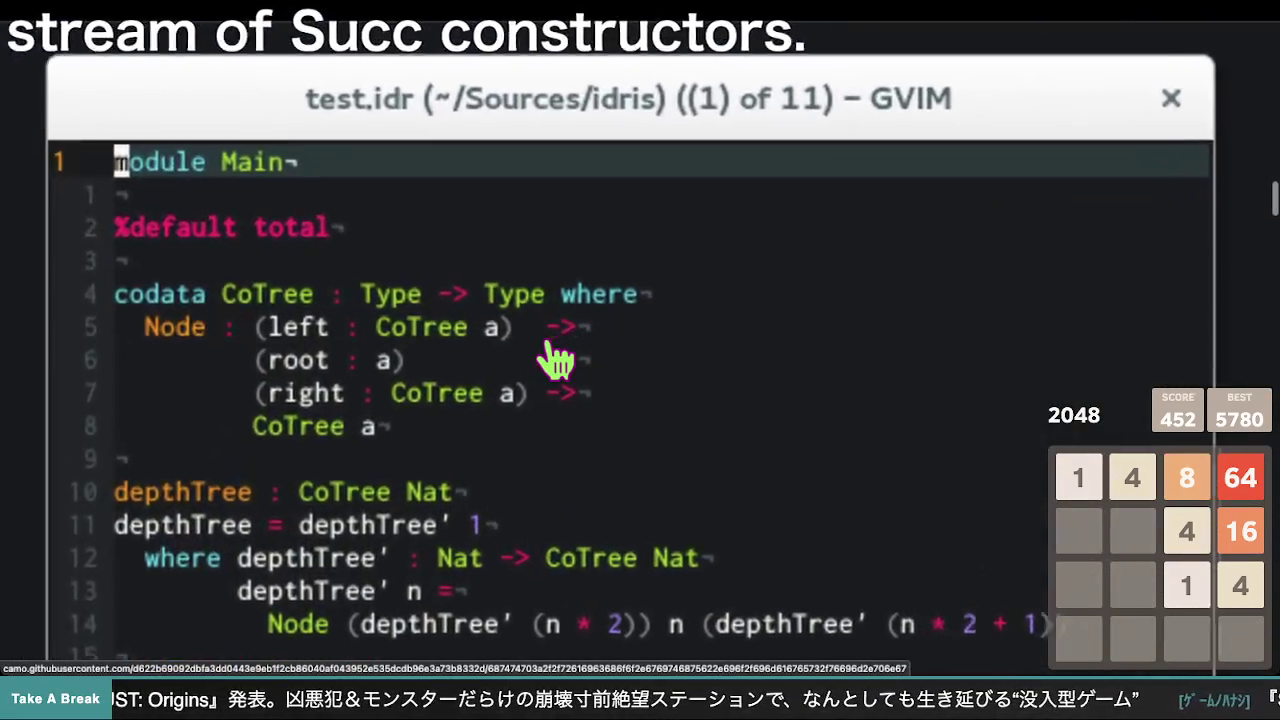
scroll(643, 271, up, 3)
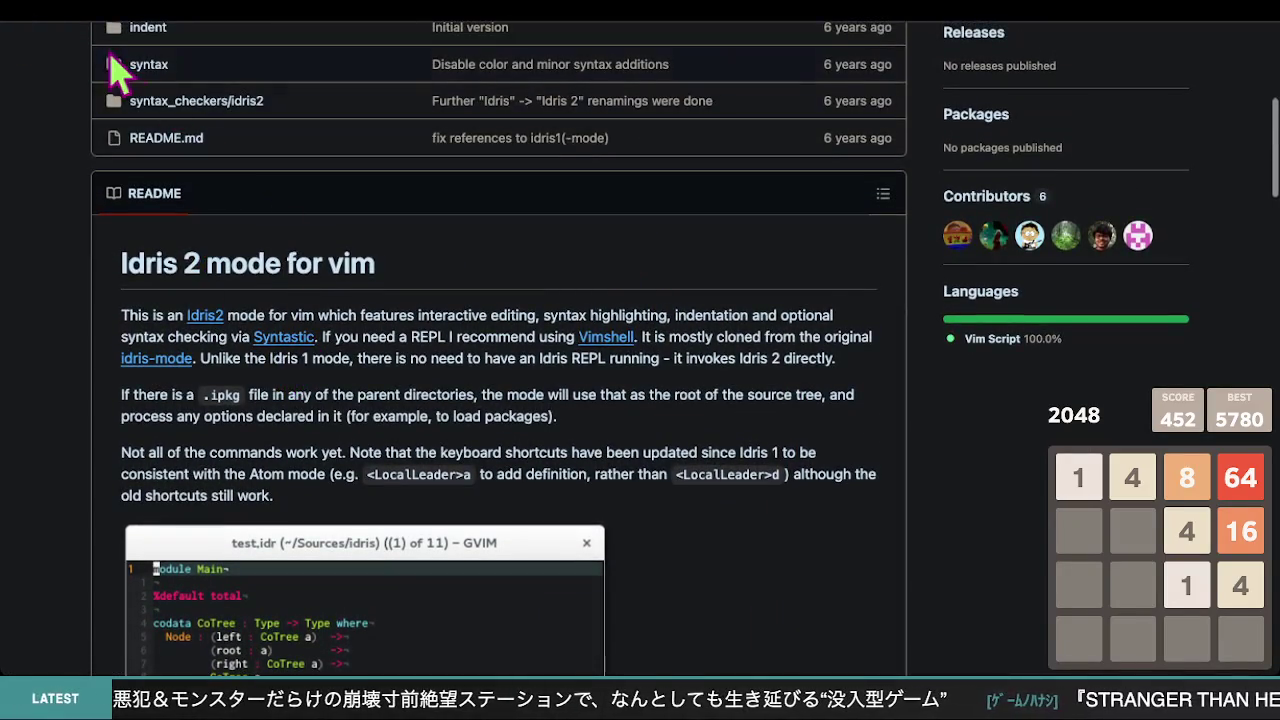
scroll(1157, 120, down, 1)
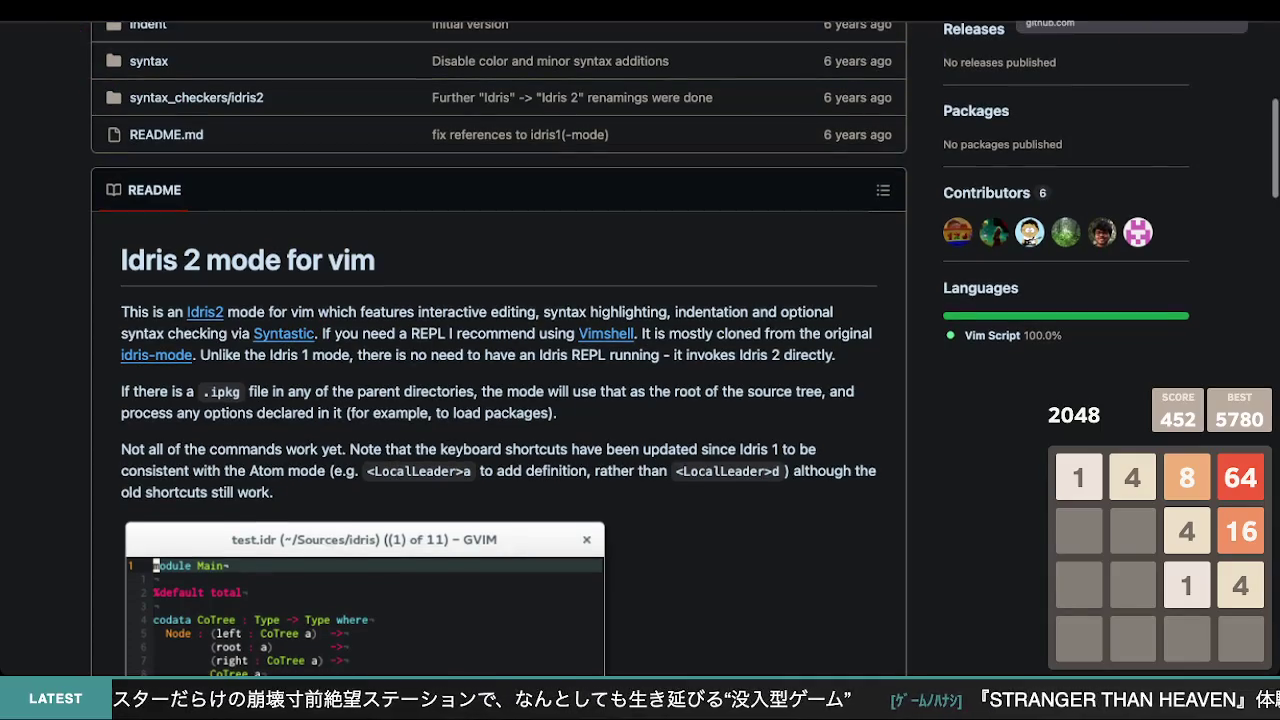
key(ctrl+w)
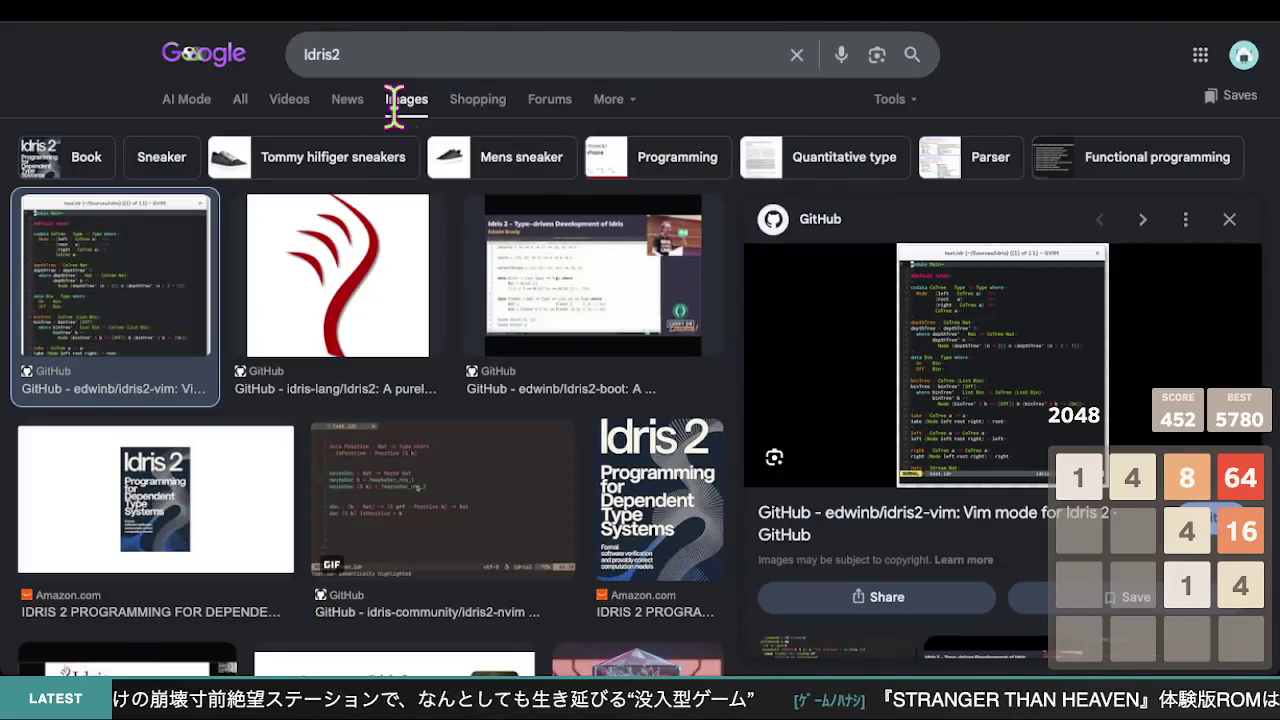
- Run a web search for 'Idris2 calculation' and open the 'Types and Functions' Idris 2 documentation result
click(252, 97)
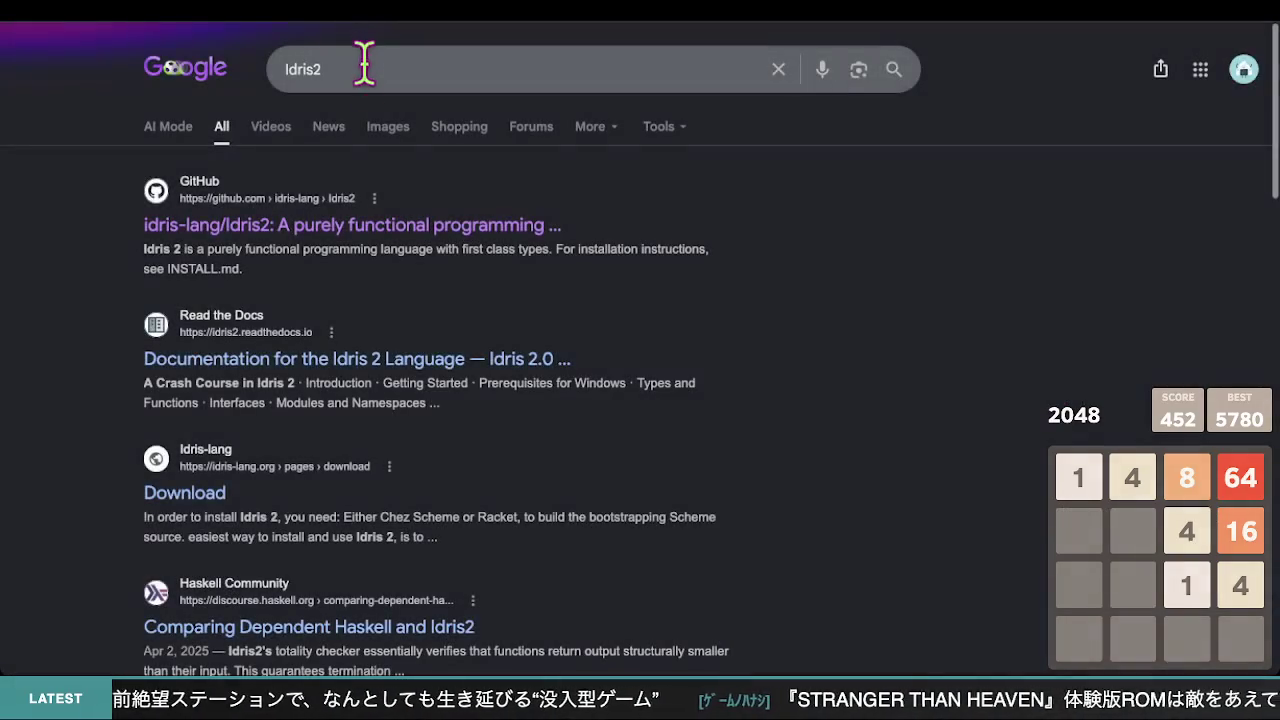
click(378, 65)
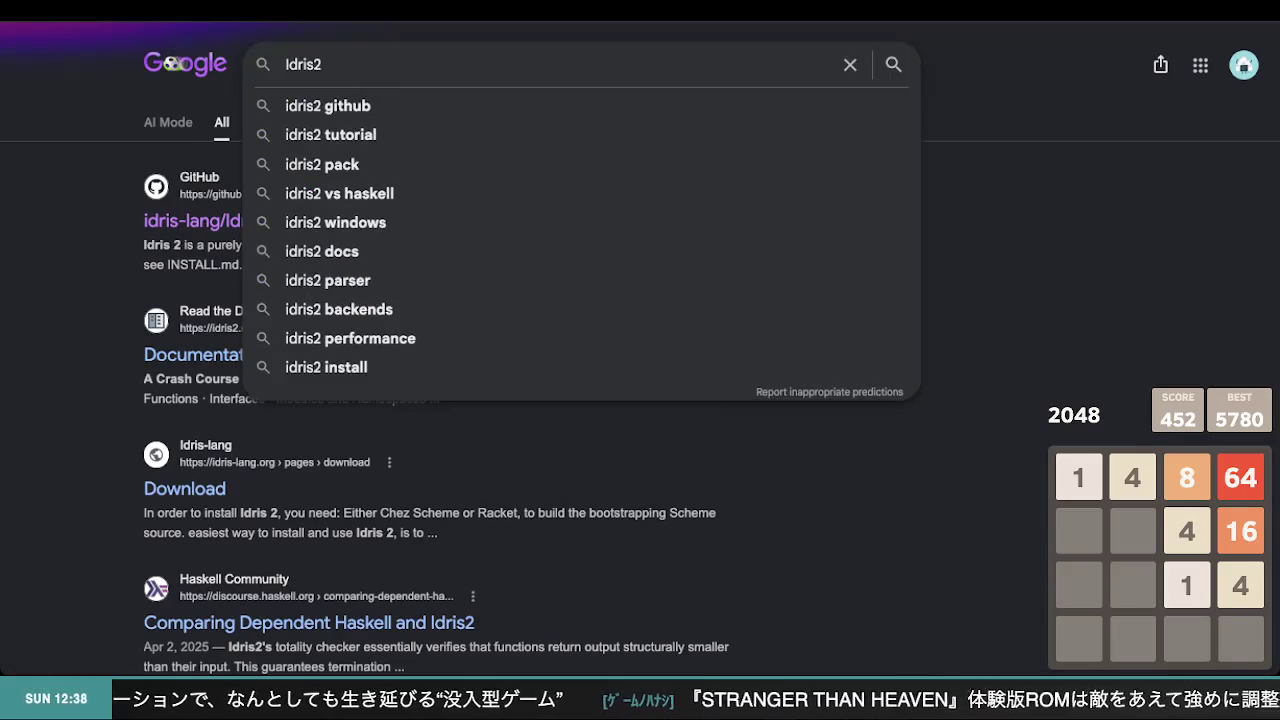
text( normal)
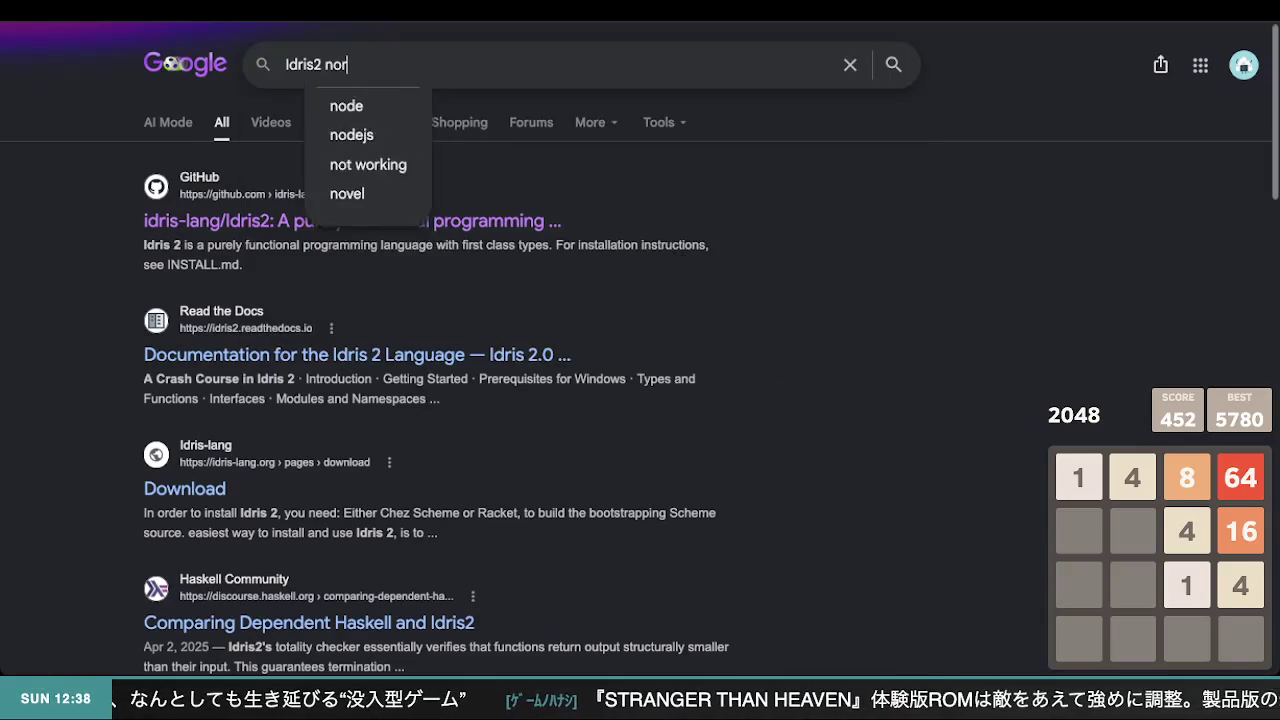
key(BackSpace)
key(BackSpace)
key(BackSpace)
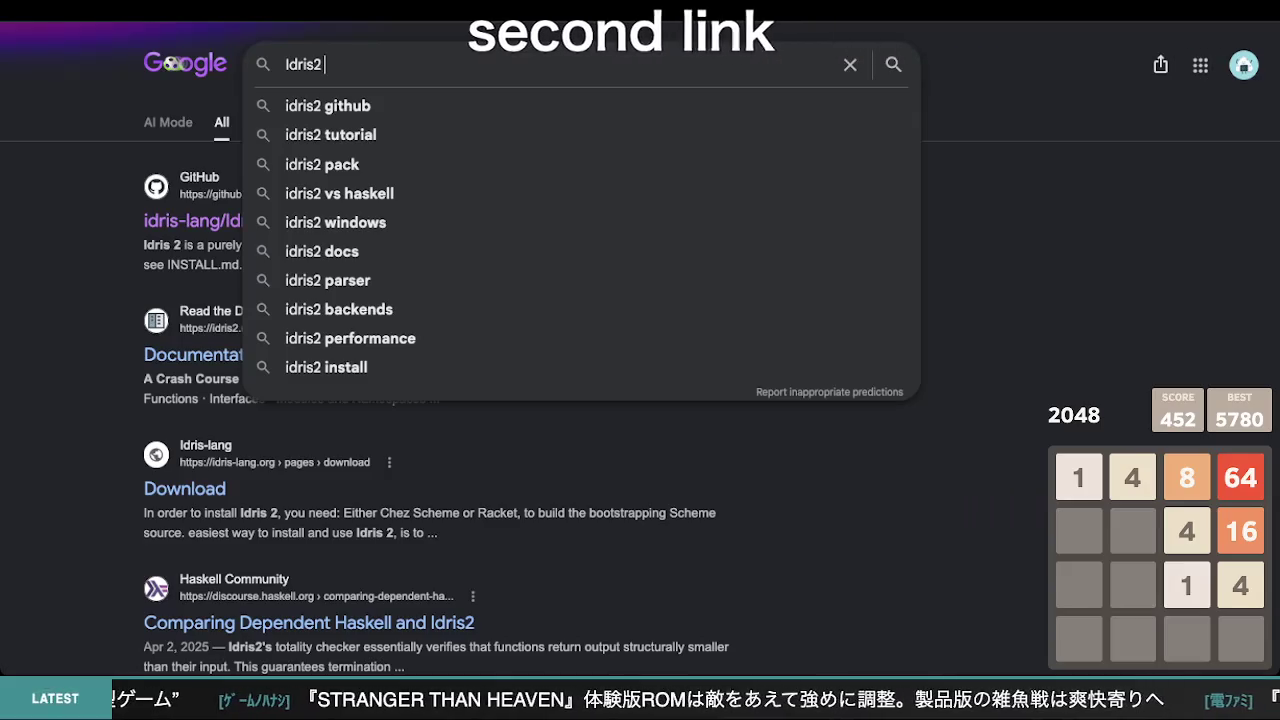
text(cal)
key(Escape)
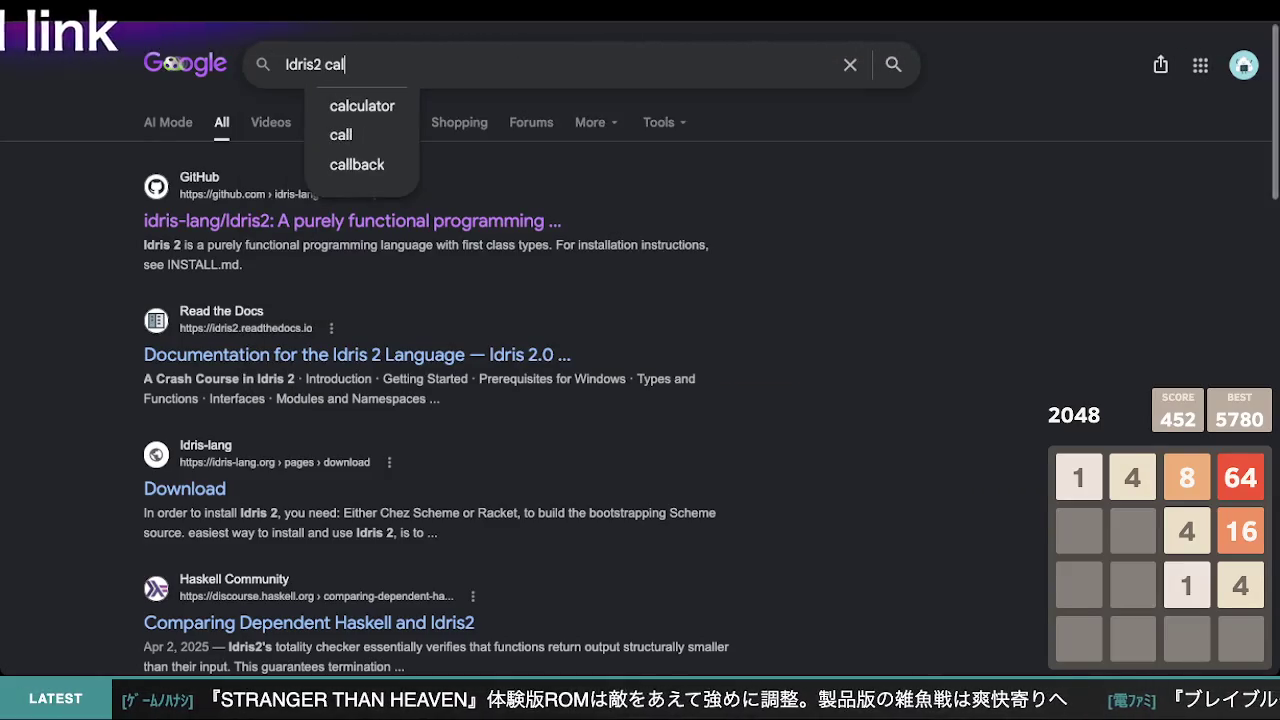
text(culation)
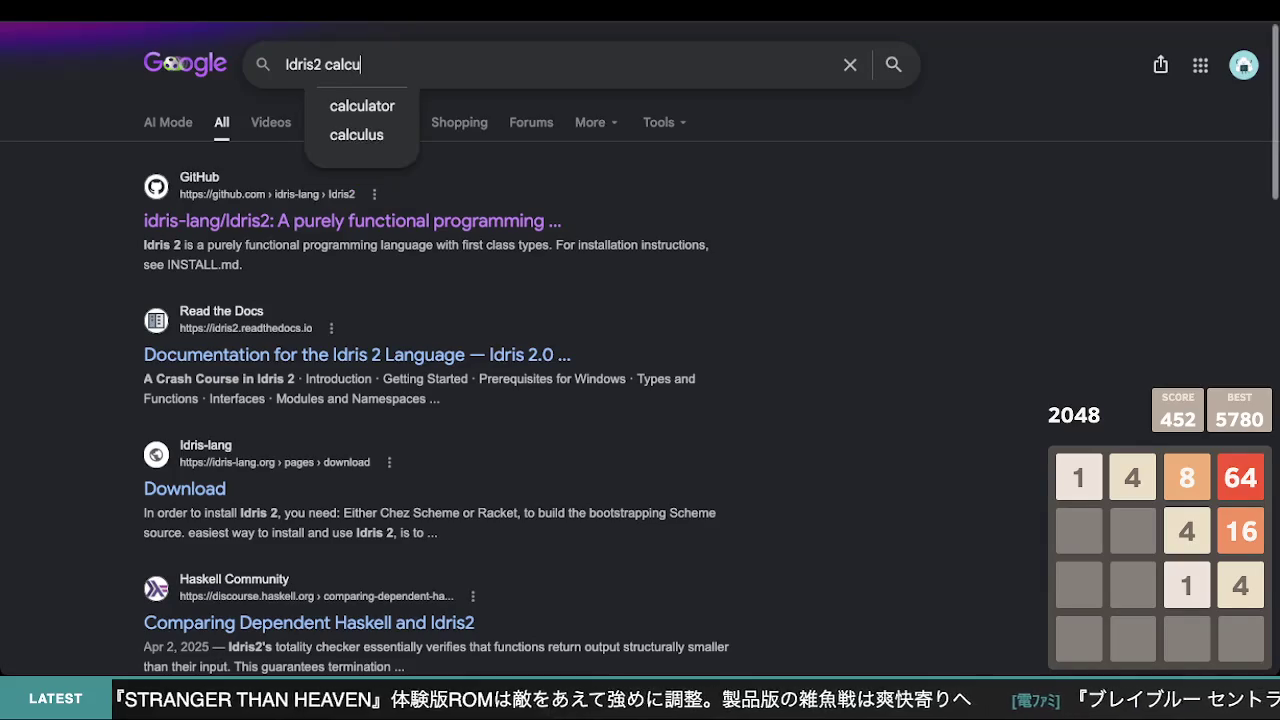
key(Return)
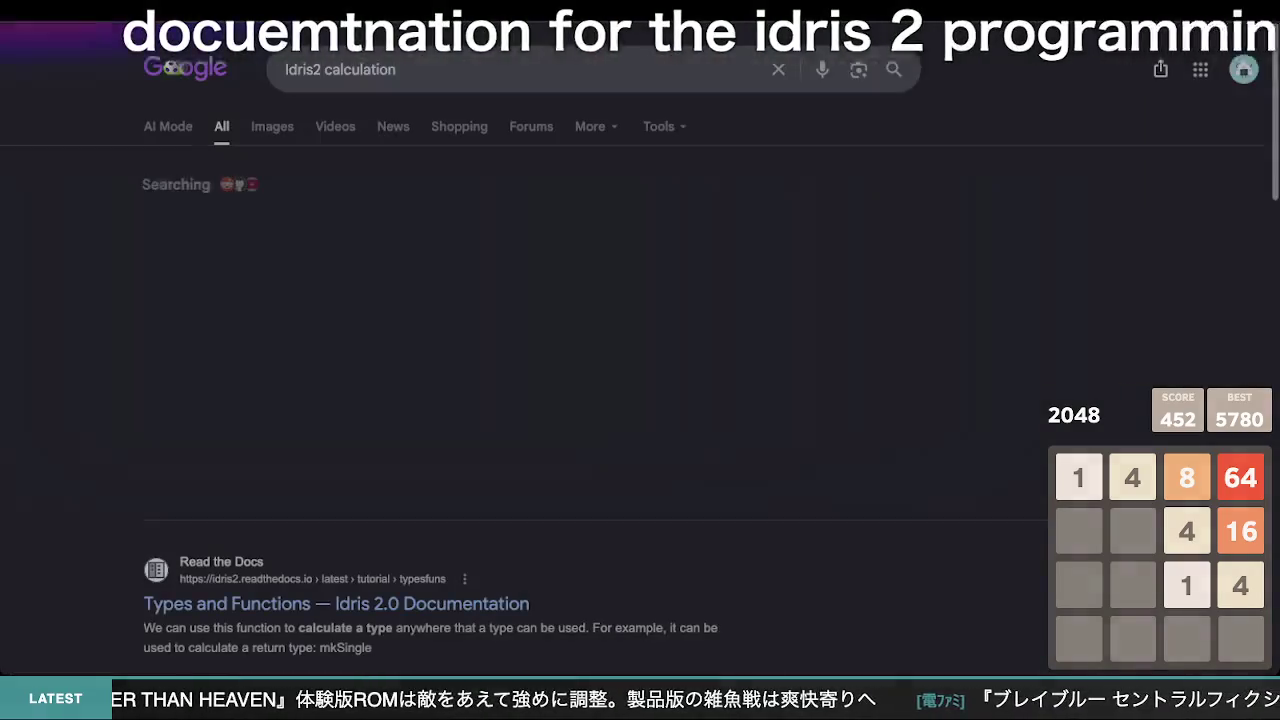
scroll(286, 440, down, 4)
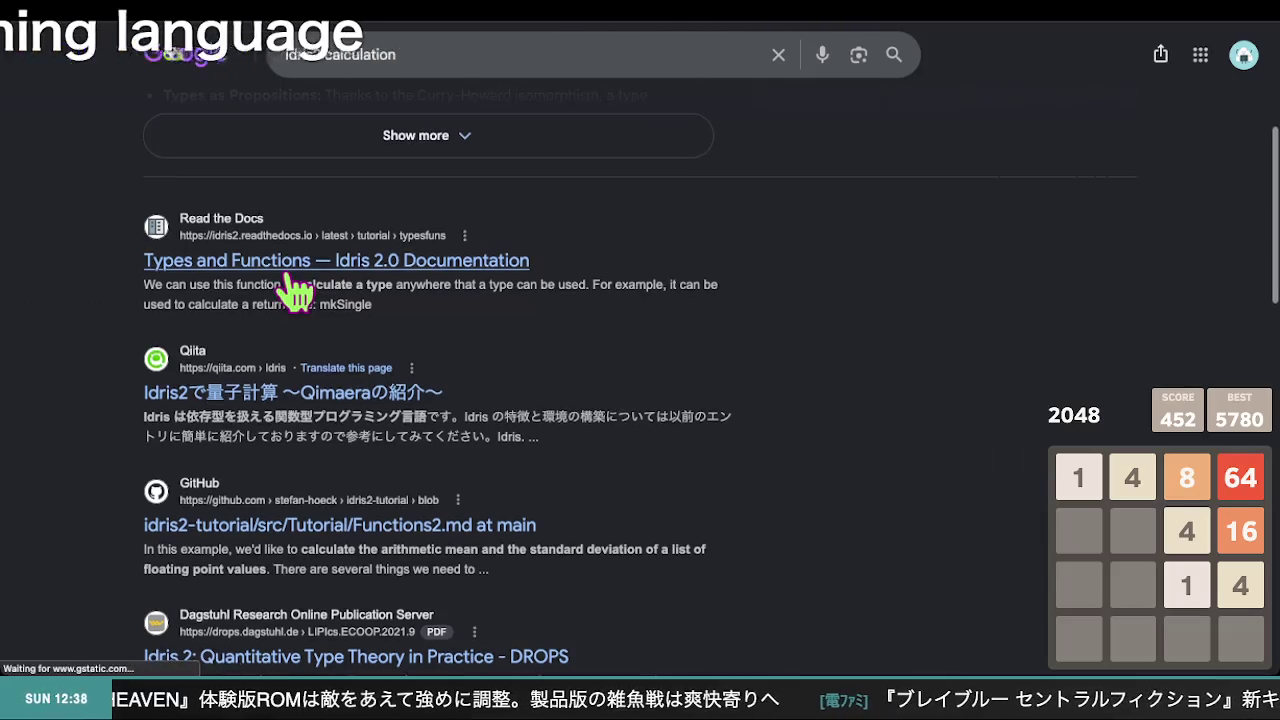
click(288, 268)
scroll(586, 343, down, 3)
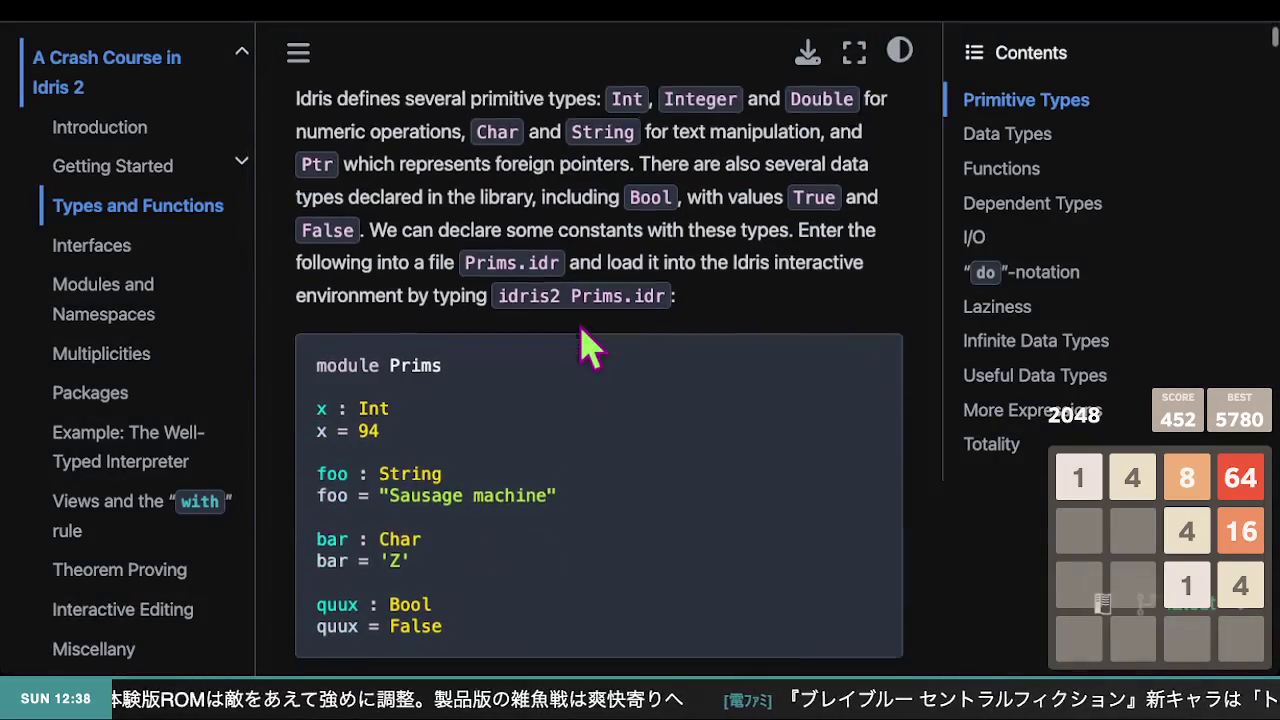
scroll(586, 343, up, 2)
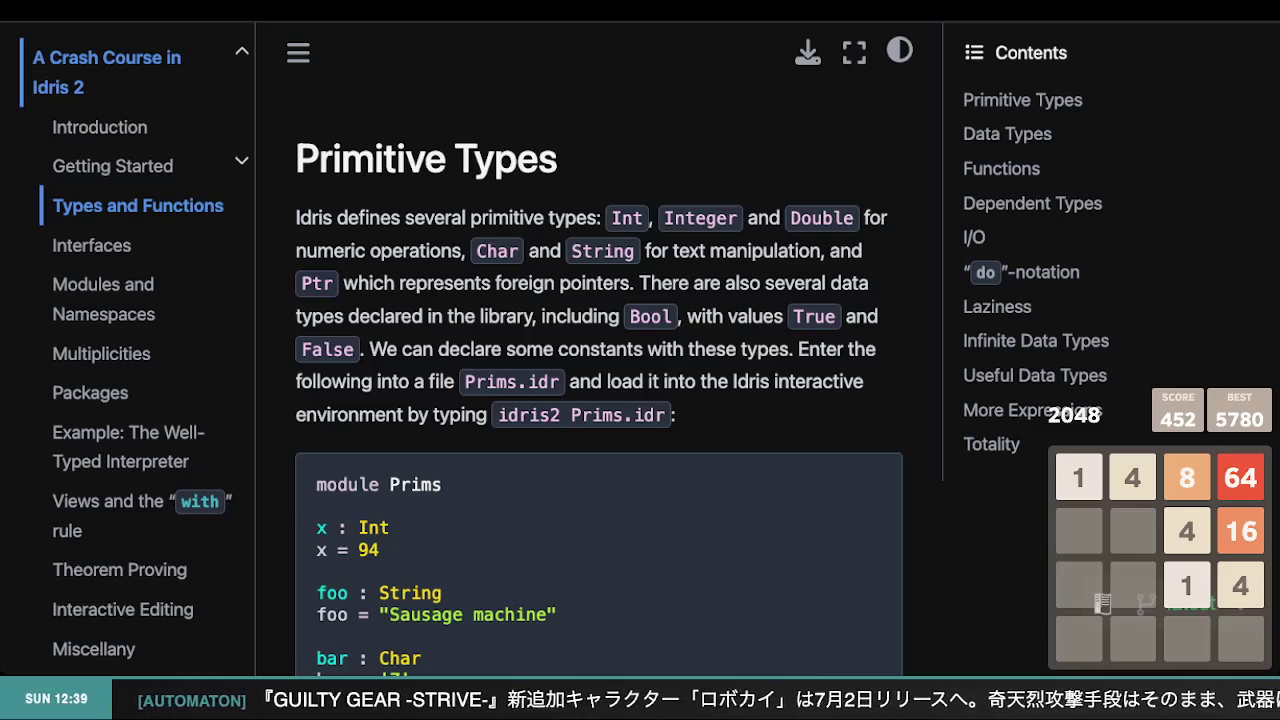
scroll(300, 265, up, 2)
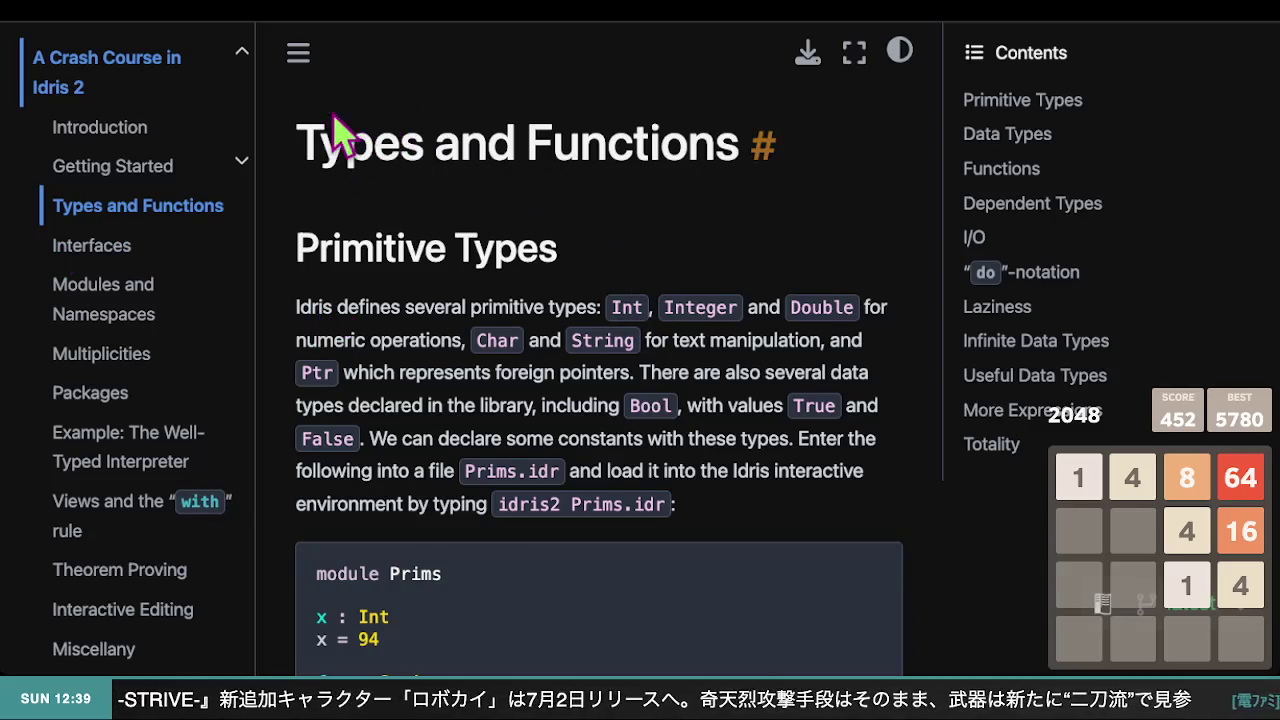
scroll(610, 212, down, 1)
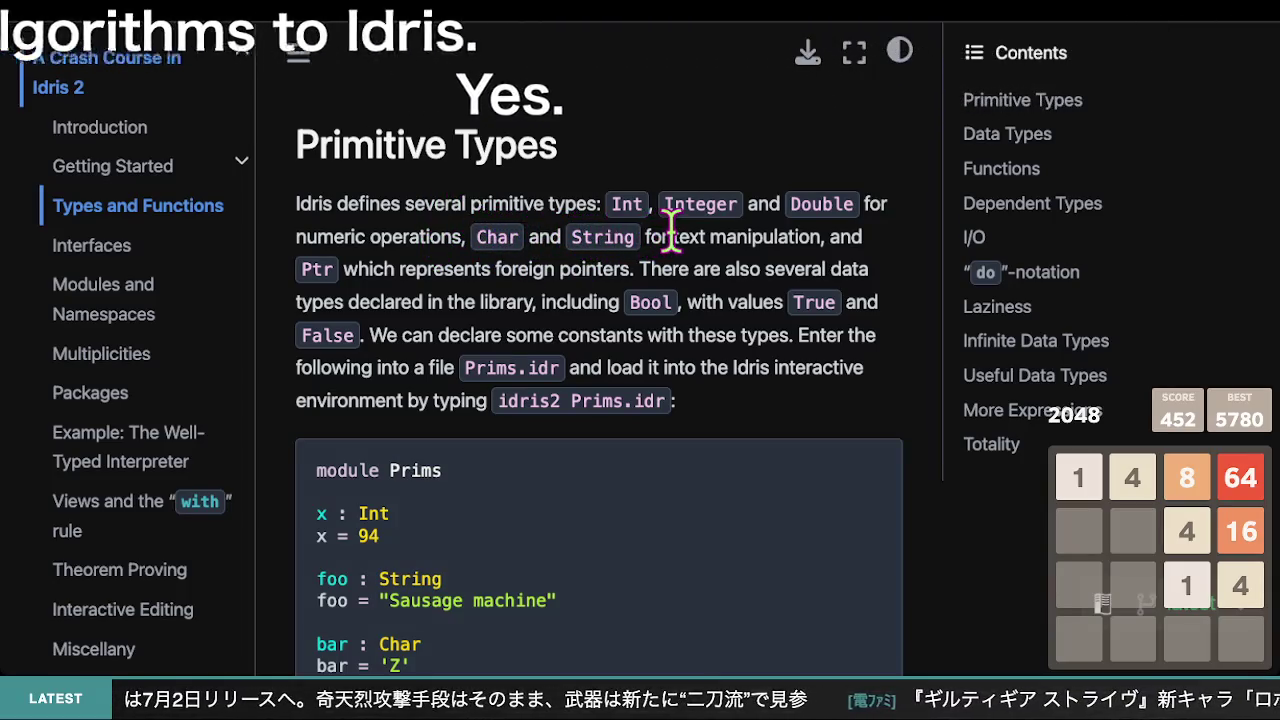
drag(755, 205, 603, 194)
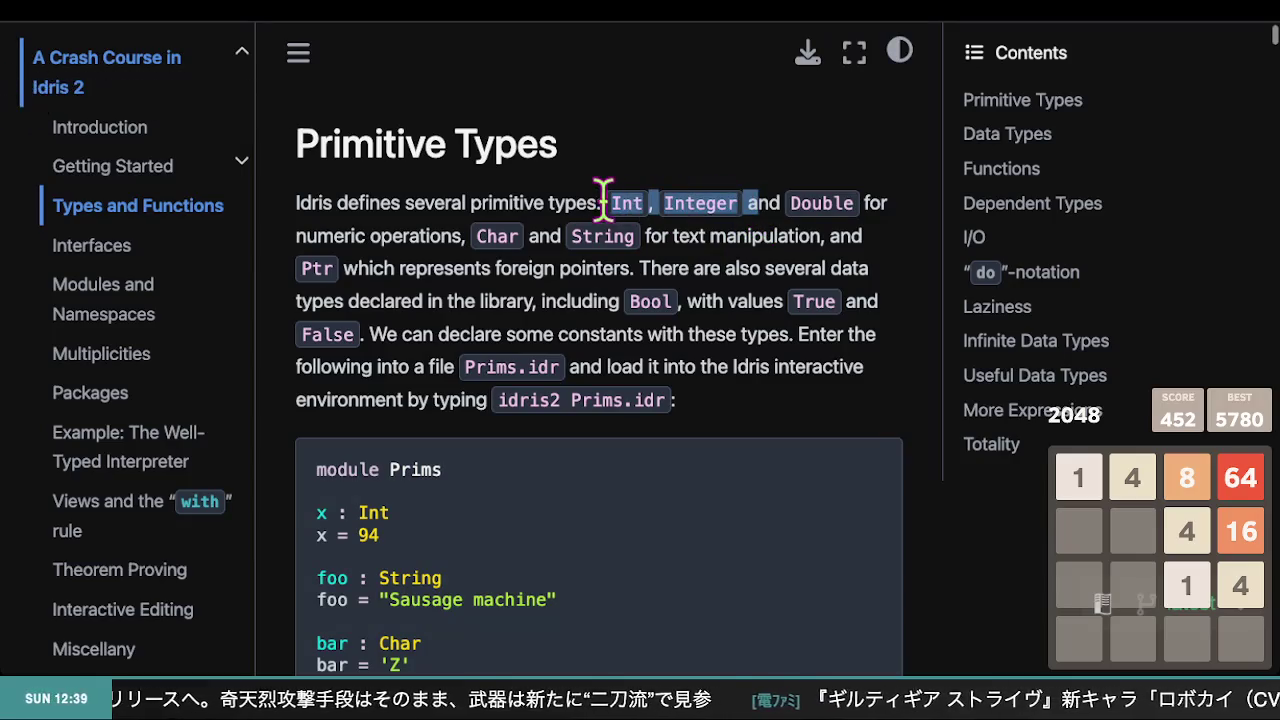
click(760, 205)
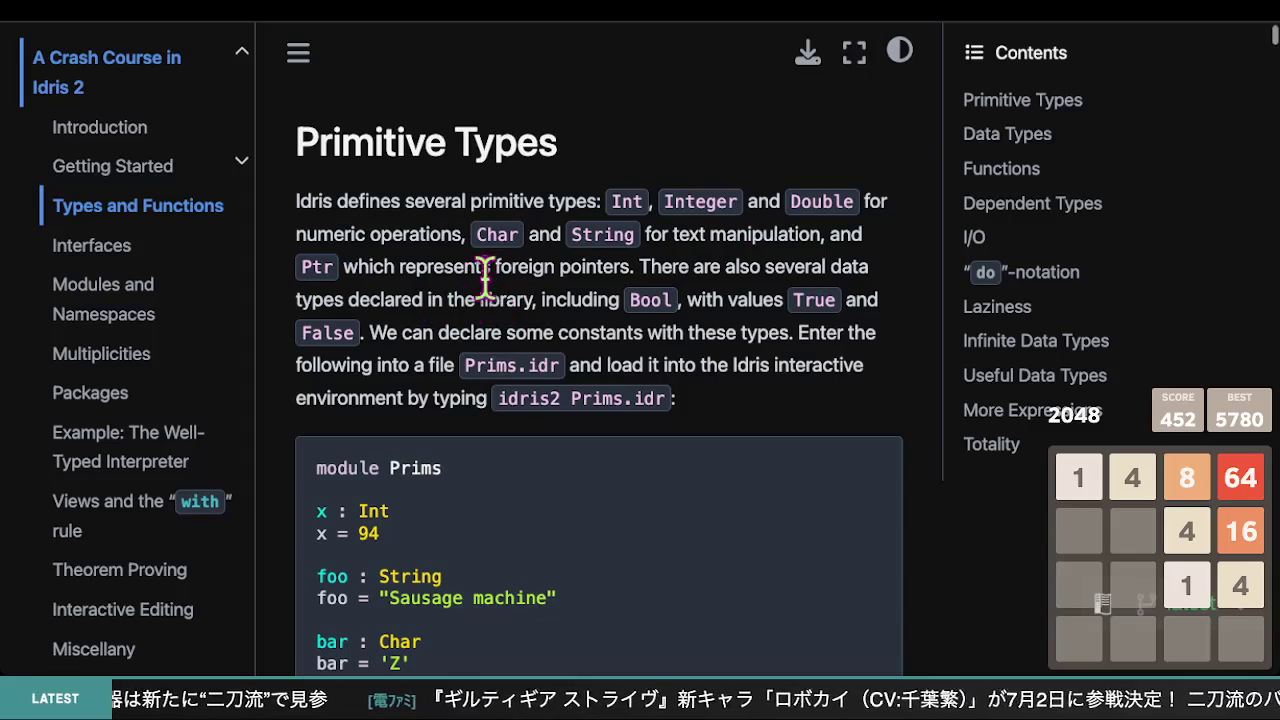
drag(344, 267, 478, 268)
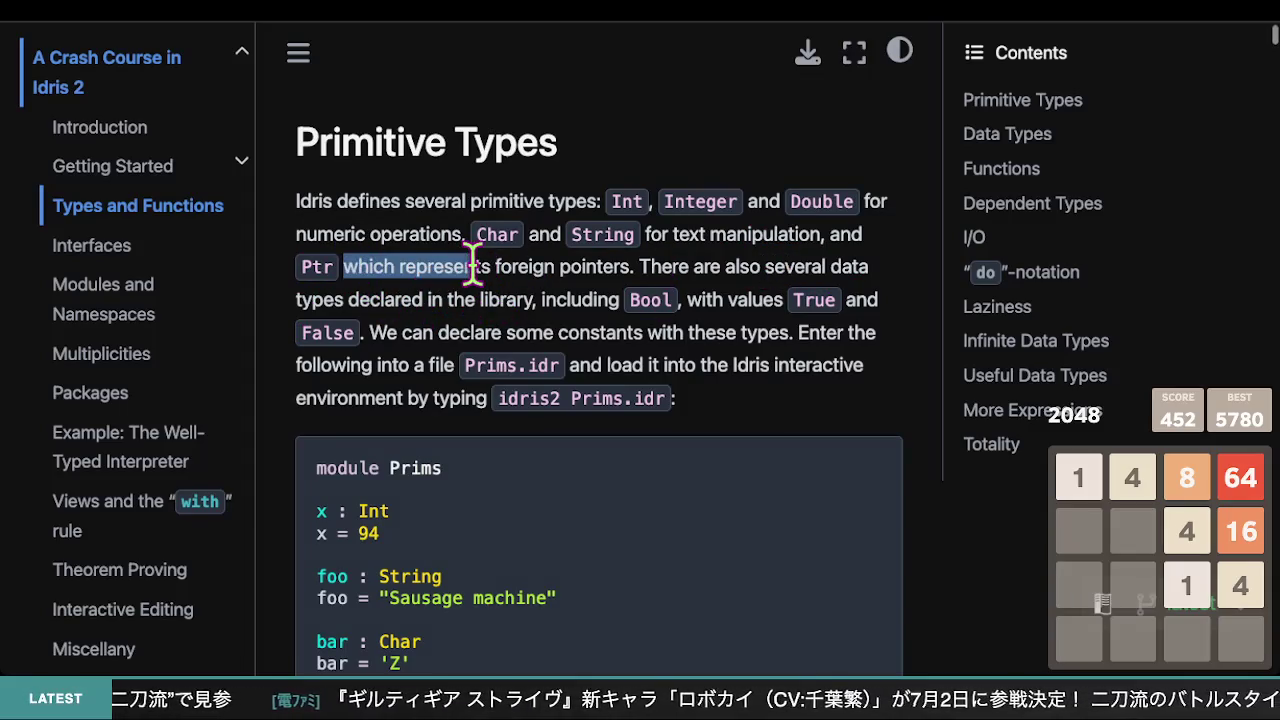
click(666, 265)
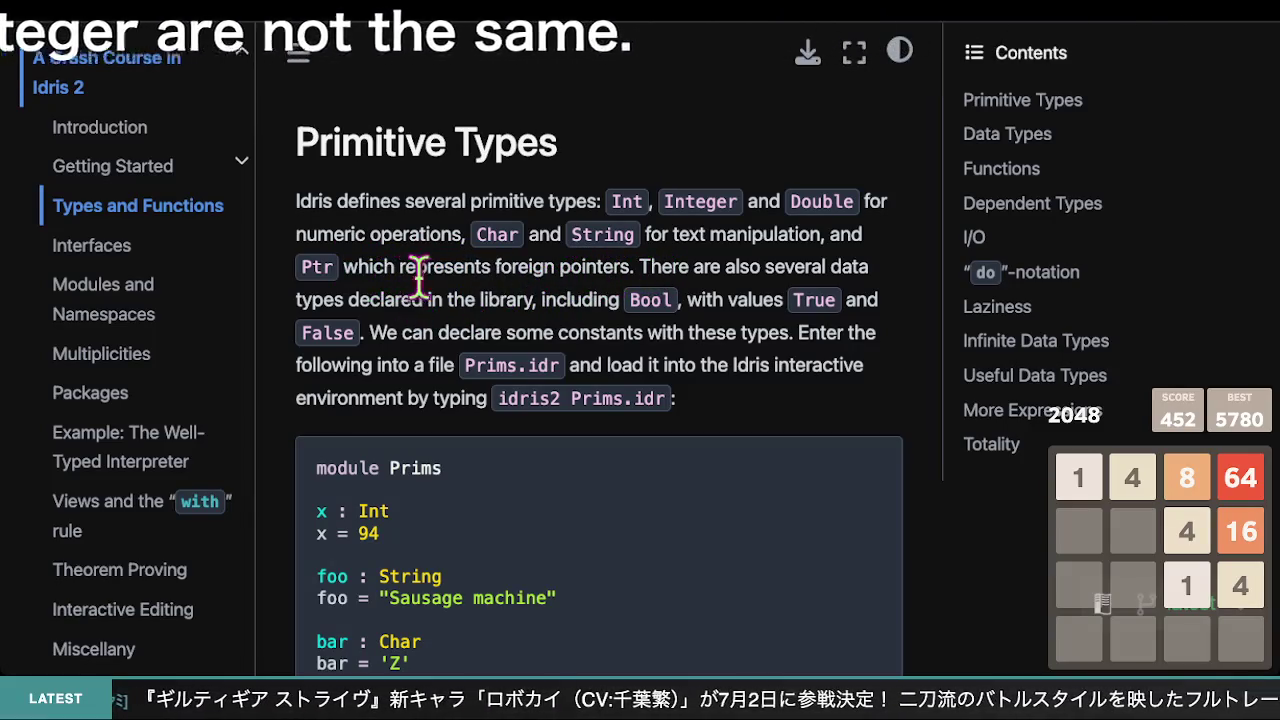
drag(345, 267, 300, 267)
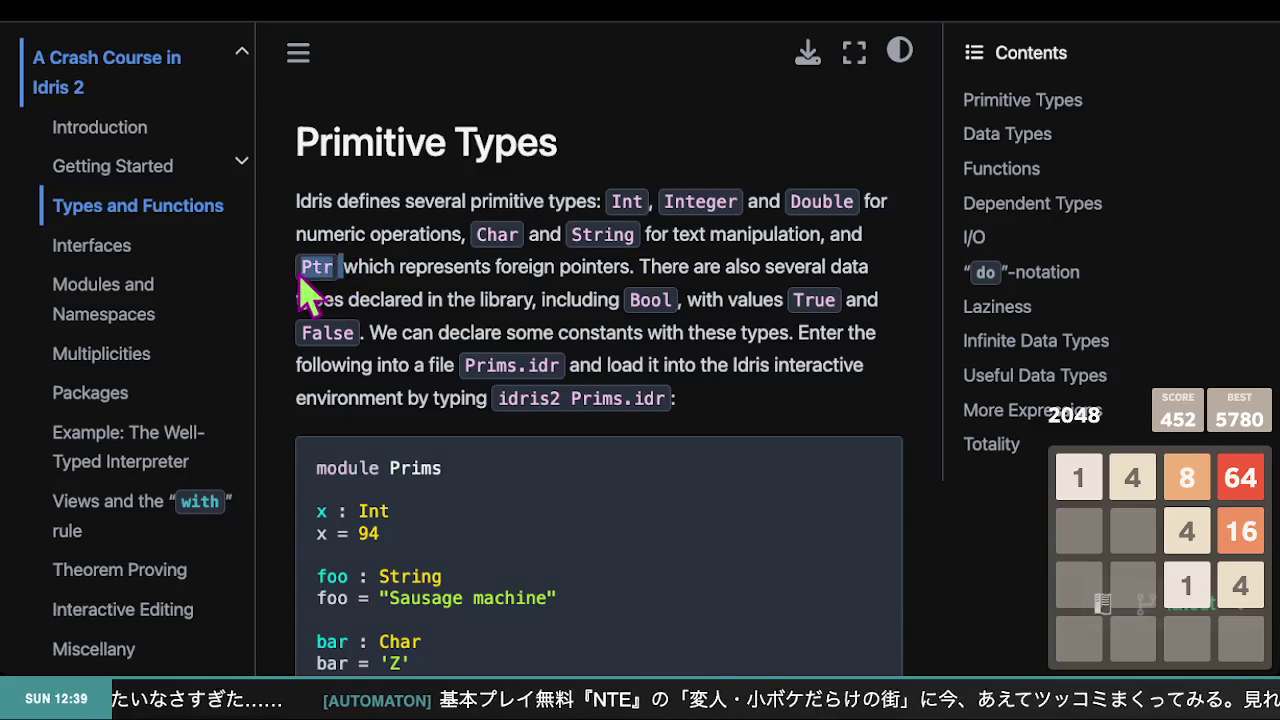
click(677, 263)
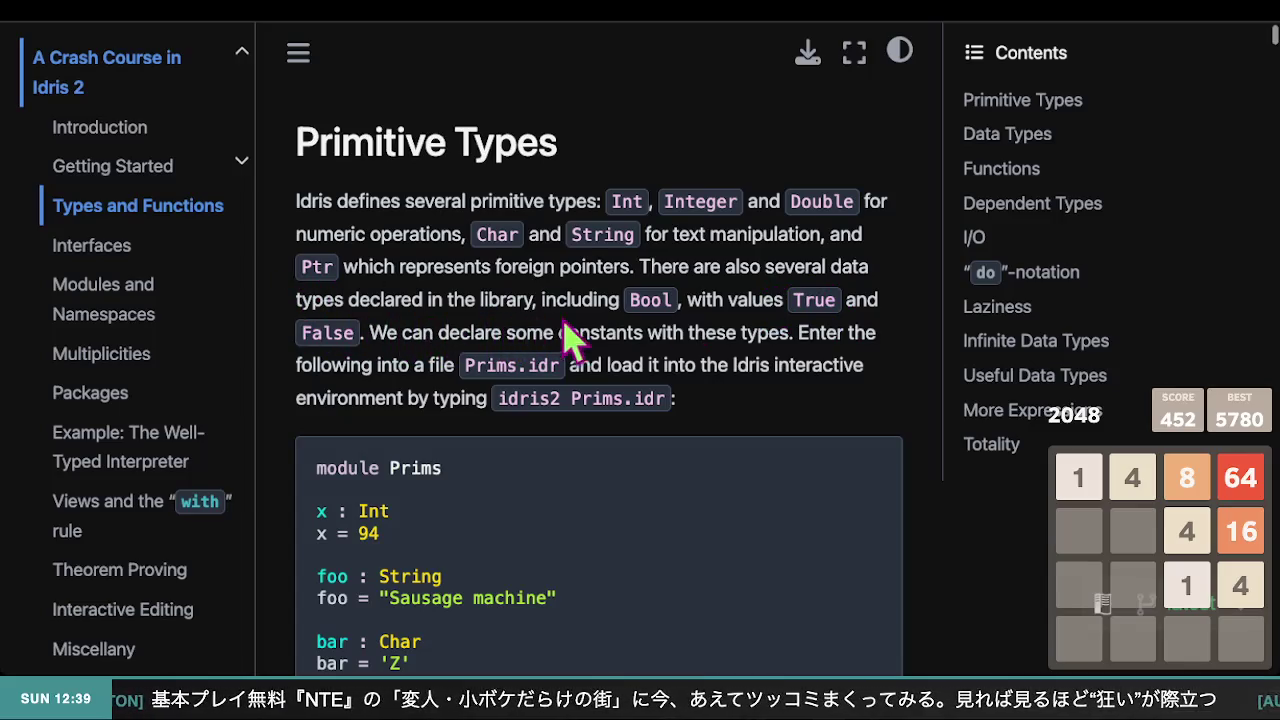
drag(680, 300, 606, 300)
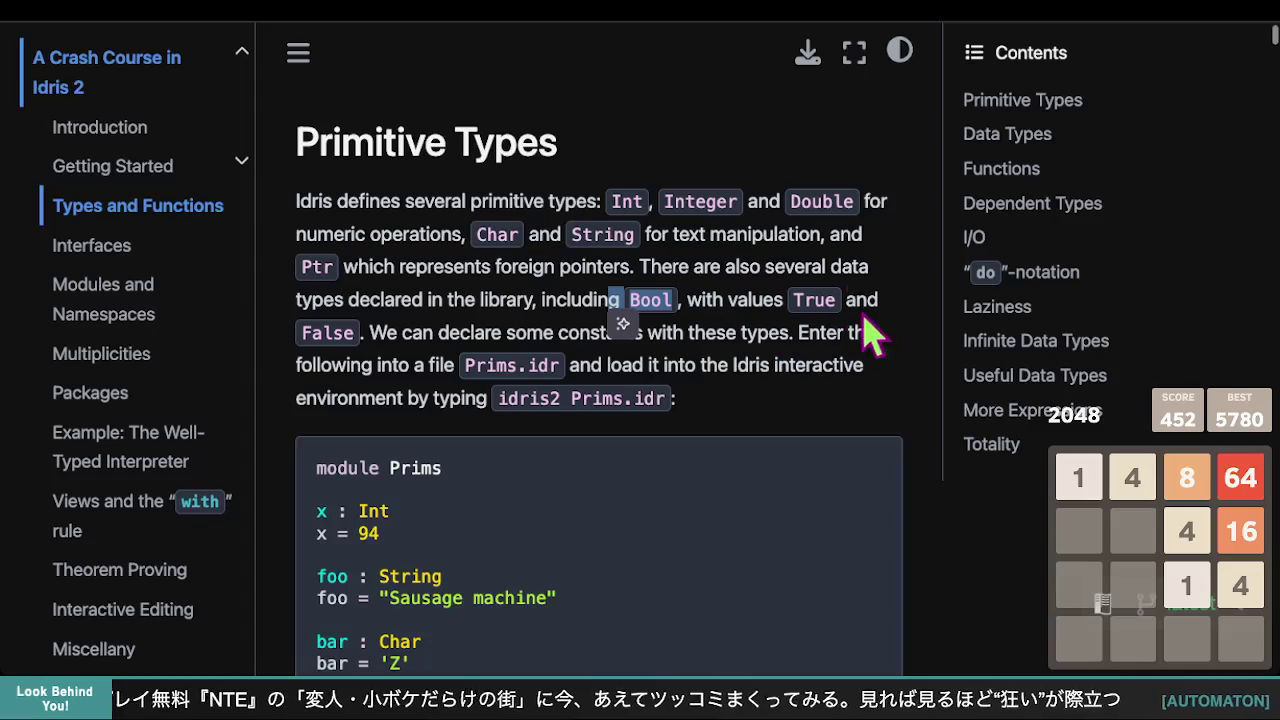
click(680, 368)
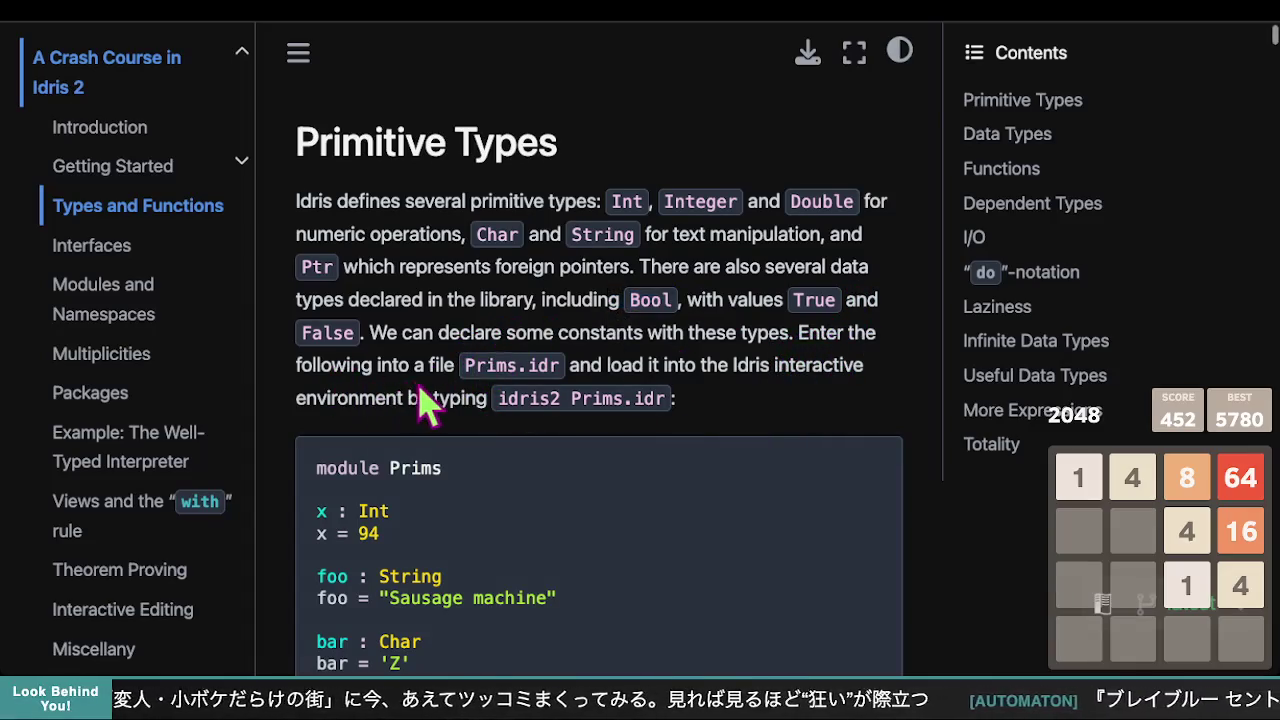
scroll(480, 385, down, 1)
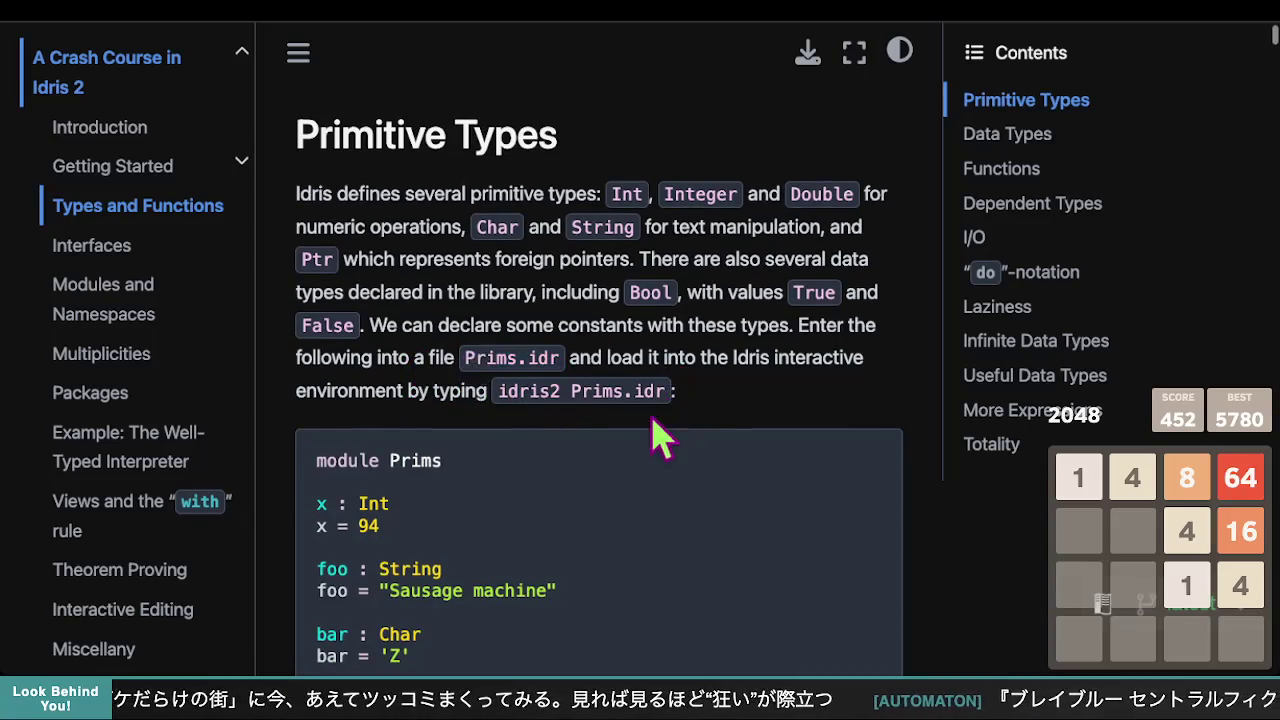
scroll(651, 434, down, 4)
scroll(642, 425, up, 1)
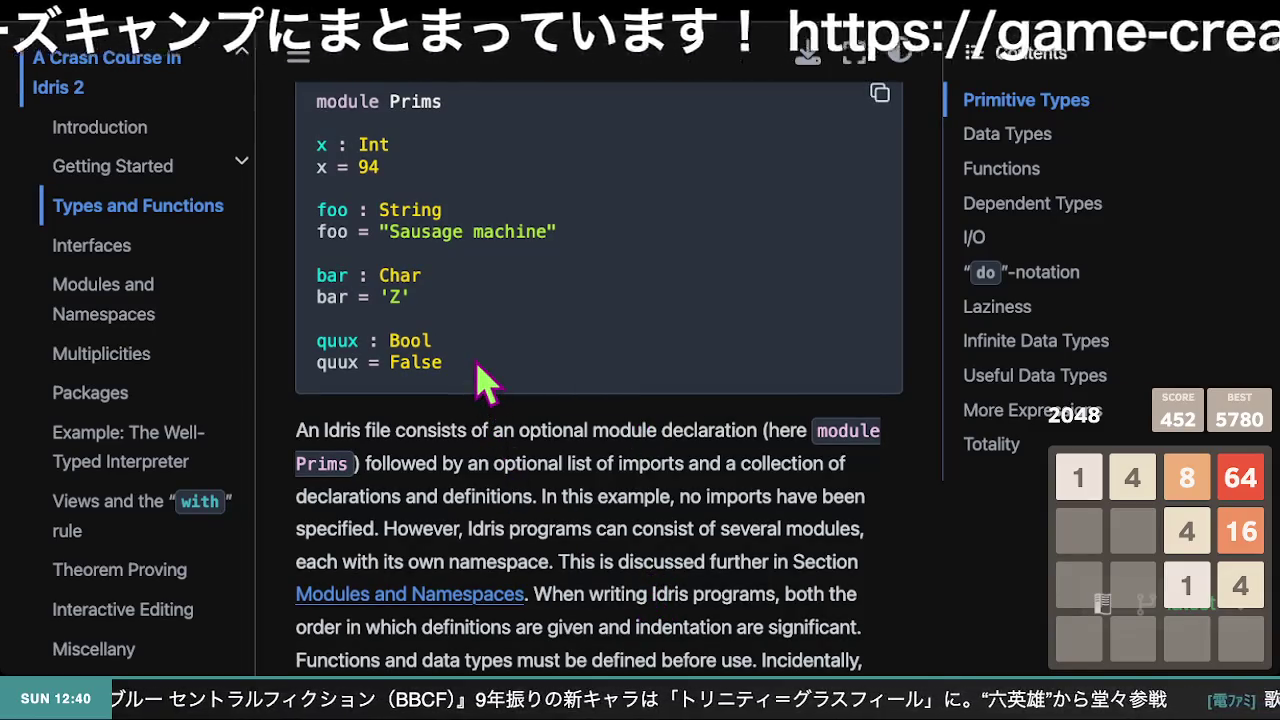
scroll(507, 395, up, 5)
scroll(505, 370, down, 3)
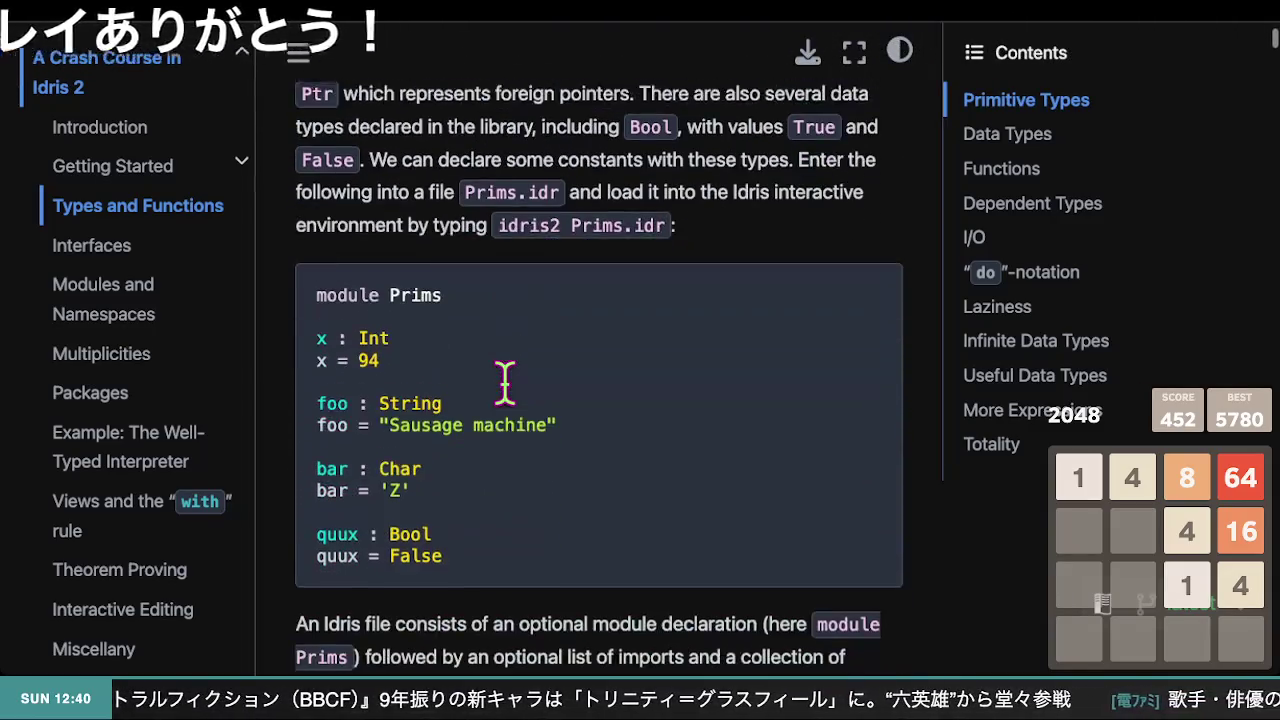
scroll(505, 380, down, 3)
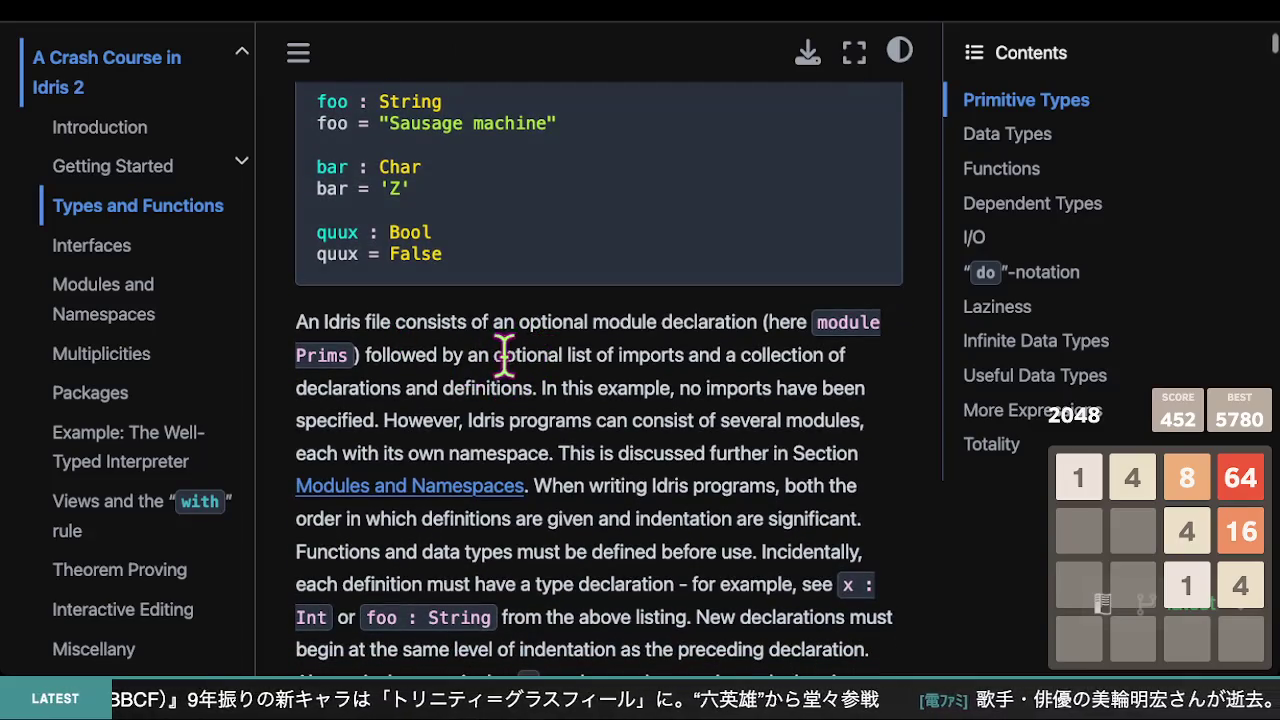
scroll(718, 378, down, 1)
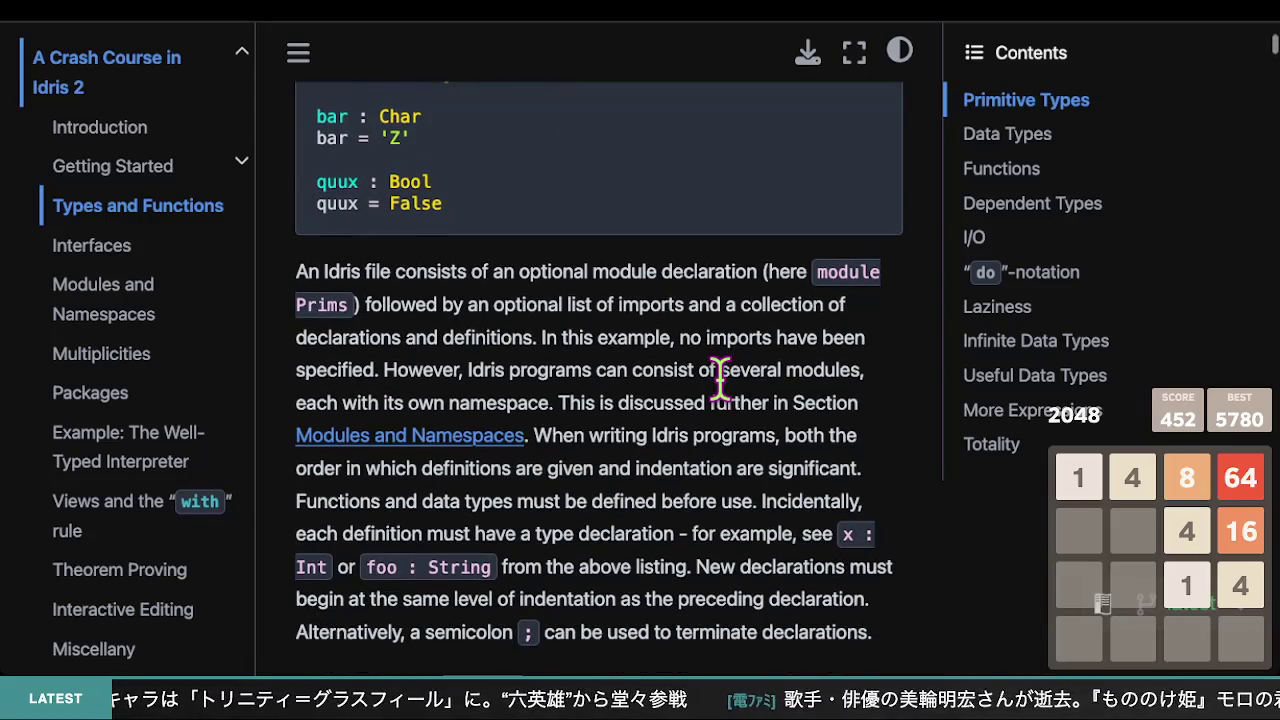
scroll(516, 322, up, 1)
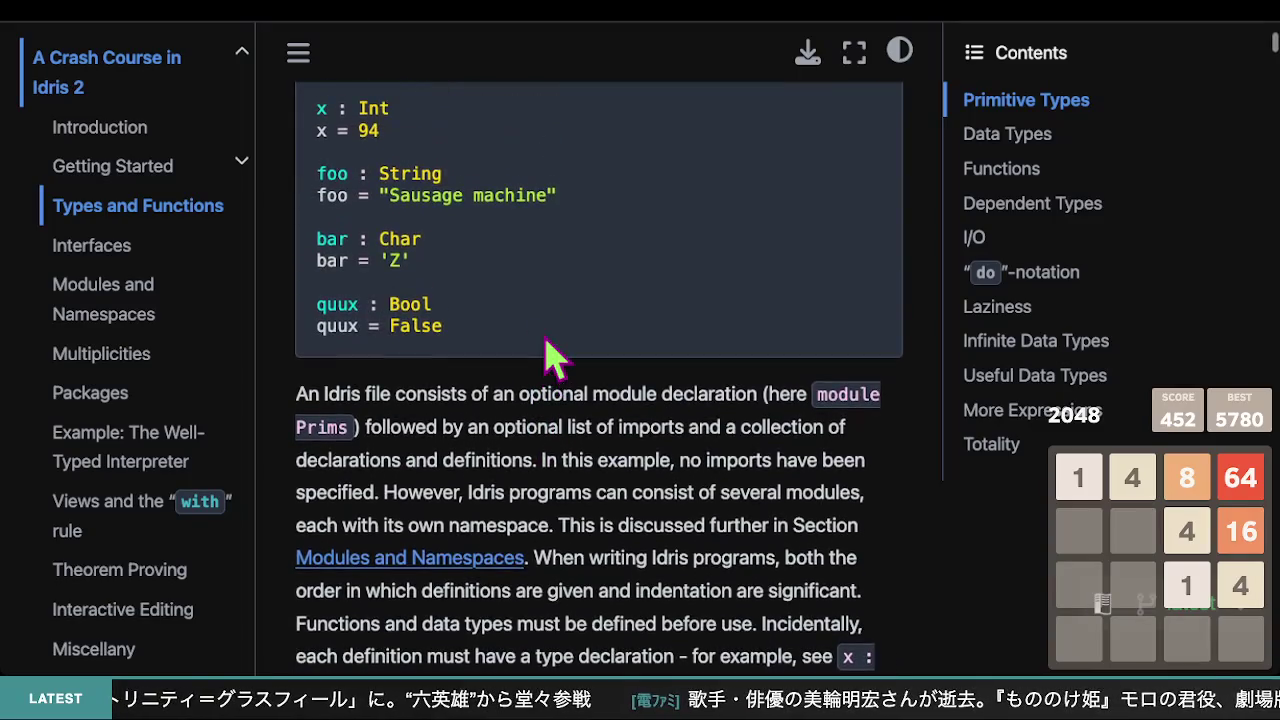
scroll(553, 355, up, 4)
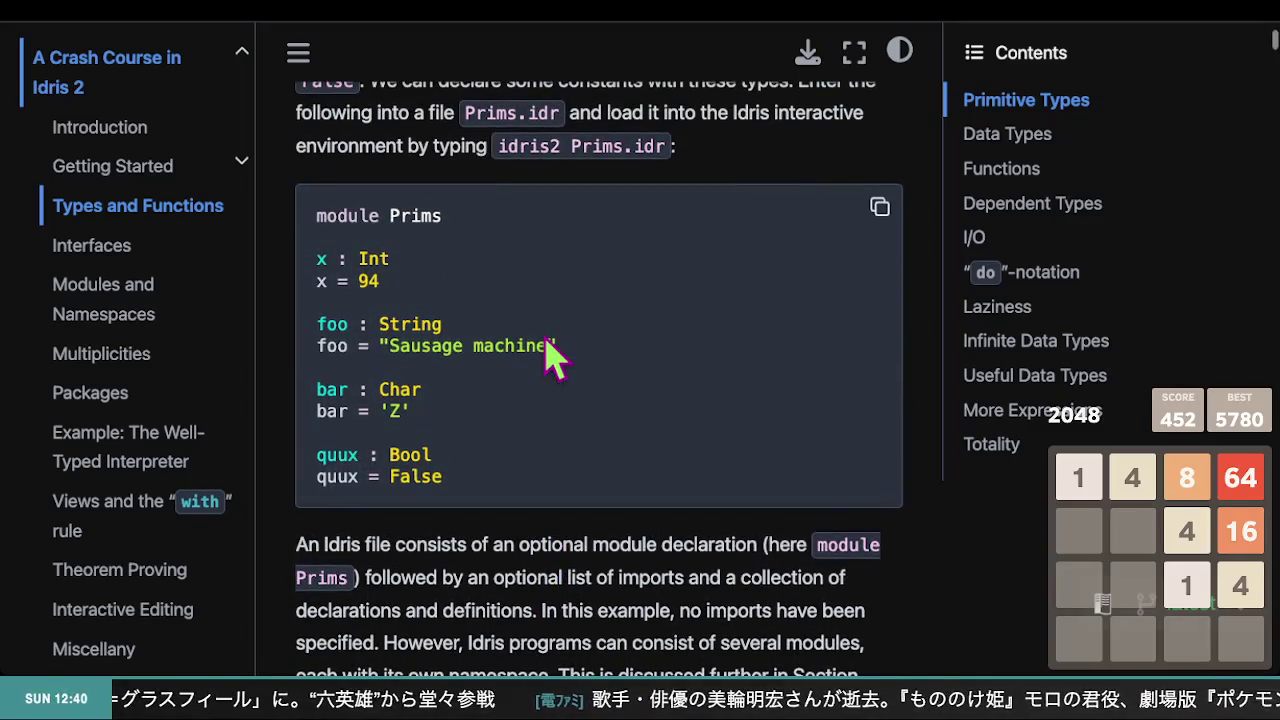
scroll(553, 355, up, 3)
scroll(553, 355, down, 10)
scroll(553, 355, up, 4)
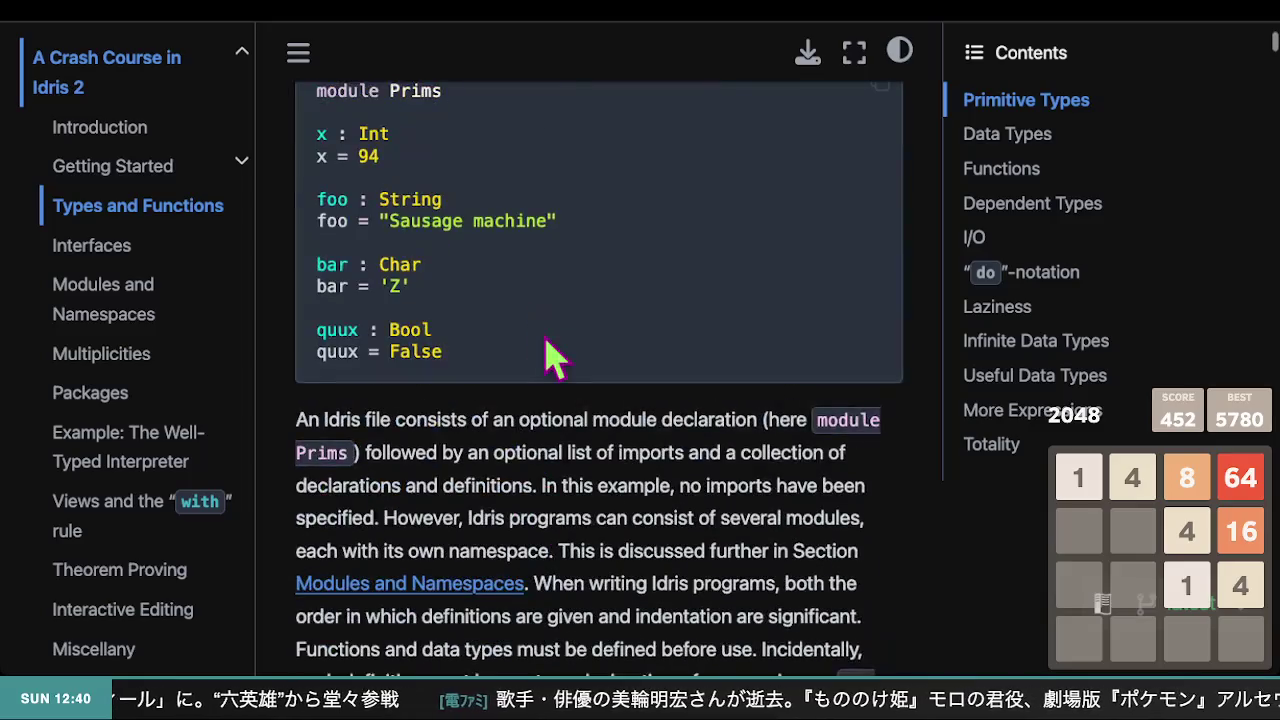
drag(318, 155, 409, 157)
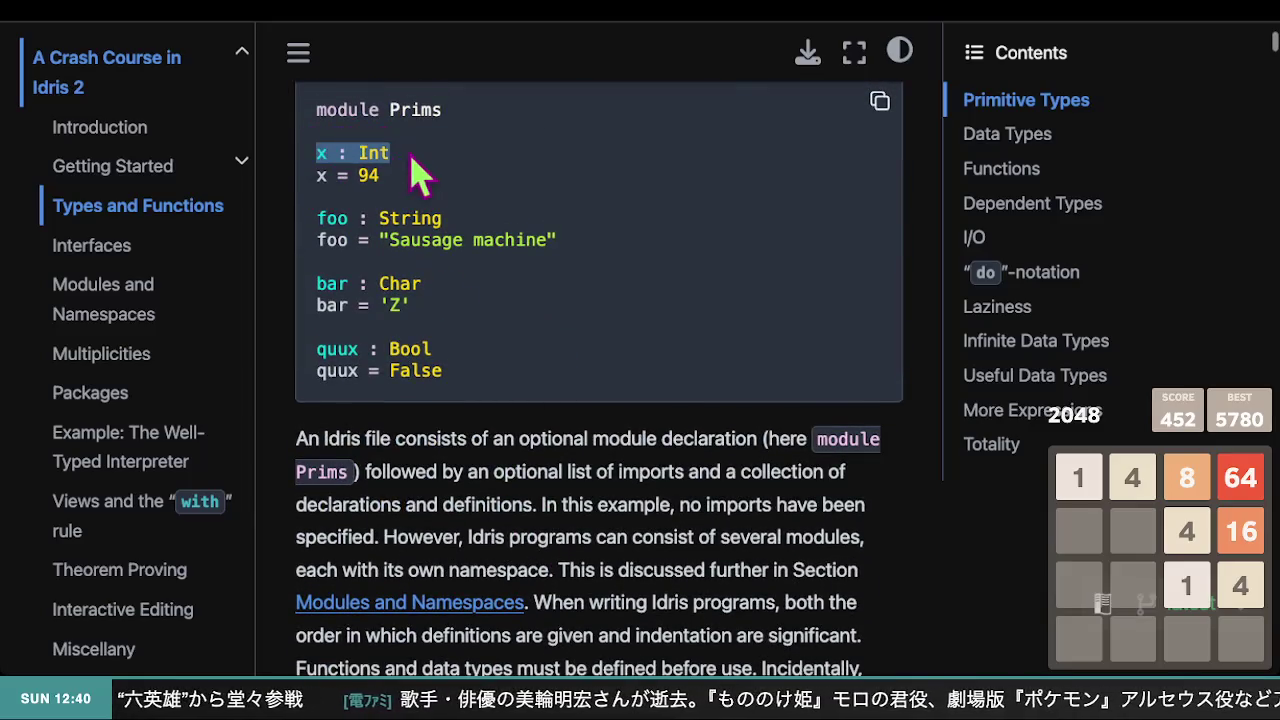
scroll(400, 200, up, 1)
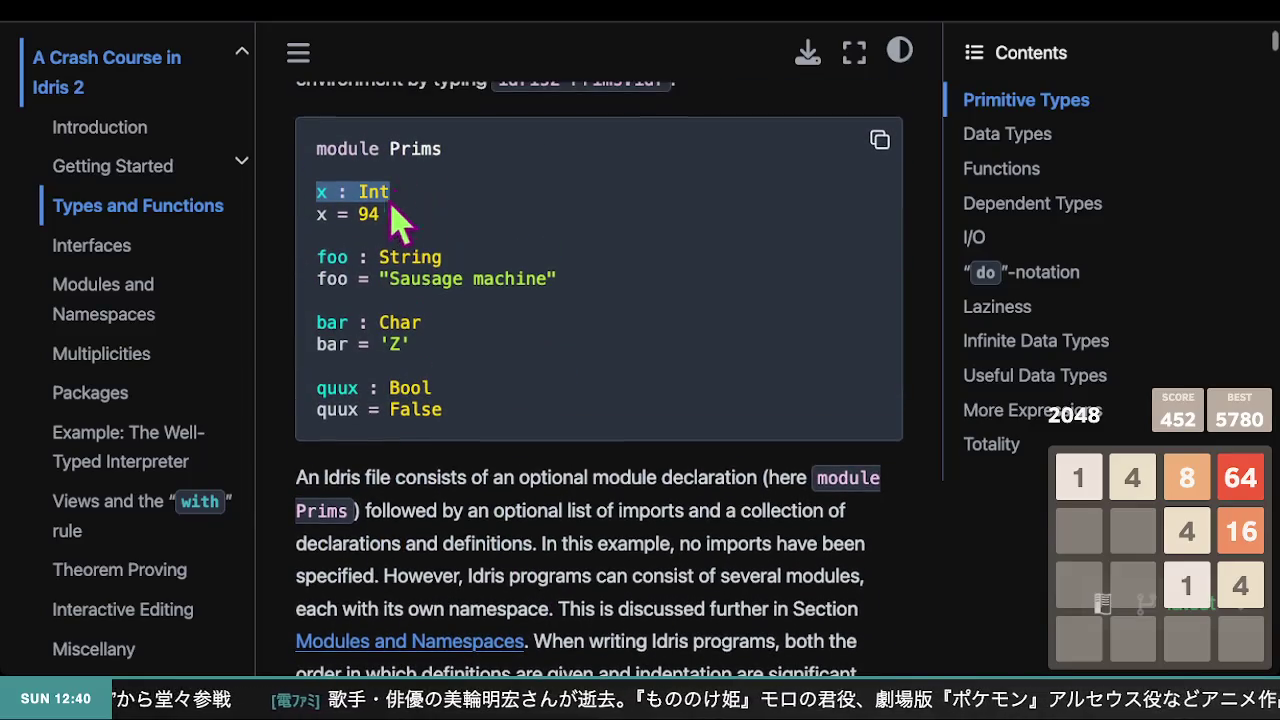
click(319, 180)
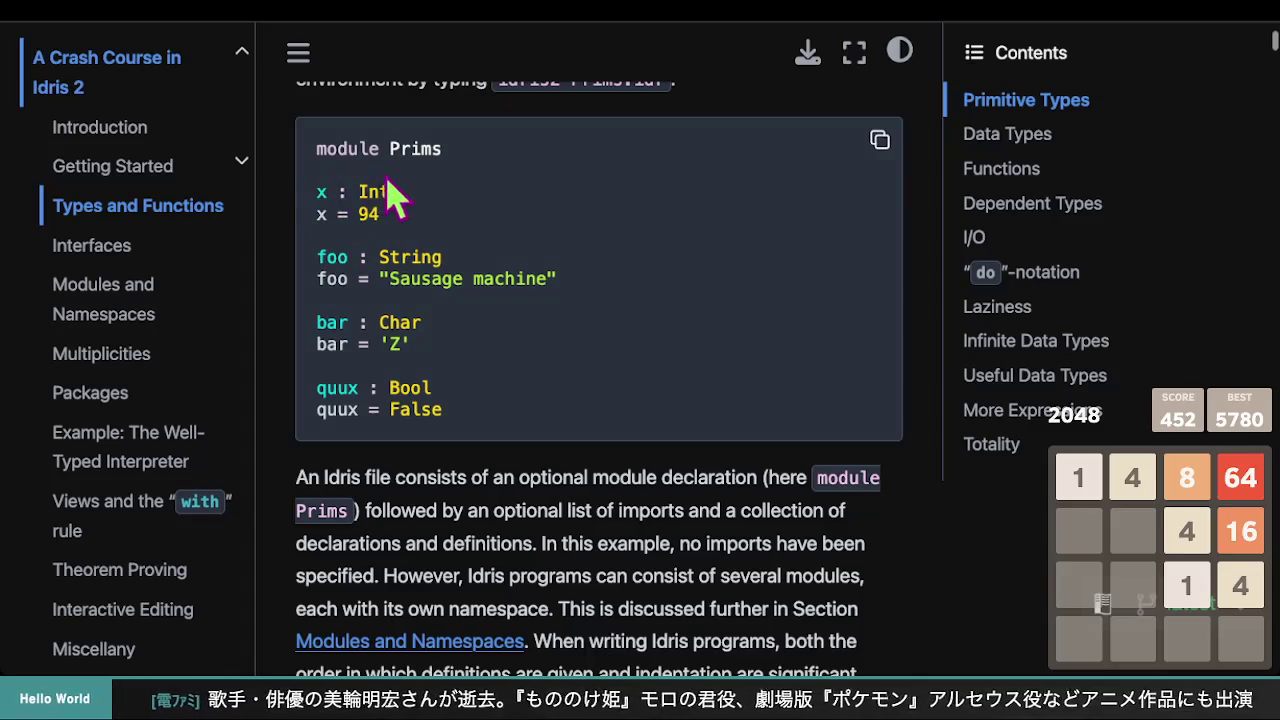
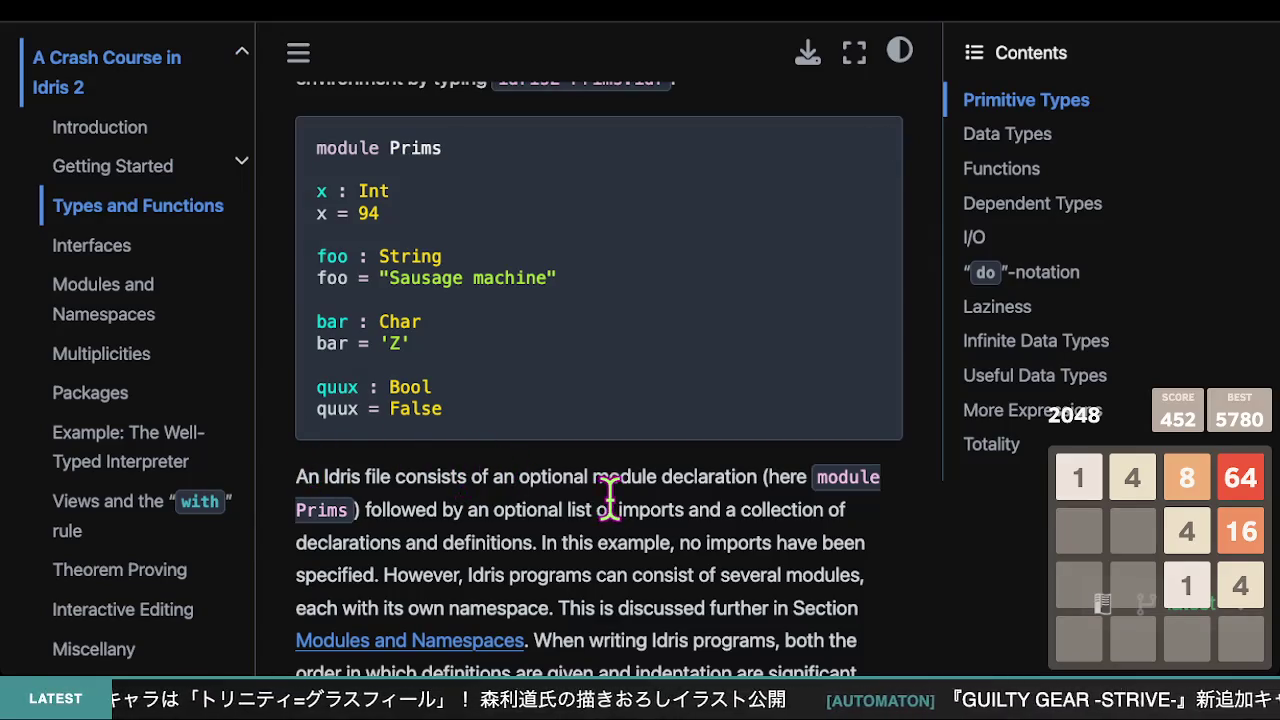
- Scroll past the if...then...else example until the Data Types heading with the Nat and List declarations shows
scroll(609, 495, down, 1)
scroll(632, 338, down, 4)
scroll(632, 338, down, 15)
scroll(632, 338, up, 15)
scroll(621, 314, down, 3)
scroll(621, 314, down, 3)
scroll(629, 300, up, 15)
scroll(632, 338, down, 8)
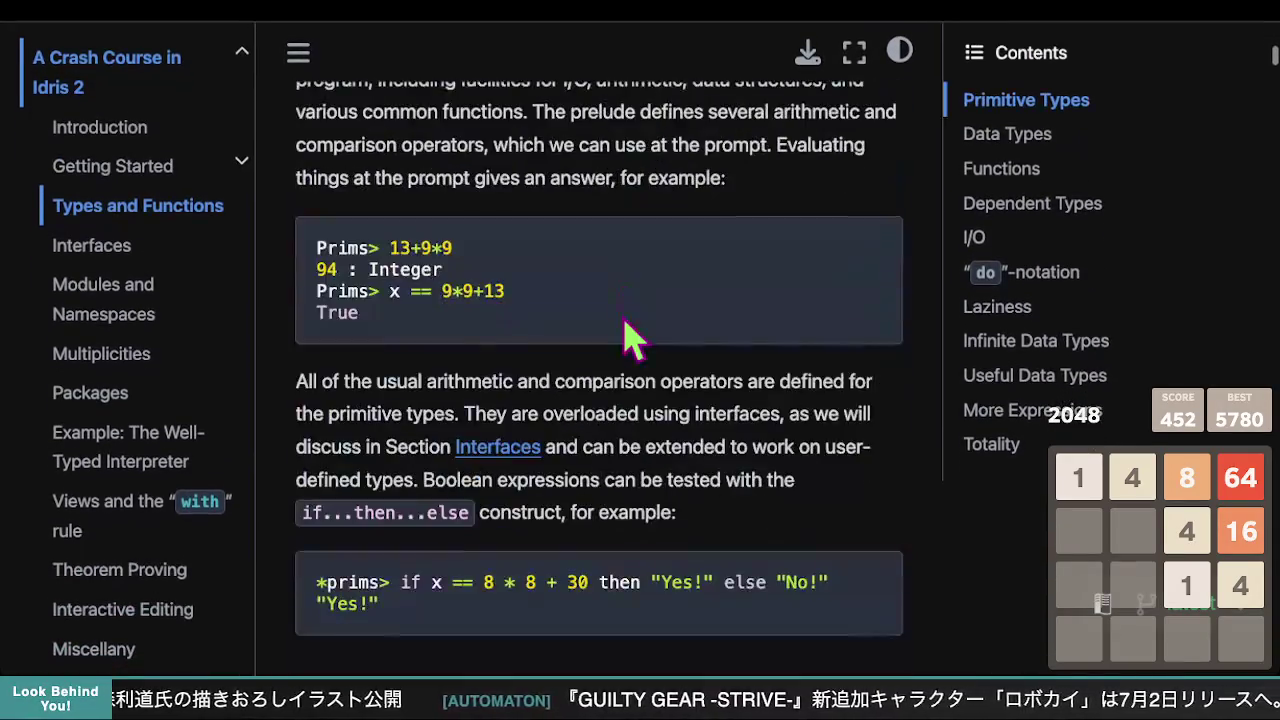
scroll(625, 322, down, 3)
scroll(631, 331, up, 10)
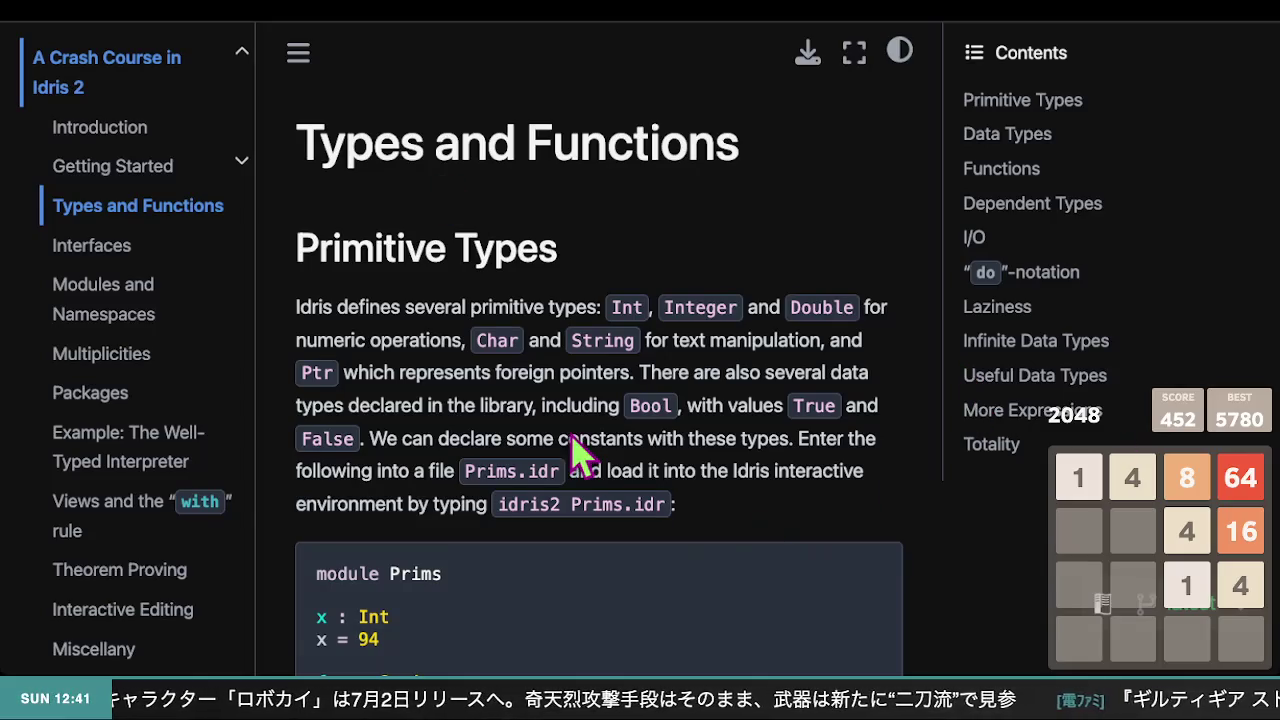
scroll(520, 406, down, 8)
scroll(520, 406, down, 6)
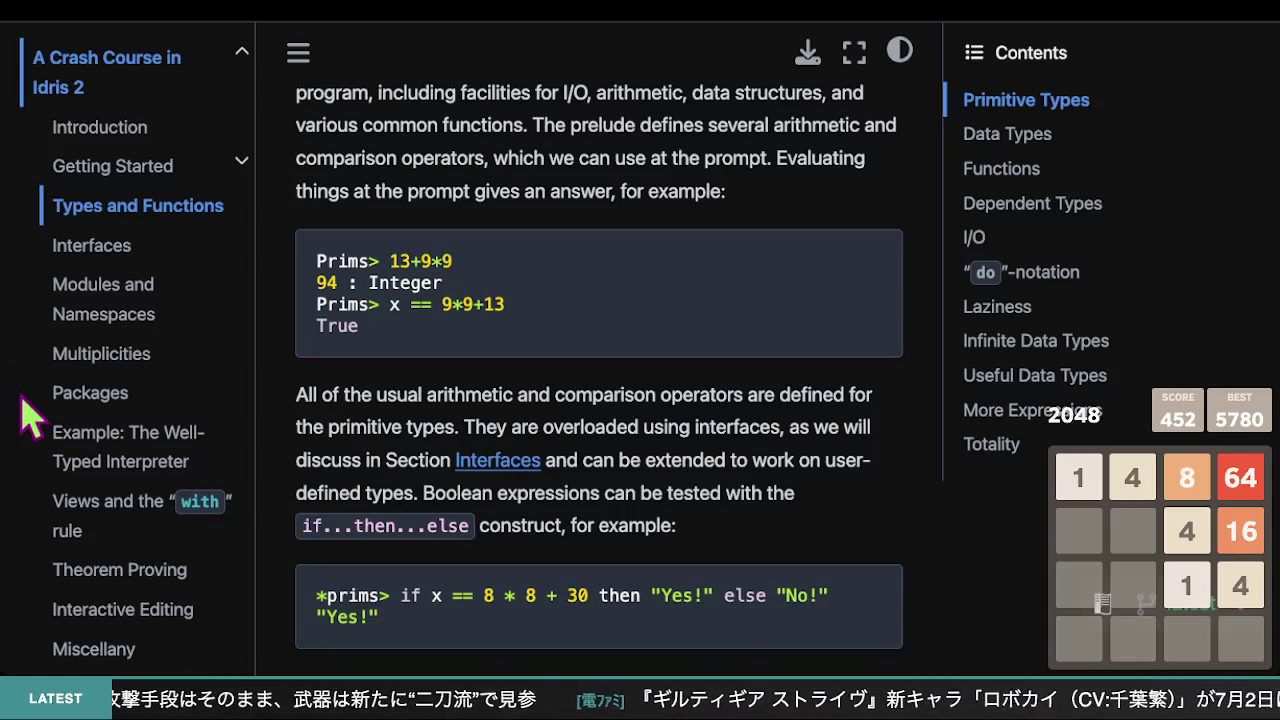
scroll(745, 530, down, 1)
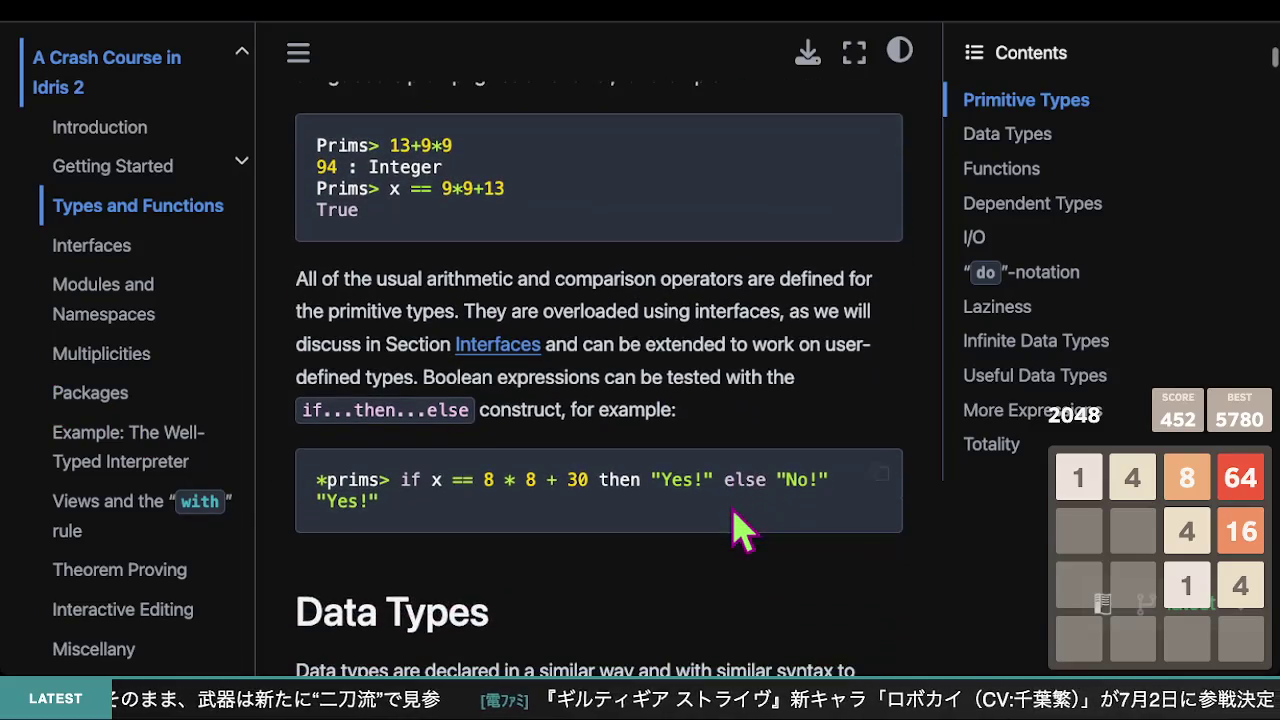
scroll(618, 458, down, 2)
scroll(618, 458, up, 1)
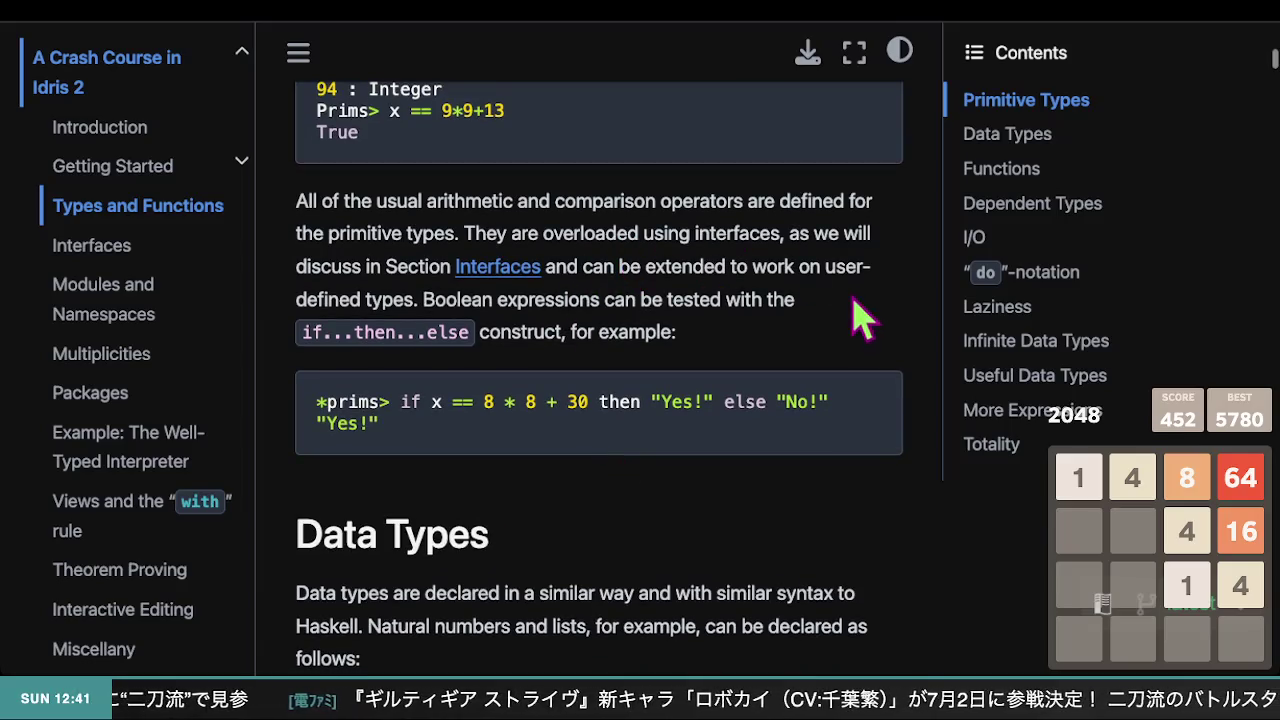
scroll(728, 358, down, 2)
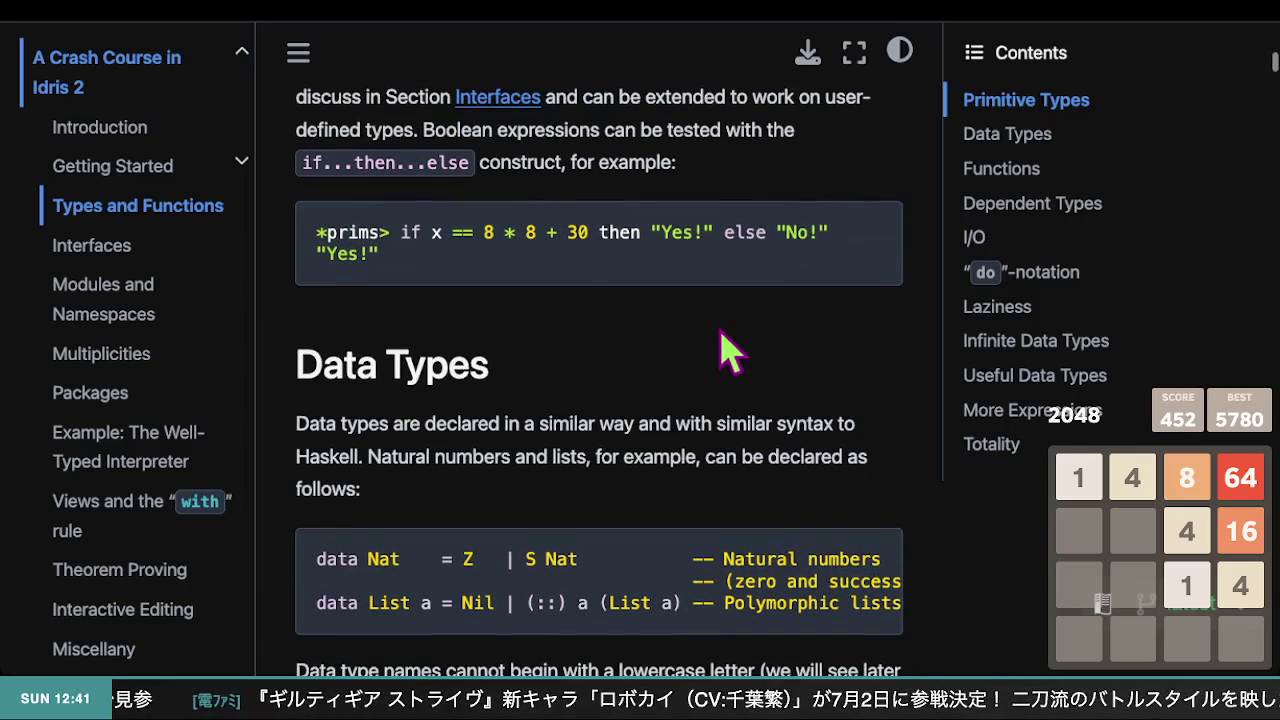
scroll(728, 358, down, 1)
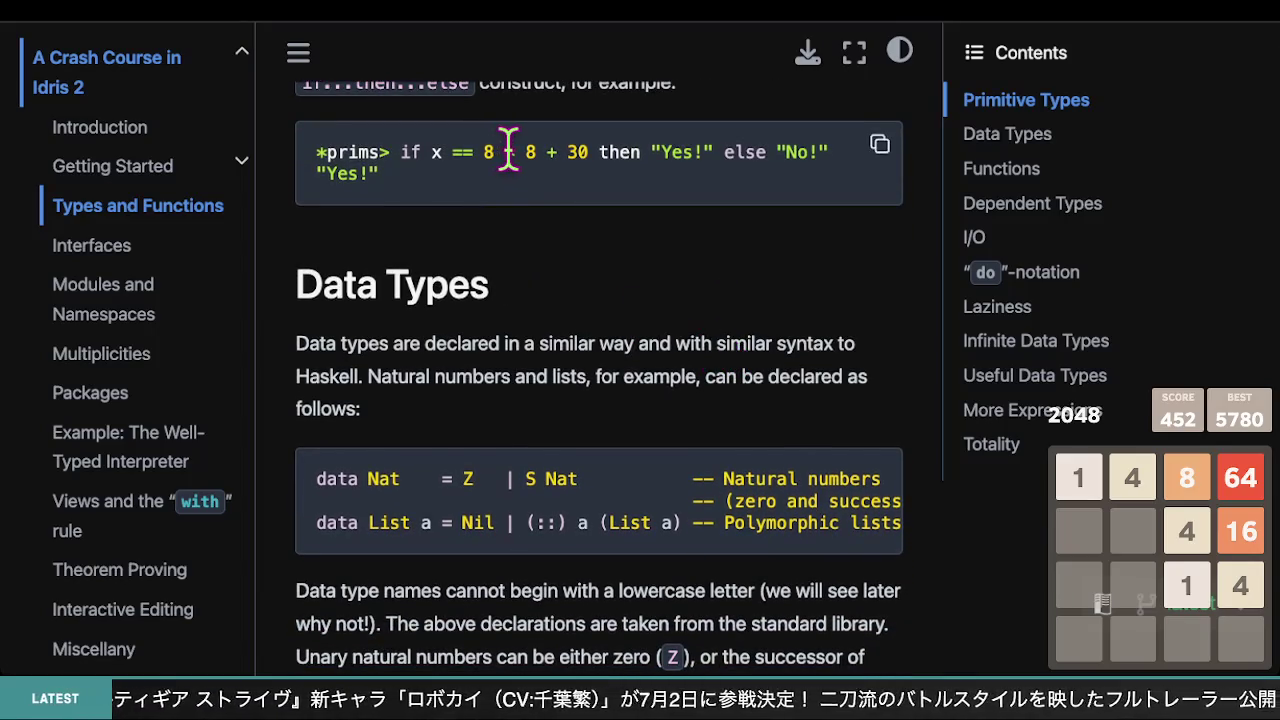
scroll(488, 162, up, 1)
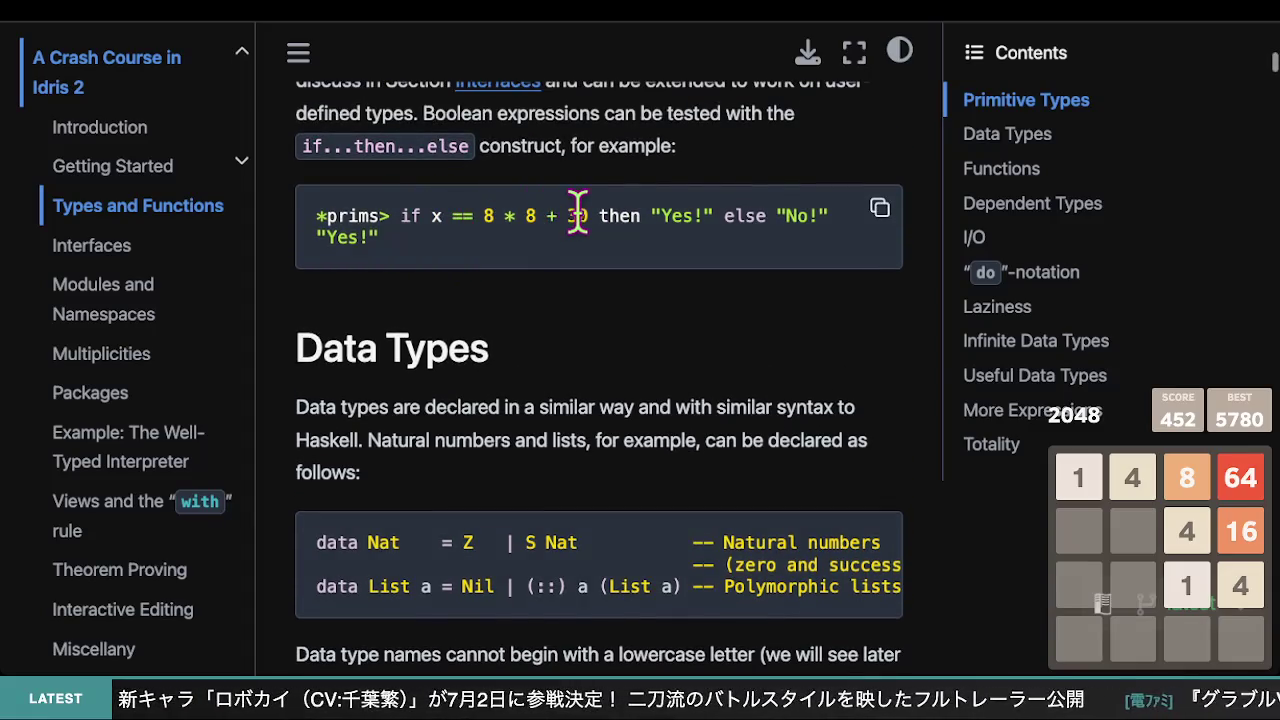
- Highlight the condition, the No! branch and the Yes! result of the if...then...else example
drag(586, 215, 420, 215)
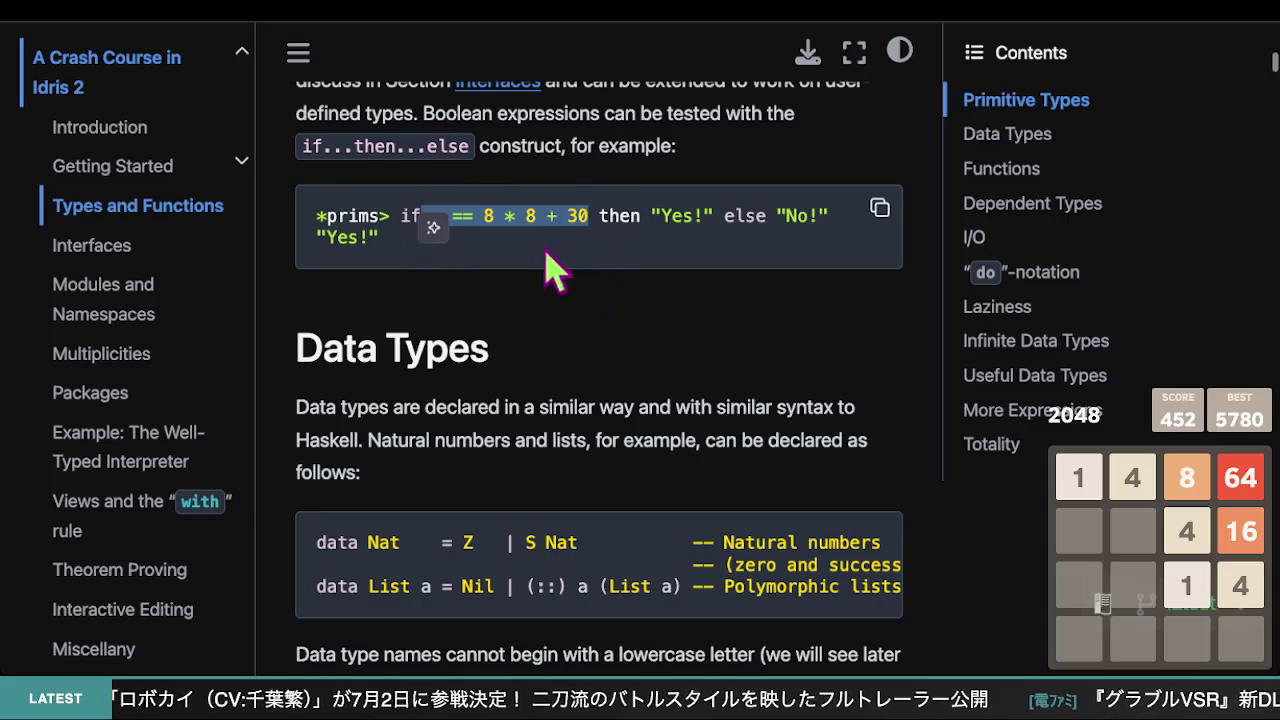
click(612, 258)
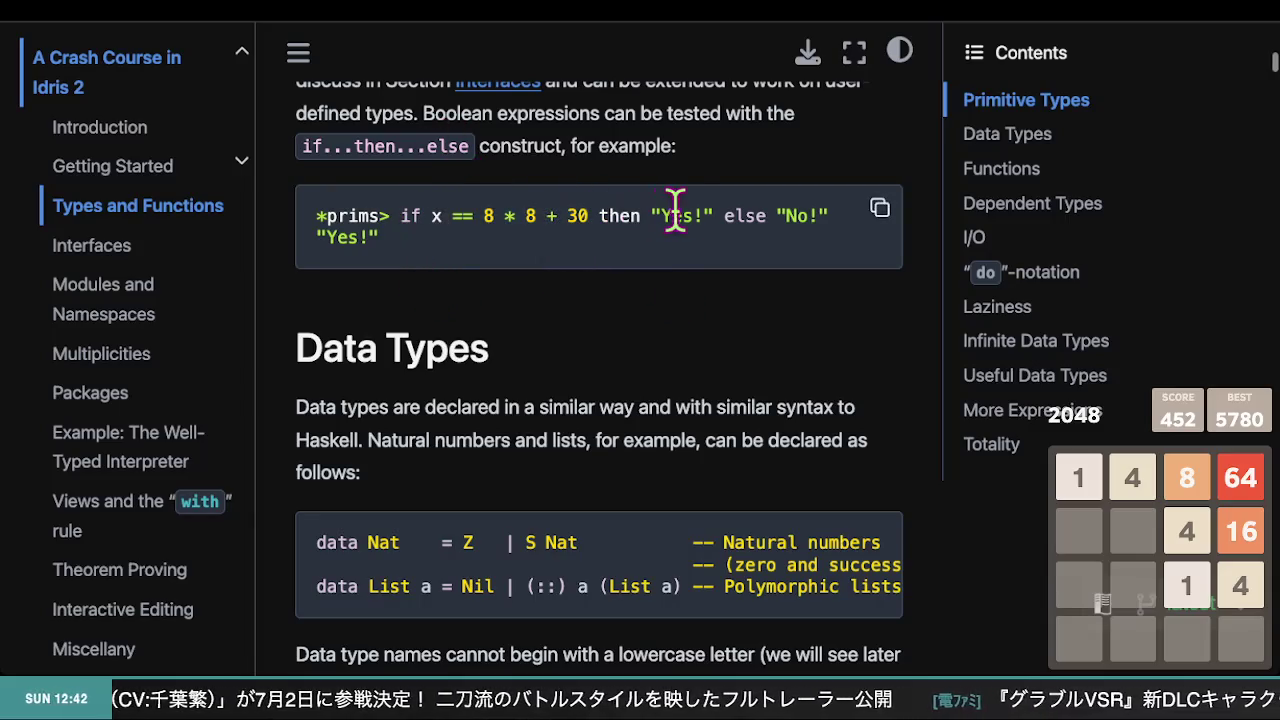
drag(838, 222, 778, 218)
click(655, 345)
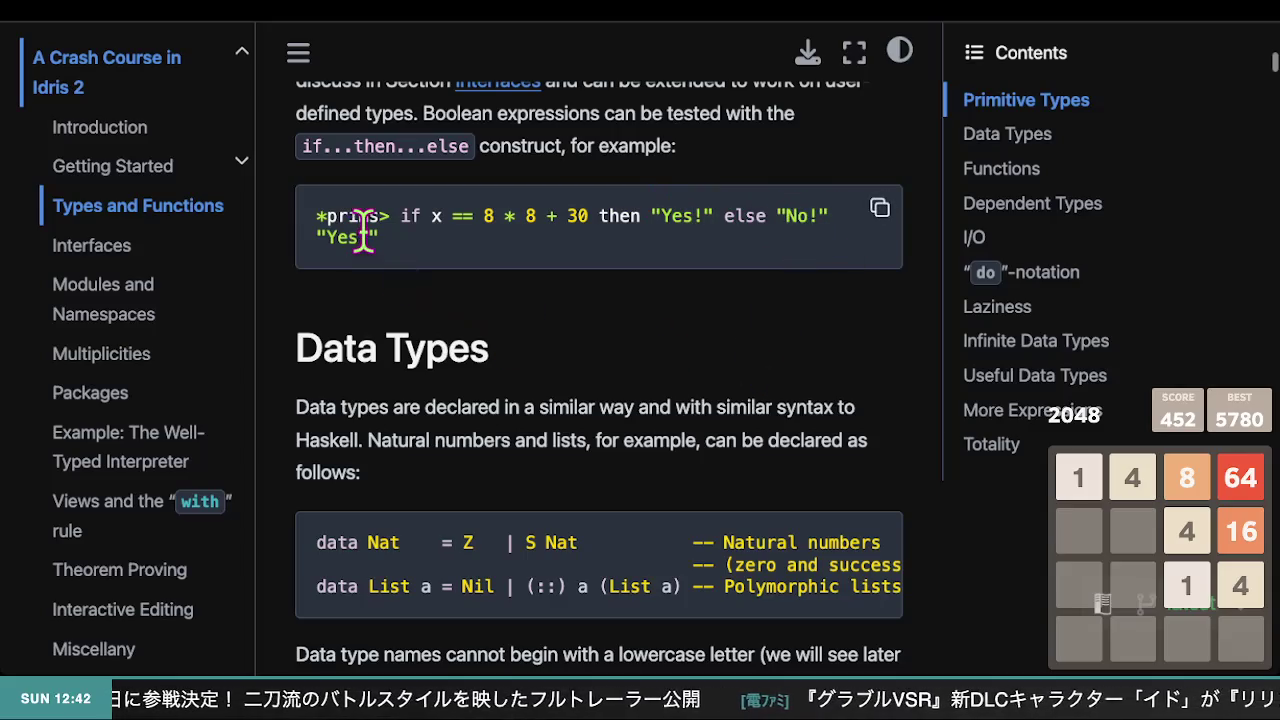
double_click(362, 236)
- Highlight the end of the 13+9*9 expression and the == operator in x == 9*9+13
scroll(440, 280, up, 2)
scroll(470, 280, up, 1)
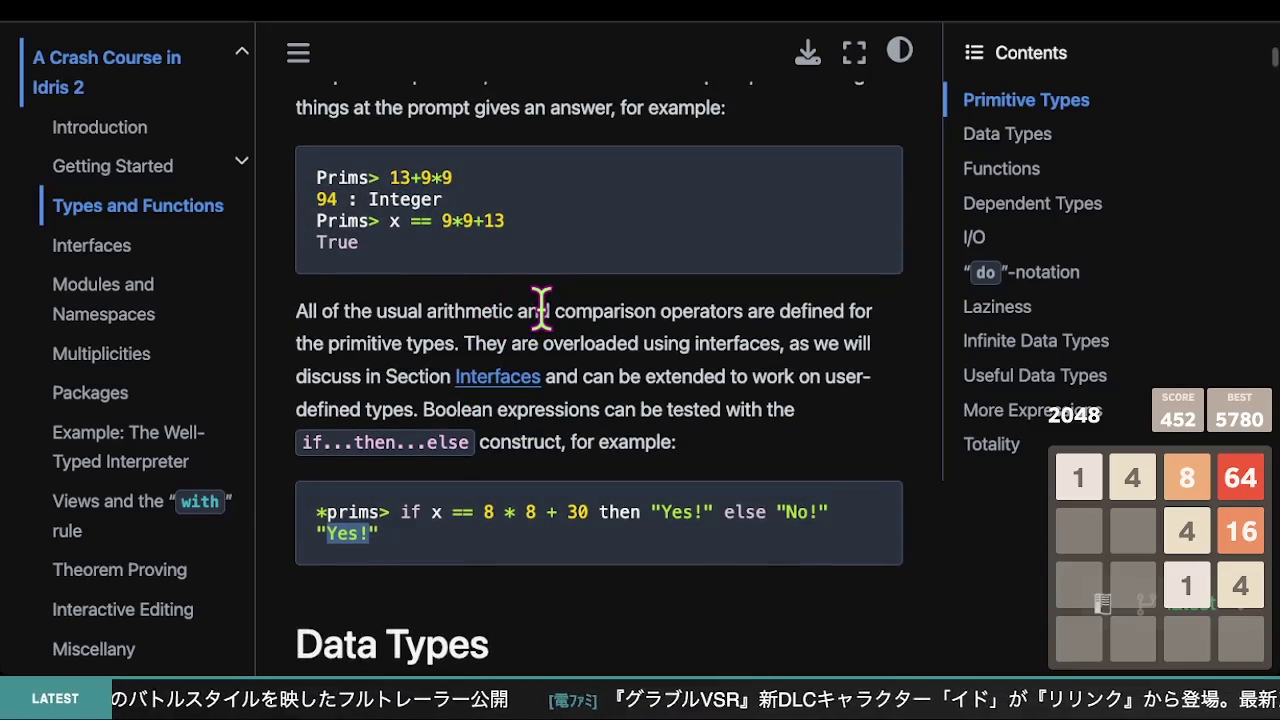
scroll(420, 240, up, 1)
mouse_move(452, 248)
mouse_down()
mouse_move(436, 248)
mouse_move(465, 280)
mouse_move(452, 245)
mouse_move(334, 249)
mouse_move(520, 337)
mouse_up()
scroll(514, 340, down, 1)
scroll(500, 325, down, 1)
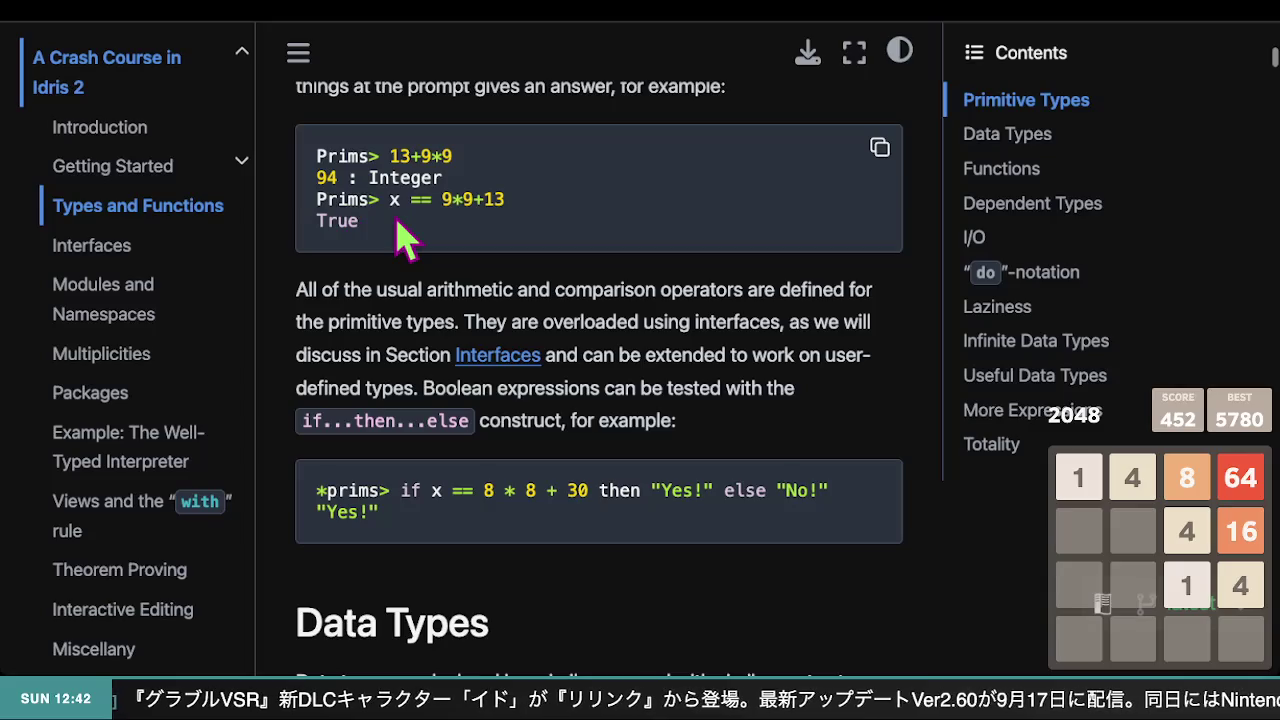
scroll(420, 290, up, 1)
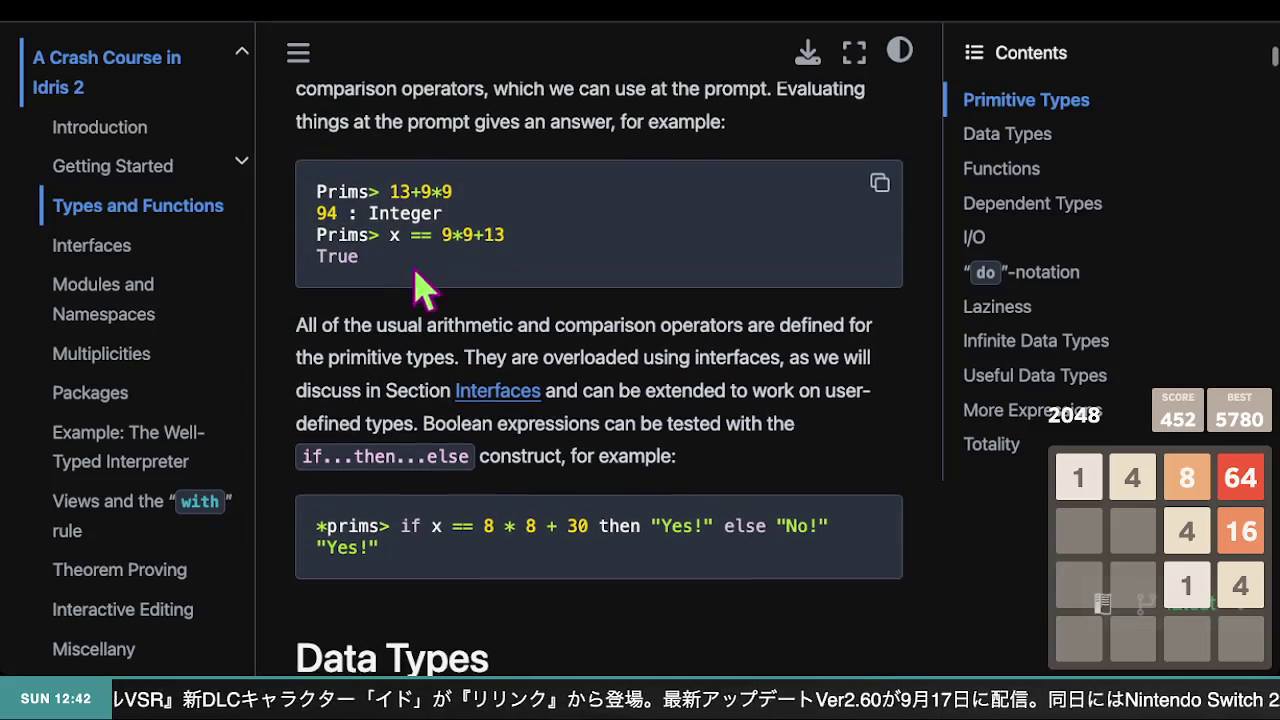
scroll(447, 315, up, 2)
double_click(420, 314)
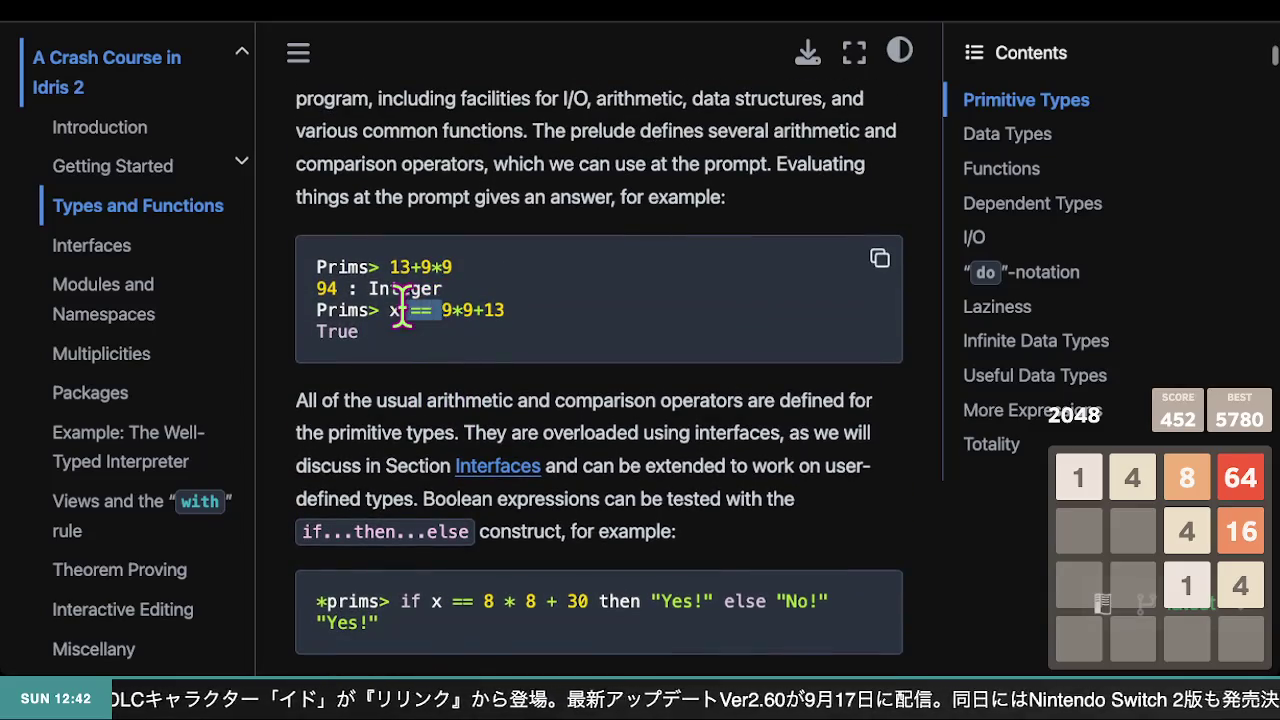
- Scroll up to the 'An Idris file consists of…' paragraph
scroll(405, 310, up, 5)
scroll(412, 315, up, 2)
scroll(410, 295, up, 3)
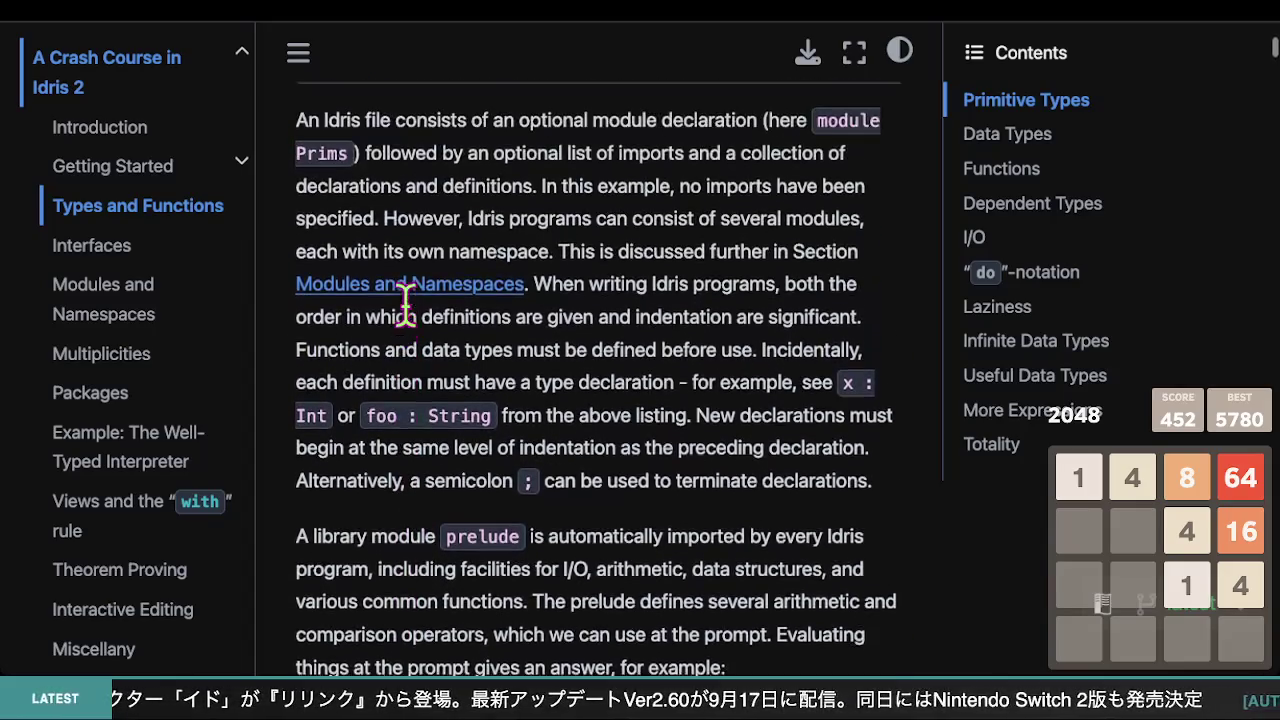
scroll(410, 315, down, 2)
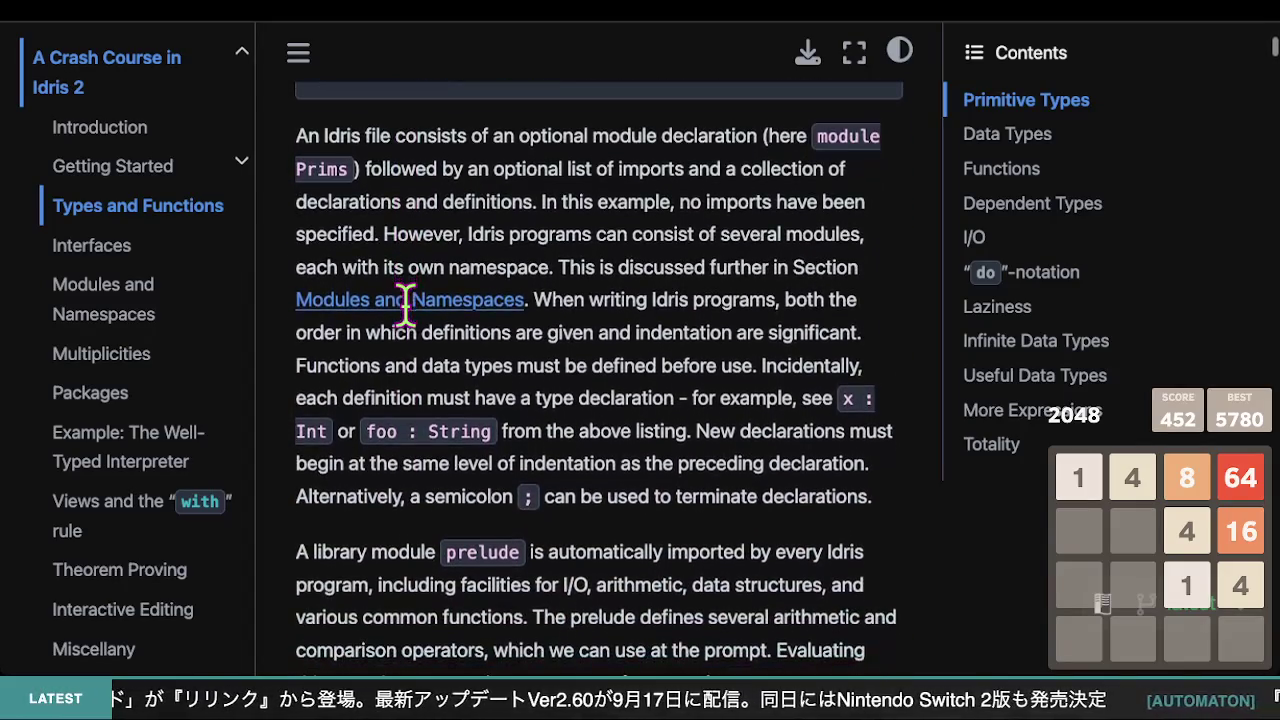
scroll(415, 320, down, 10)
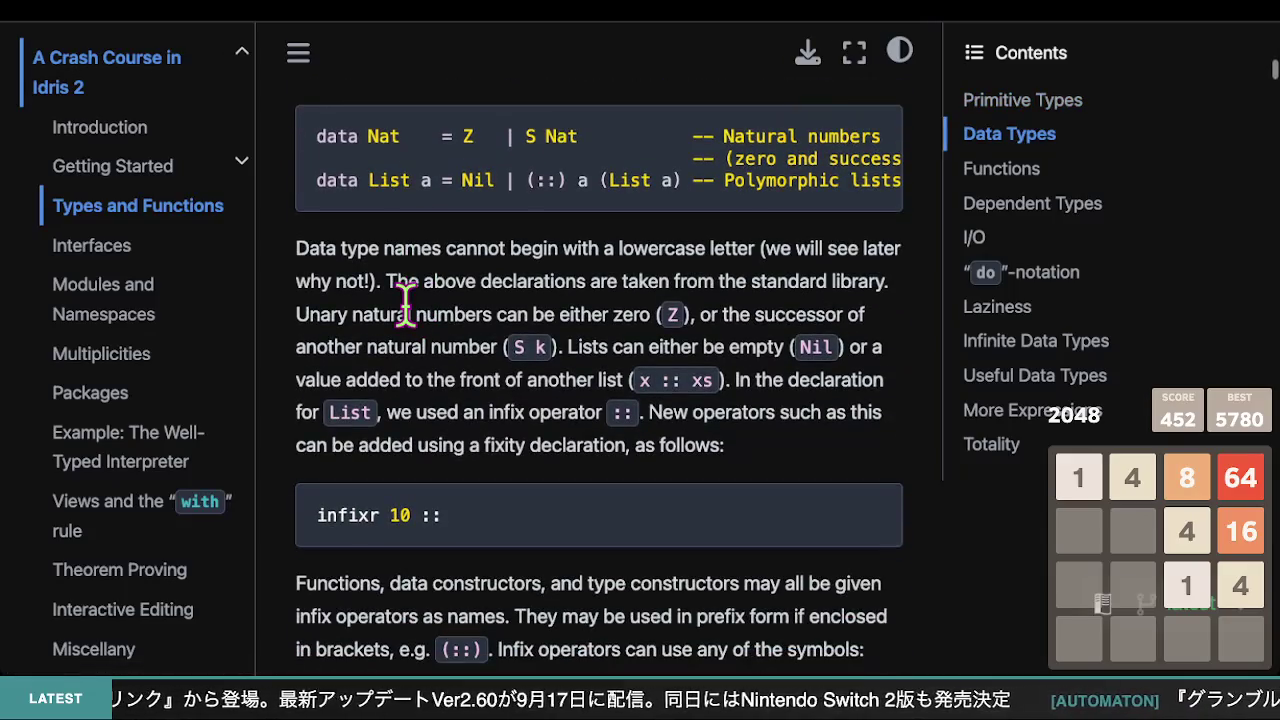
- Scroll down through the Data Types section to the infixr fixity declaration block
scroll(405, 300, up, 2)
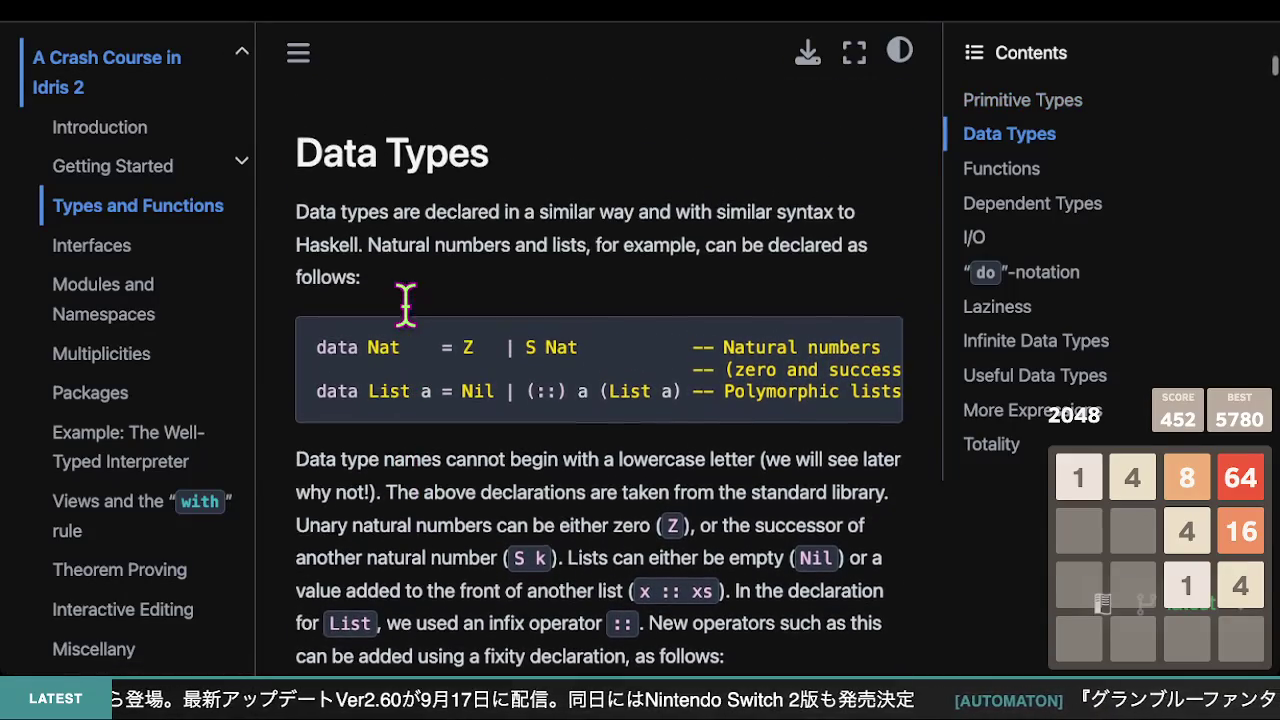
scroll(670, 365, right, 2)
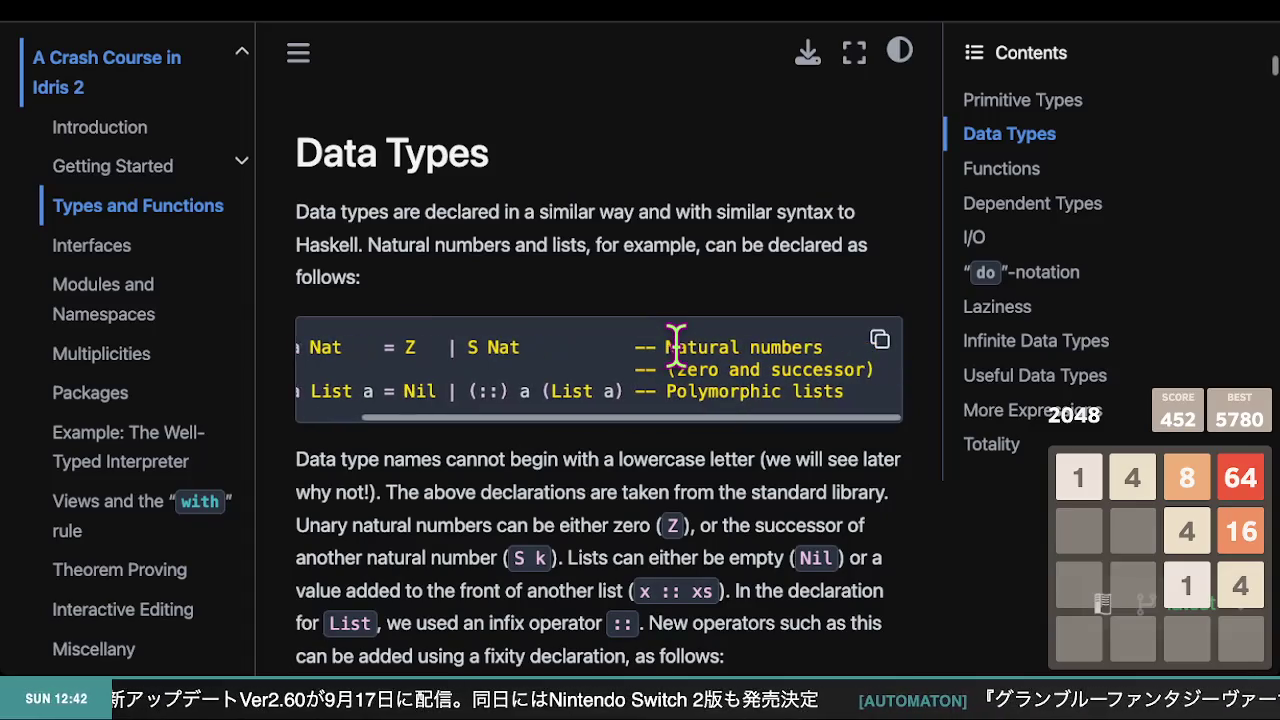
scroll(752, 400, left, 2)
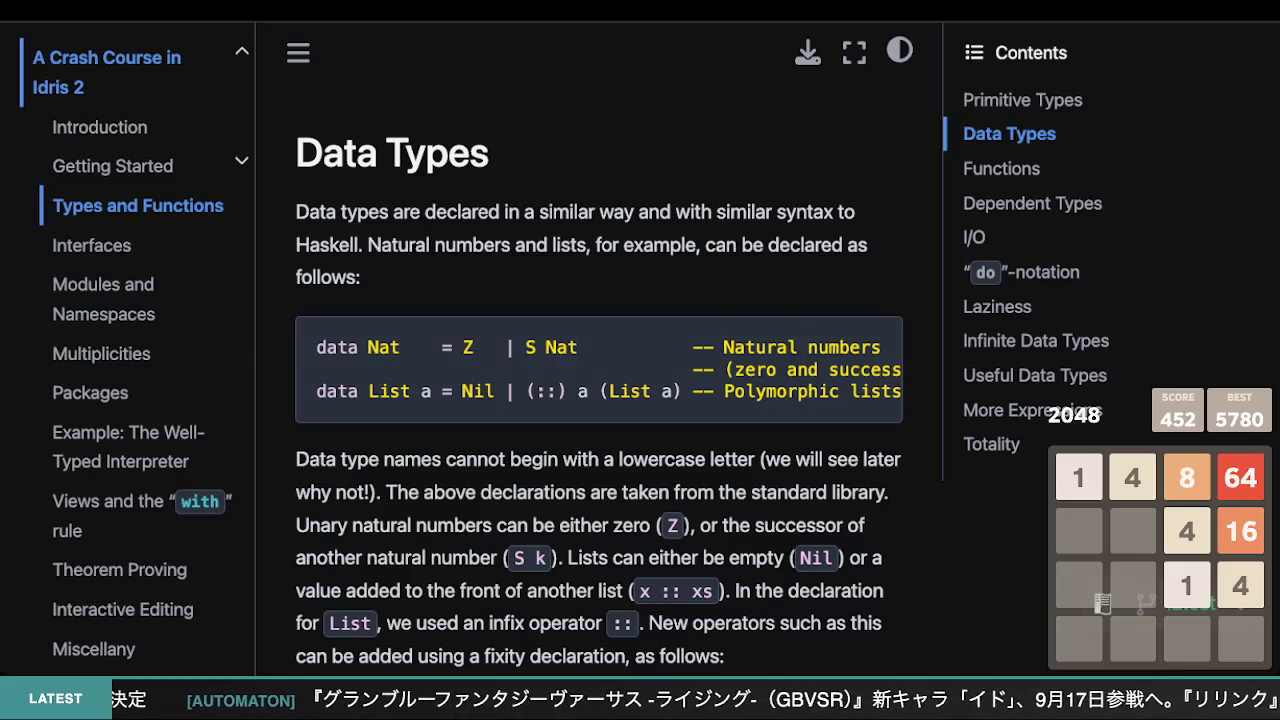
scroll(543, 490, down, 1)
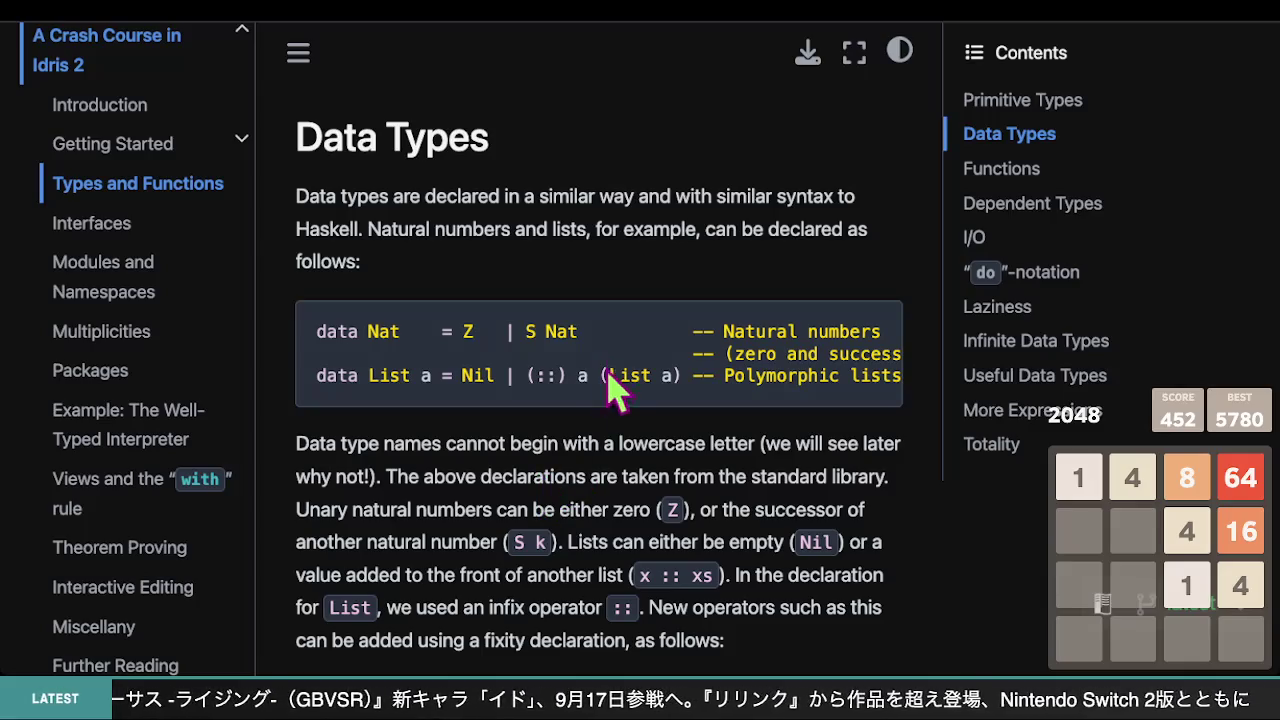
scroll(510, 413, down, 2)
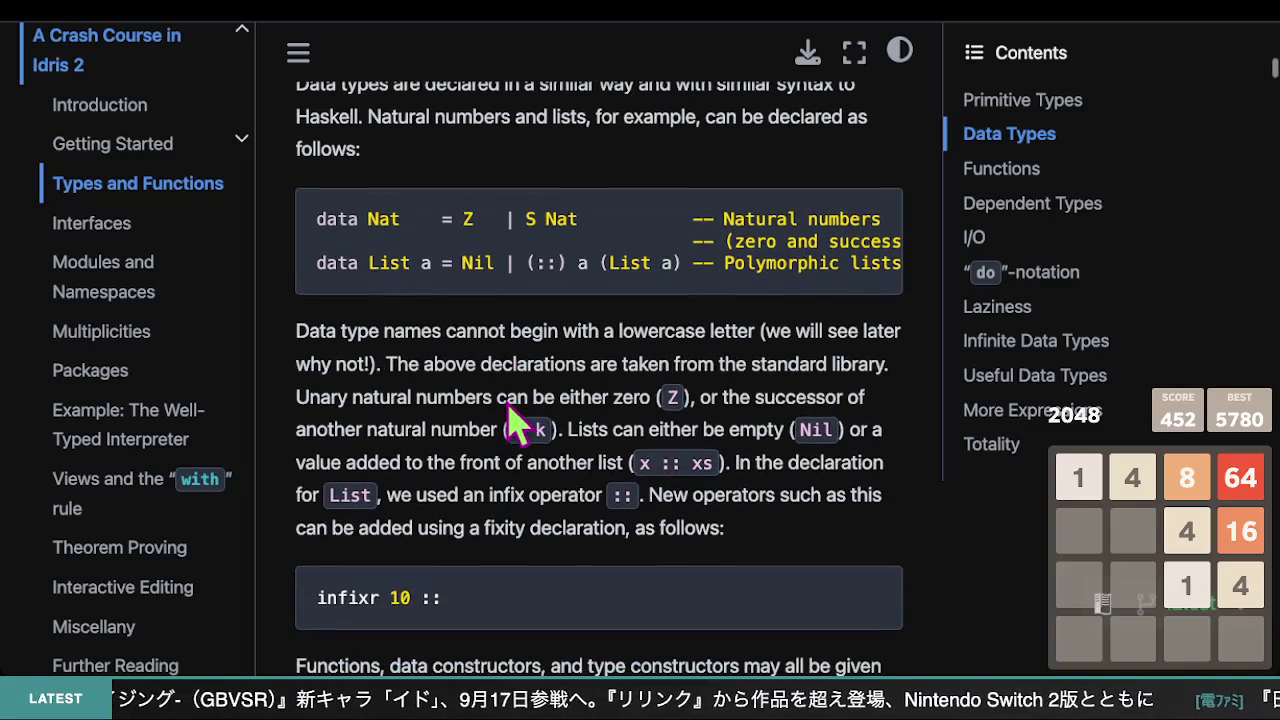
scroll(510, 420, down, 1)
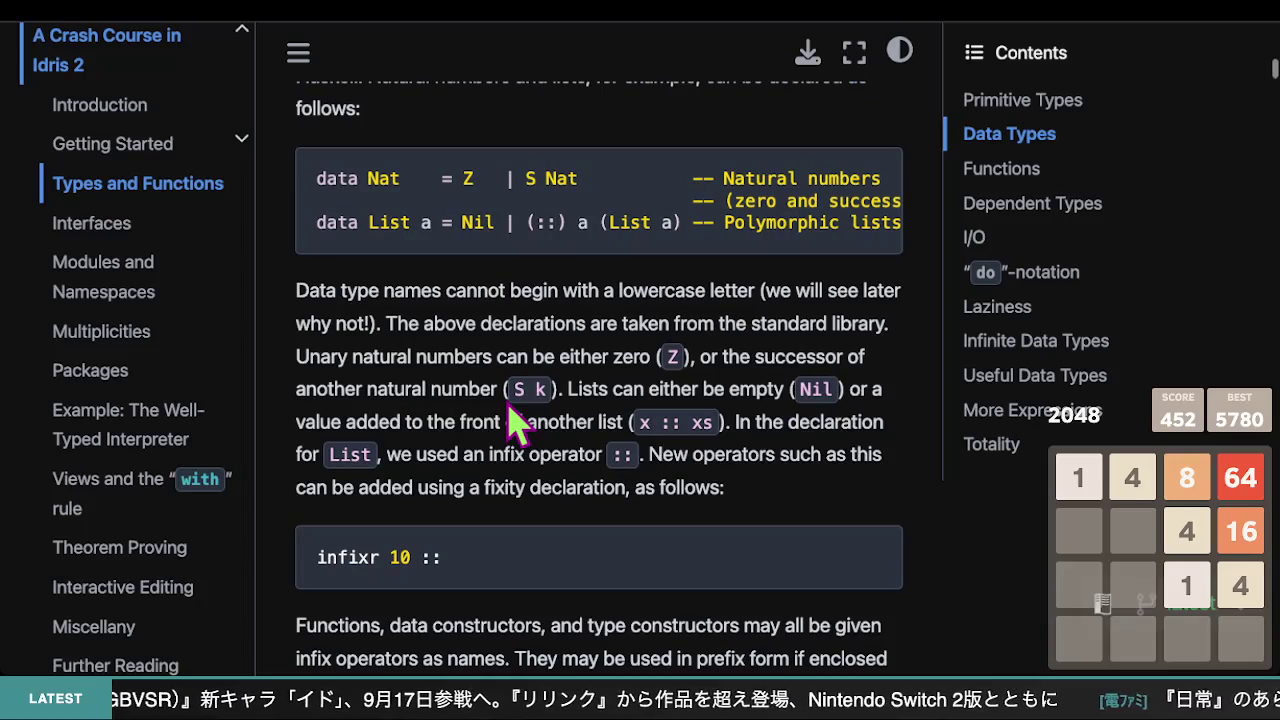
scroll(510, 420, down, 1)
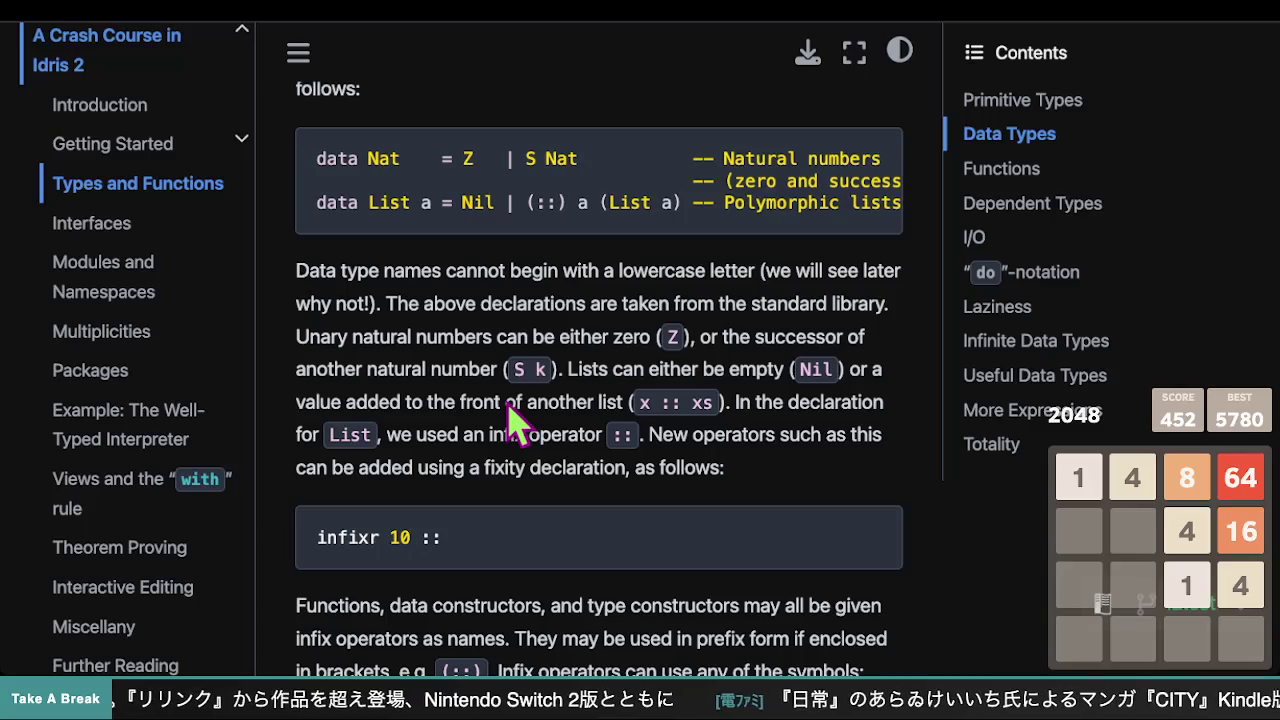
scroll(512, 420, down, 1)
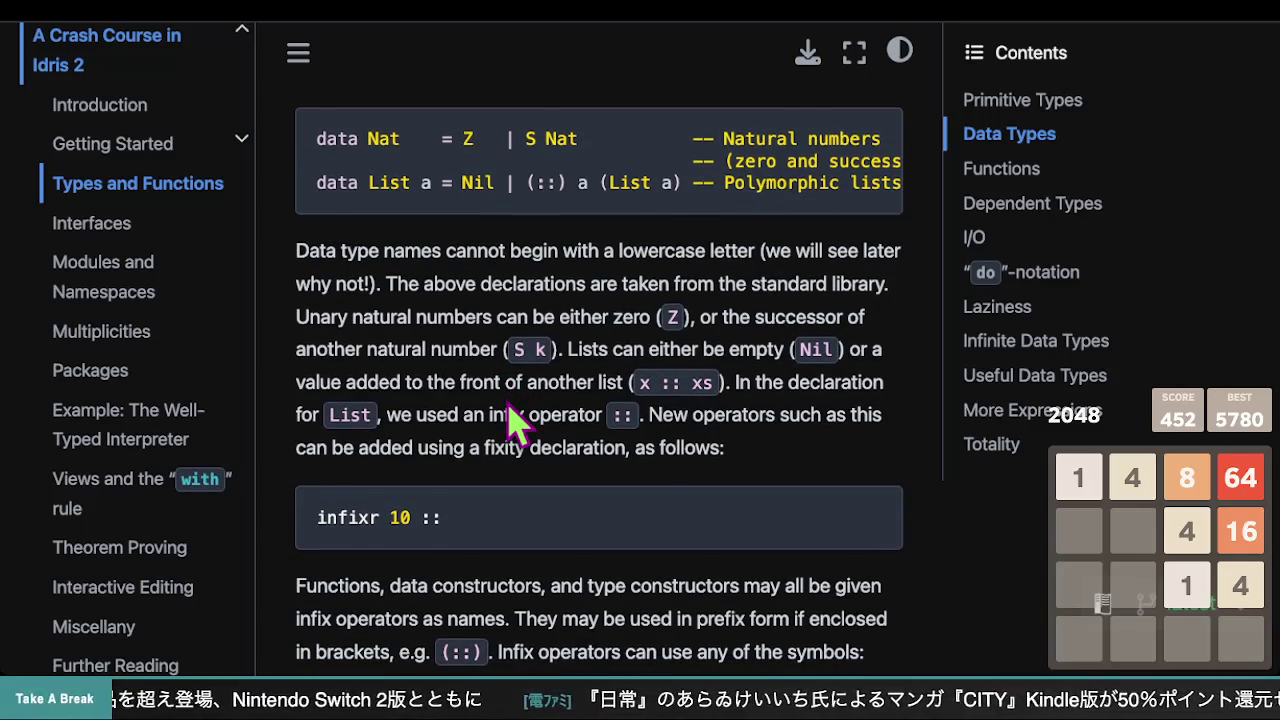
scroll(512, 420, down, 1)
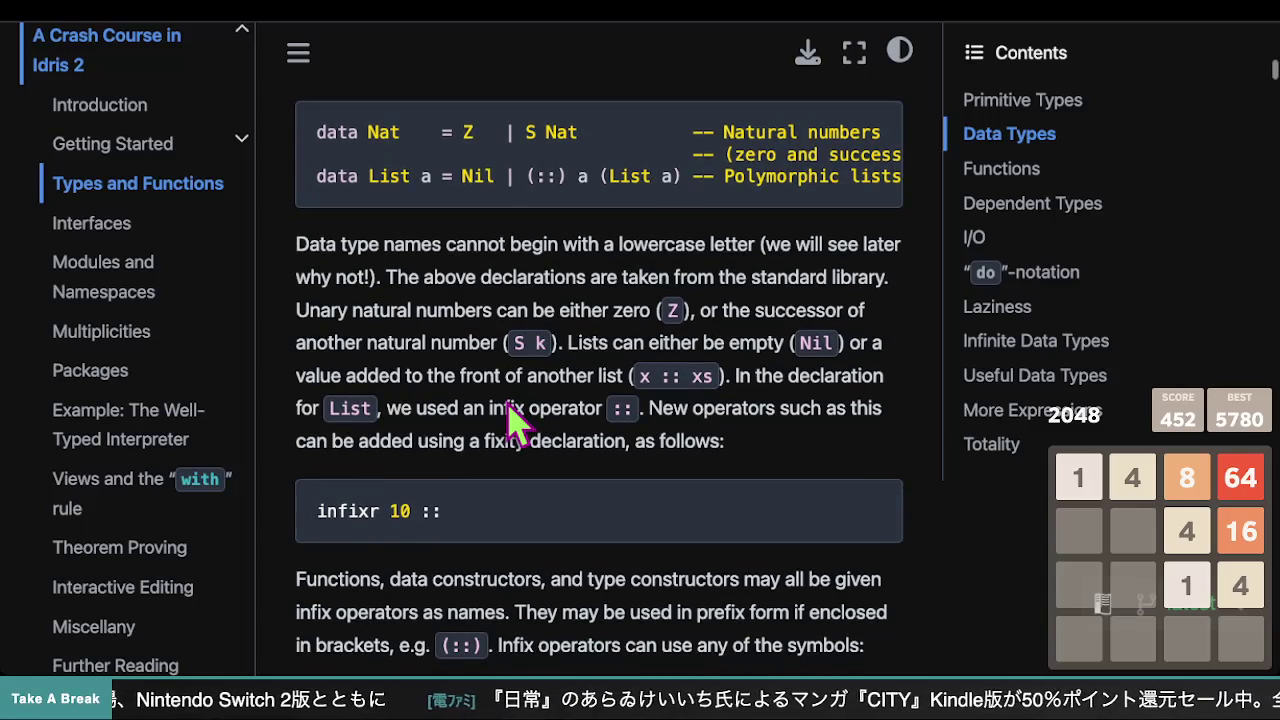
scroll(508, 406, down, 2)
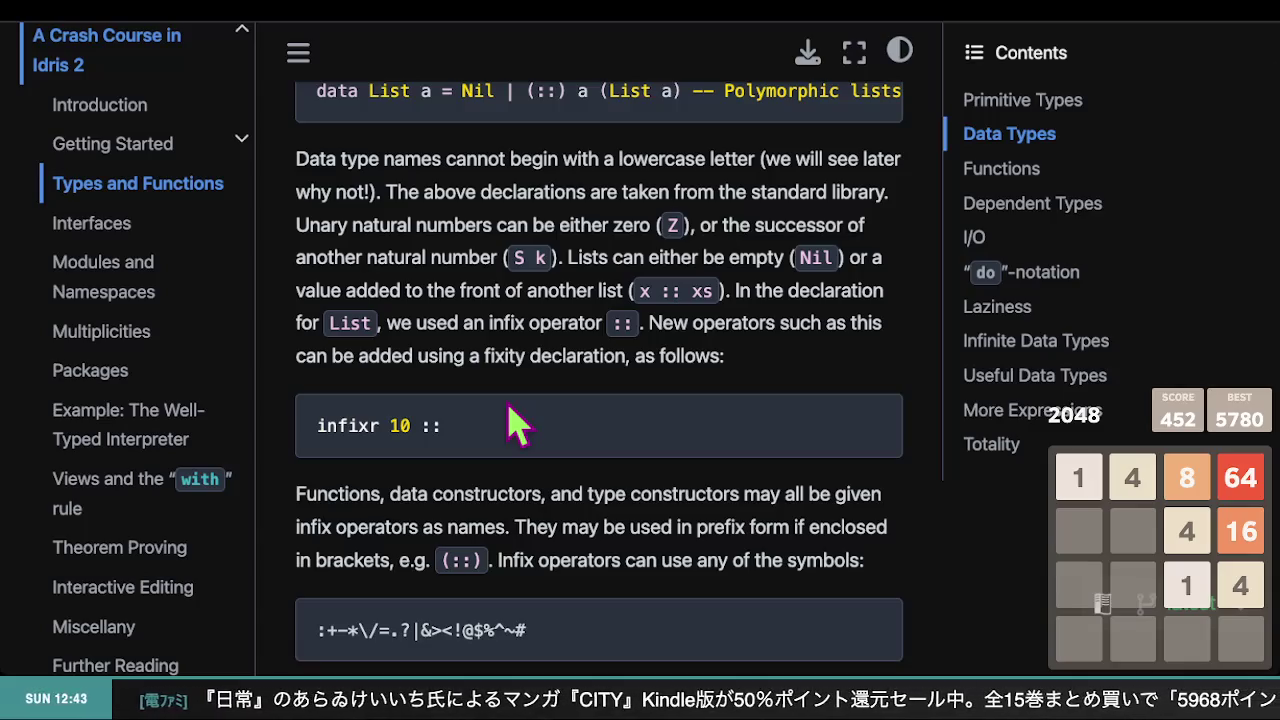
scroll(600, 300, up, 3)
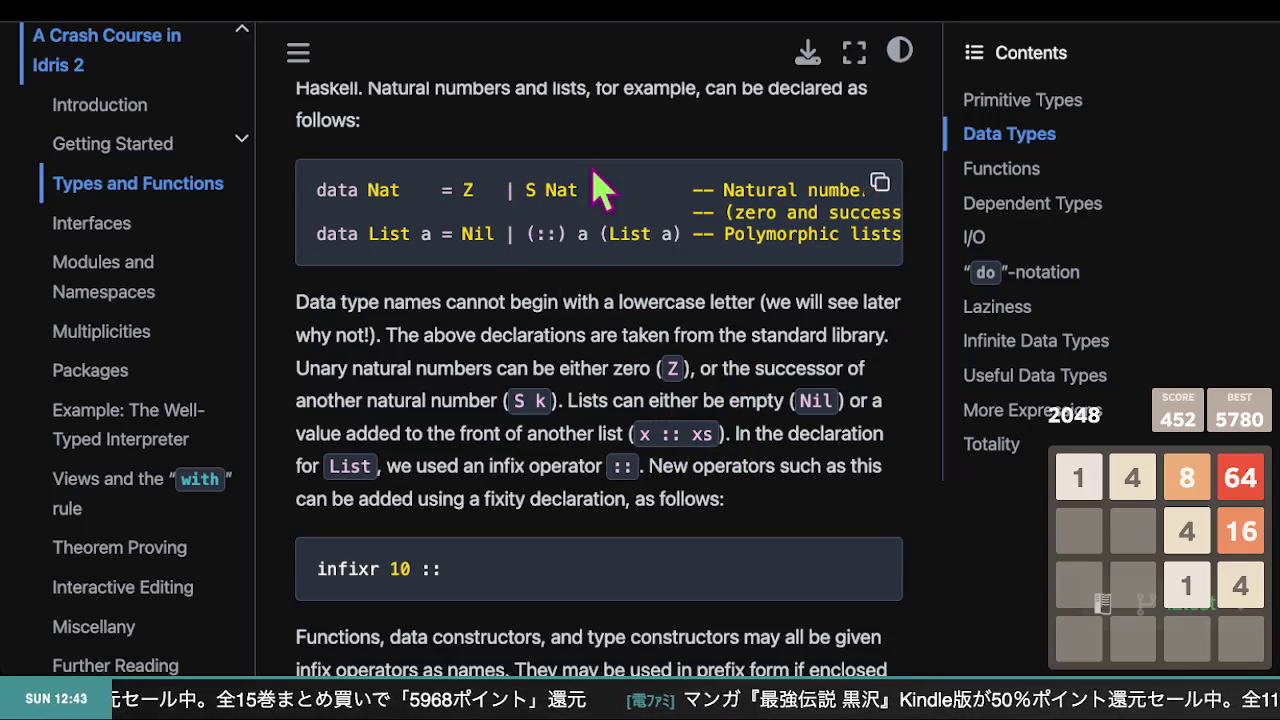
- Read on to the list of operators that can't be user-defined, just before Functions
scroll(697, 400, up, 1)
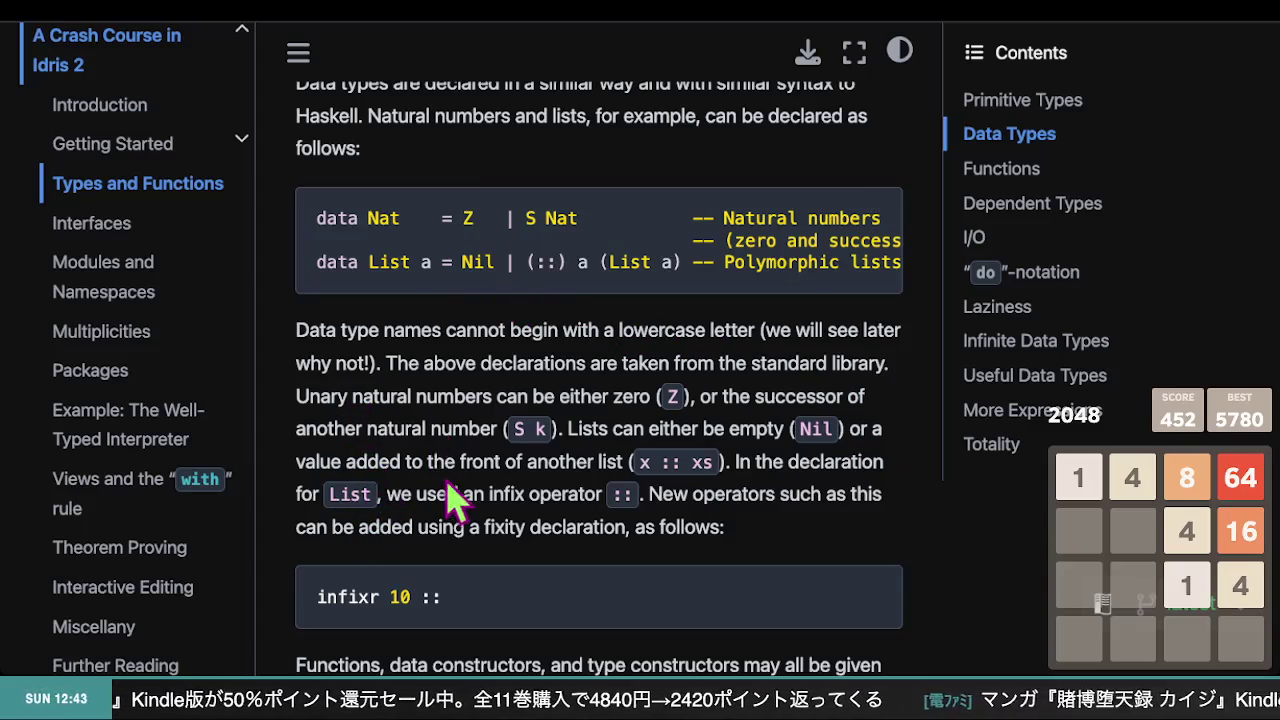
scroll(560, 445, down, 1)
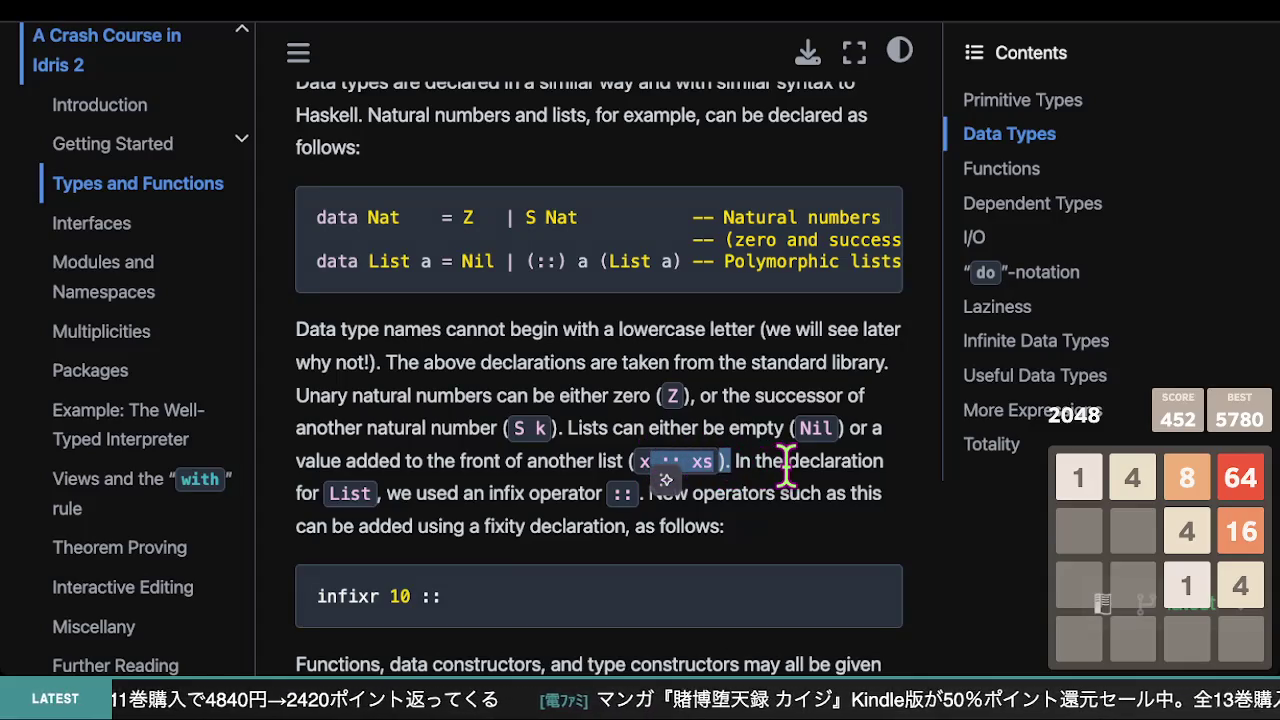
scroll(800, 495, down, 1)
scroll(810, 500, down, 2)
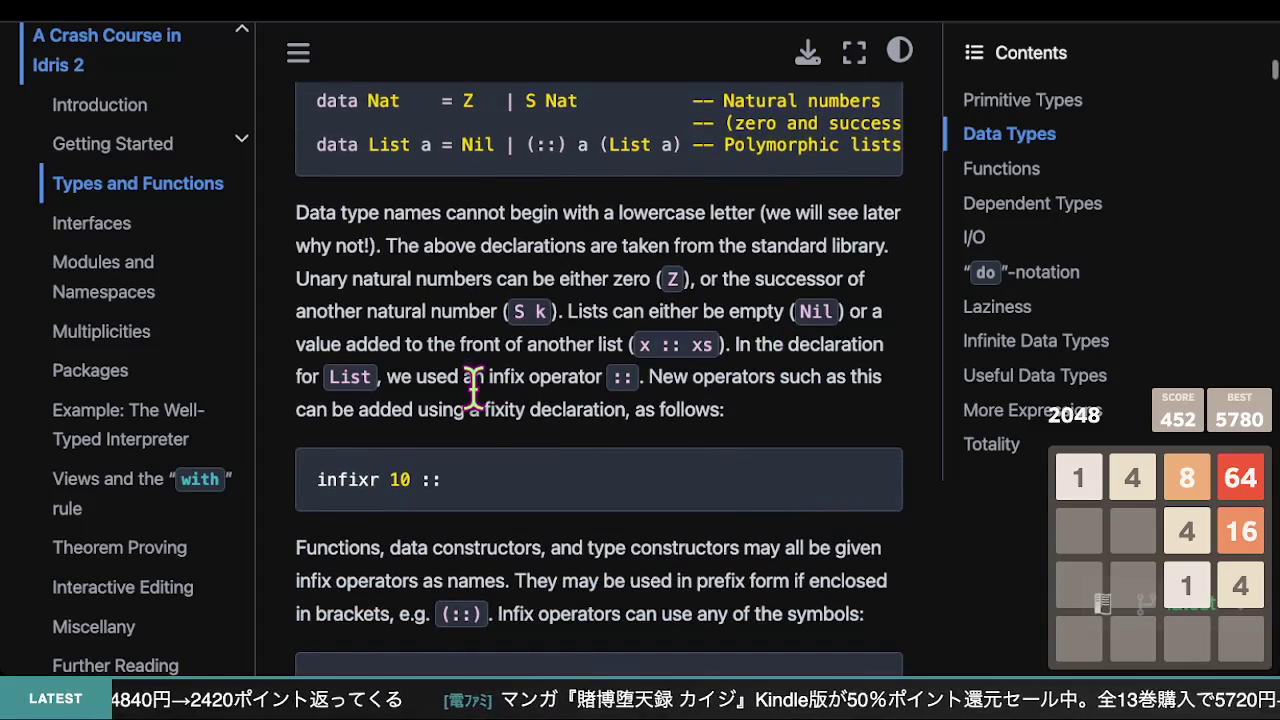
scroll(476, 395, up, 1)
scroll(500, 415, up, 1)
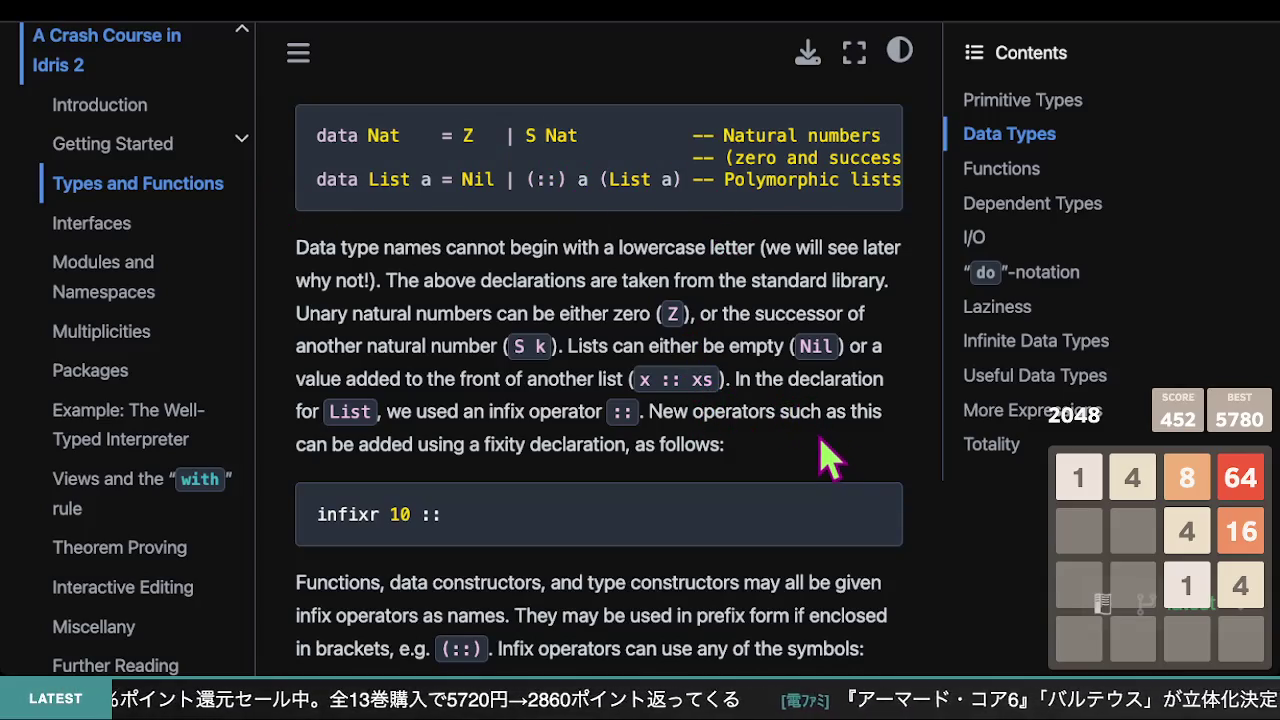
scroll(820, 462, down, 1)
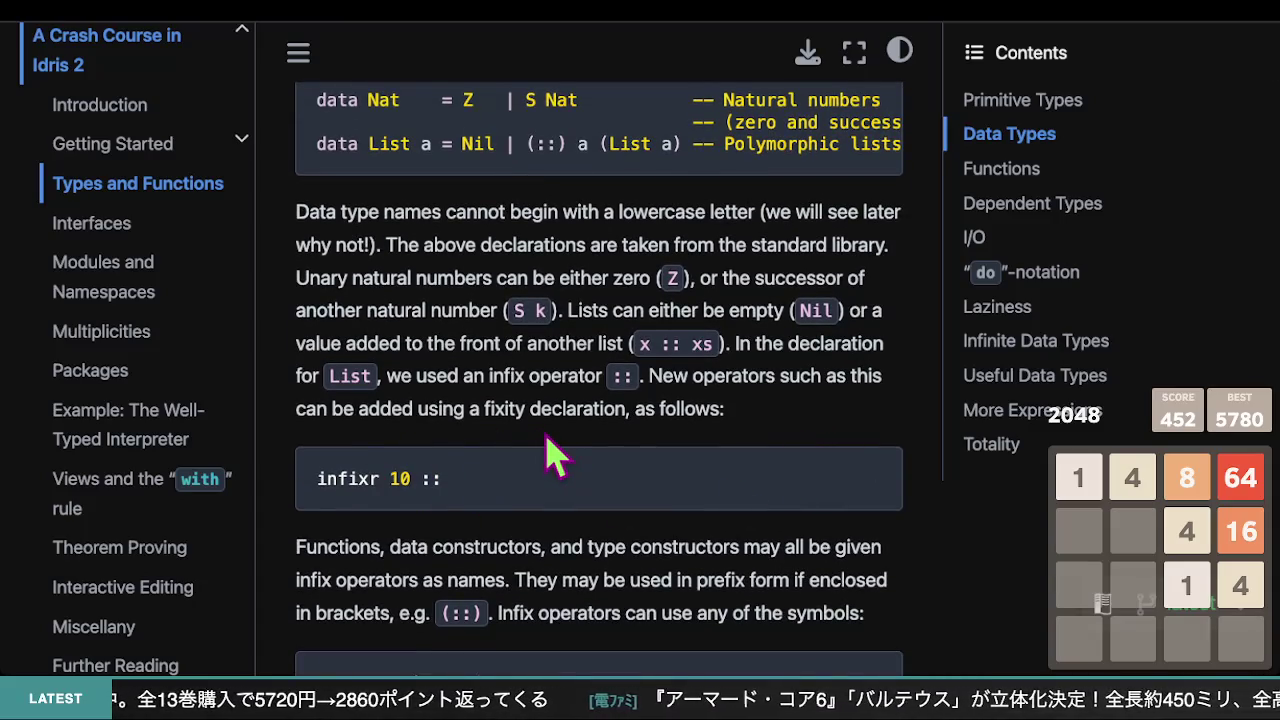
scroll(552, 455, down, 2)
scroll(552, 455, down, 7)
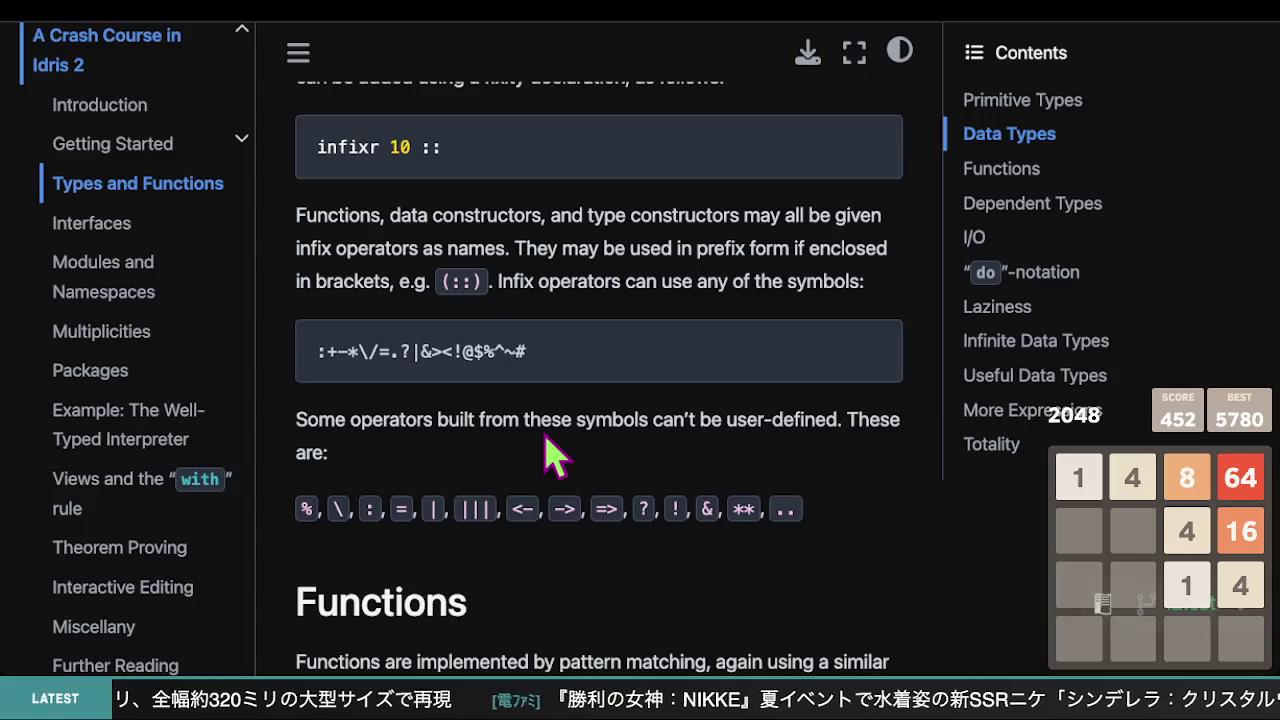
scroll(553, 455, up, 5)
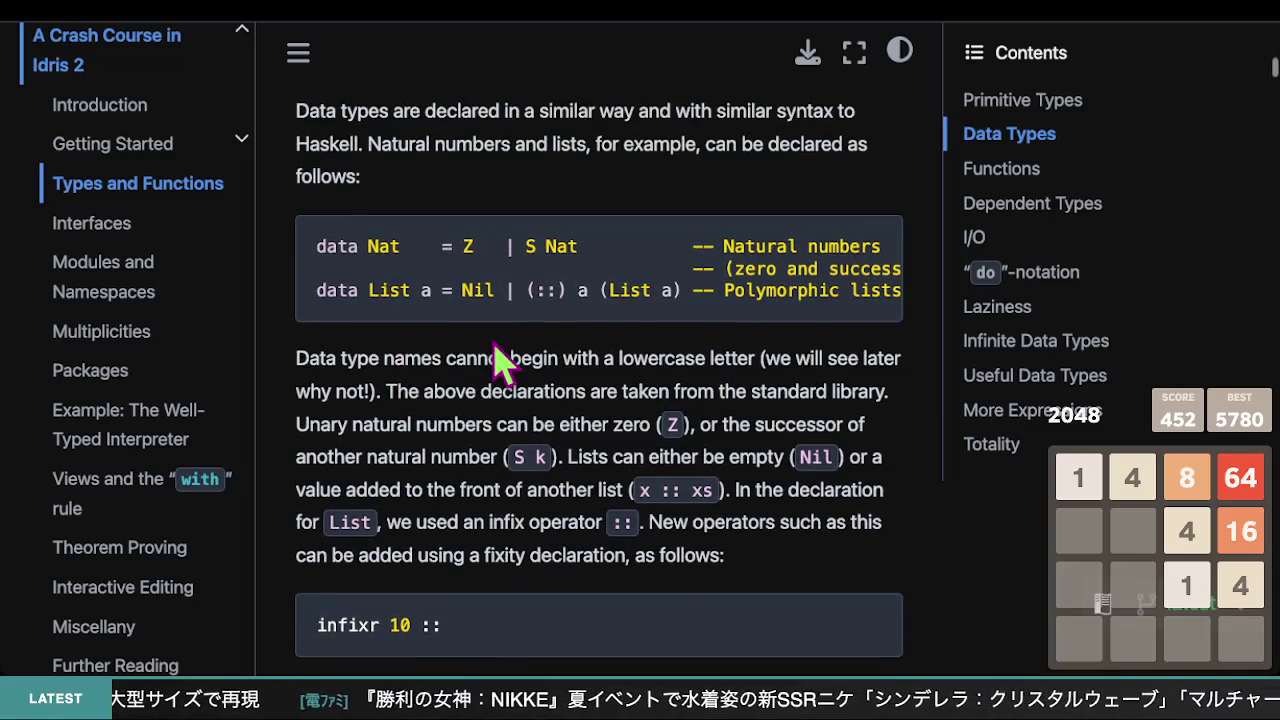
- Select the row of operators that can't be user-defined
drag(556, 290, 524, 290)
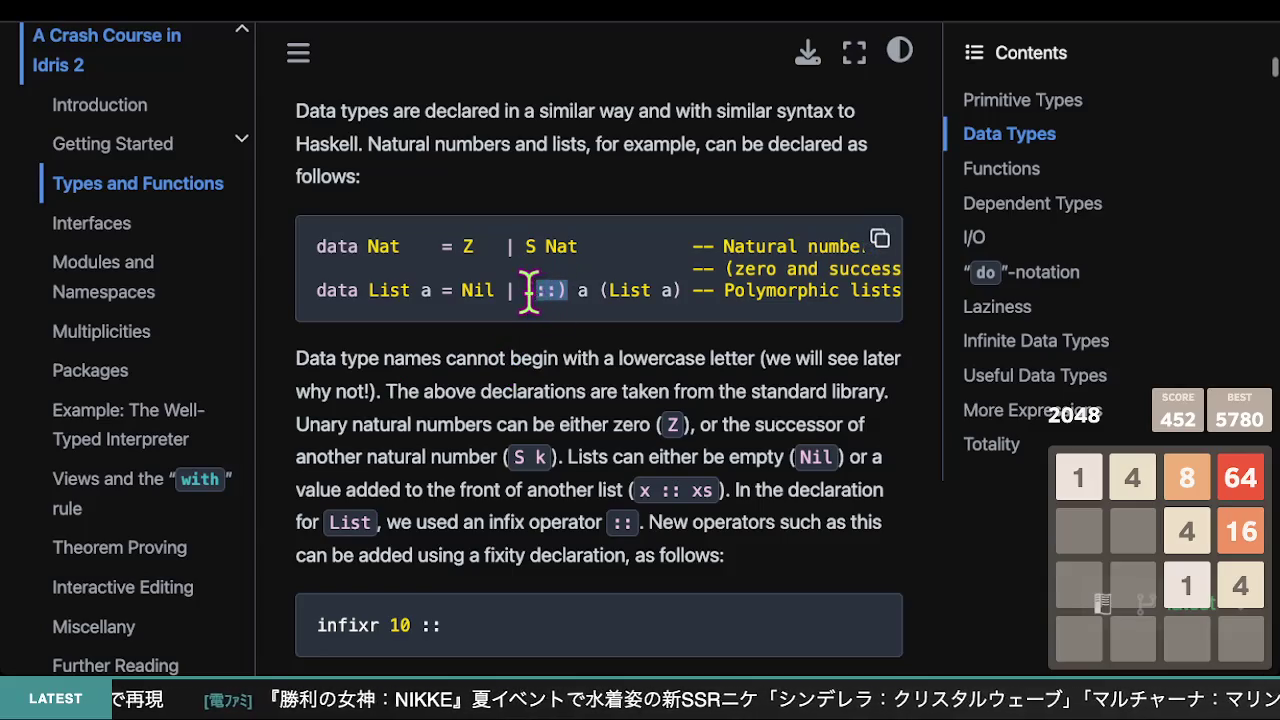
scroll(530, 305, right, 1)
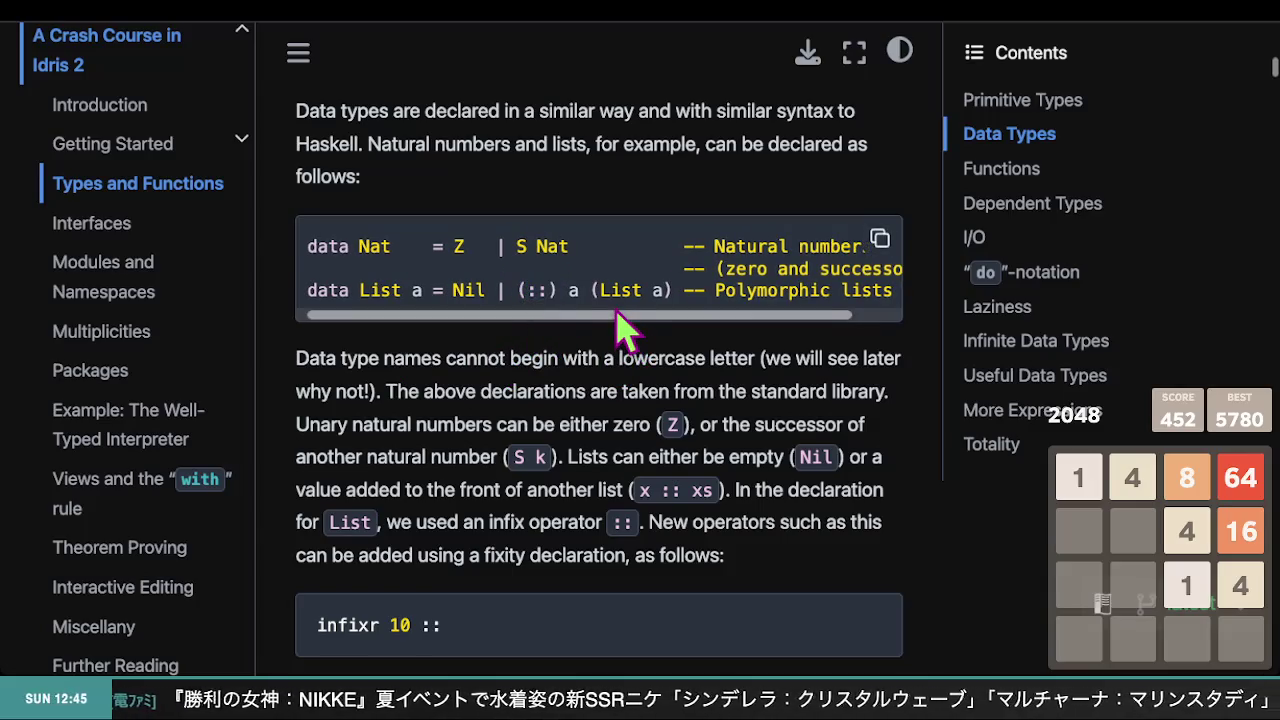
scroll(620, 325, down, 4)
scroll(620, 325, down, 2)
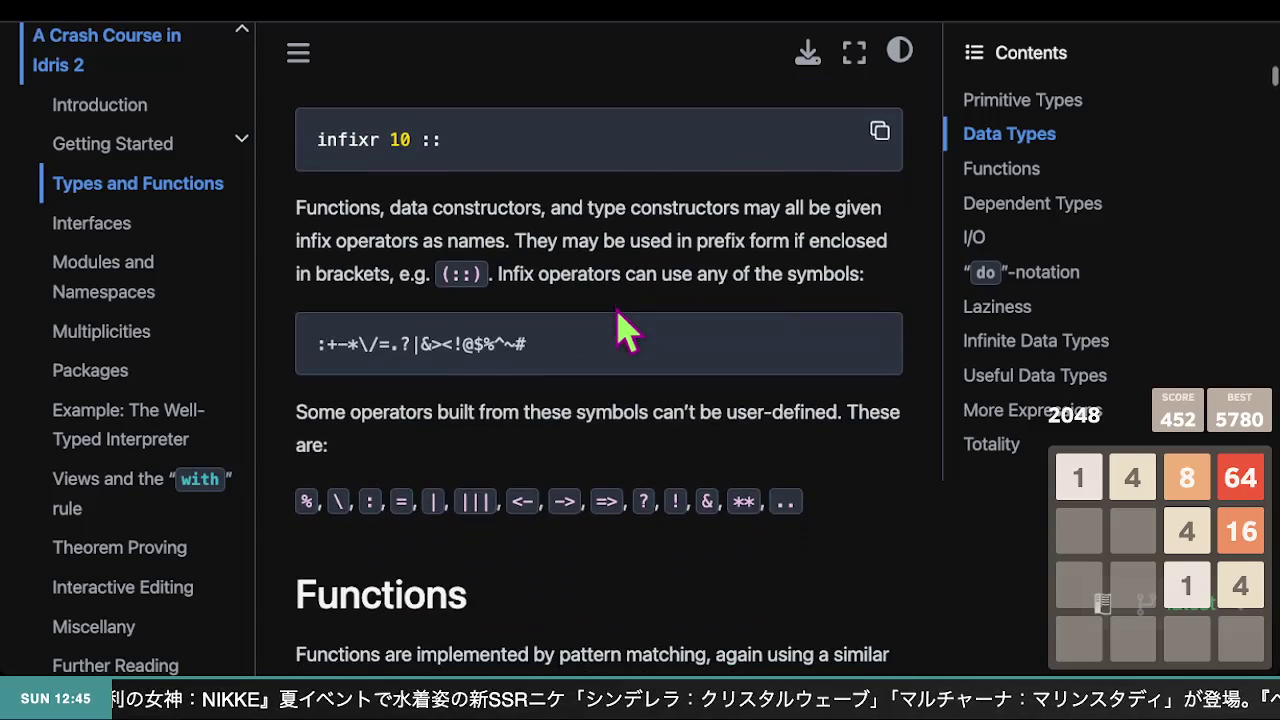
scroll(625, 330, down, 3)
scroll(620, 328, up, 1)
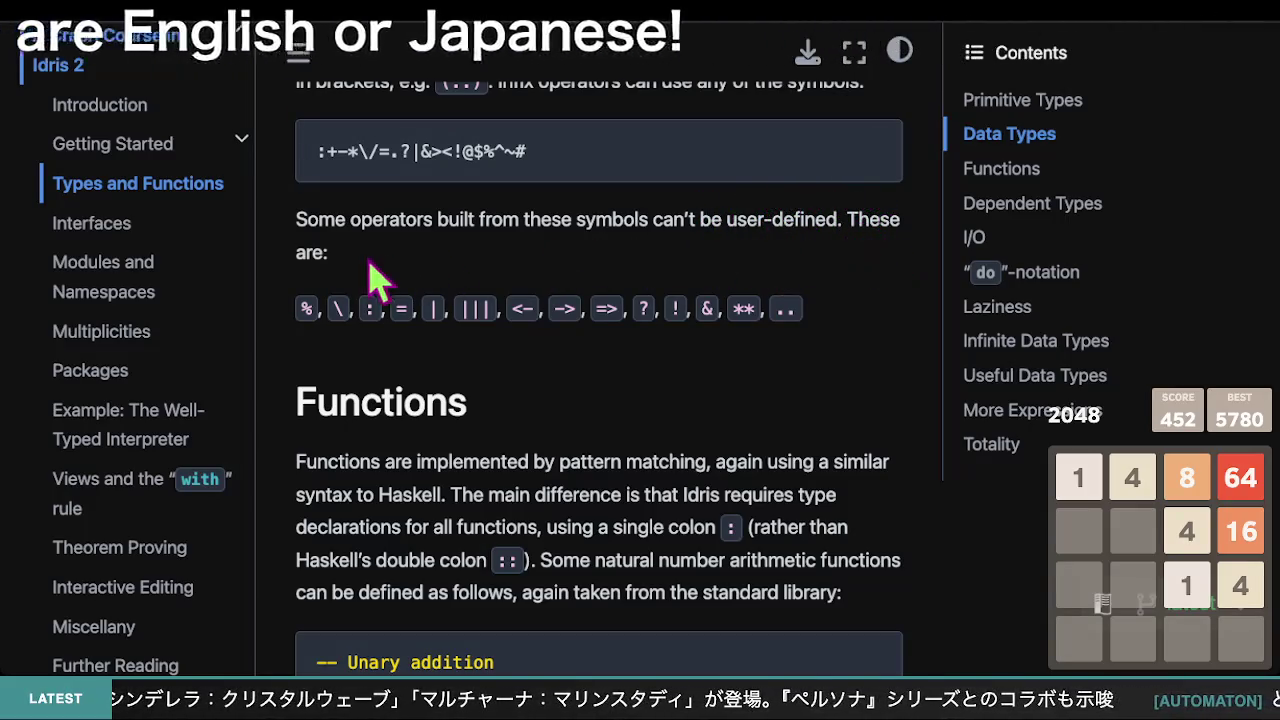
drag(303, 309, 860, 368)
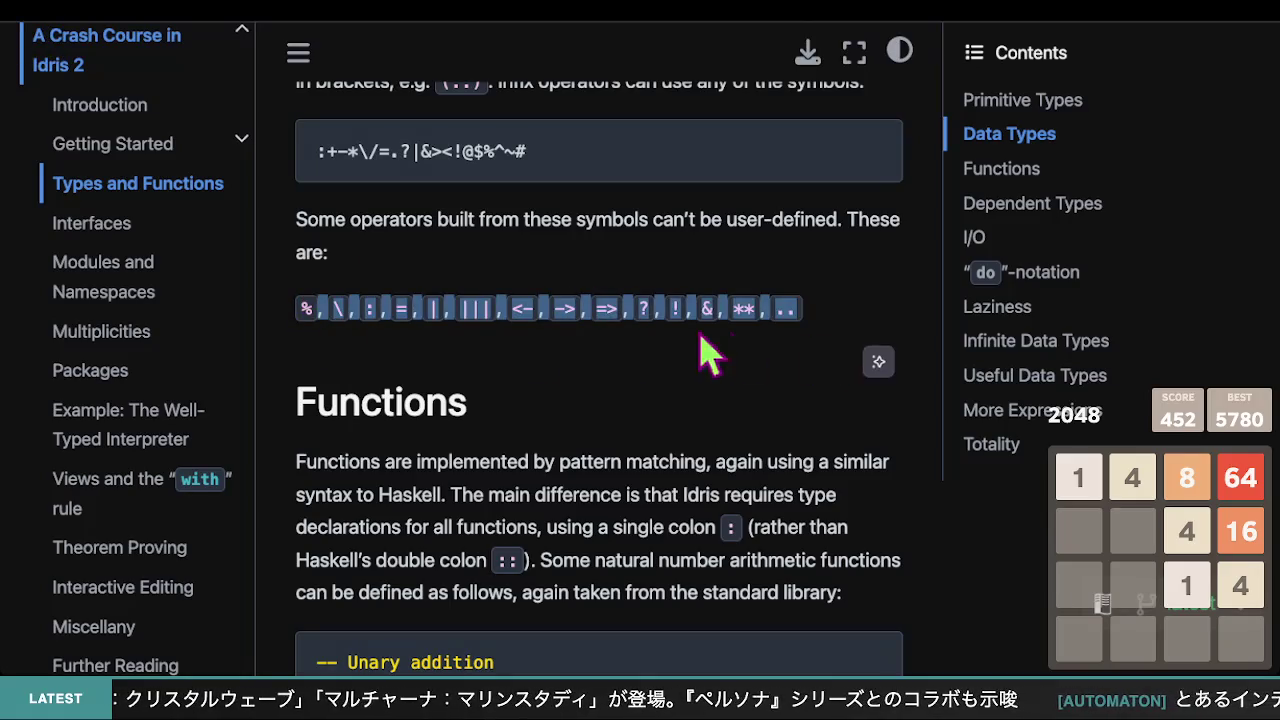
- Scroll down to the Functions section showing the unary plus and mult definitions
scroll(295, 333, up, 4)
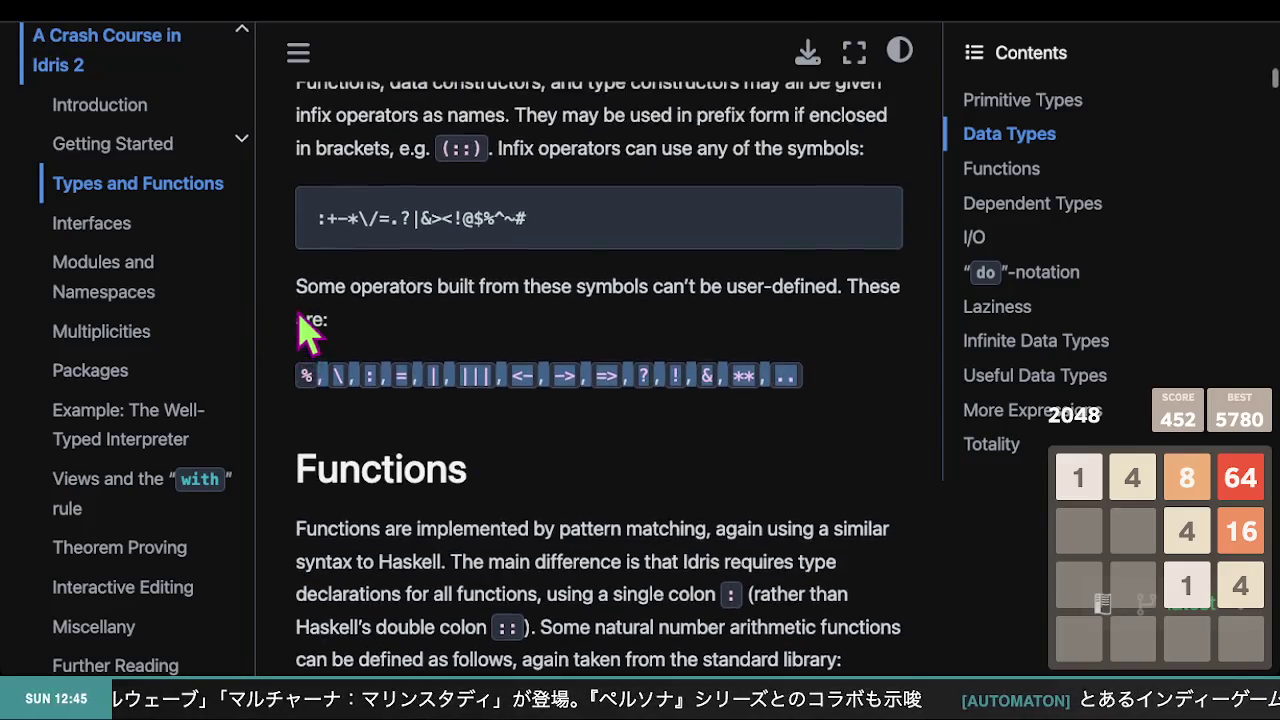
scroll(305, 333, down, 1)
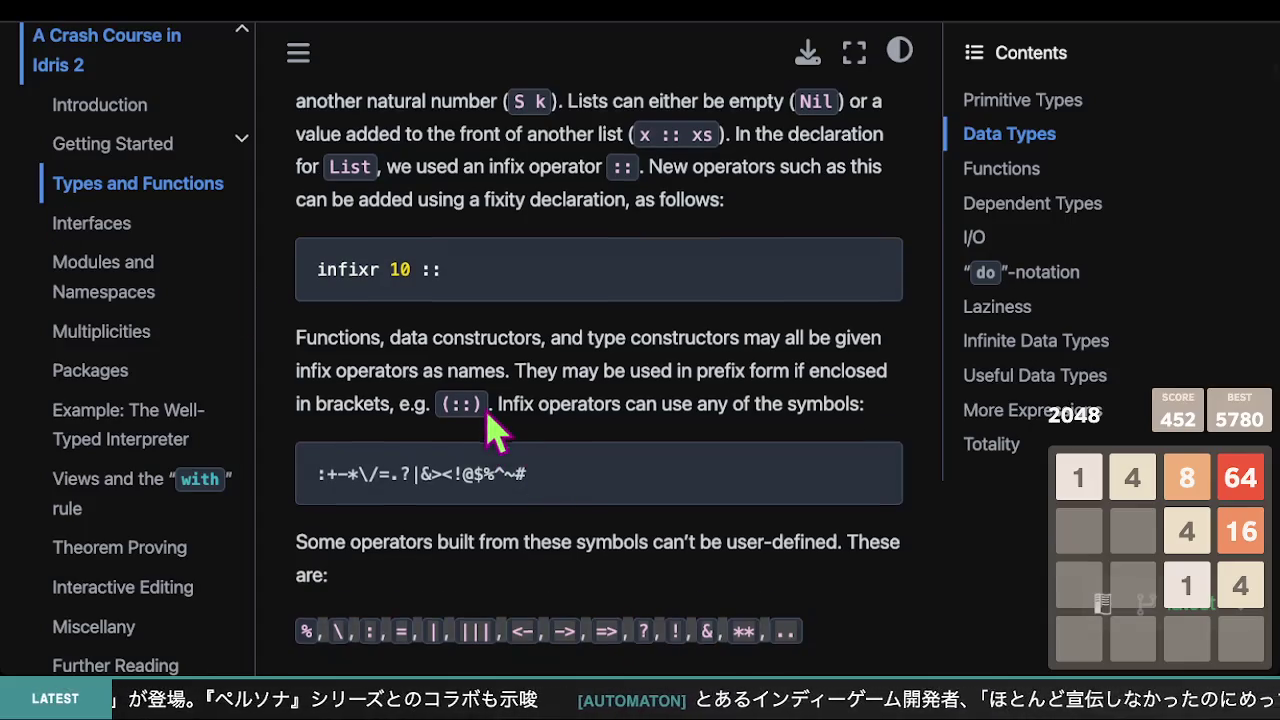
scroll(490, 432, down, 3)
scroll(514, 428, down, 3)
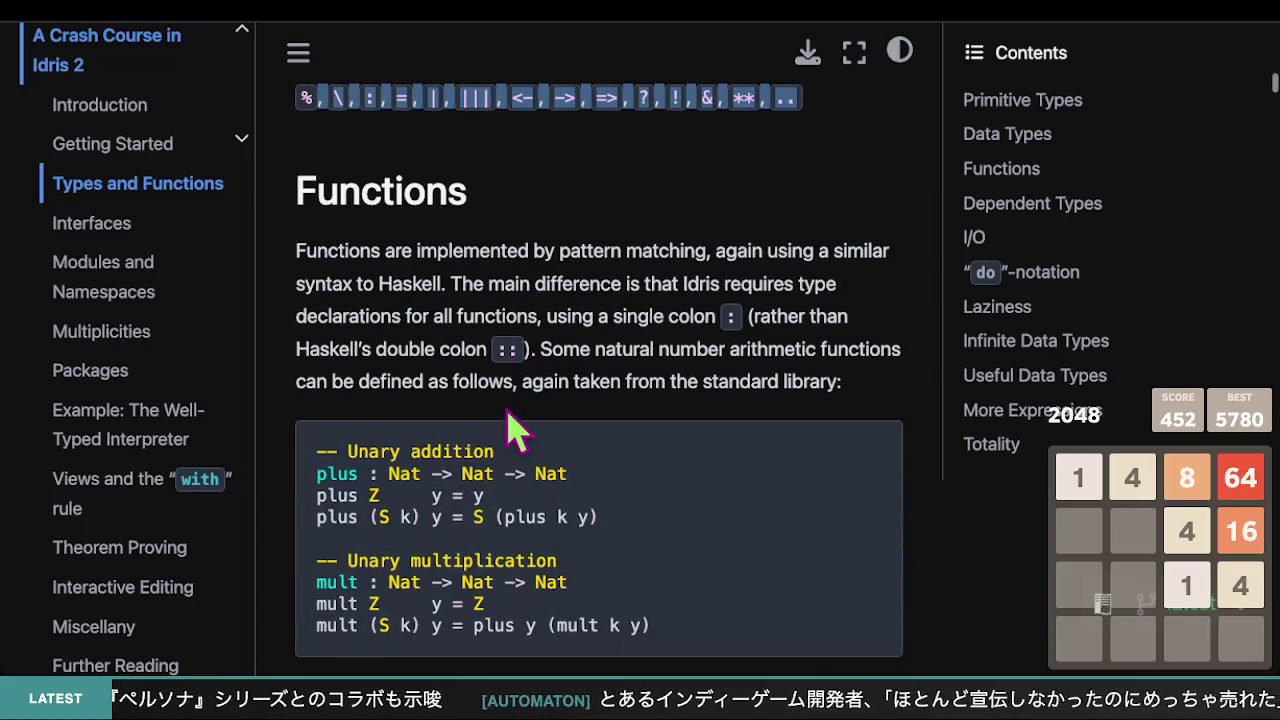
scroll(514, 432, down, 2)
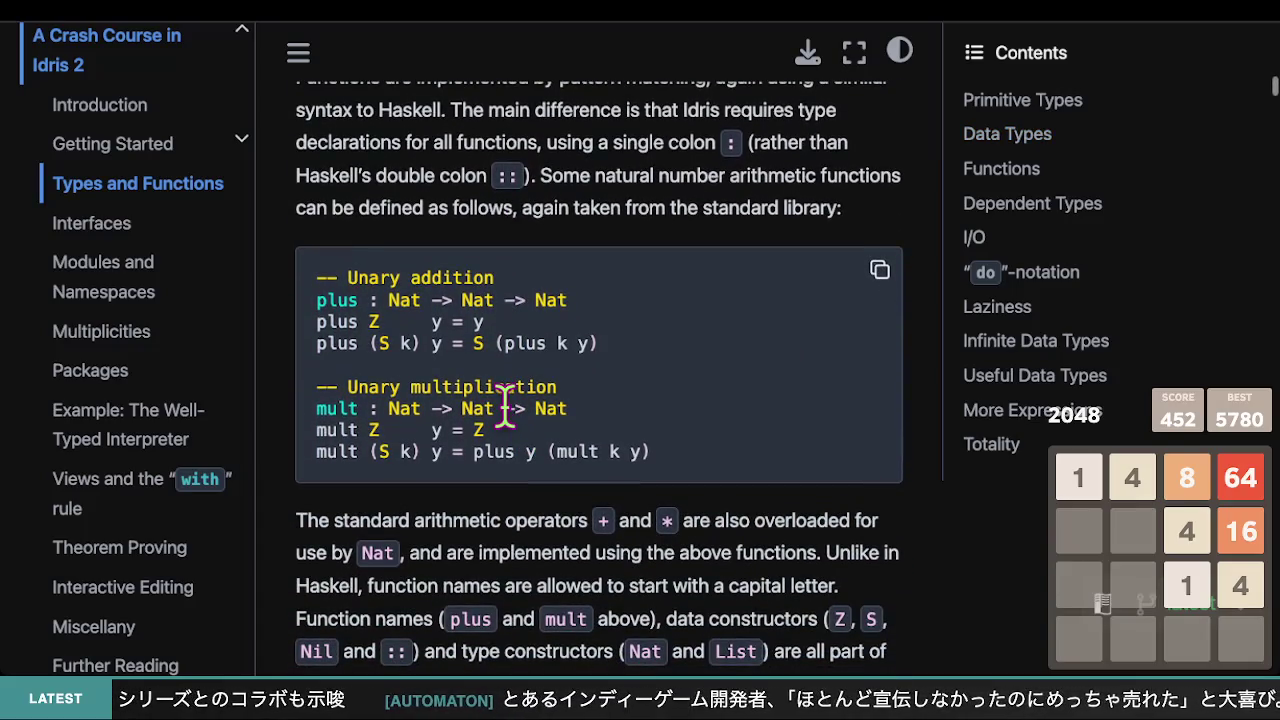
scroll(505, 408, down, 4)
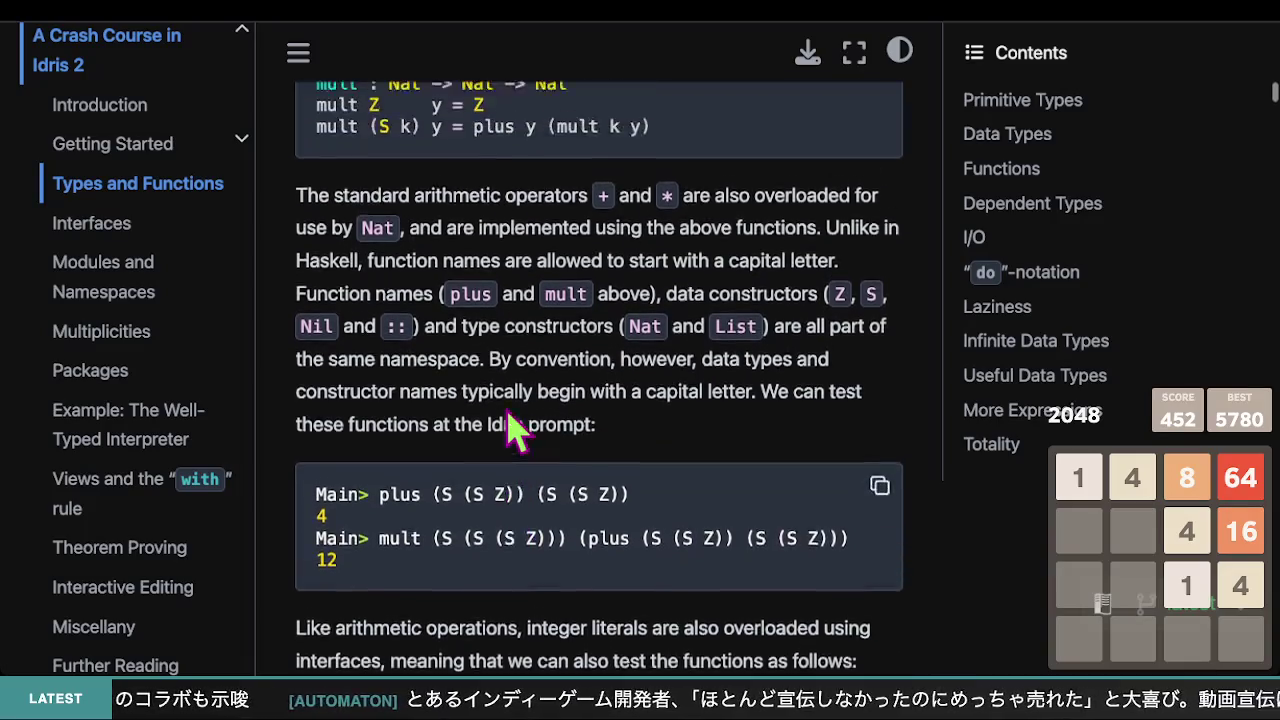
scroll(514, 428, up, 3)
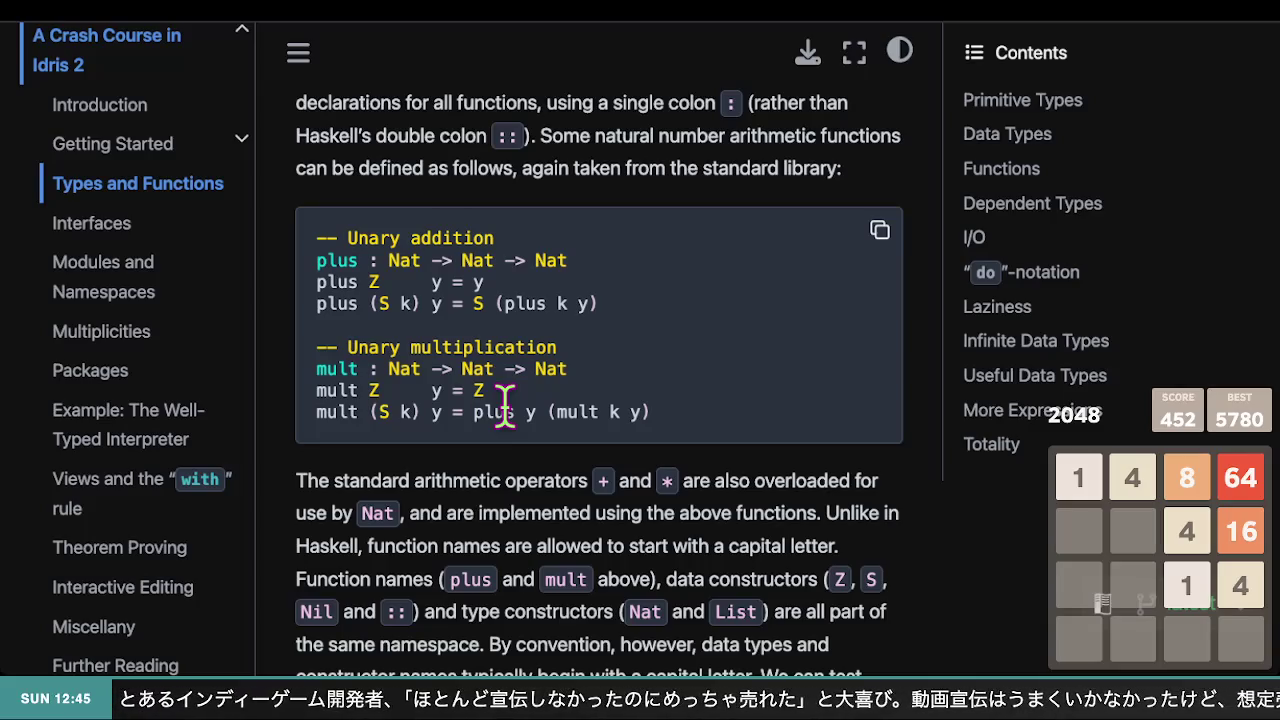
scroll(530, 400, down, 7)
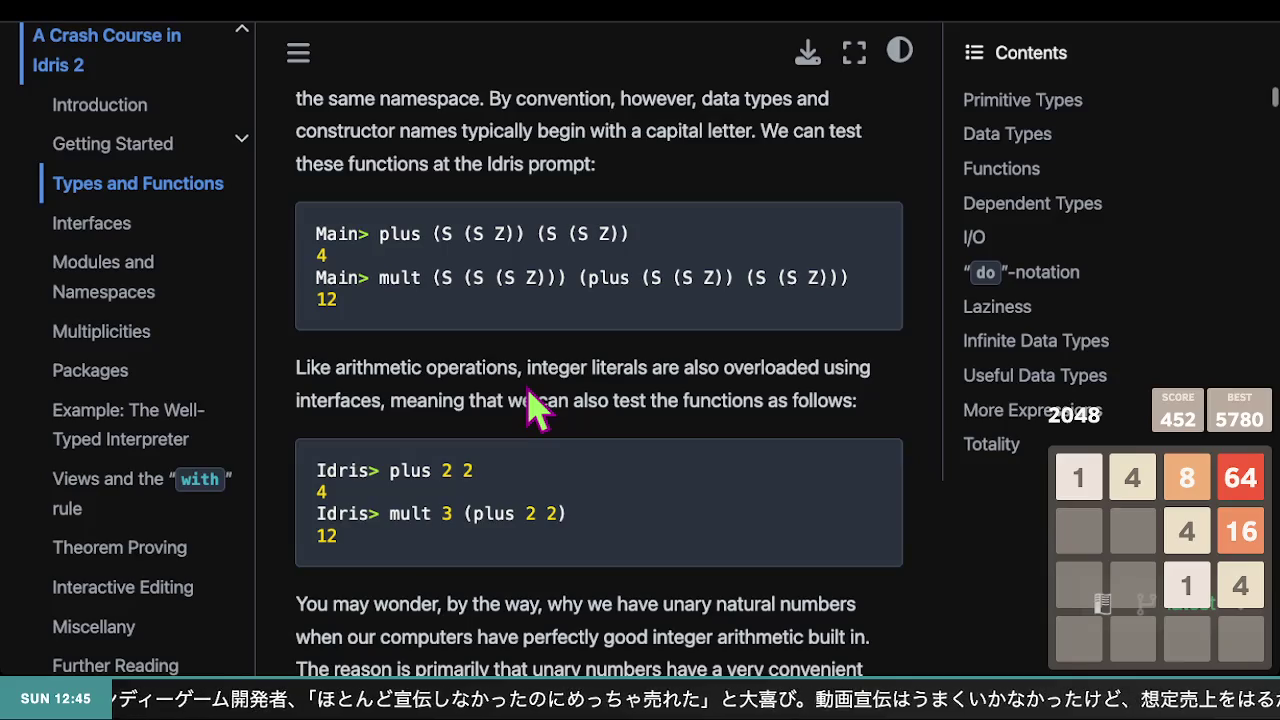
scroll(535, 405, up, 6)
scroll(525, 383, down, 9)
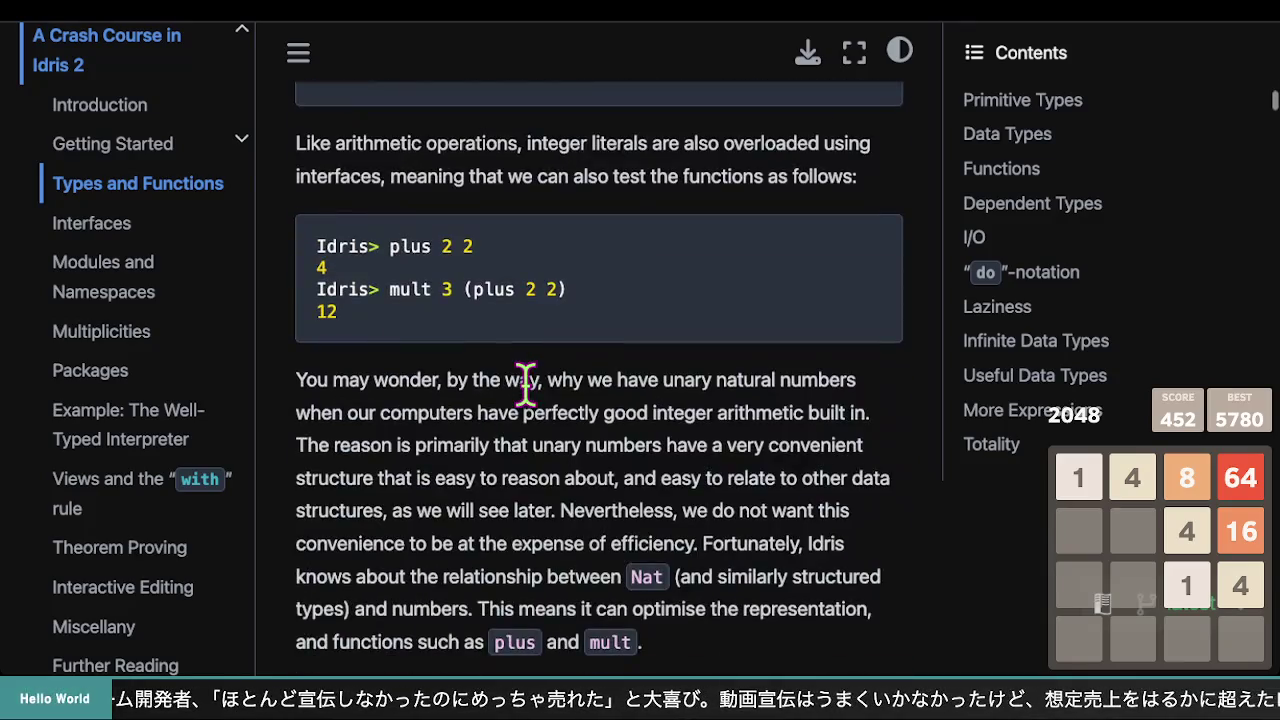
scroll(525, 383, down, 3)
scroll(525, 383, up, 6)
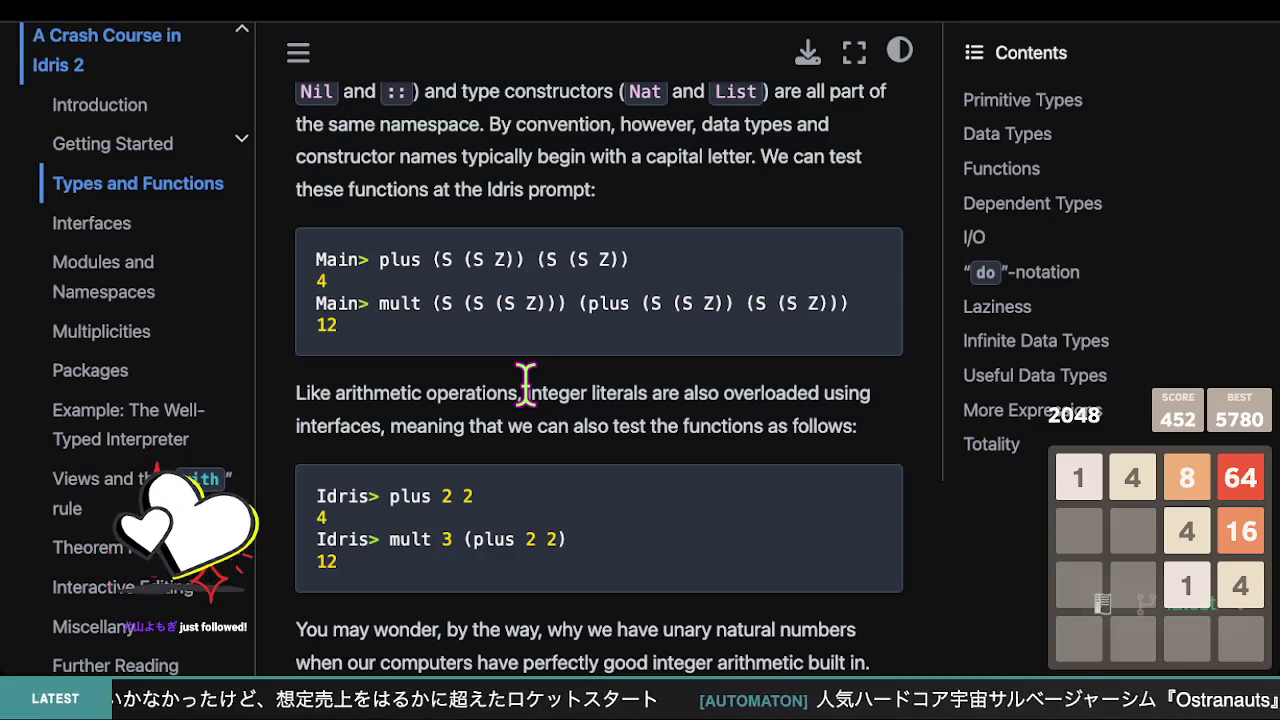
scroll(214, 271, down, 1)
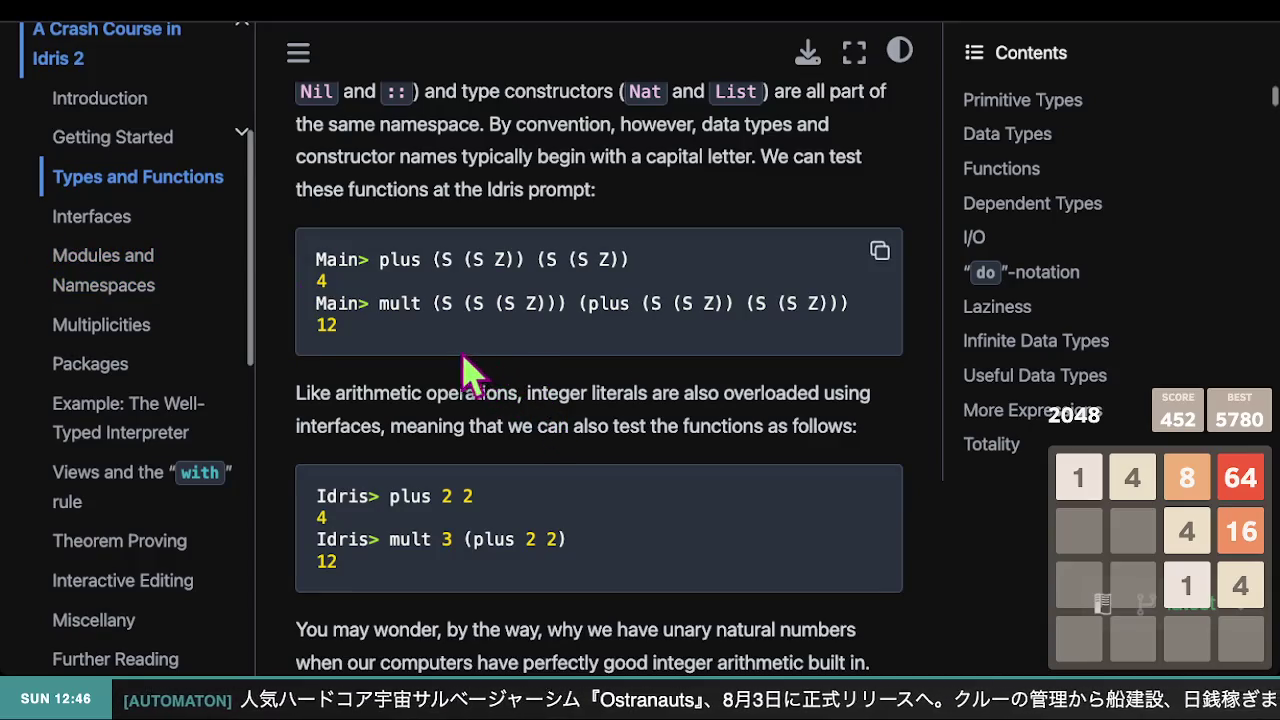
scroll(487, 425, down, 1)
scroll(495, 330, up, 6)
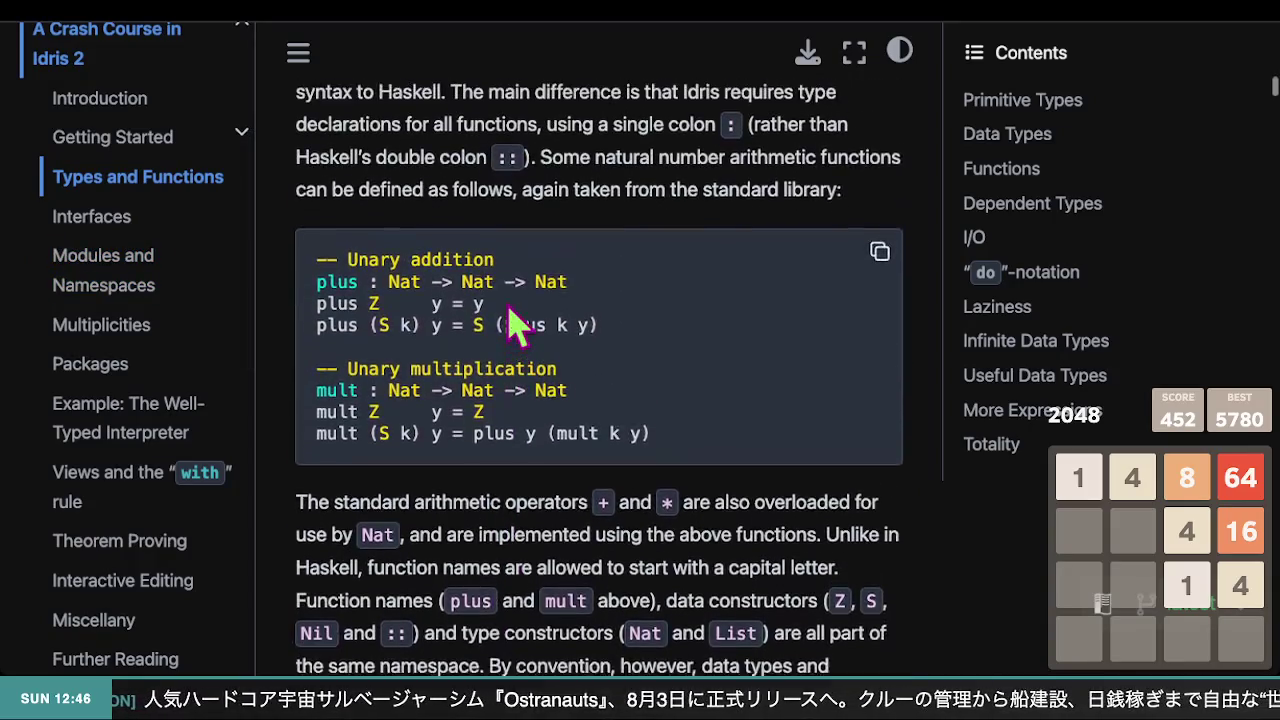